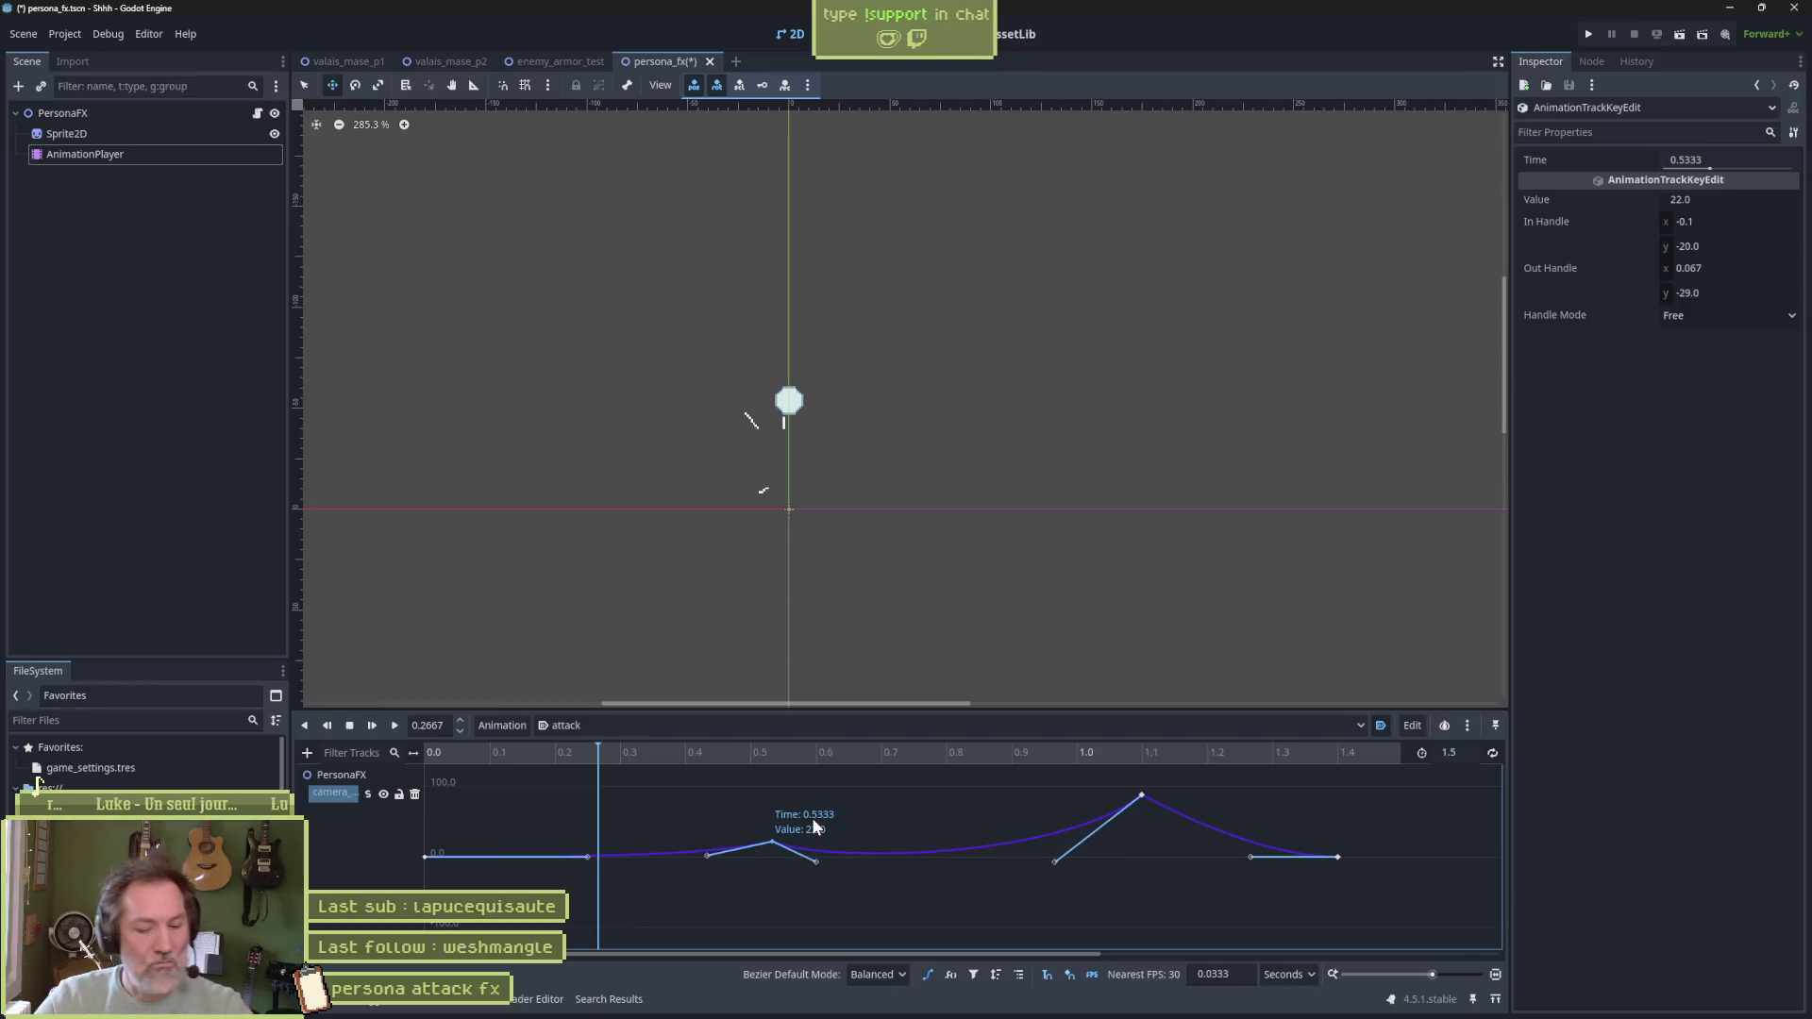
Open the enemy_armor_test level, run it, and attack once to trigger the fox's burst
left_click(560, 61)
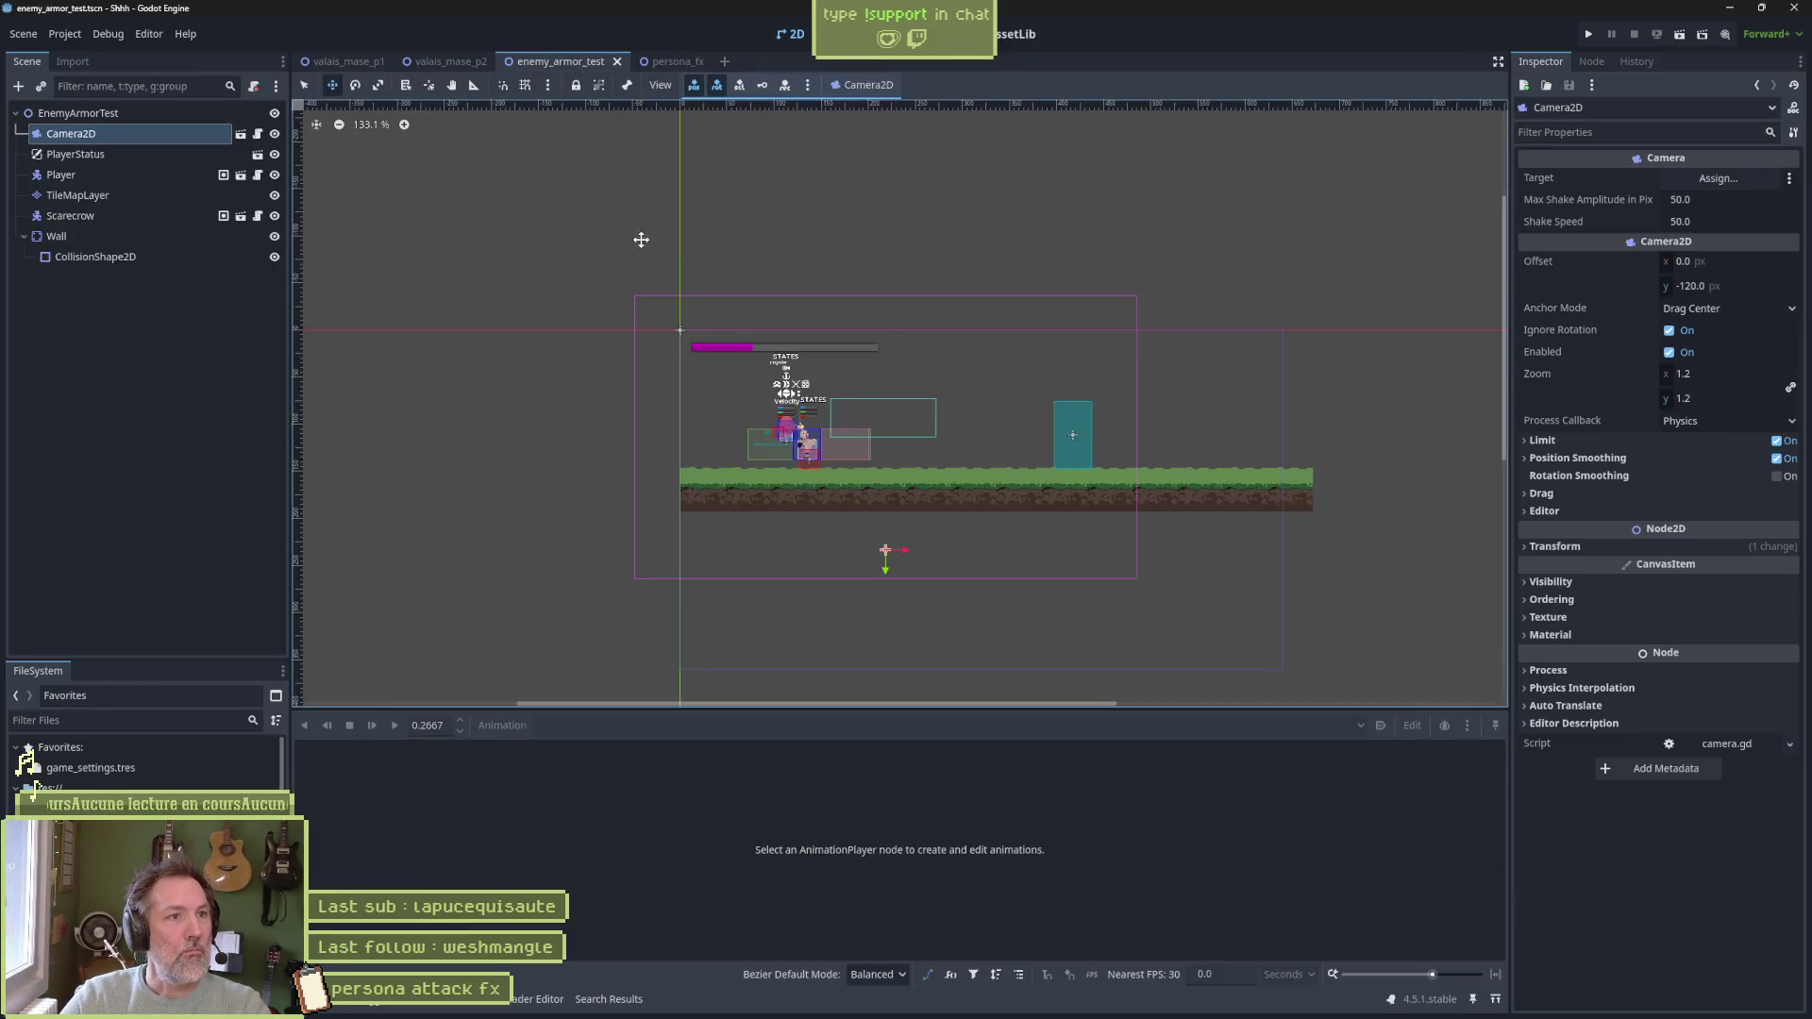
key("F6")
key("x")
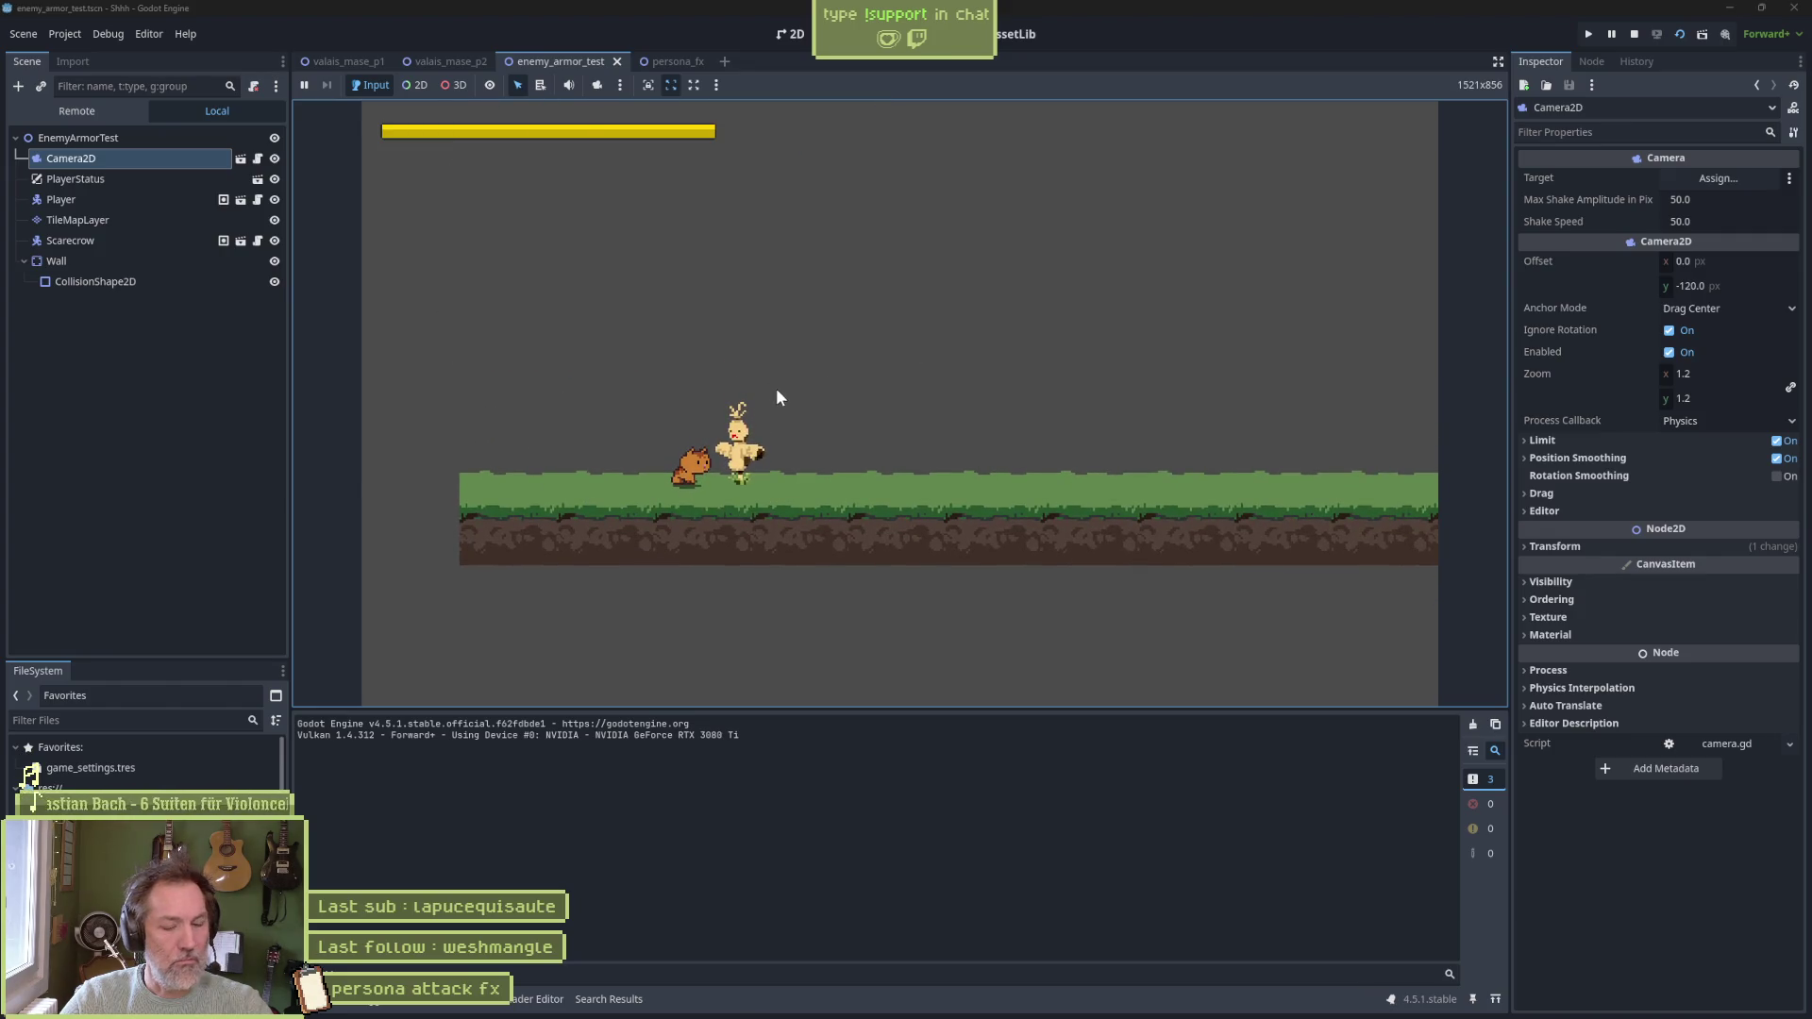
key("F8")
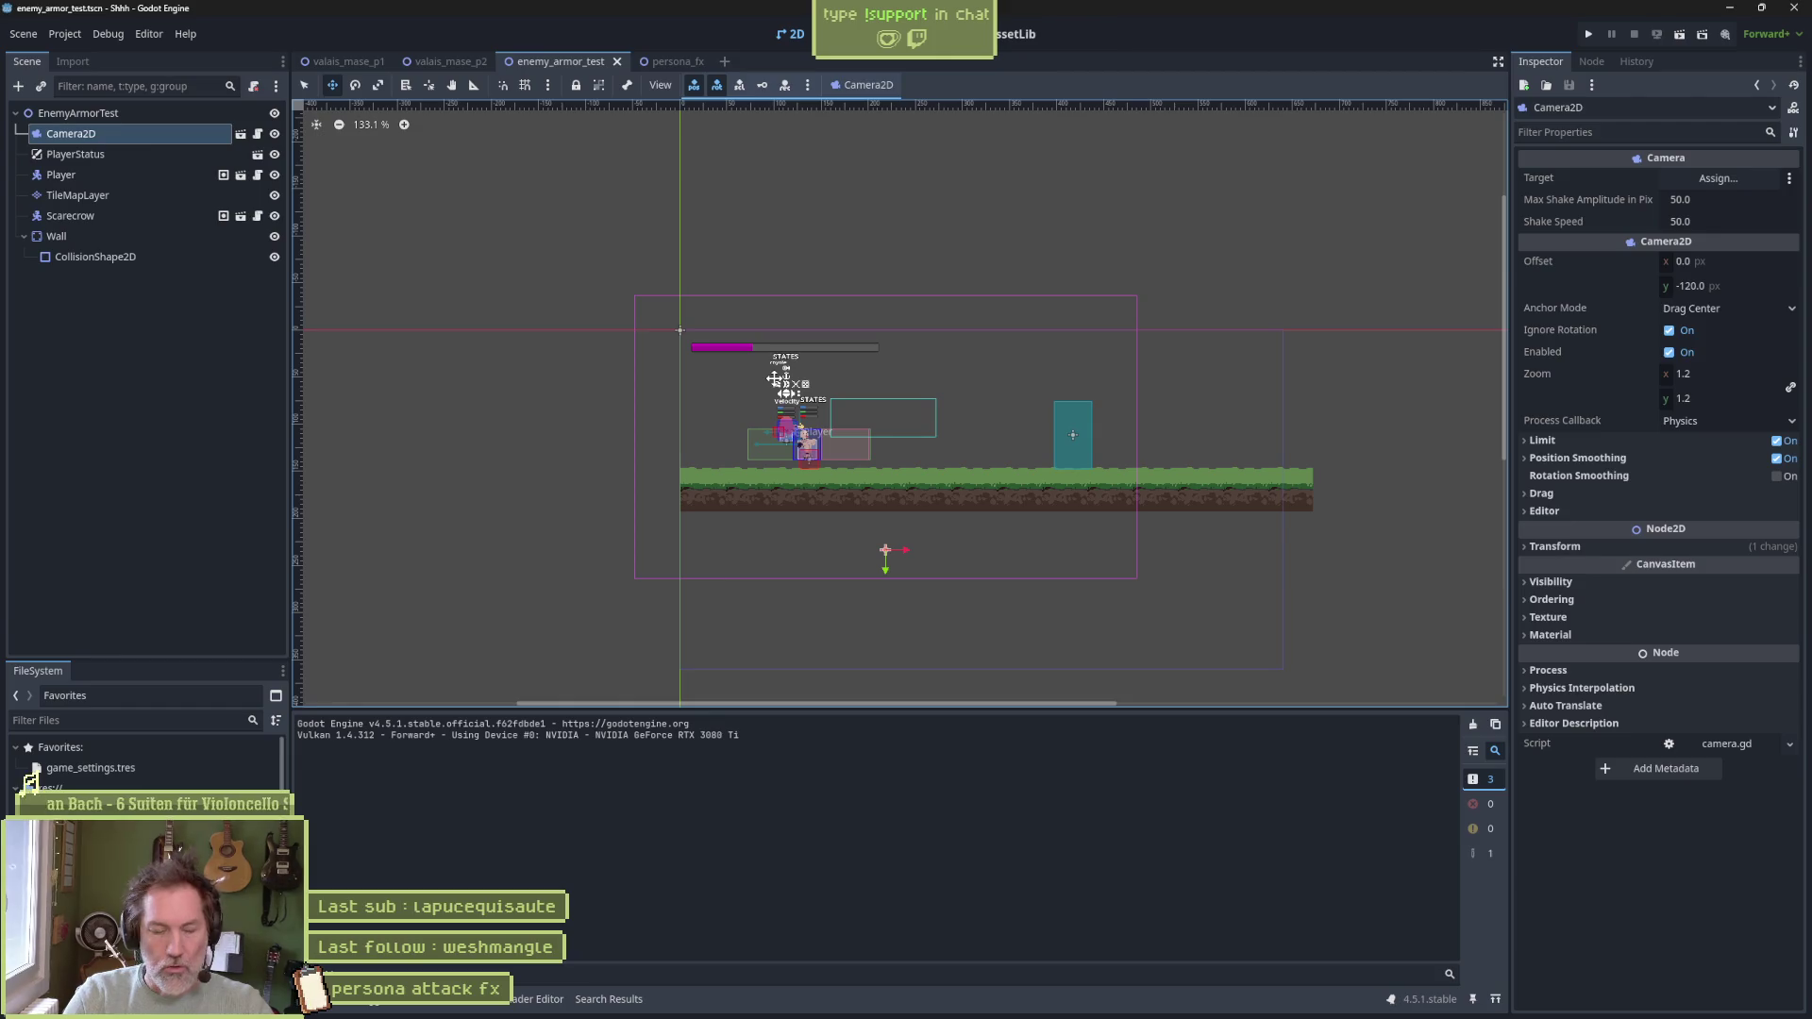
Run the level again and attack the scarecrow to check the camera shake
key("F6")
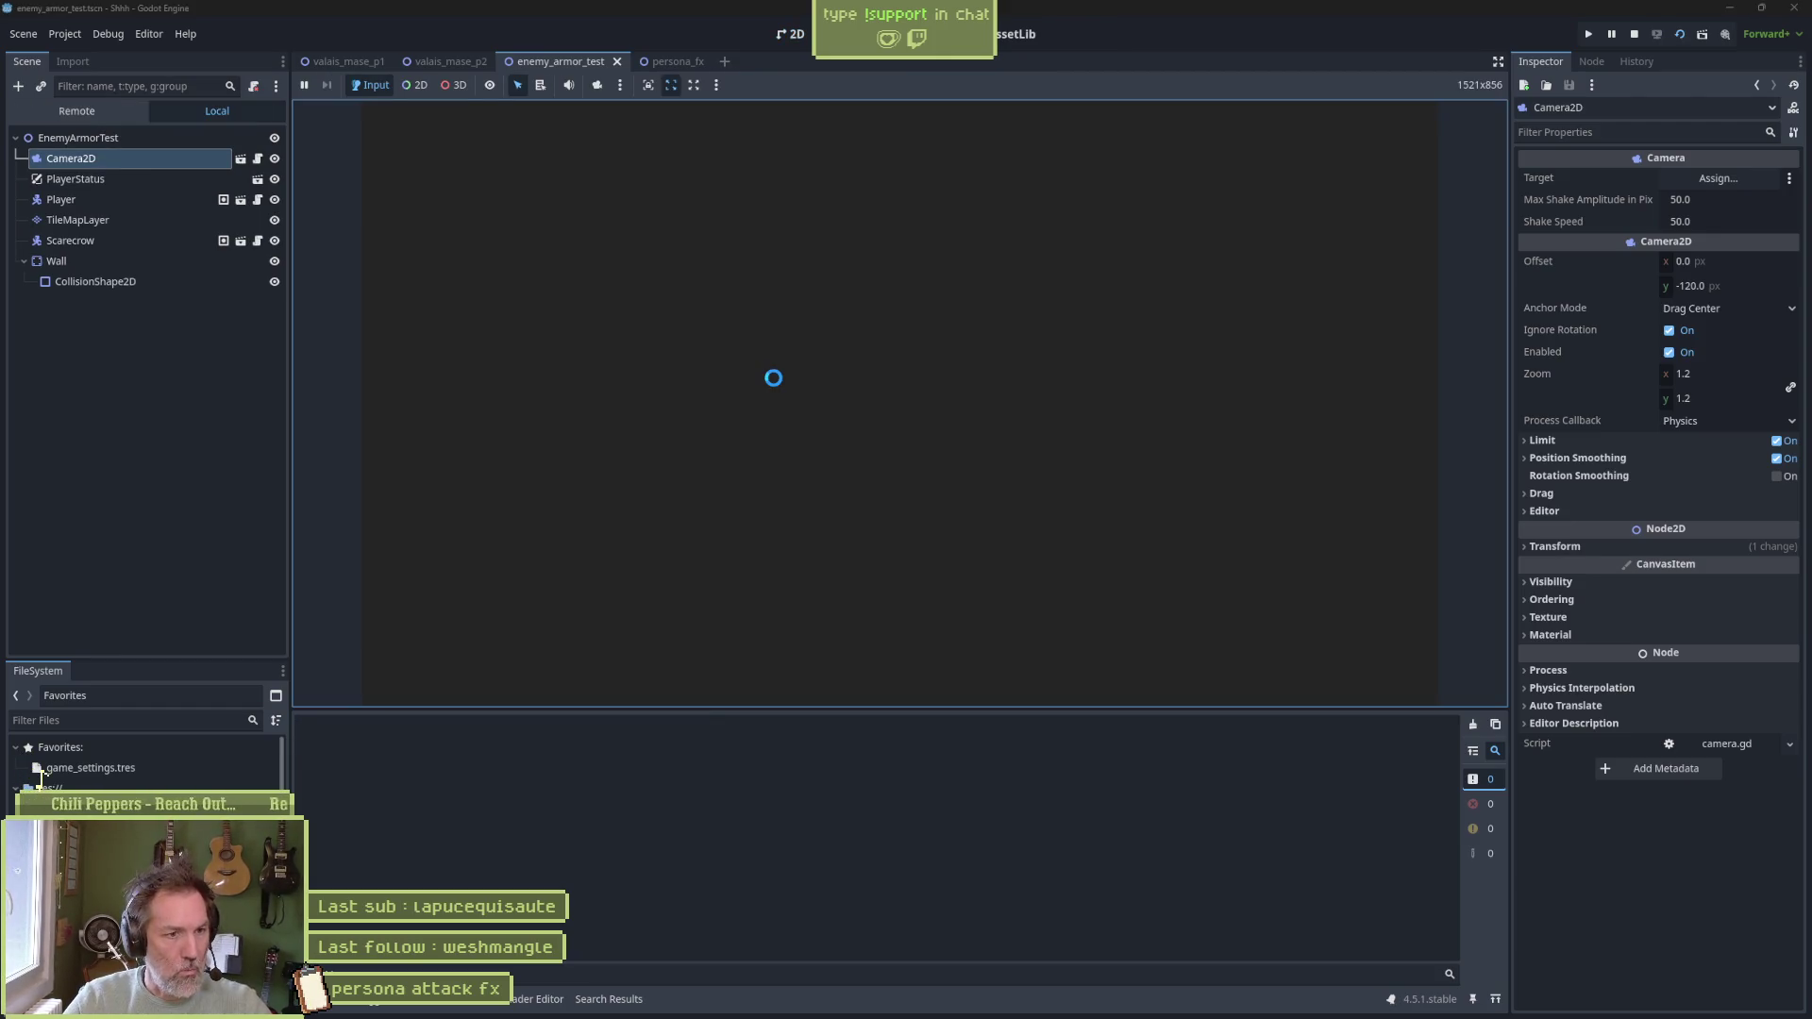
key("x")
key("x")
key("x")
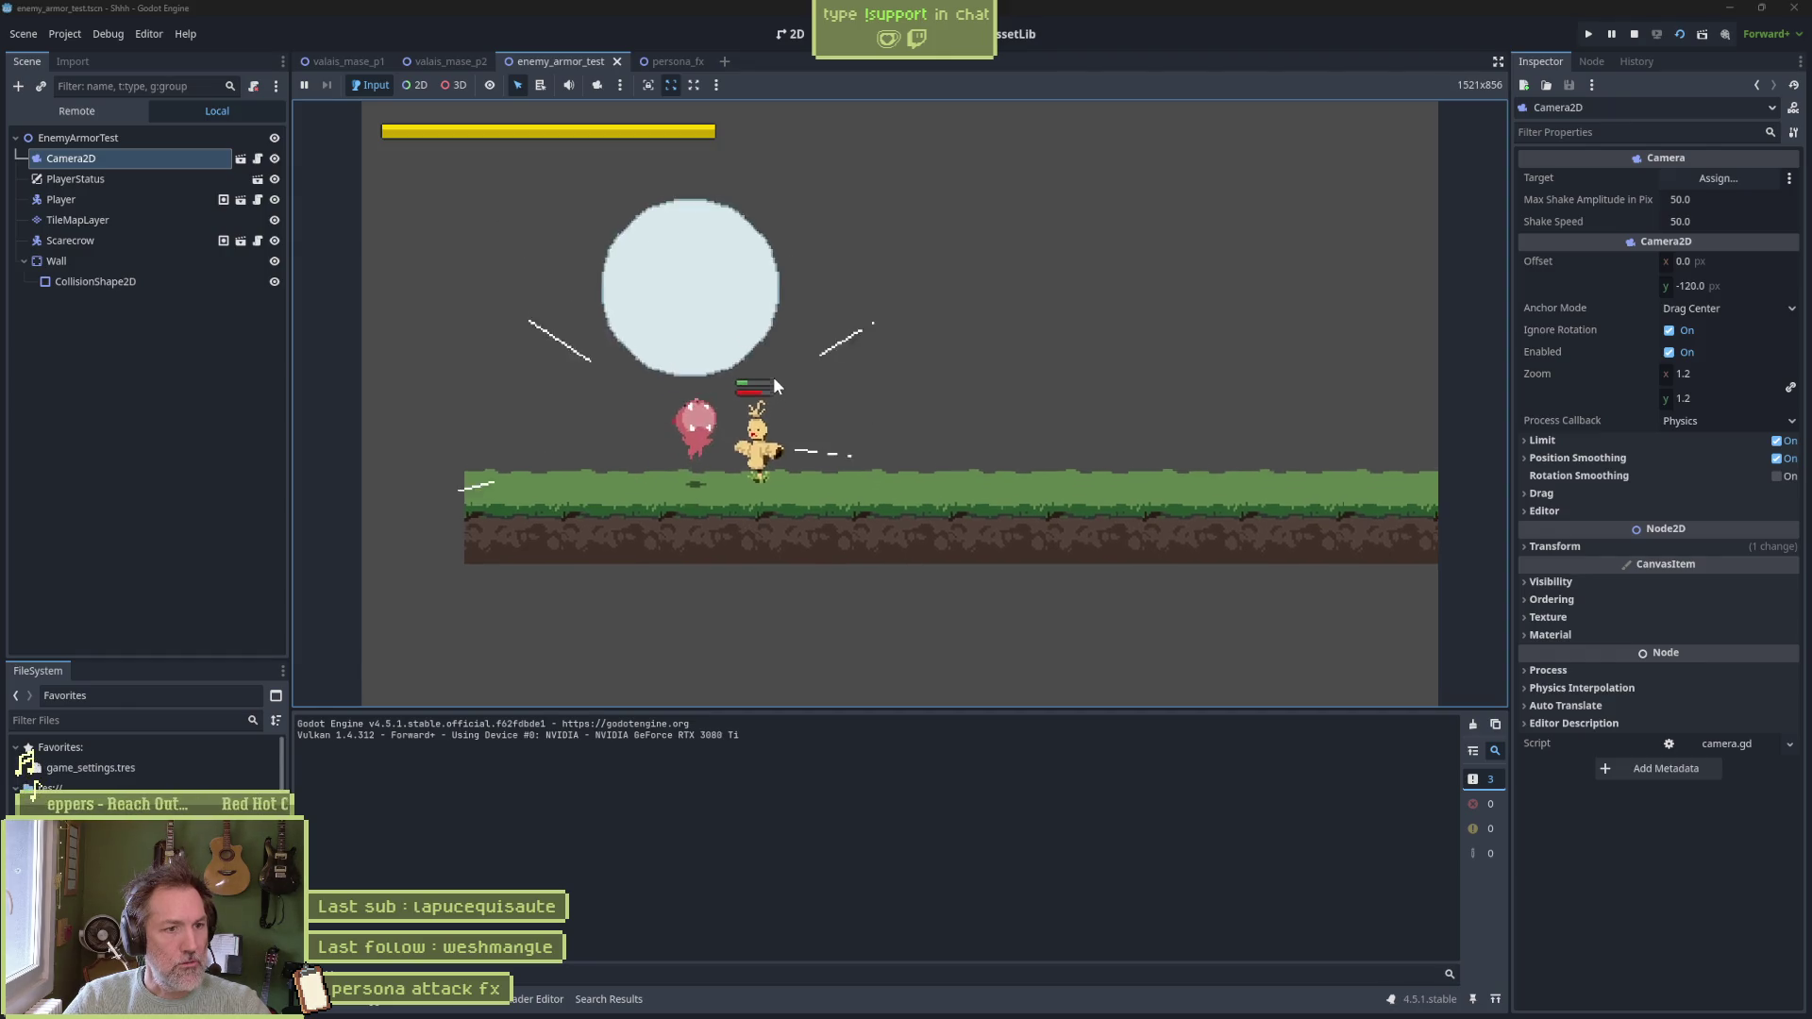
key("F8")
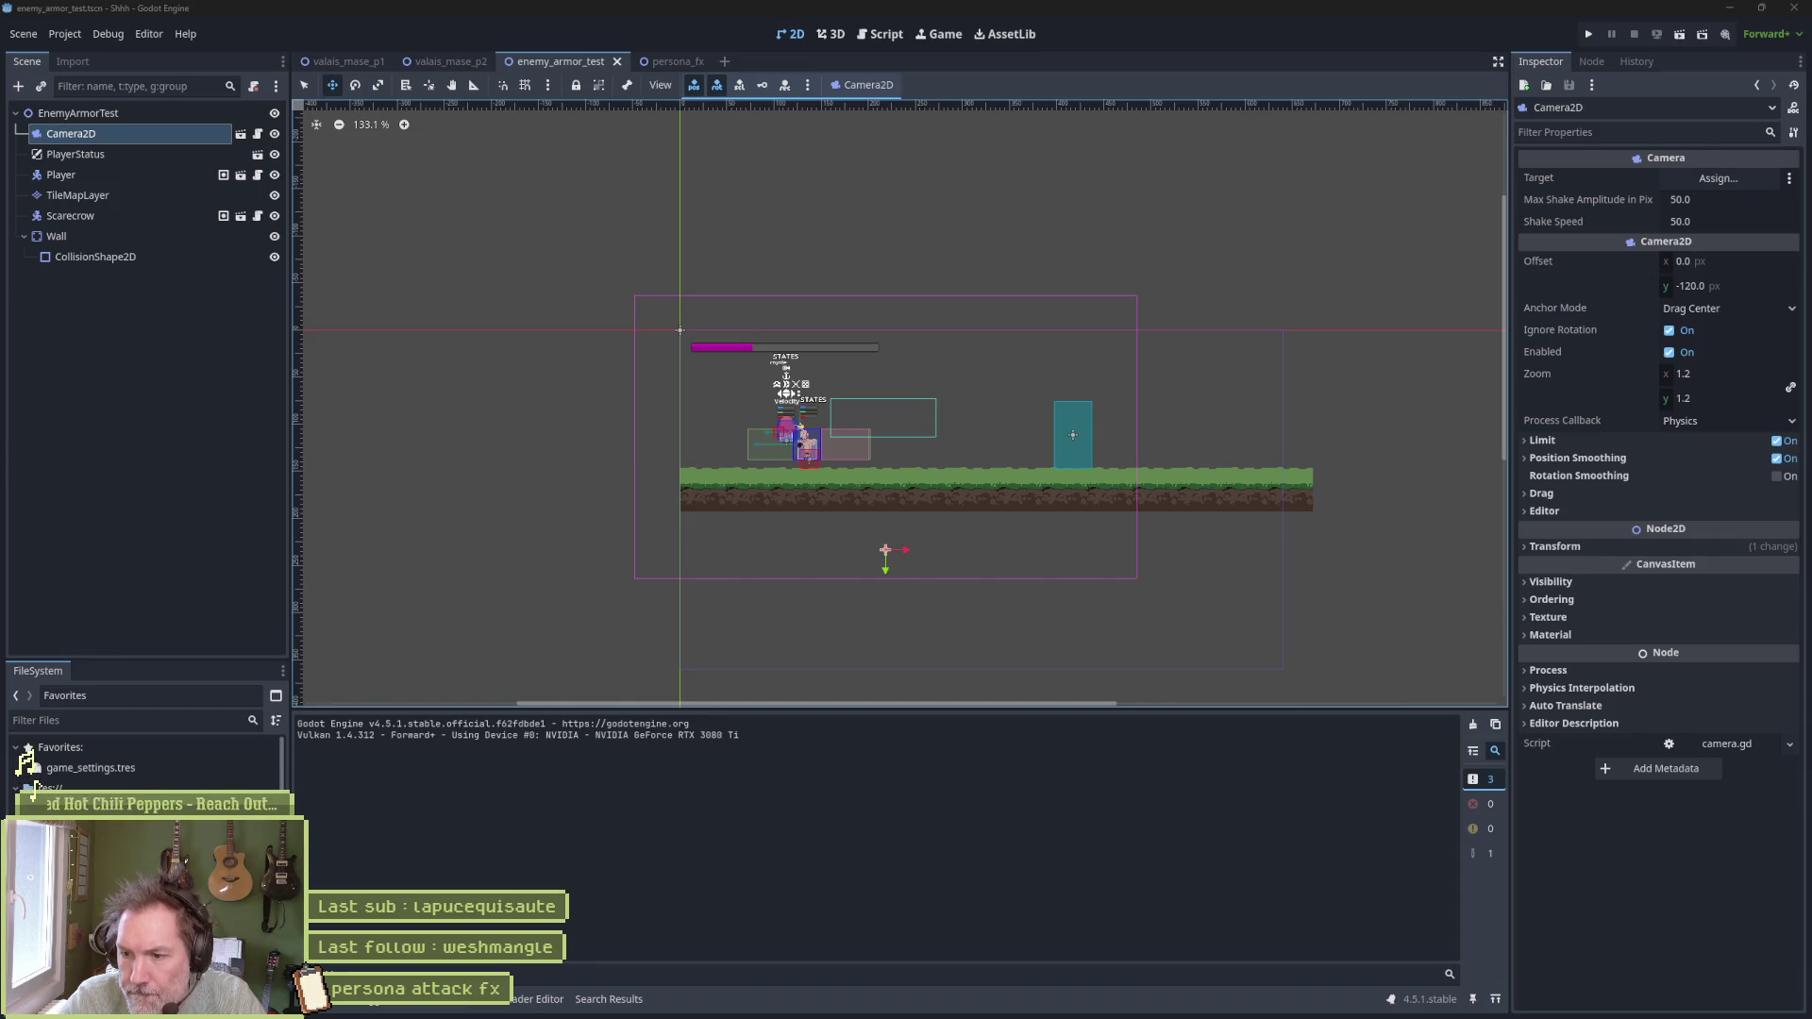
key("super+d")
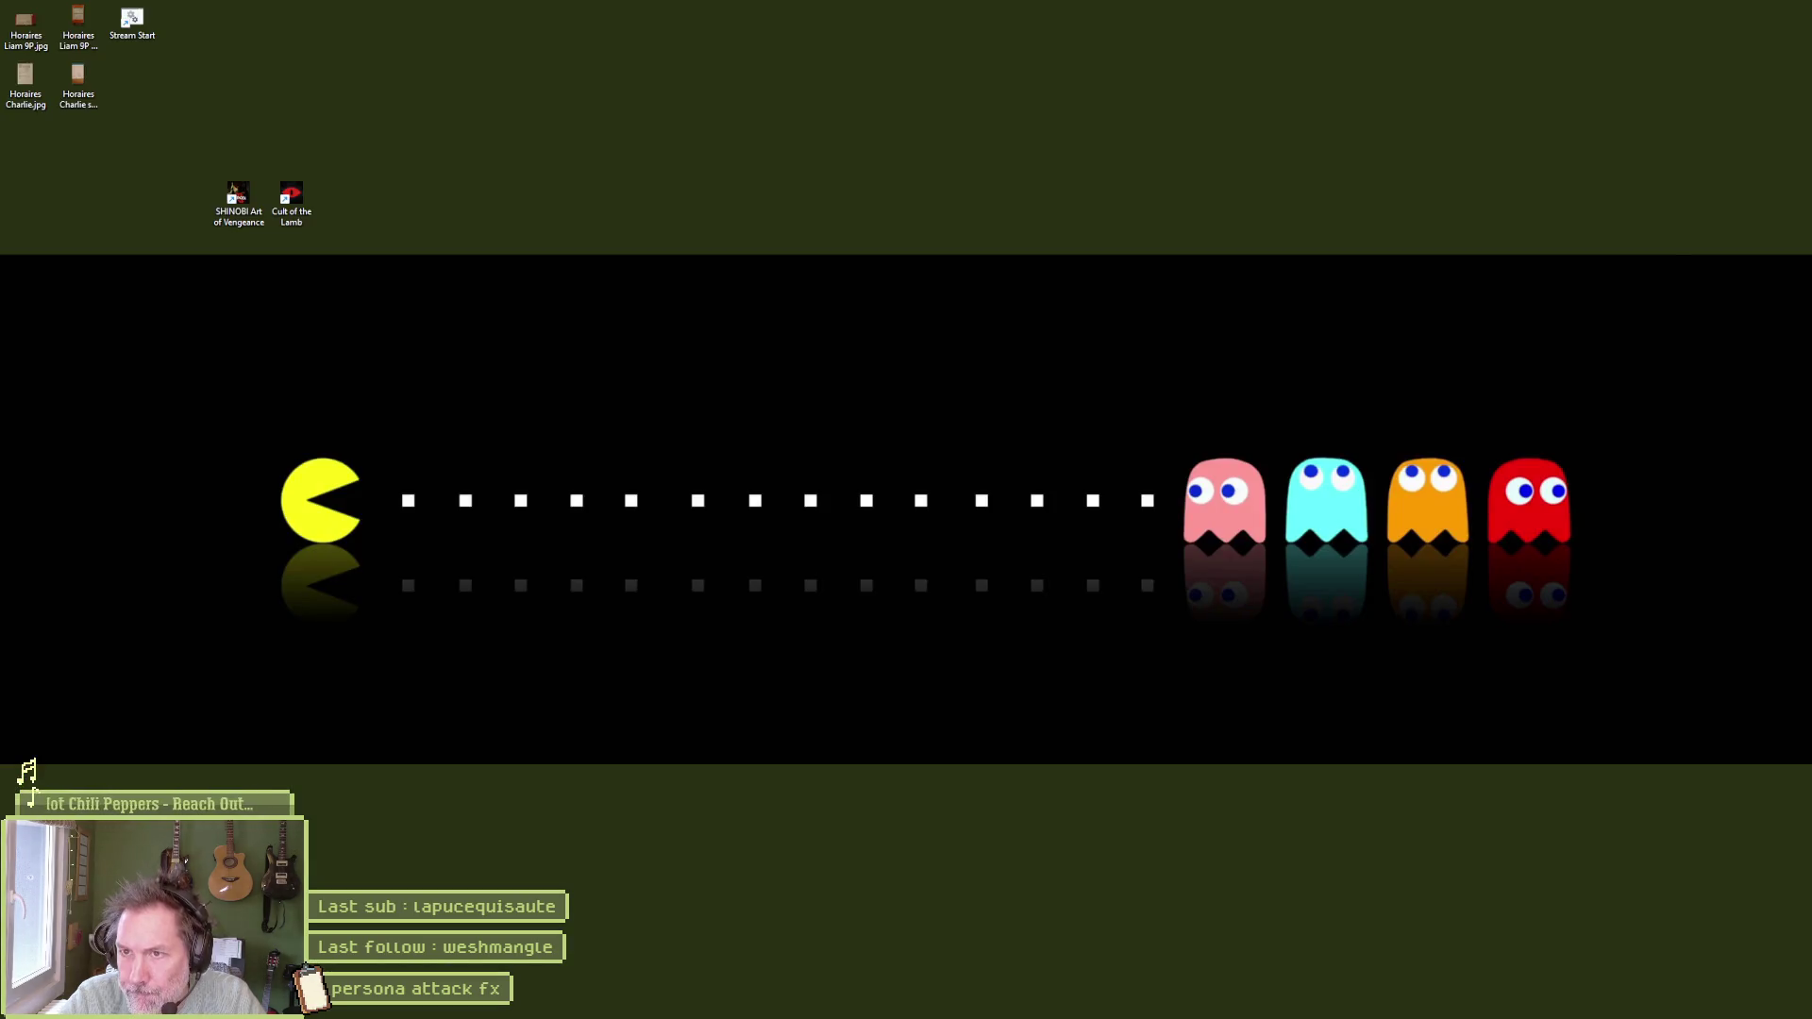
key("super+d")
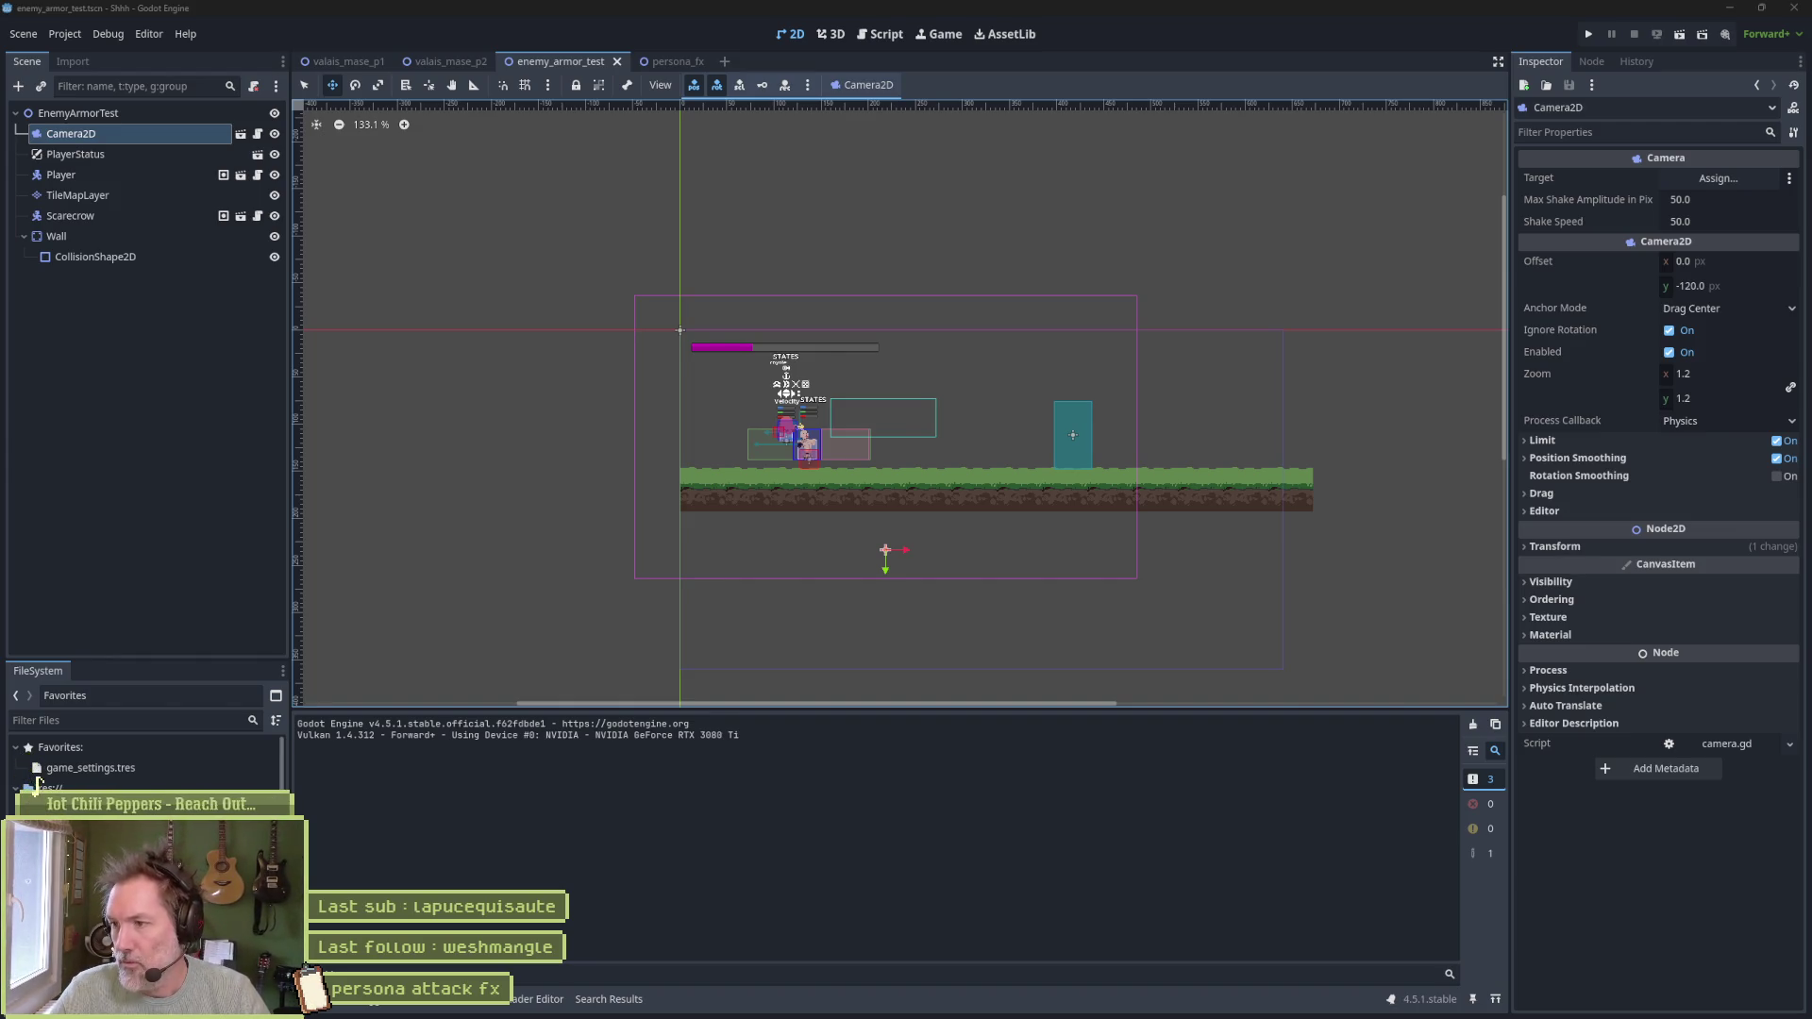
Run the level briefly once more, then switch to the Script workspace
key("F6")
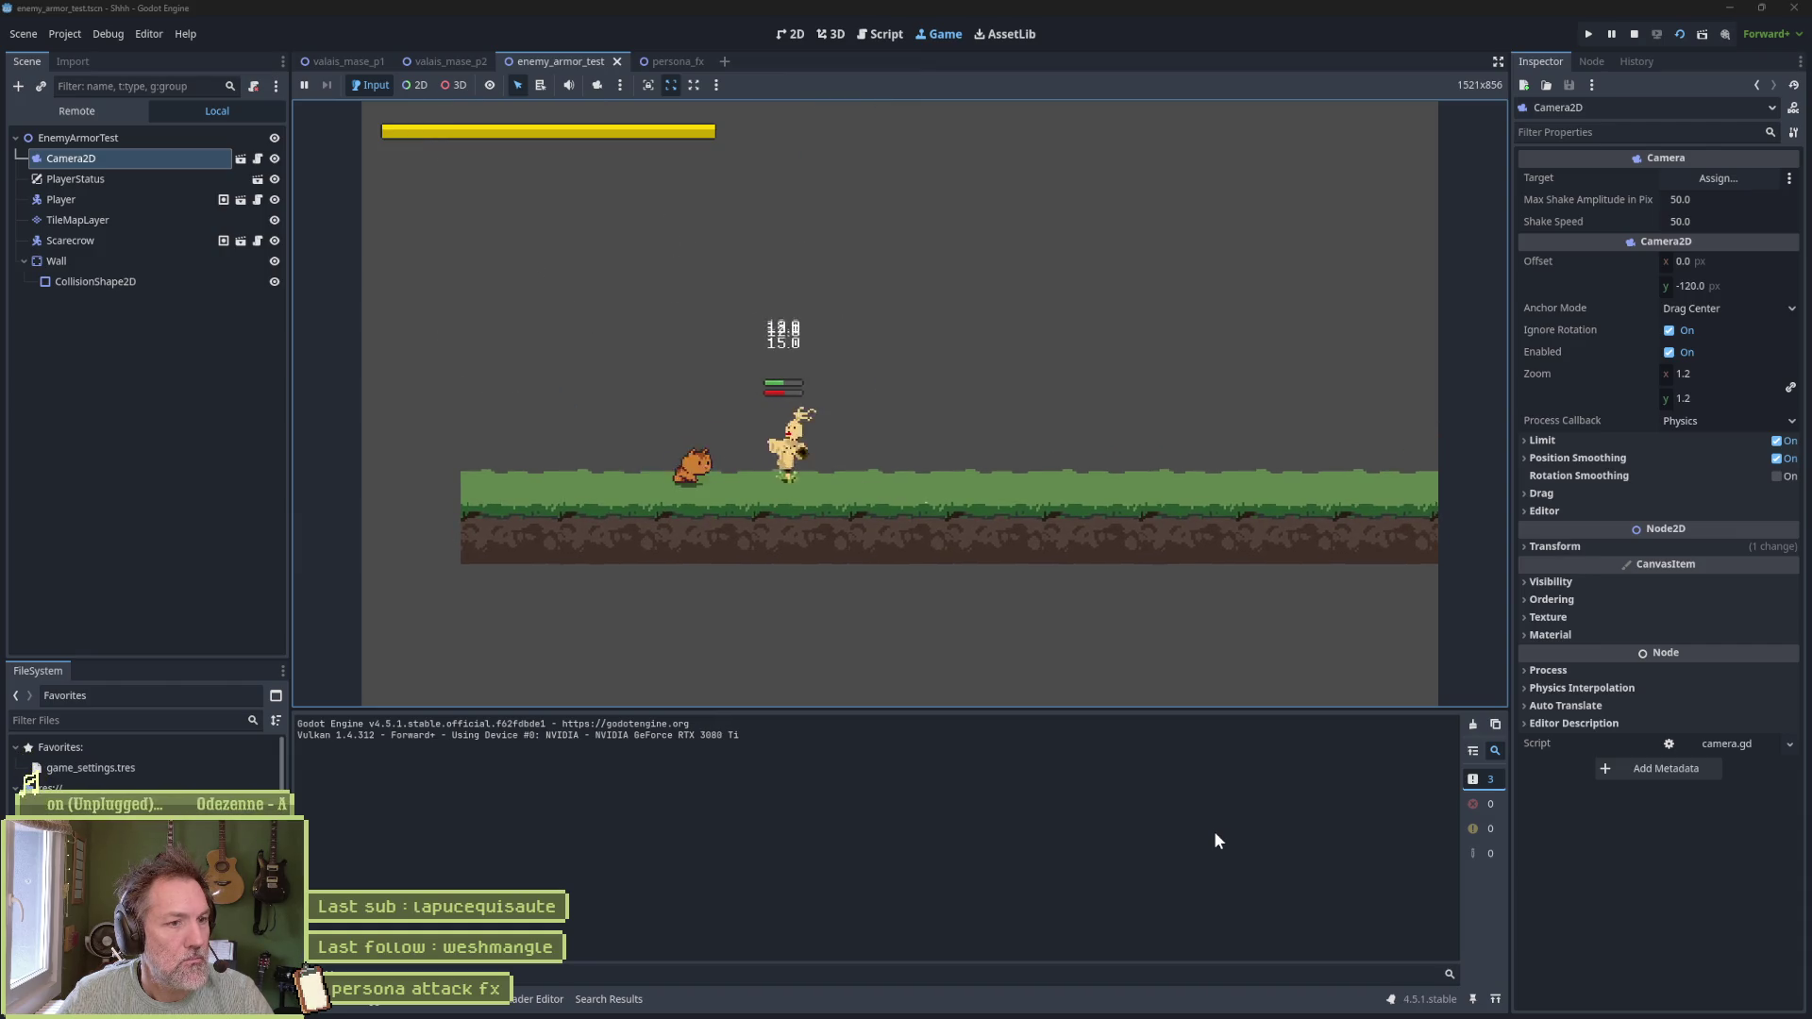
key("F8")
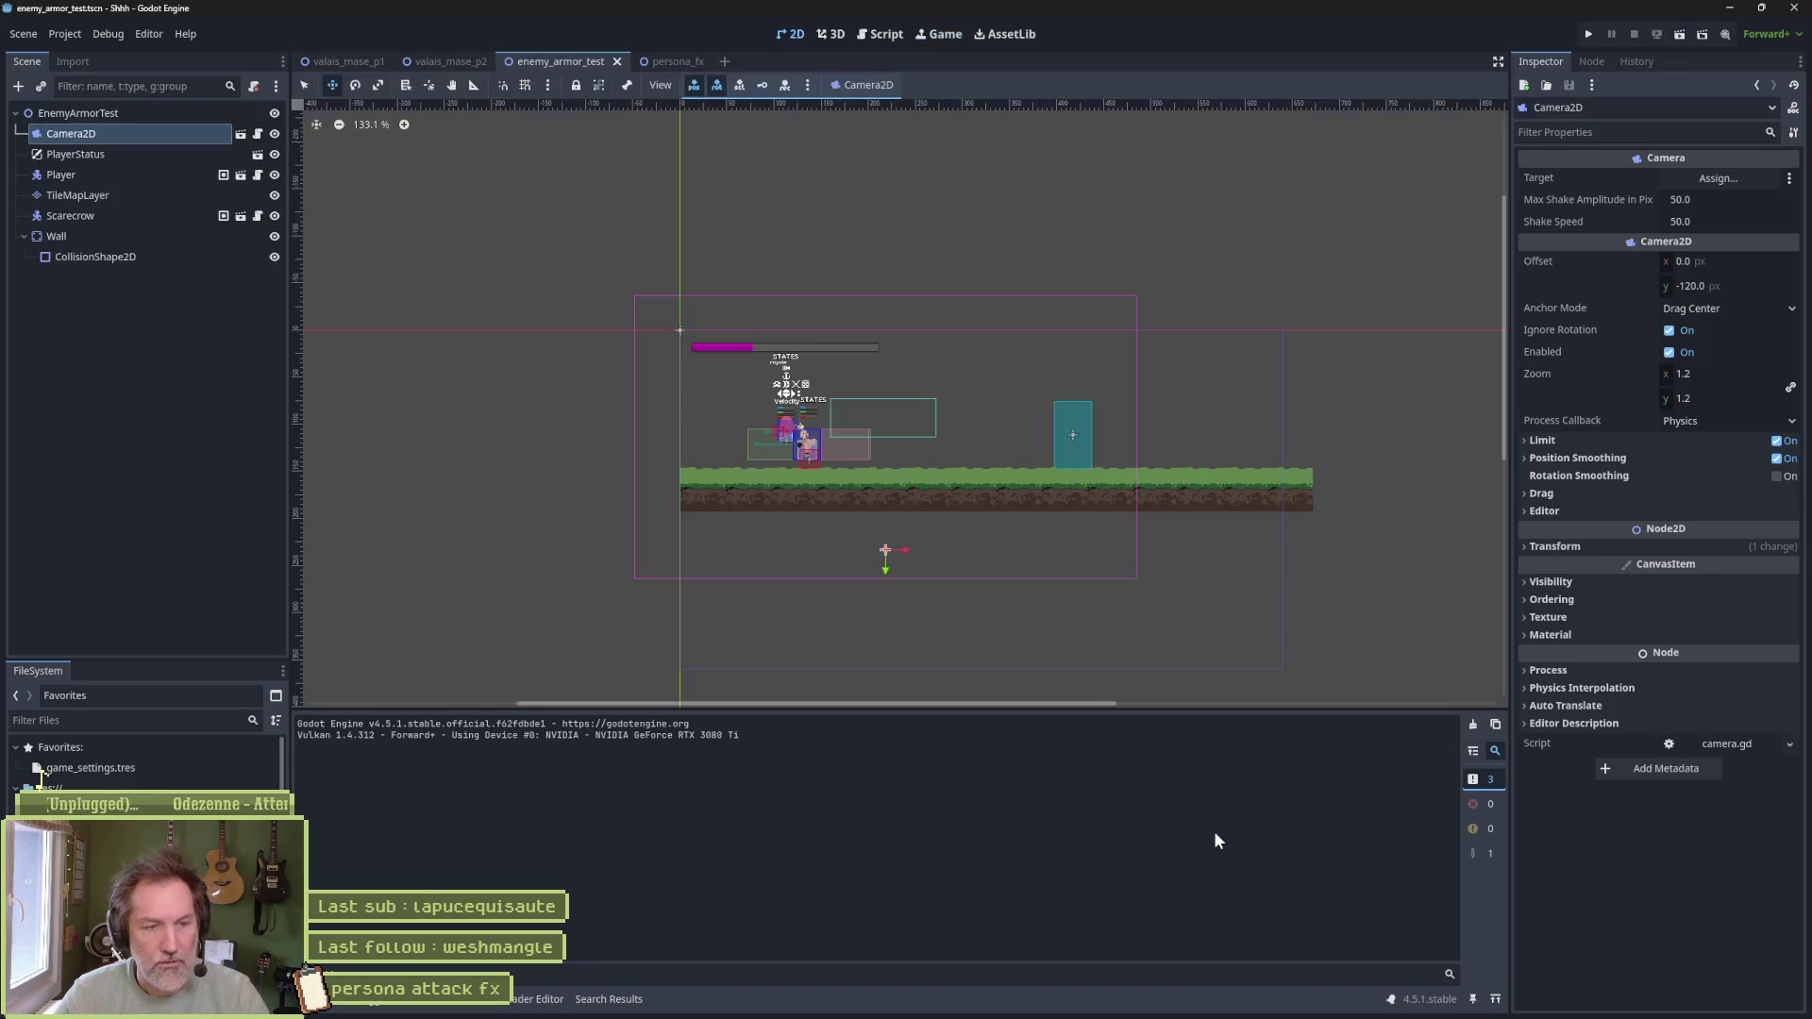
left_click(882, 34)
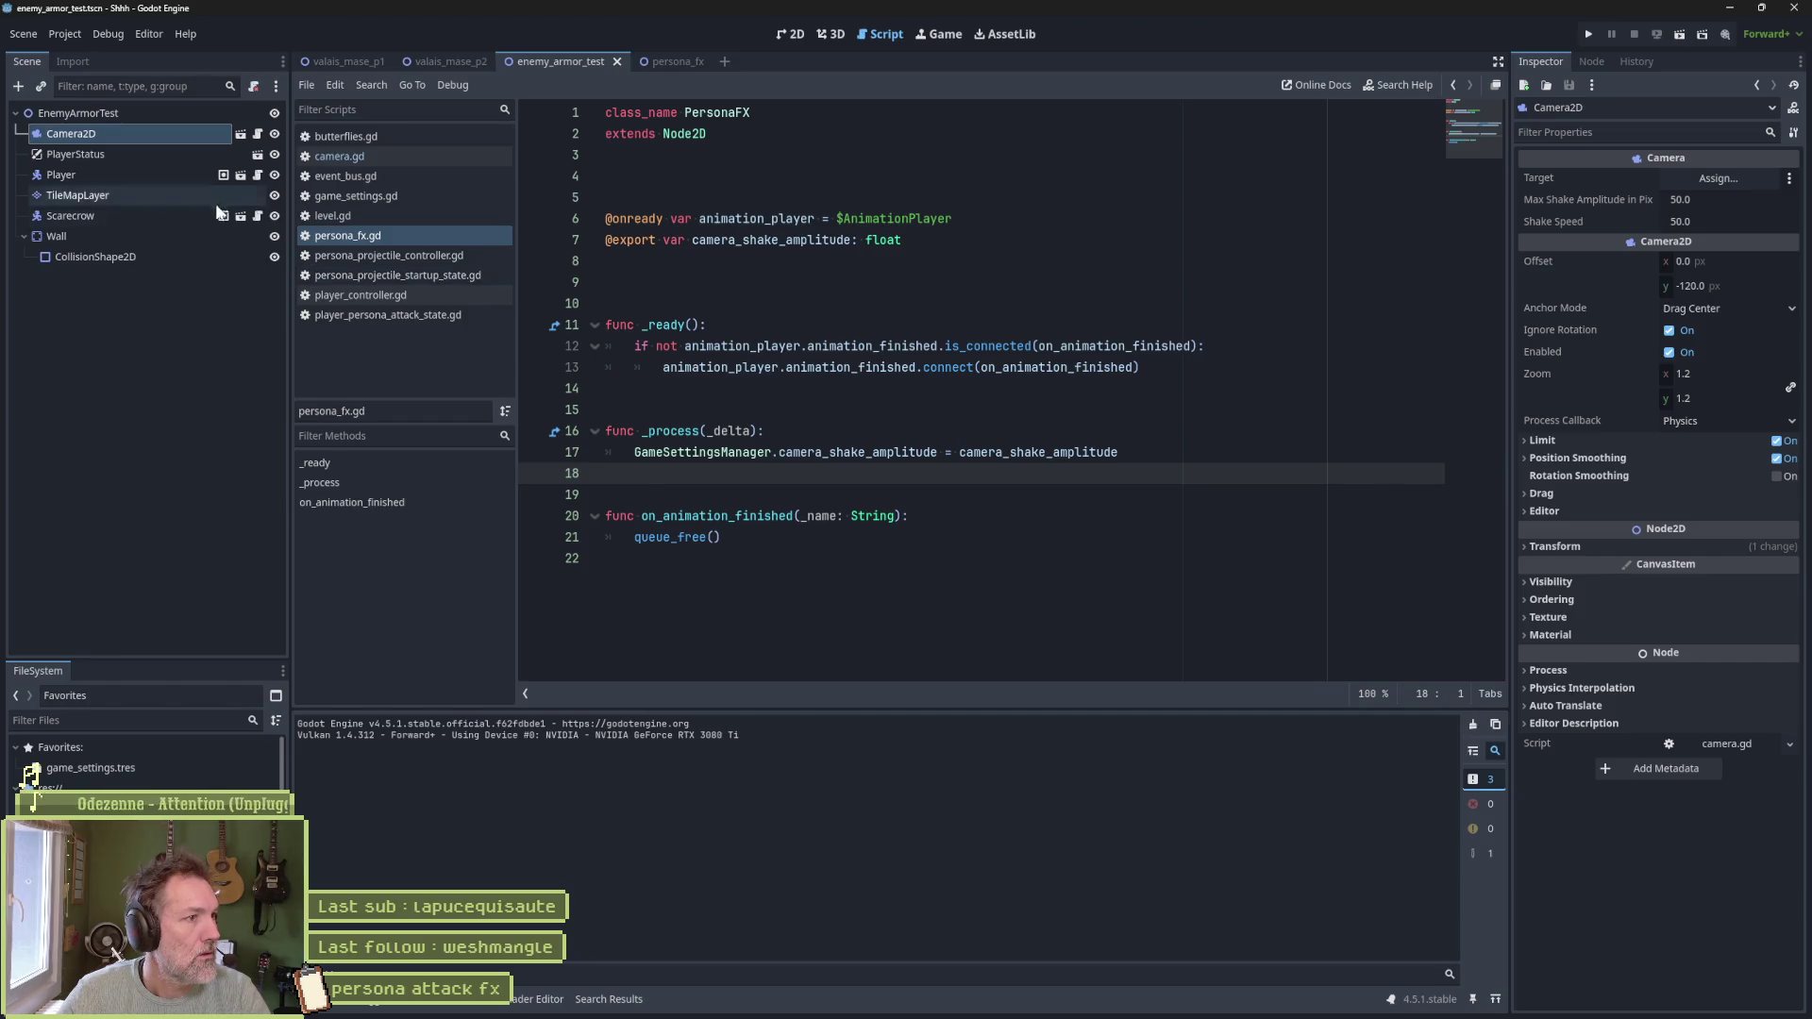
Open the PawAttackLight state script from Player.tscn and inspect the Player's AnimationPlayer
left_click(224, 175)
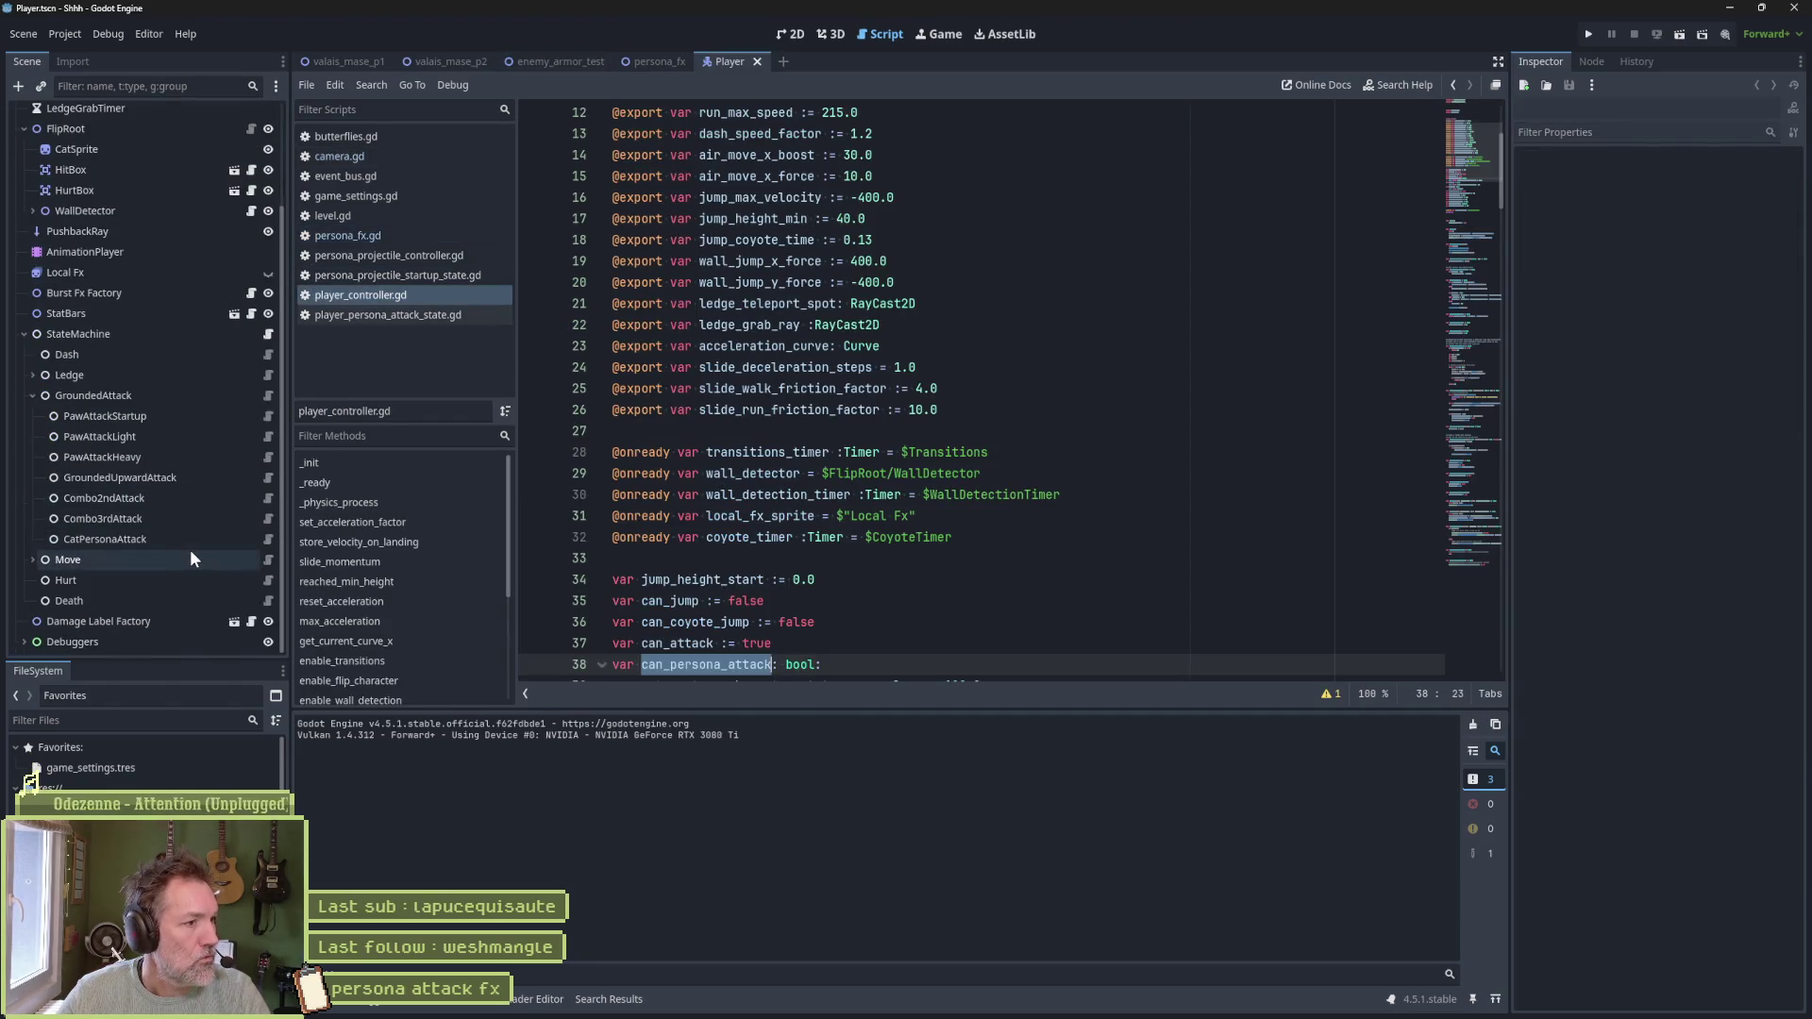
left_click(267, 438)
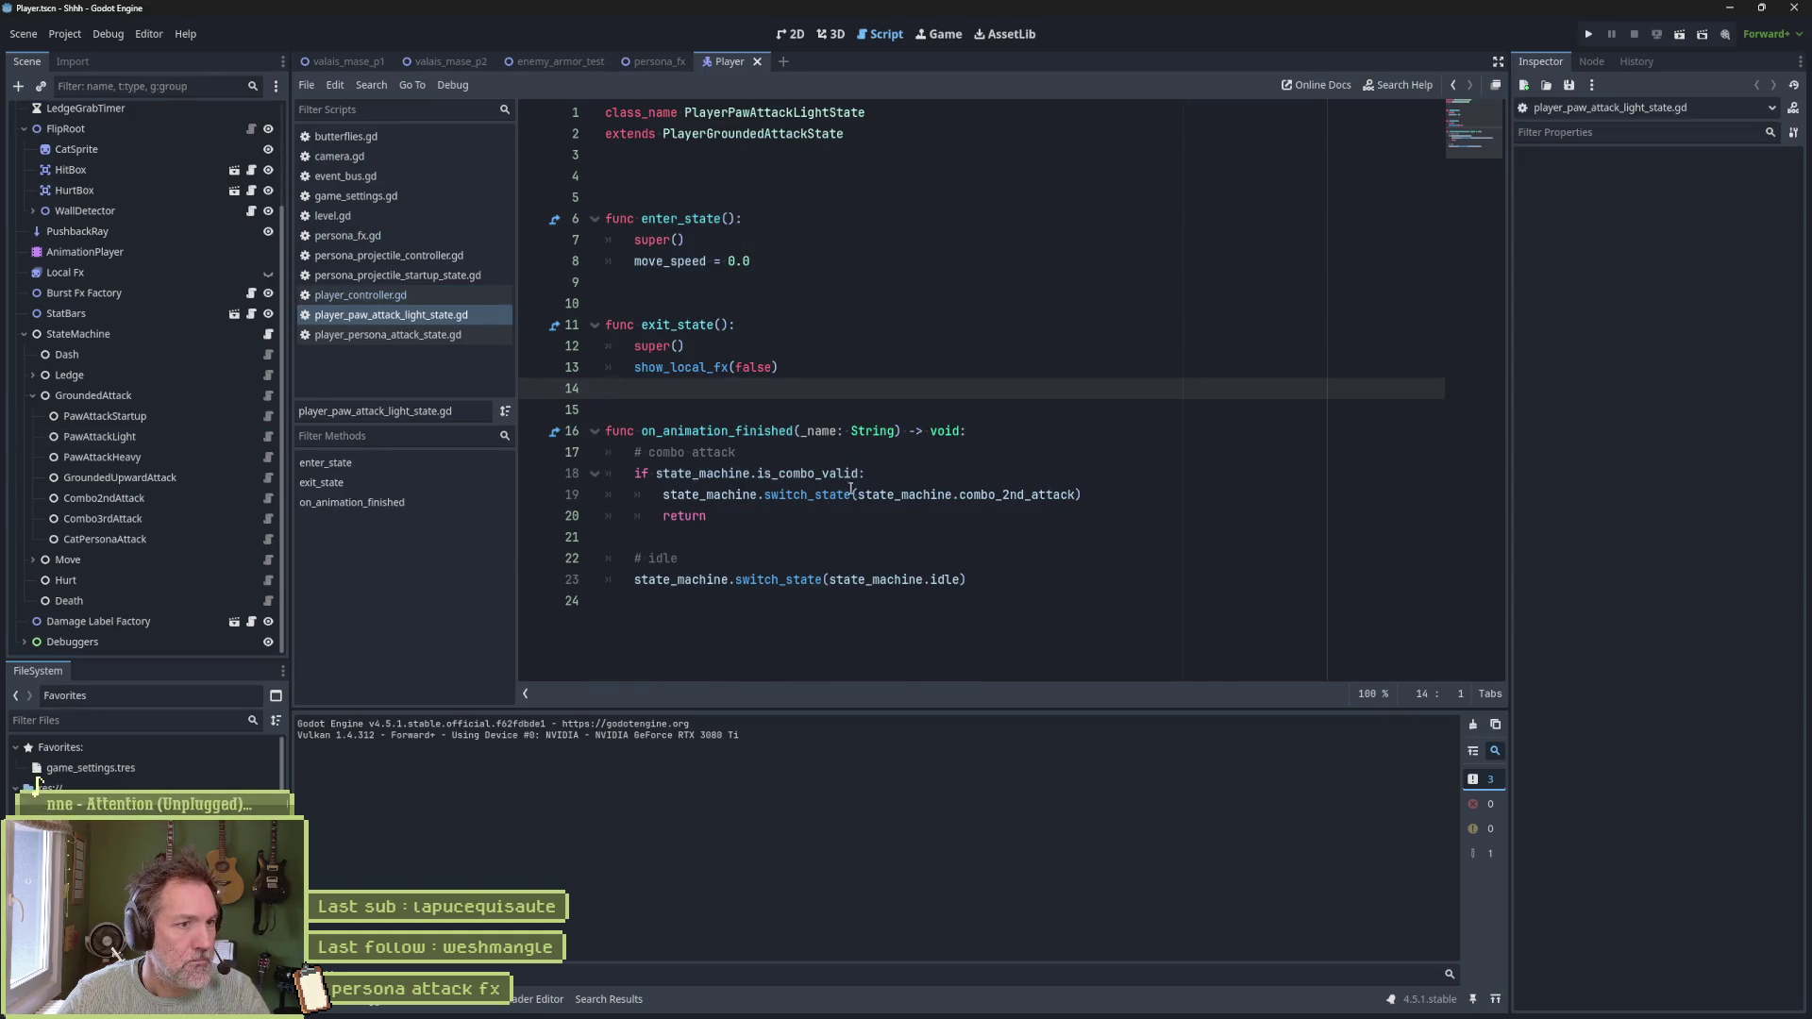
left_click(854, 240)
left_click(854, 260)
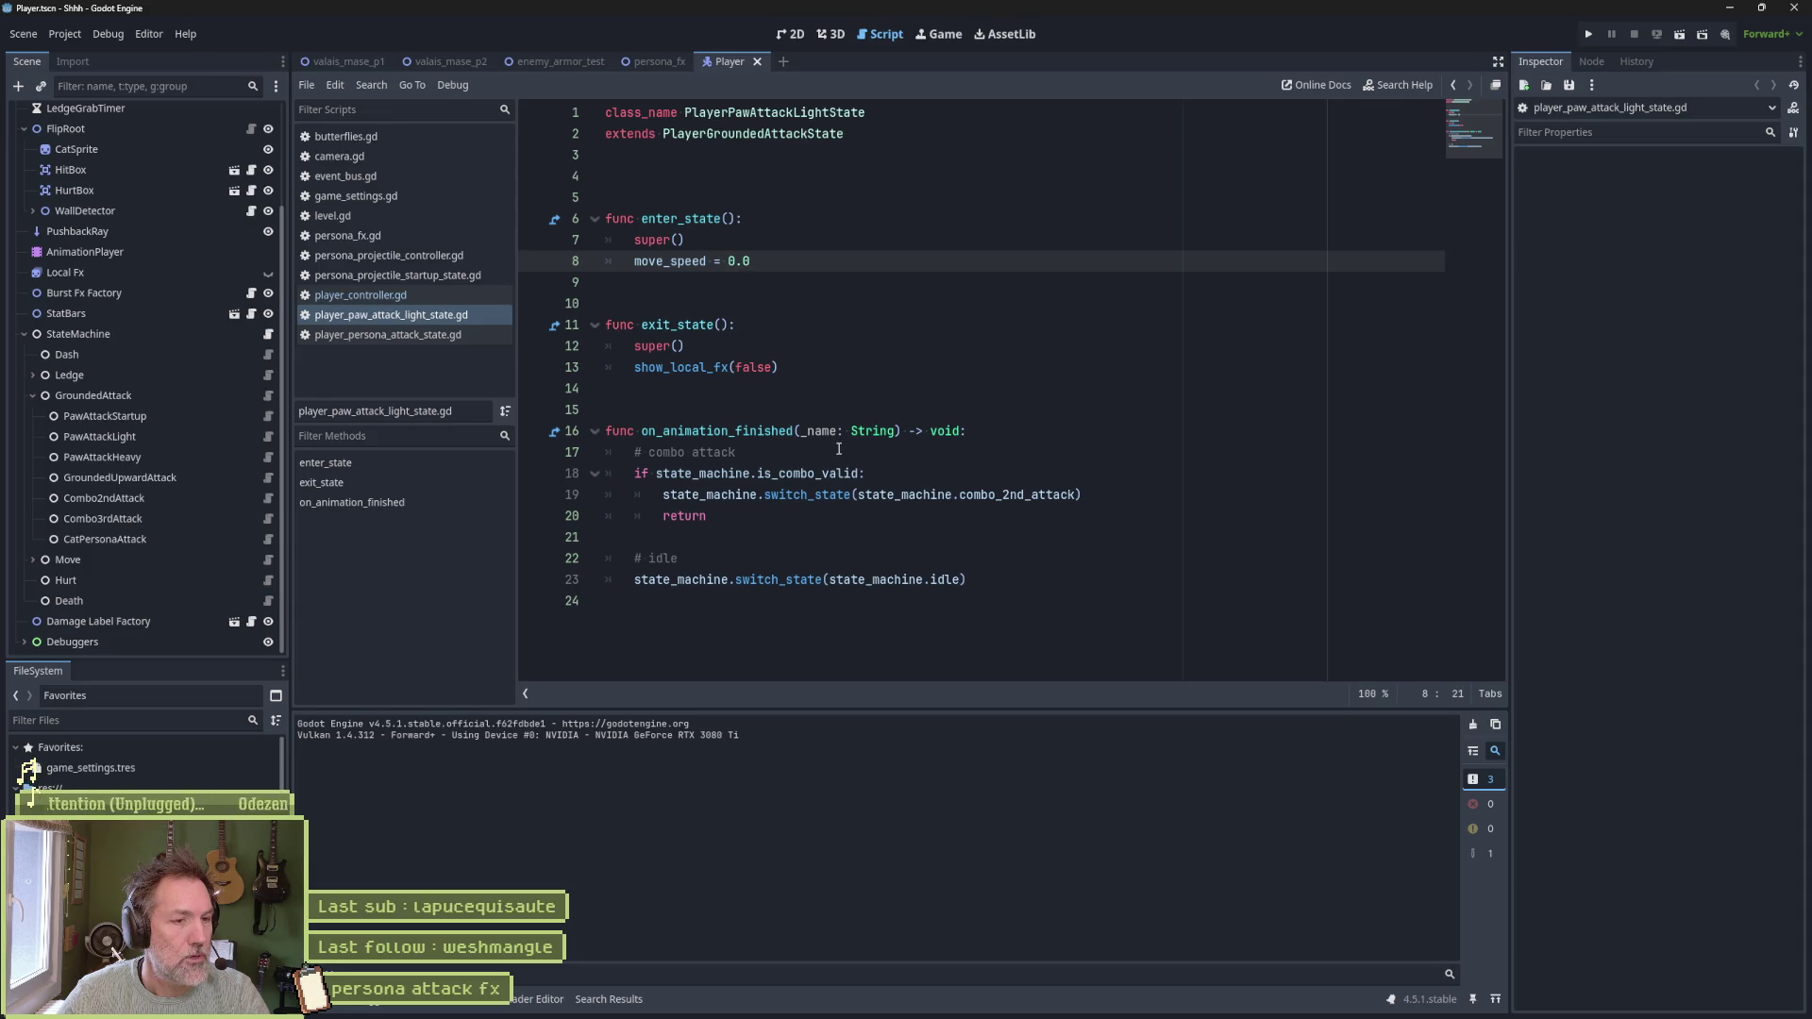
left_click(791, 34)
scroll(142, 476, "down", 2)
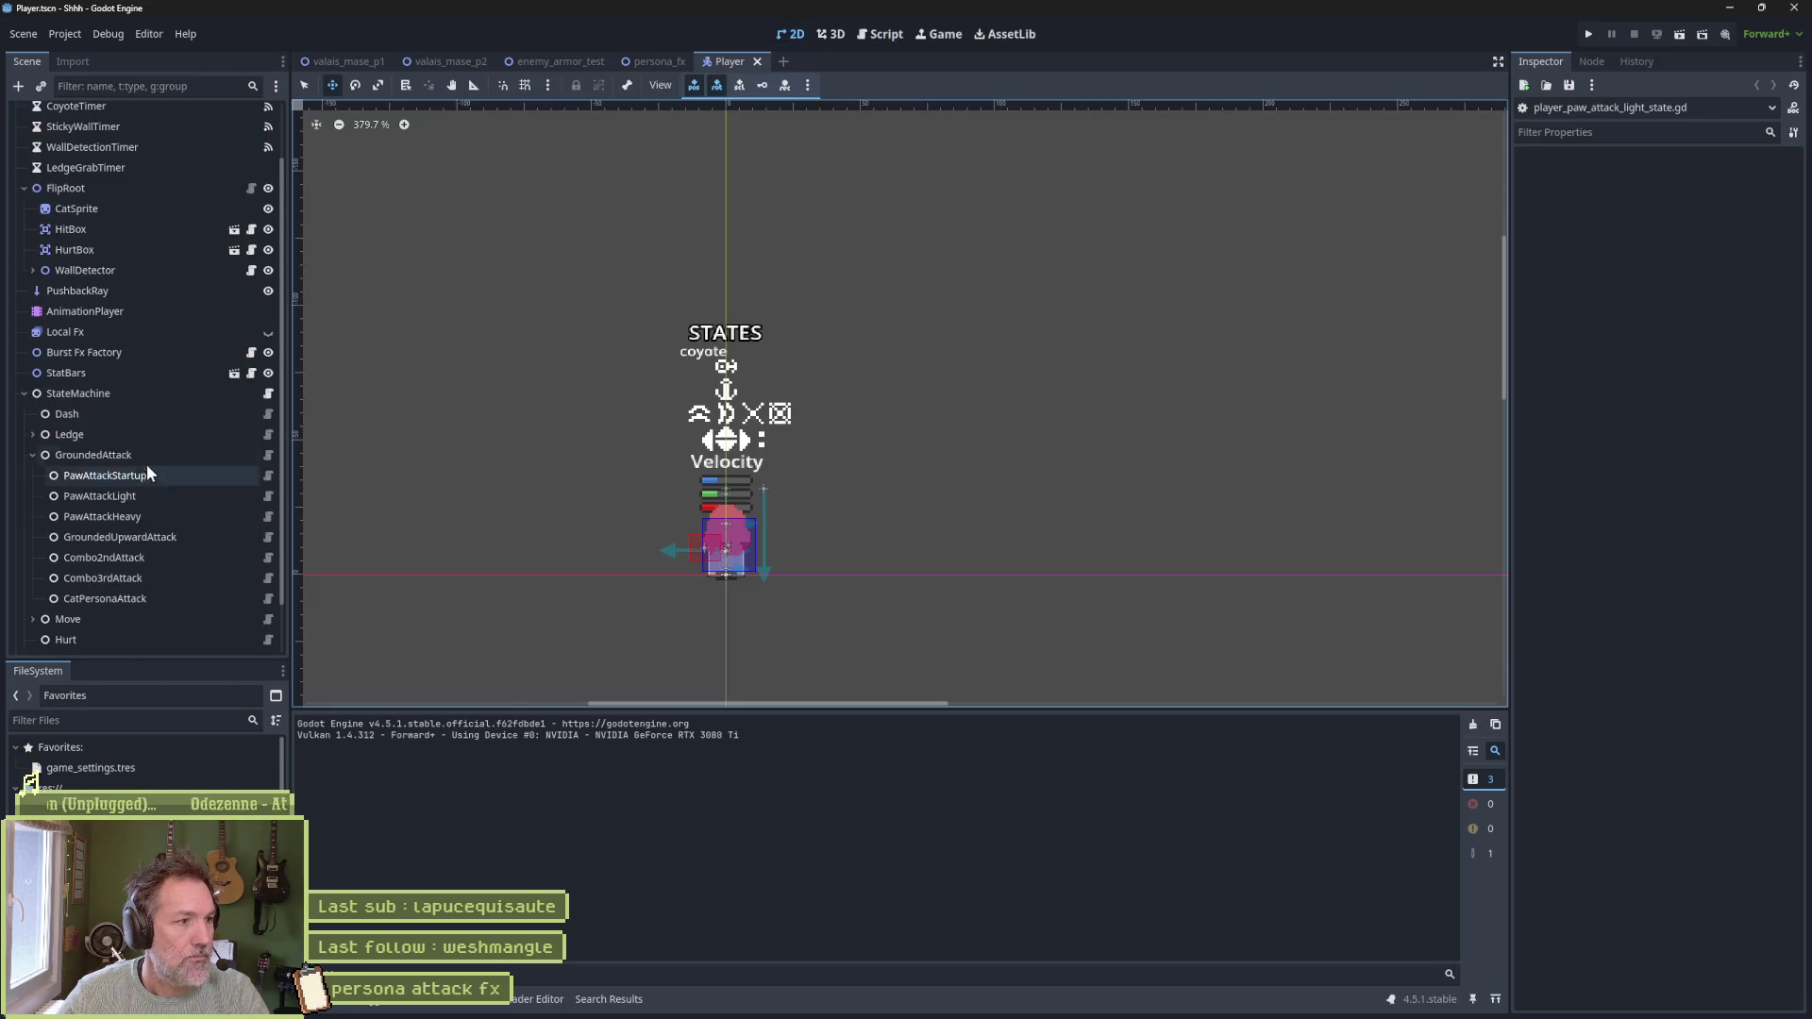
left_click(166, 315)
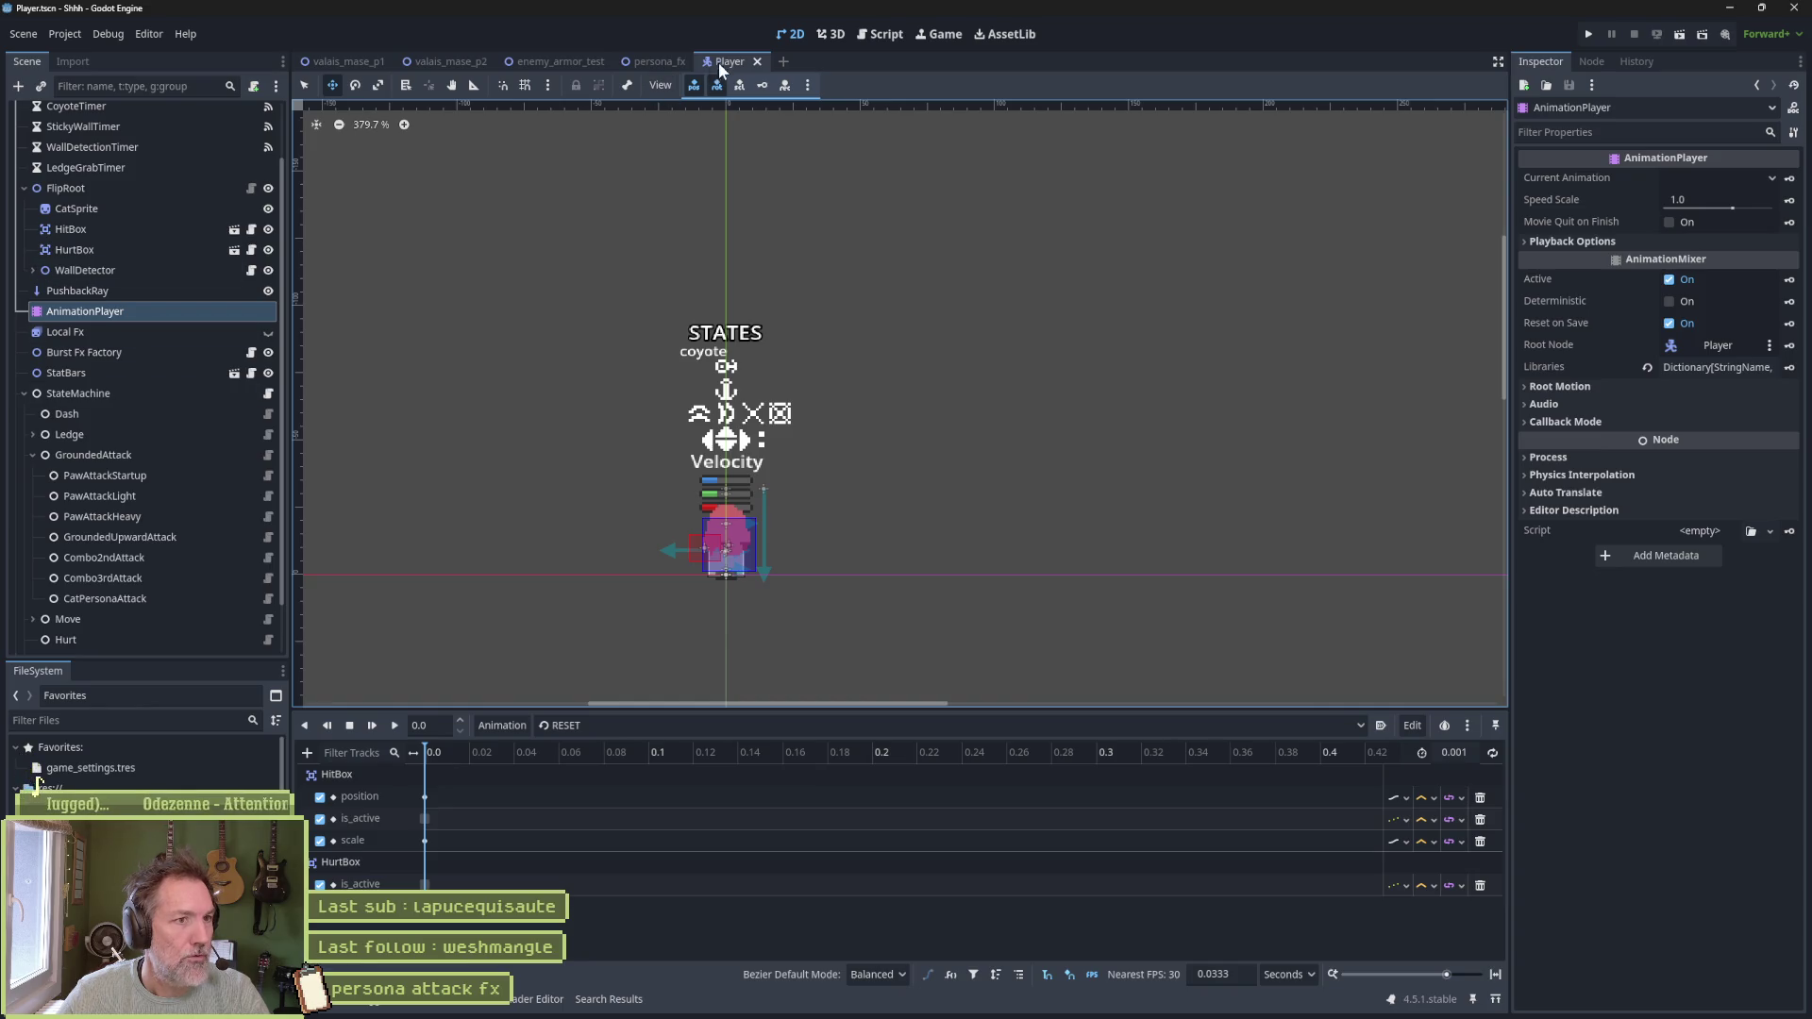
Add a blank line after move_speed = 0.0, then return to persona_fx and switch to Fork
left_click(885, 35)
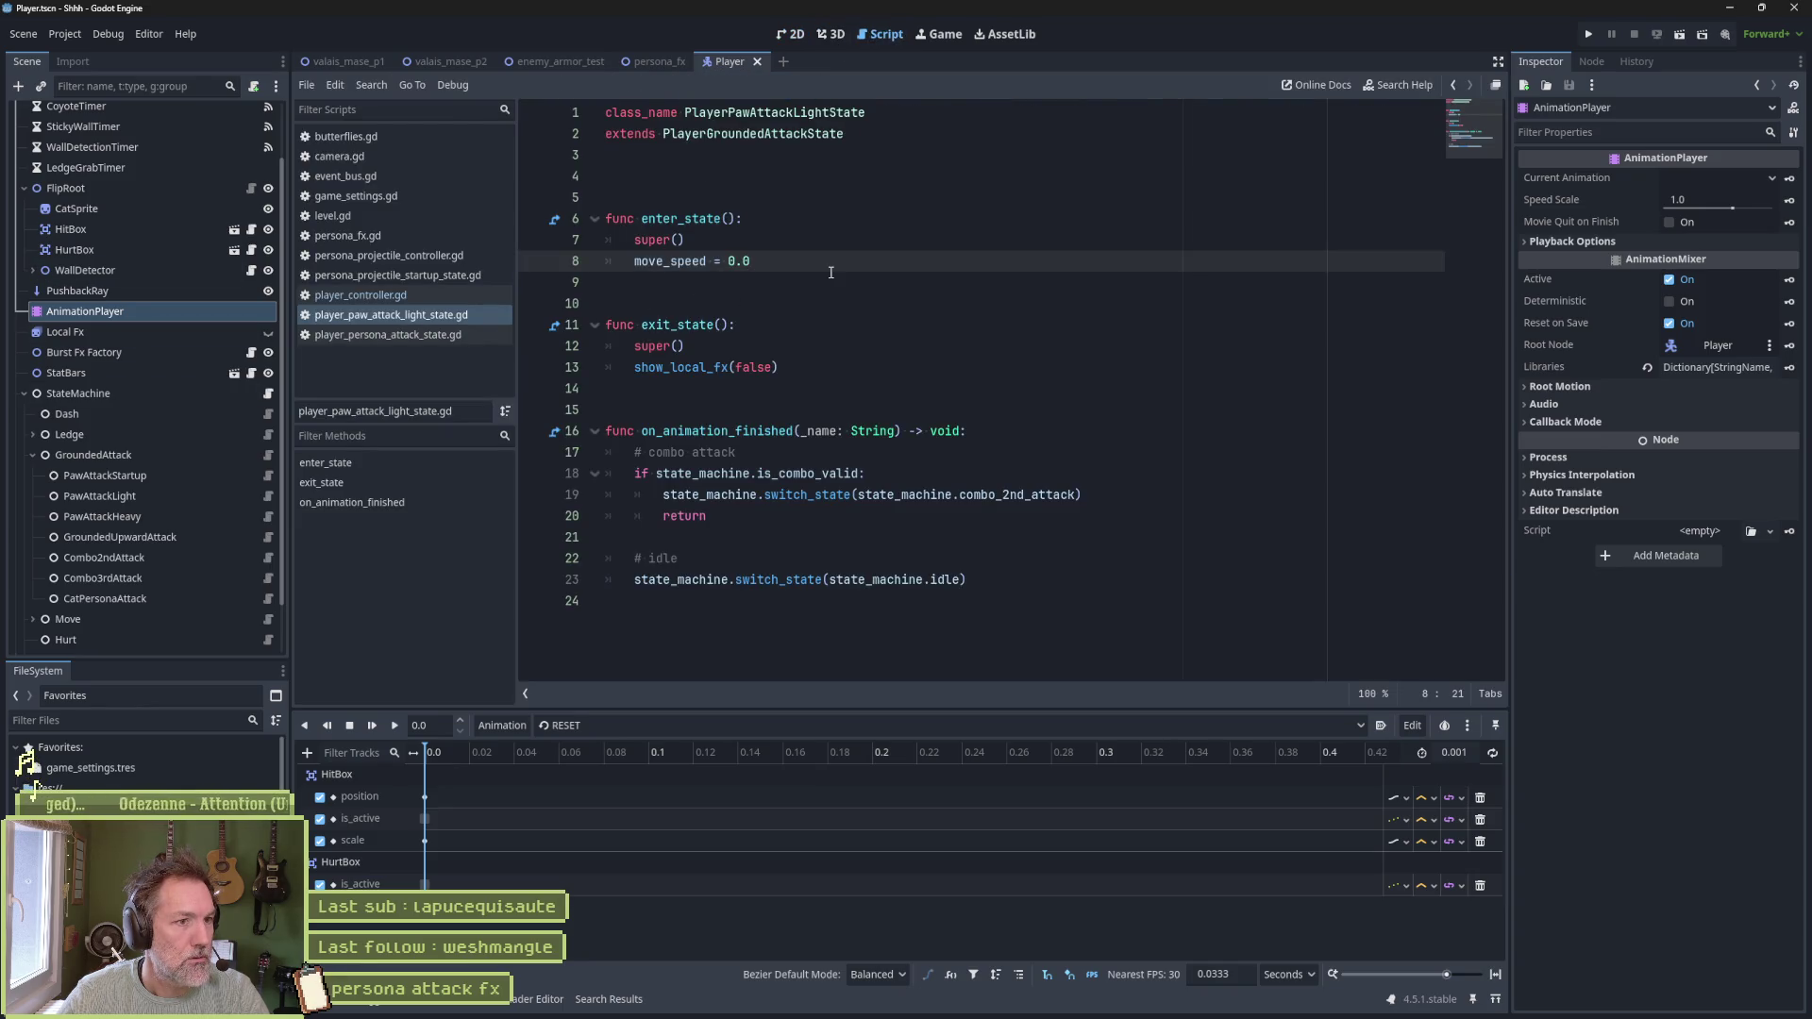
key("Return")
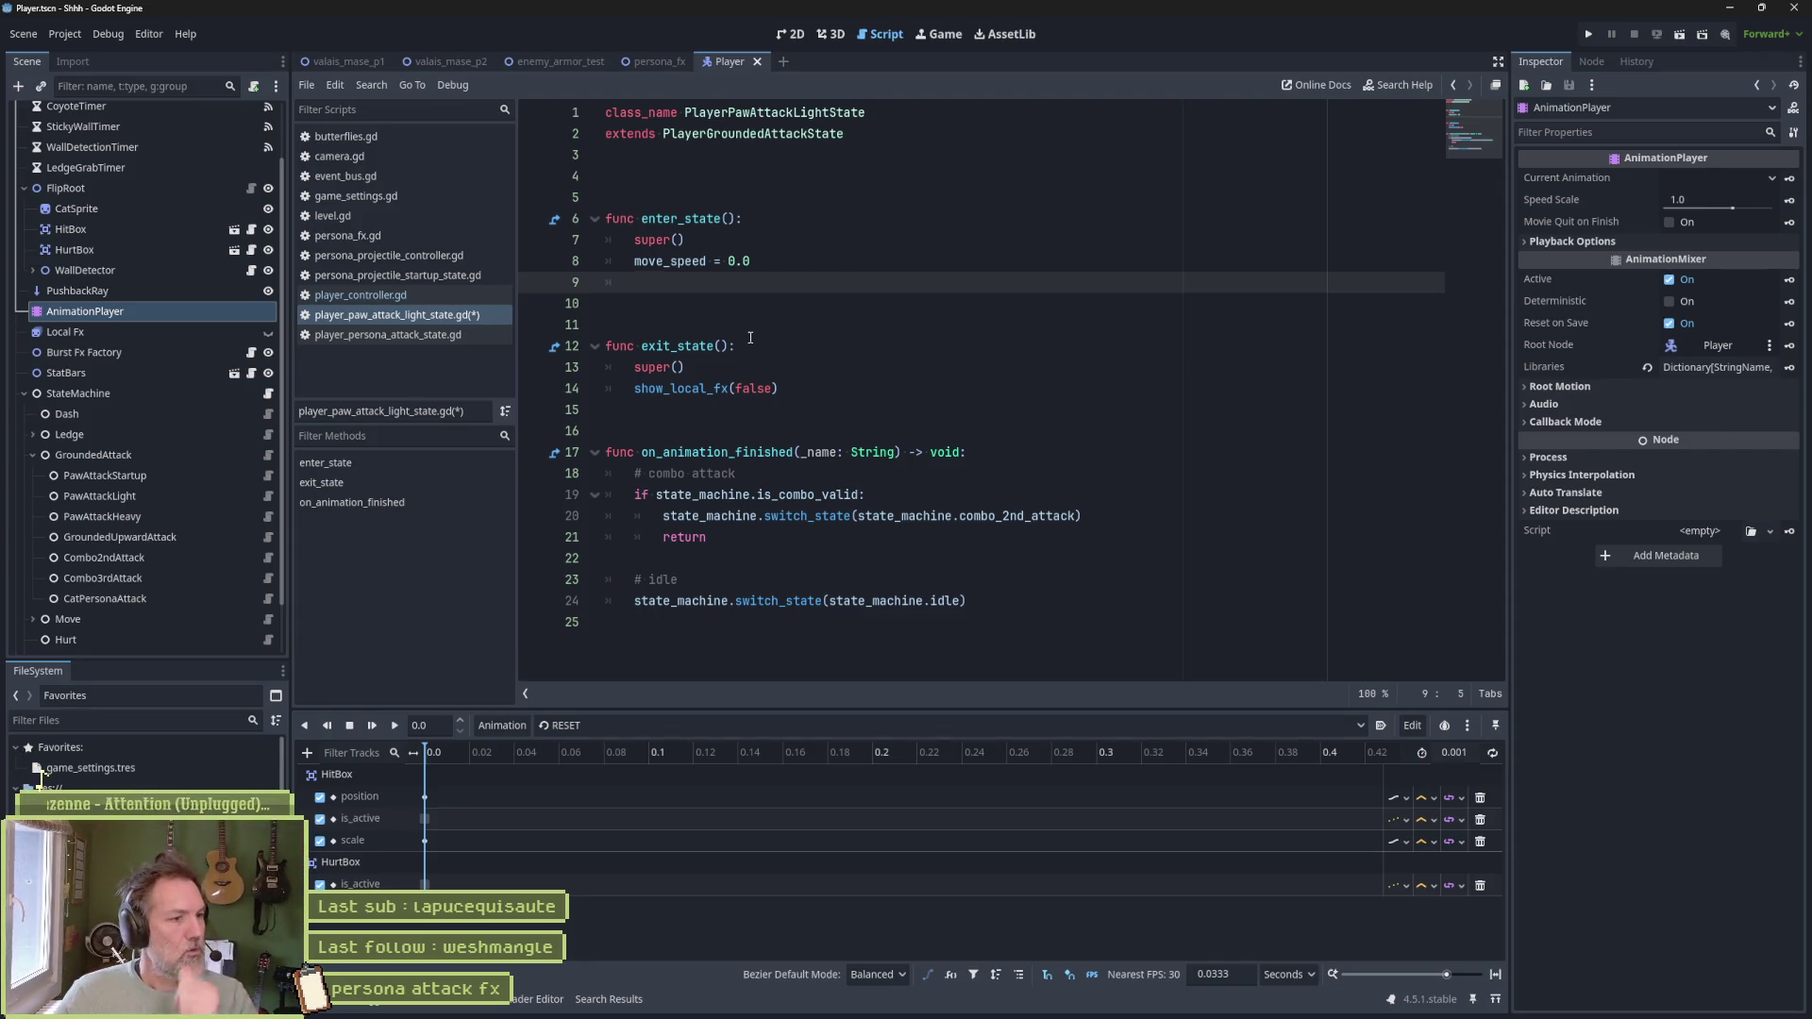
left_click(651, 62)
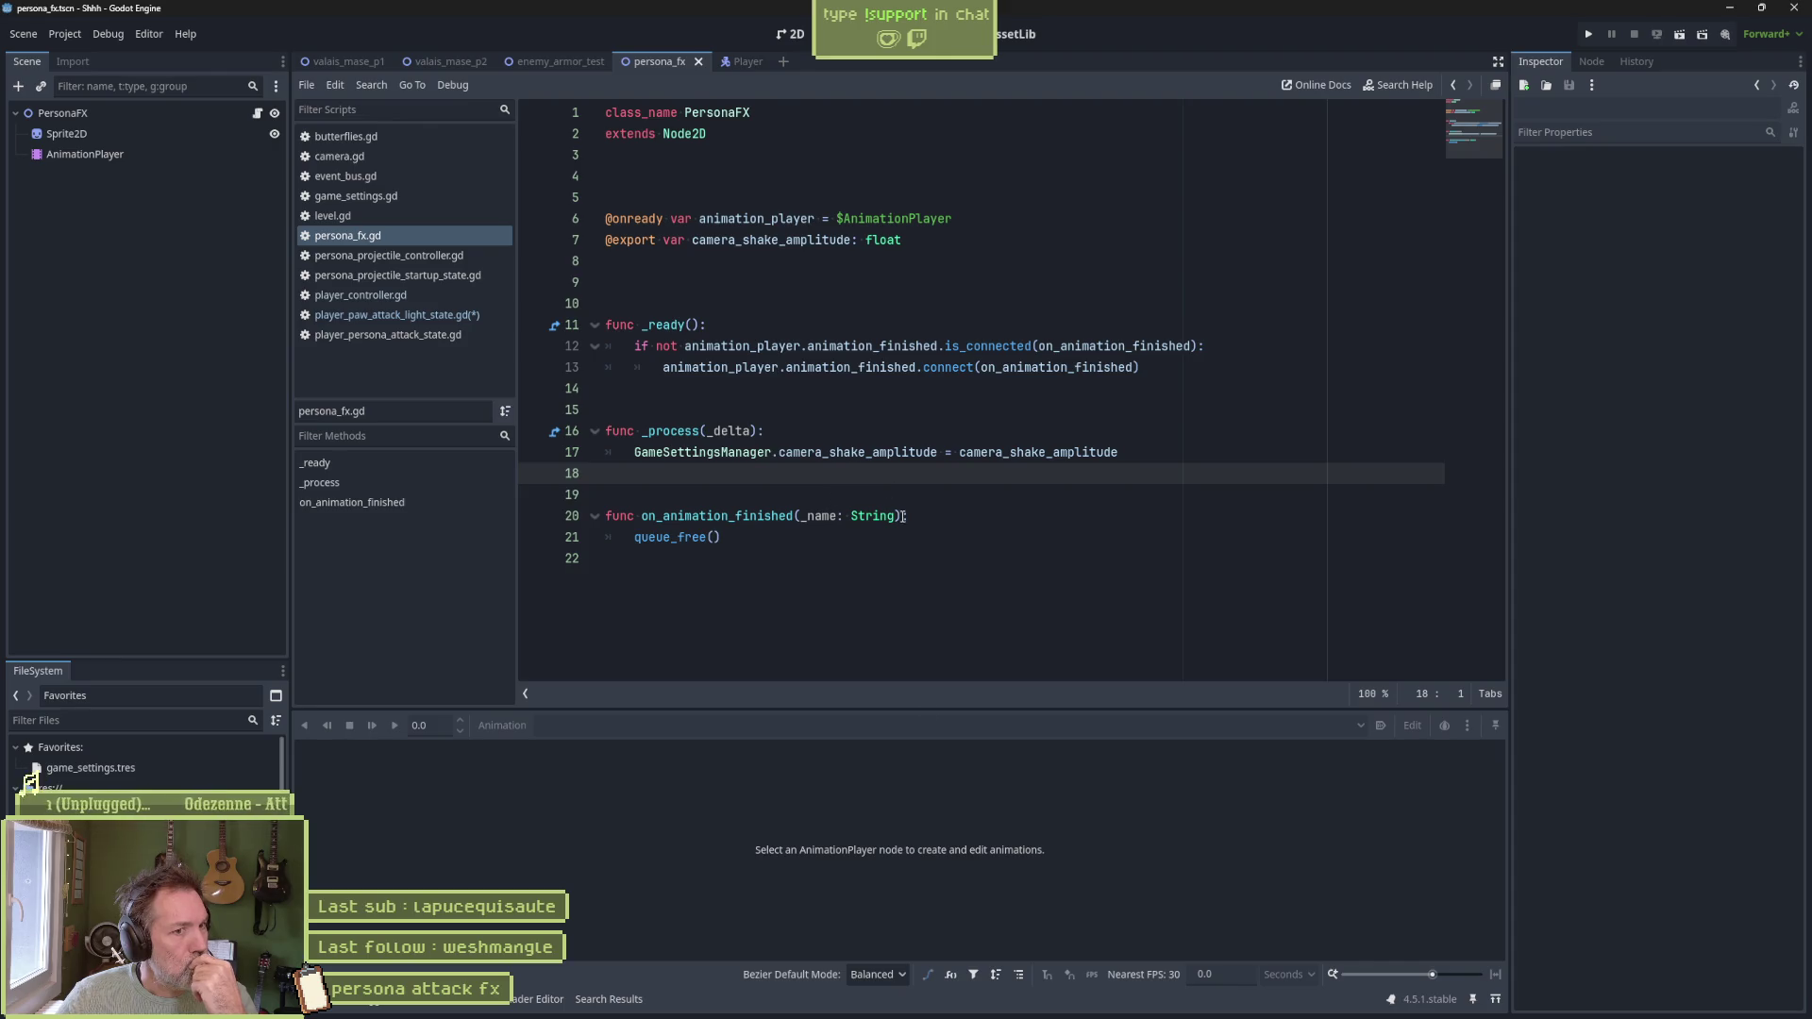
left_click(942, 1008)
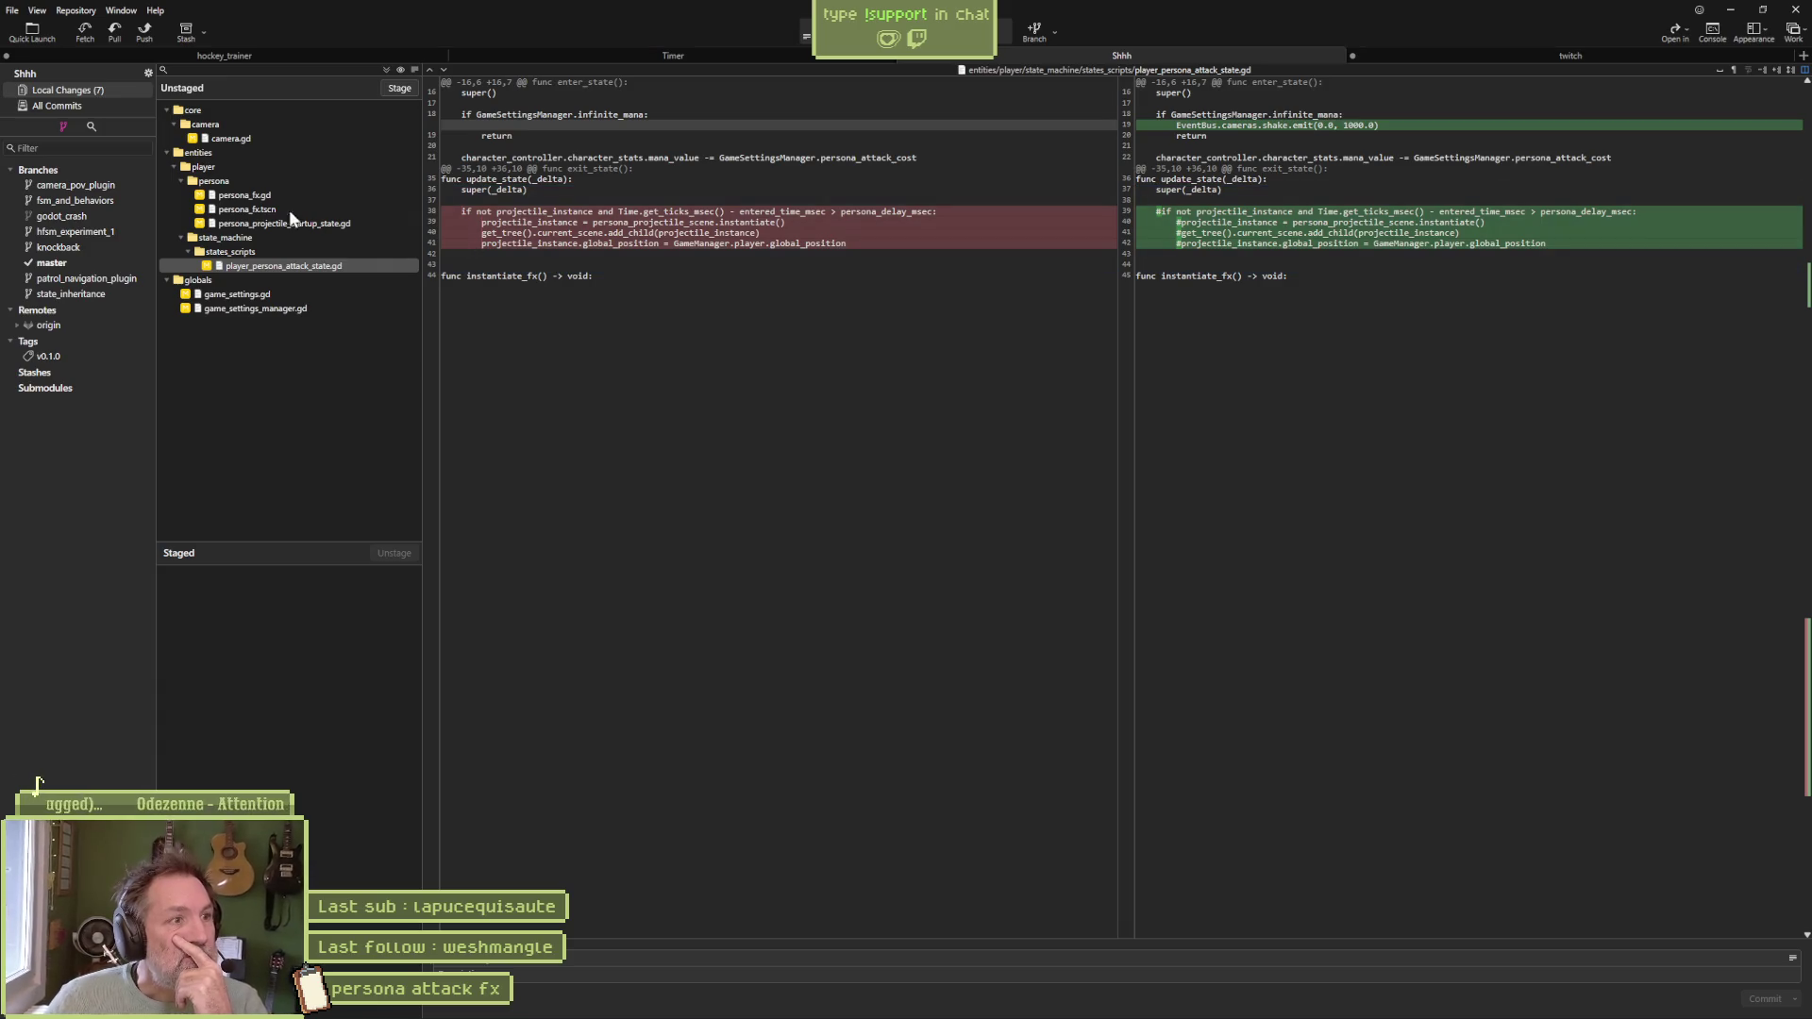
Review diffs of camera.gd, game_settings.gd, game_settings_manager.gd, persona_fx.gd and persona_projectile_startup_state.gd
left_click(247, 138)
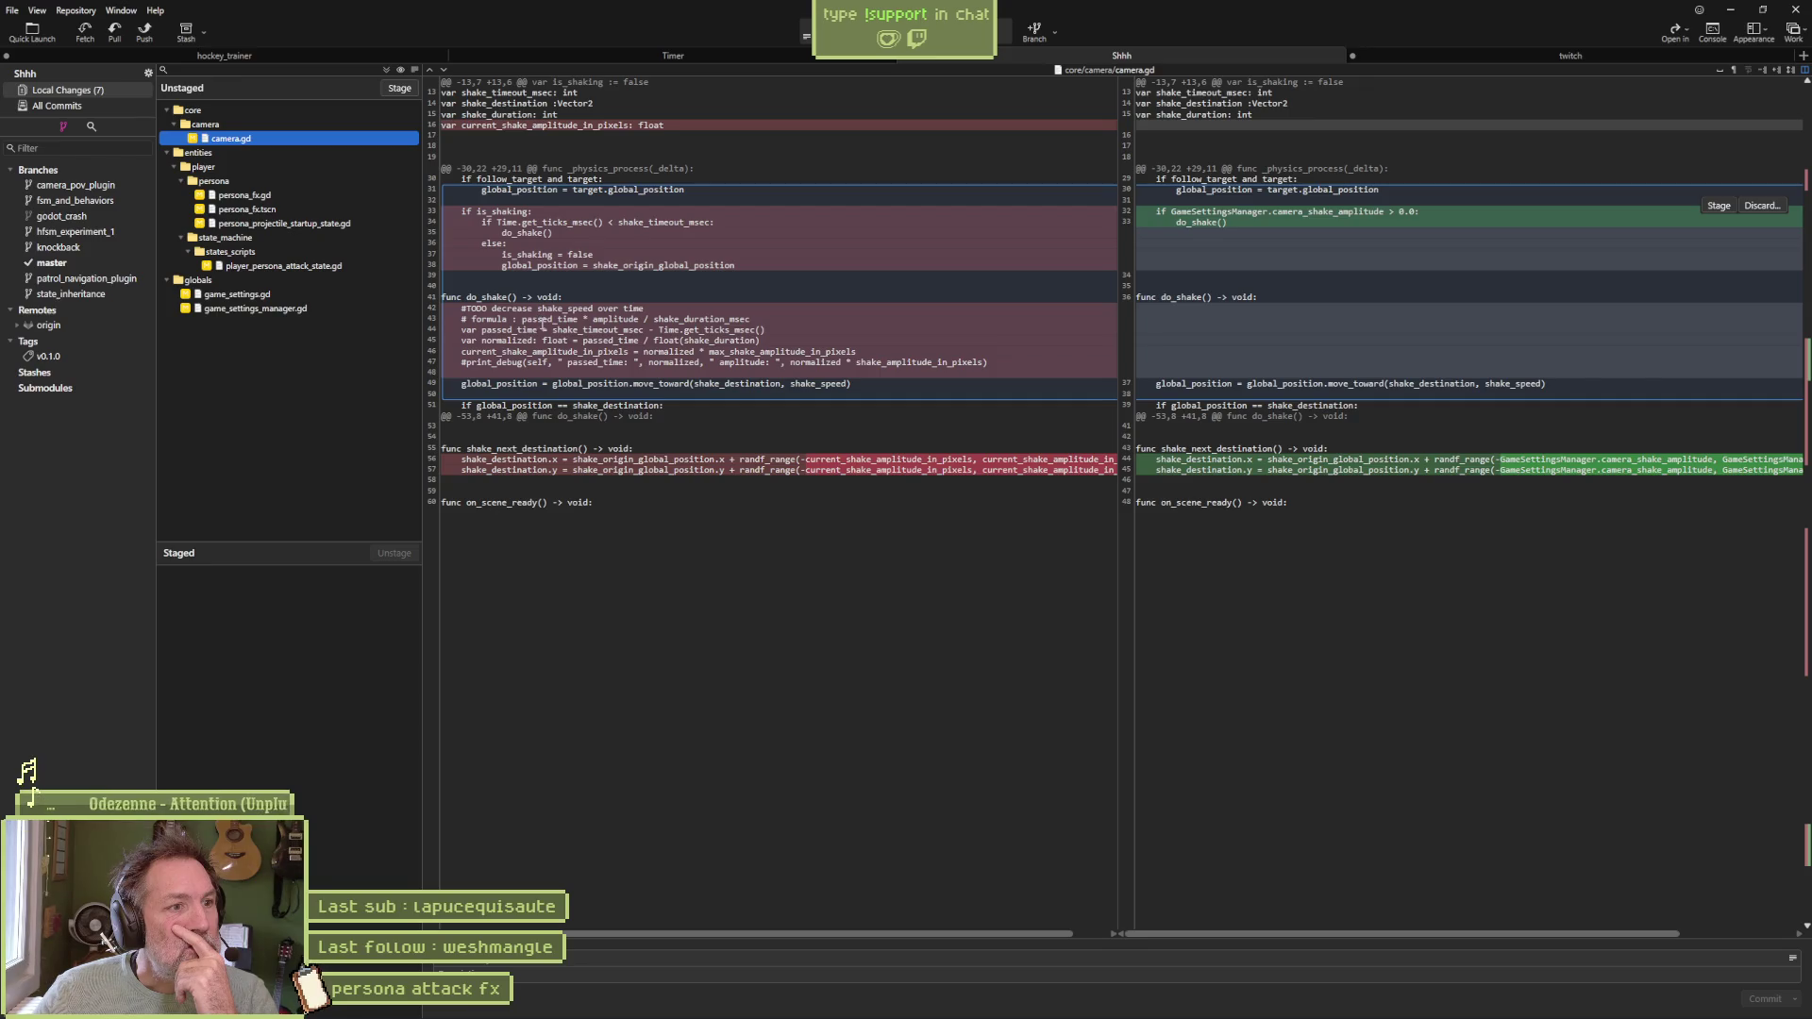
mouse_move(461, 307)
left_mouse_down()
mouse_move(538, 344)
mouse_move(537, 377)
left_mouse_up()
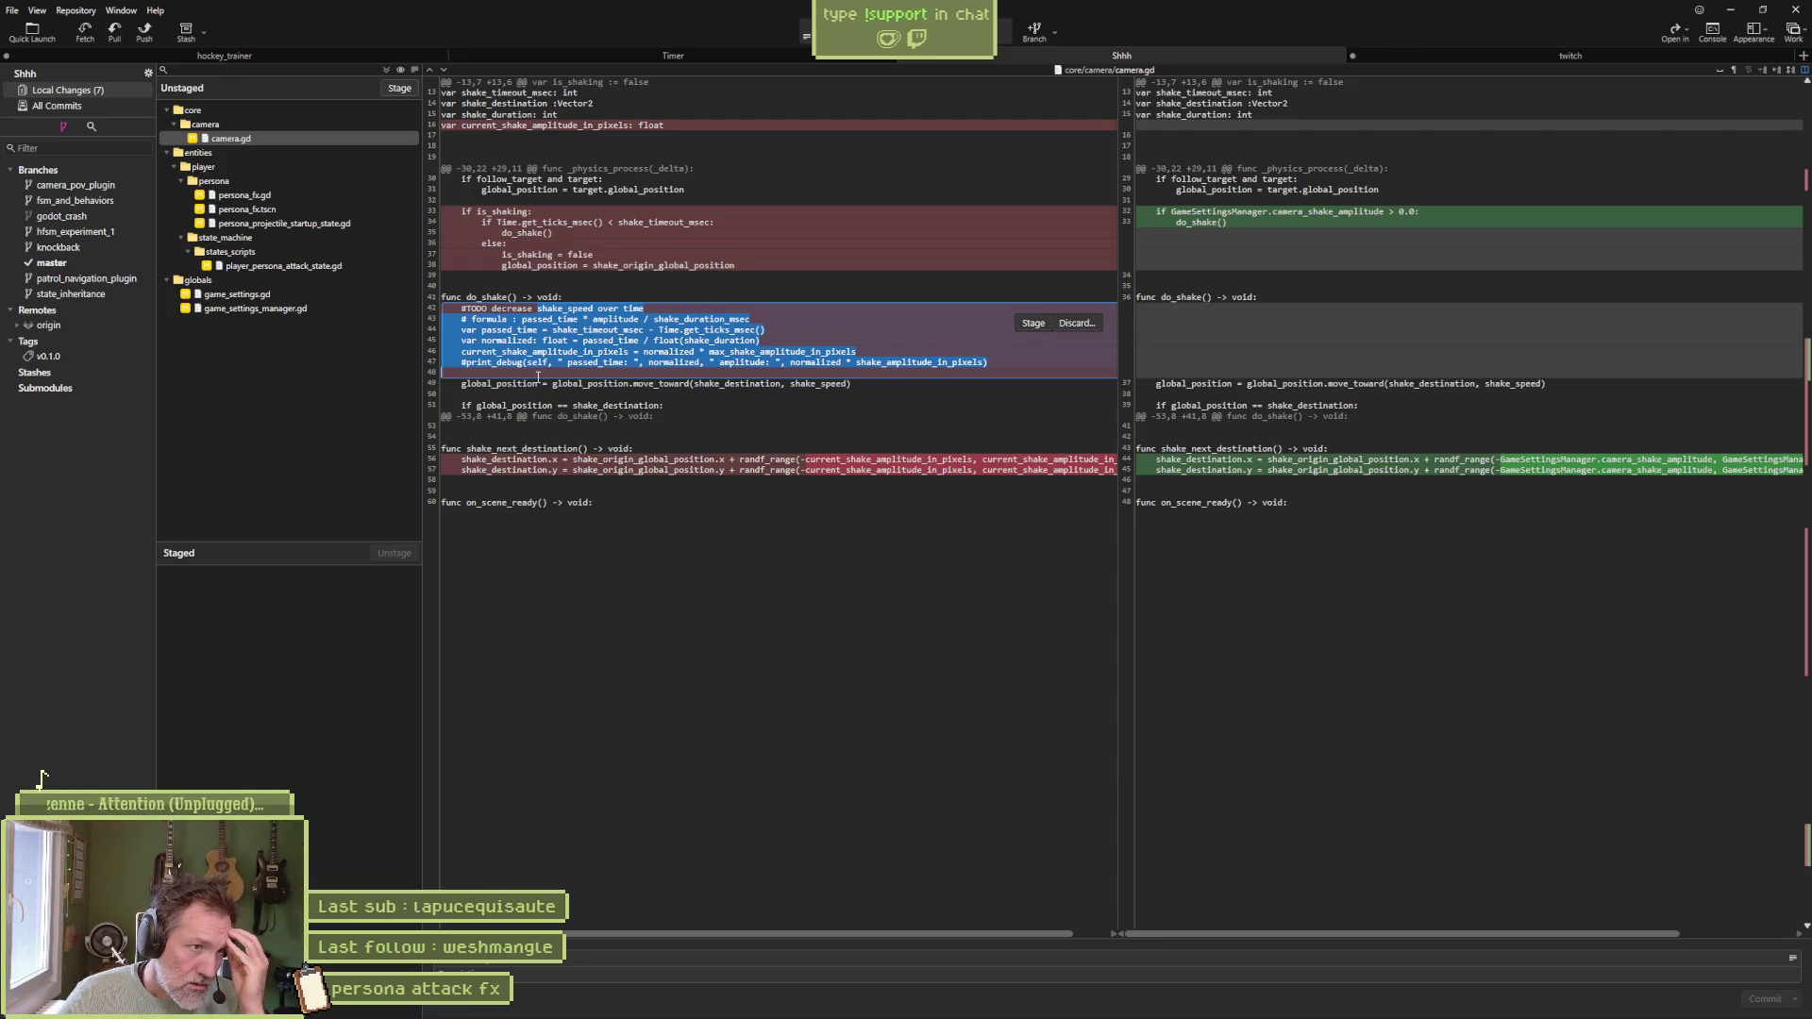
left_click(283, 299)
left_click(283, 310)
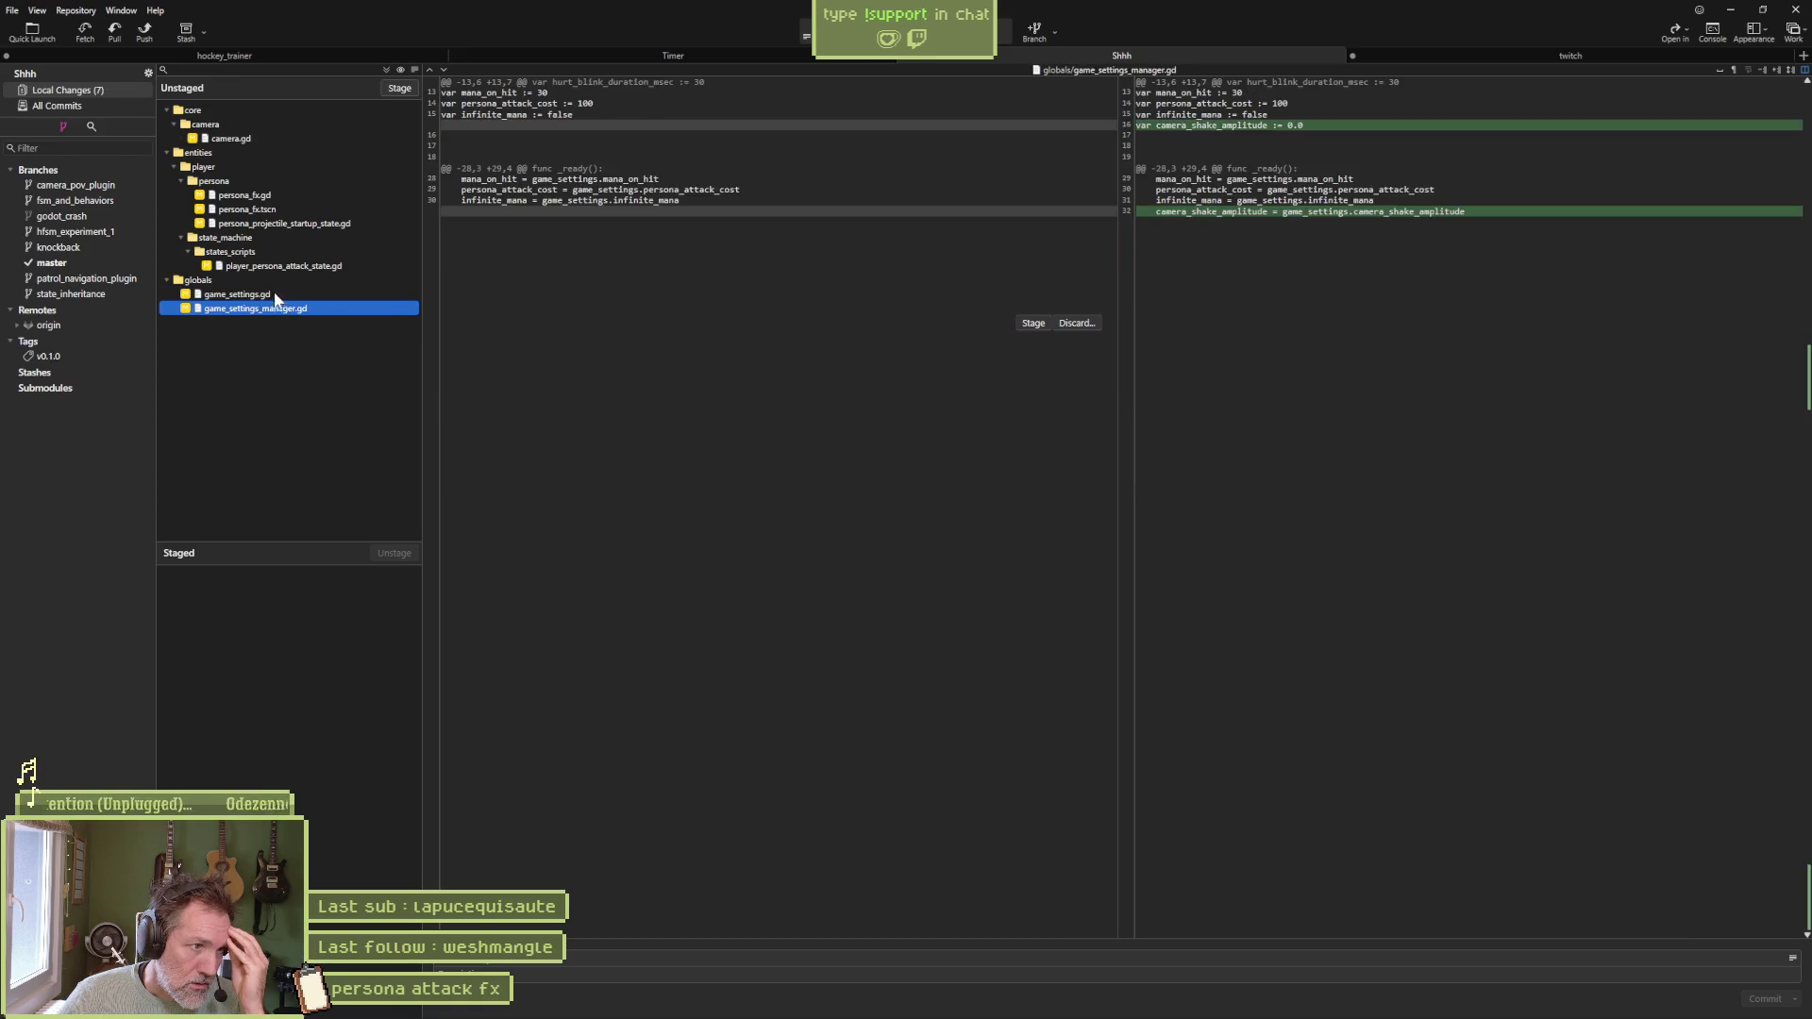
left_click(290, 197)
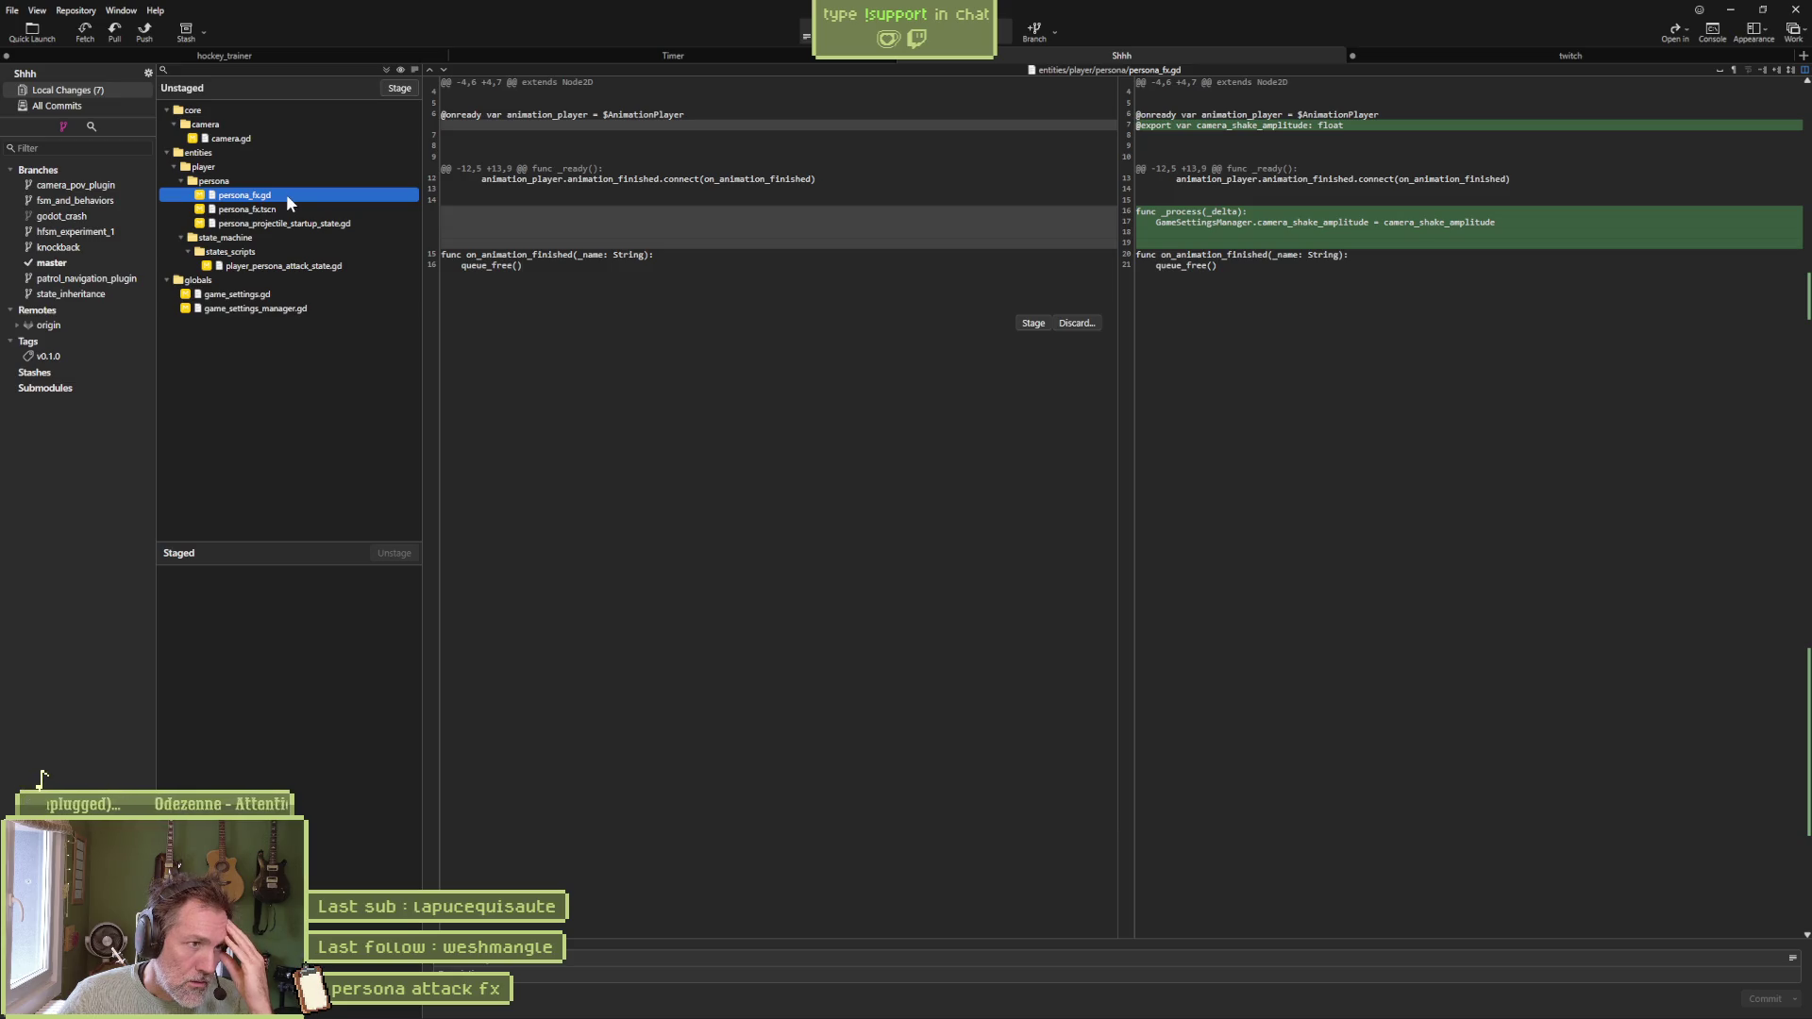
left_click(336, 224)
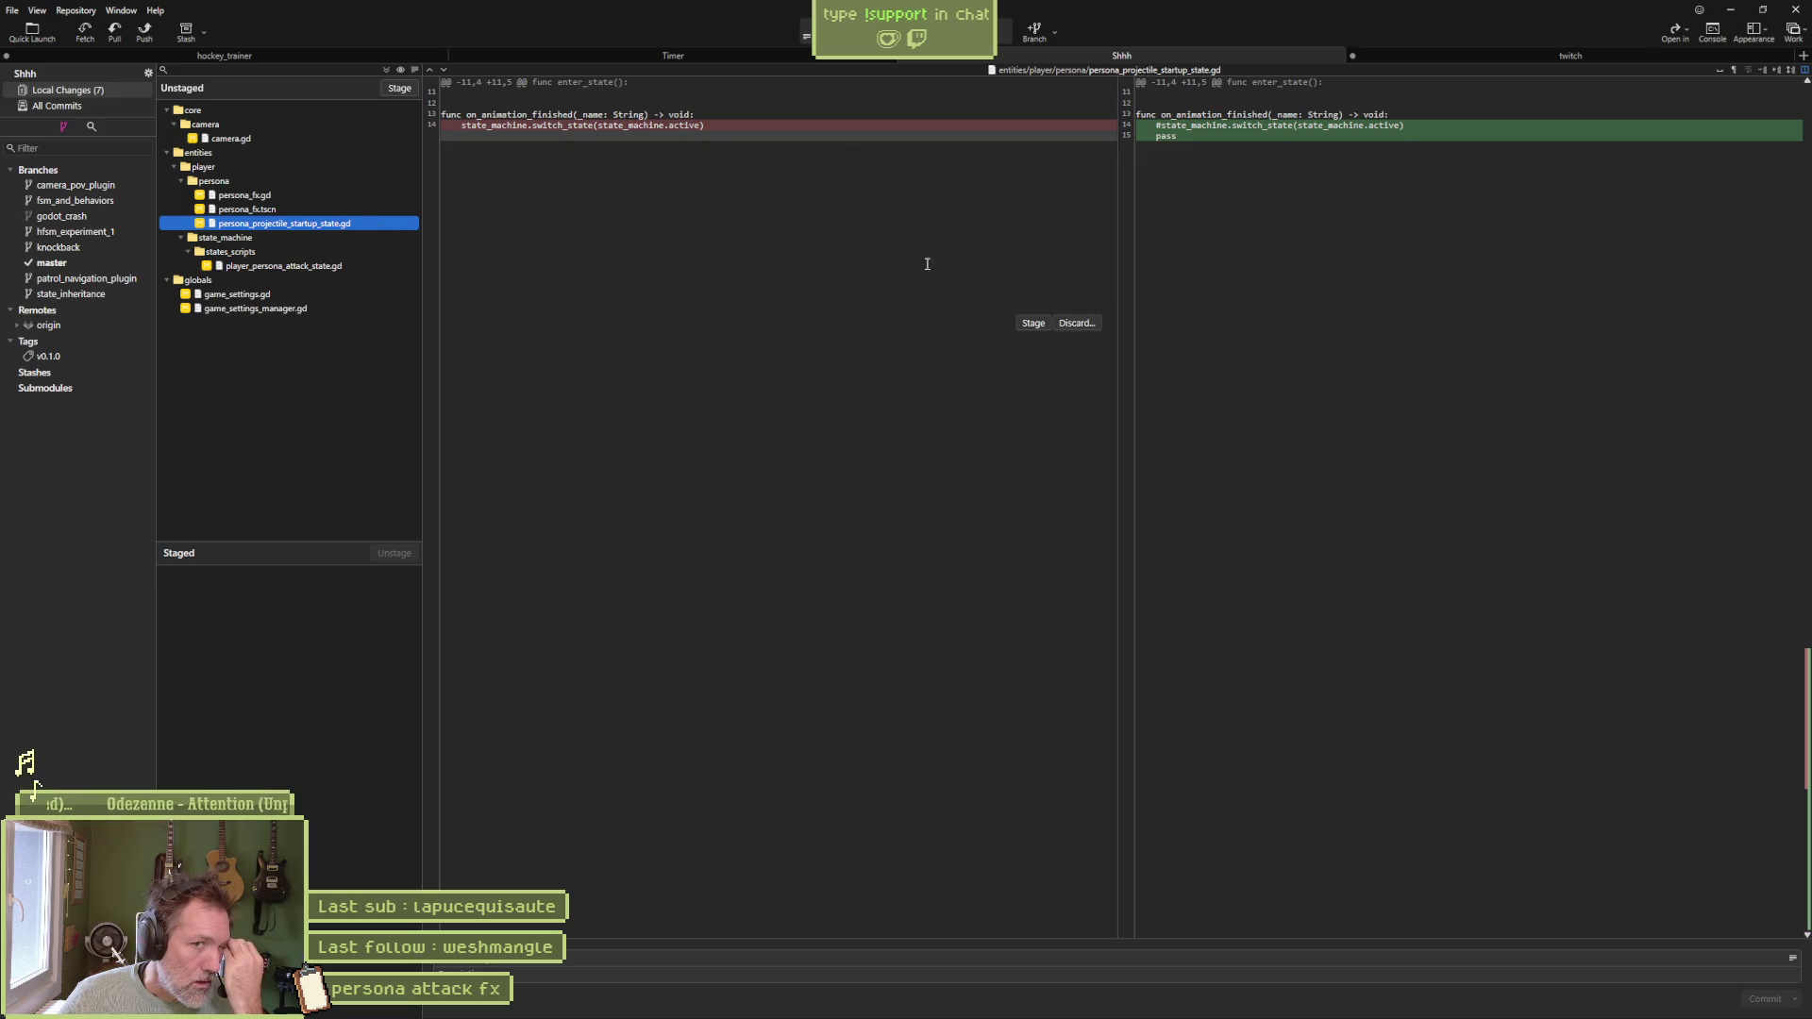
left_click(1730, 10)
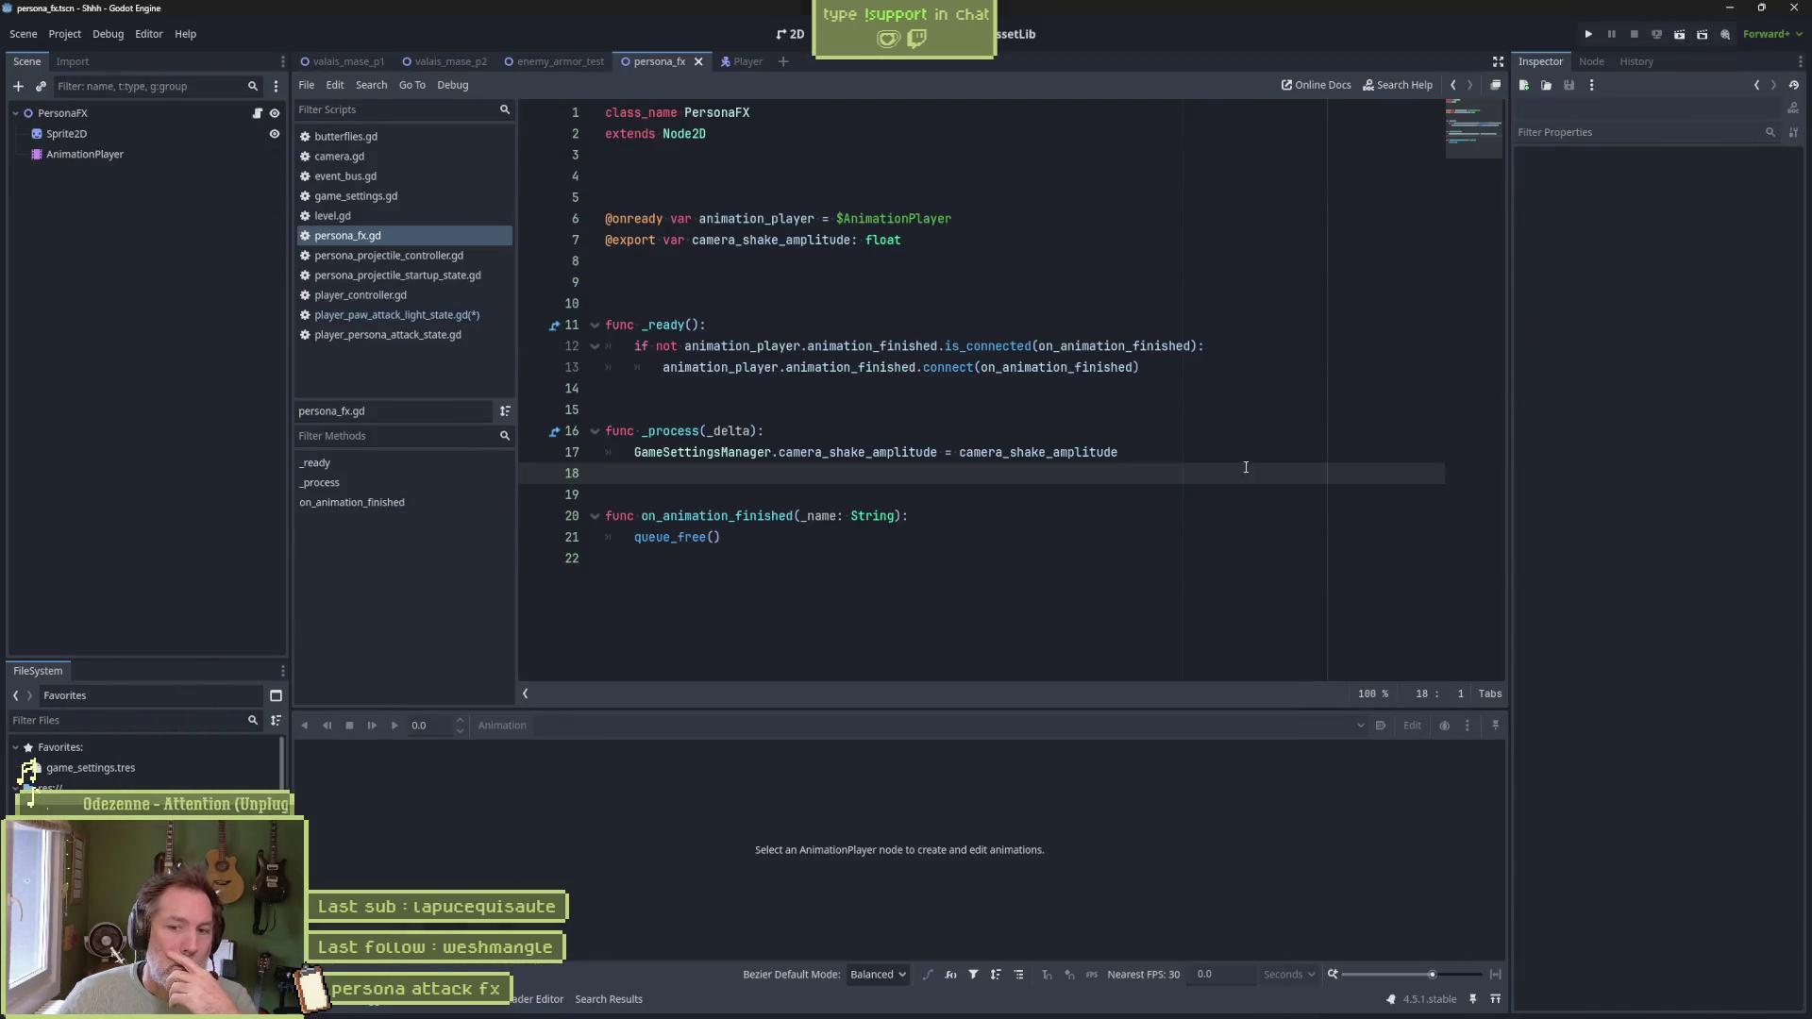
Open event_bus.gd and search the whole project for the shake signal
left_click(1099, 549)
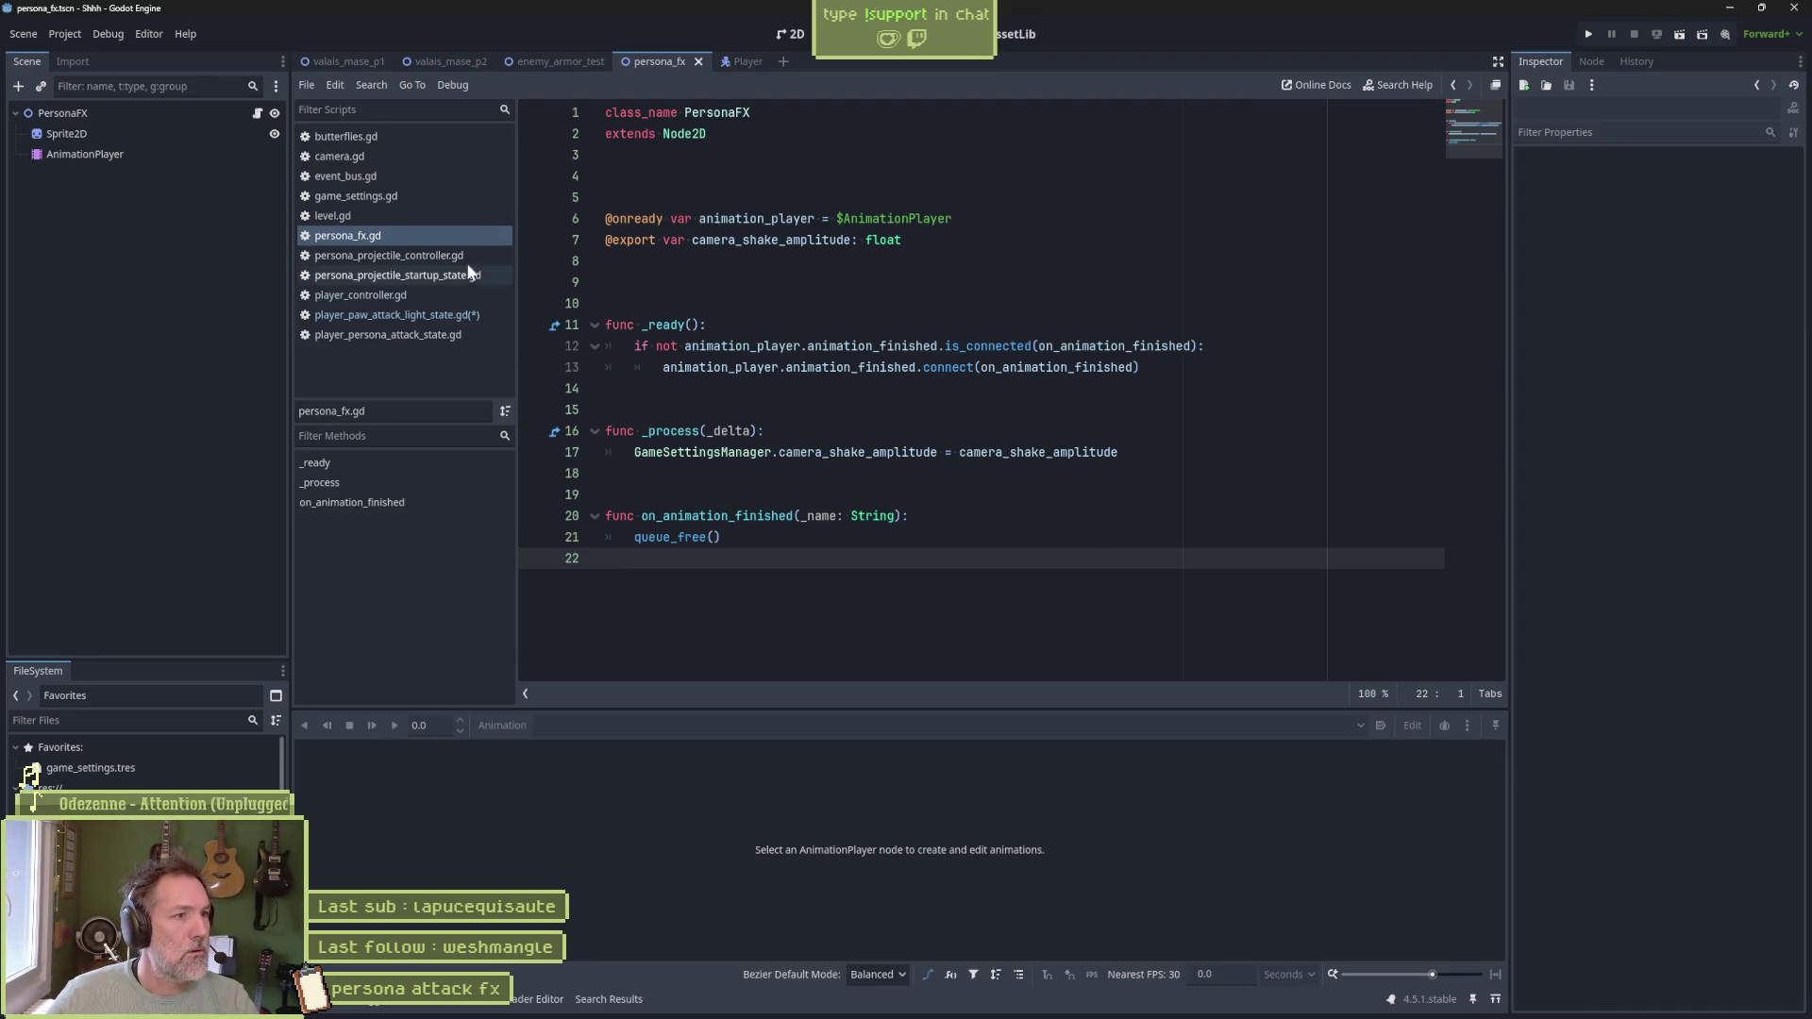
left_click(400, 195)
left_click(400, 179)
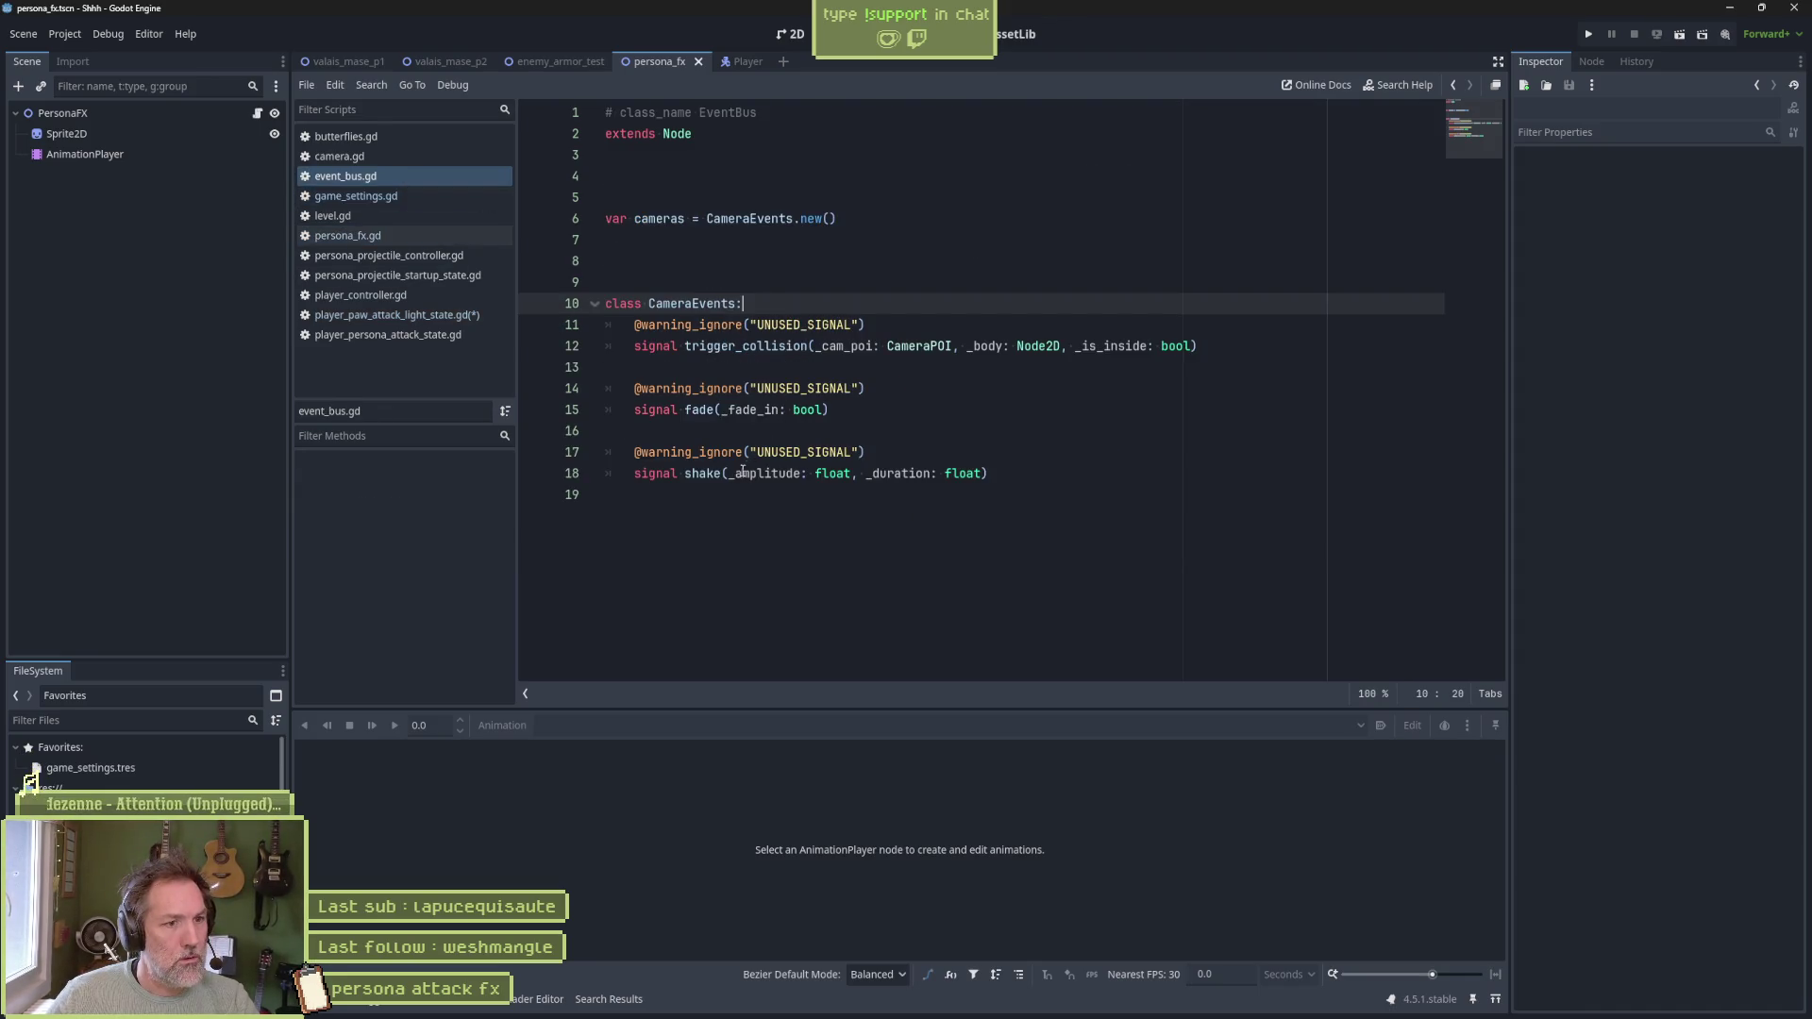
double_click(701, 471)
key("ctrl+shift+f")
key("Return")
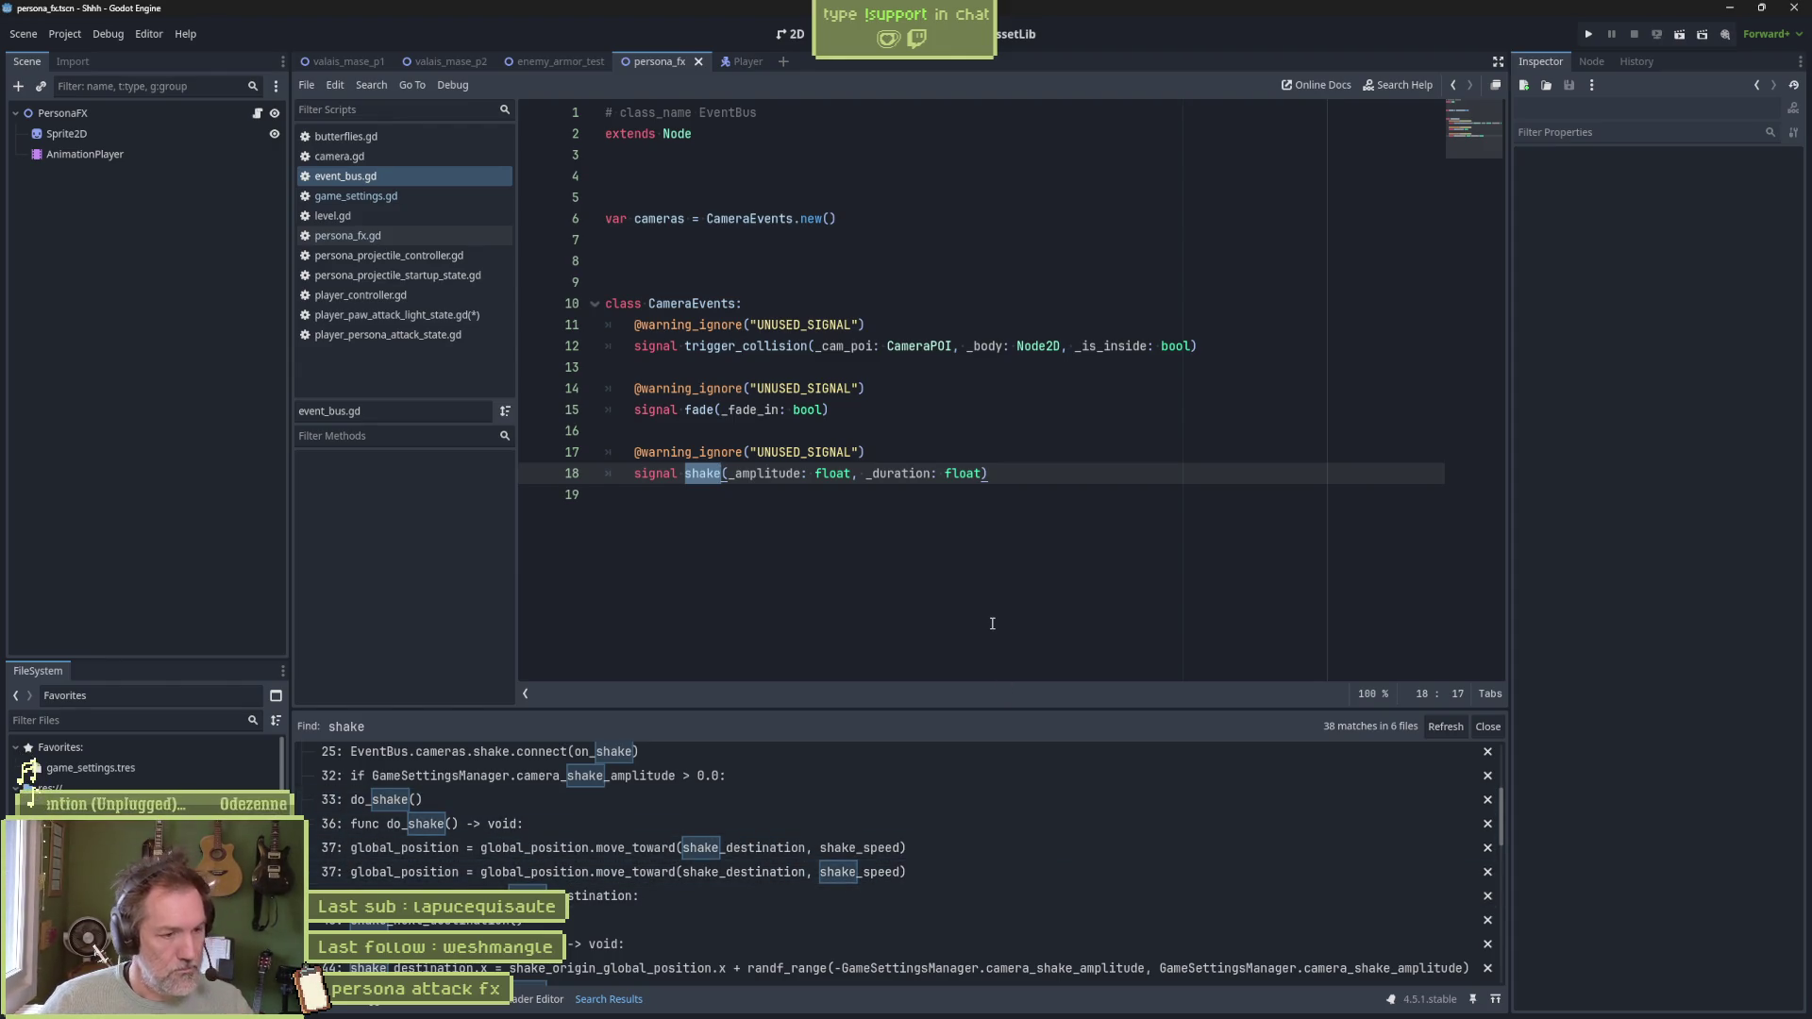
Search the project for 'shake.emit' and open line 19 of player_persona_attack_state.gd
key("ctrl+shift+f")
type("shake.emit")
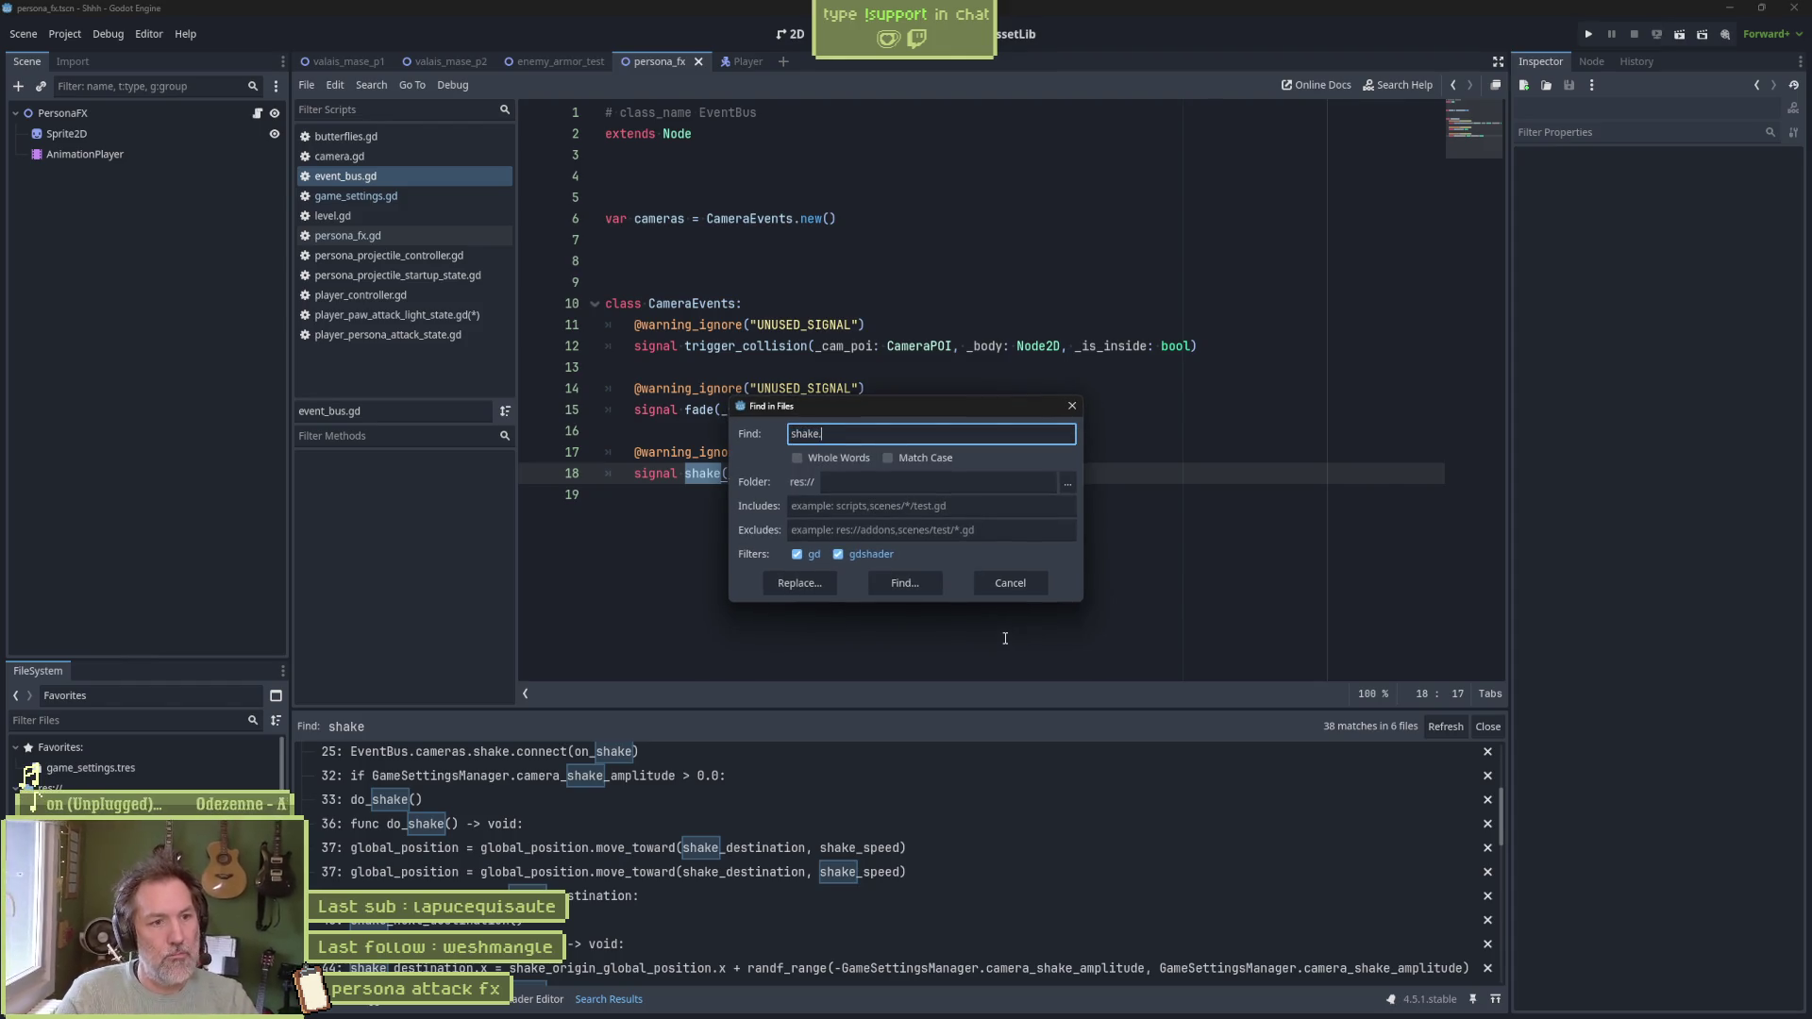
key("Return")
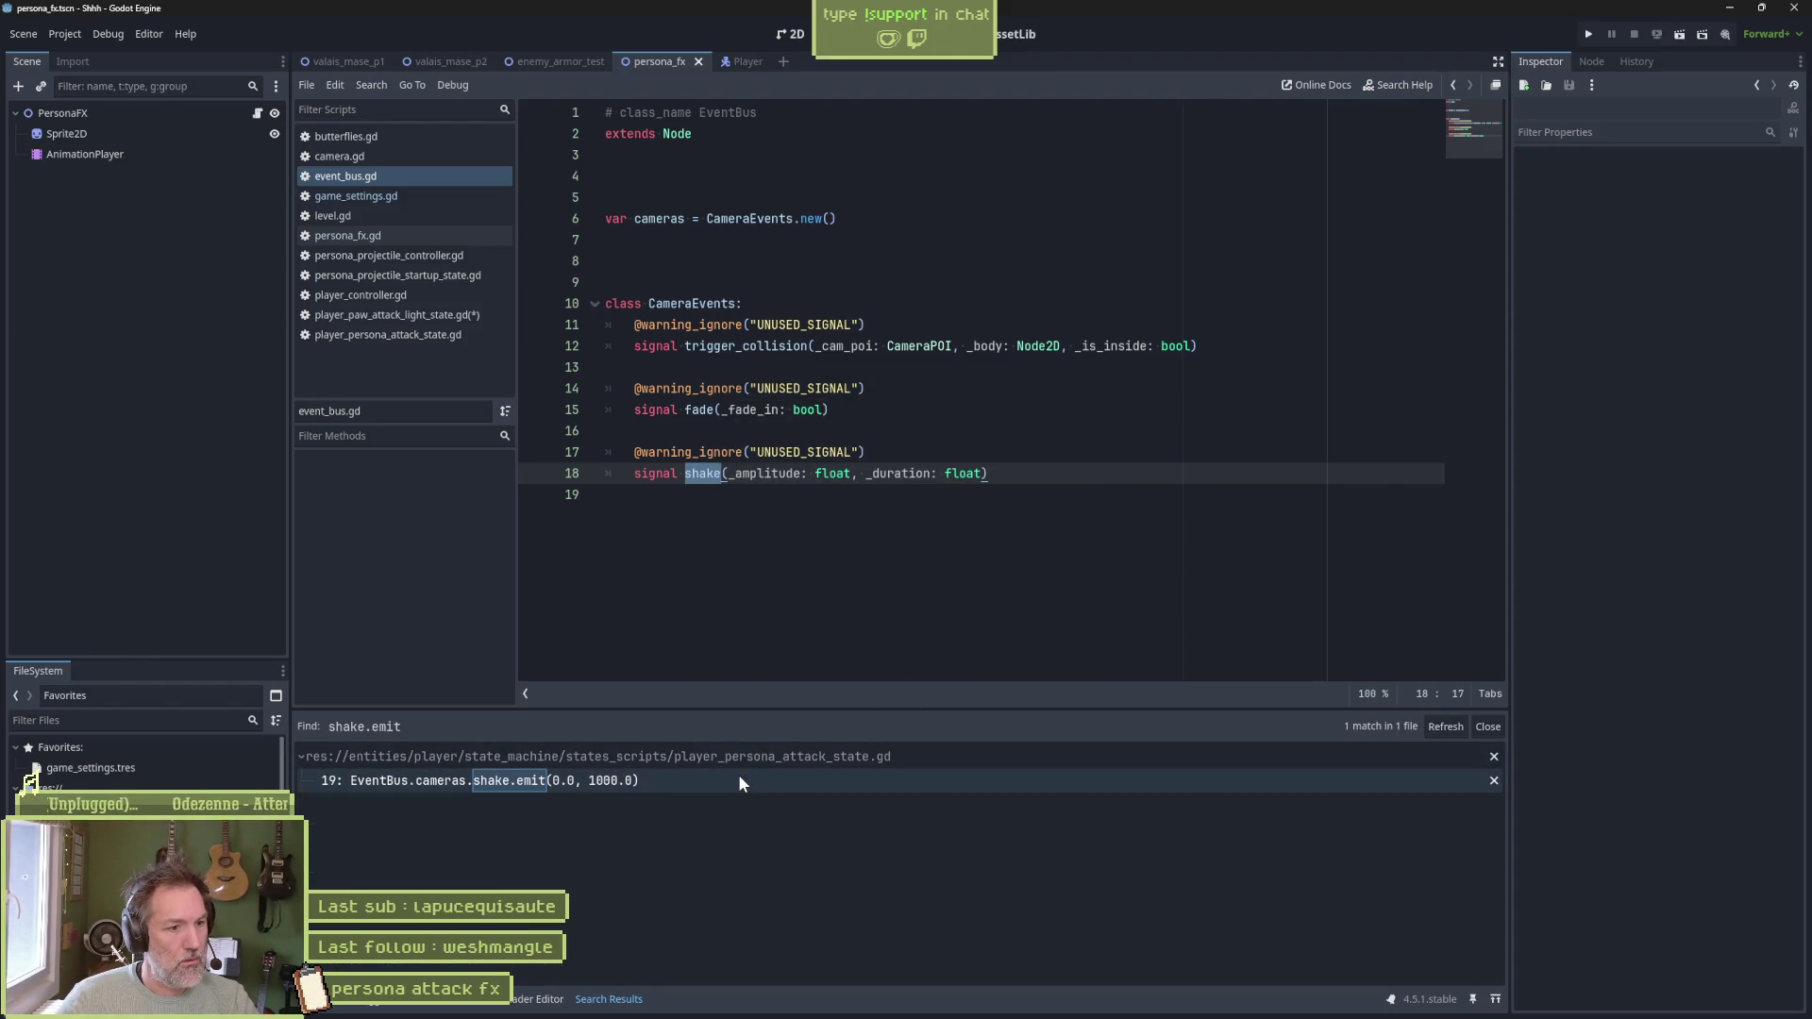
left_click(740, 782)
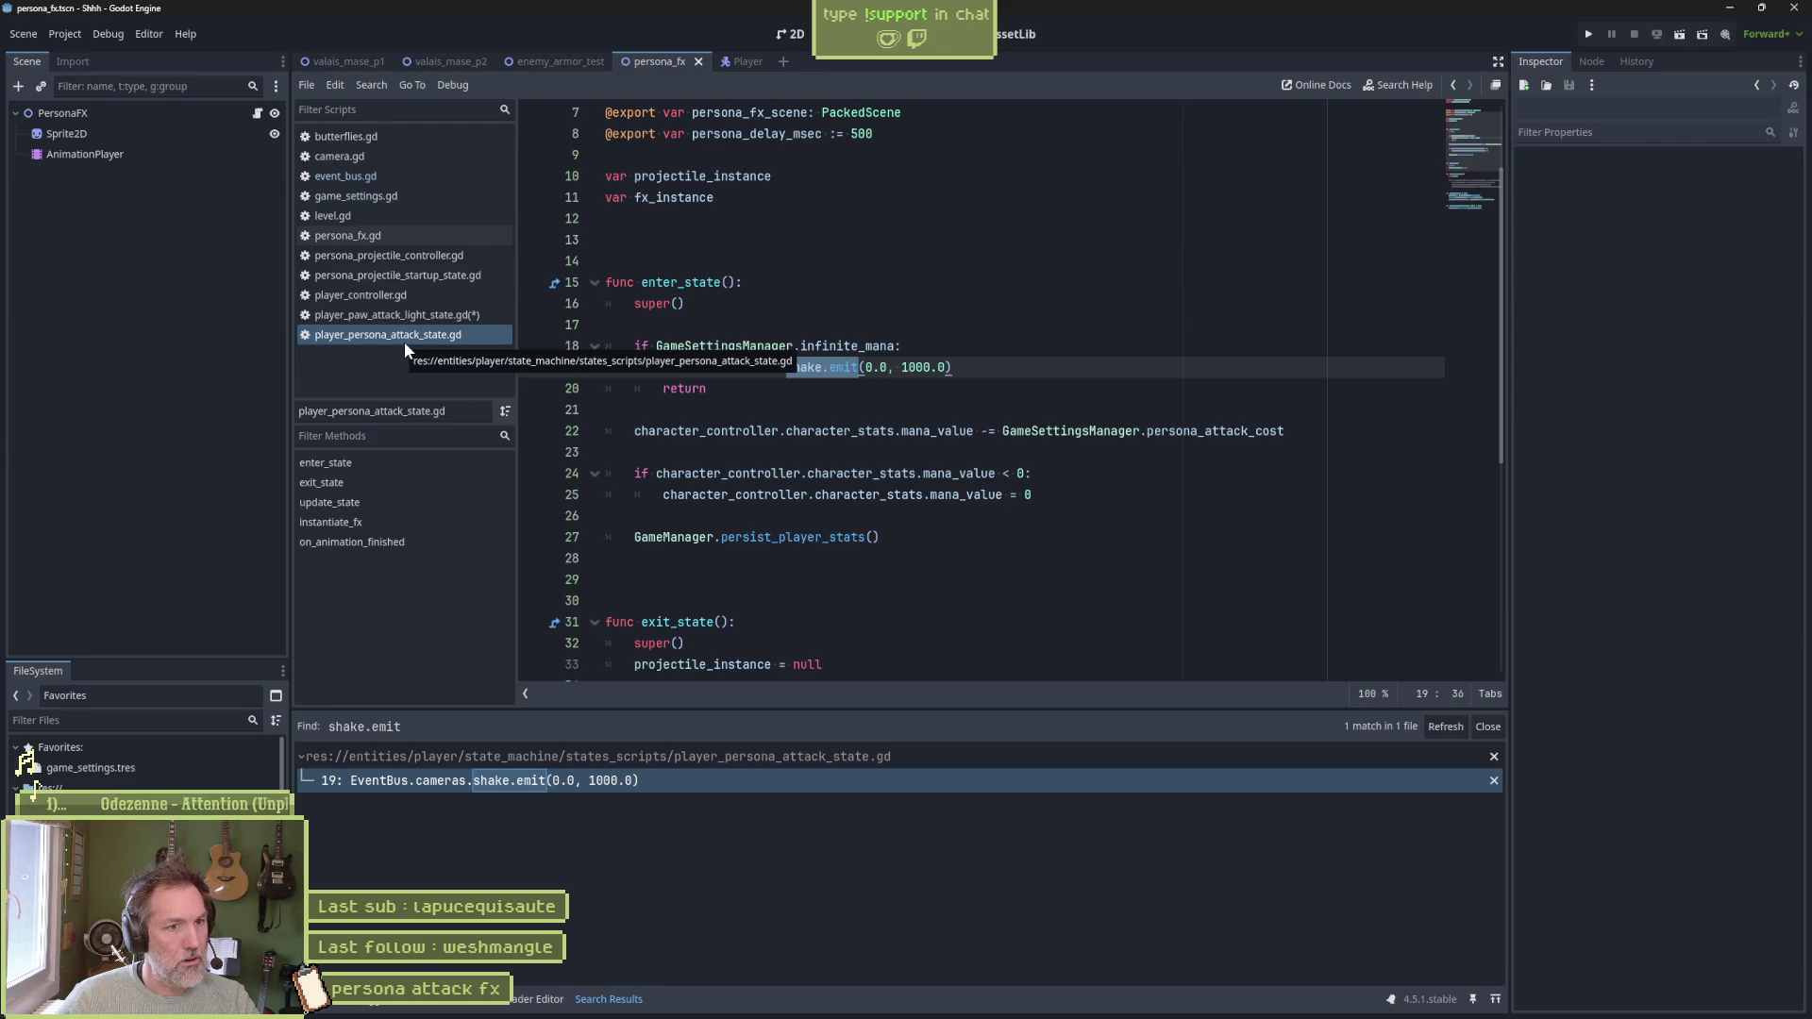
left_click(802, 347)
left_click_drag(953, 368, 982, 349)
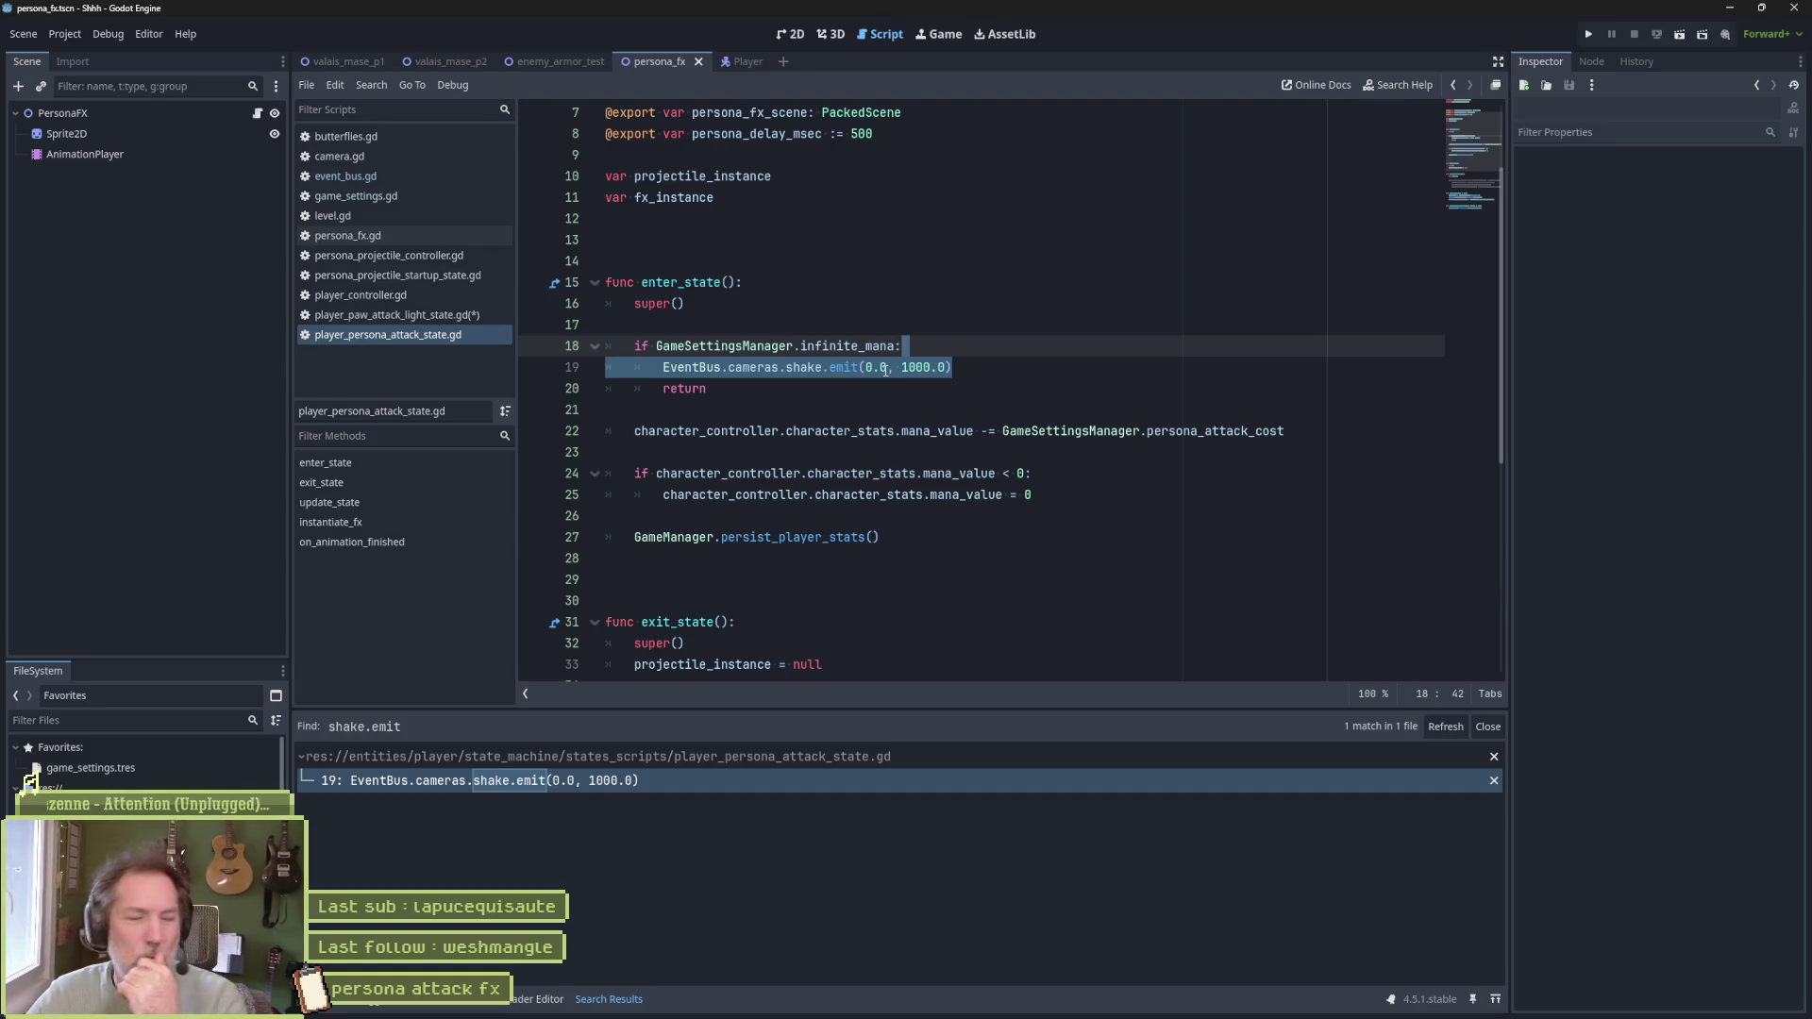
left_click(663, 370)
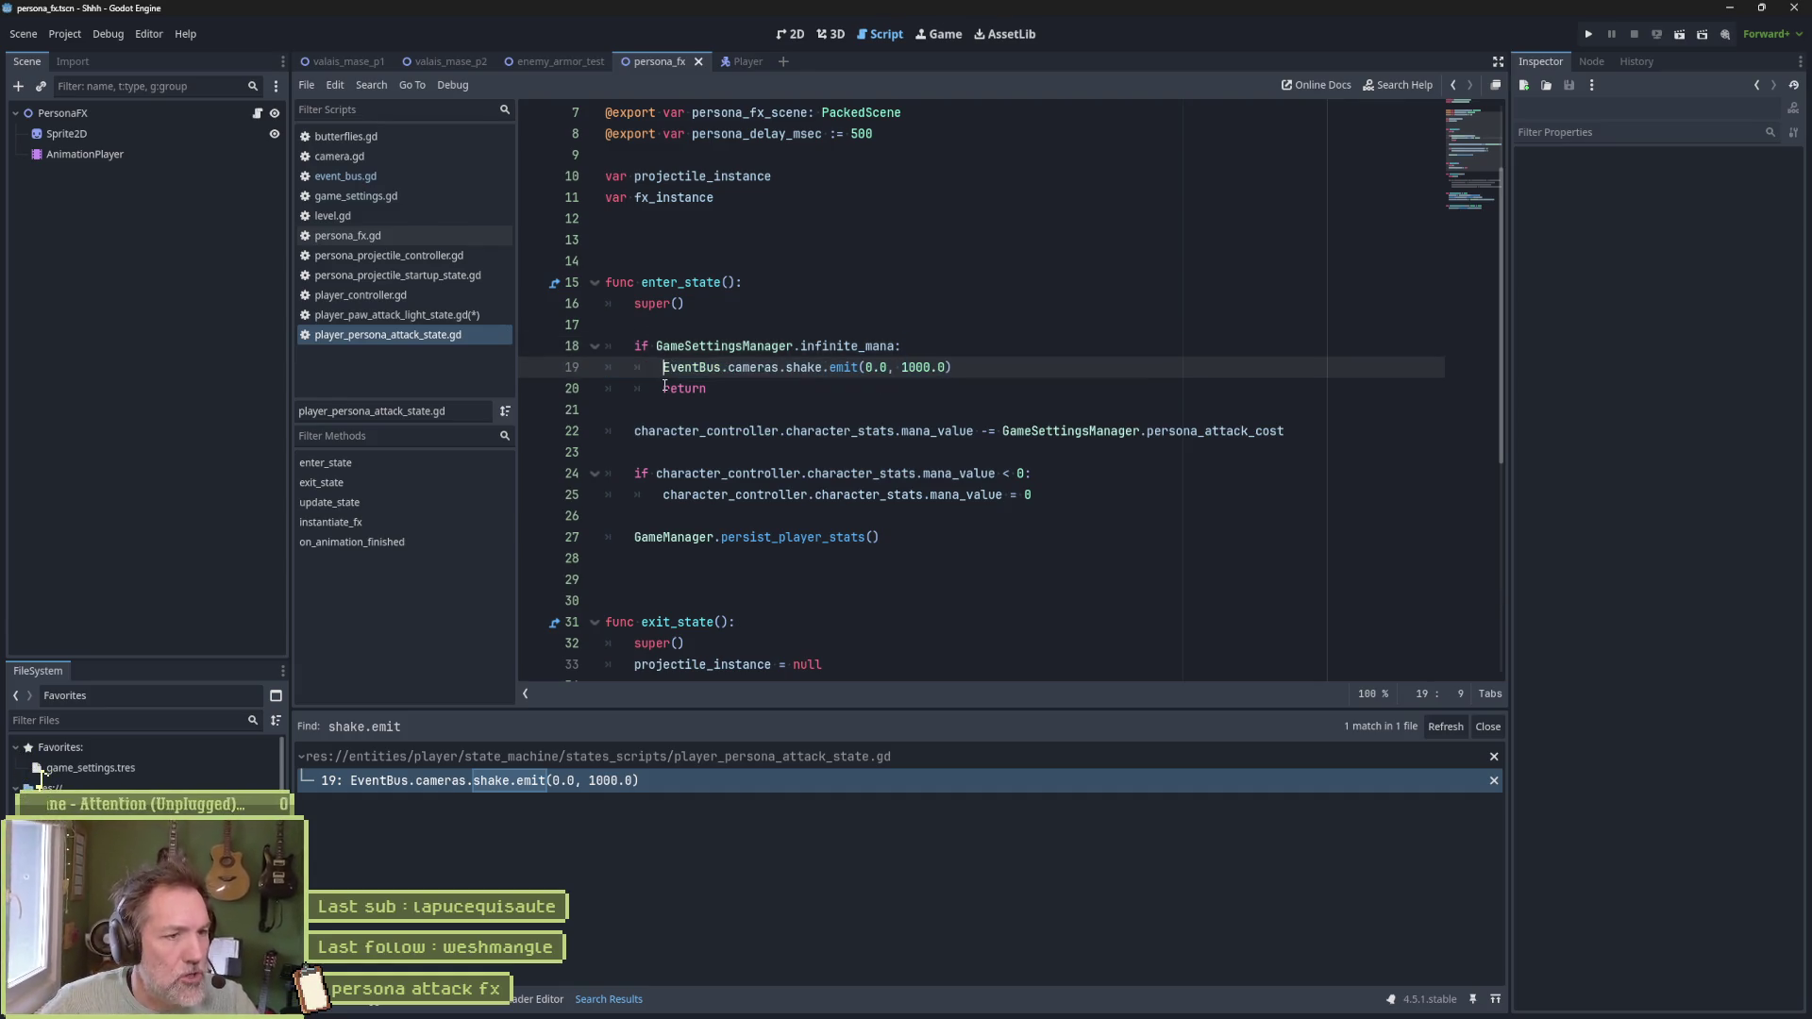
Comment out the line 19 shake emit and playtest enemy_armor_test without it
type("#")
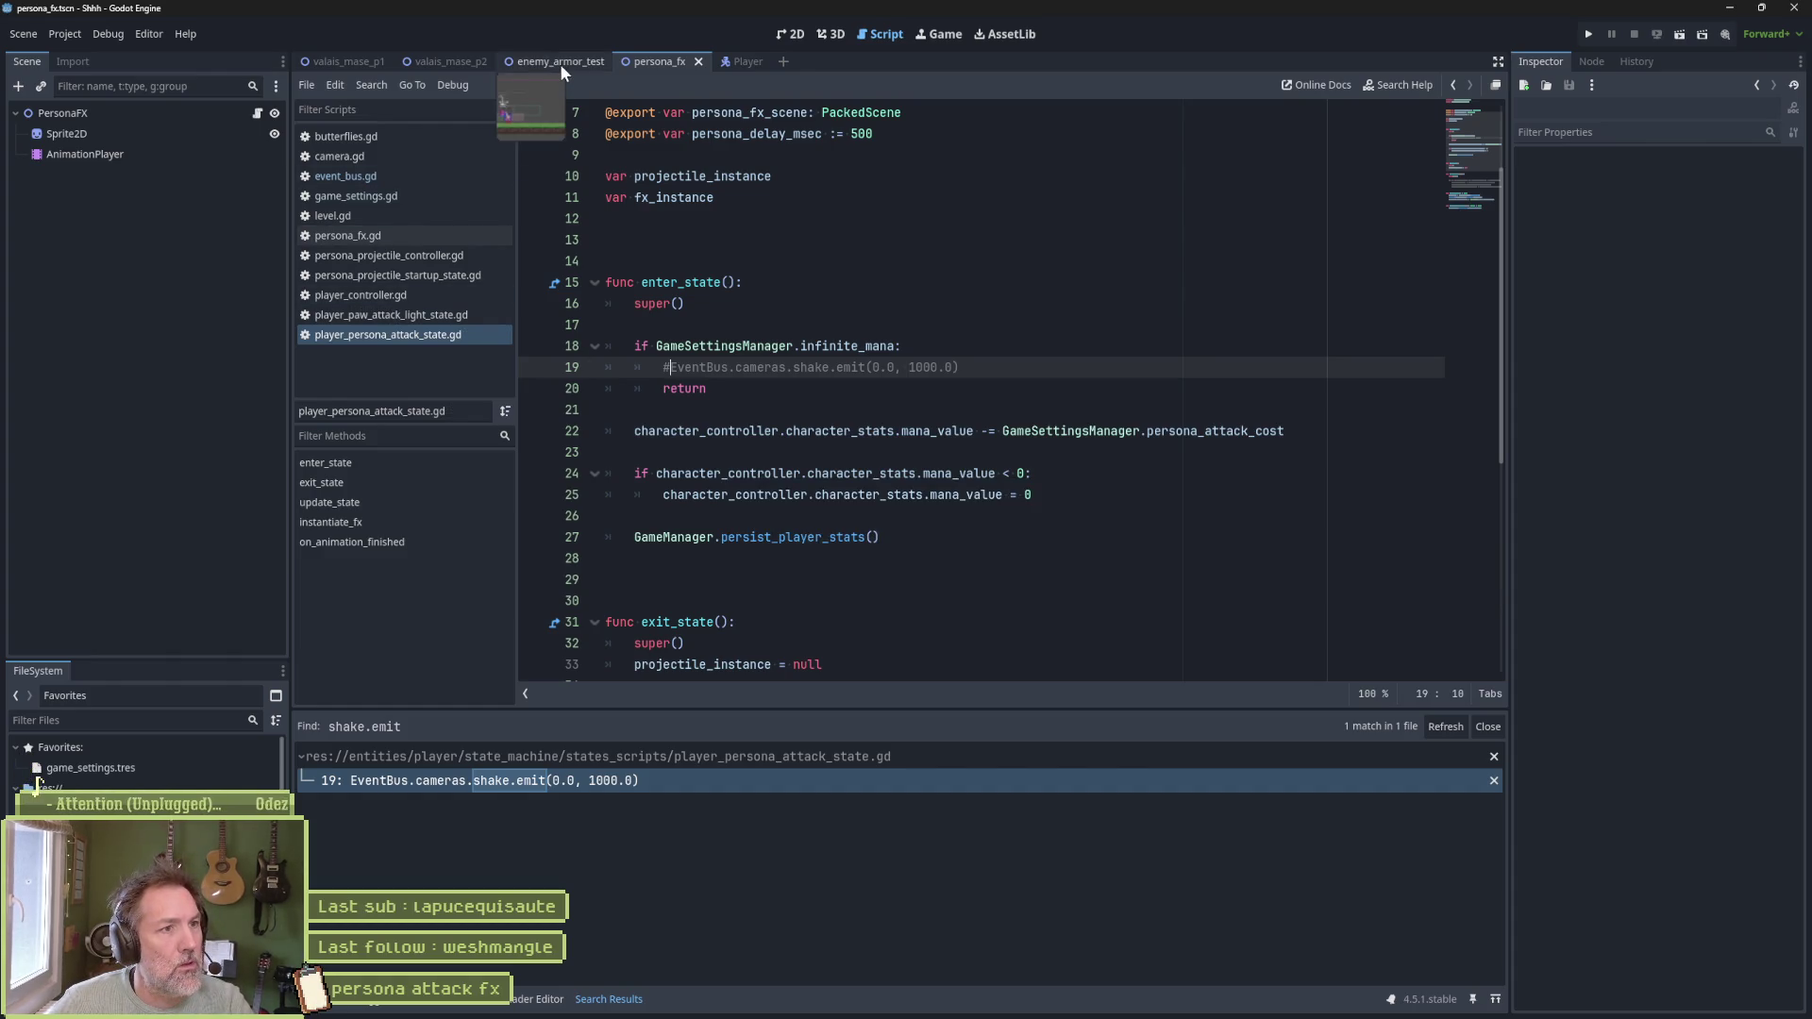
left_click(559, 64)
key("F6")
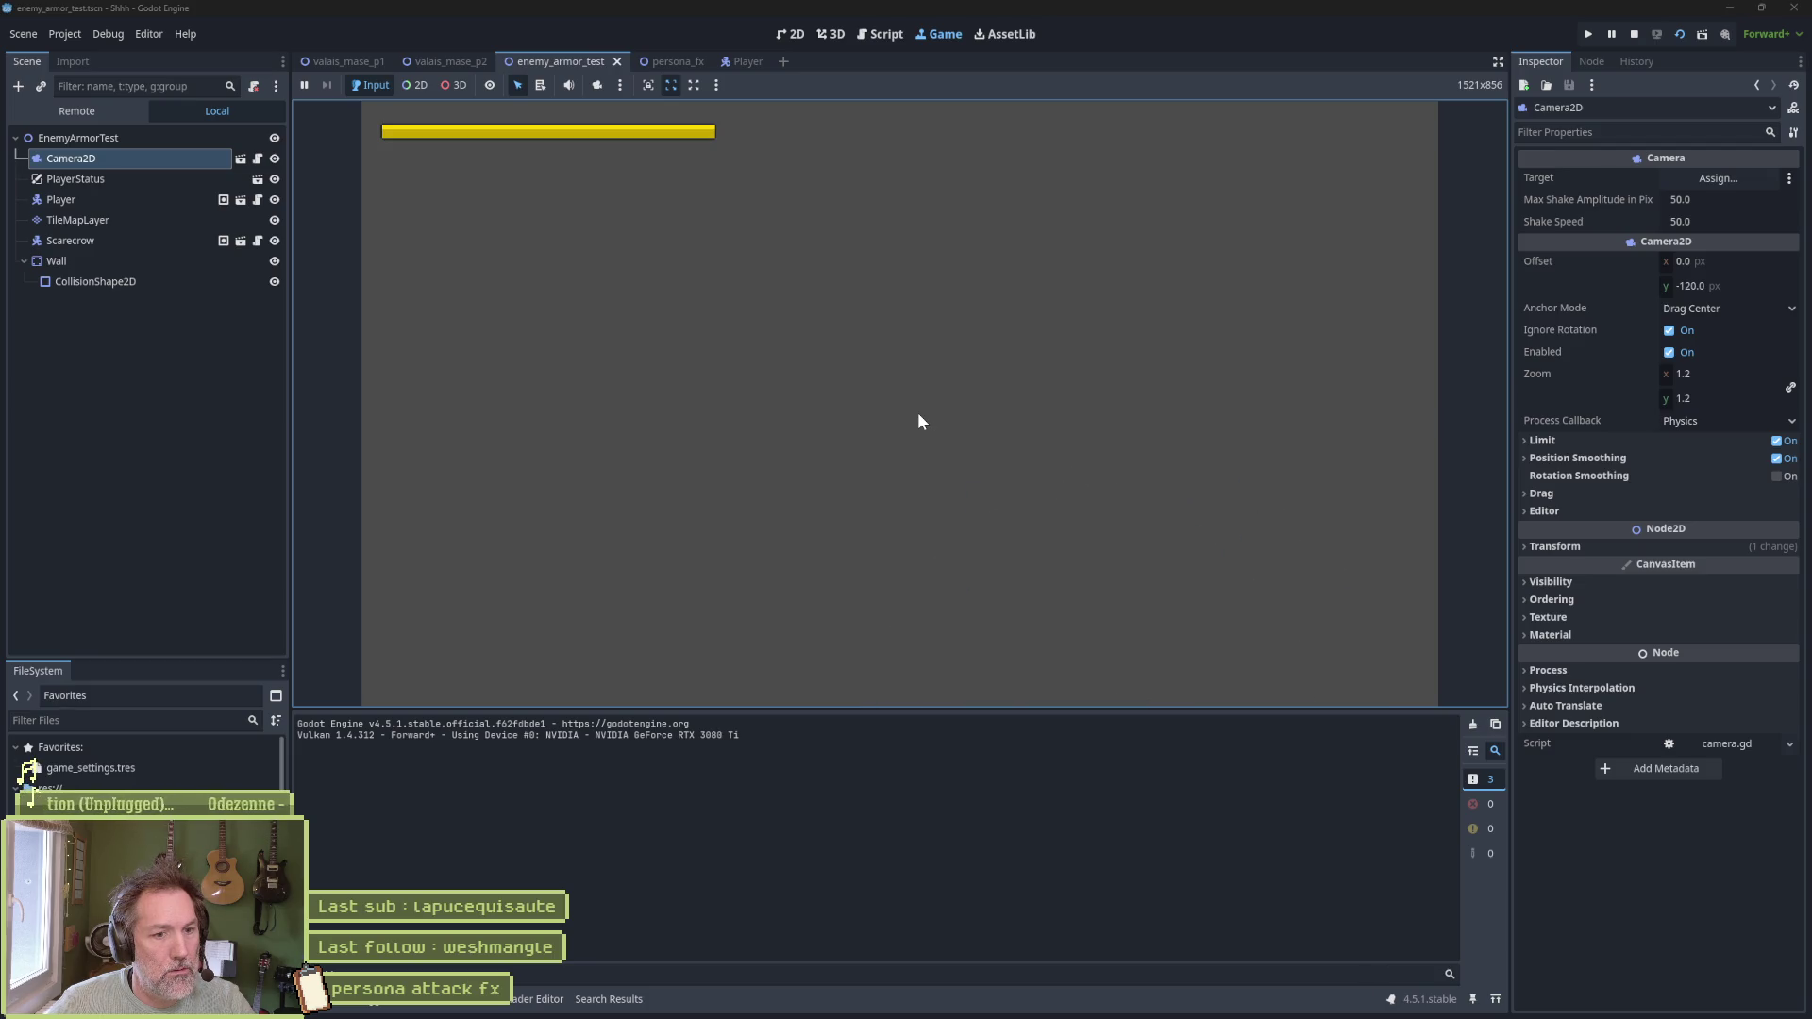
key("F8")
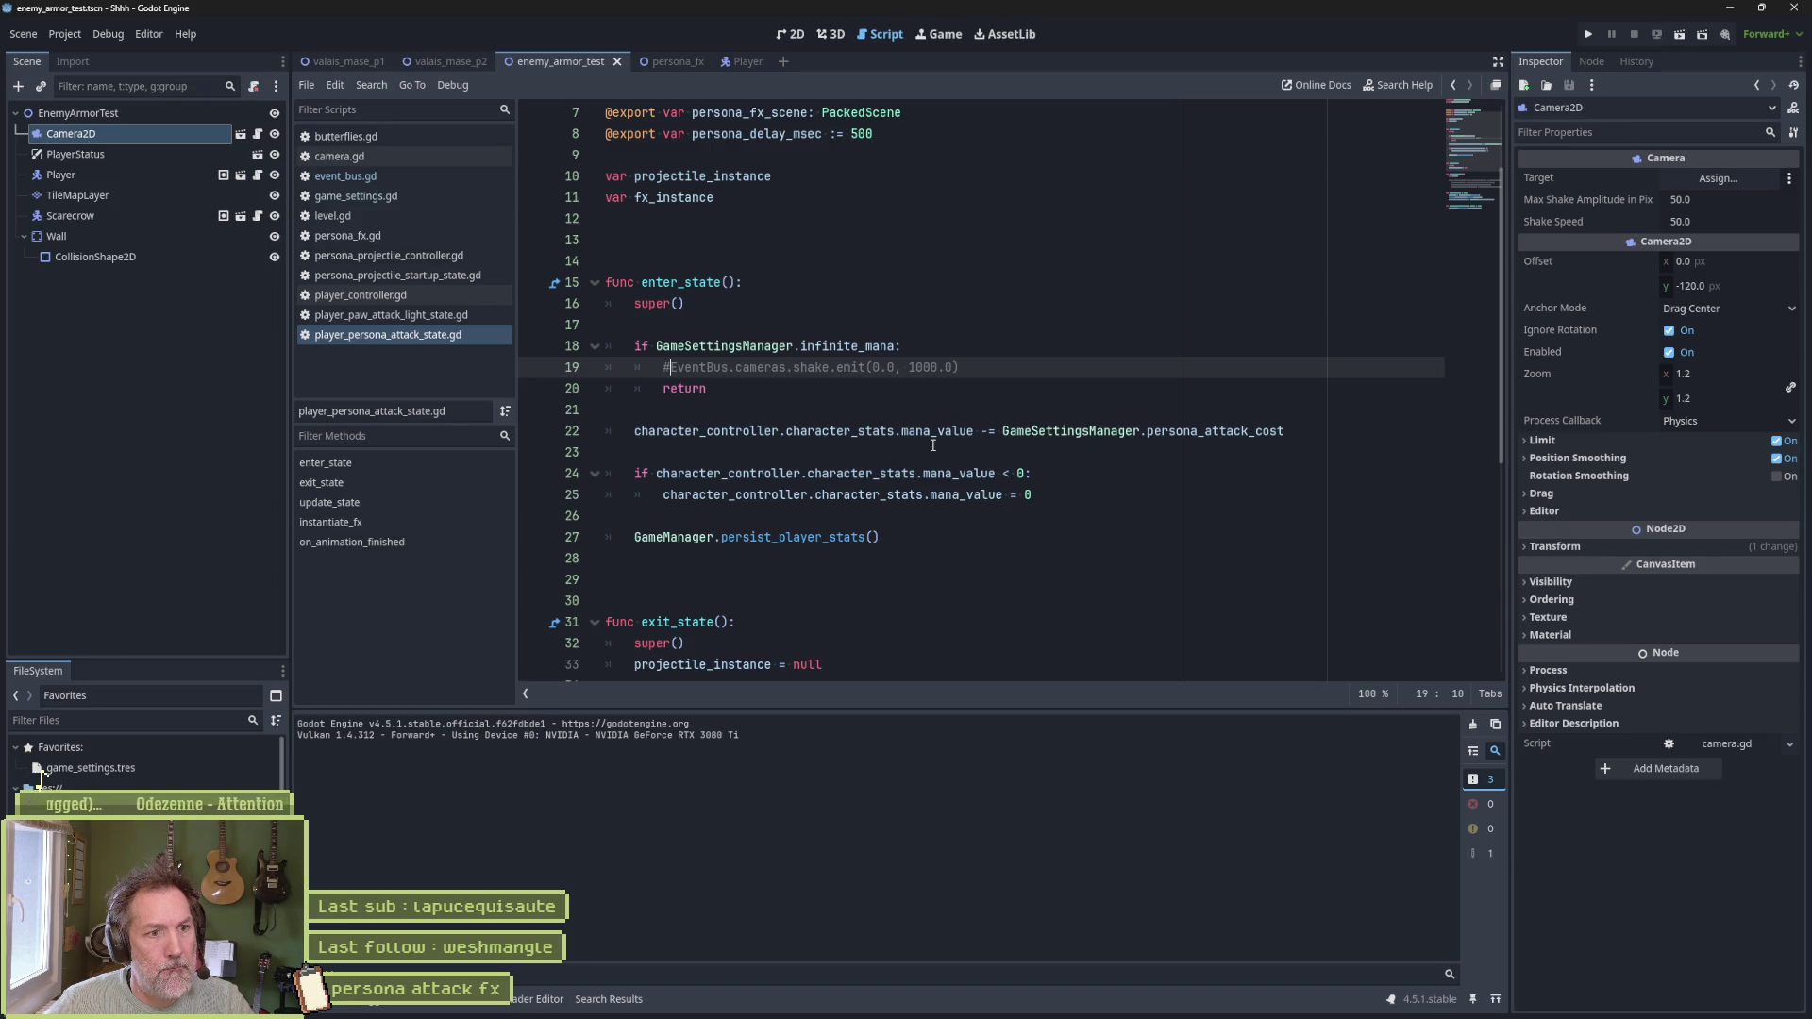
Uncomment the shake emit with Ctrl+K and briefly check the emit documentation
key("ctrl+k")
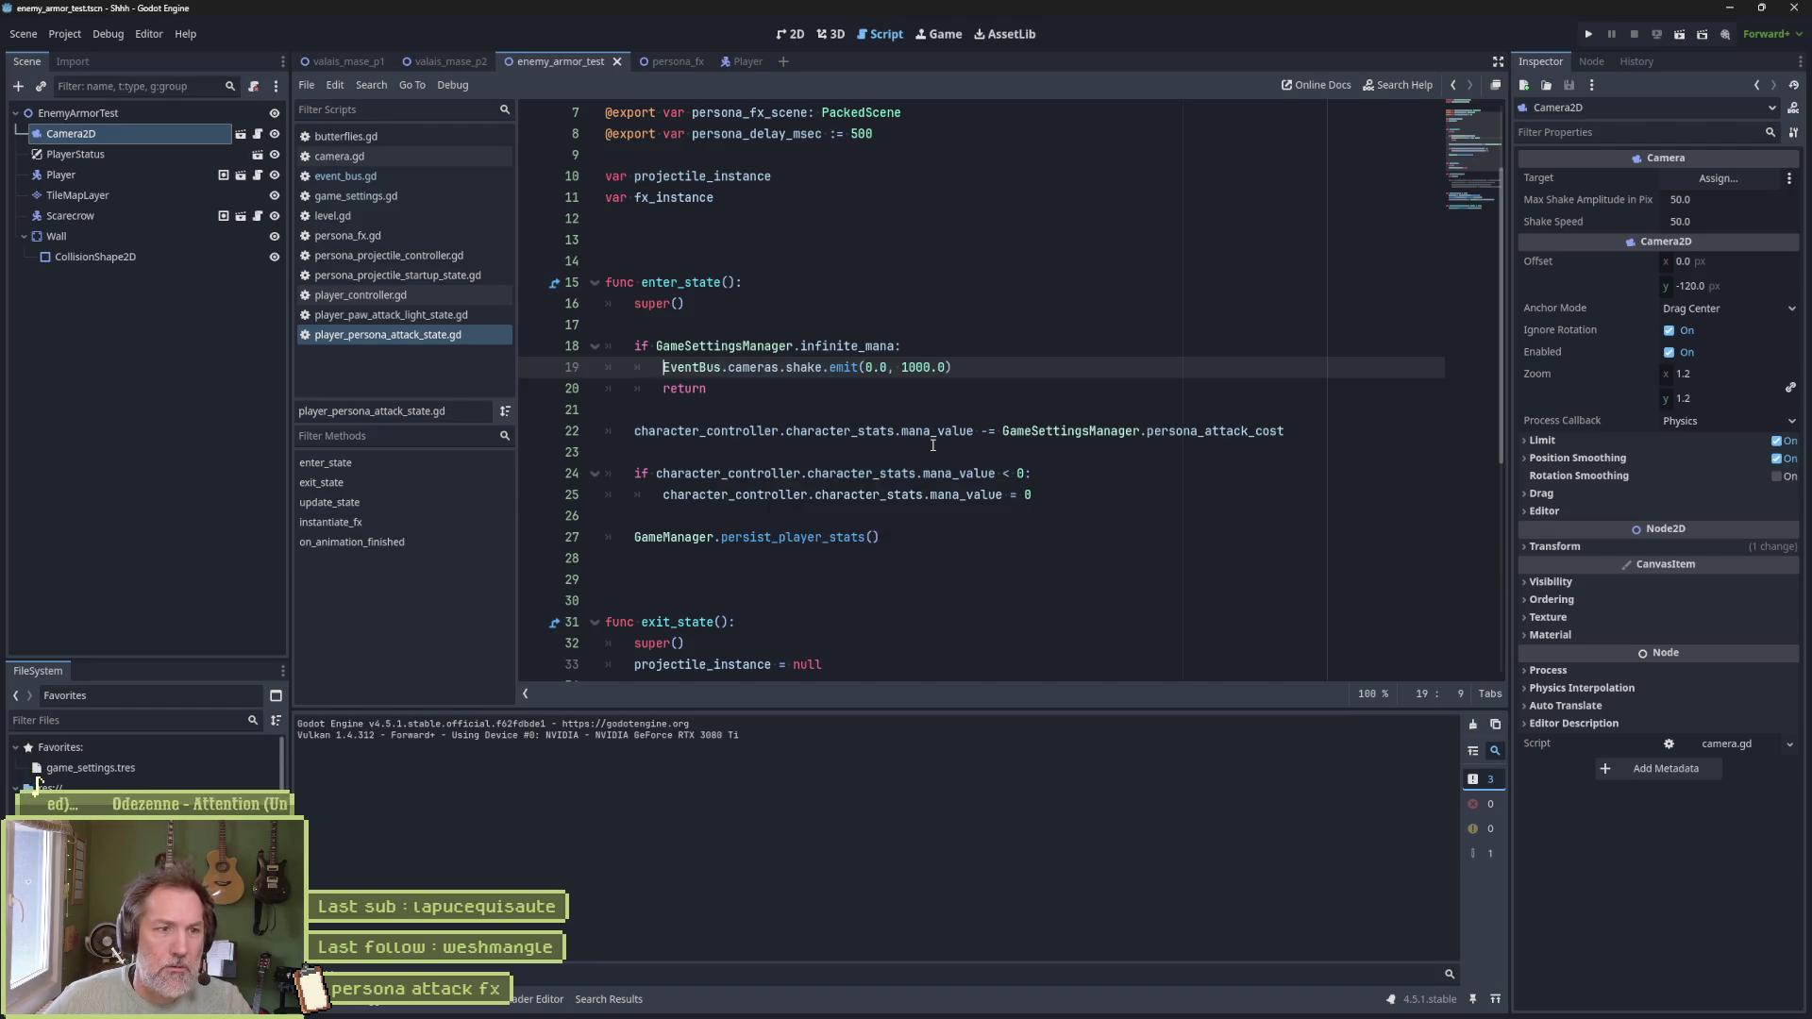
left_click(847, 372, "ctrl")
key("alt+Left")
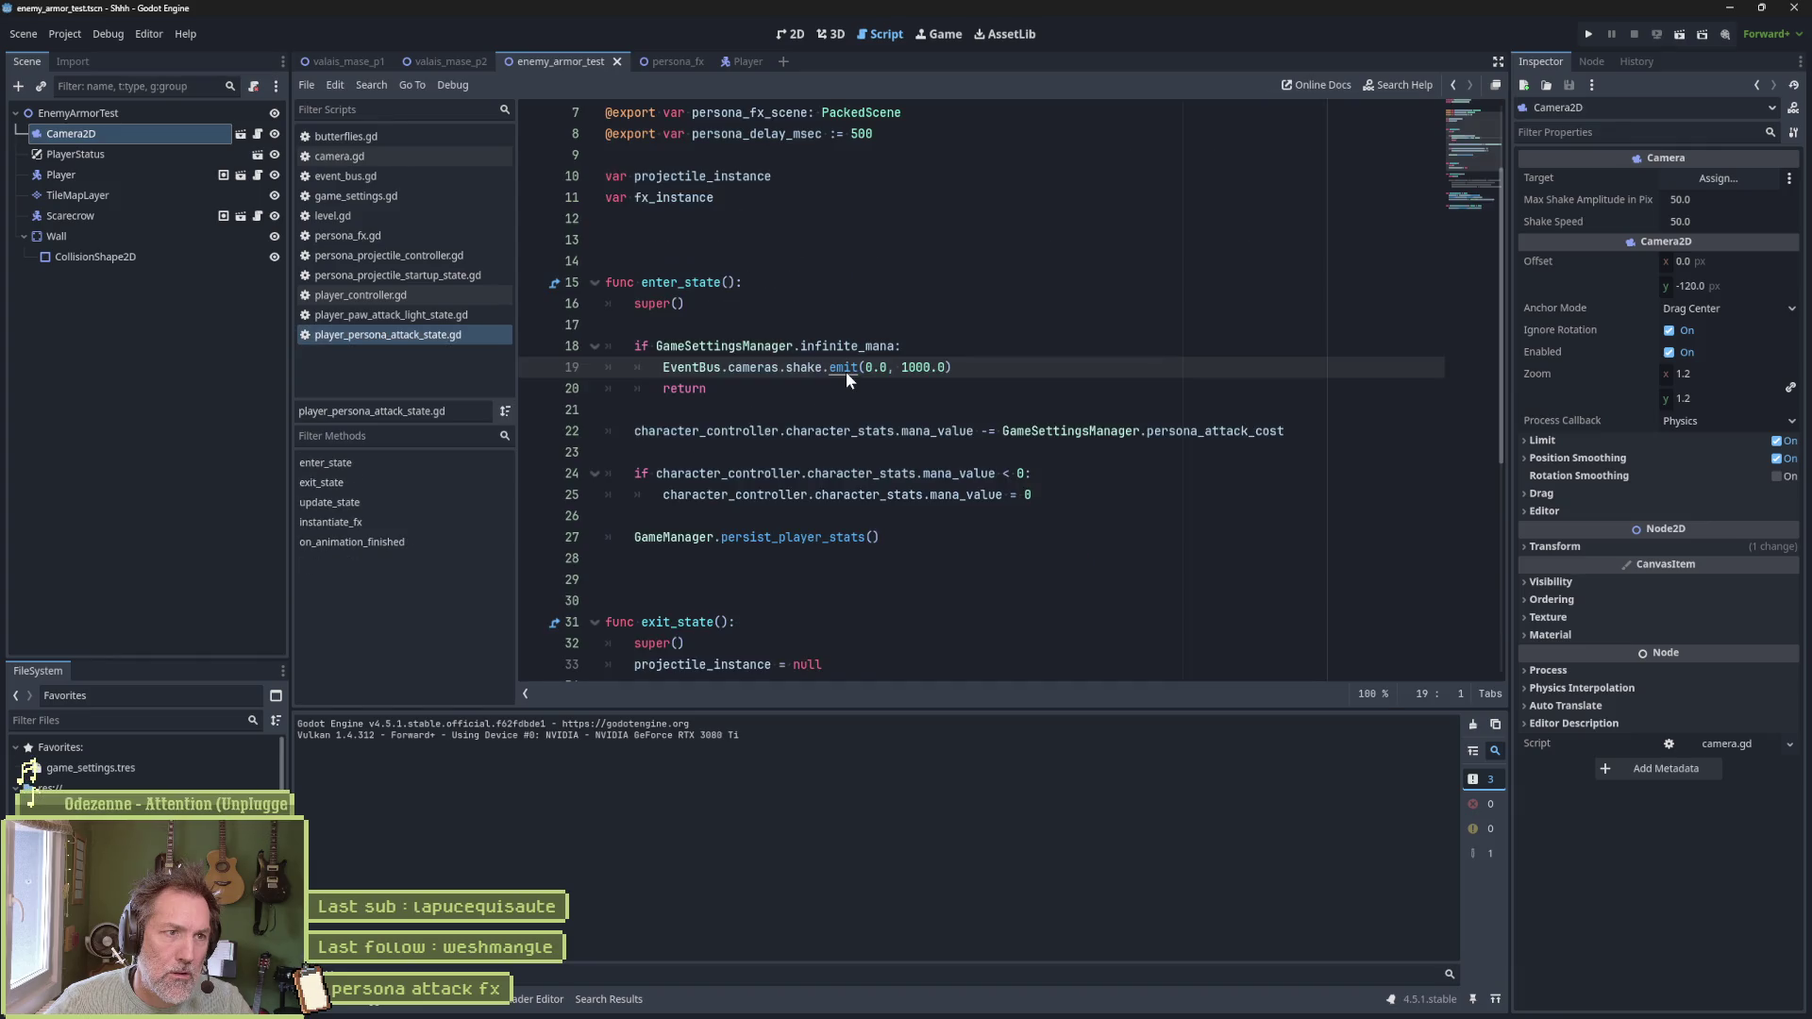
Look up the shake reference, then open event_bus.gd and select the signal's _amplitude parameter
left_click(804, 366, "ctrl")
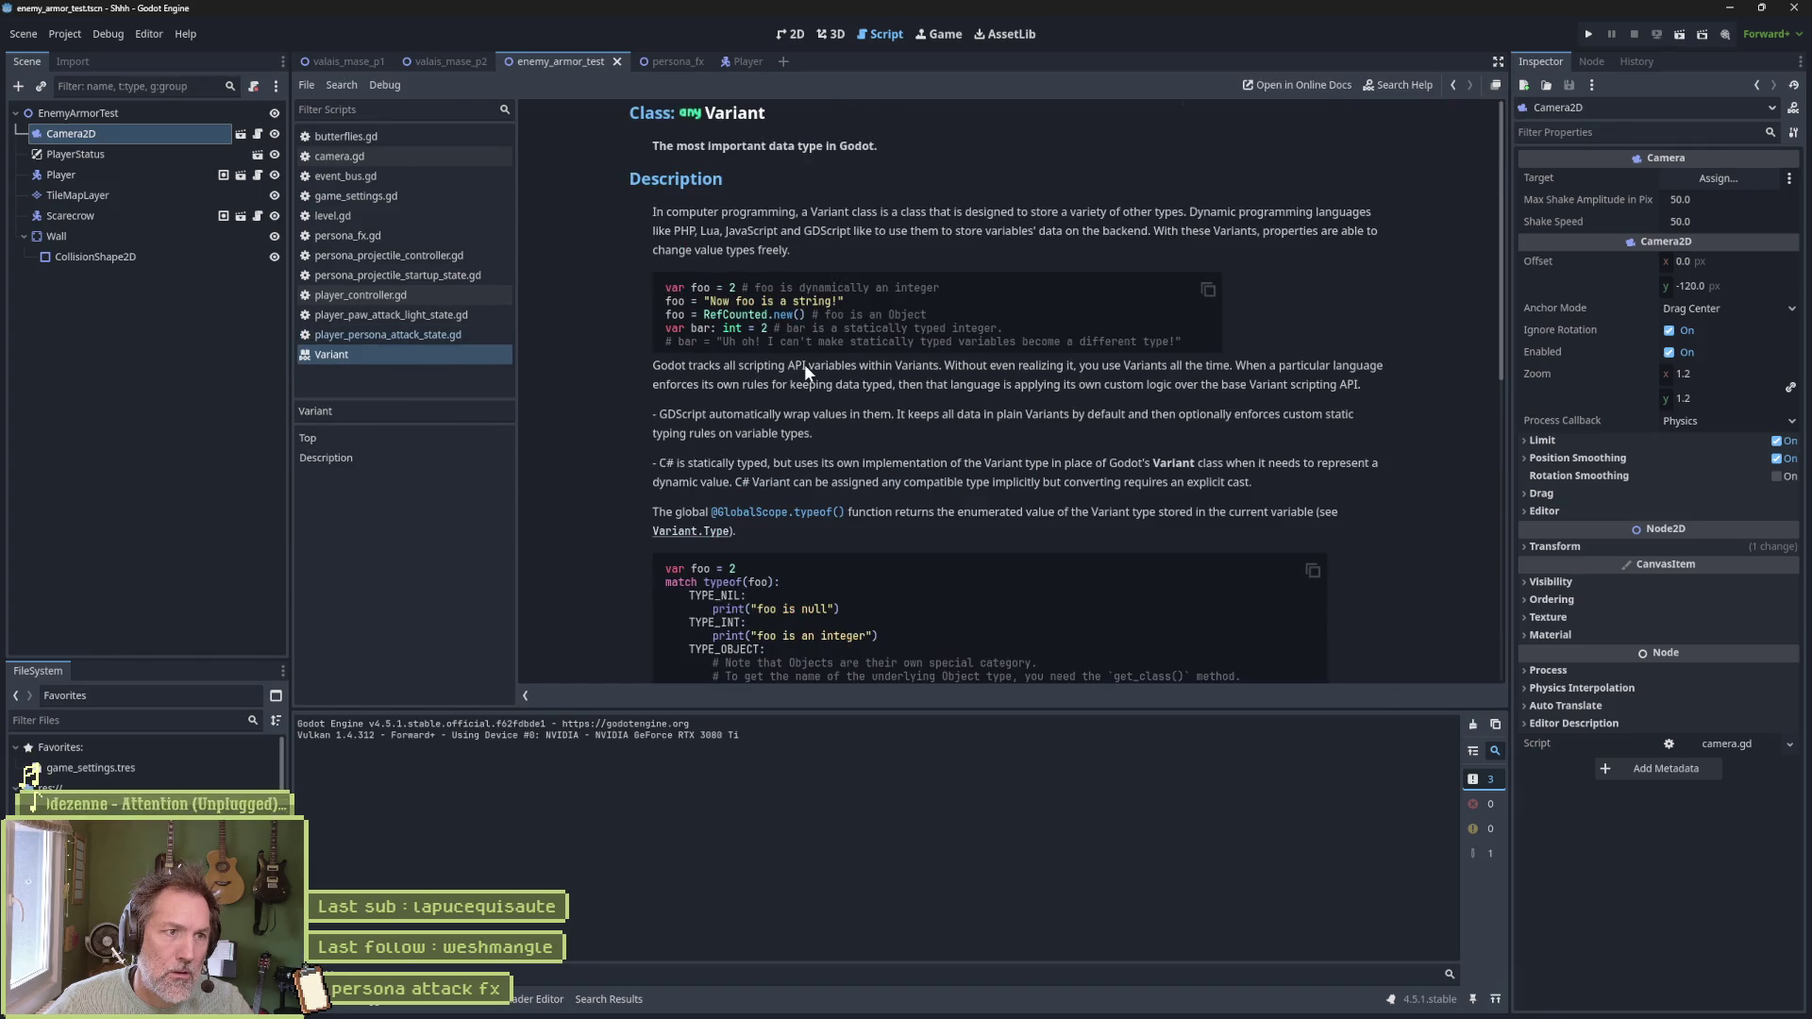
key("ctrl+w")
left_click(816, 368, "ctrl")
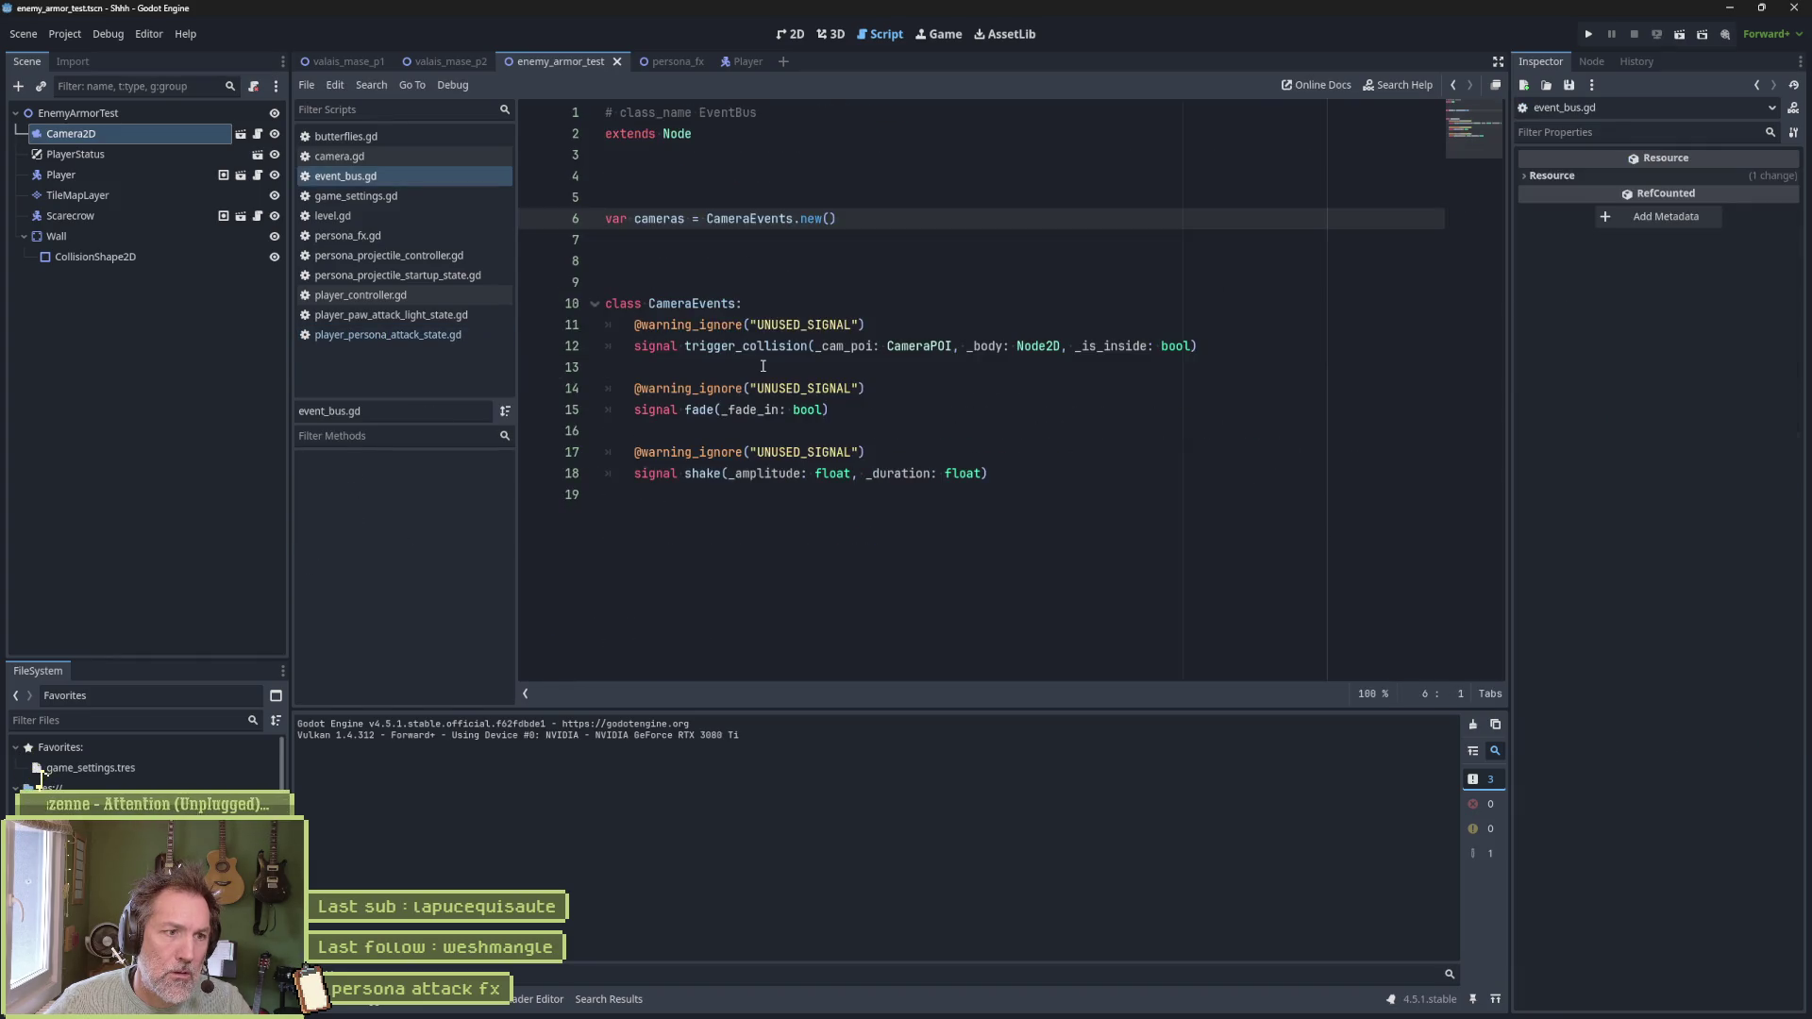
double_click(764, 472)
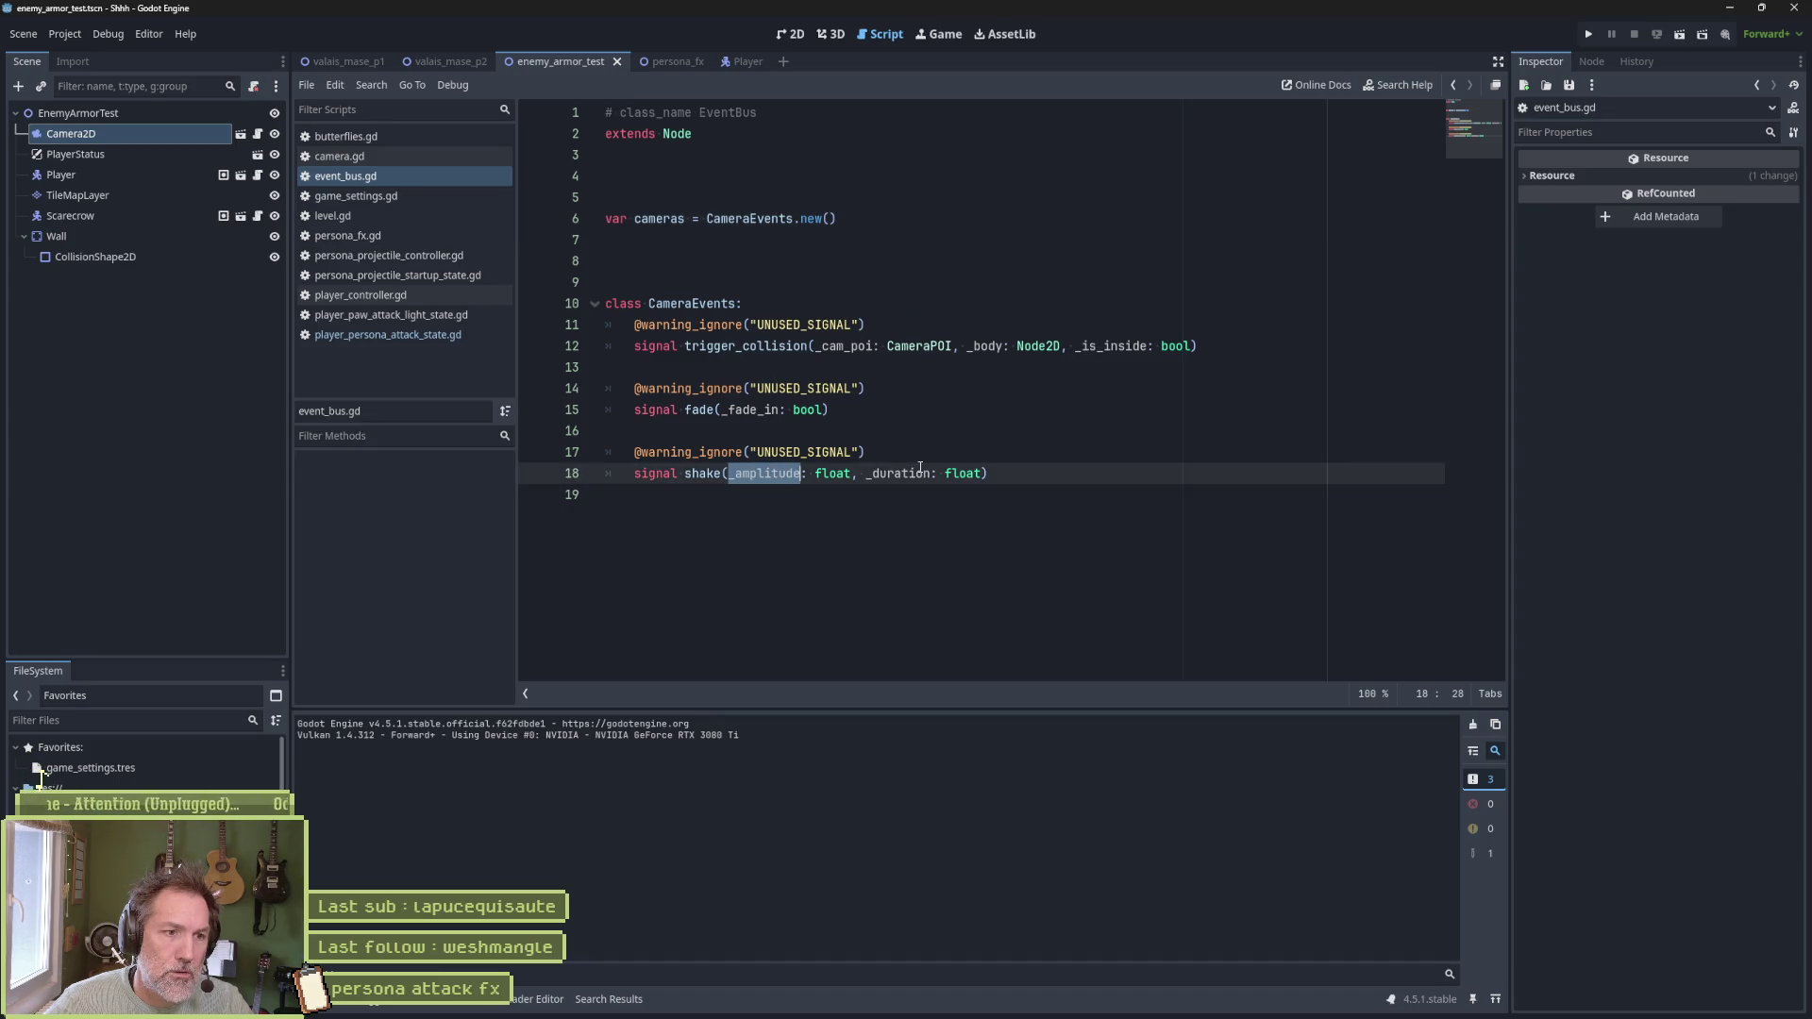
Close butterflies.gd, camera.gd, game_settings.gd and level.gd from the script list
left_click(387, 139)
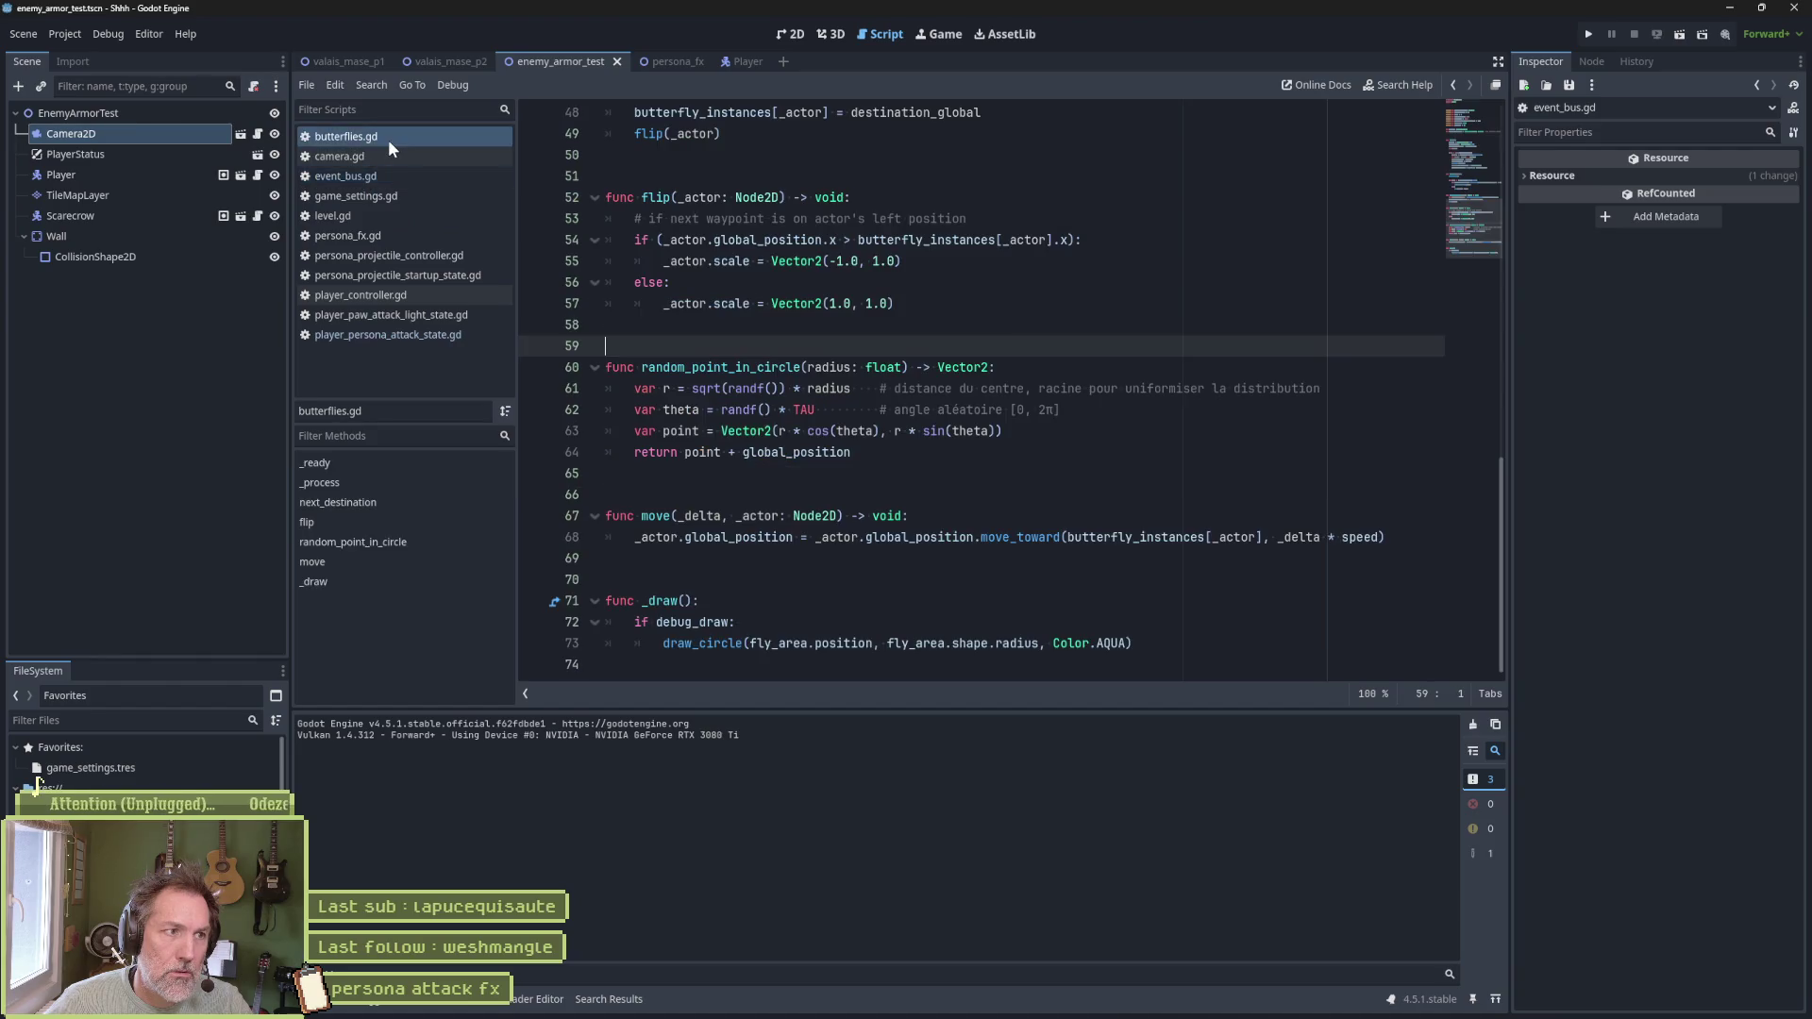
middle_click(388, 140)
left_click(387, 144)
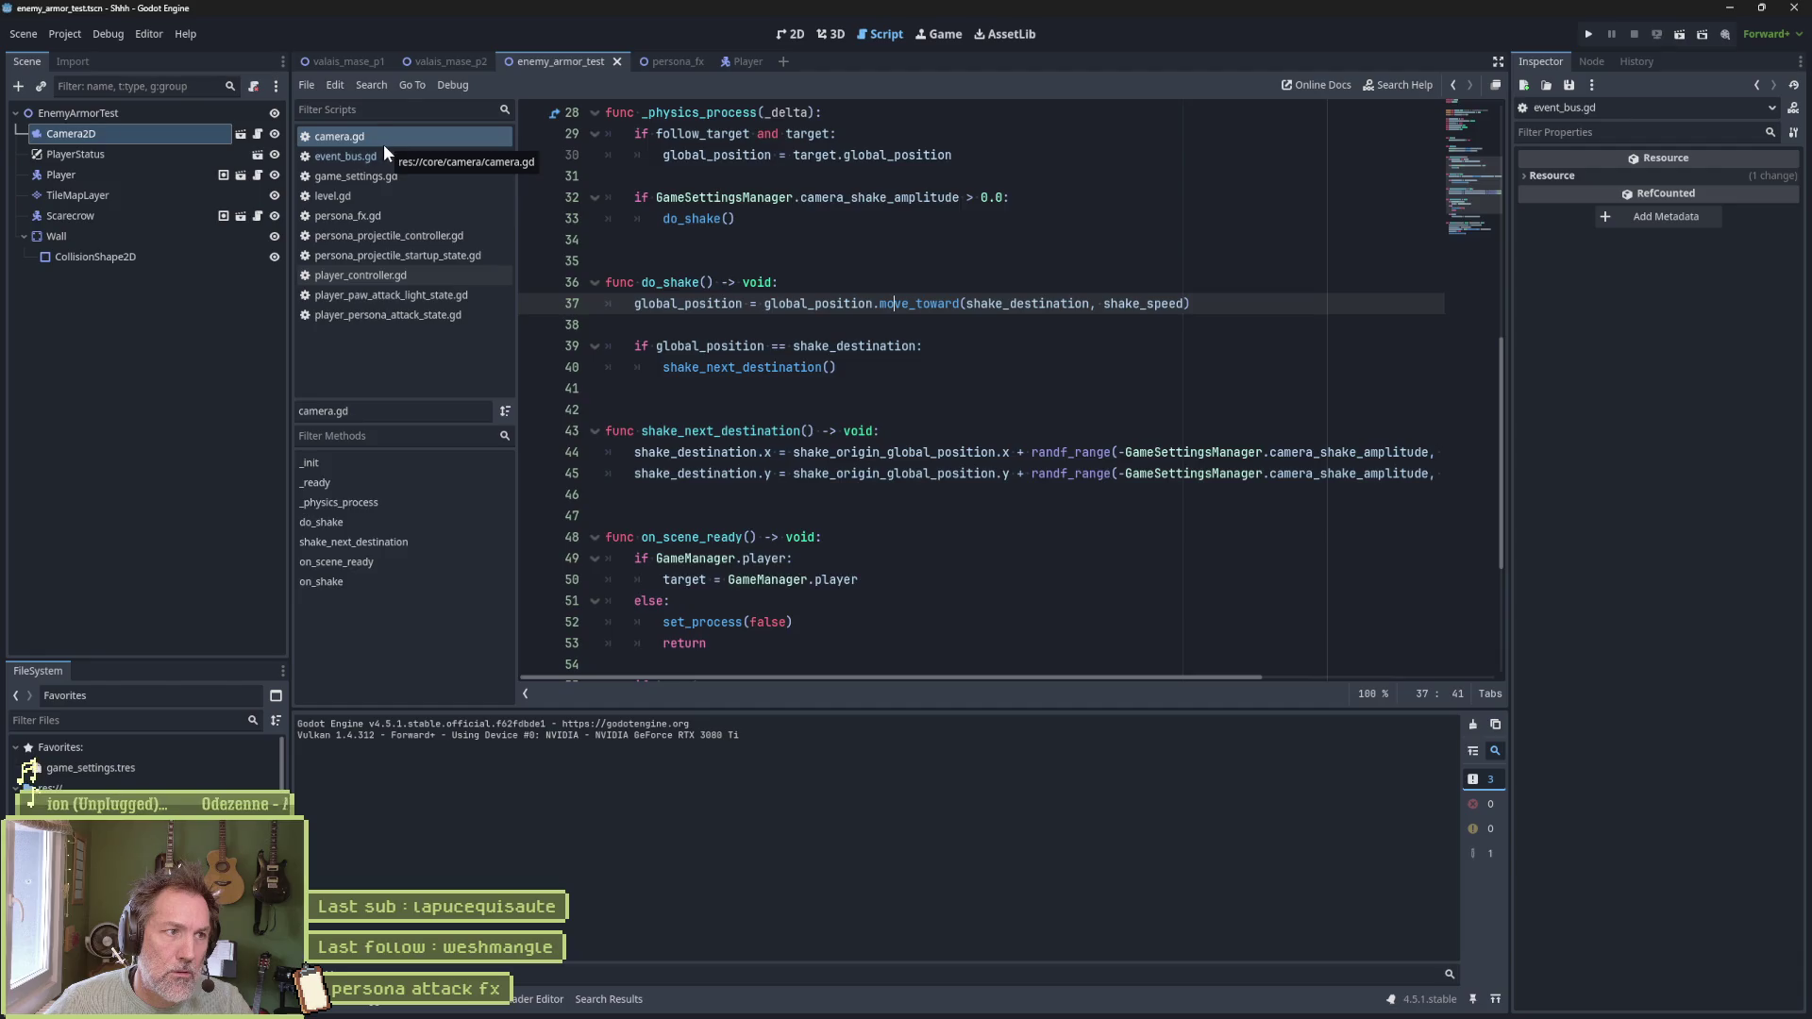
middle_click(383, 144)
left_click(391, 160)
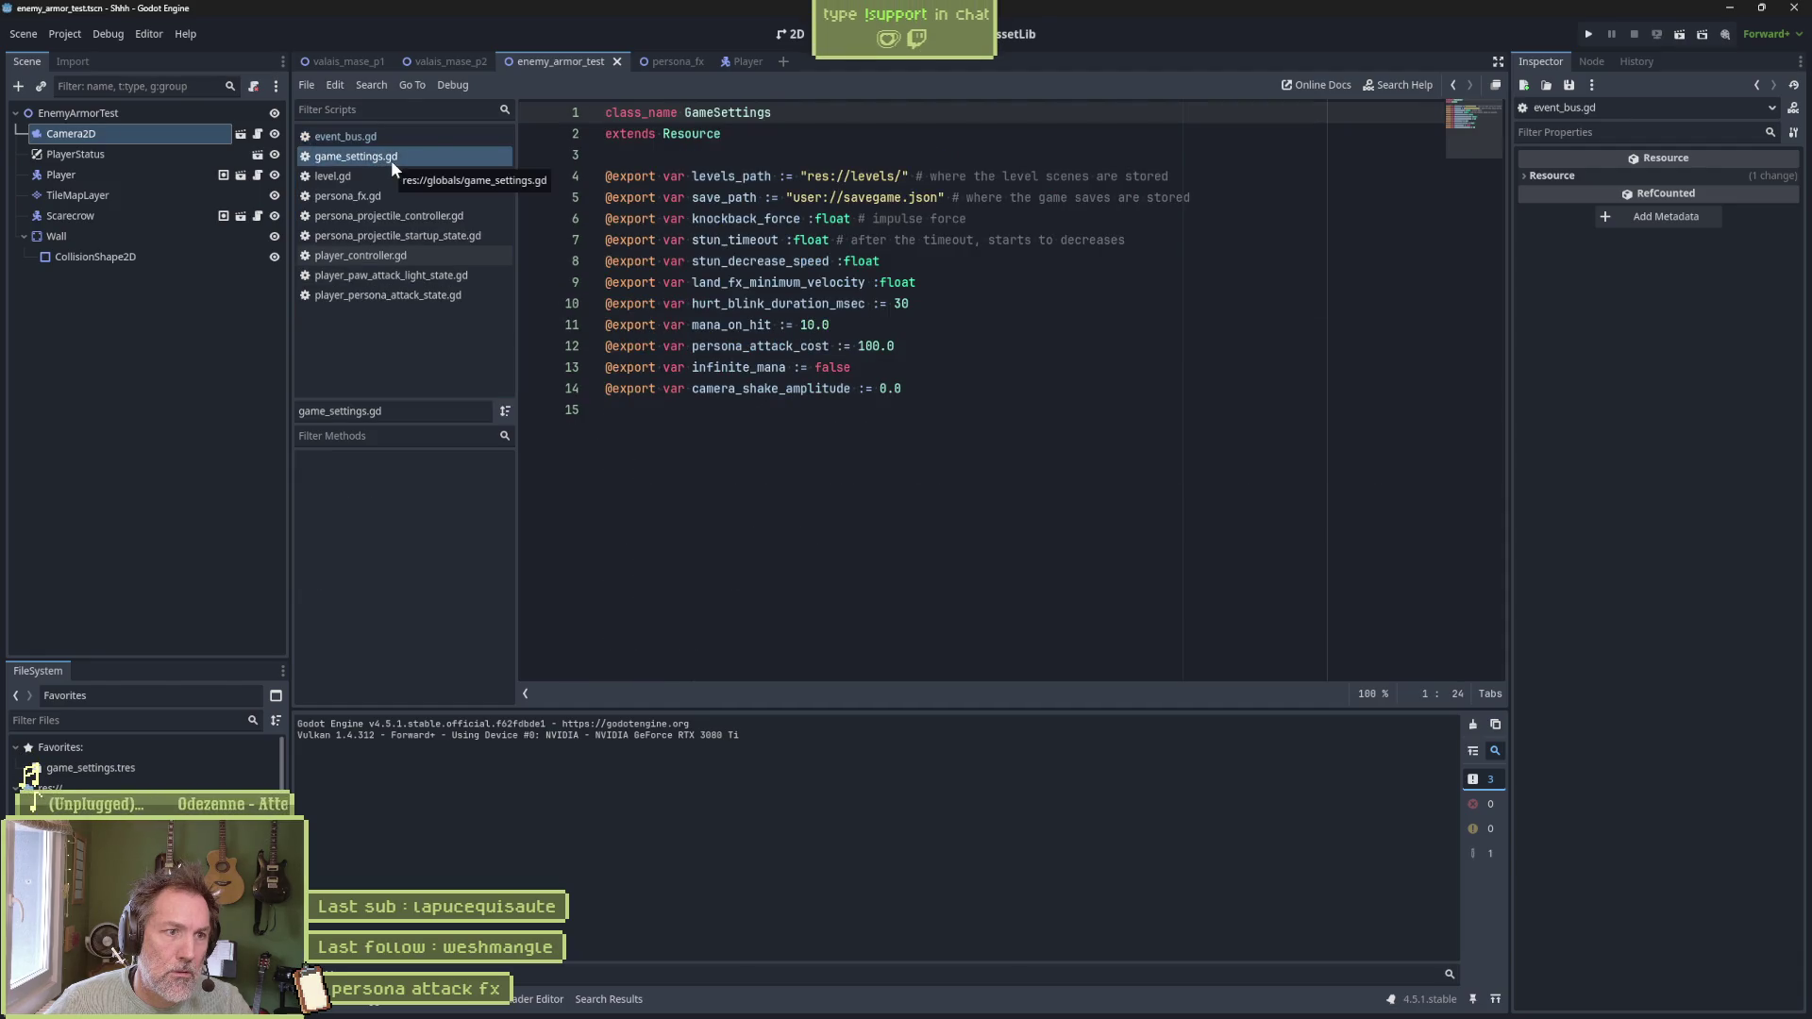
middle_click(391, 160)
left_click(387, 154)
middle_click(387, 155)
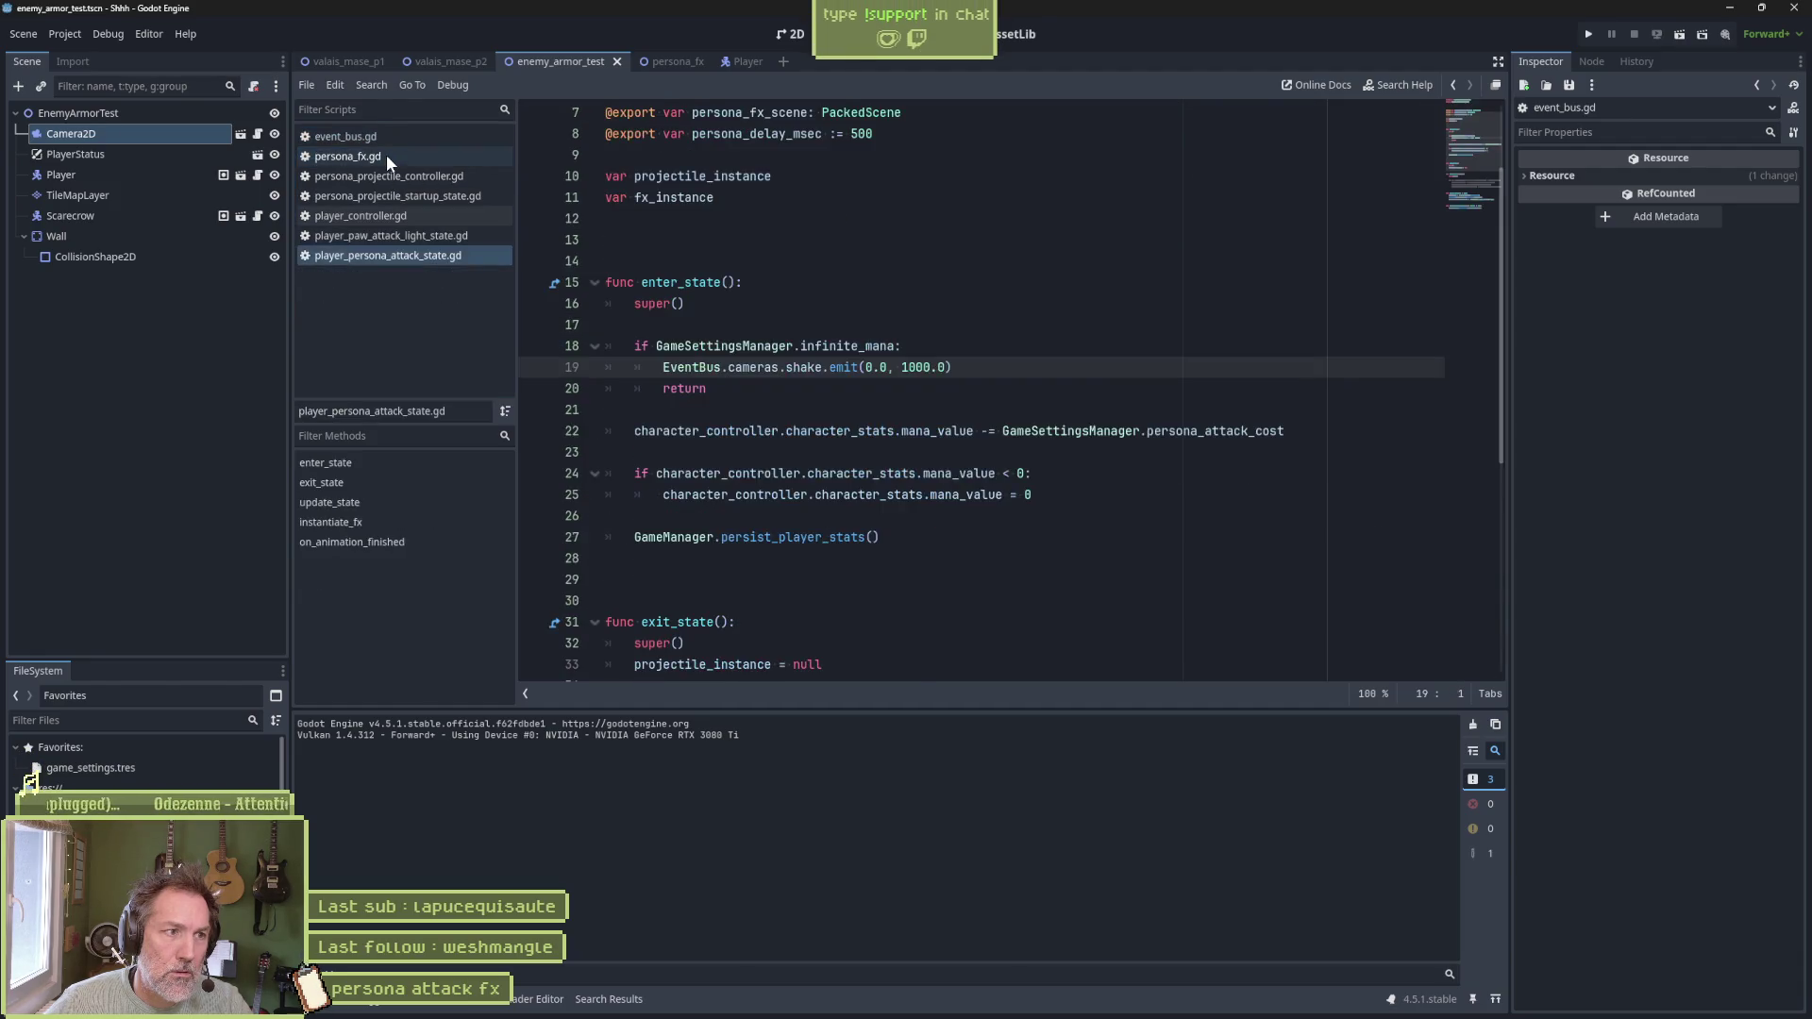
Browse the remaining persona and player scripts, ending on player_persona_attack_state.gd, then show persona_fx
left_click(387, 155)
left_click(382, 177)
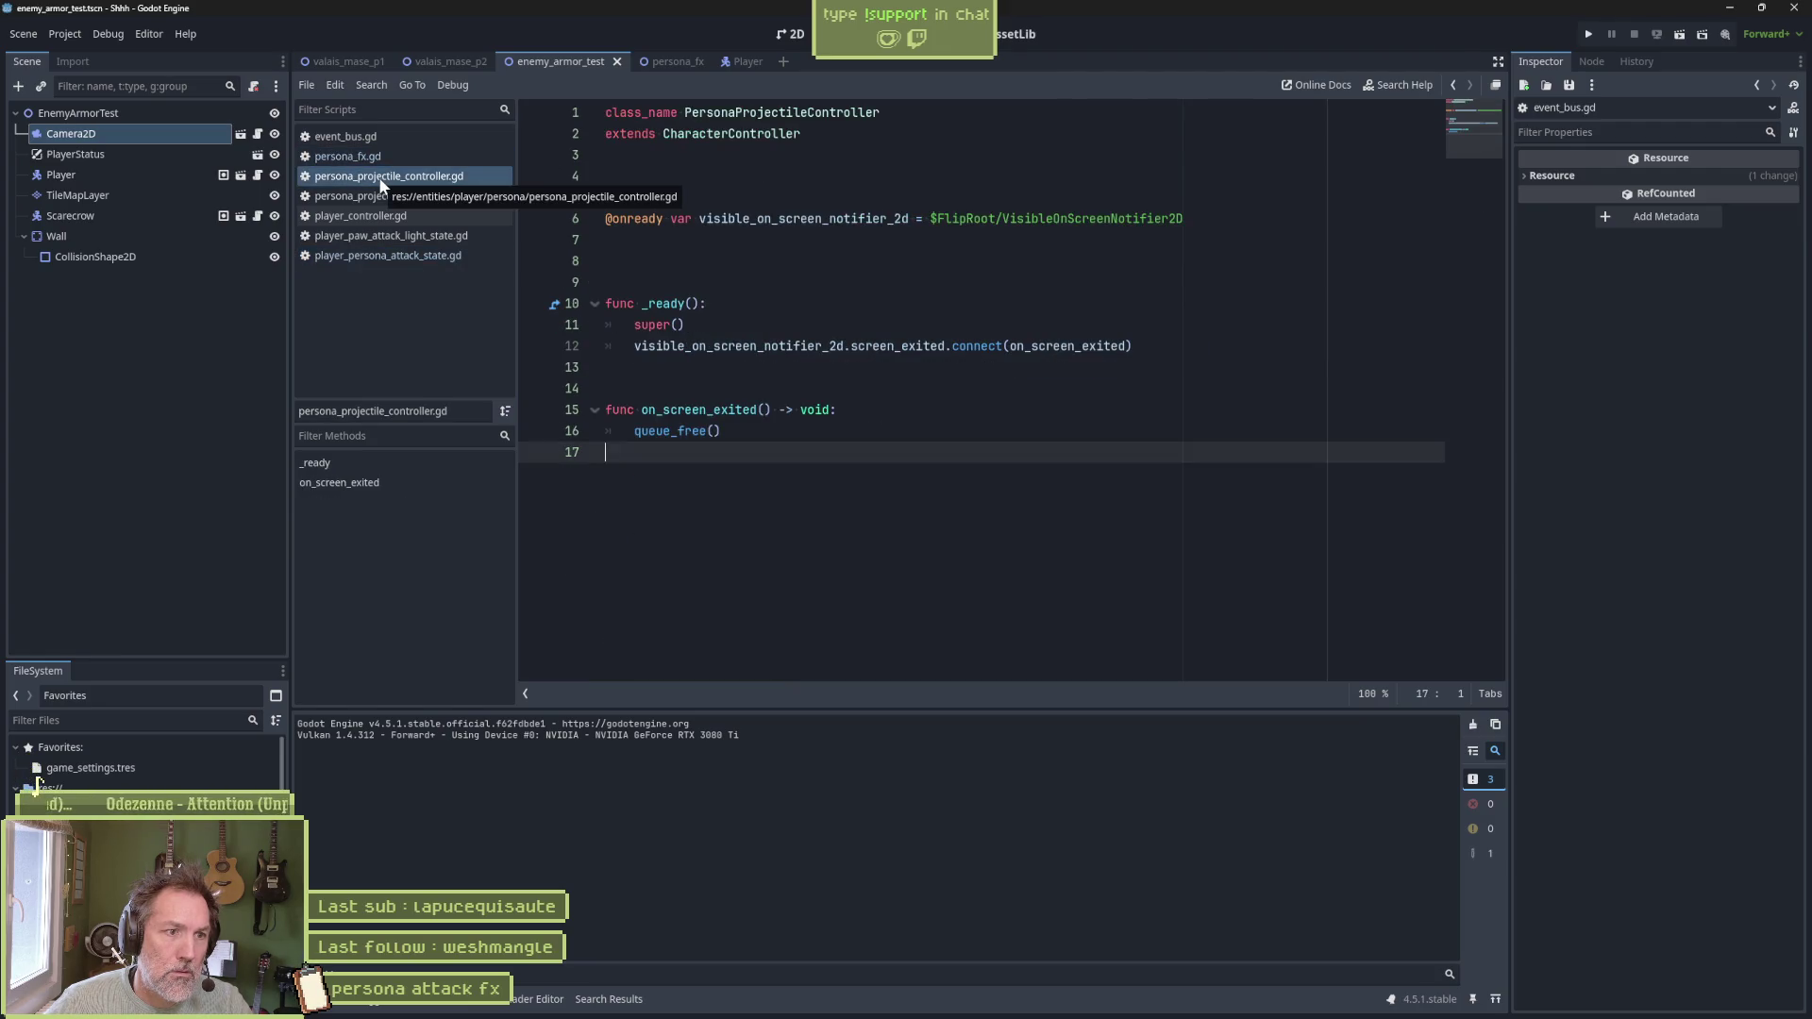
left_click(387, 195)
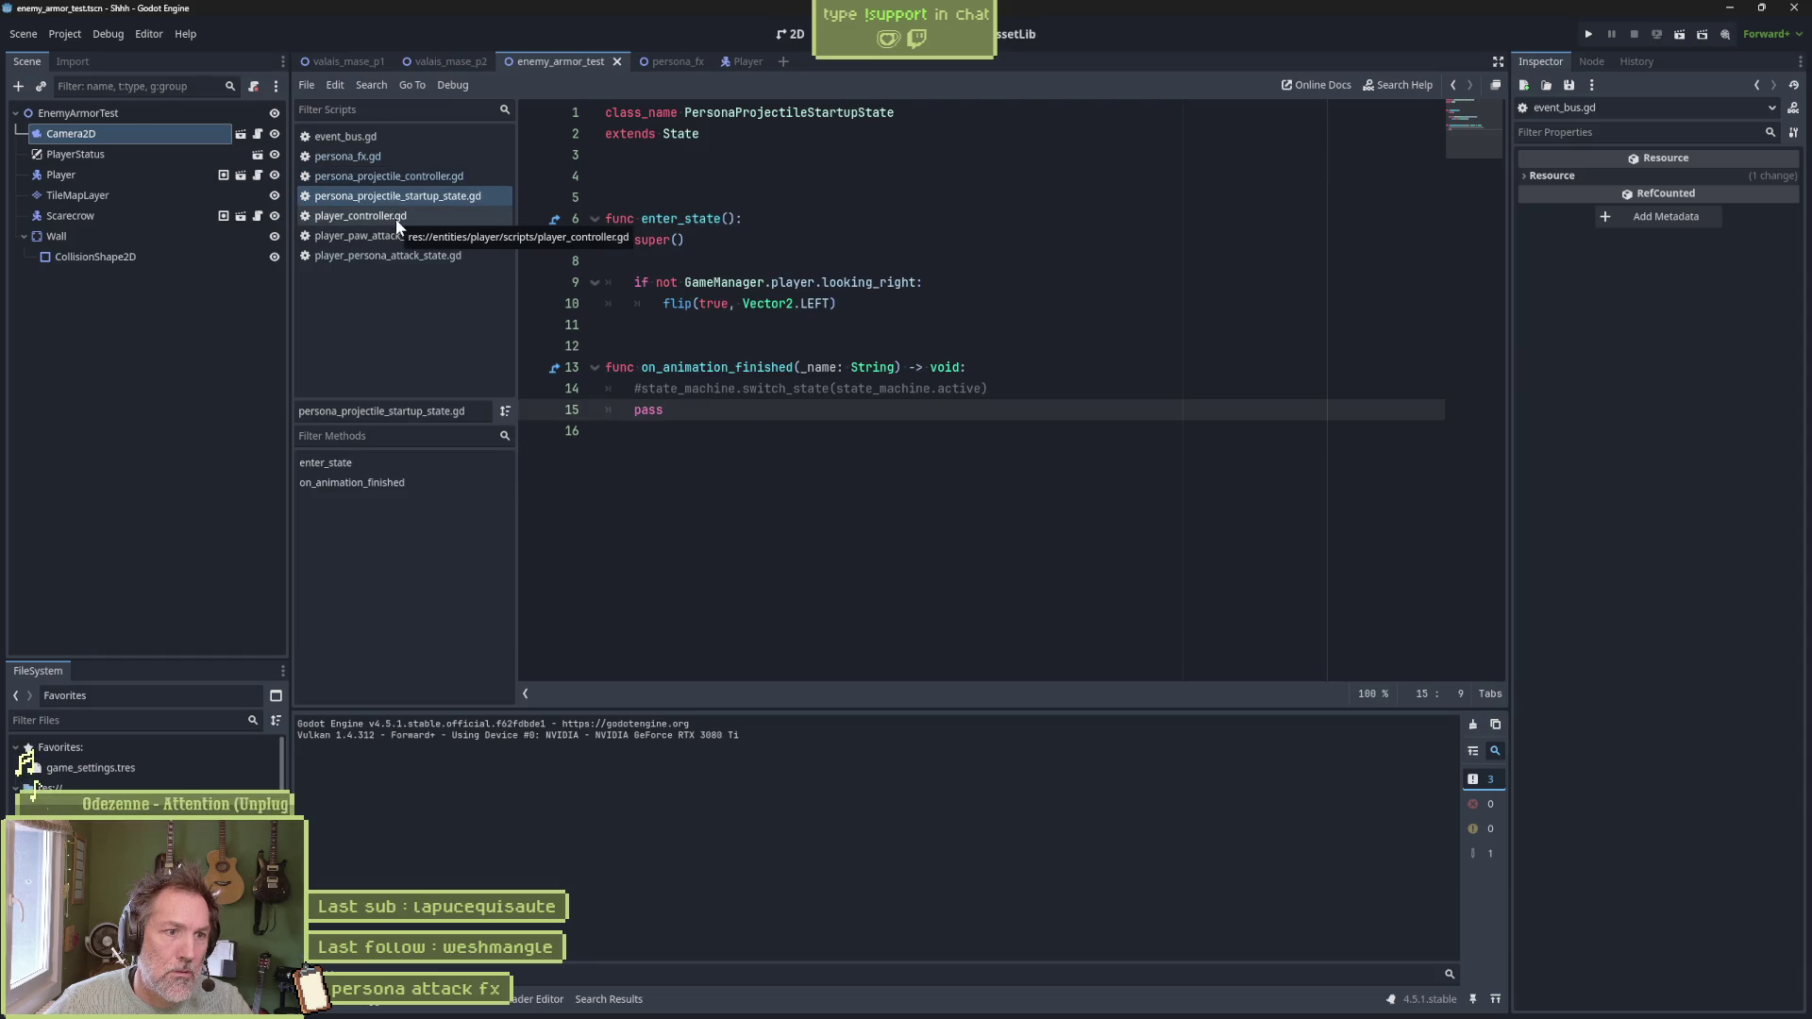
left_click(396, 219)
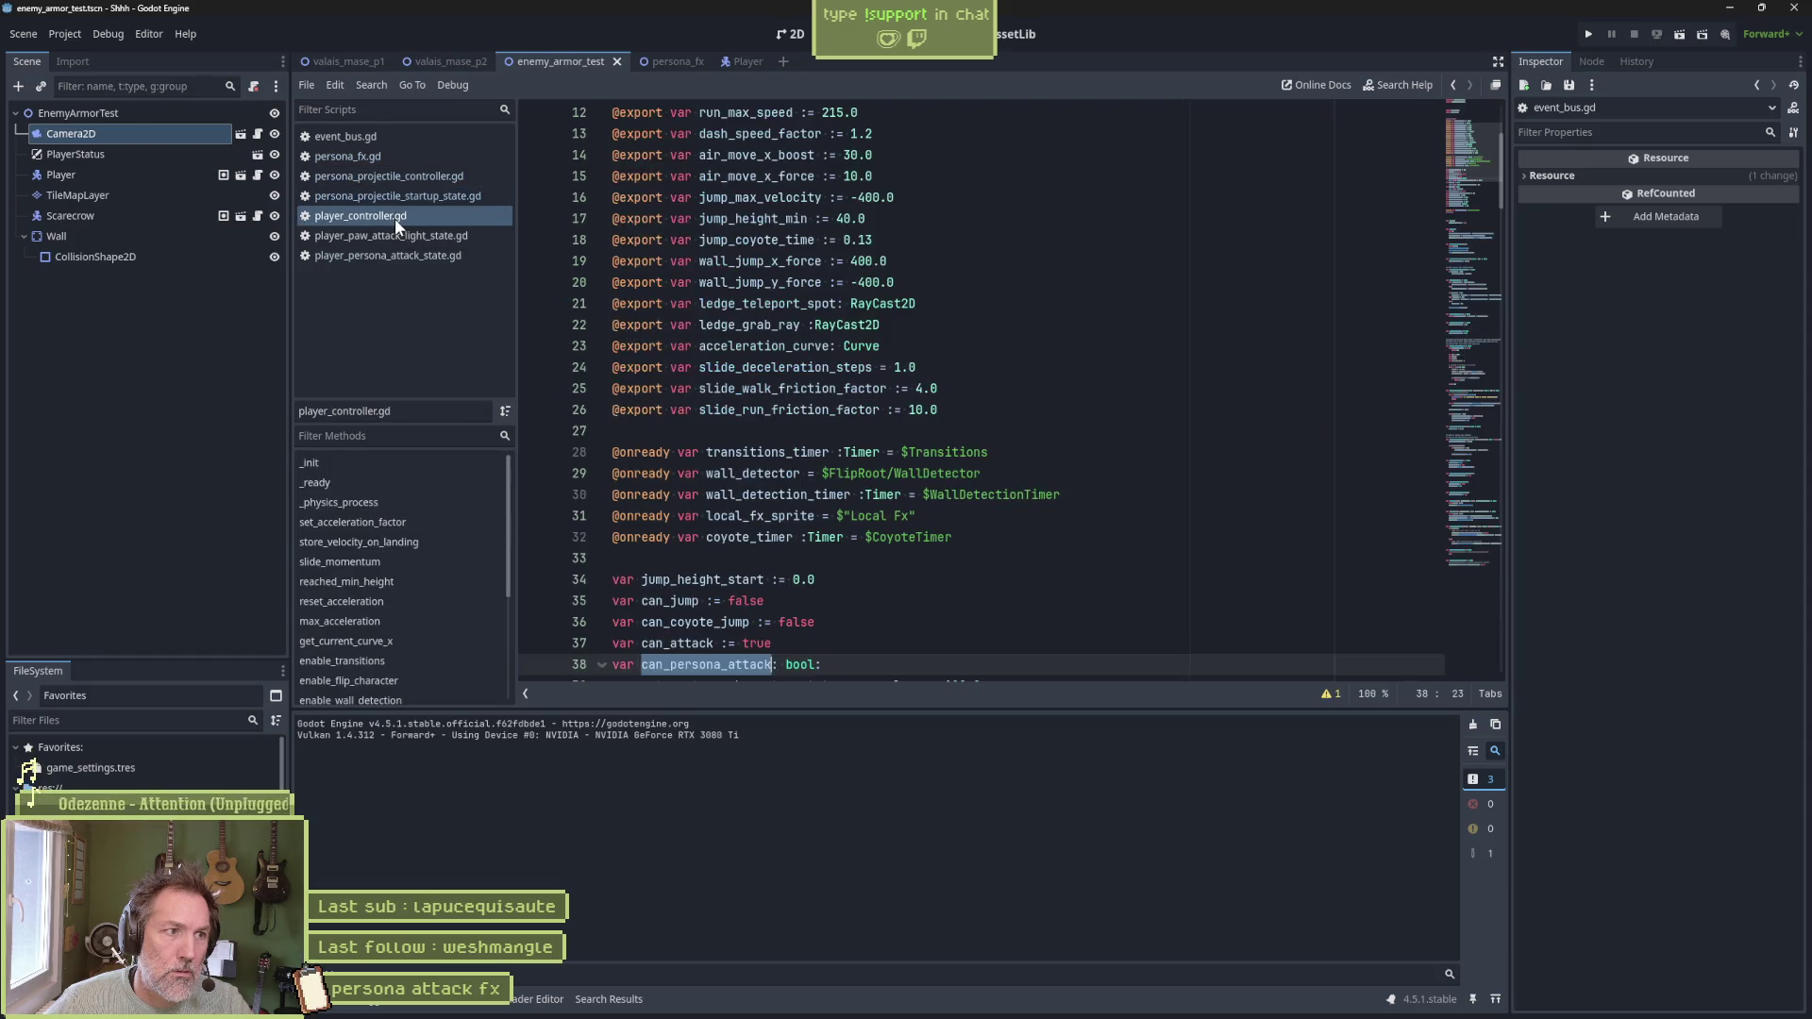
left_click(396, 237)
left_click(398, 255)
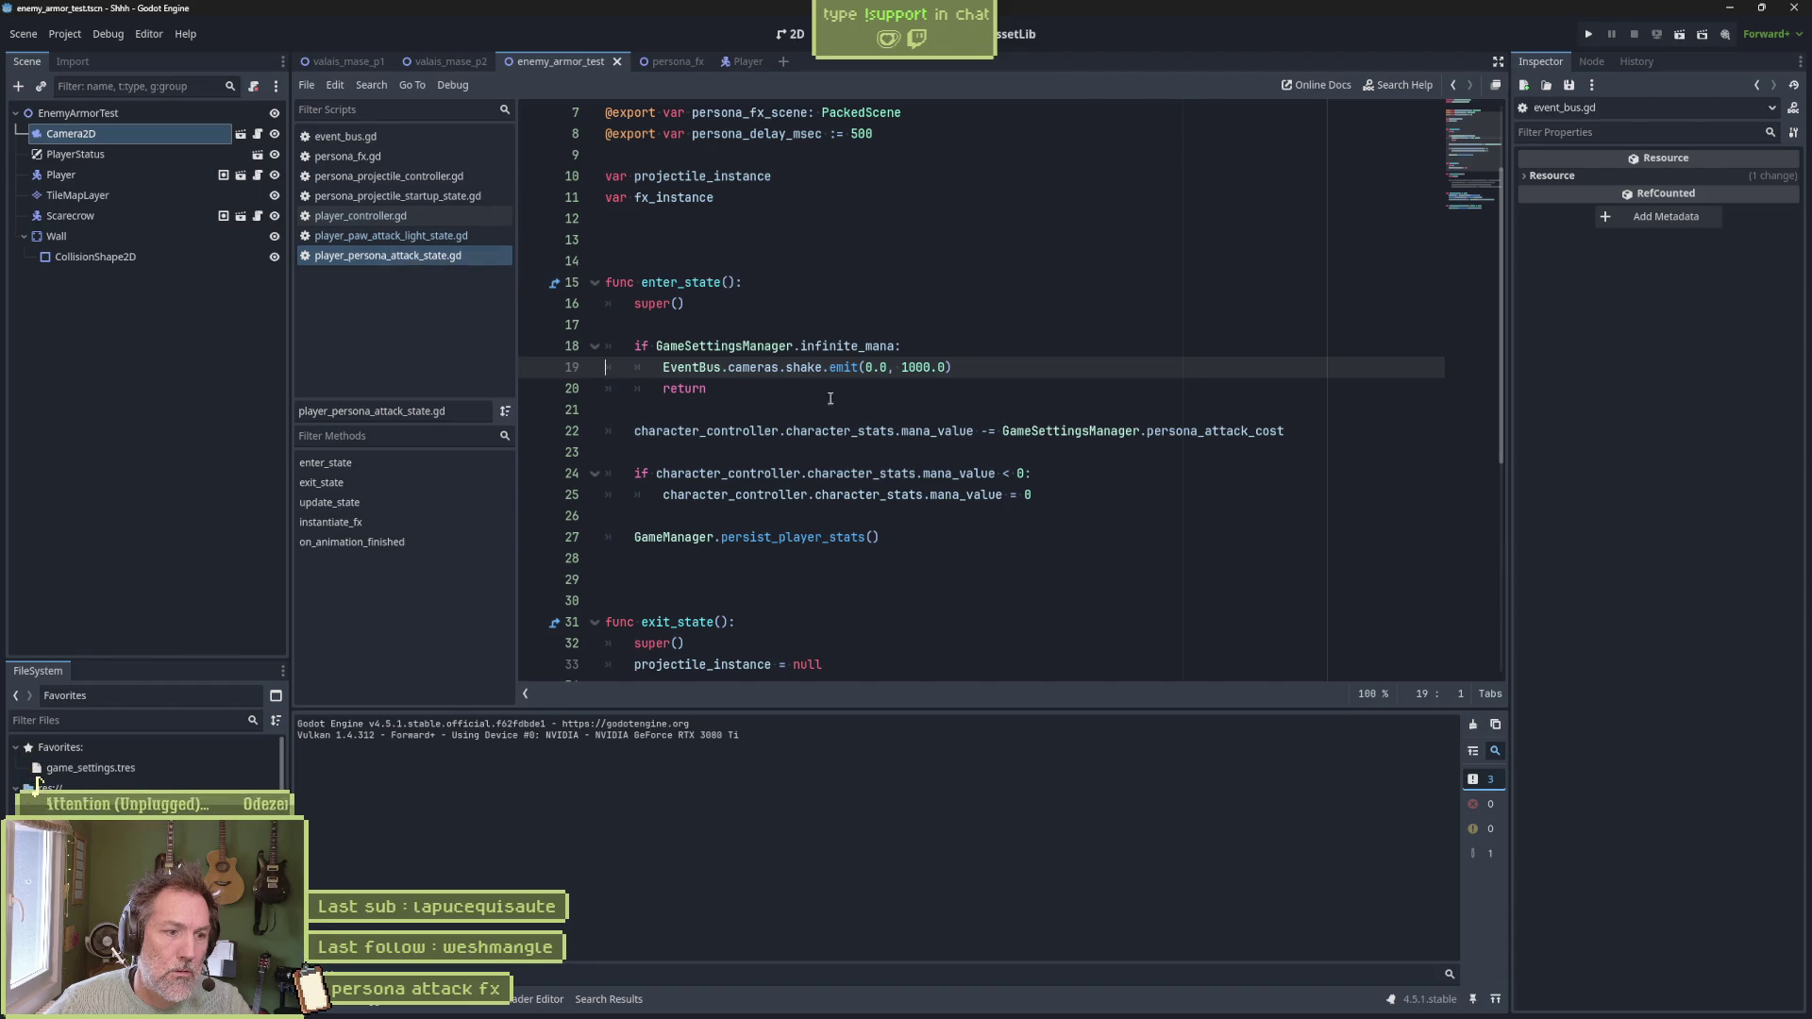
mouse_move(918, 431)
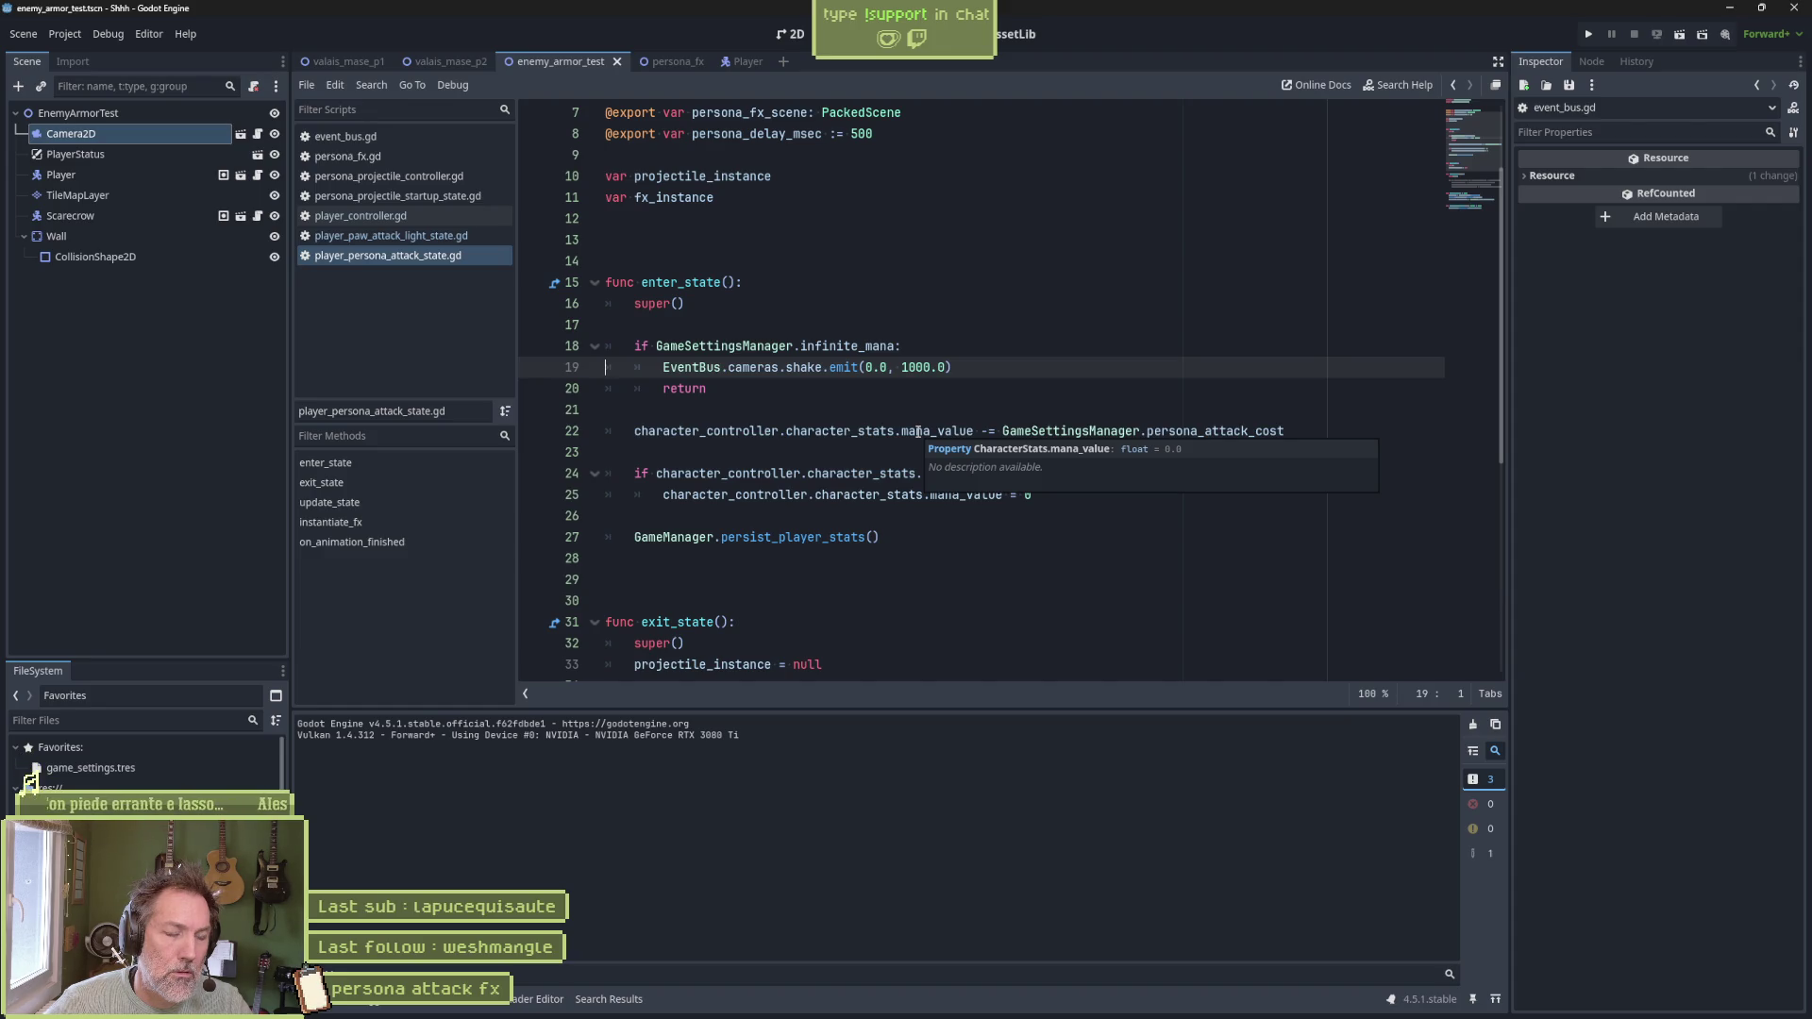
left_click(661, 62)
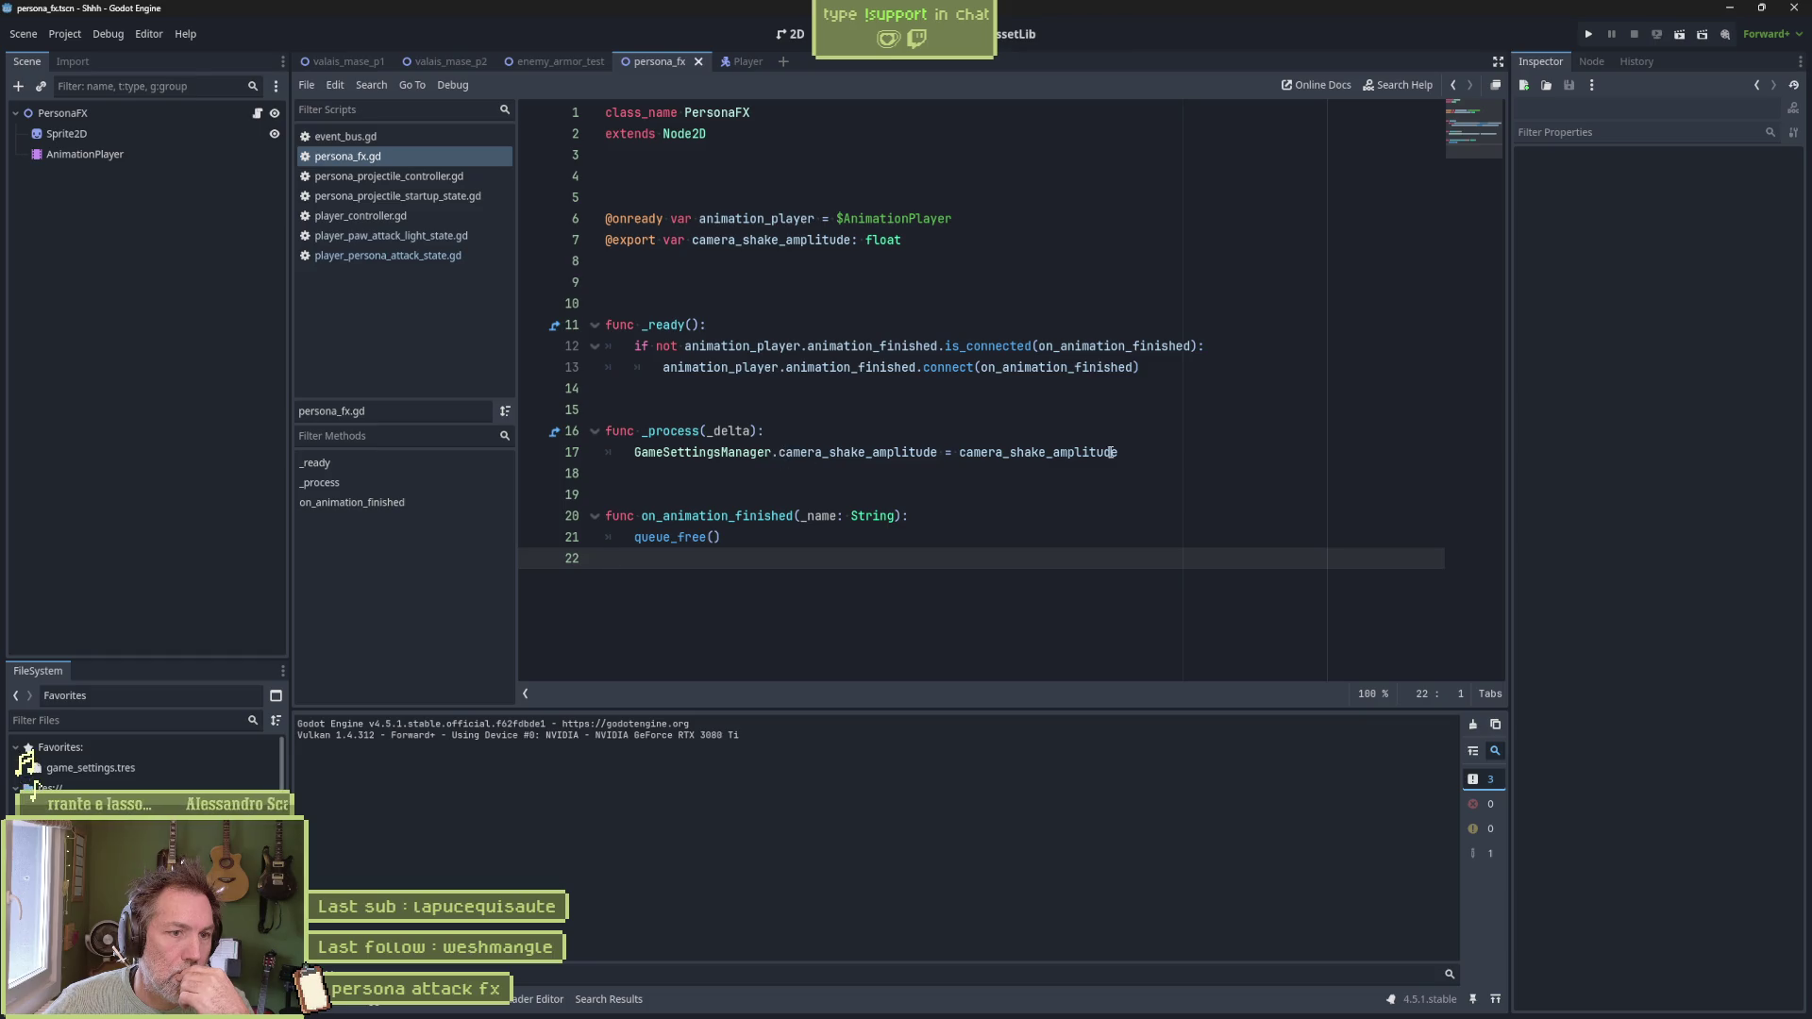
Select the persona_fx.gd _process body copying camera_shake_amplitude into settings, then quick-open a script
left_click_drag(1116, 452, 1143, 436)
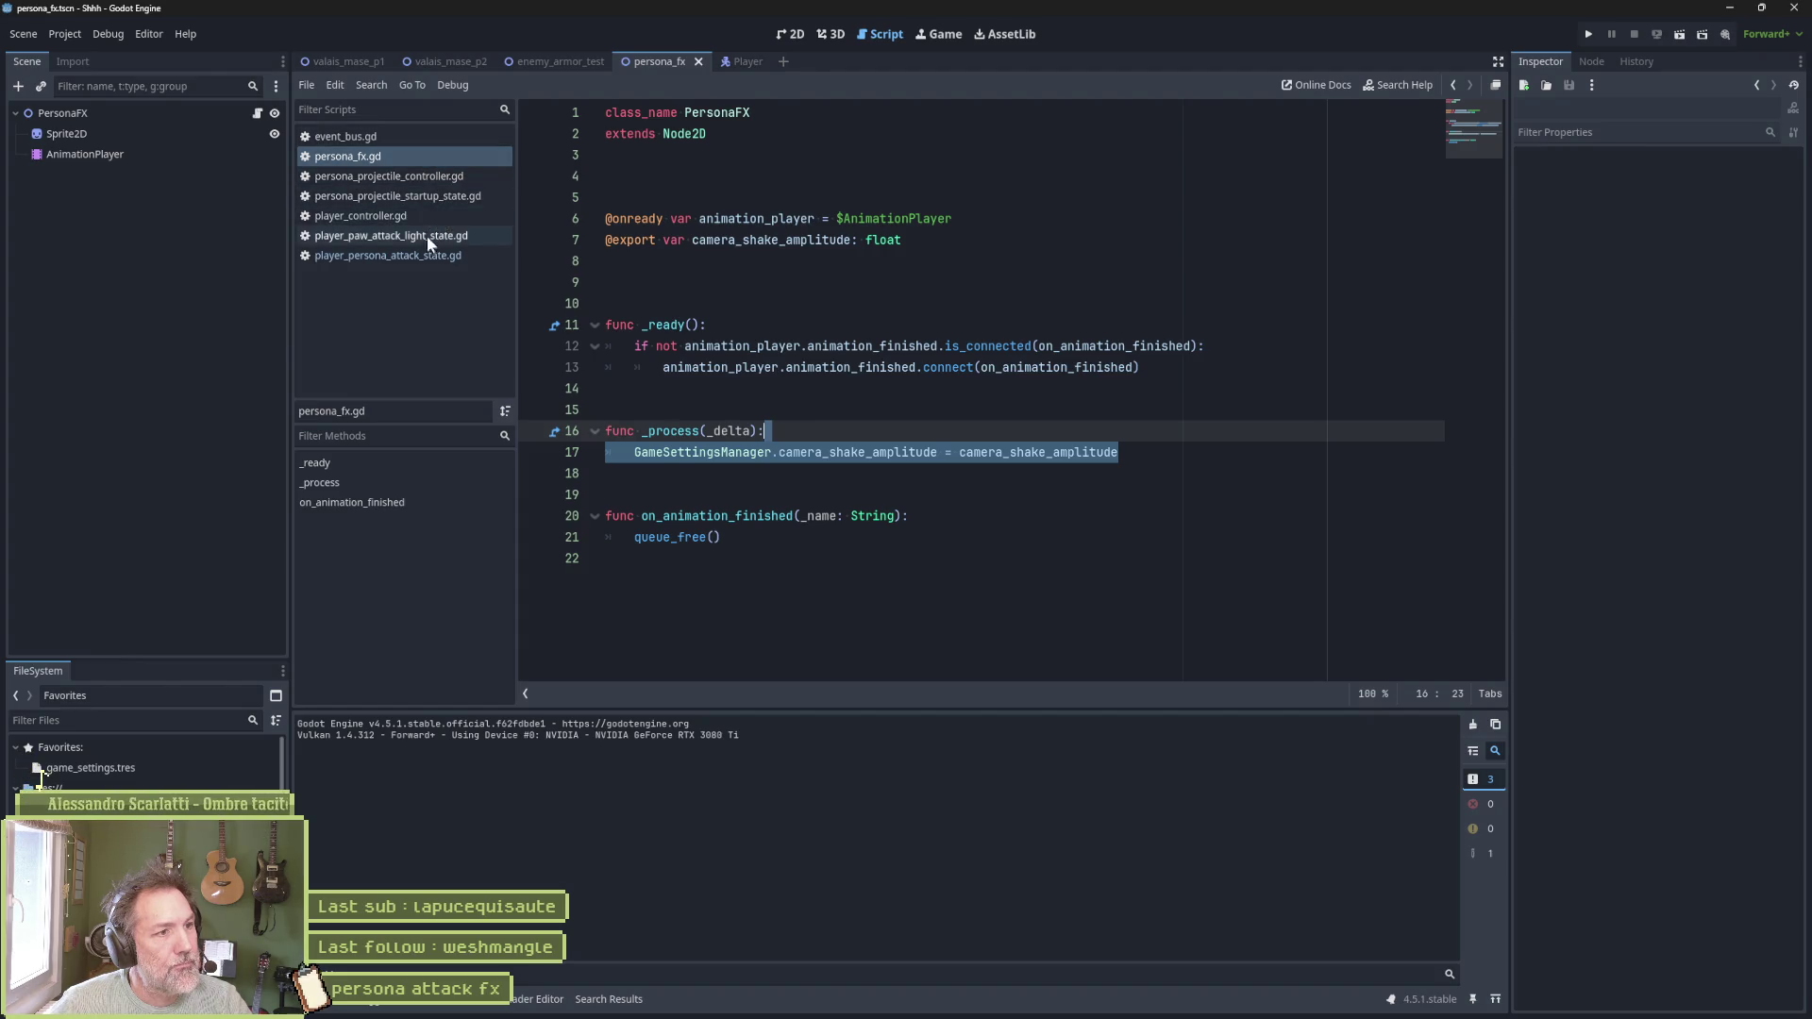
key("shift+alt+o")
Open camera.gd and inspect how do_shake uses shake_destination and shake_origin_global_position
type("camer")
key("Return")
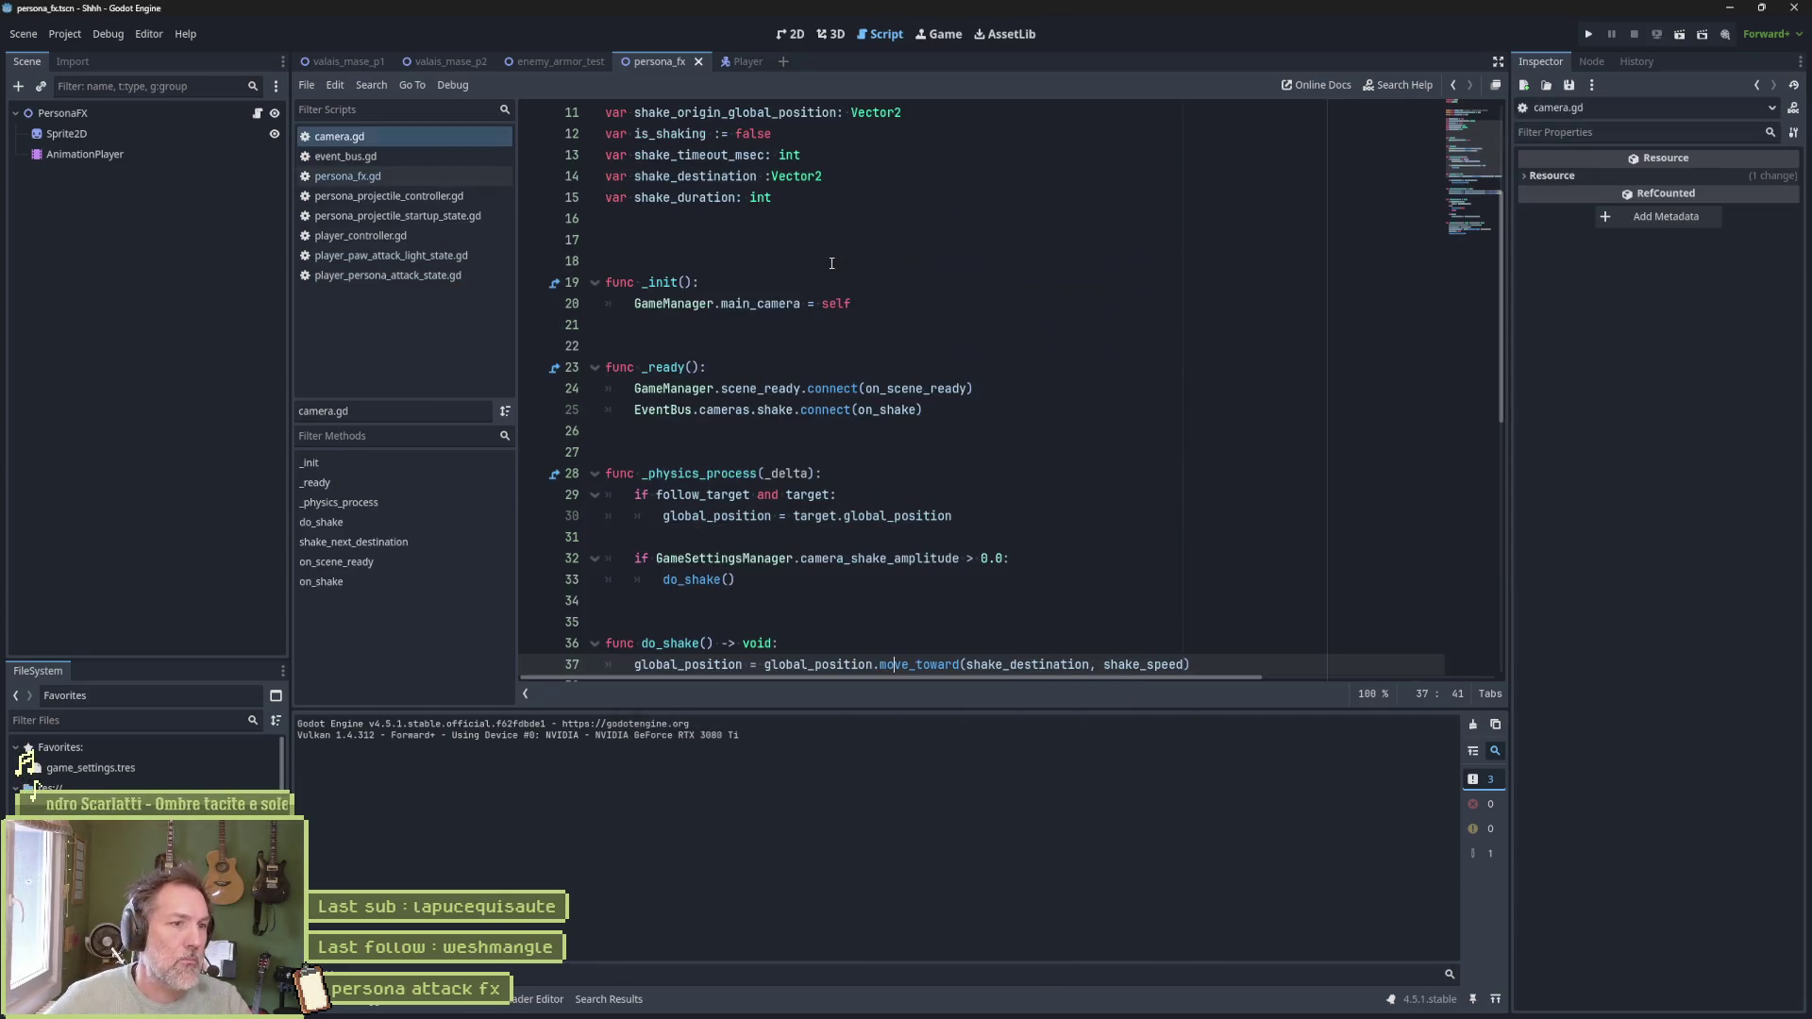
left_click(405, 582)
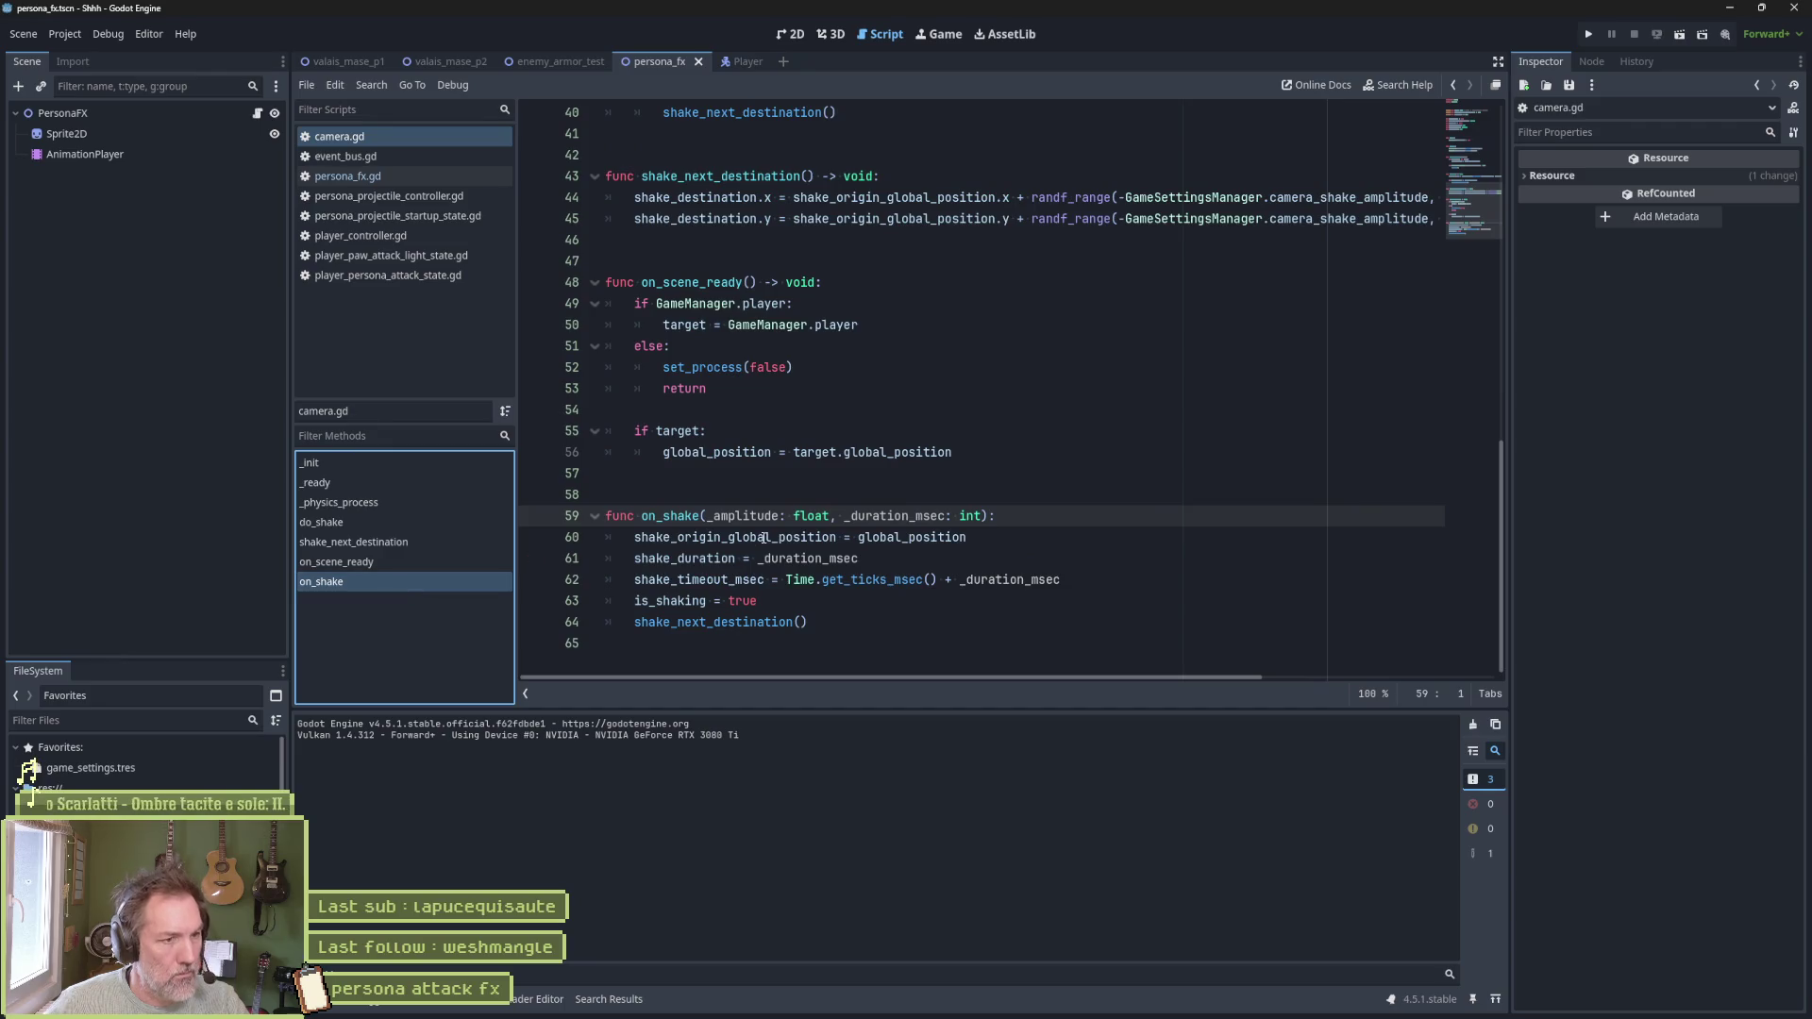
left_click(415, 522)
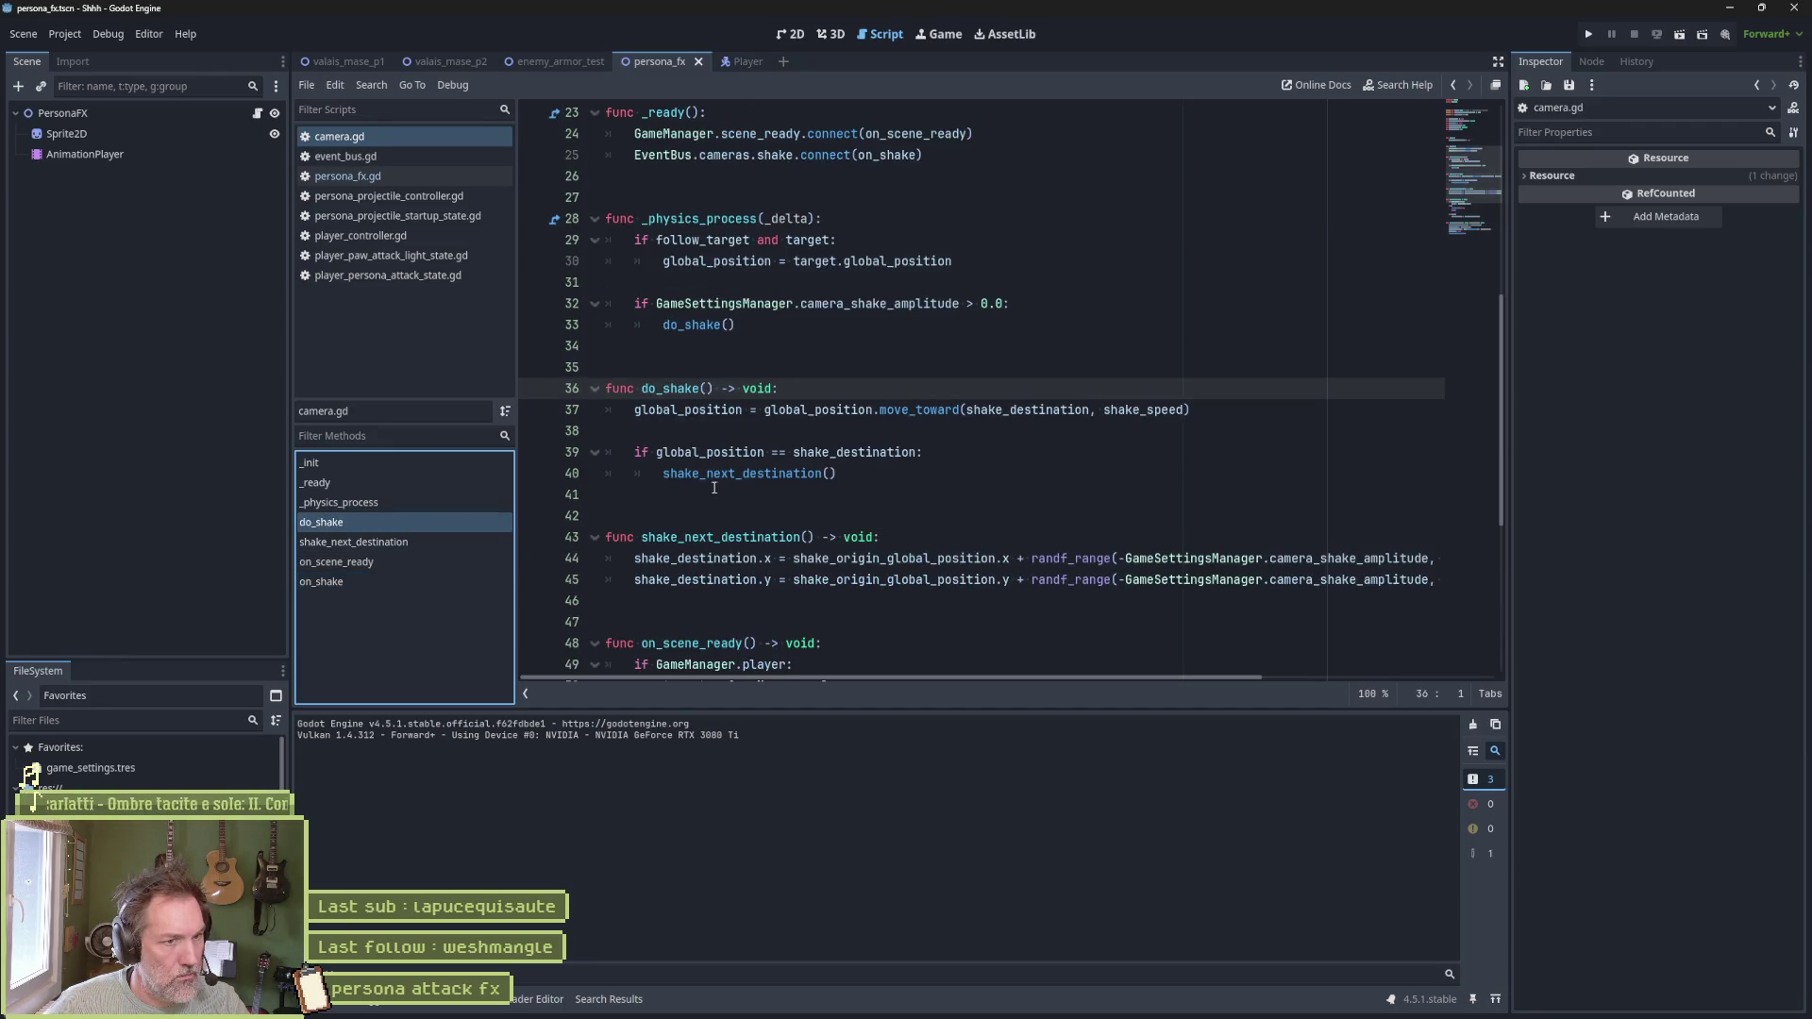
double_click(1006, 414)
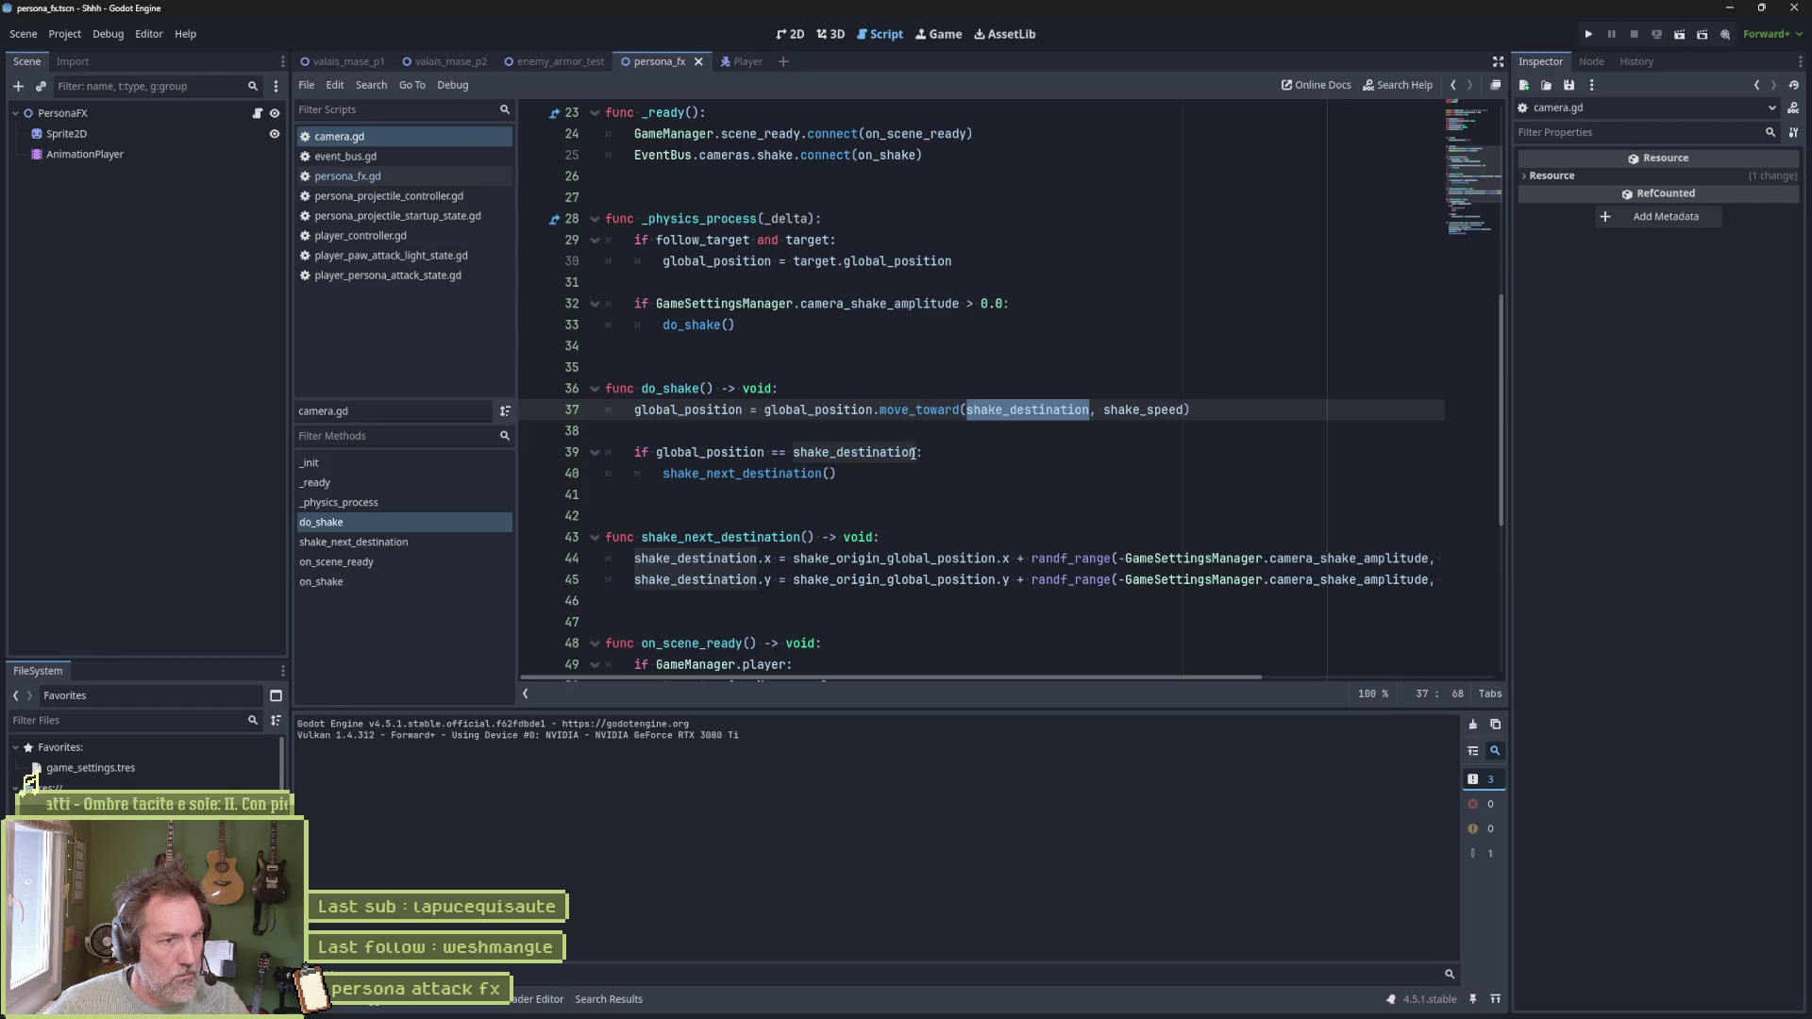
double_click(926, 557)
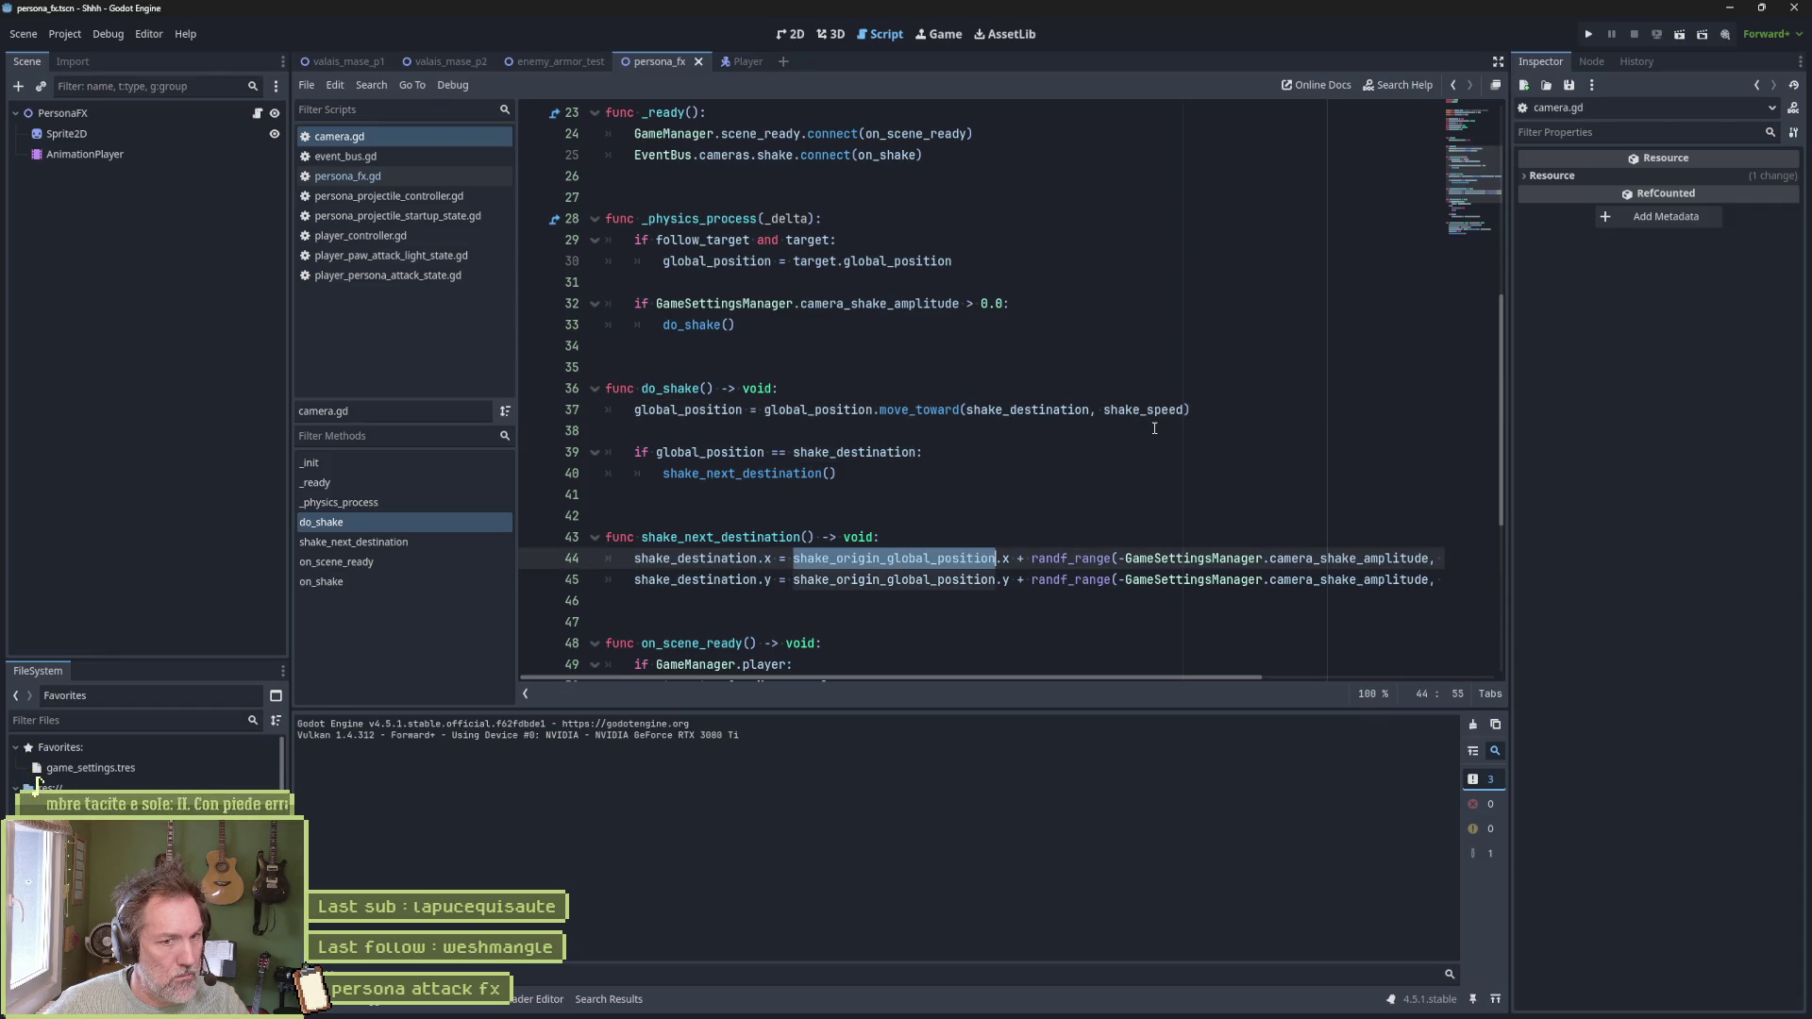
scroll(1154, 428, "down", 5)
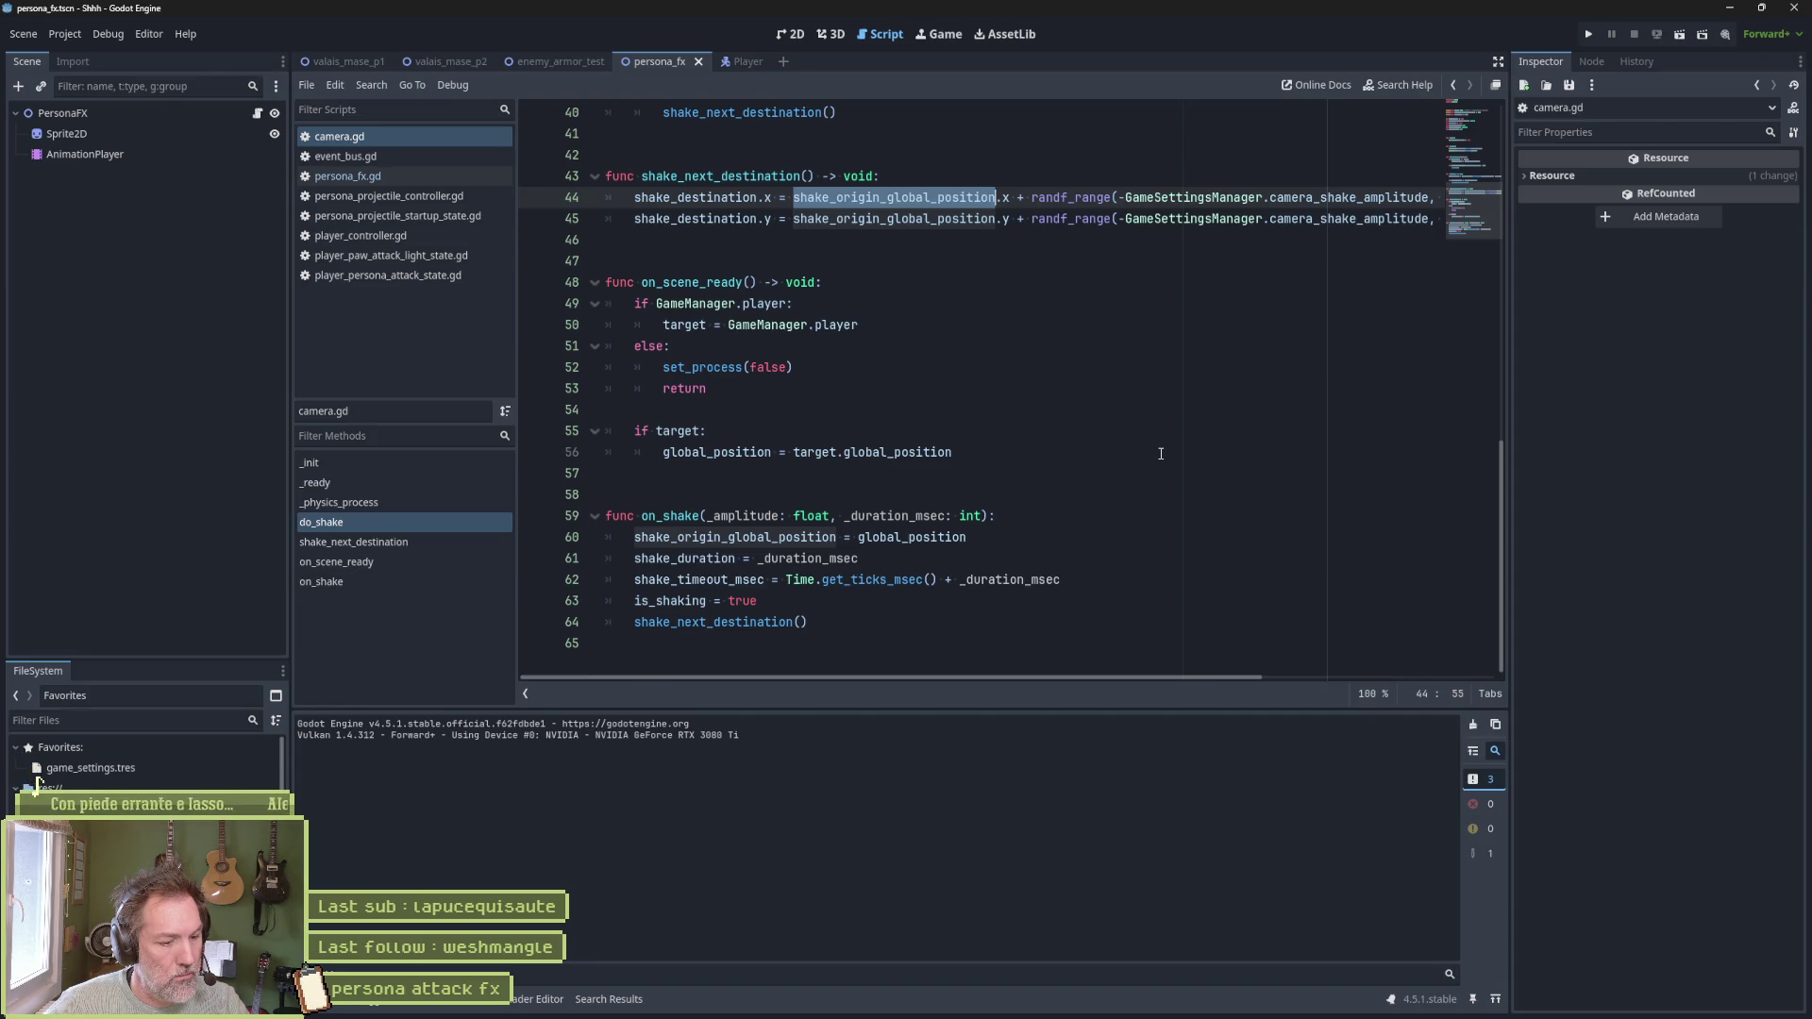
scroll(1161, 453, "up", 2)
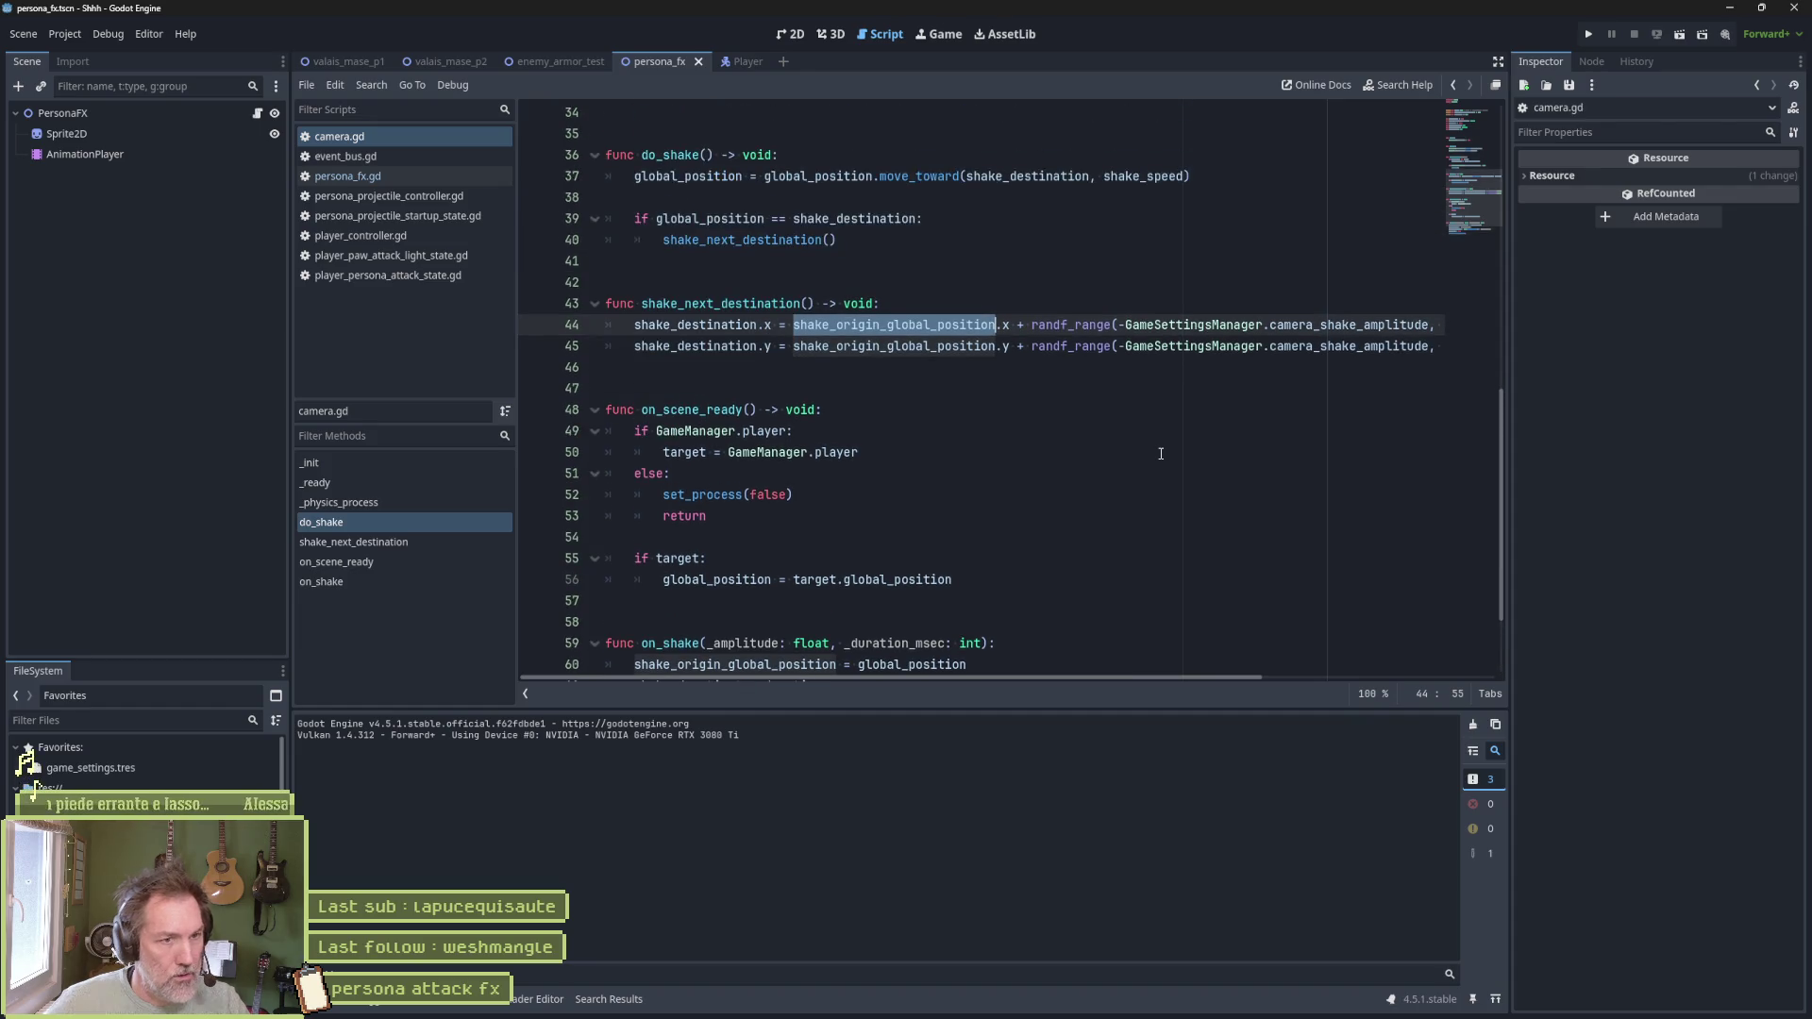
Replace shake_origin_global_position on lines 44 and 45 with GameManager.player.global_position and save
type("GameM")
key("Return")
type(".pla")
key("Return")
type(".glo")
key("Return")
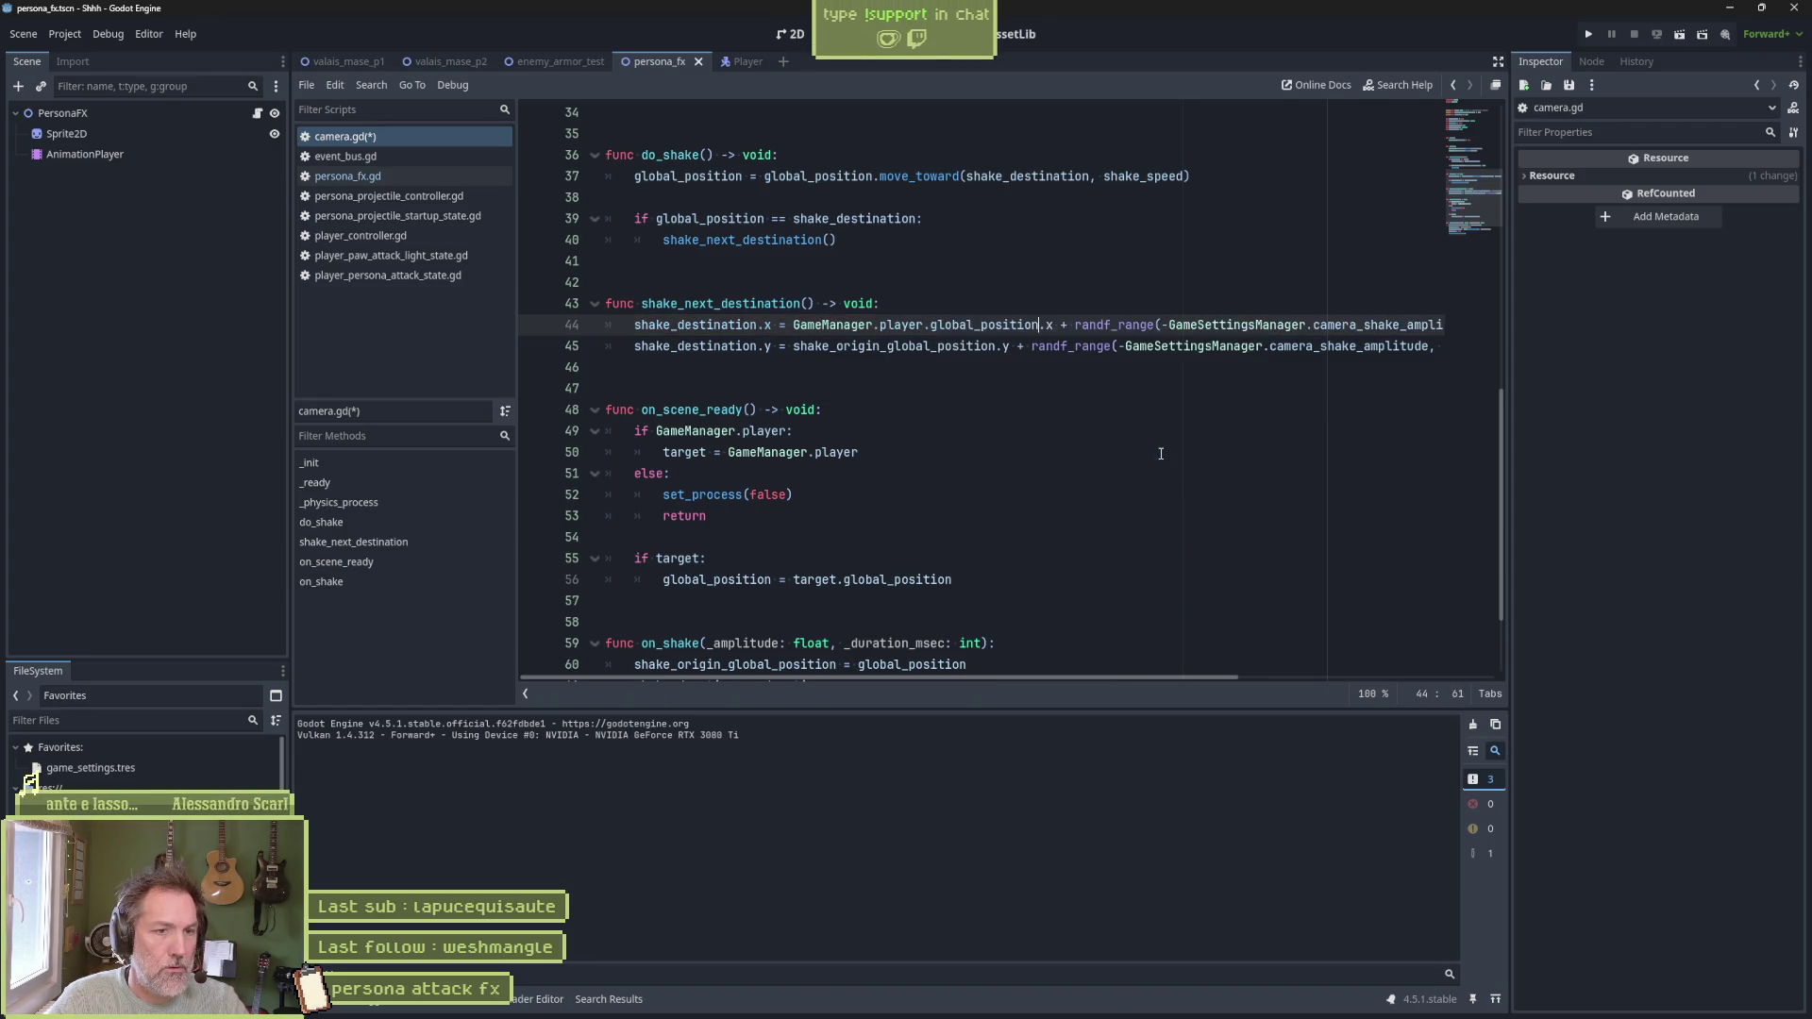
left_click_drag(795, 324, 1039, 324)
key("ctrl+c")
double_click(895, 346)
key("ctrl+v")
key("ctrl+s")
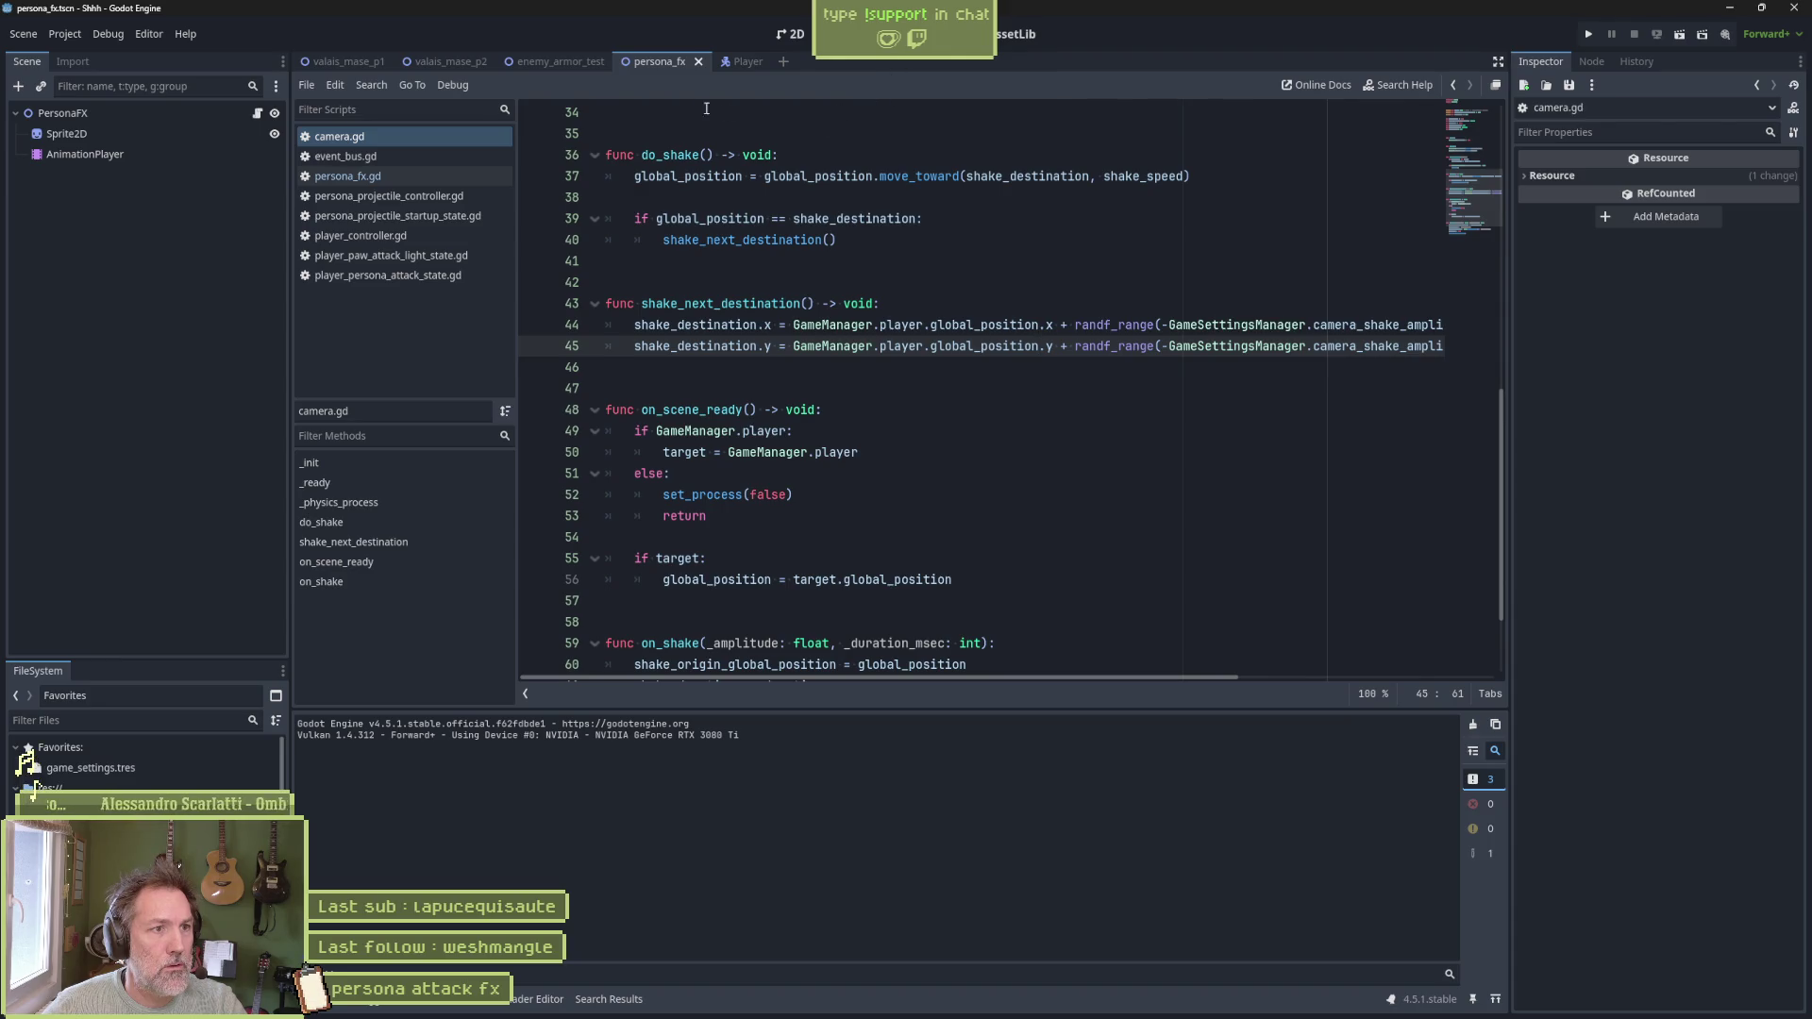
left_click(432, 276)
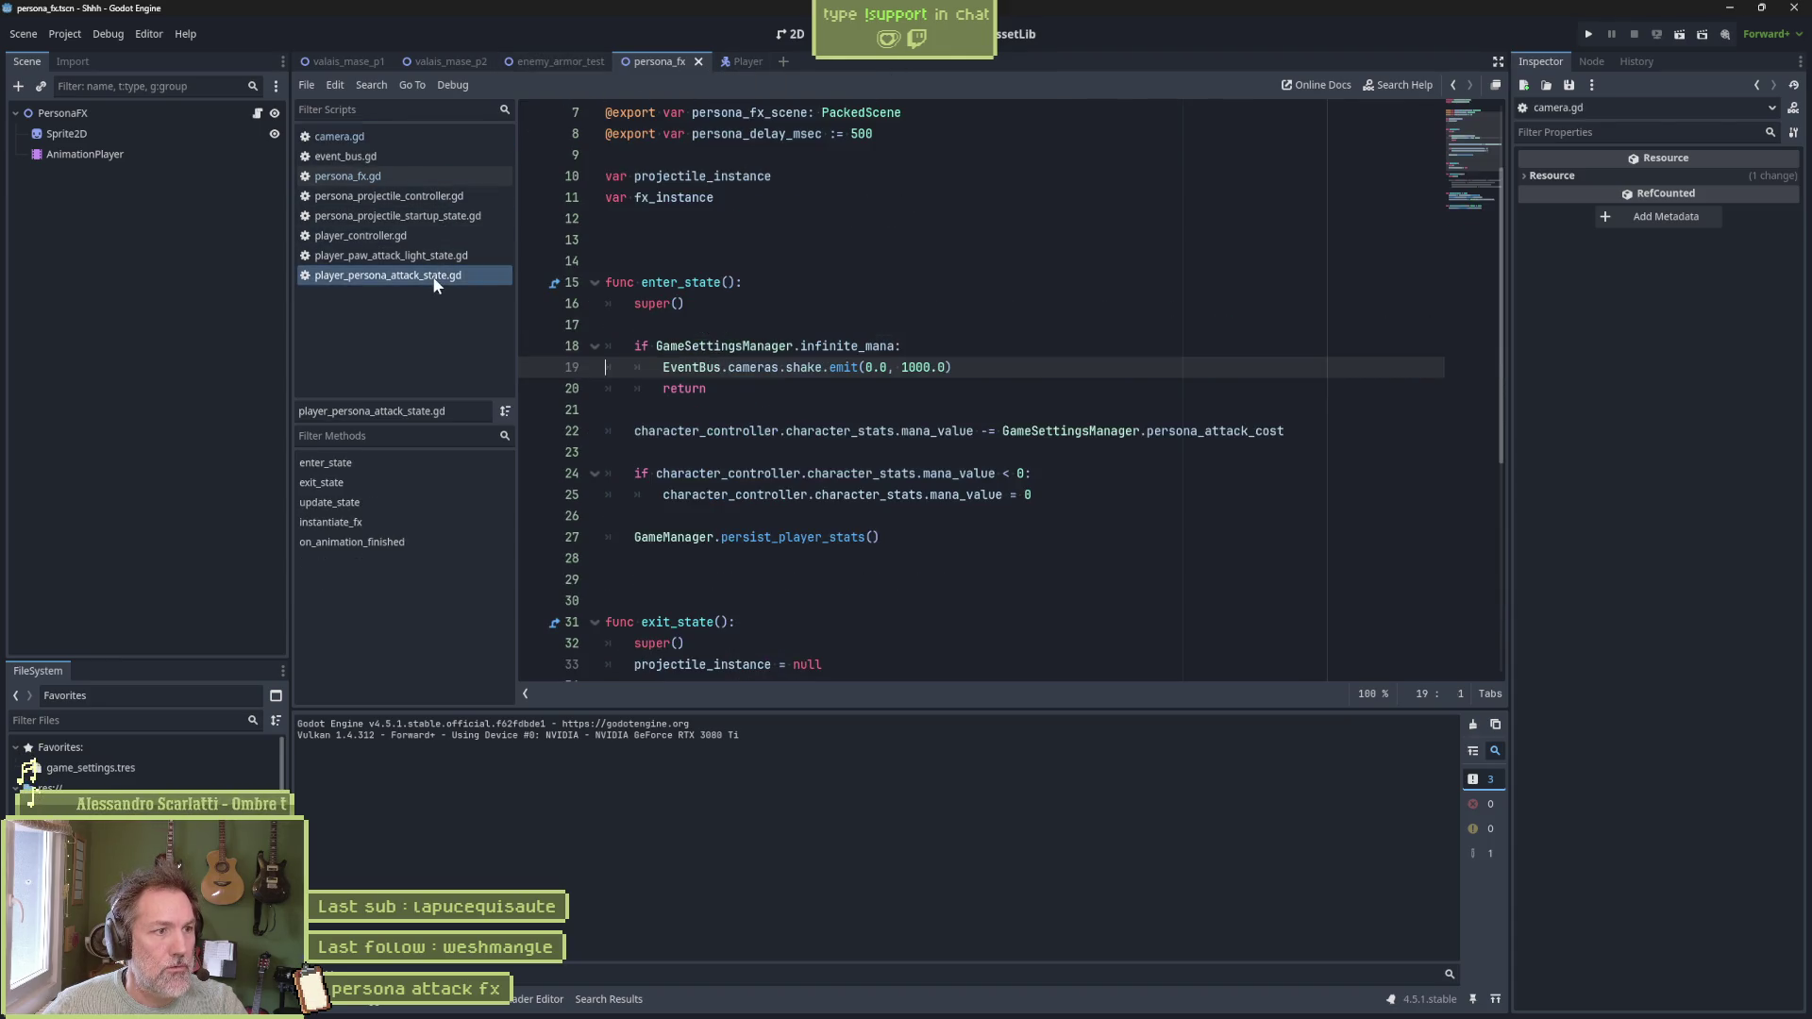
Comment out the line 19 shake emit, playtest an attack in enemy_armor_test, then reopen camera.gd
left_click(664, 370)
type("#")
left_click(561, 61)
key("F6")
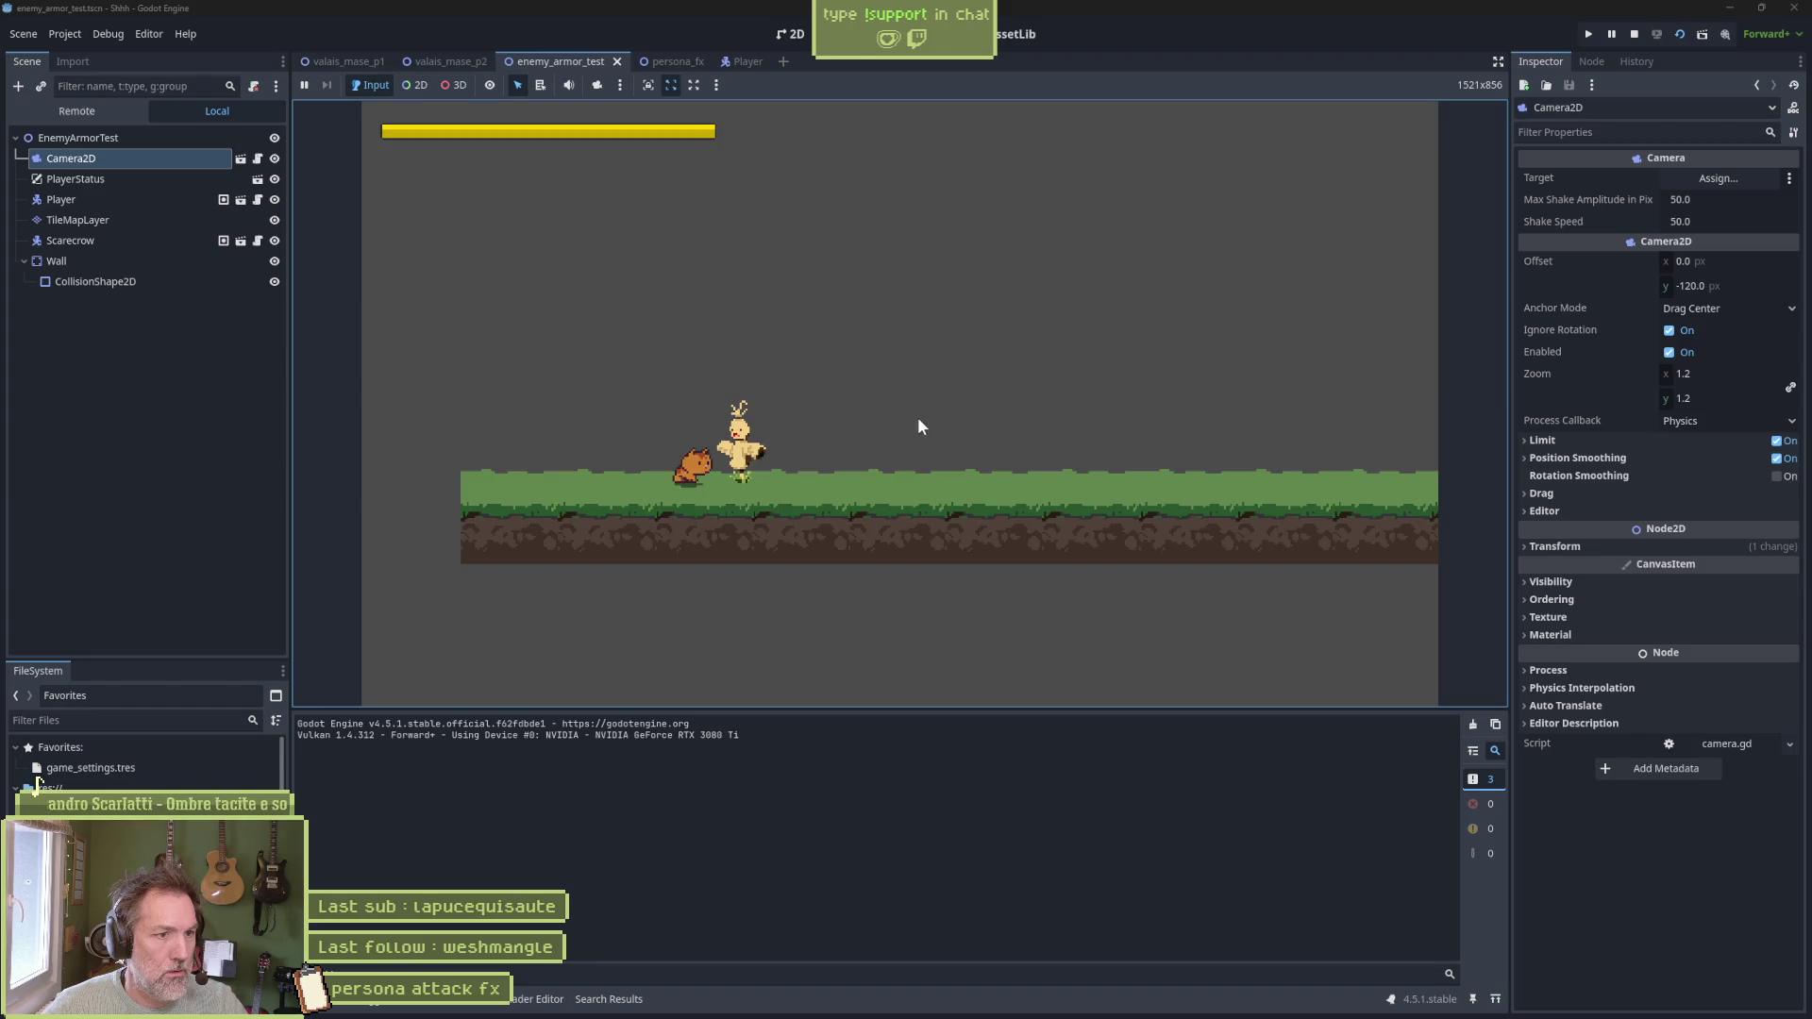
left_click(916, 417)
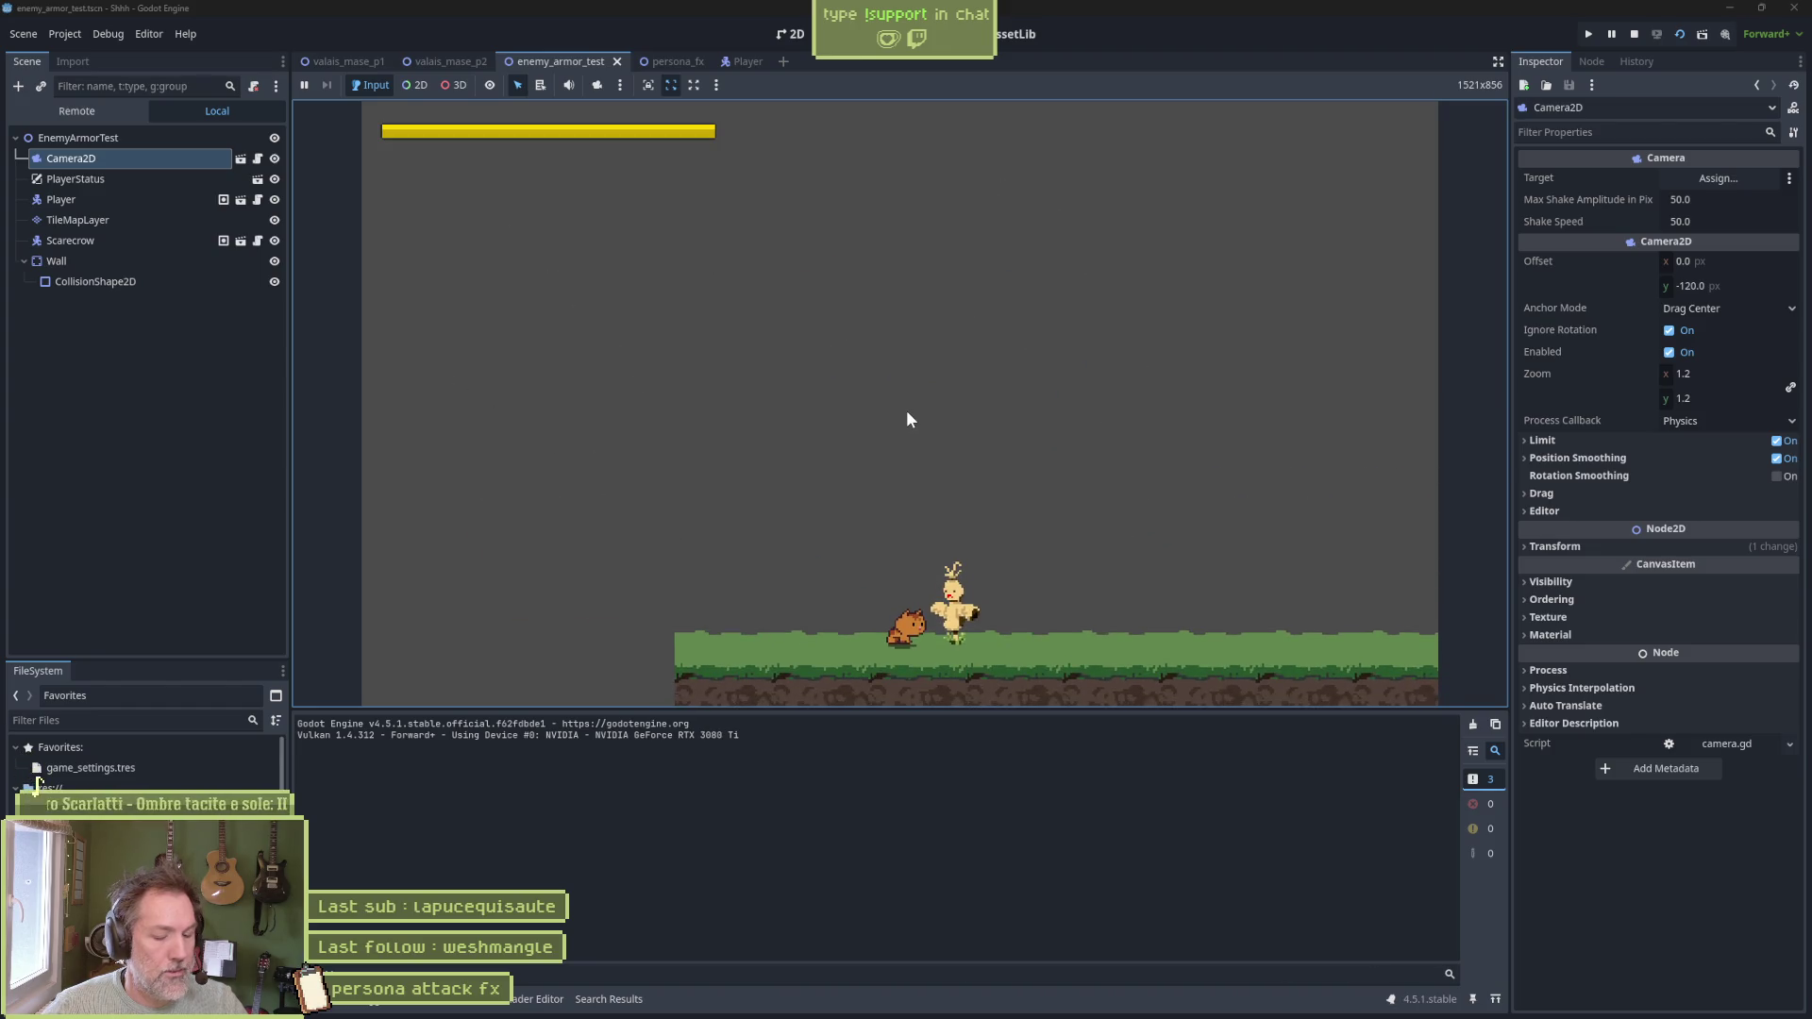
key("F8")
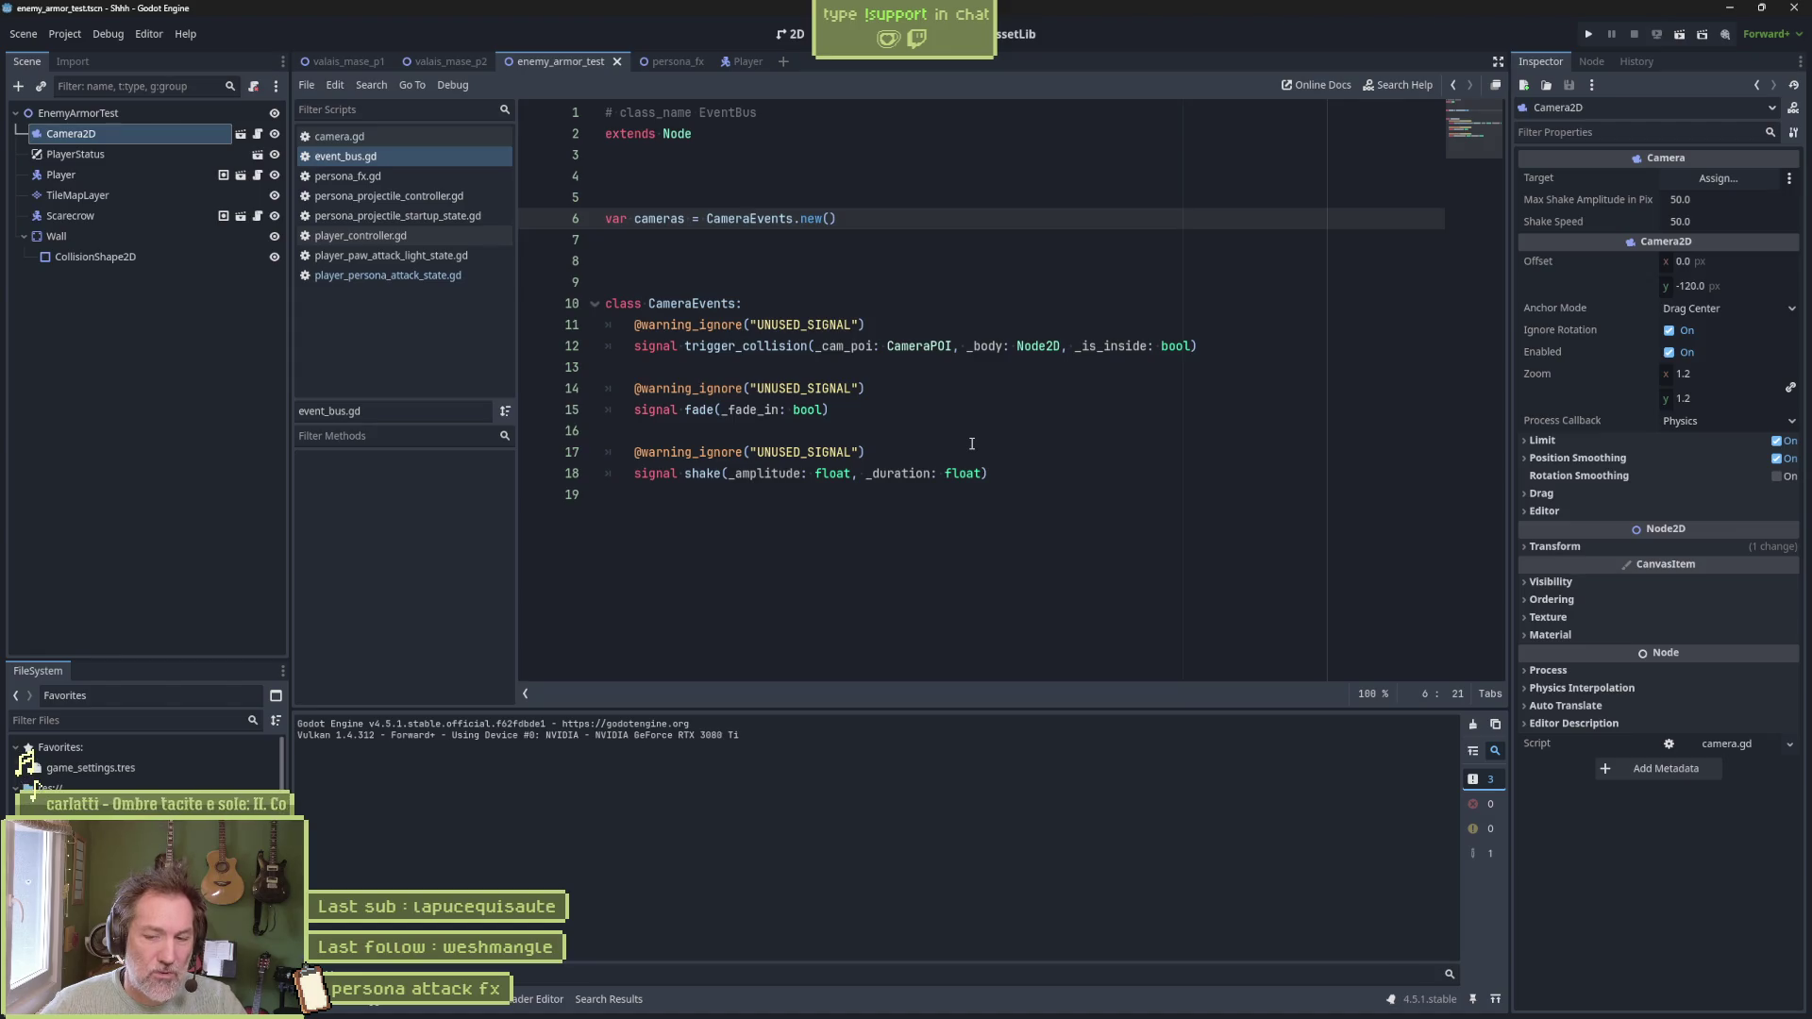
left_click(410, 138)
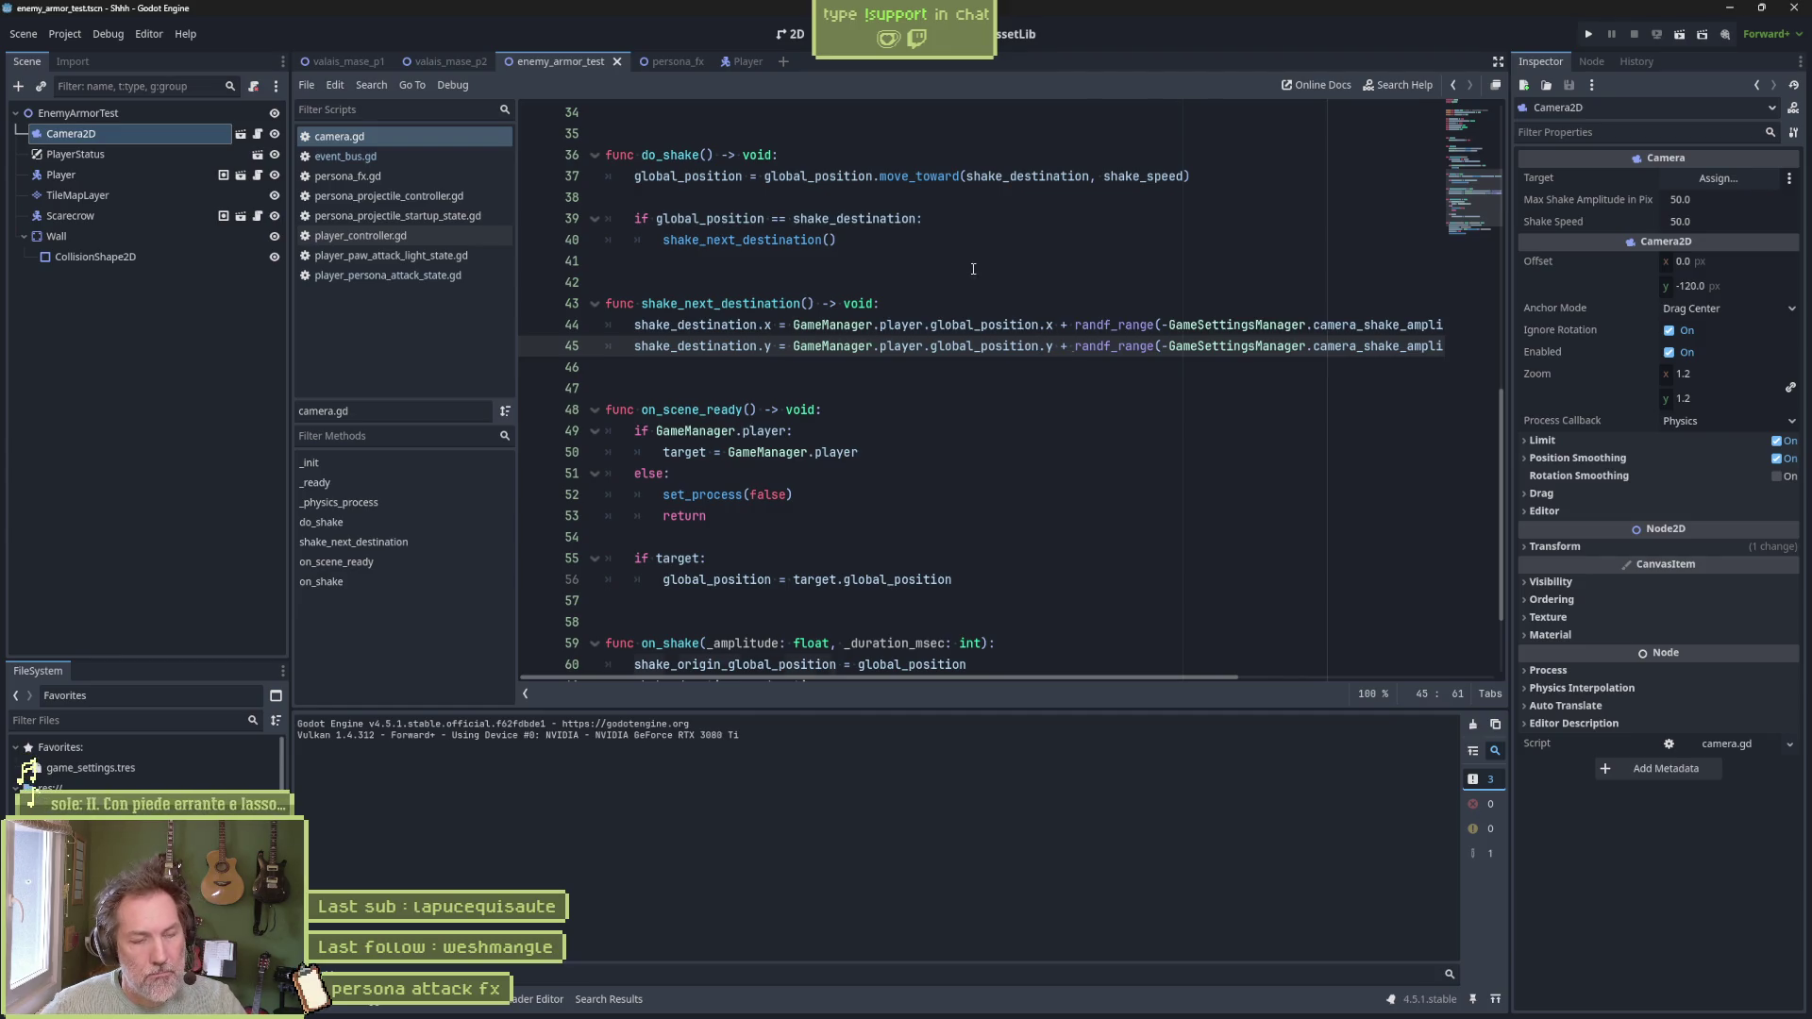
Revert camera.gd to its saved version and check where shake_origin_global_position and is_shaking are used
key("ctrl+z")
key("ctrl+z")
key("ctrl+z")
key("ctrl+z")
key("ctrl+z")
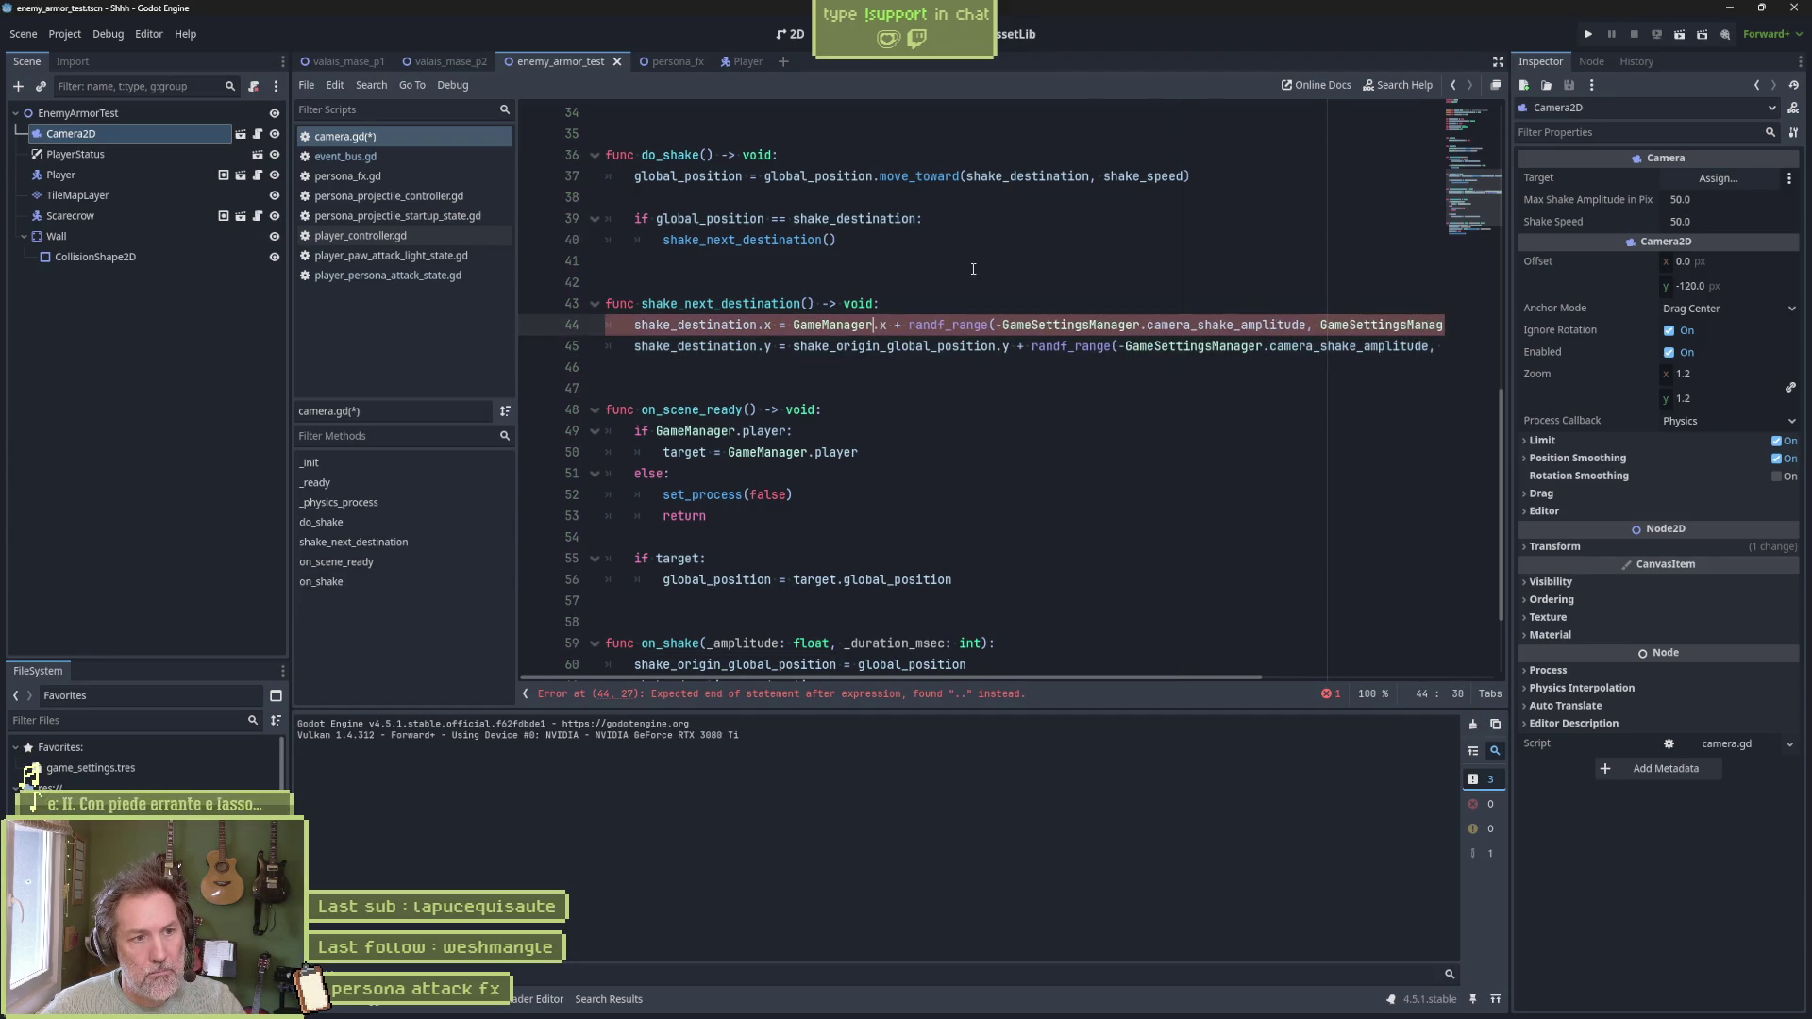
key("ctrl+s")
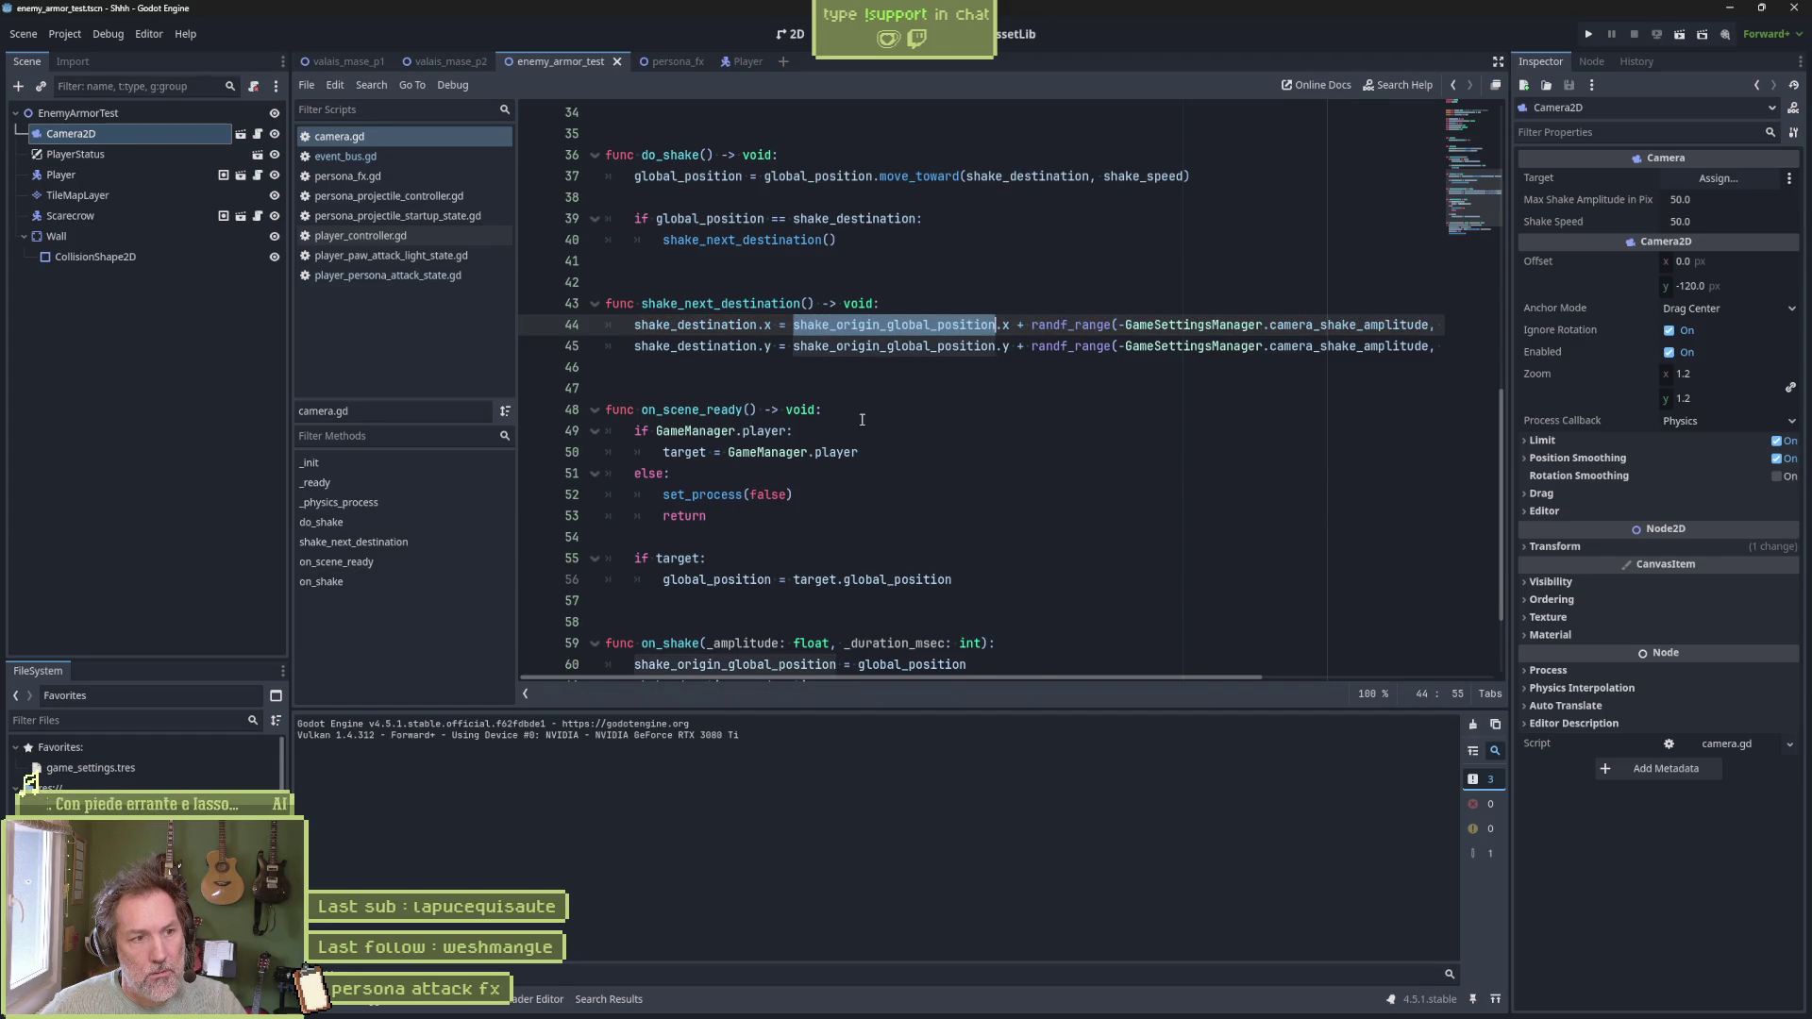
left_click(981, 425)
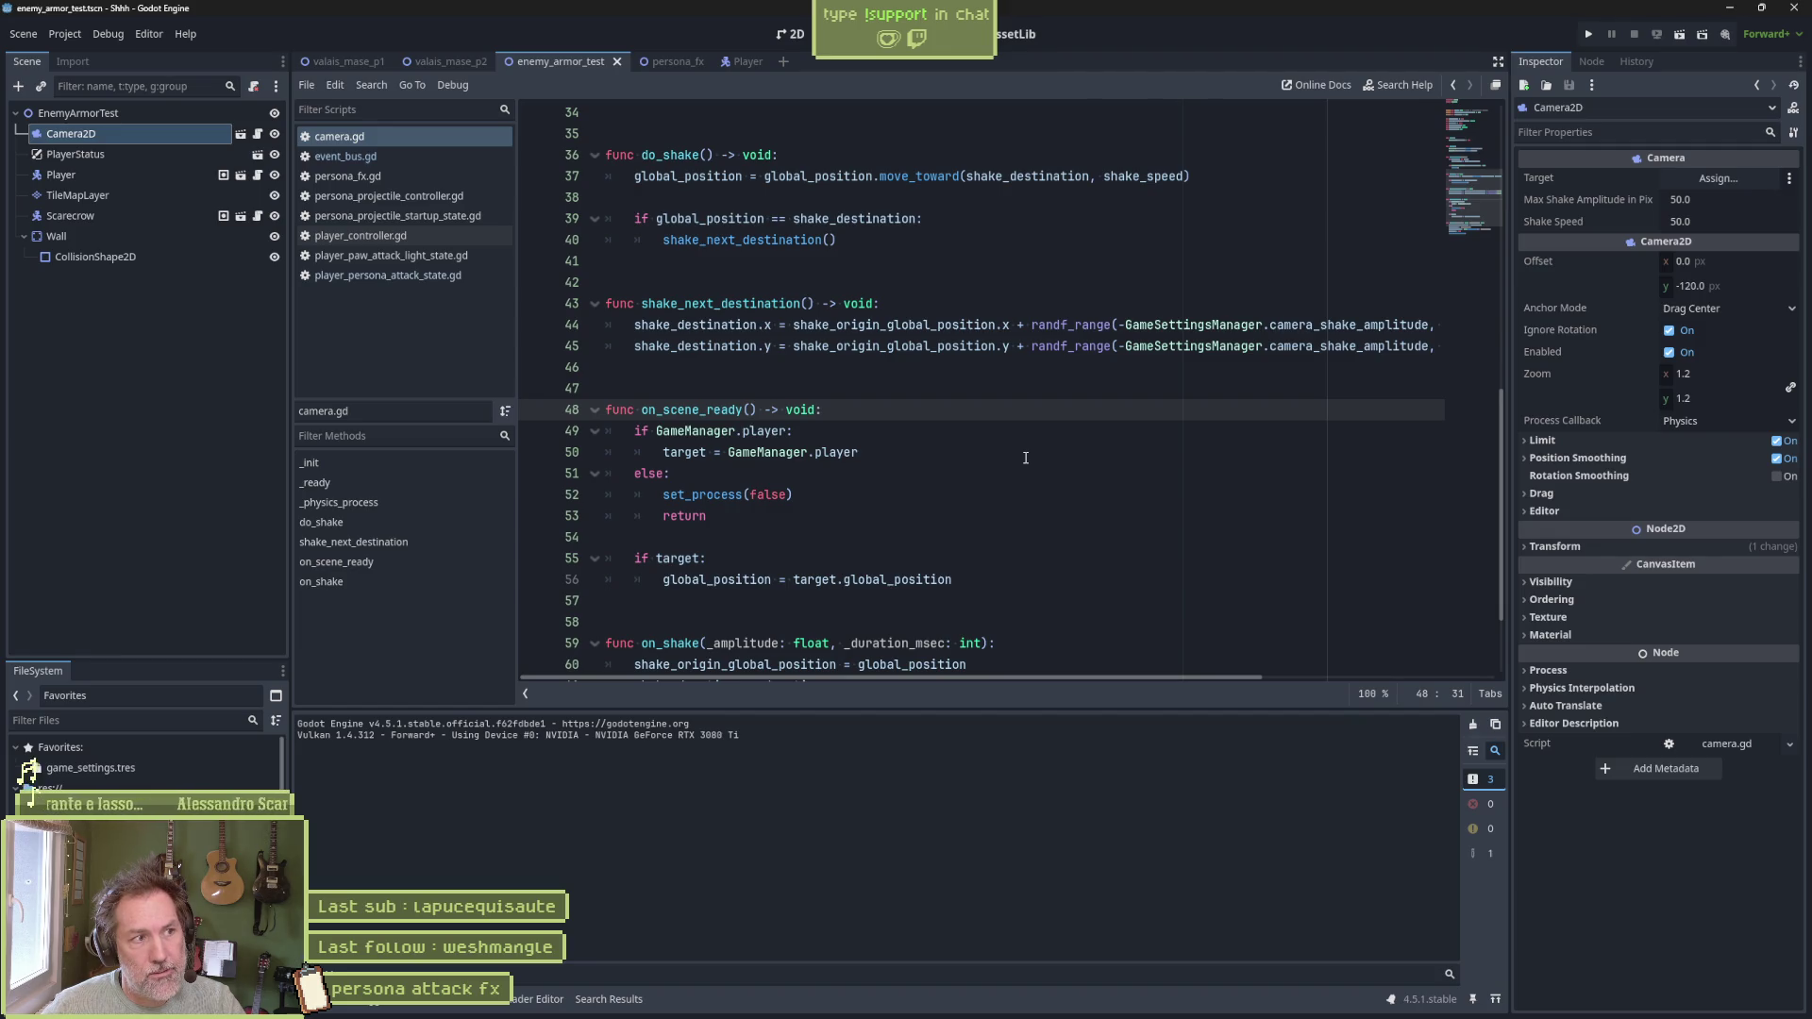
scroll(953, 406, "up", 5)
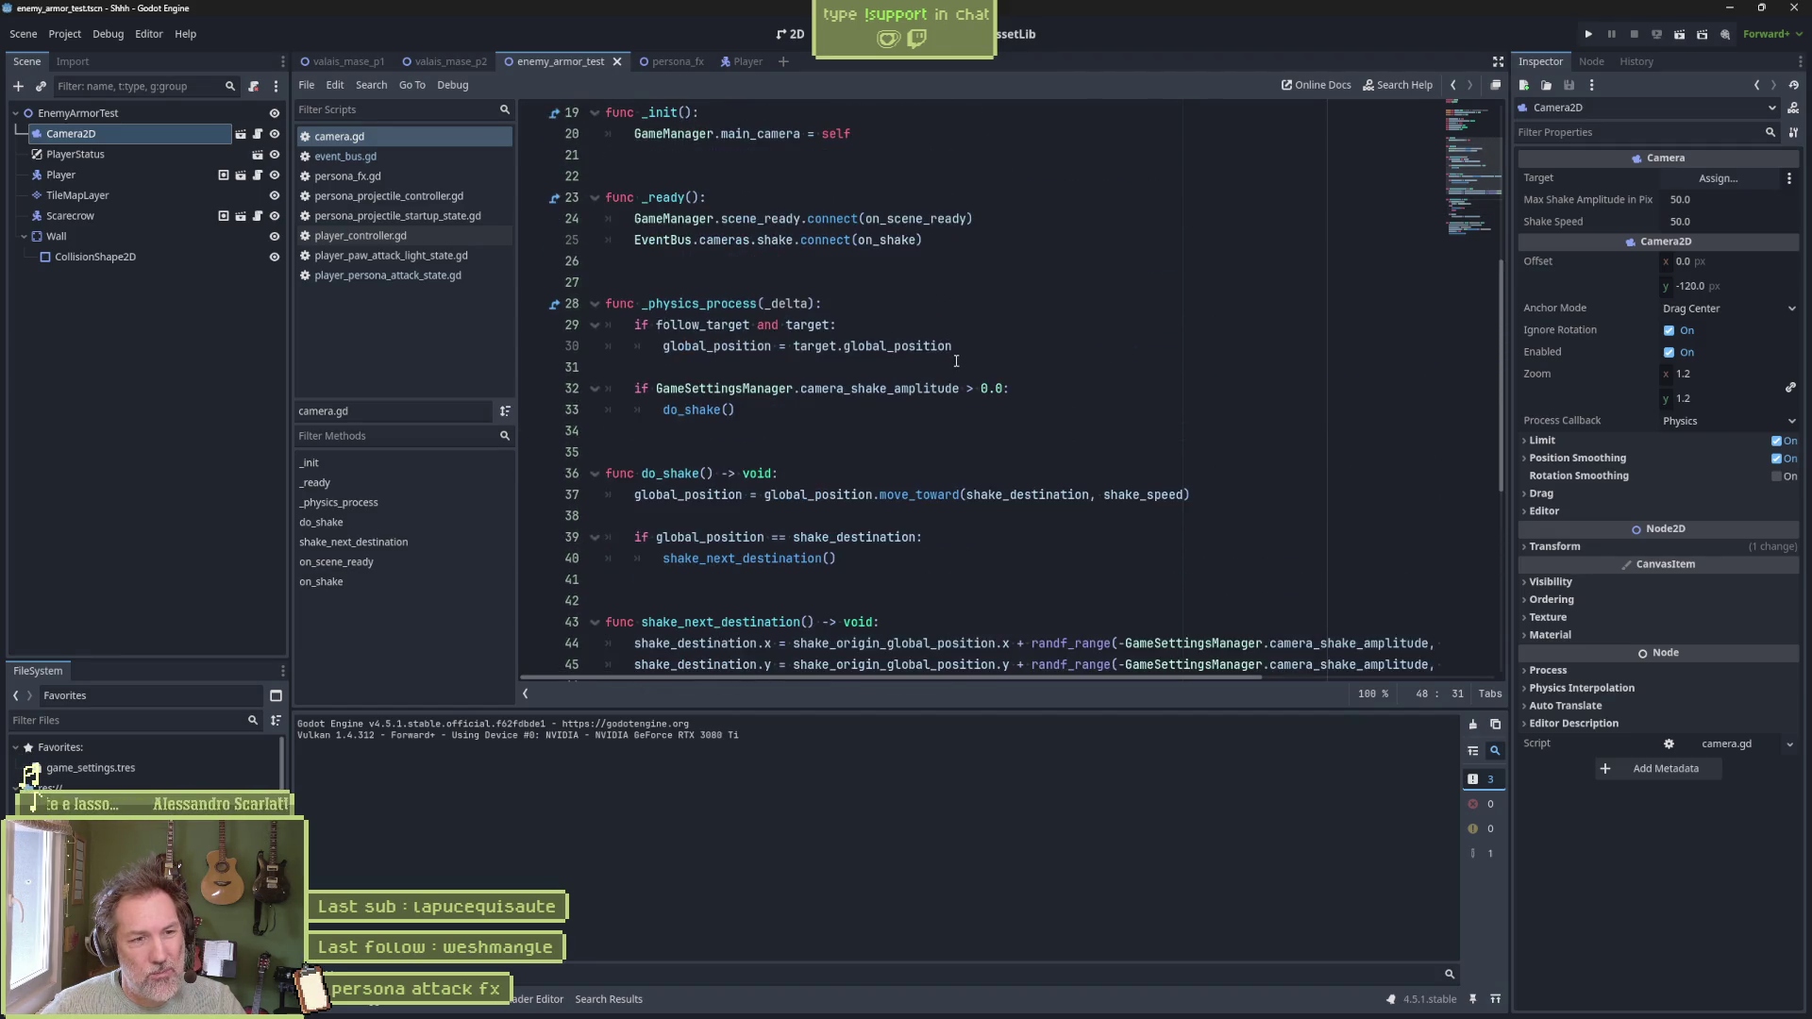
scroll(941, 361, "up", 4)
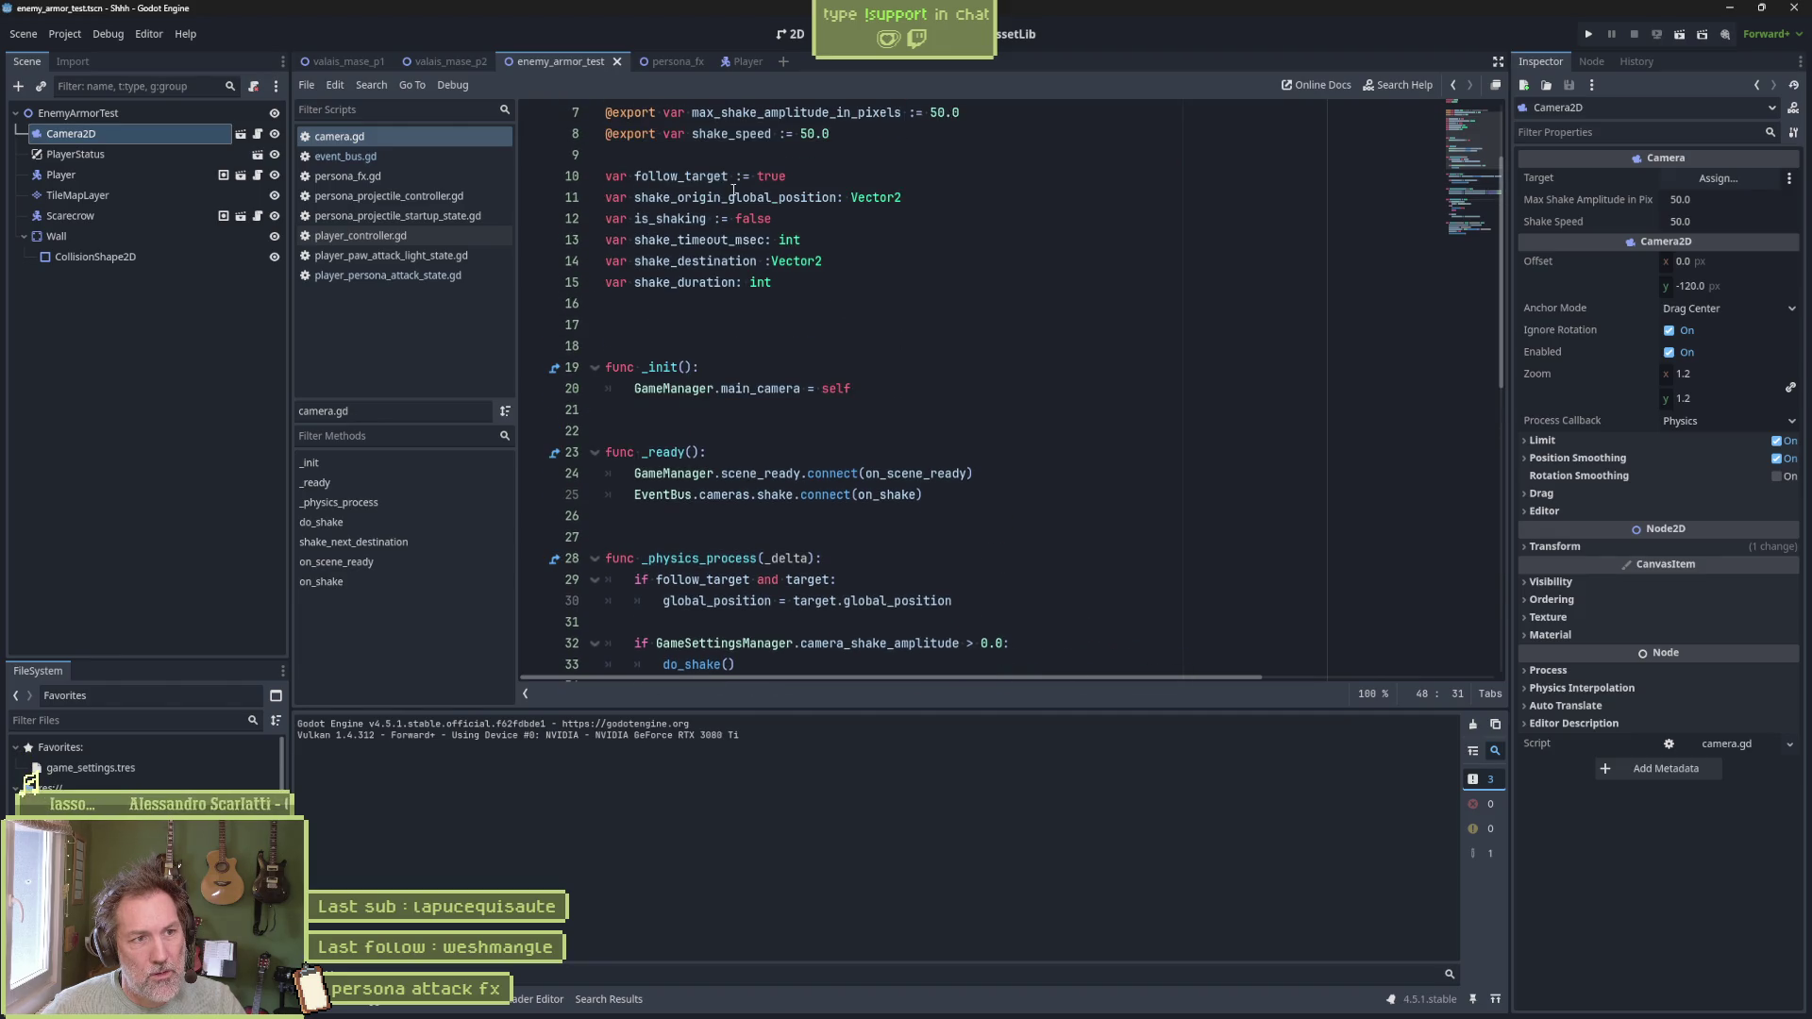
double_click(771, 200)
scroll(778, 245, "down", 4)
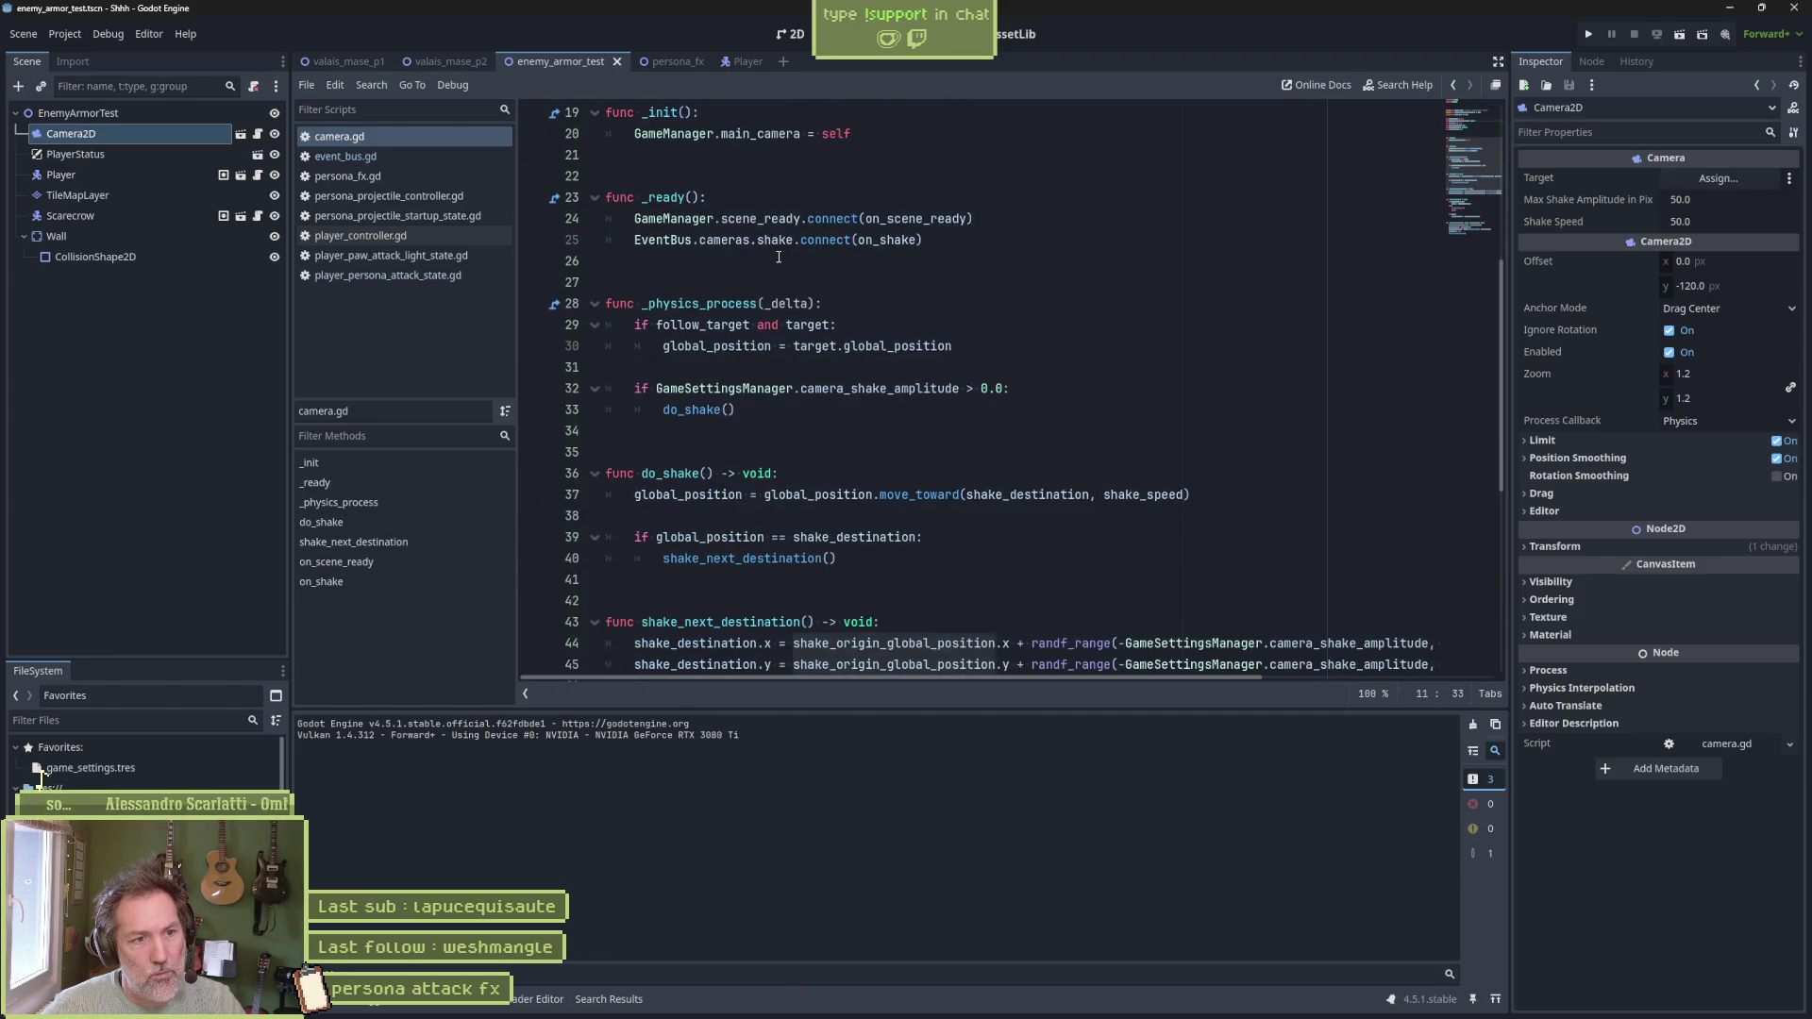
scroll(779, 260, "up", 5)
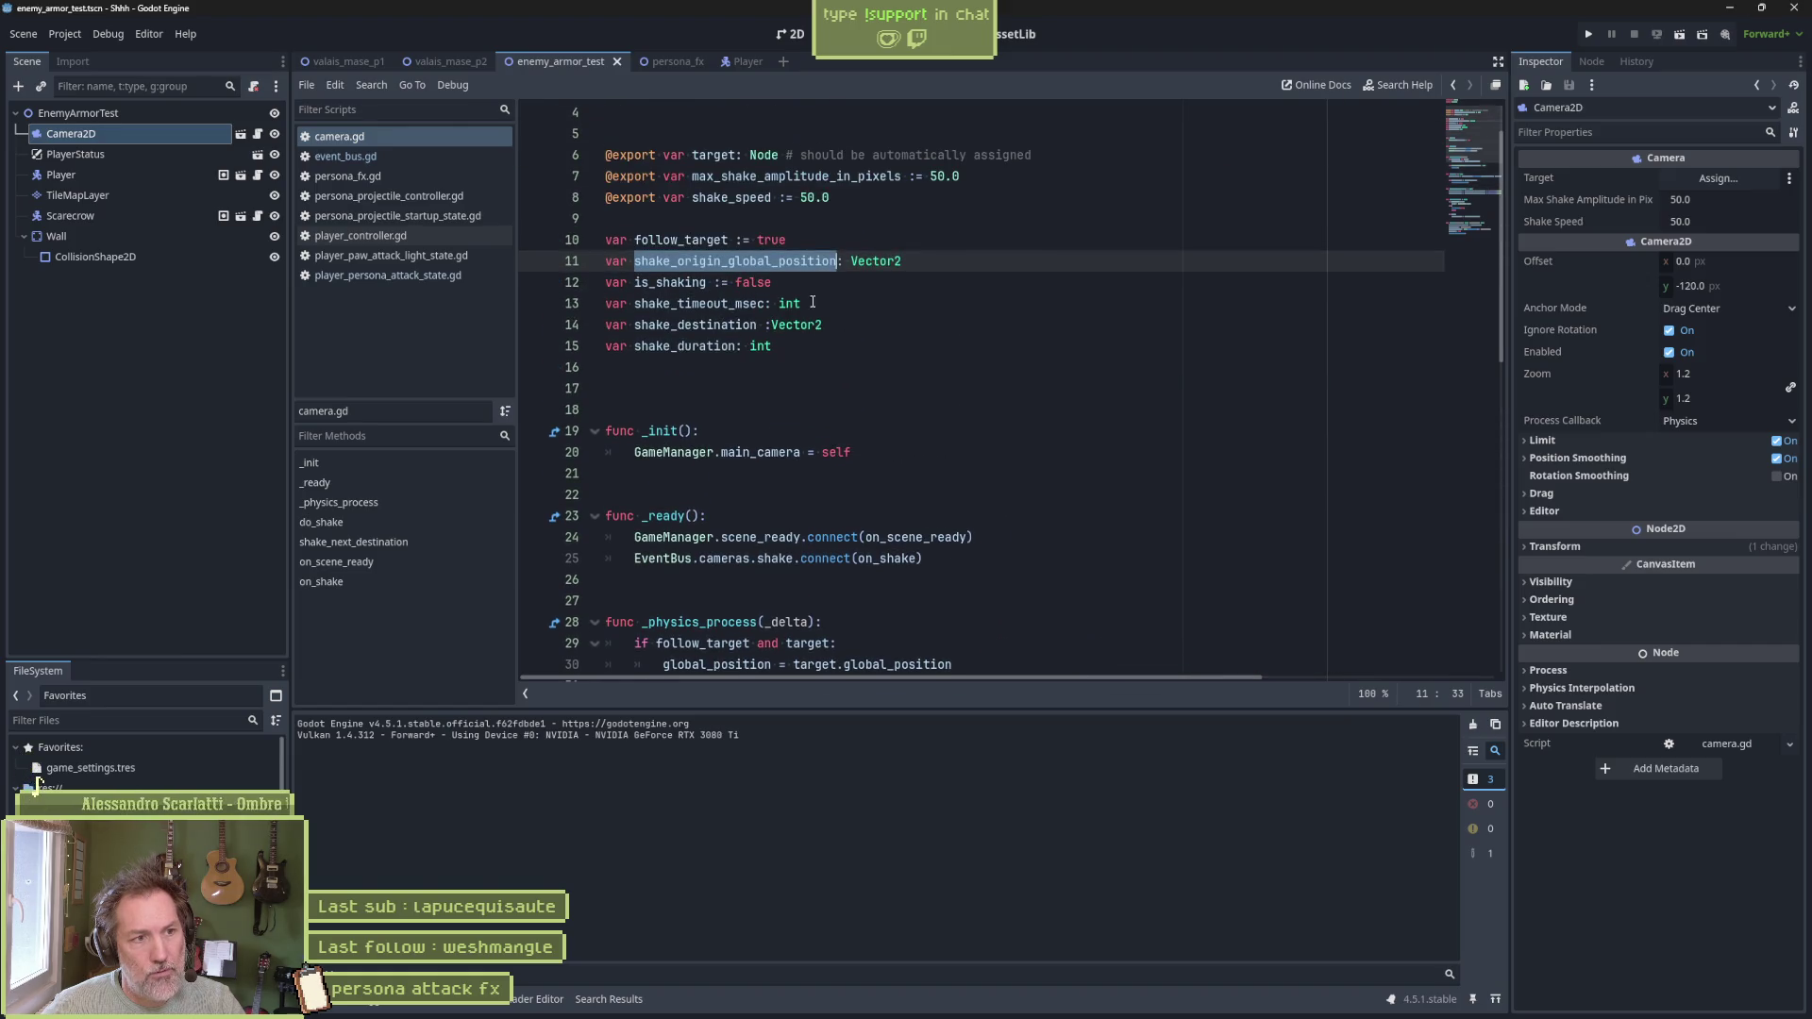
double_click(670, 282)
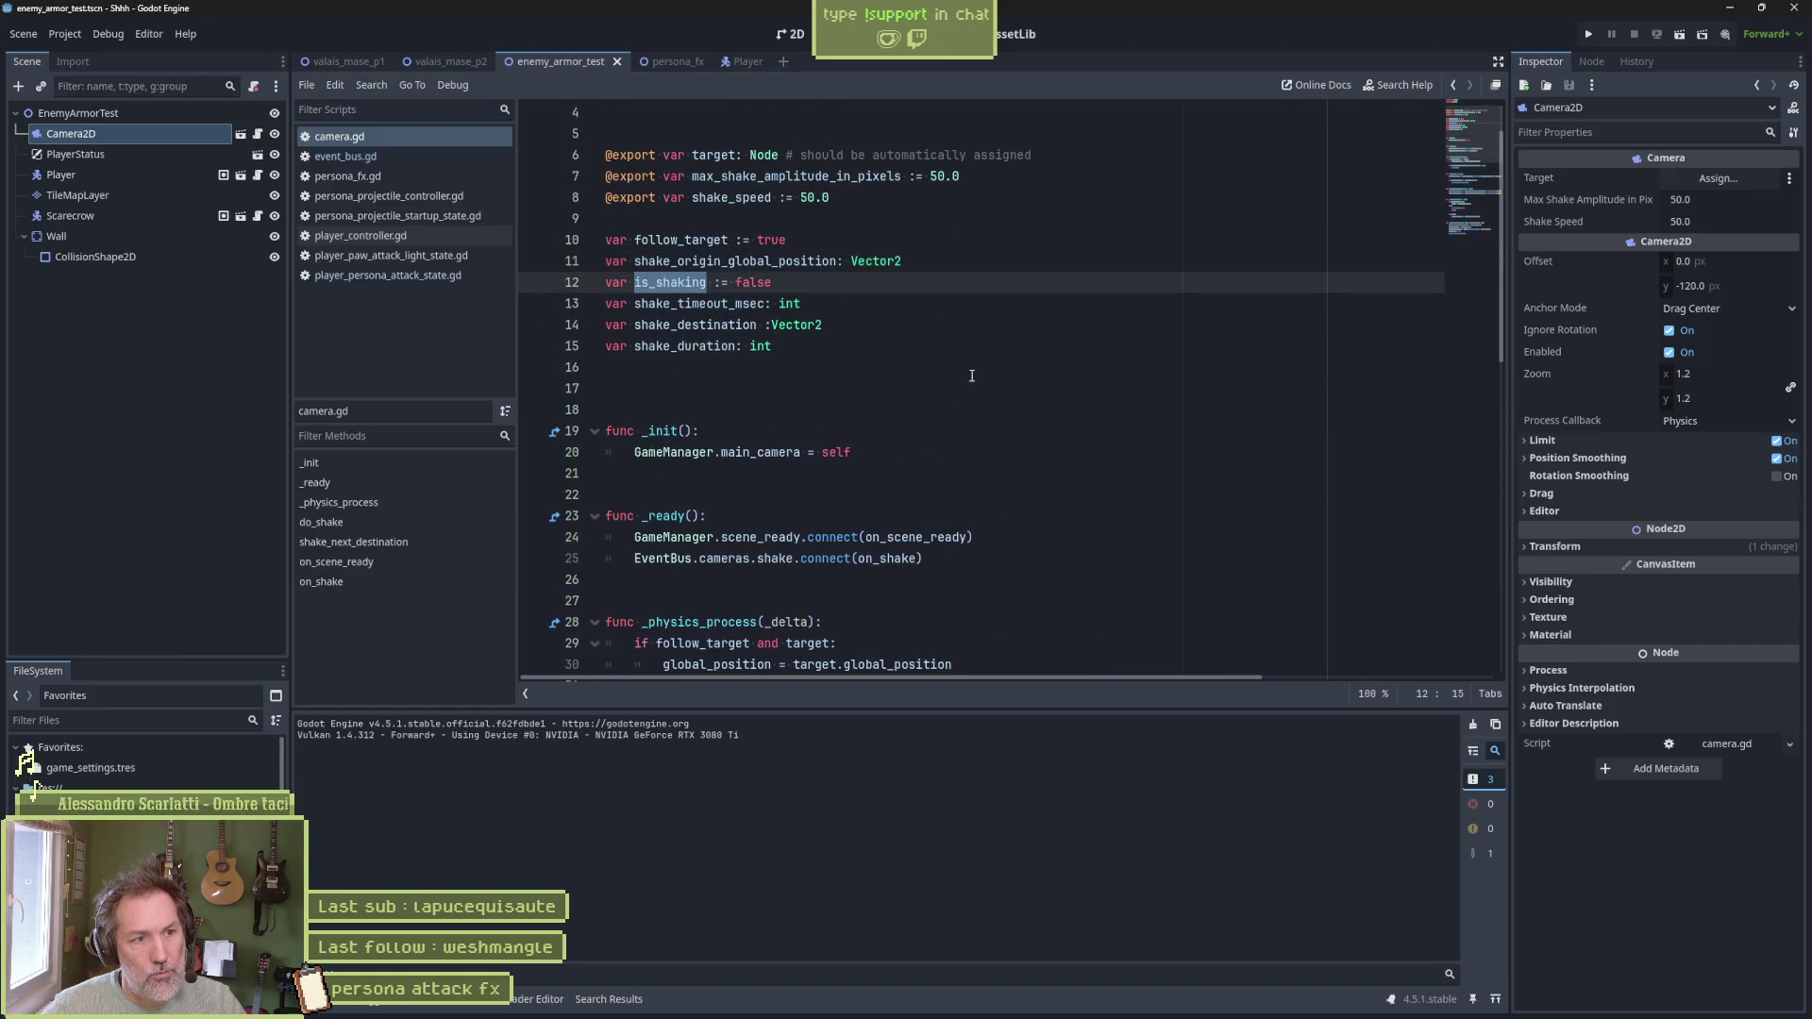
scroll(957, 385, "down", 4)
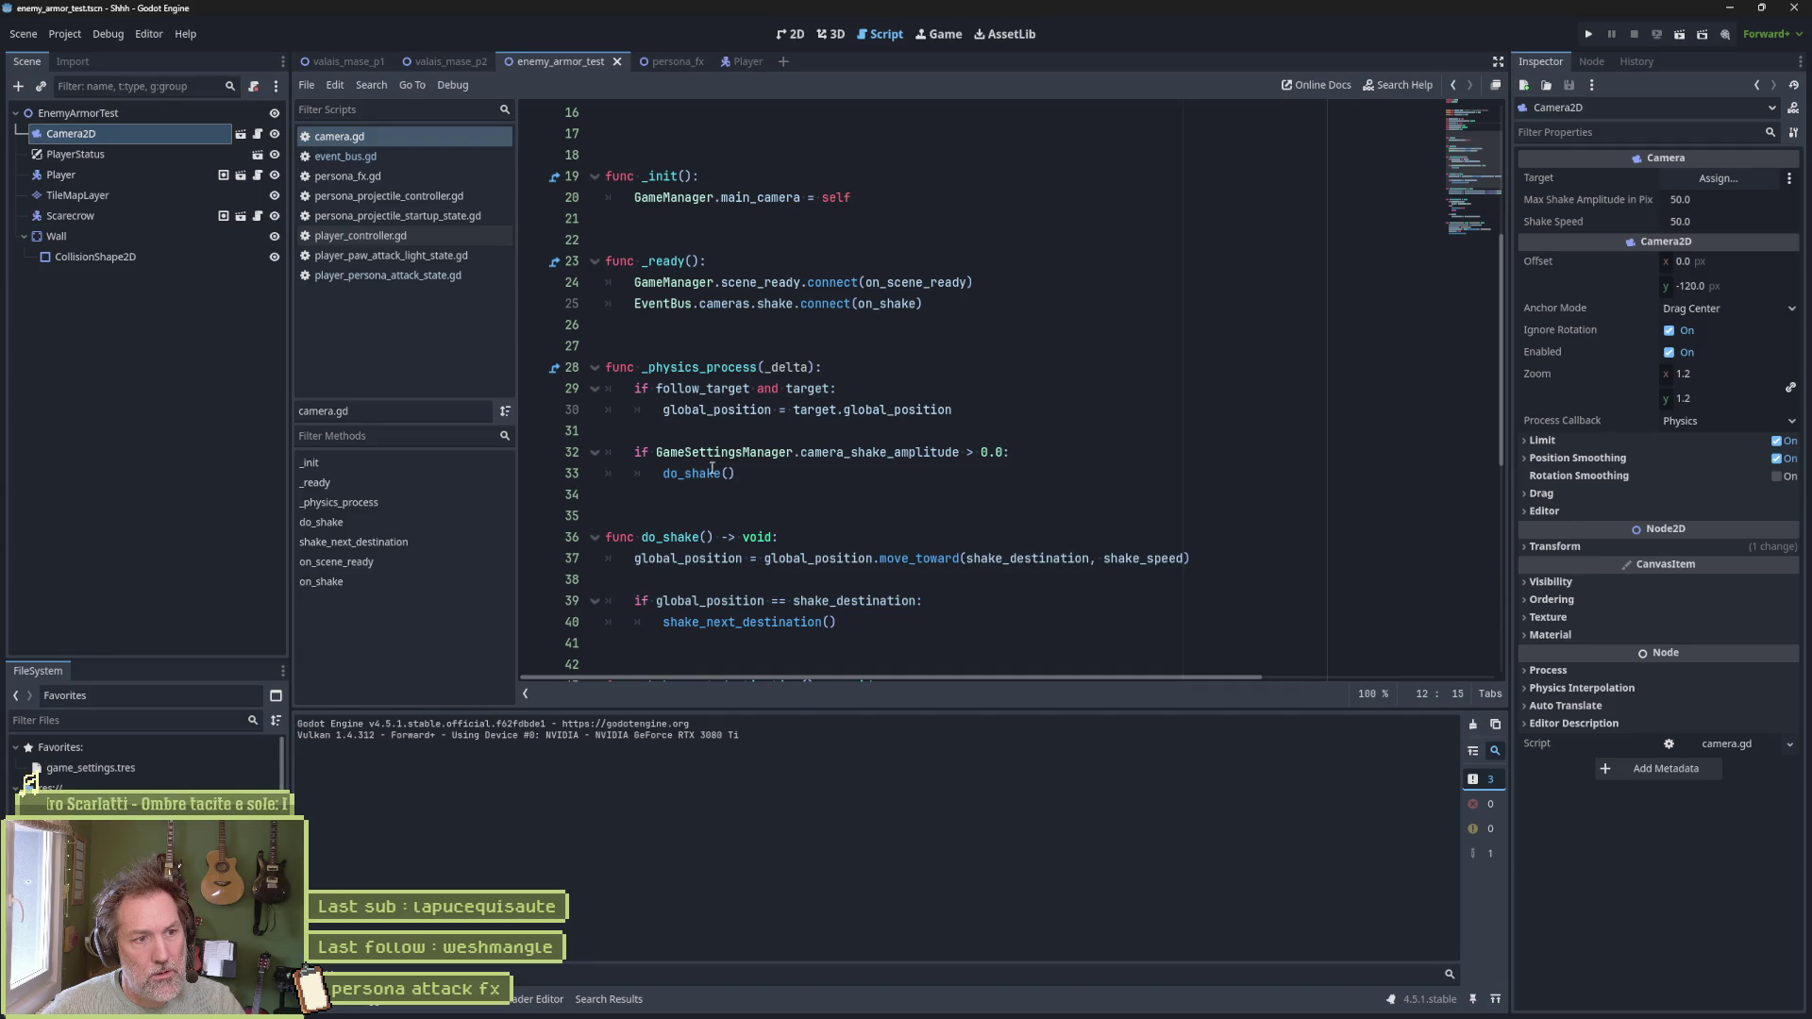
Add 'not is_shaking and' to line 32 and start an 'elif is_shaking and' line after do_shake()
left_click(656, 452)
type("not is_shaking")
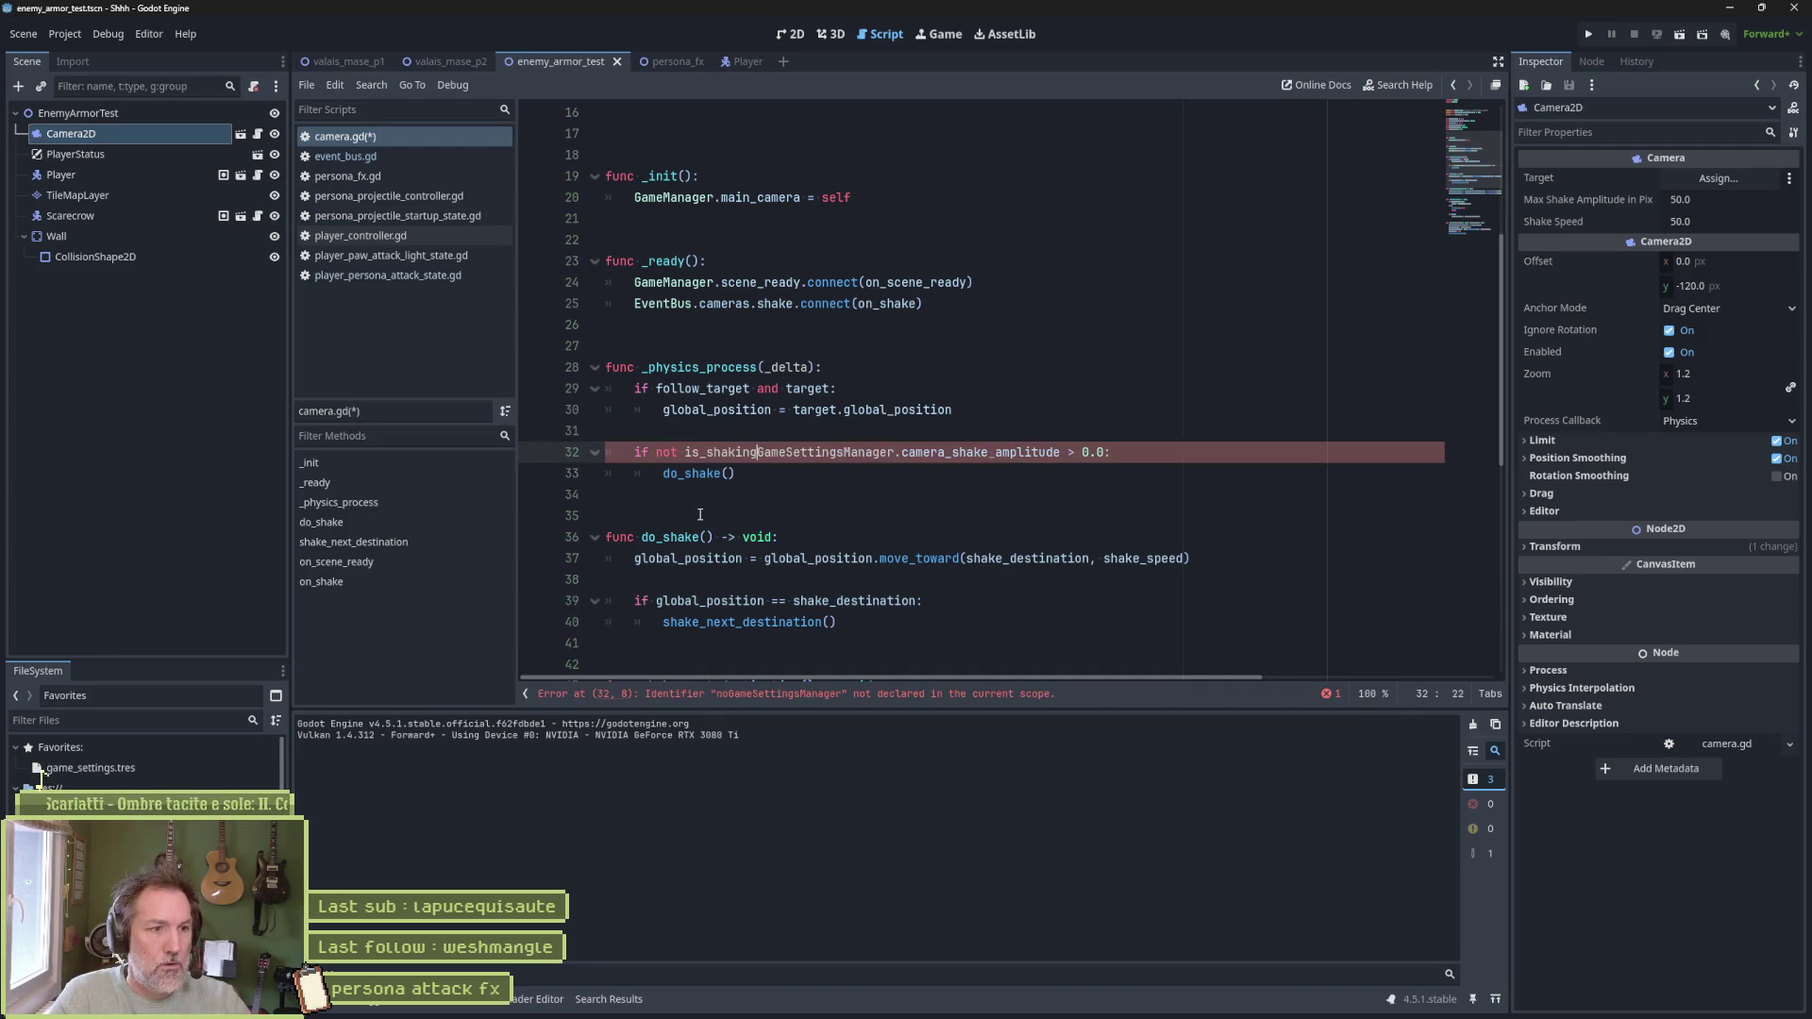
type(" and")
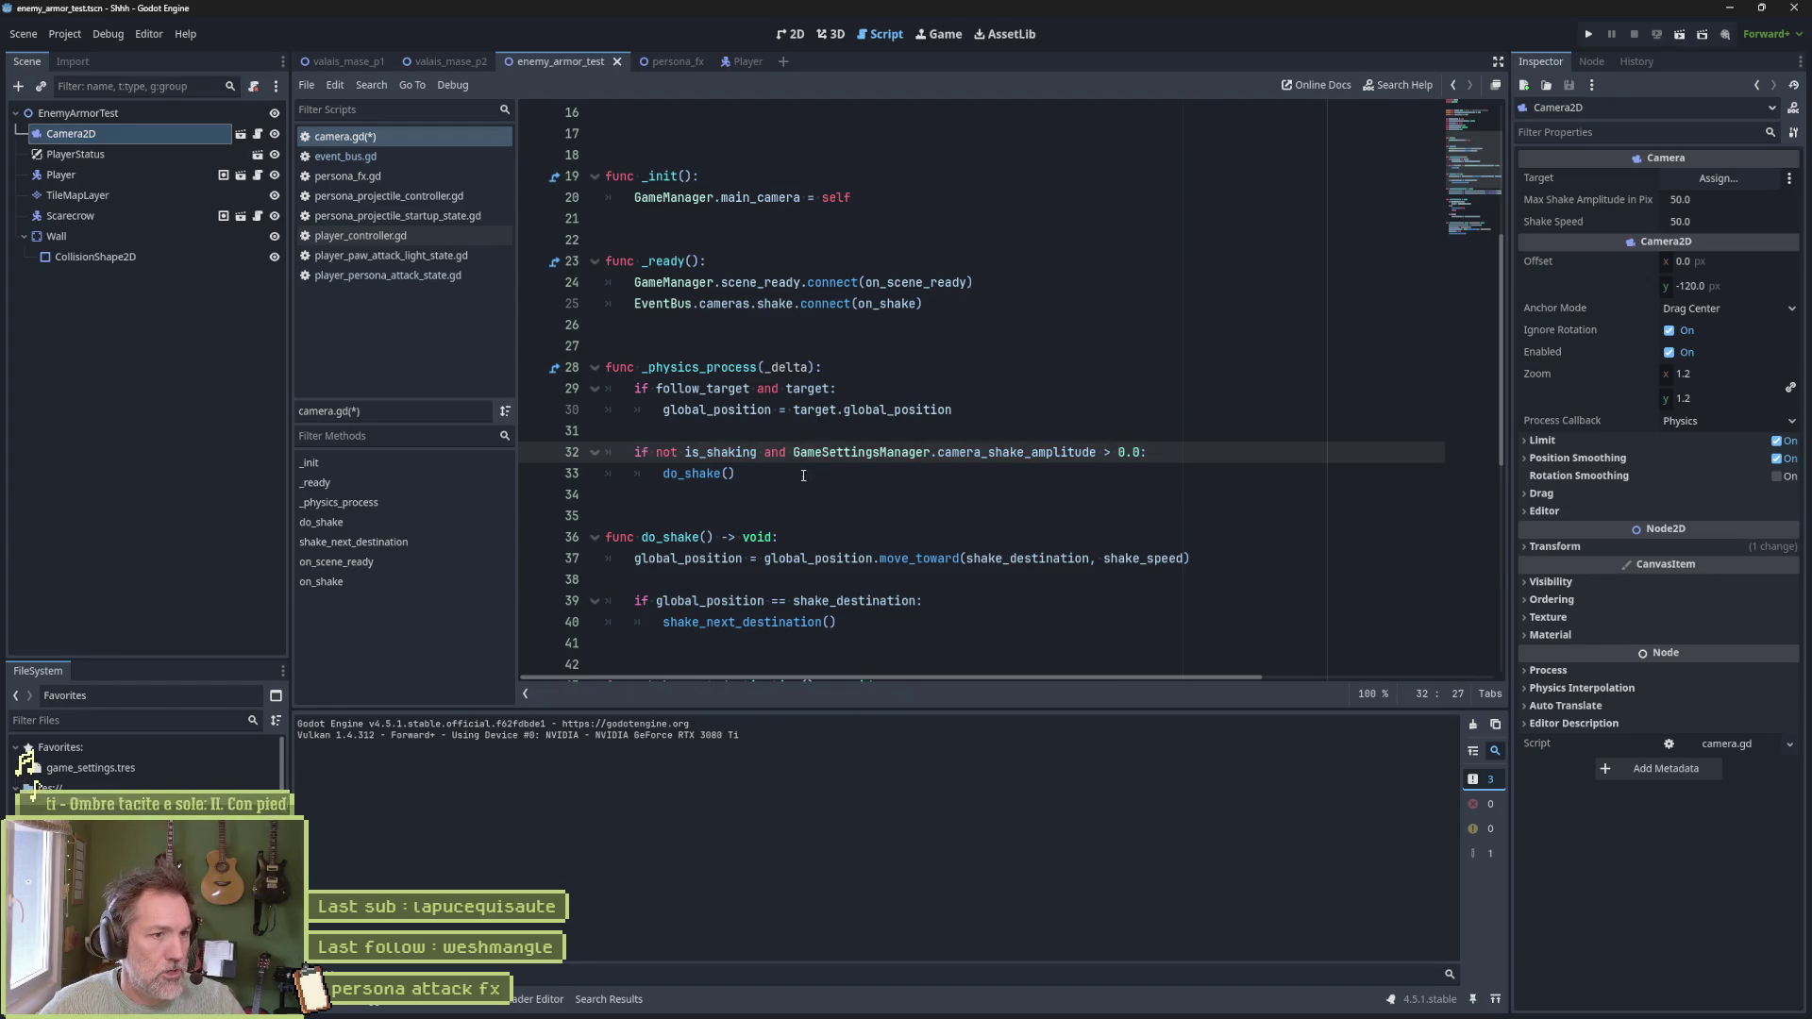
left_click(836, 483)
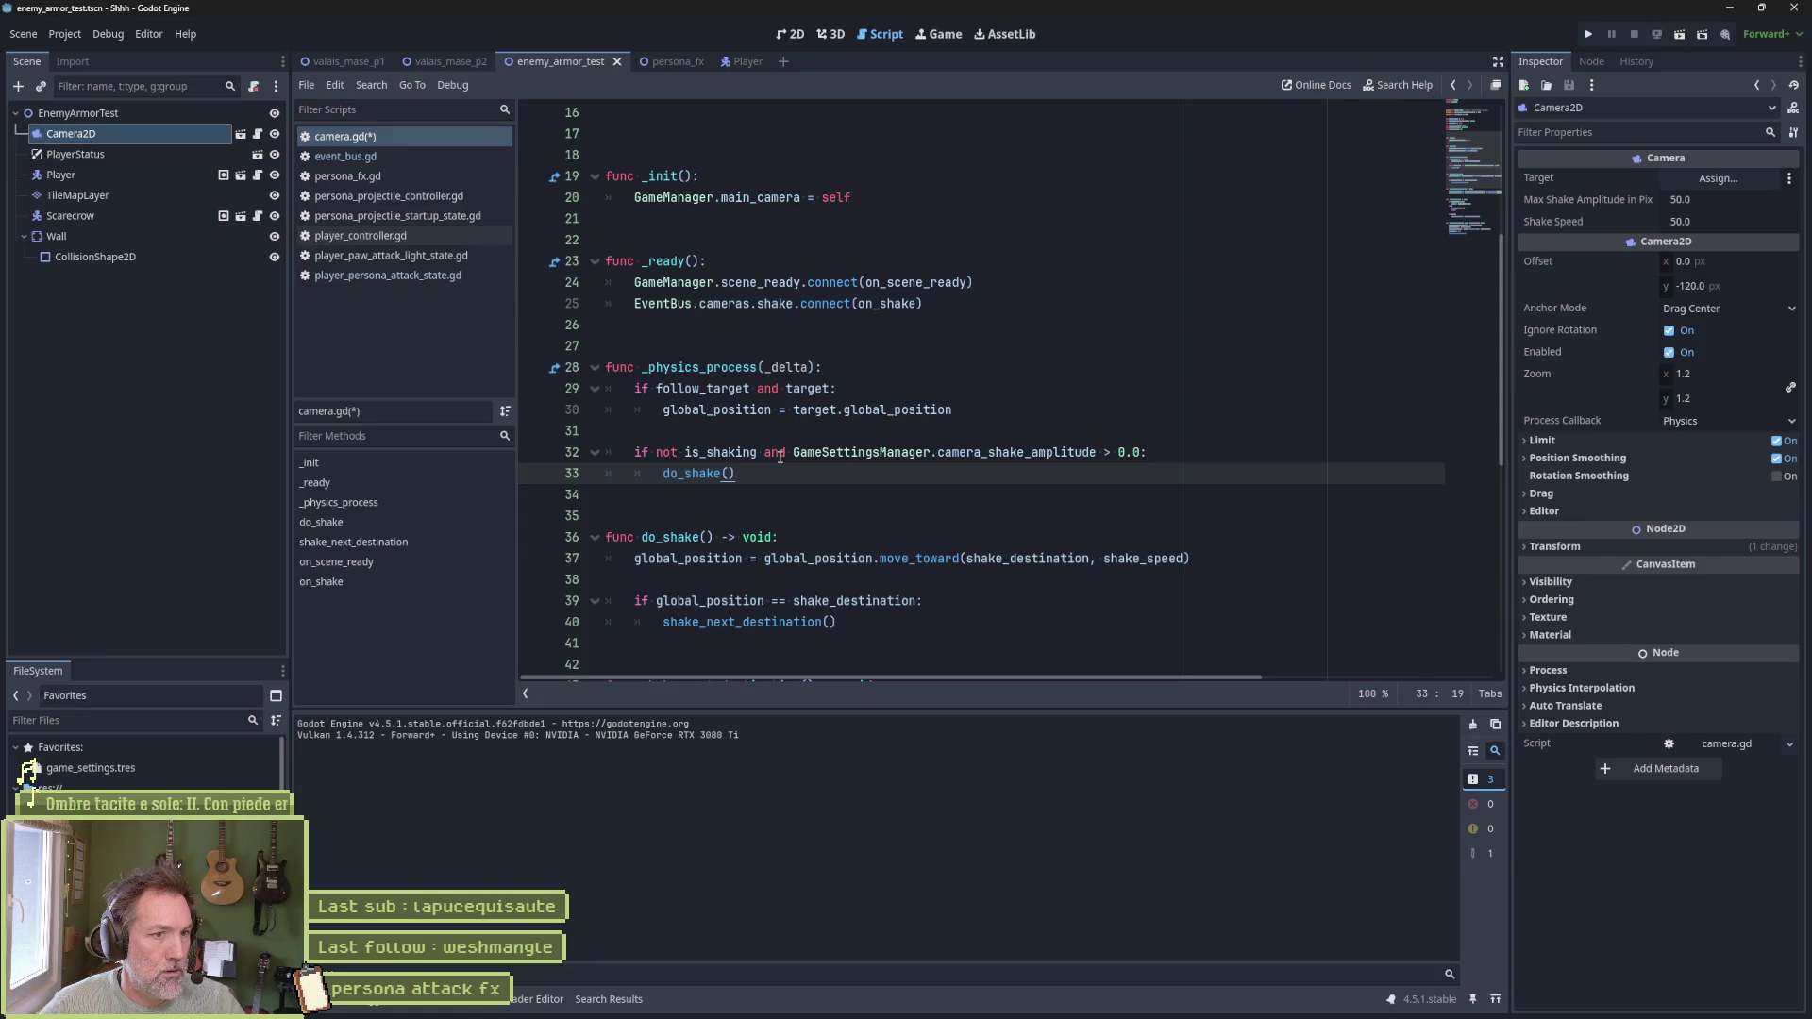
key("Return")
type("elif ")
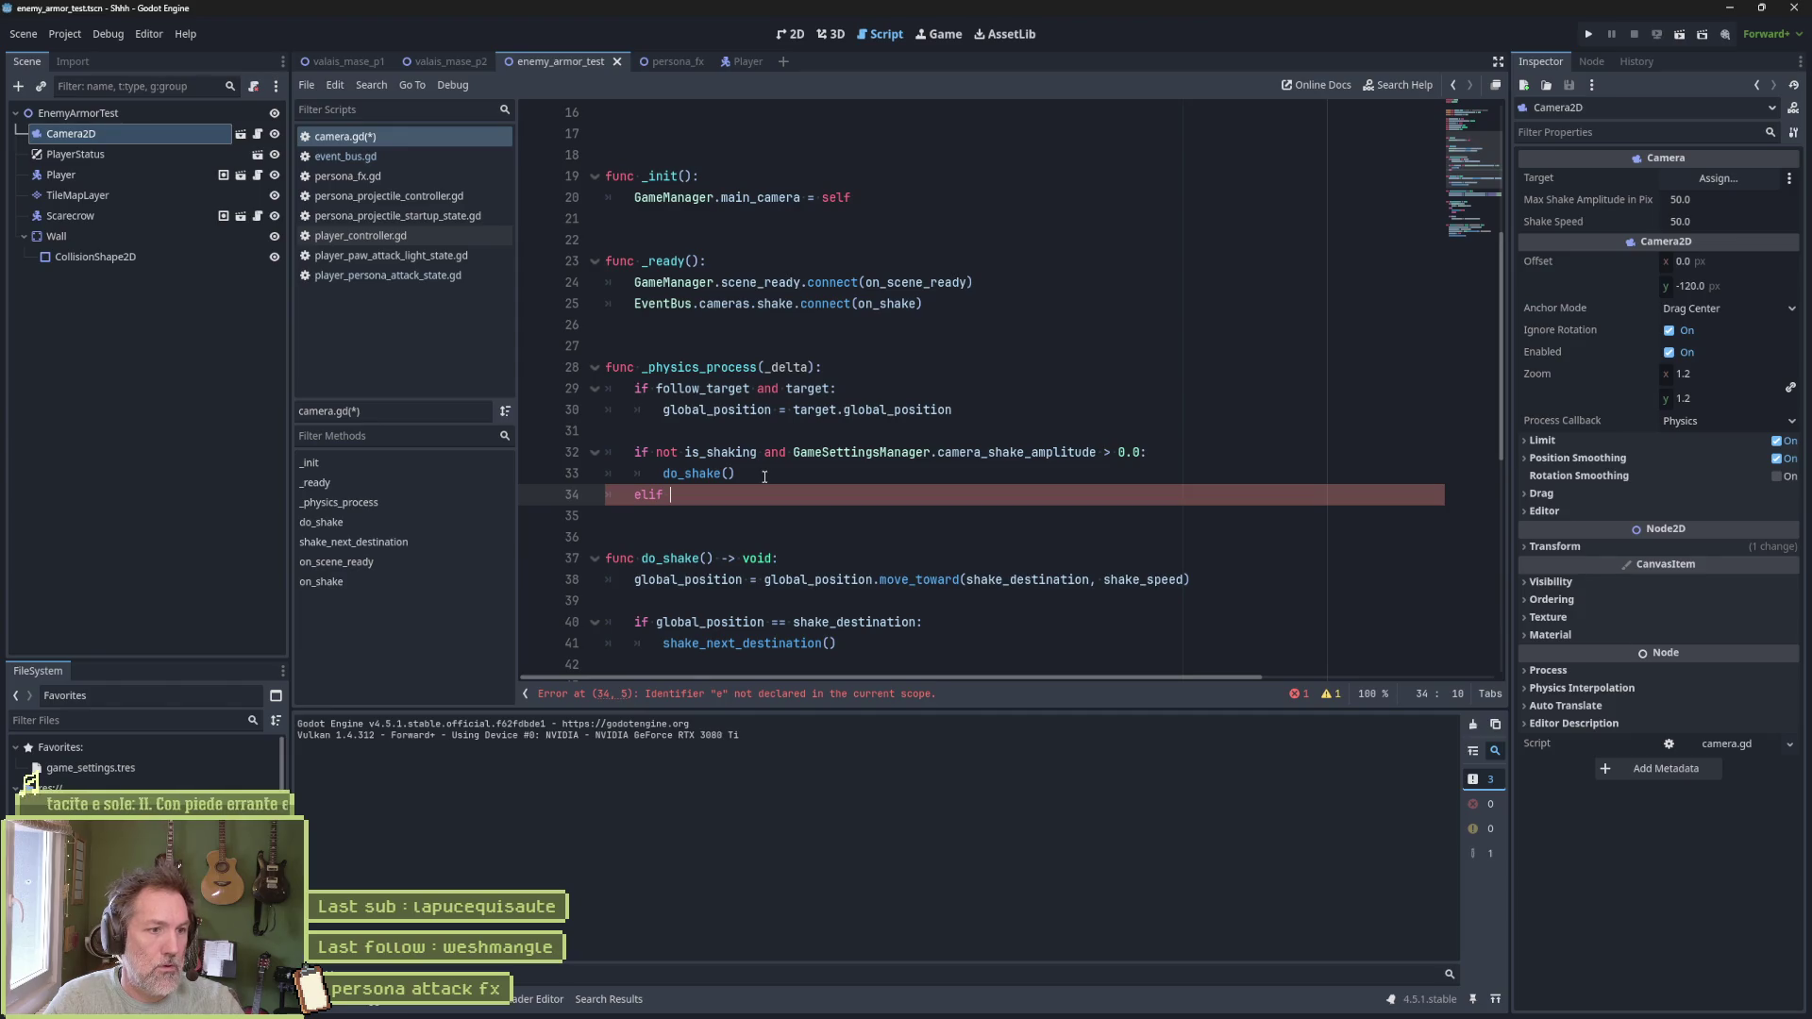
type("is_shaking and")
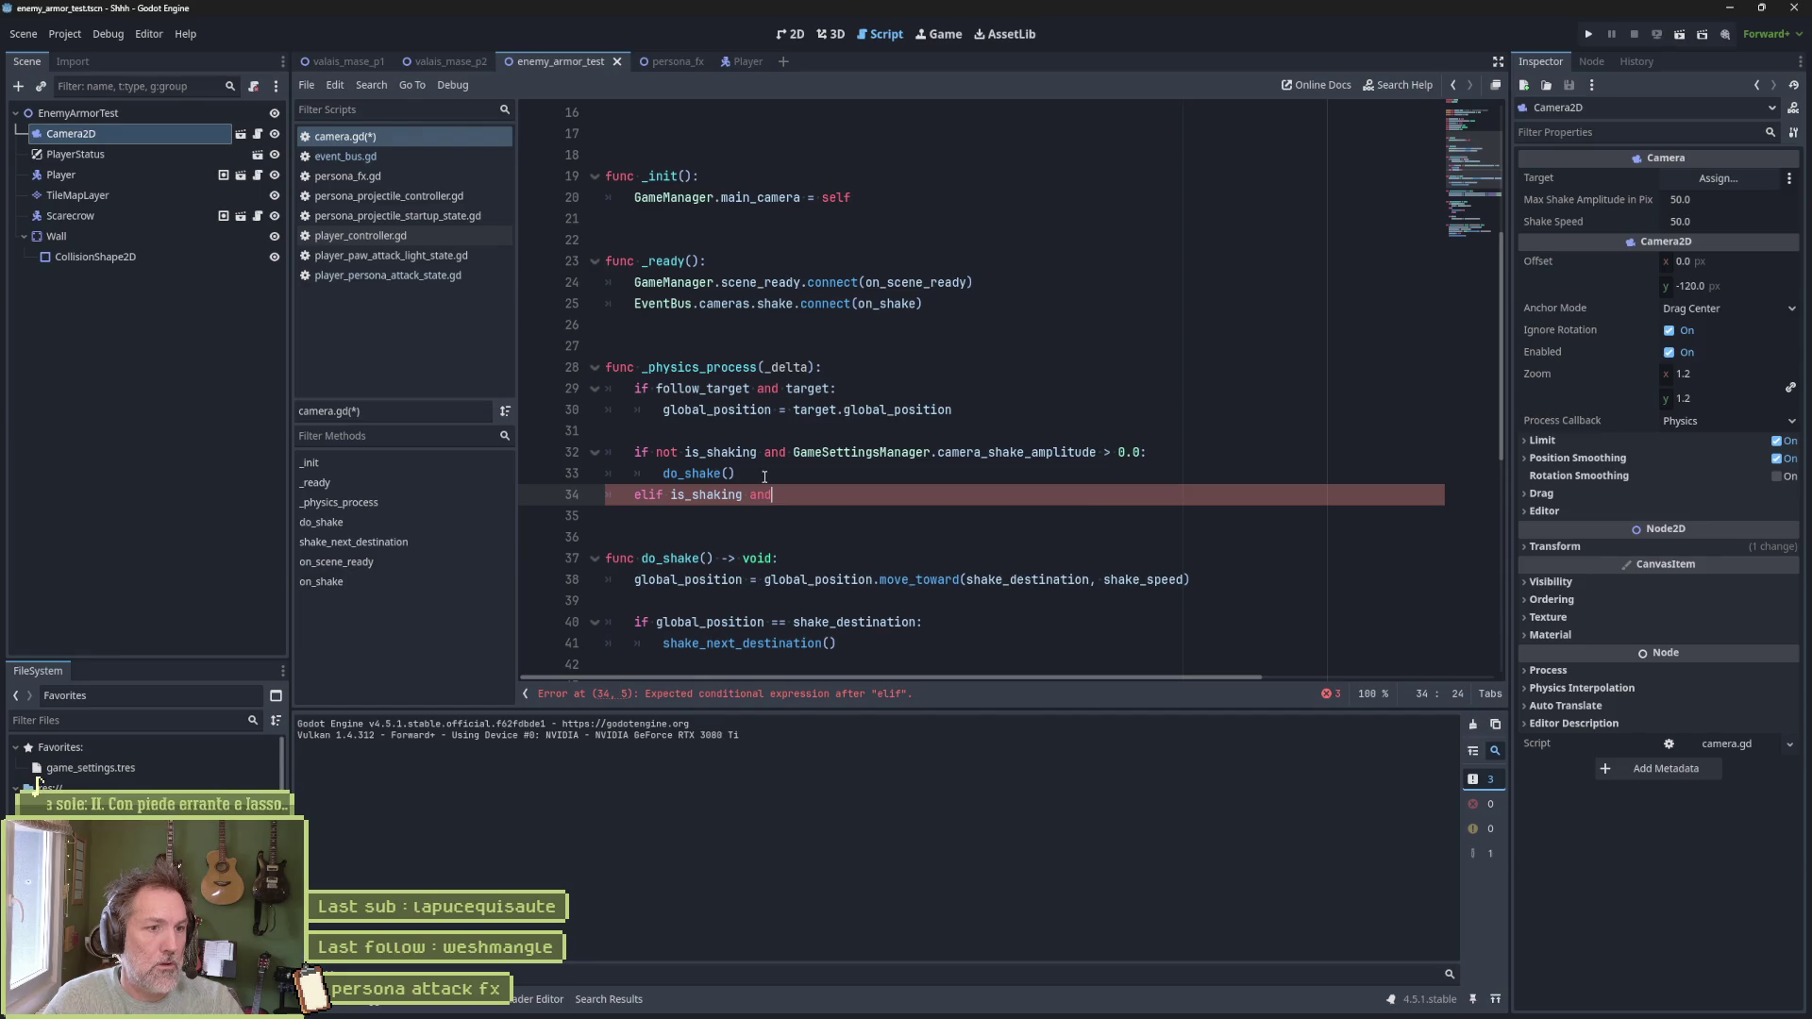
Copy the amplitude condition onto the elif line, changing the comparison to <= 0.0
key("Up")
key("Up")
key("Right")
key("Right")
key("shift+End")
key("ctrl+c")
key("Down")
key("Down")
key("End")
key("ctrl+v")
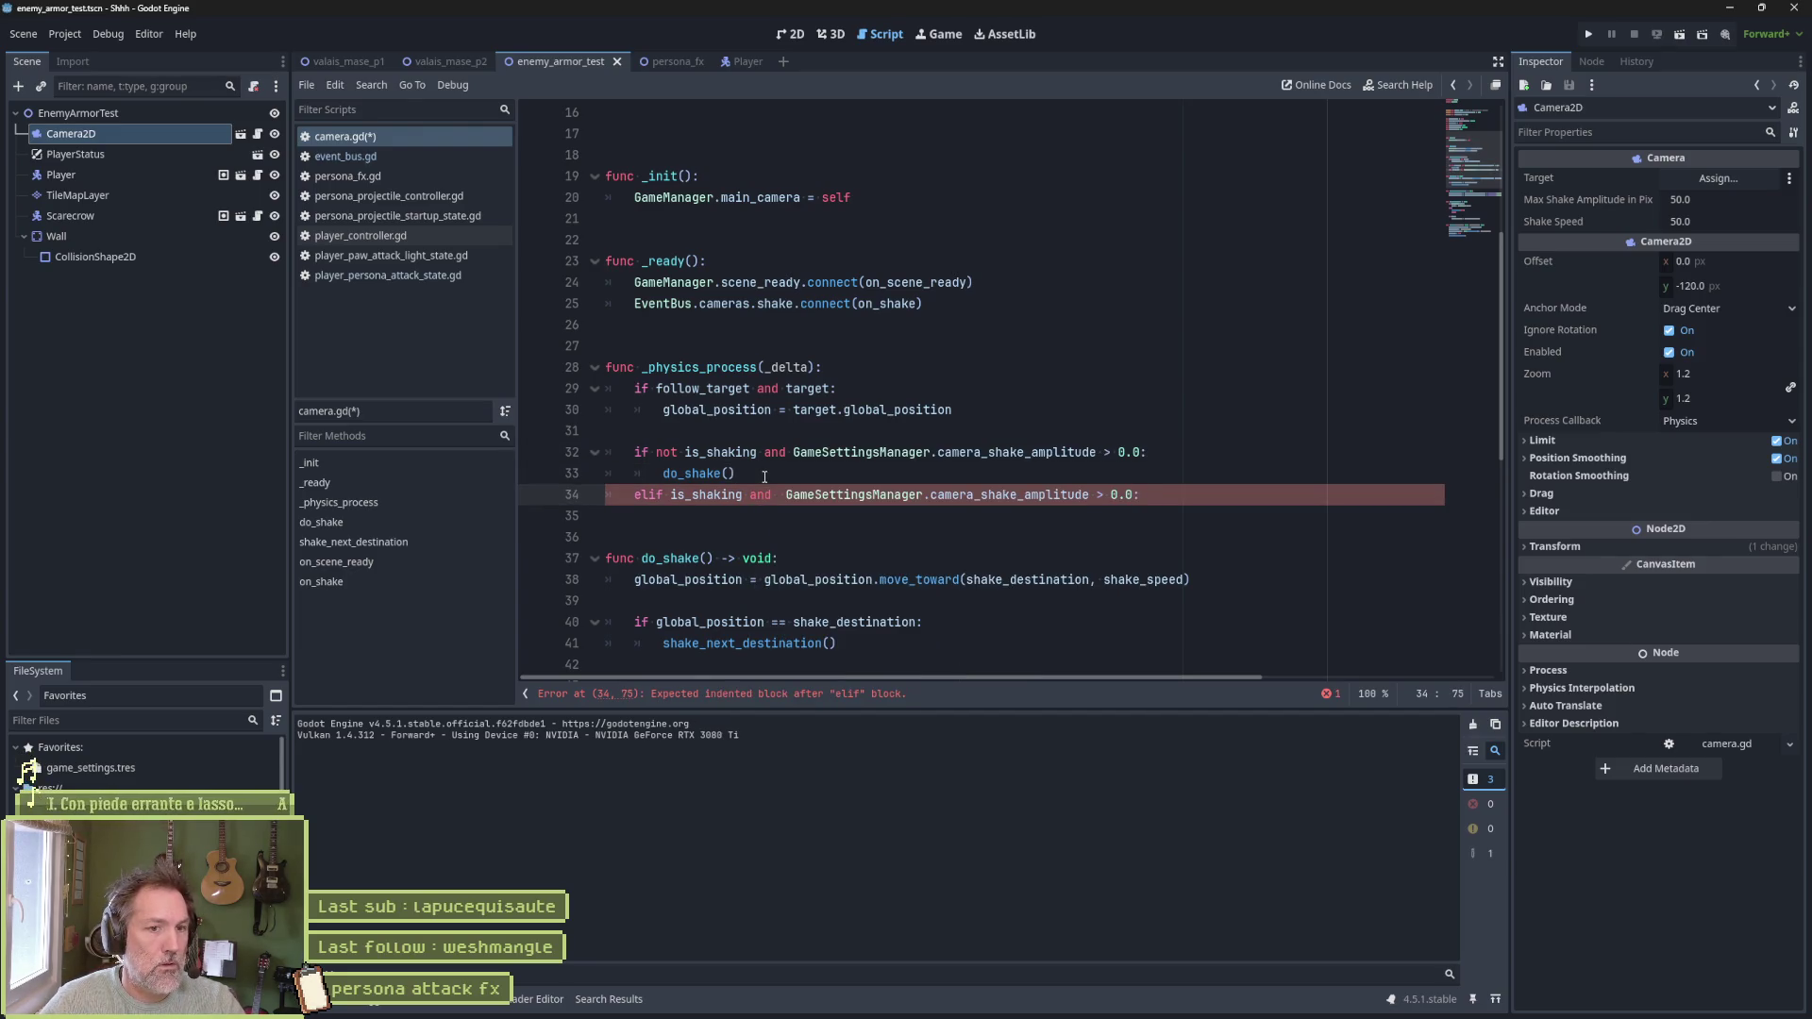
key("Left")
key("Left")
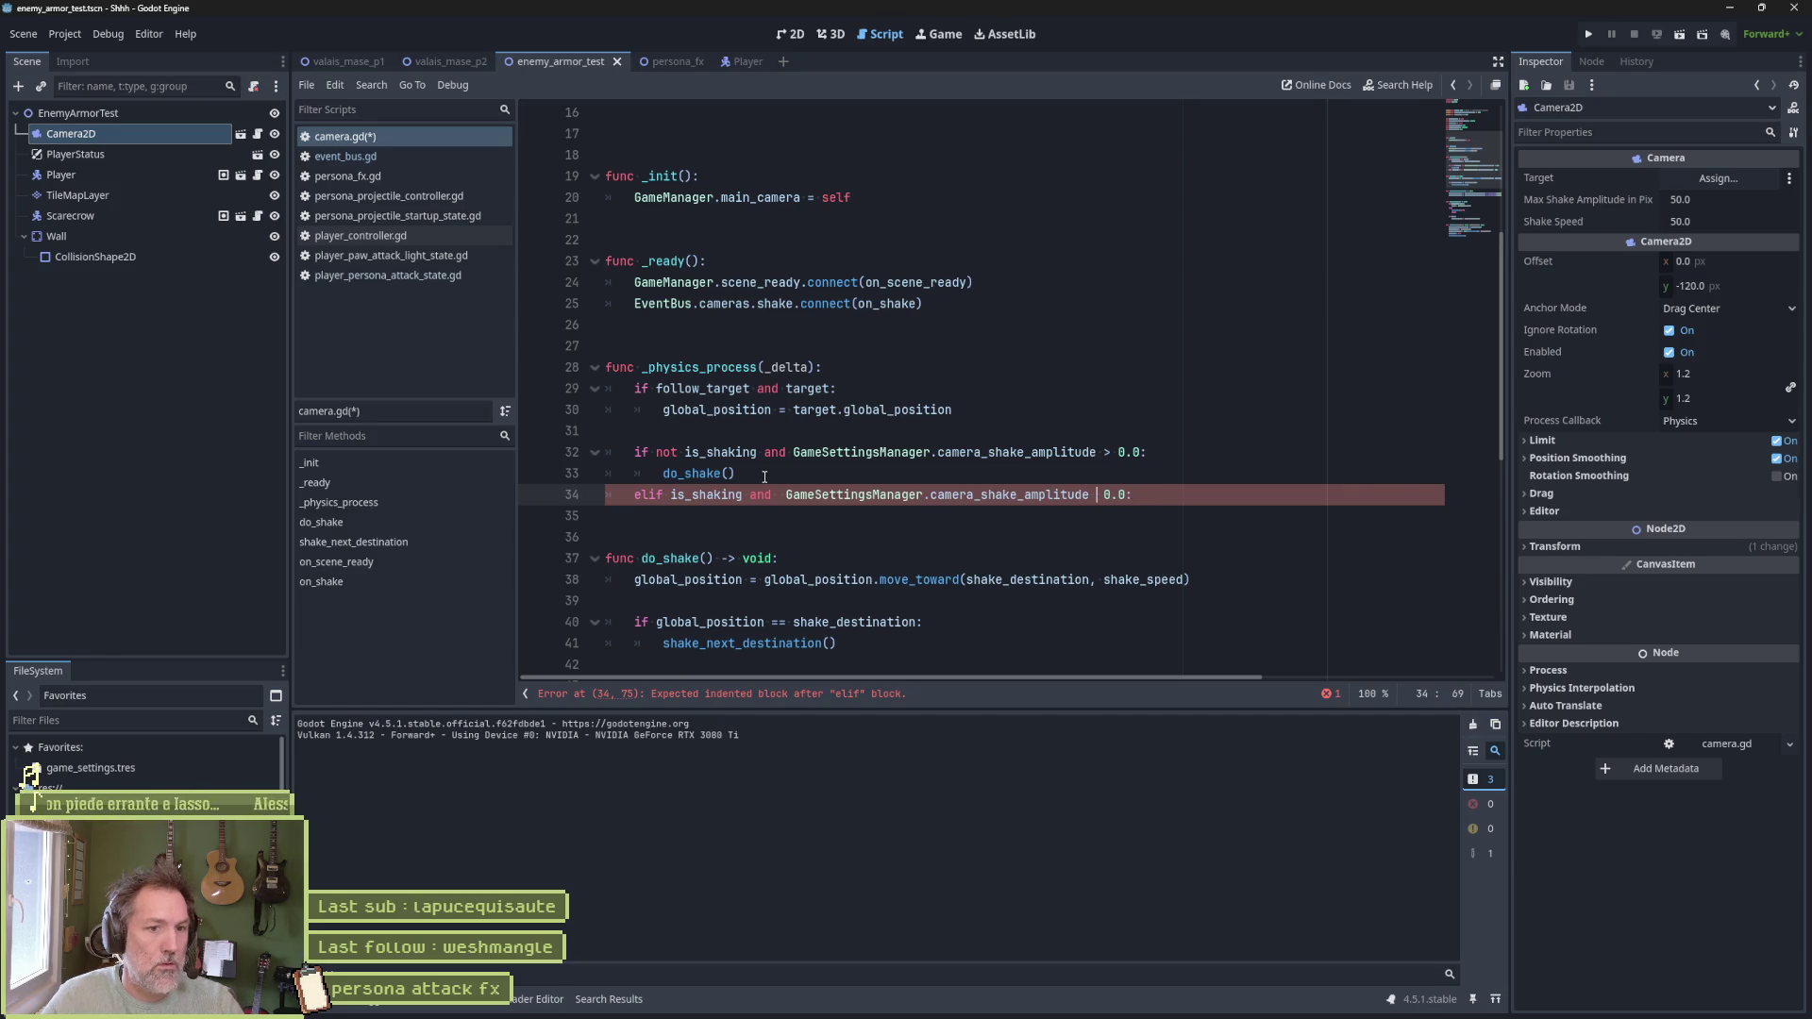
key("BackSpace")
type("<=")
key("ctrl+Left")
key("ctrl+Left")
key("ctrl+Left")
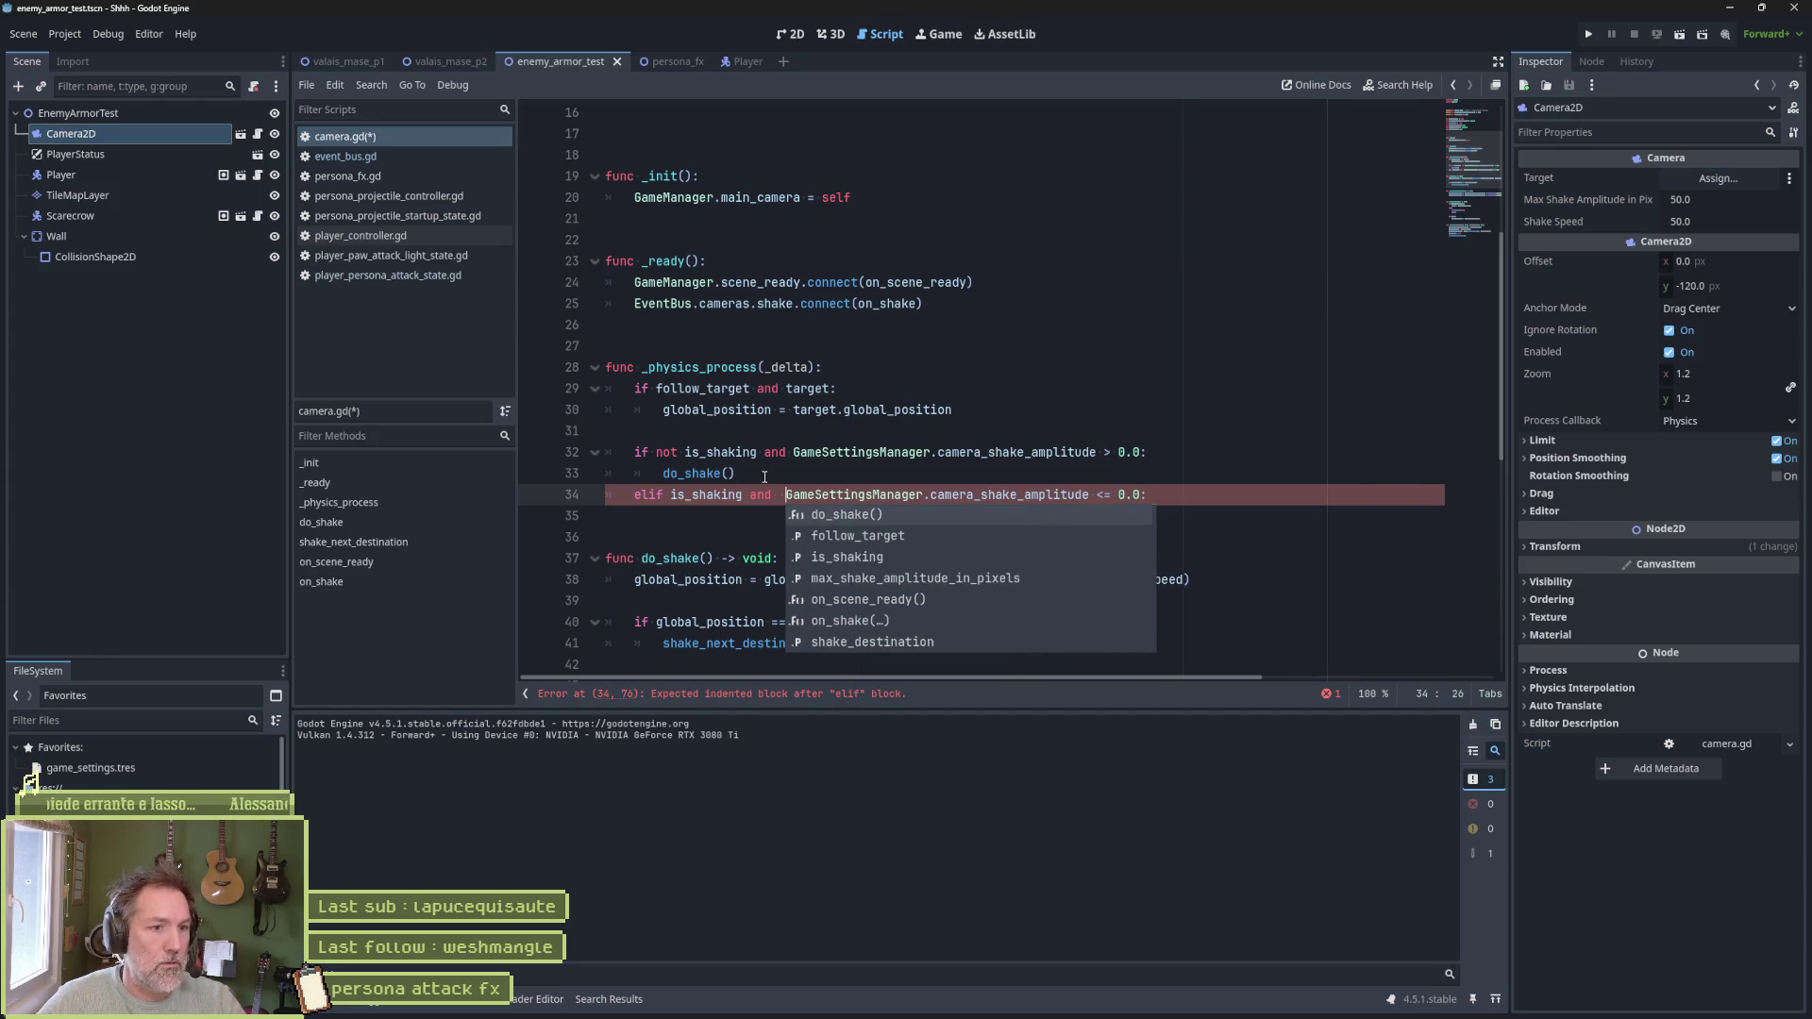
key("BackSpace")
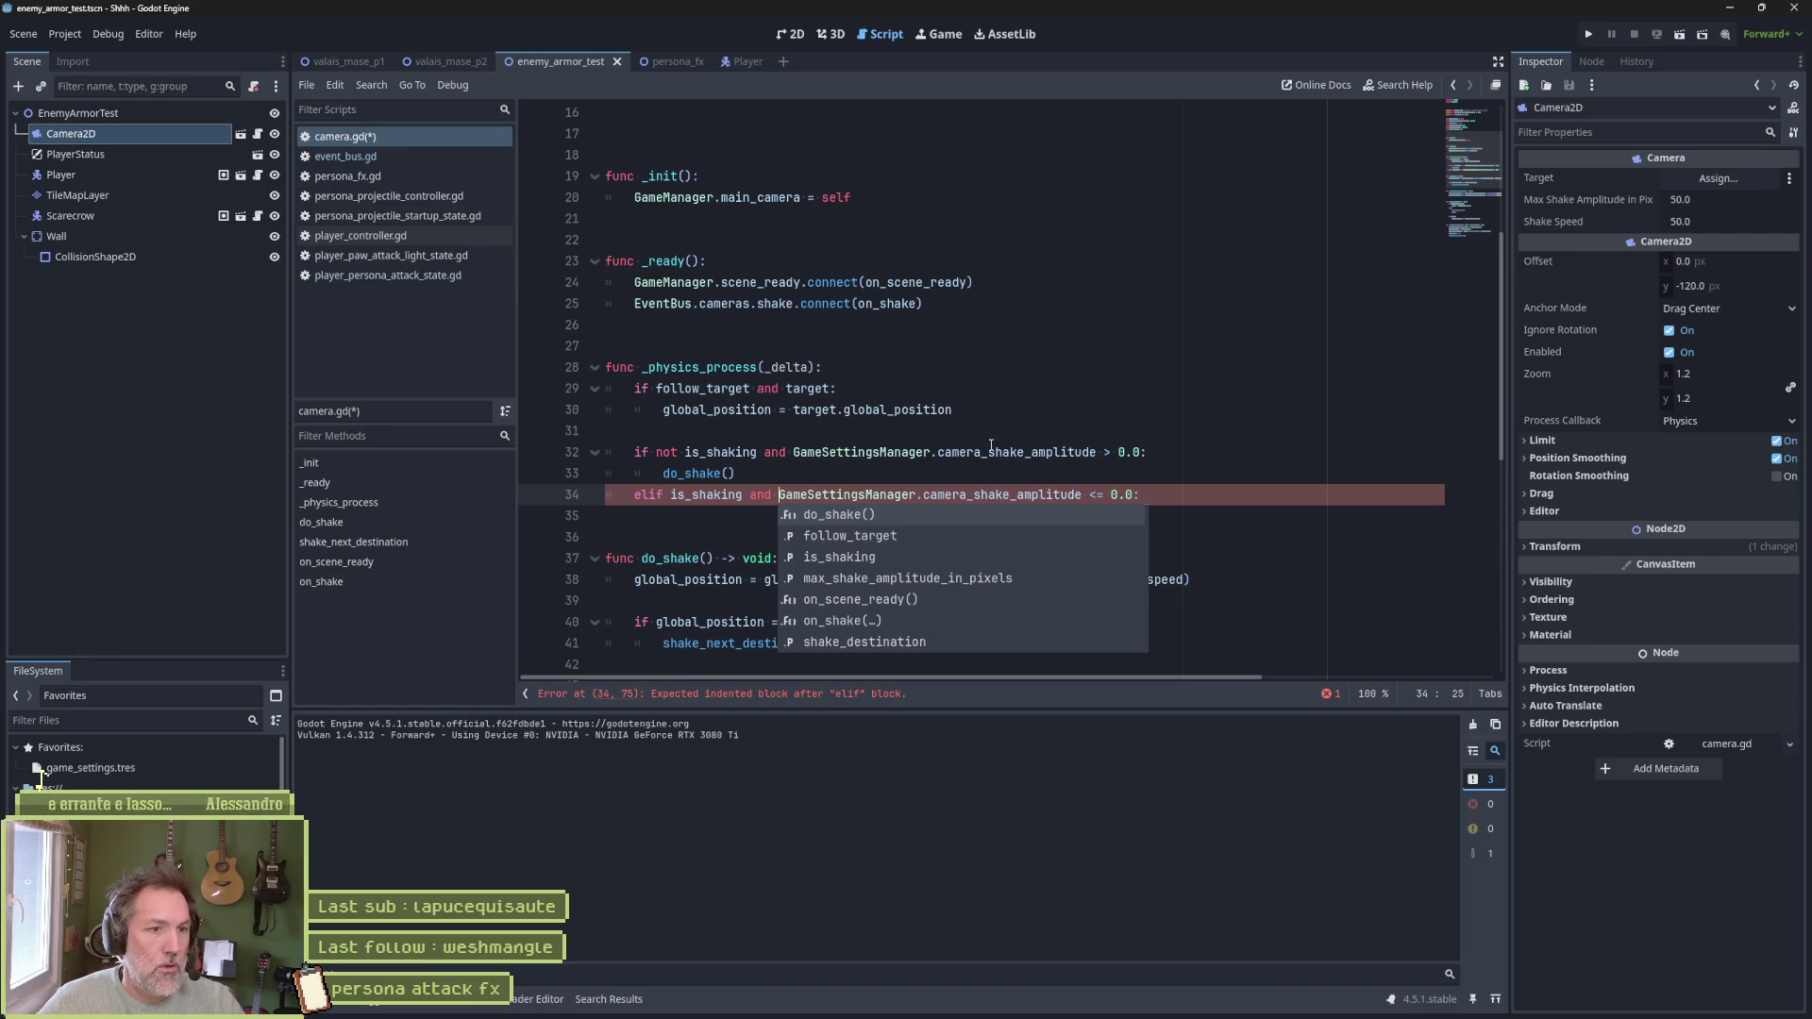
left_click(991, 436)
left_click(1147, 494)
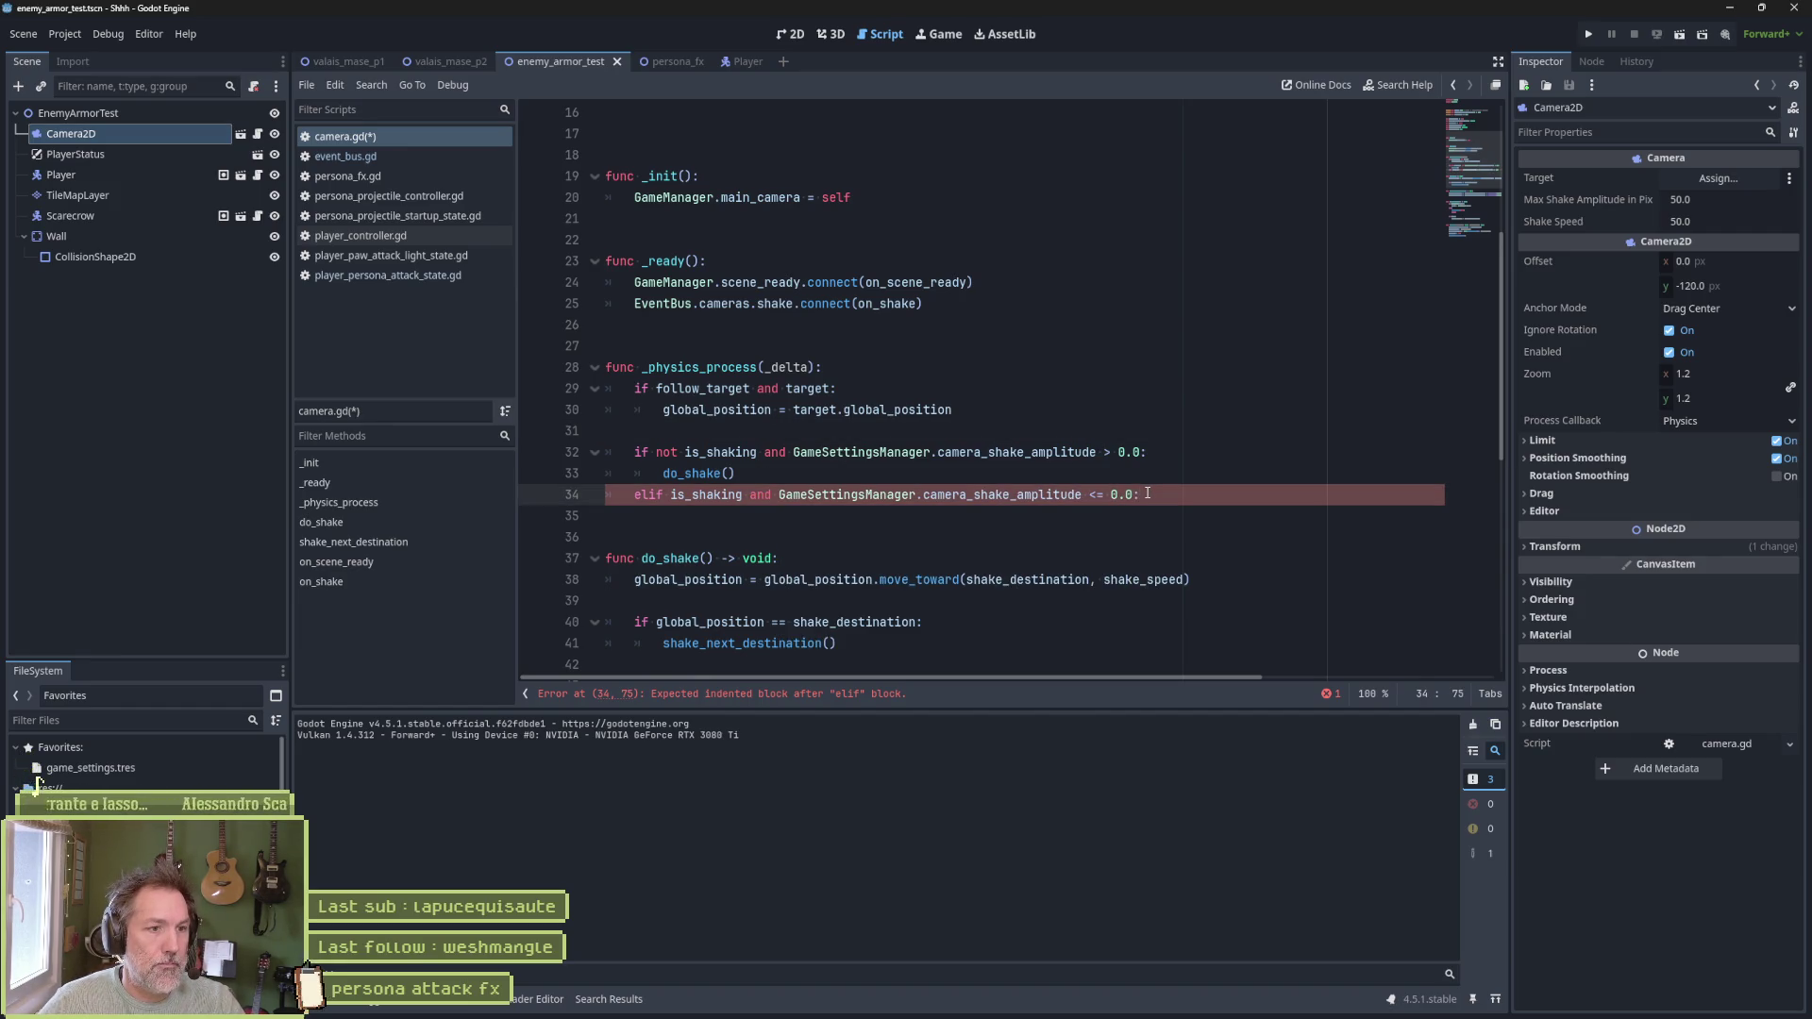
left_click(750, 454)
key("End")
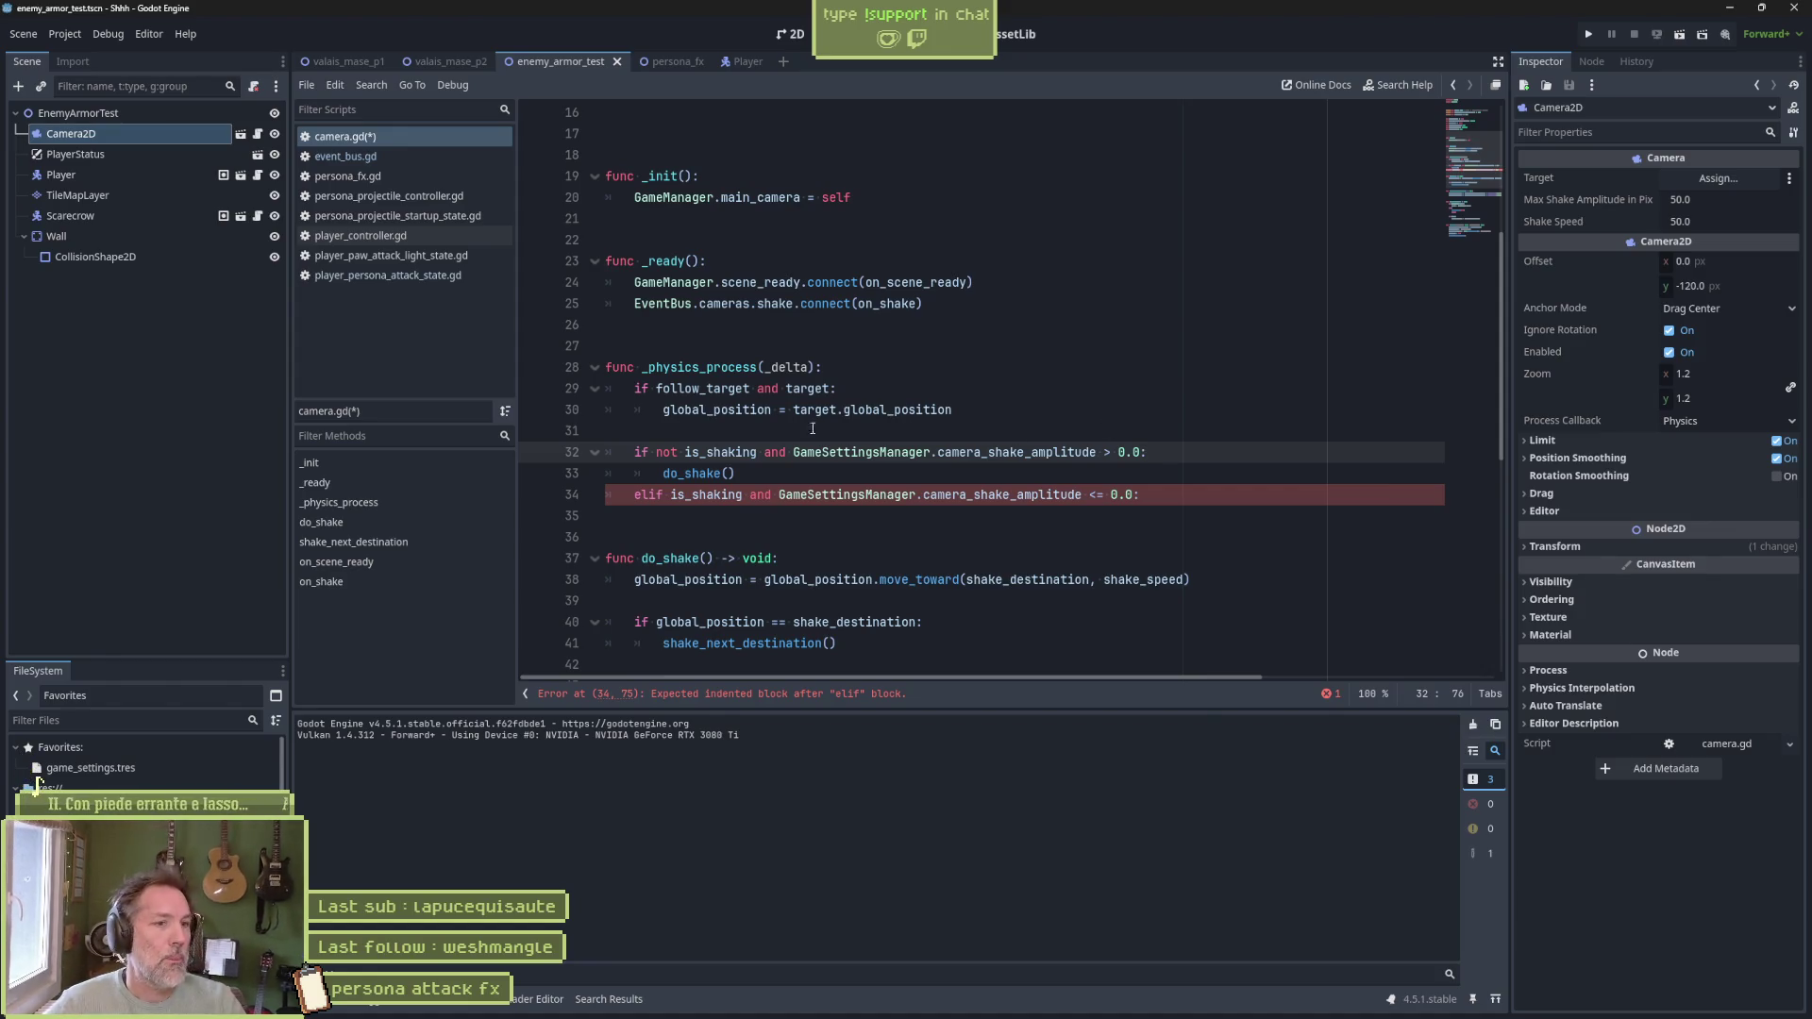
Select the 'not is_shaking and' part of the line 32 shake condition
left_click_drag(656, 453, 791, 453)
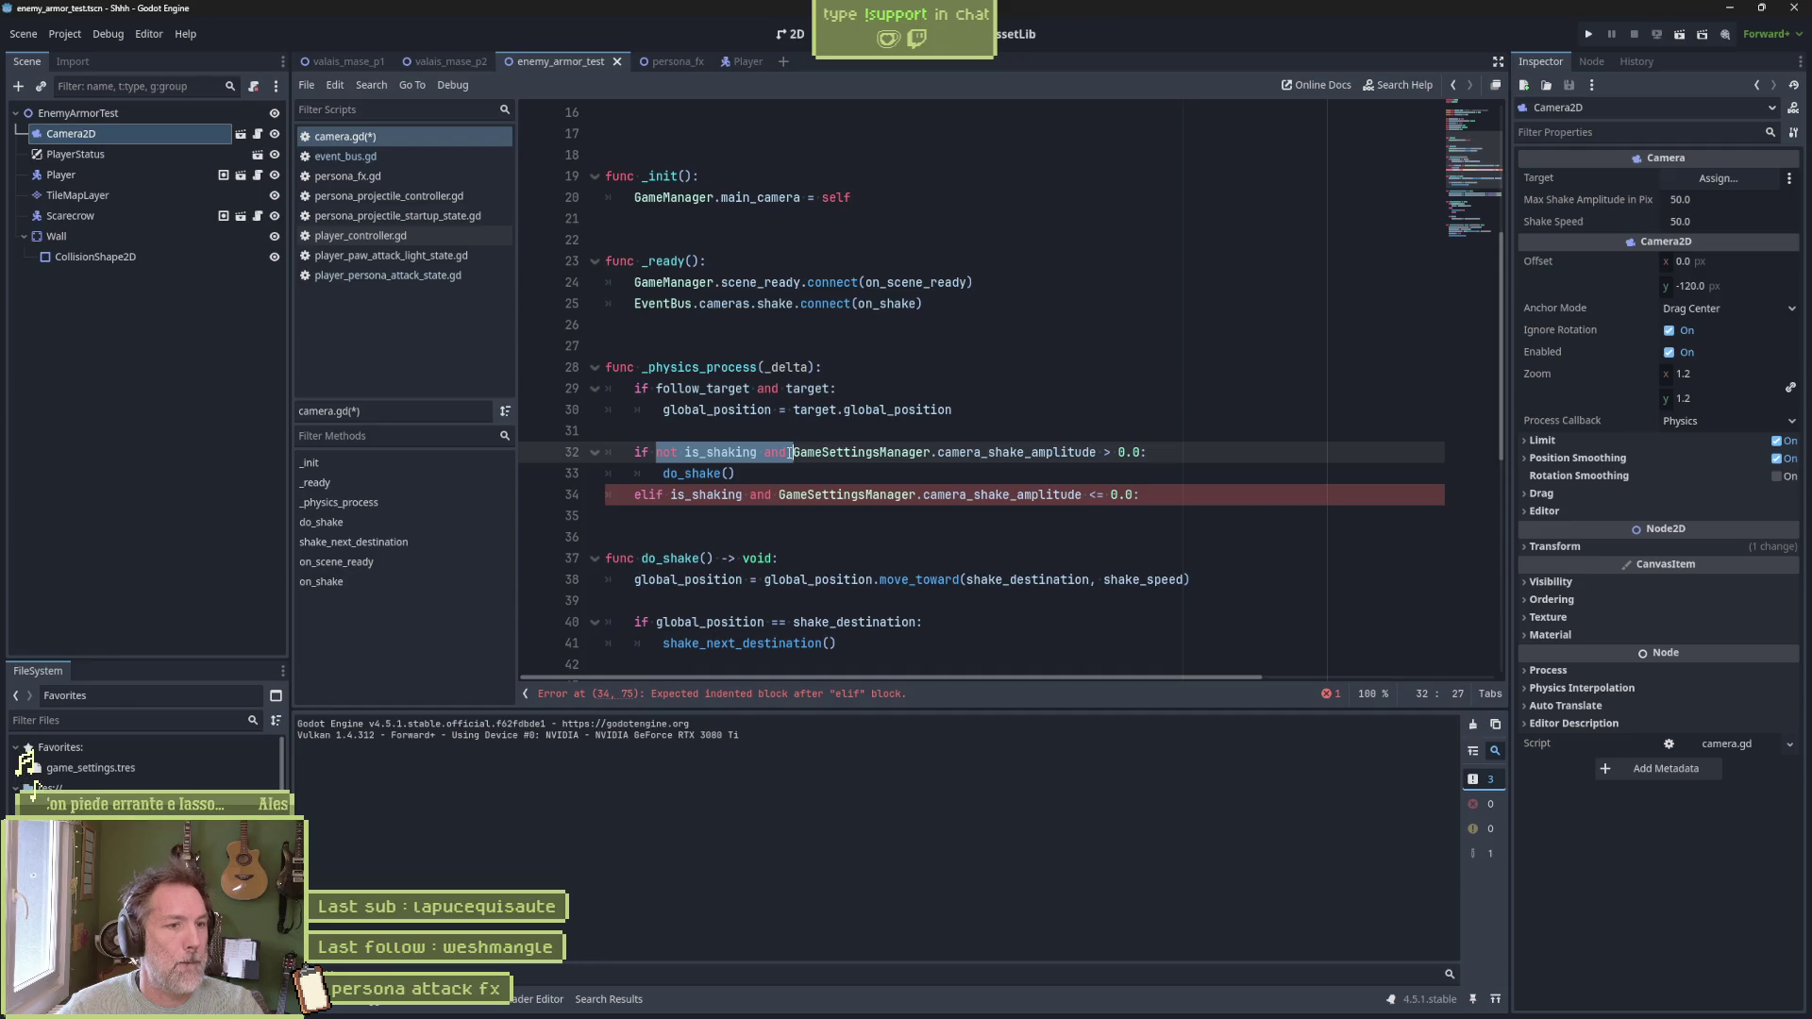
Remove the 'not is_shaking and' guard from line 32 and delete the unfinished elif line
key("BackSpace")
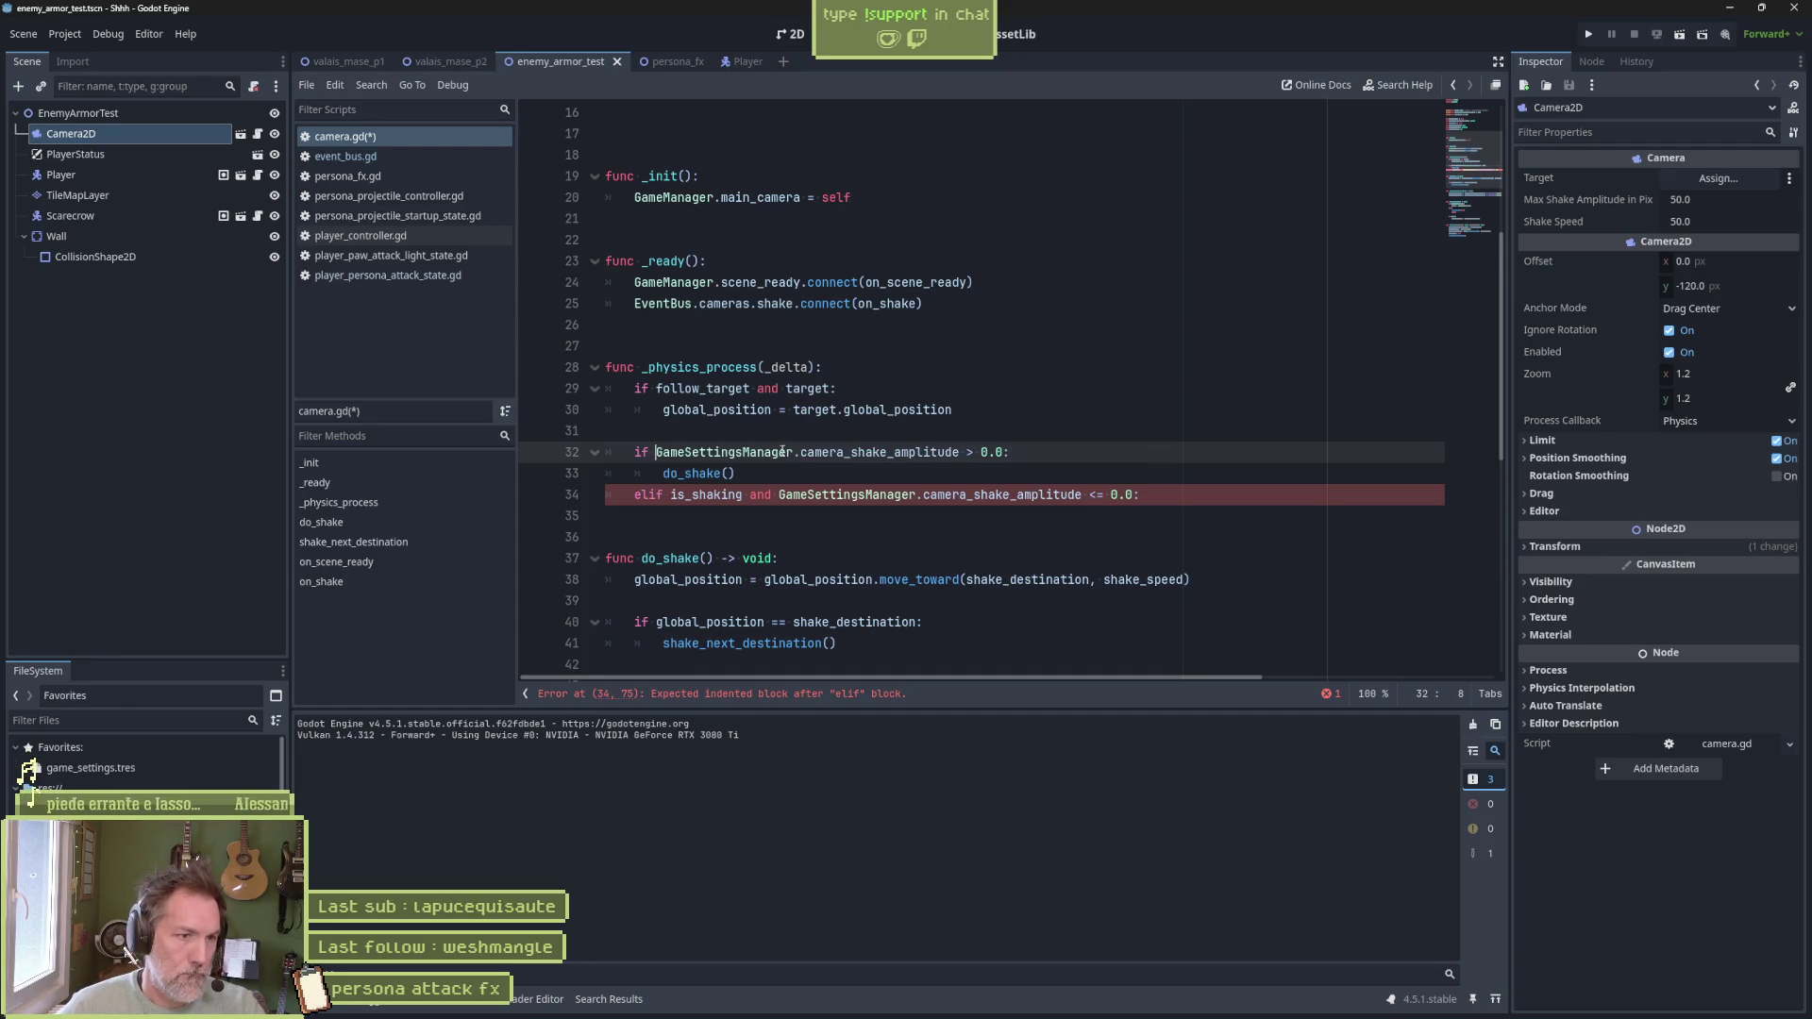
triple_click(775, 493)
key("BackSpace")
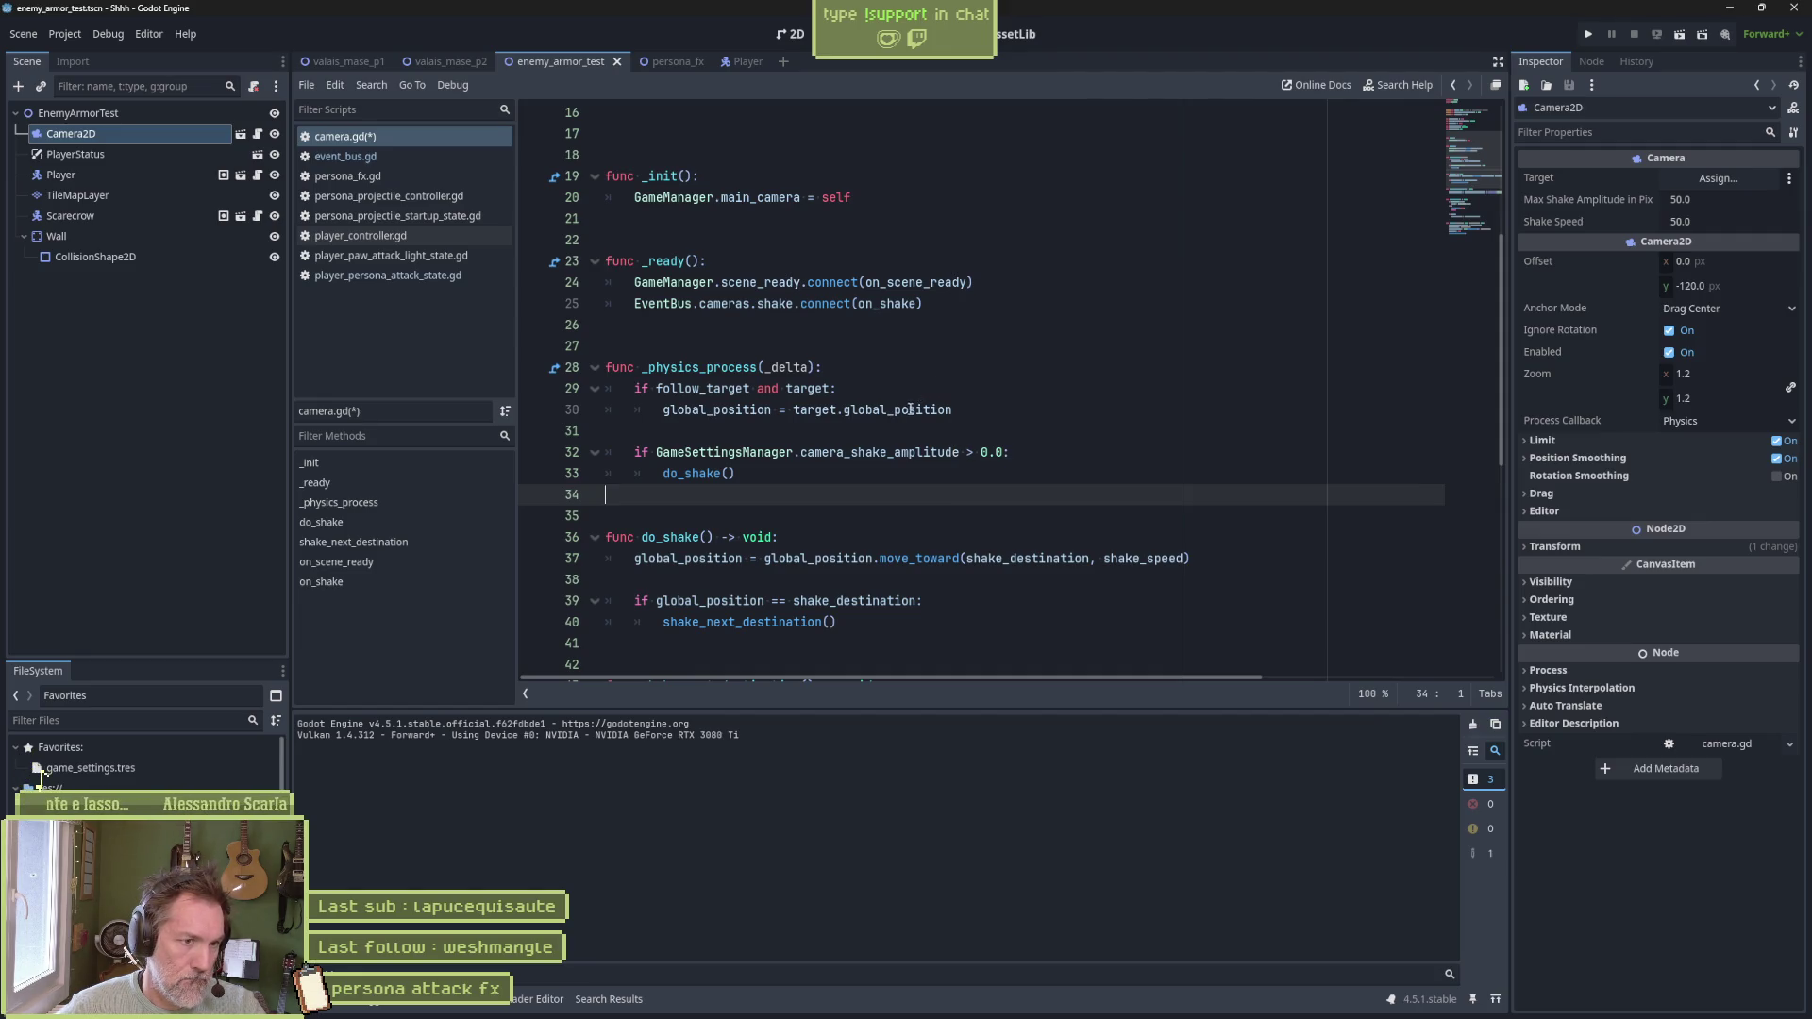
Save camera.gd and look over the camera_shake_amplitude check and the shake signal connection
double_click(921, 452)
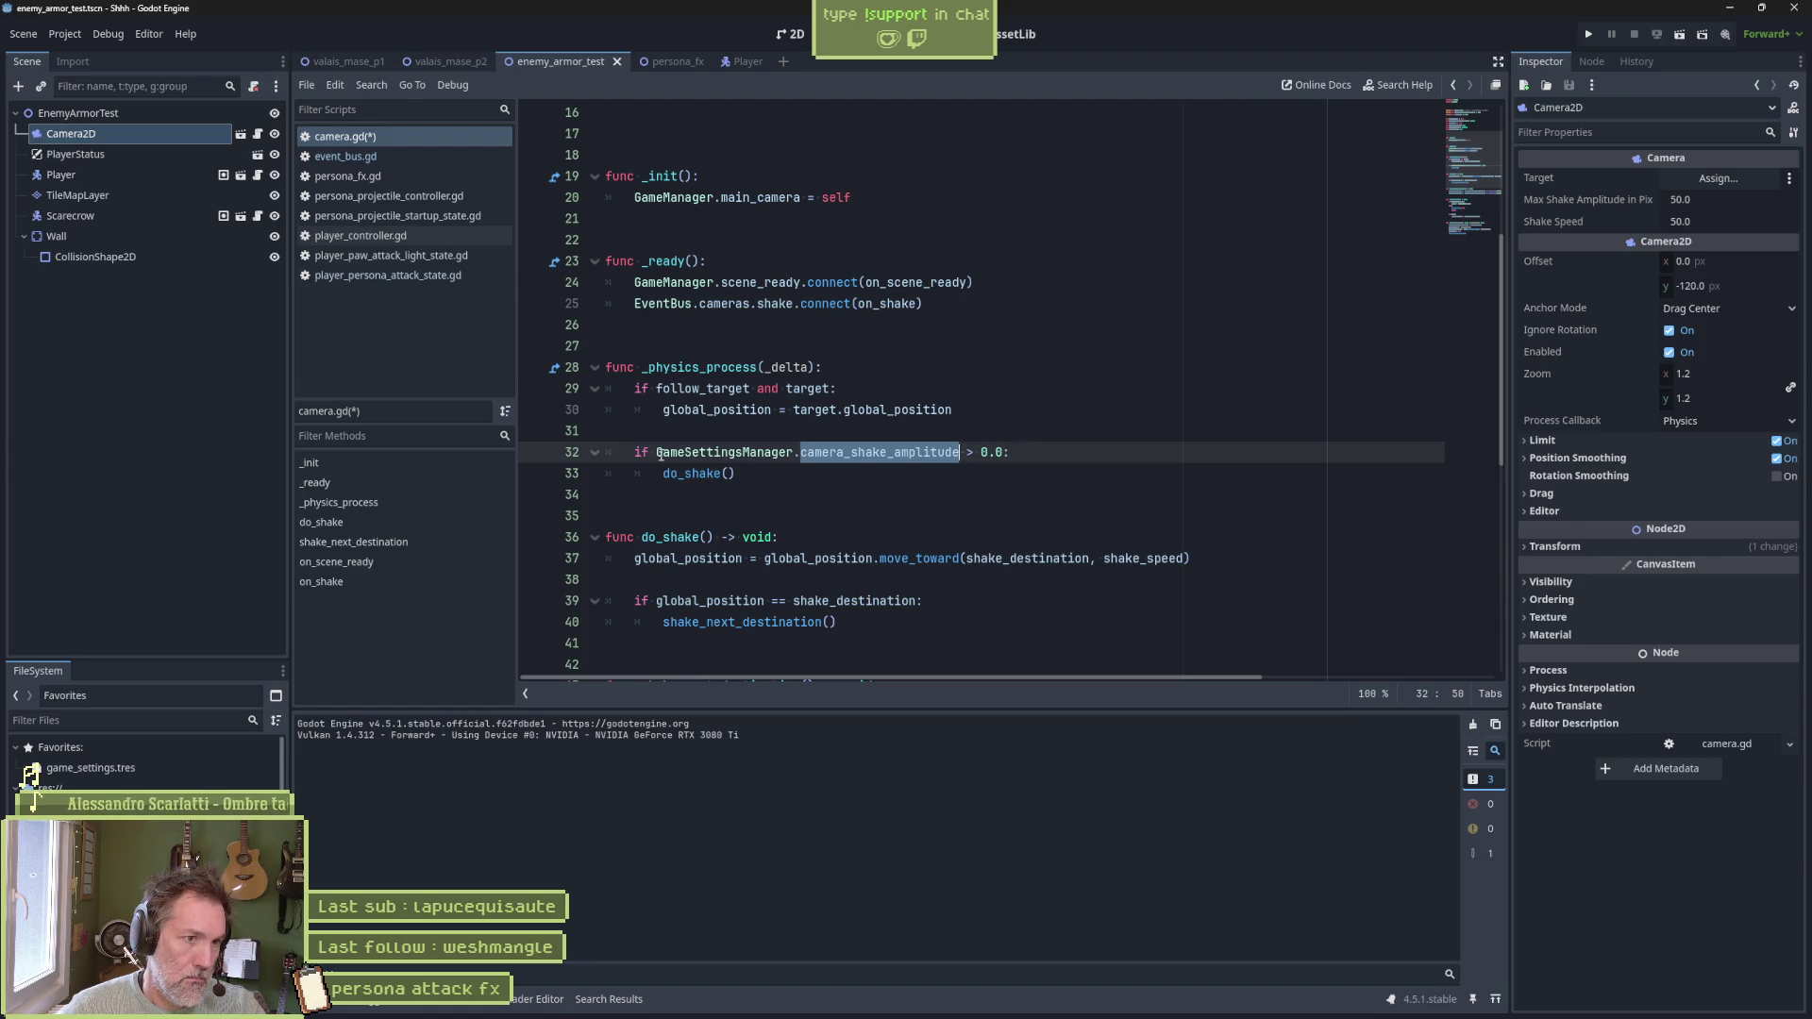
mouse_move(660, 454)
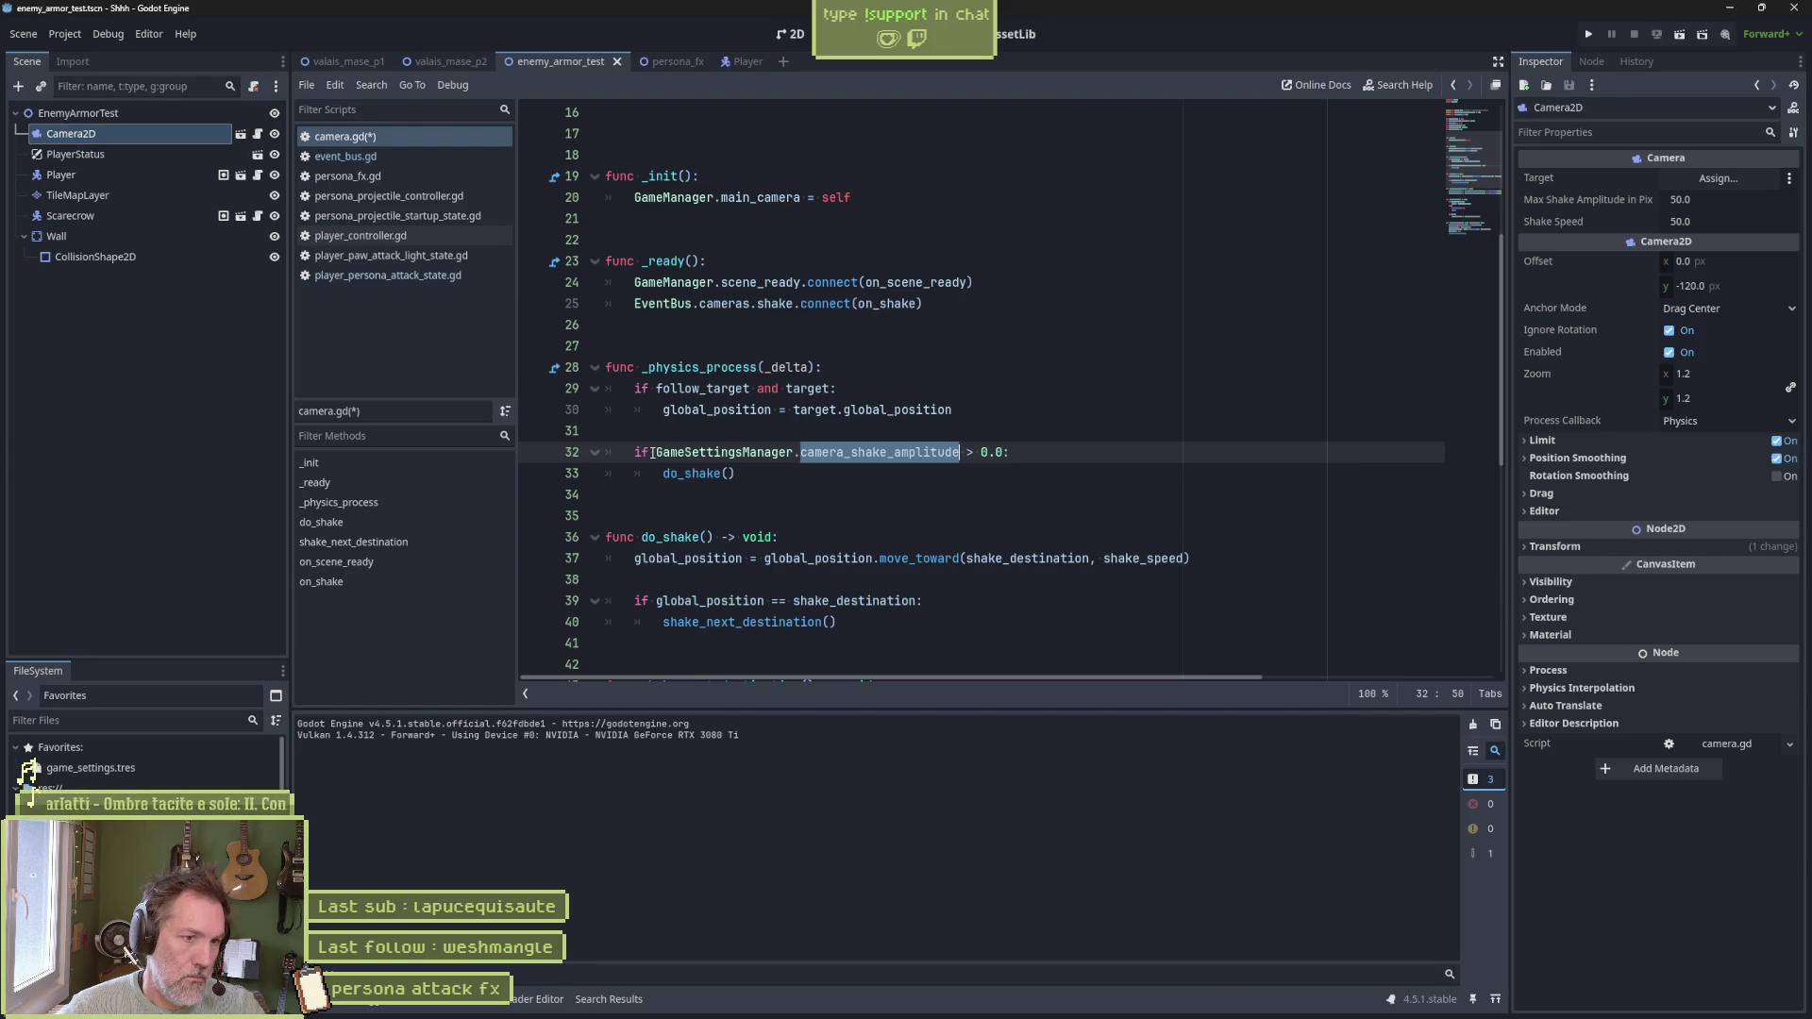
key("Down")
key("ctrl+s")
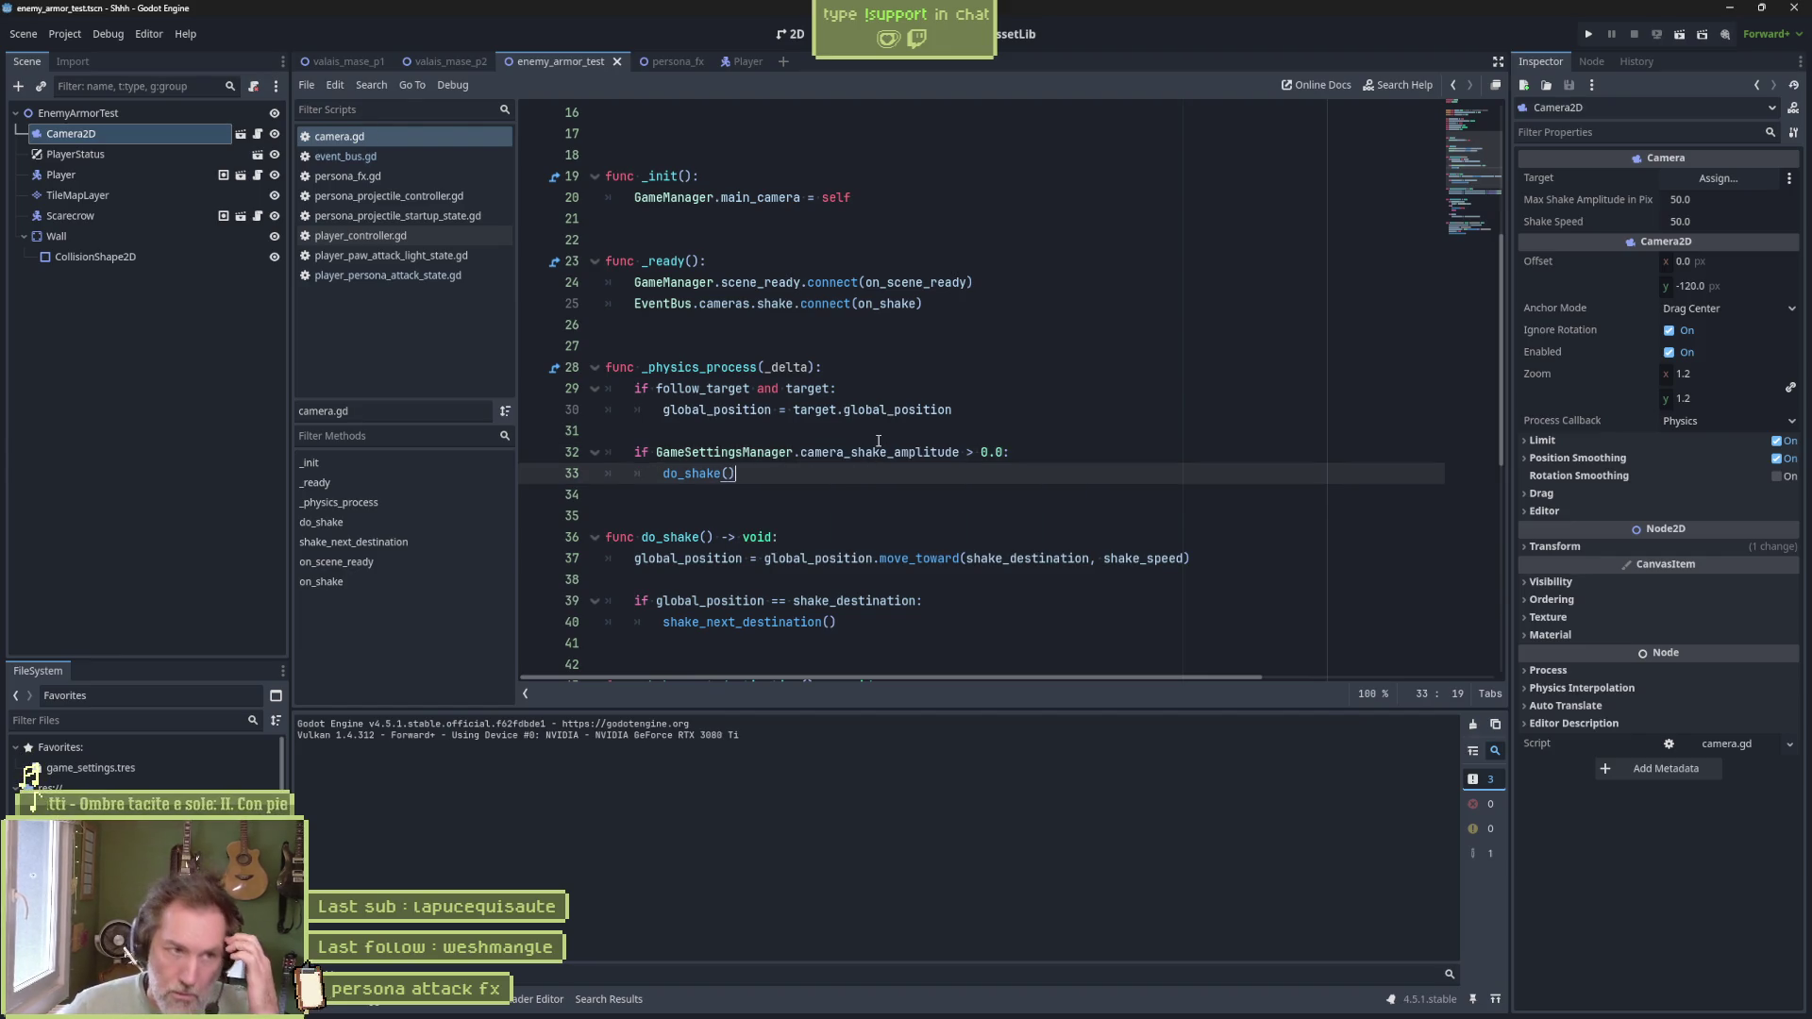
mouse_move(901, 453)
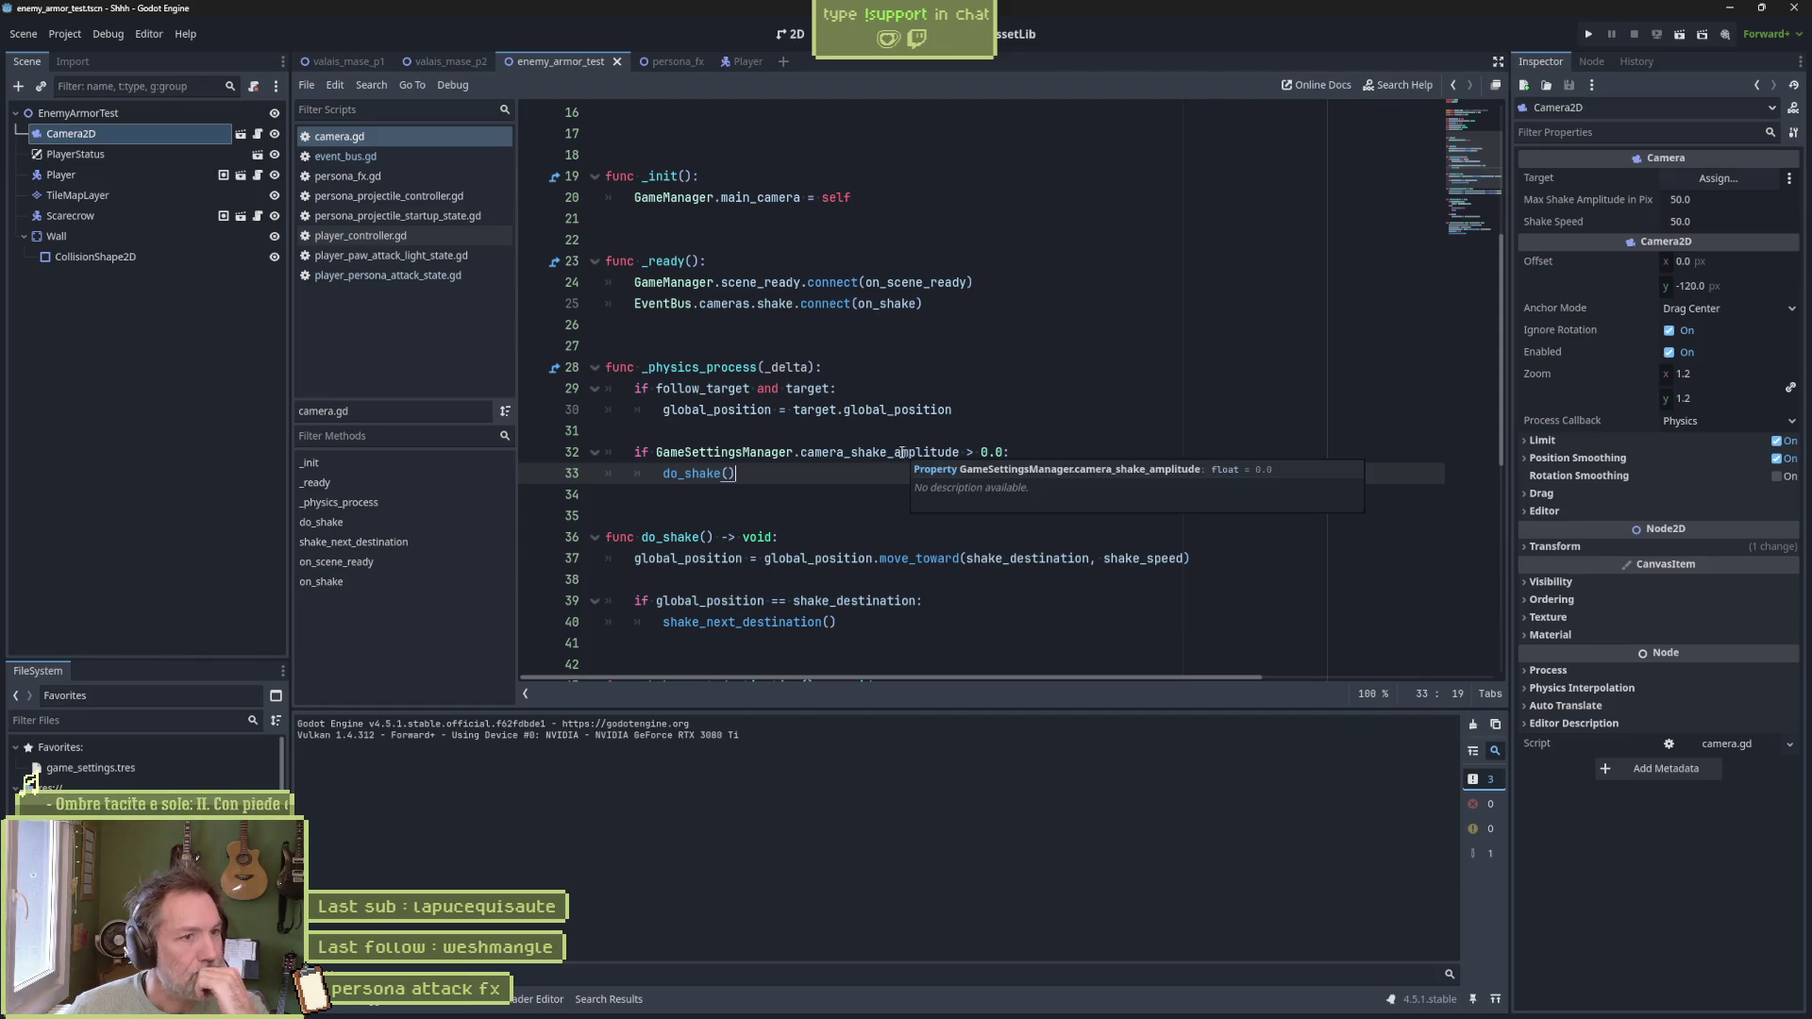
double_click(775, 302)
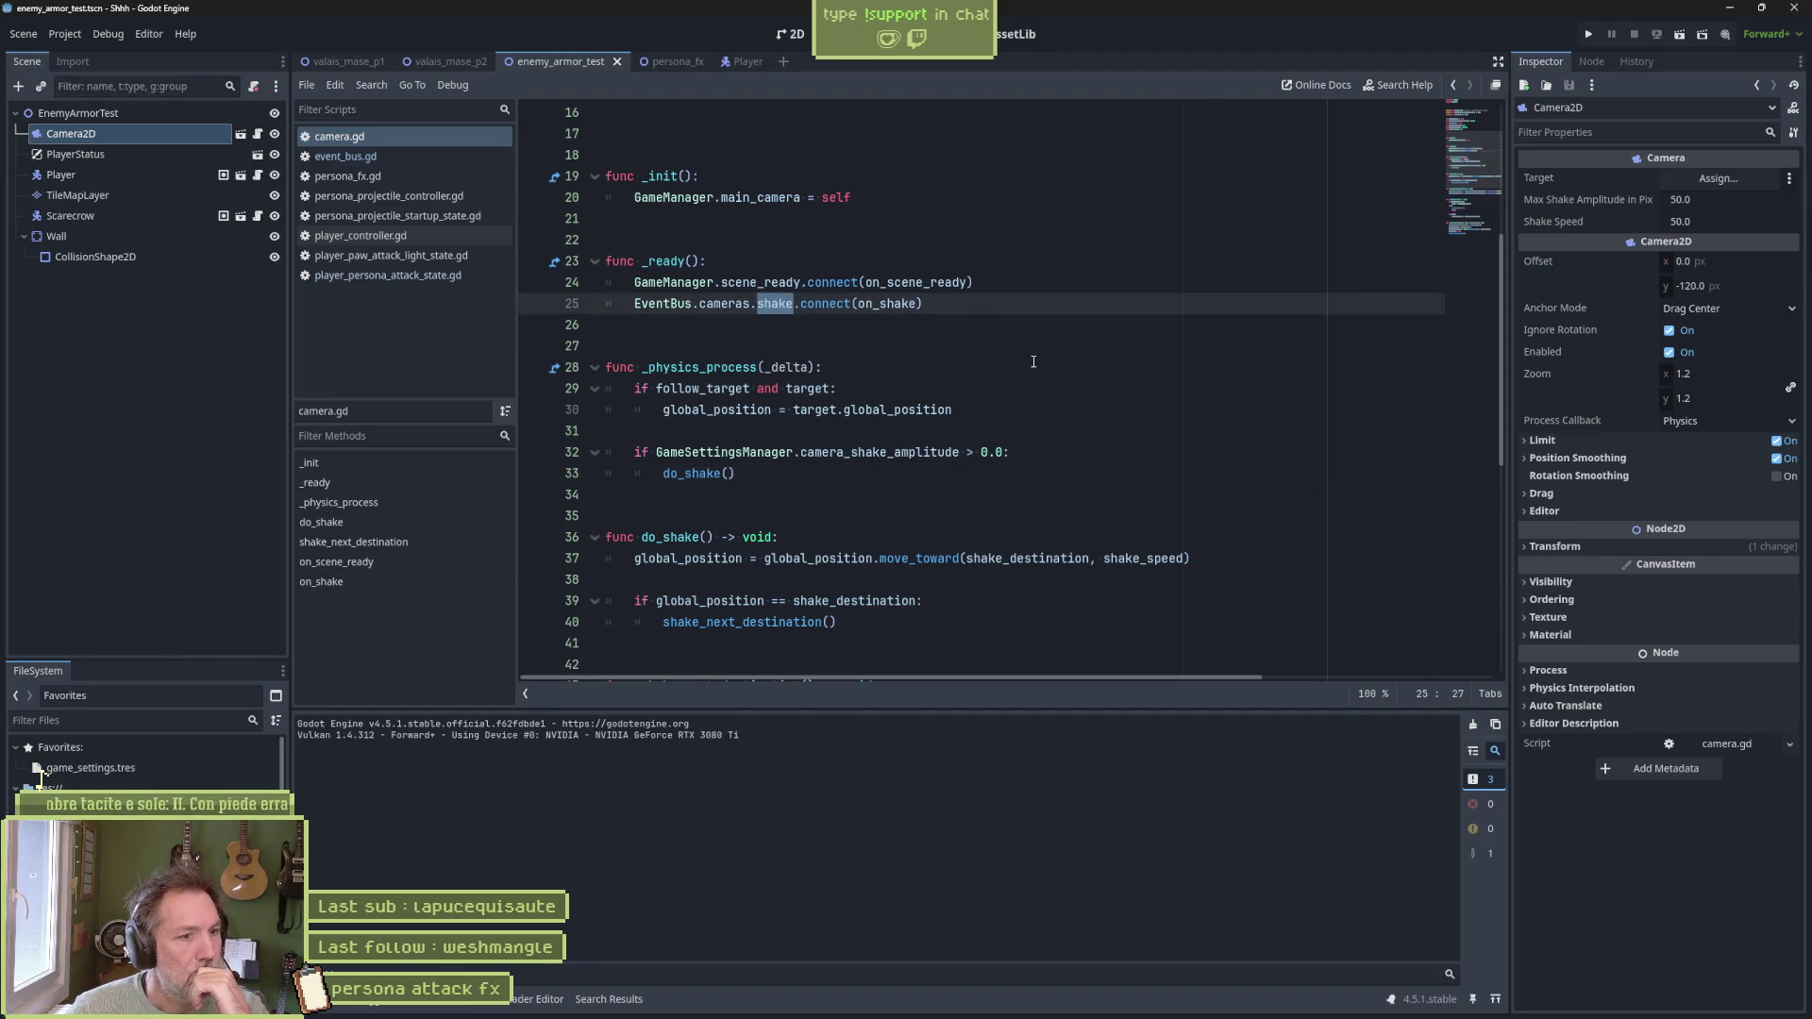
Jump from camera.gd to the camera_shake_amplitude declaration in game_settings_manager.gd
scroll(1034, 362, "down", 8)
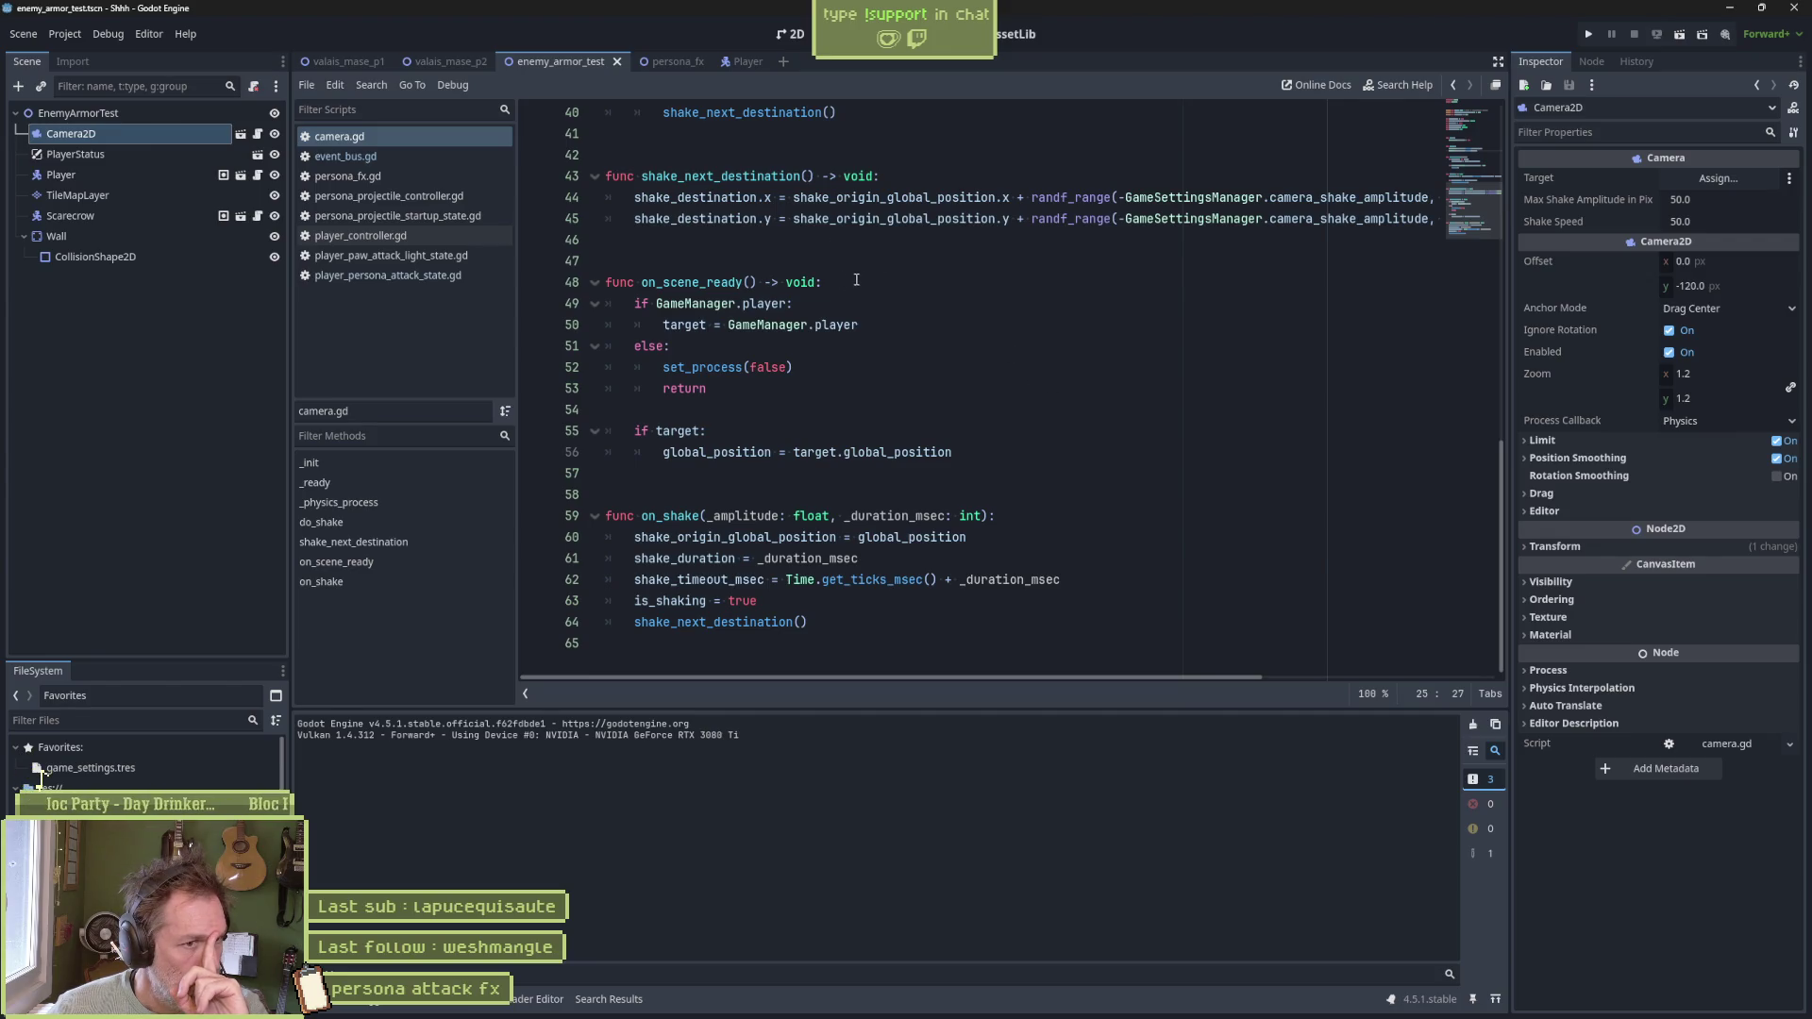
scroll(856, 279, "up", 7)
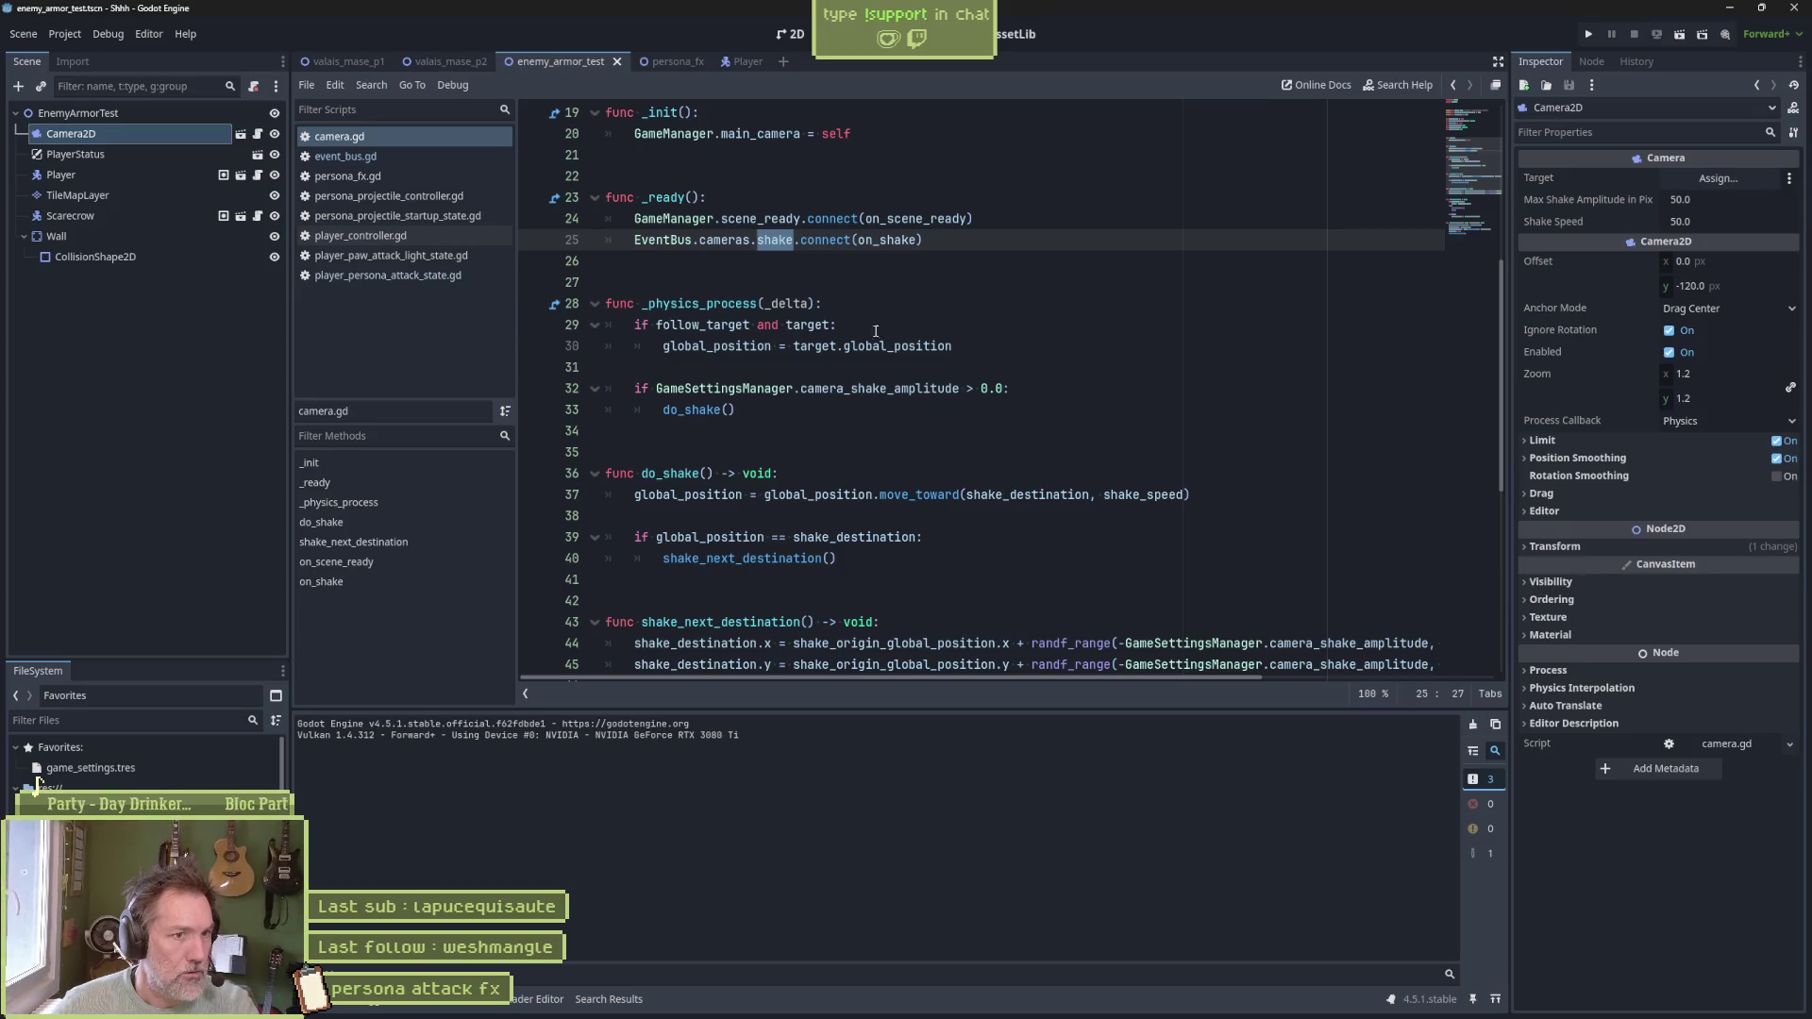
left_click(877, 390, "ctrl")
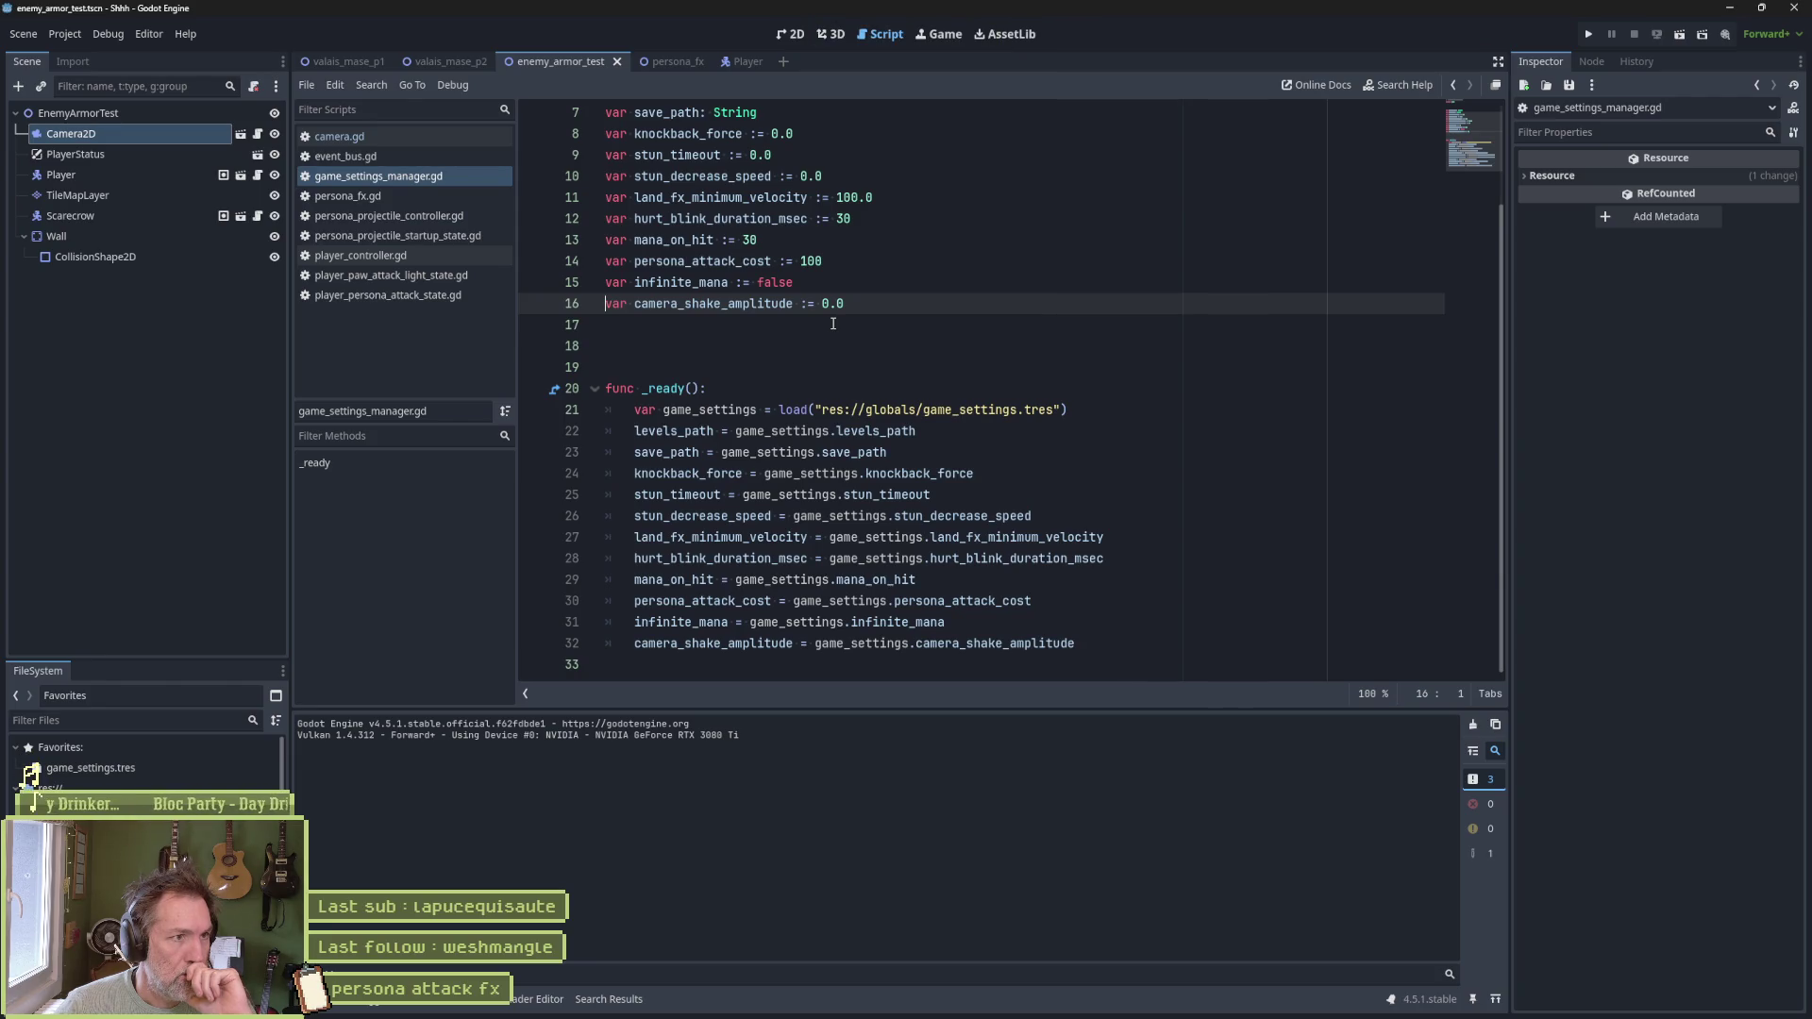
Give camera_shake_amplitude a setter that emits EventBus.cameras.shake when value > 0.0, and save
key("End")
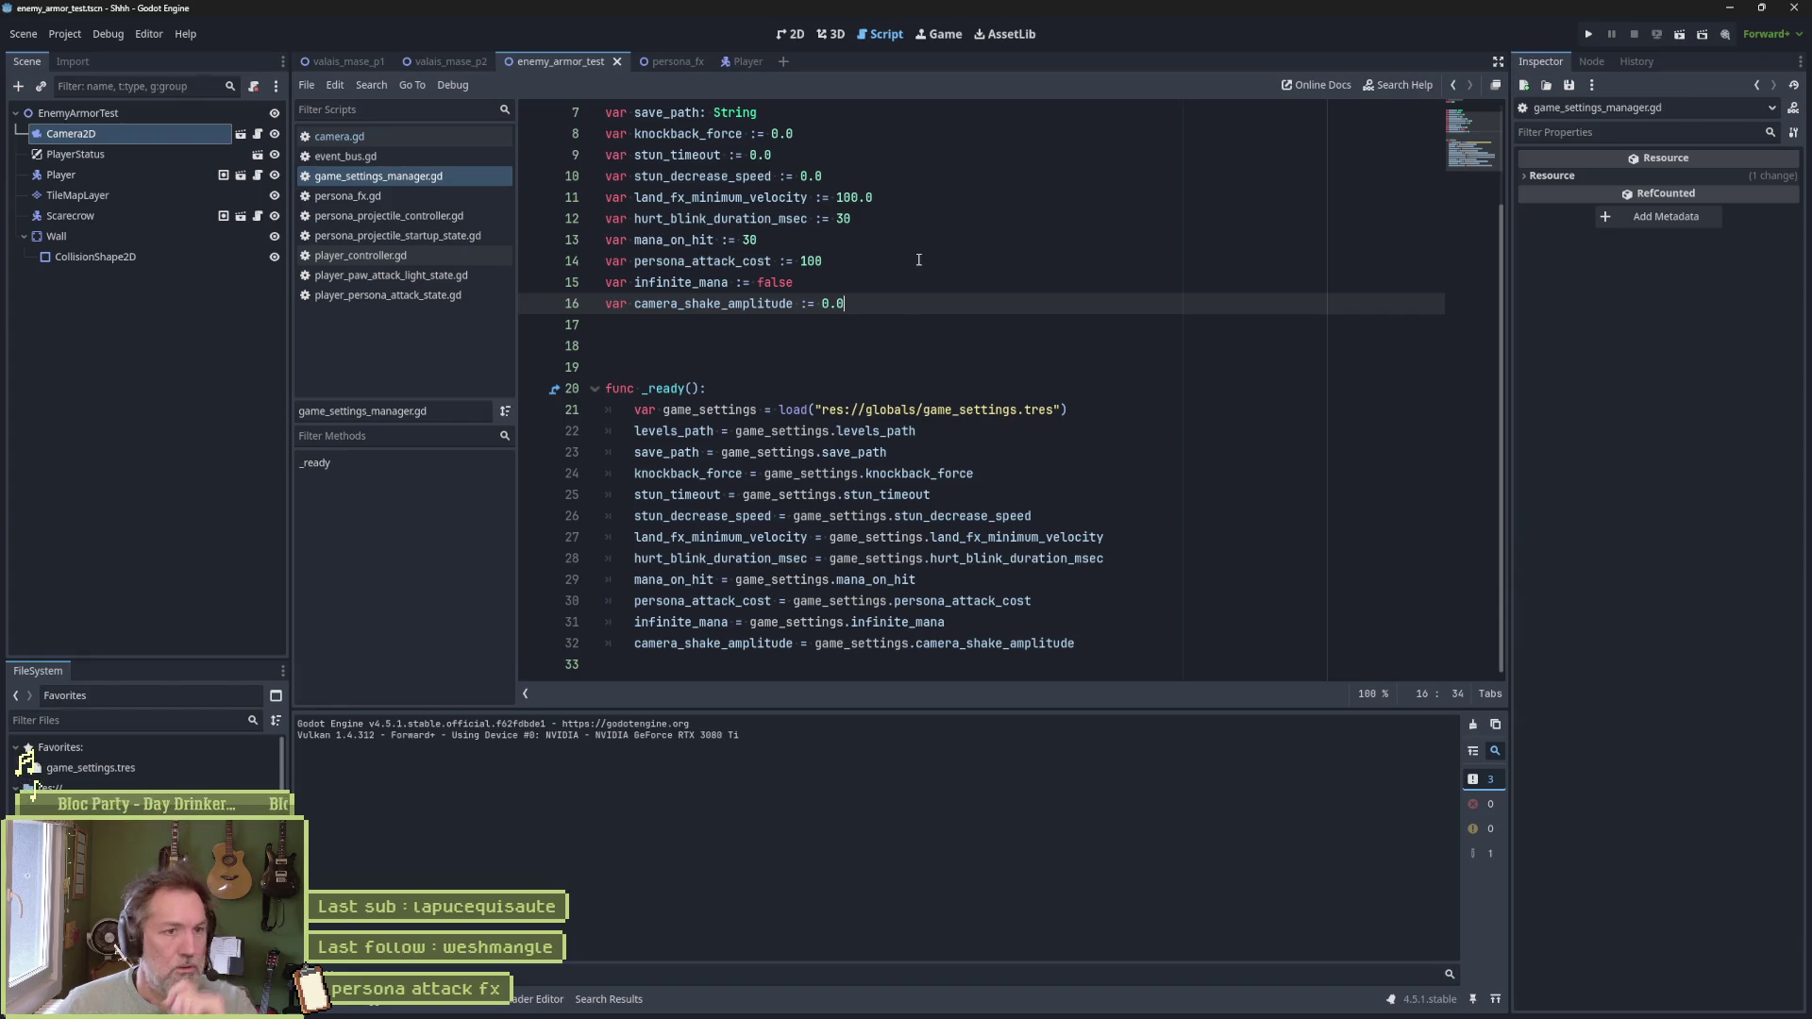
type(":")
key("Return")
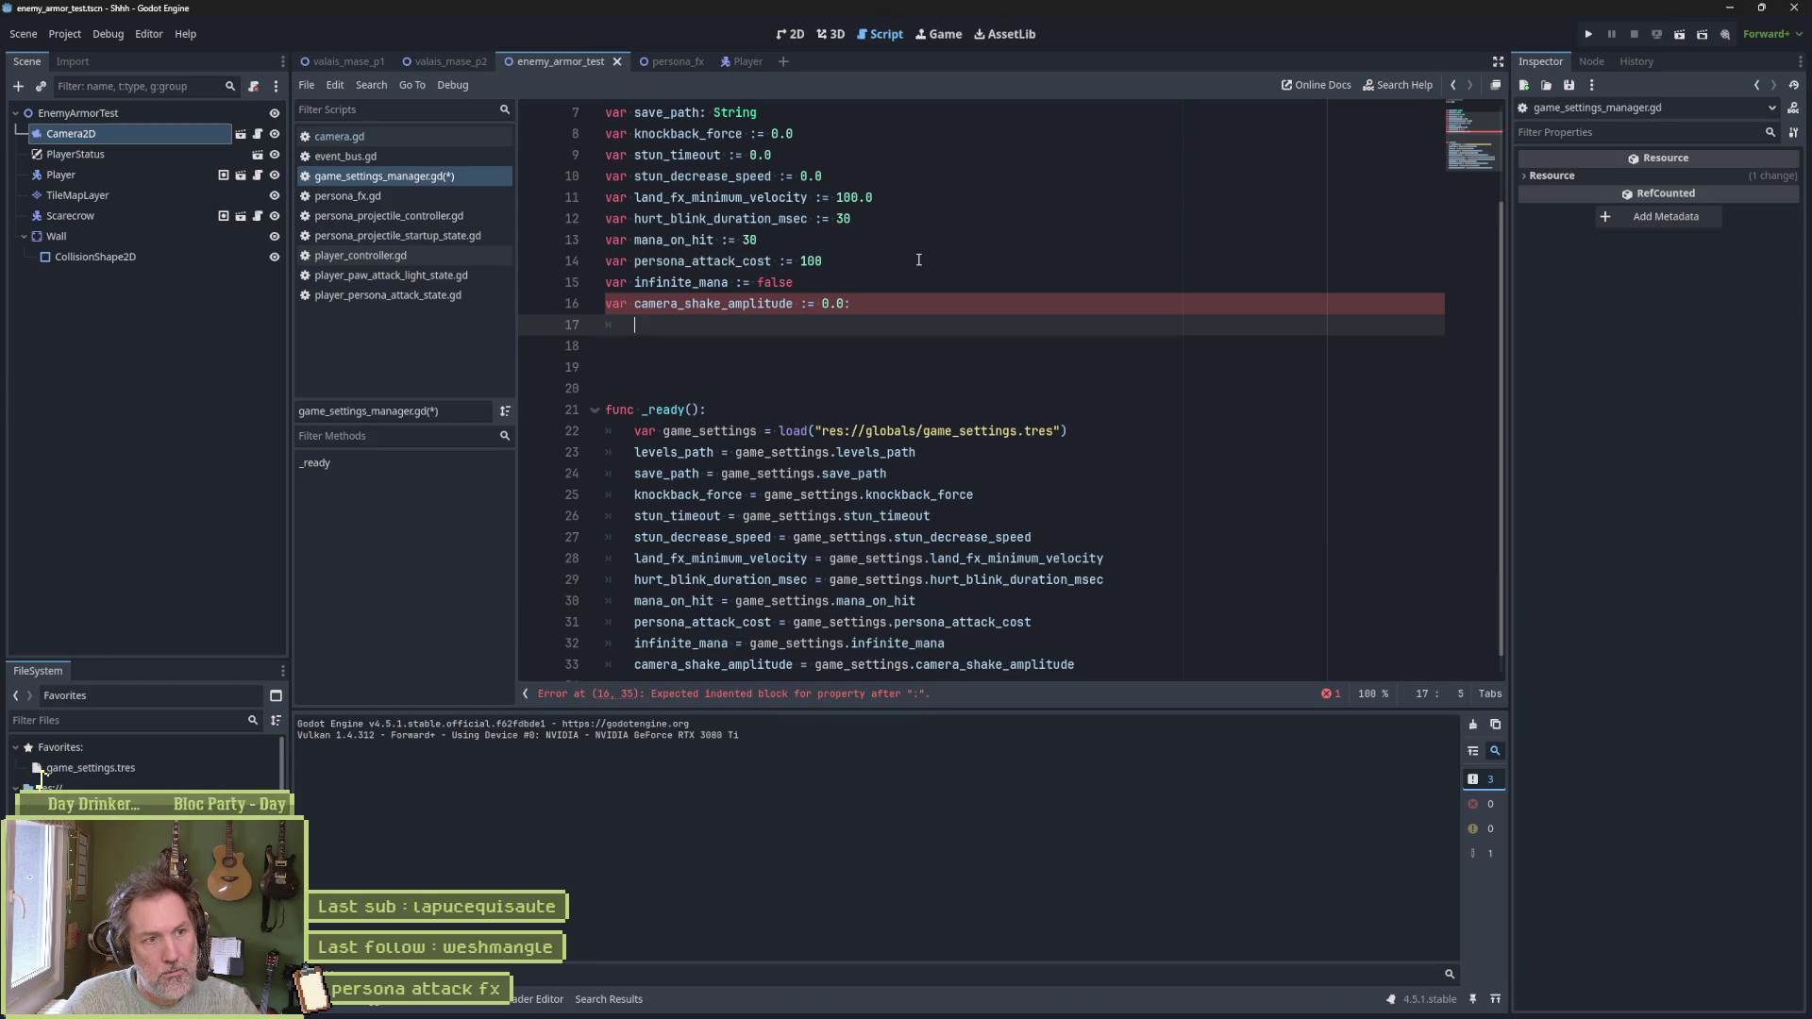
type("set(value")
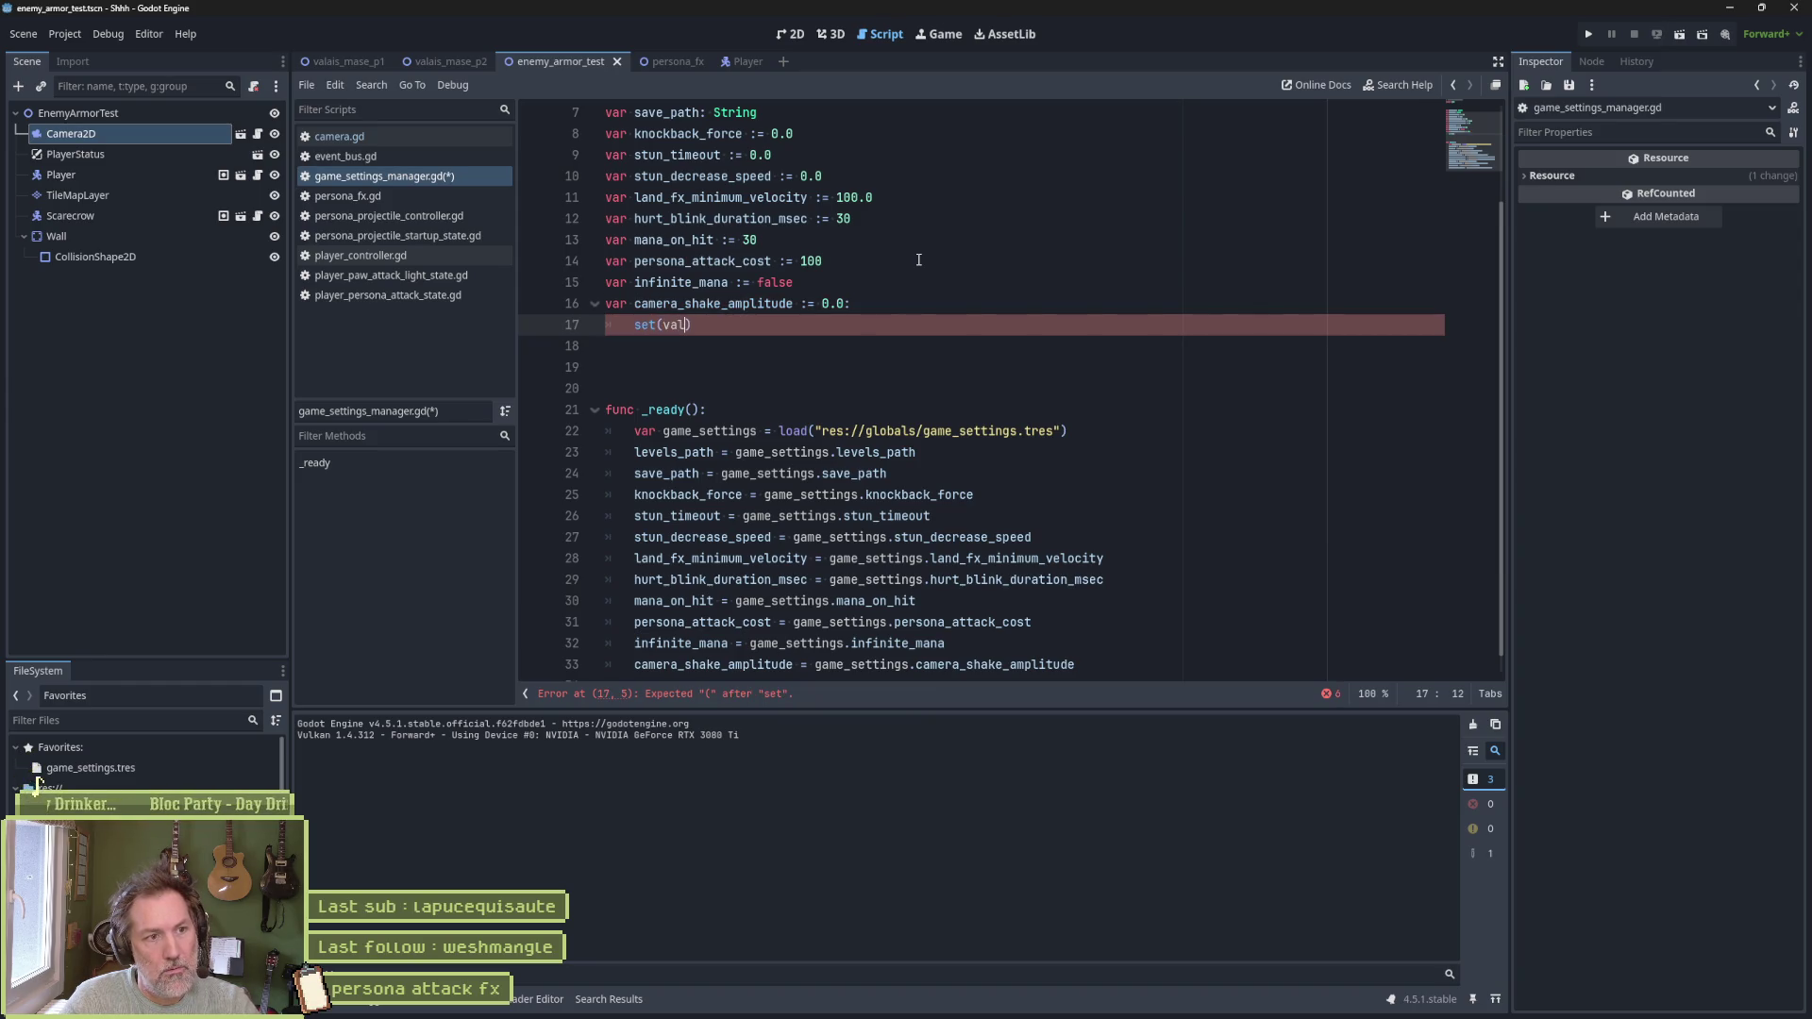
type("): pass")
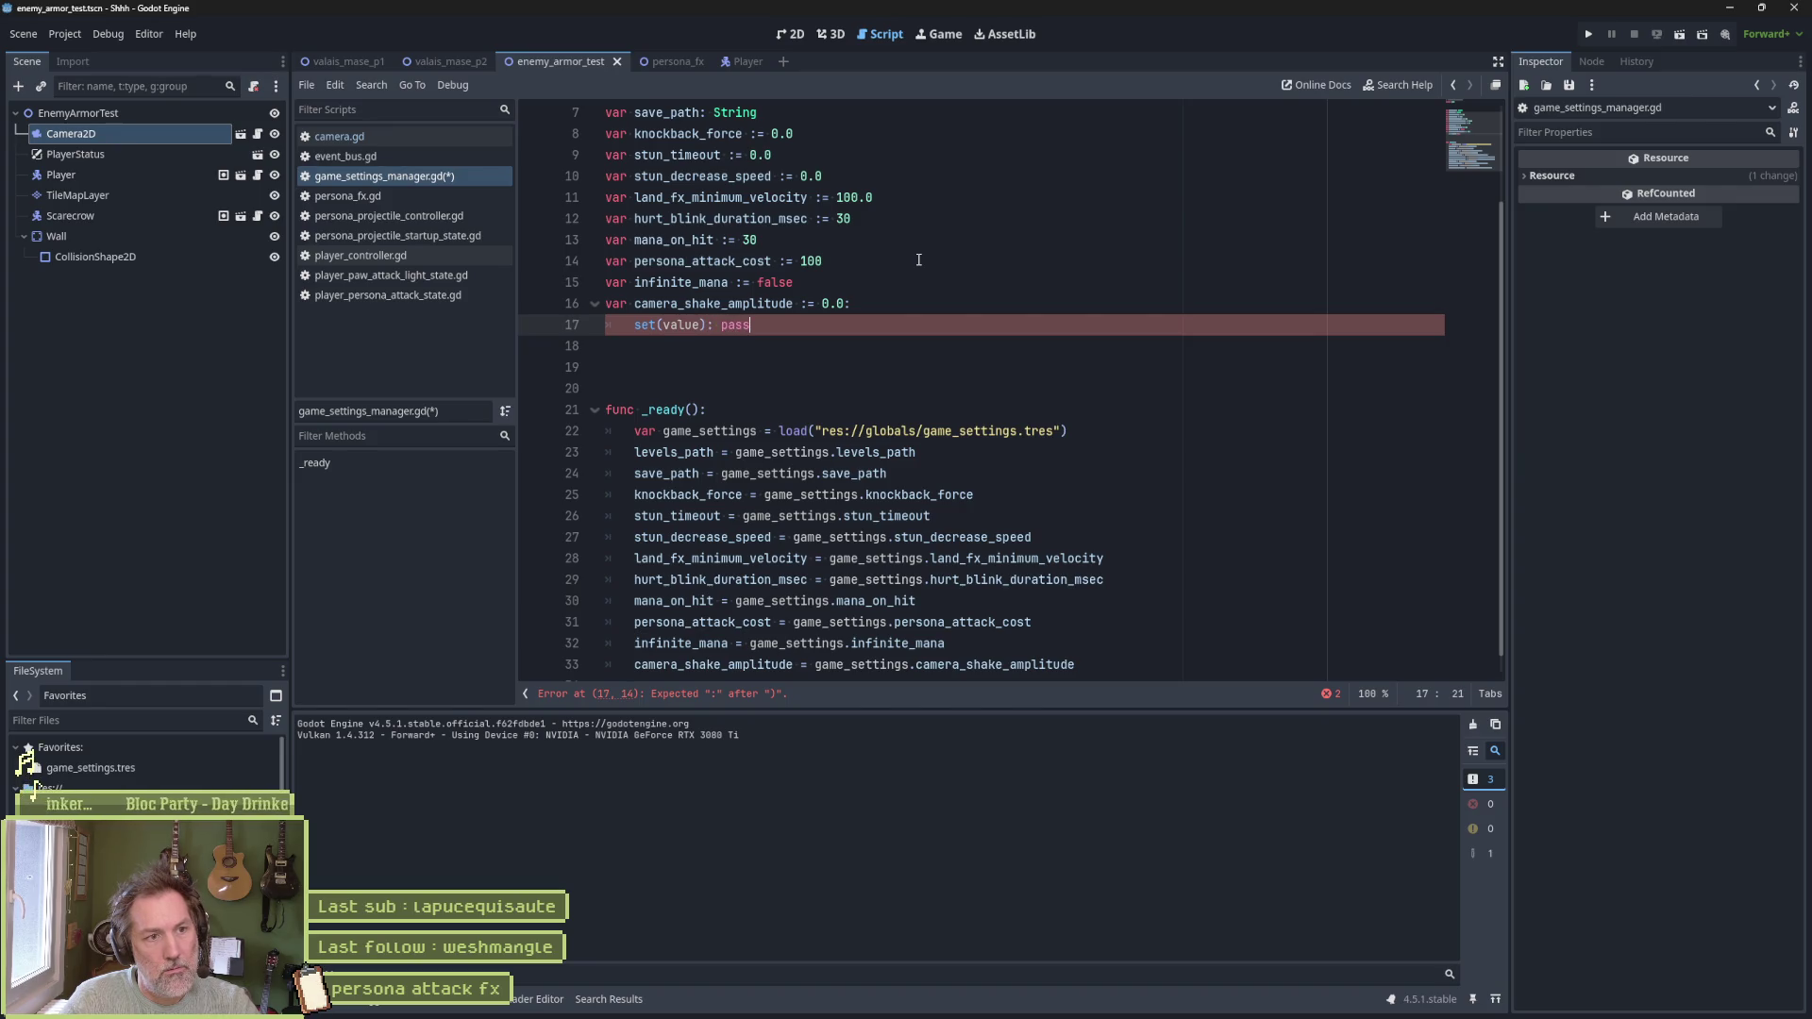
key("BackSpace")
key("BackSpace")
key("BackSpace")
key("Return")
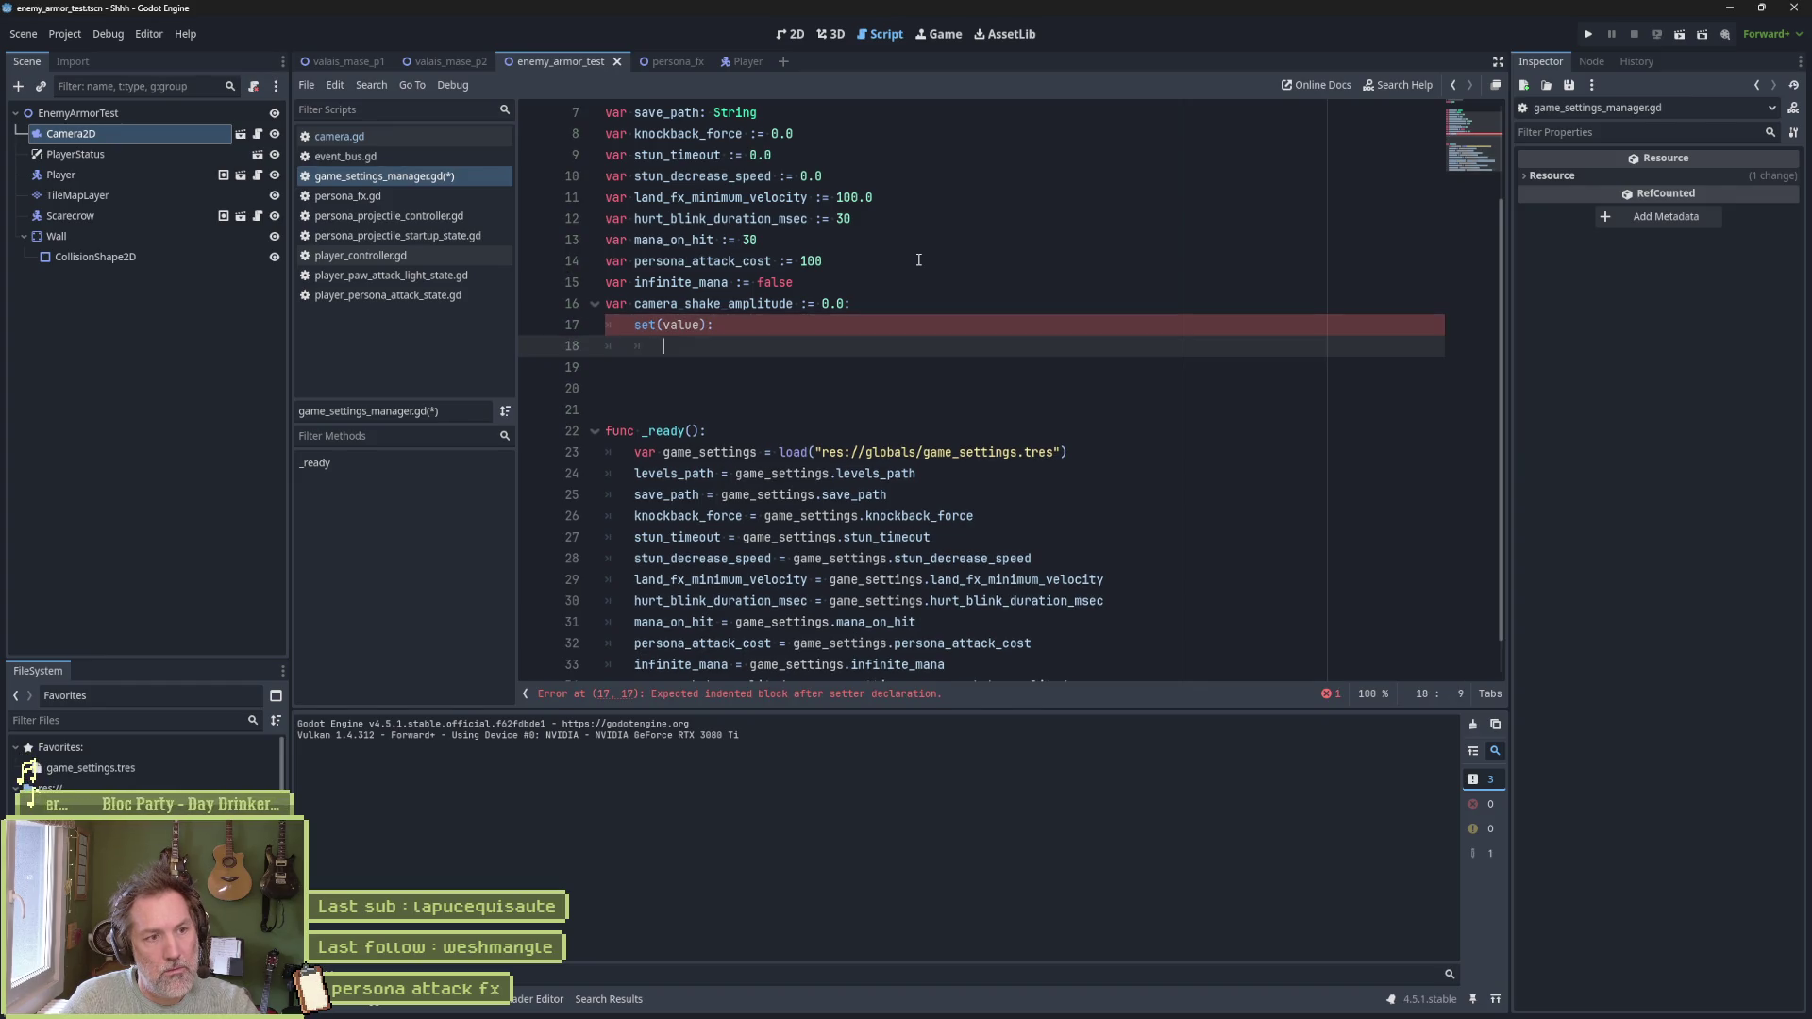
type("if ")
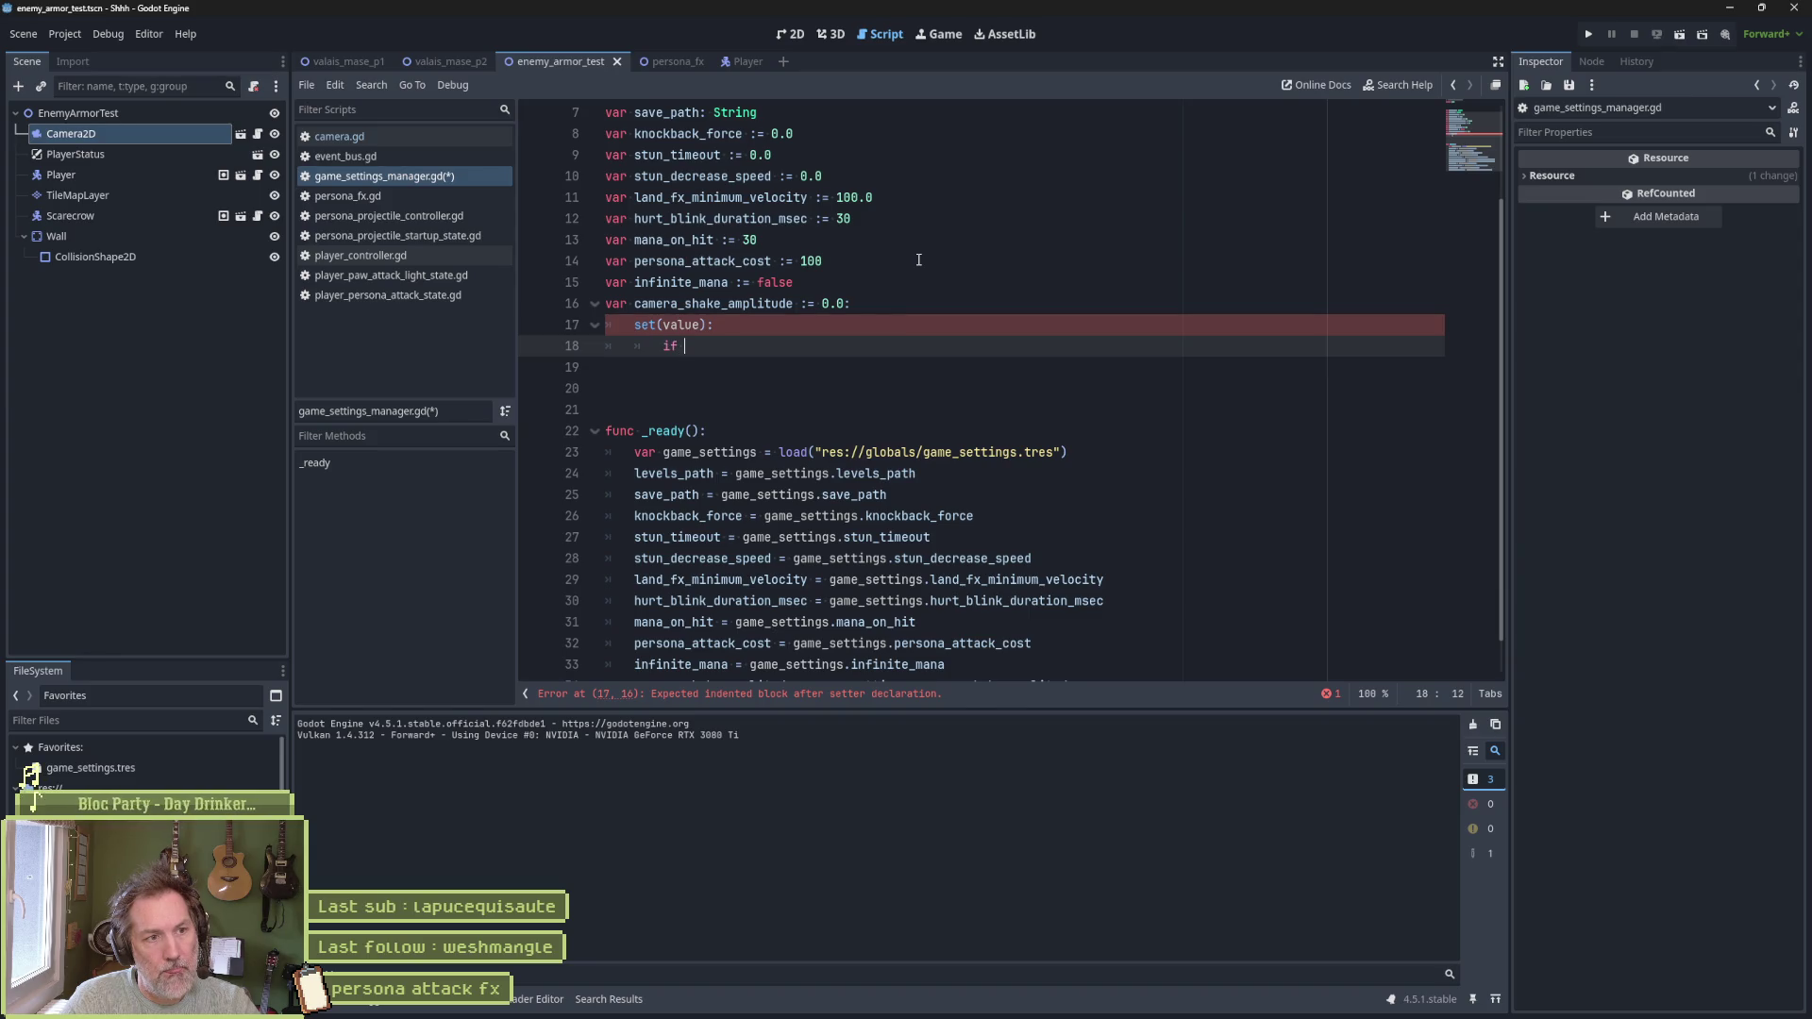
type("value > ")
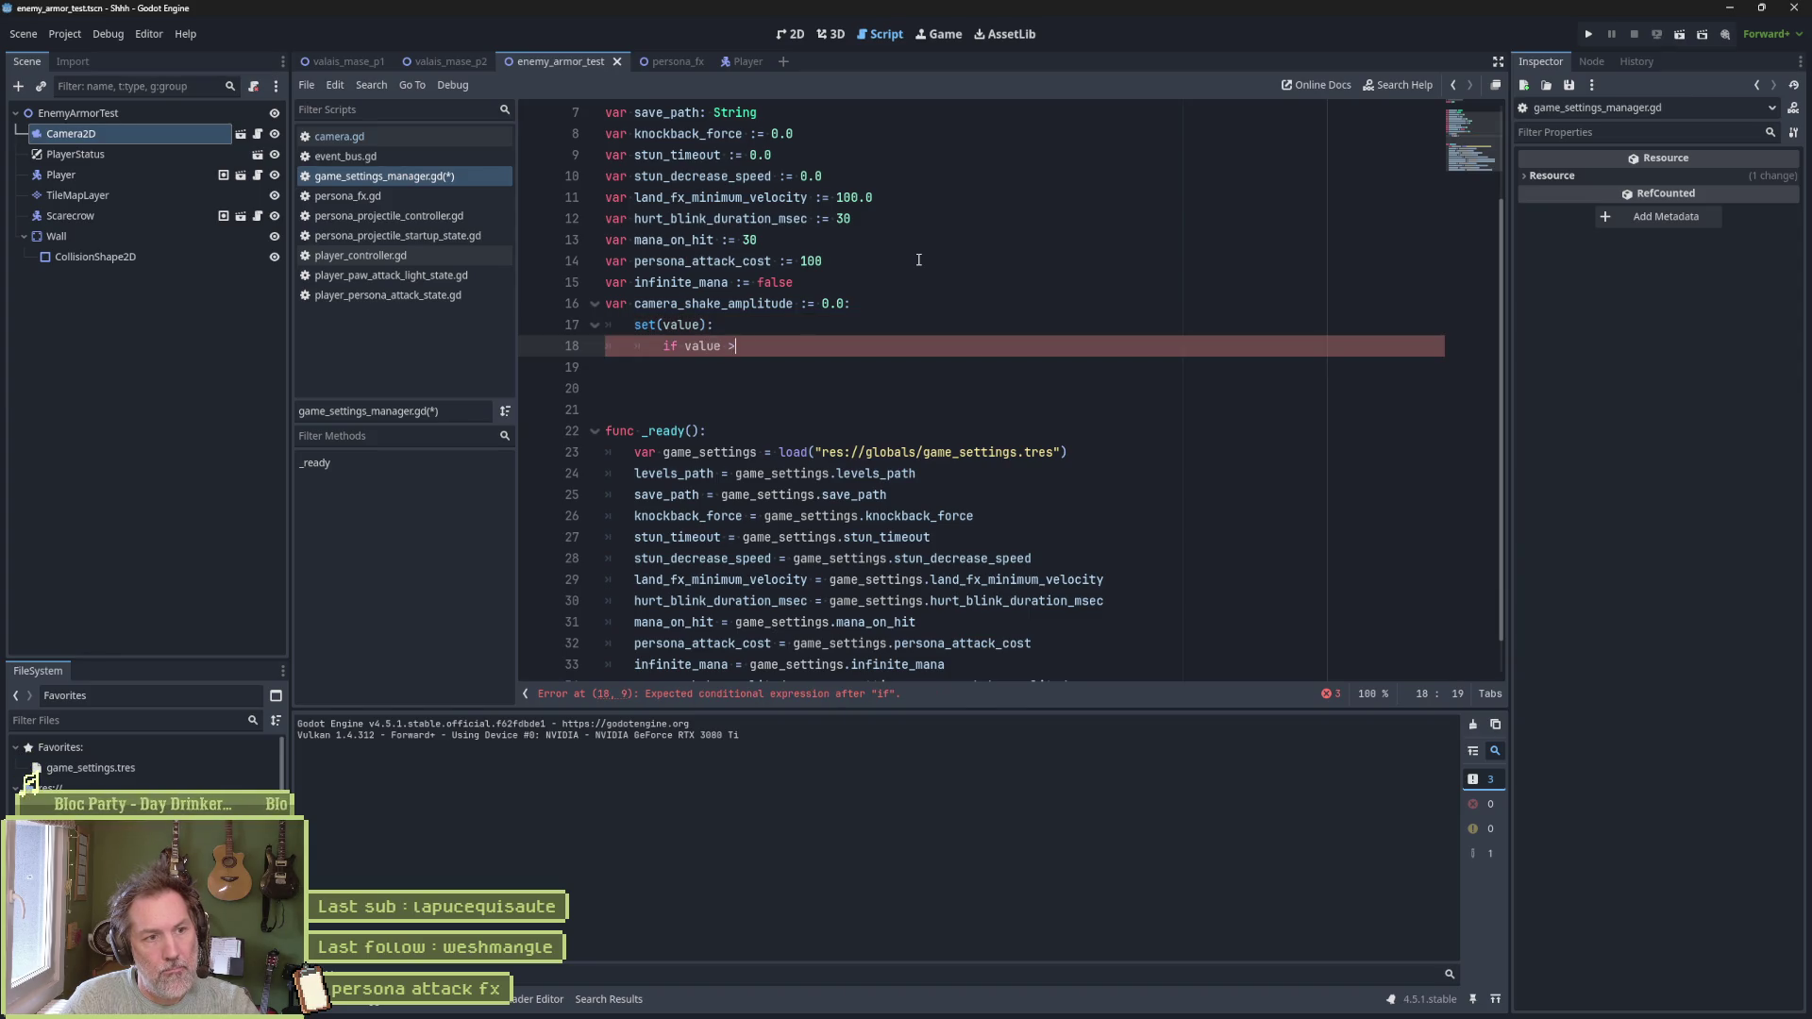
type("0")
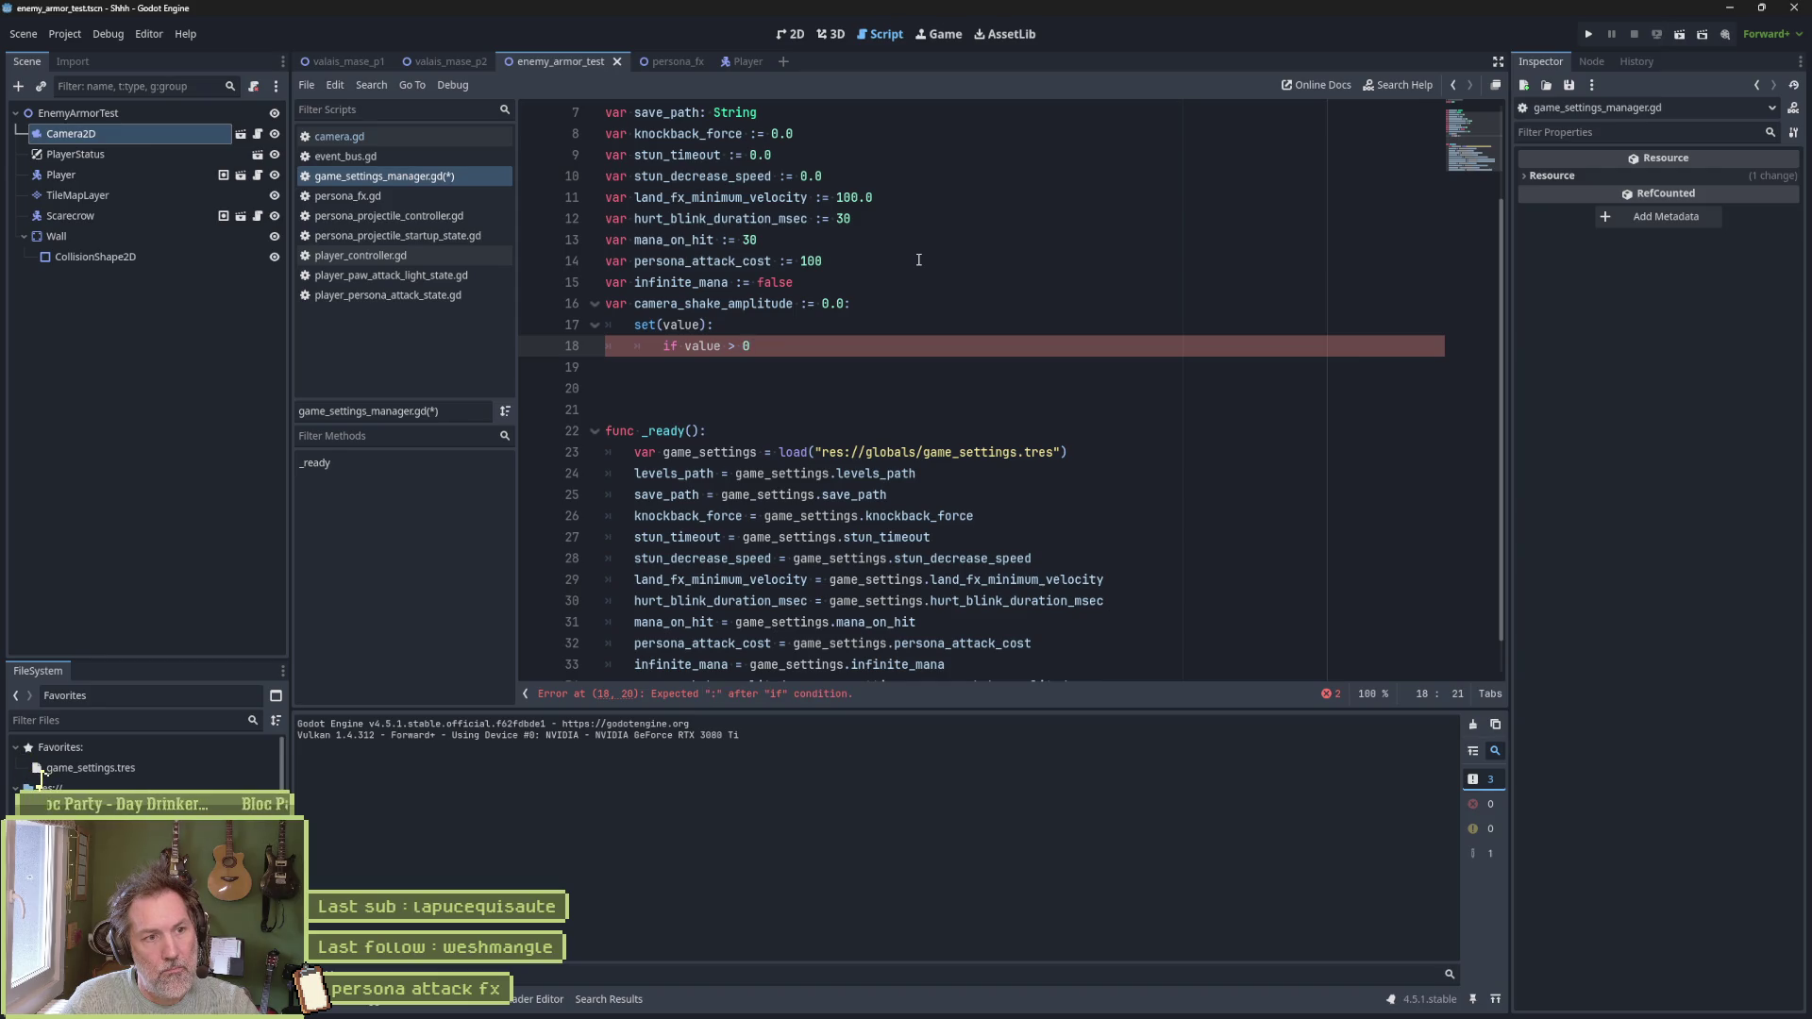
type(".0: ")
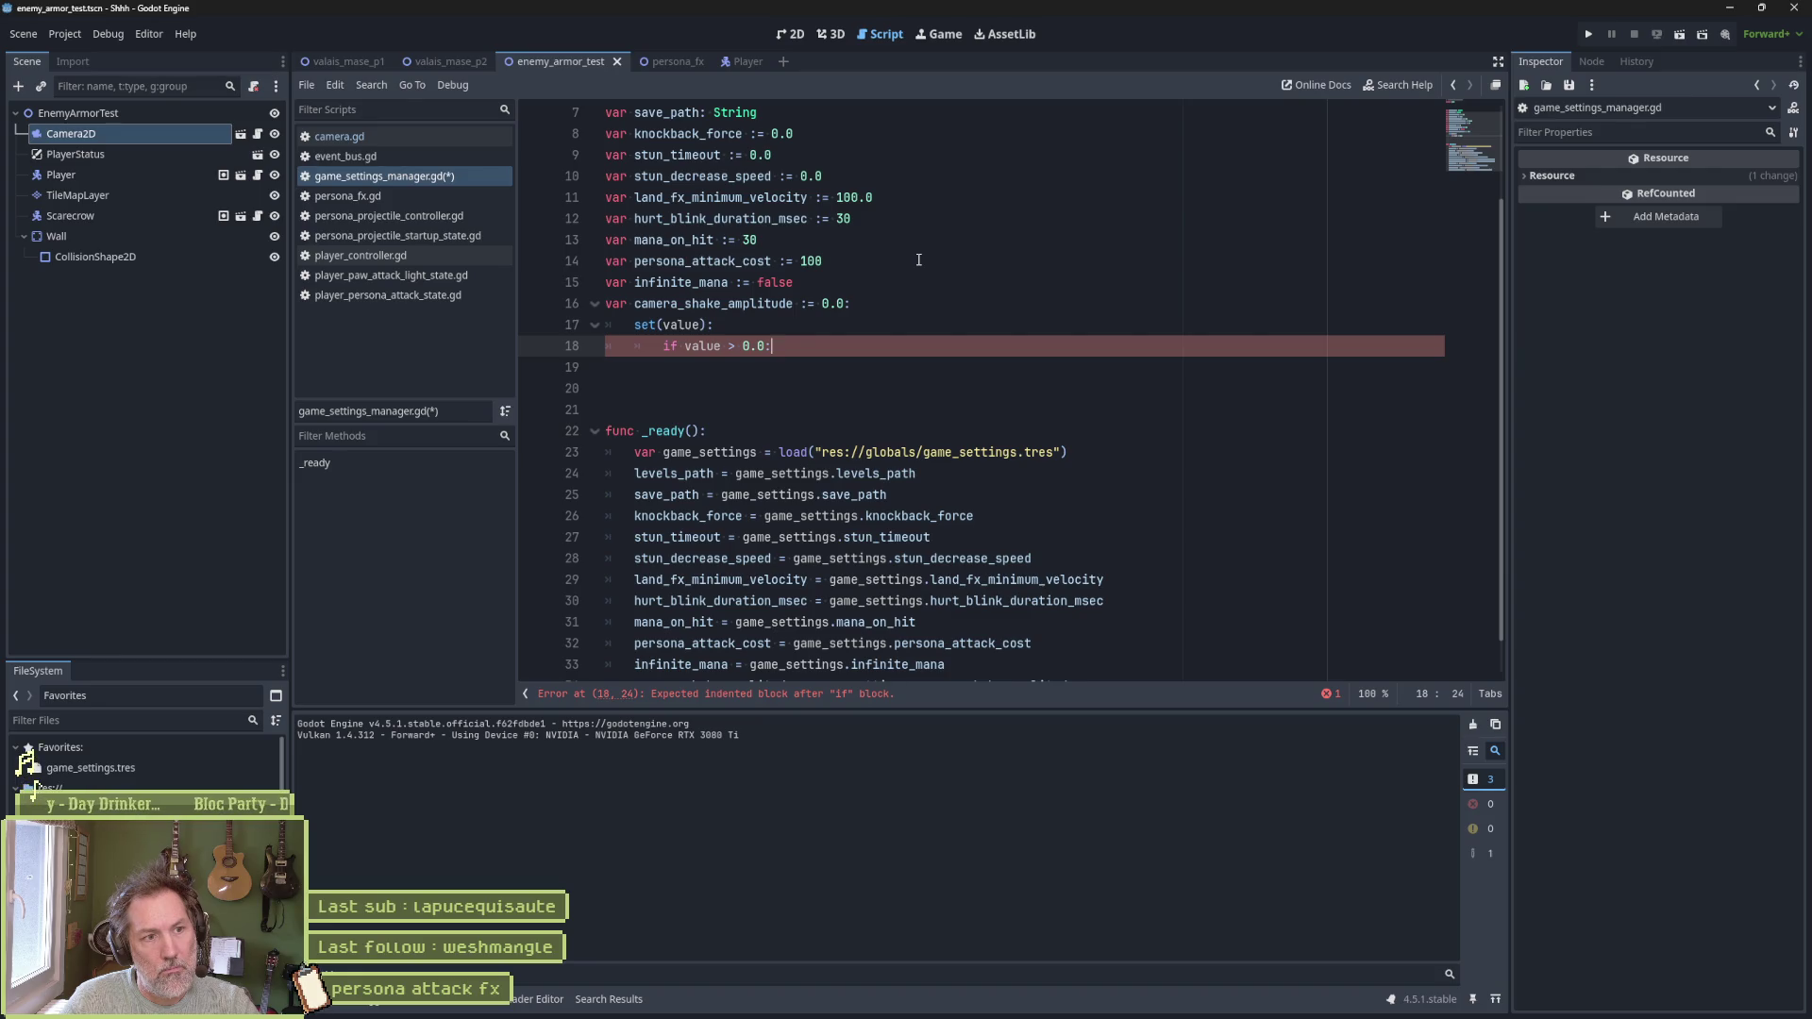
type("Eve")
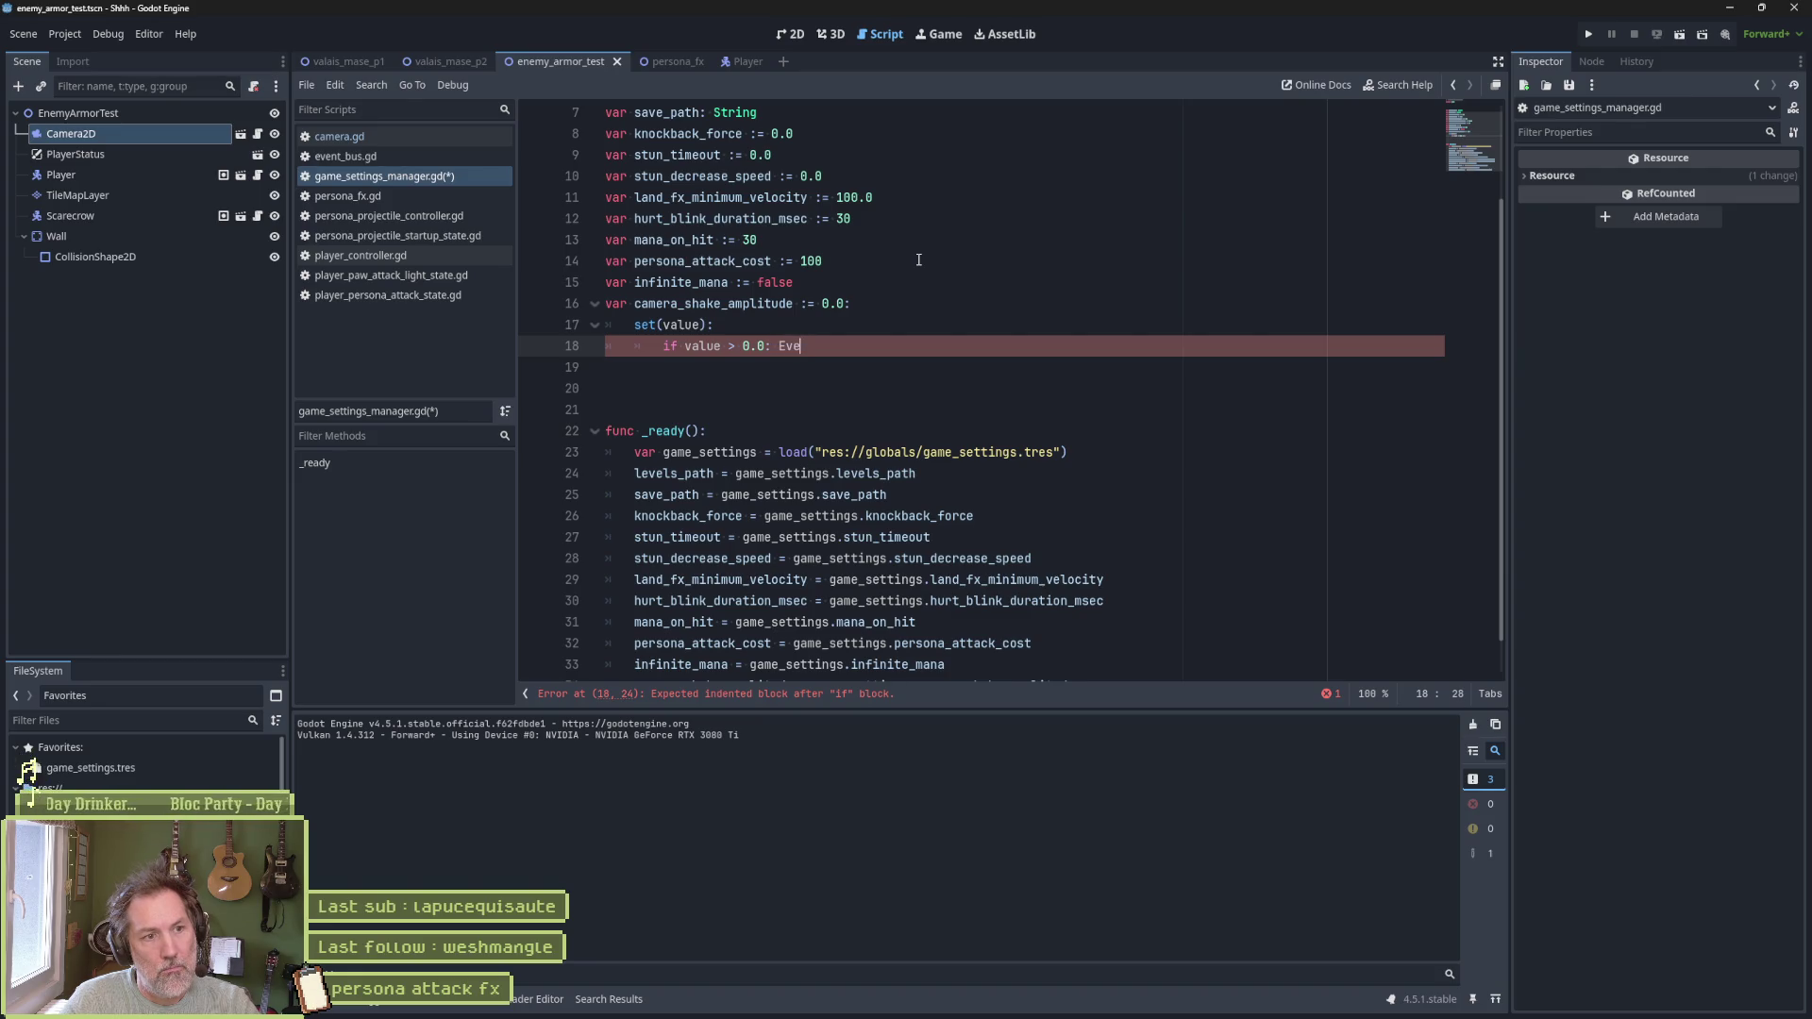
type("ntBus.cameras.sh")
key("Return")
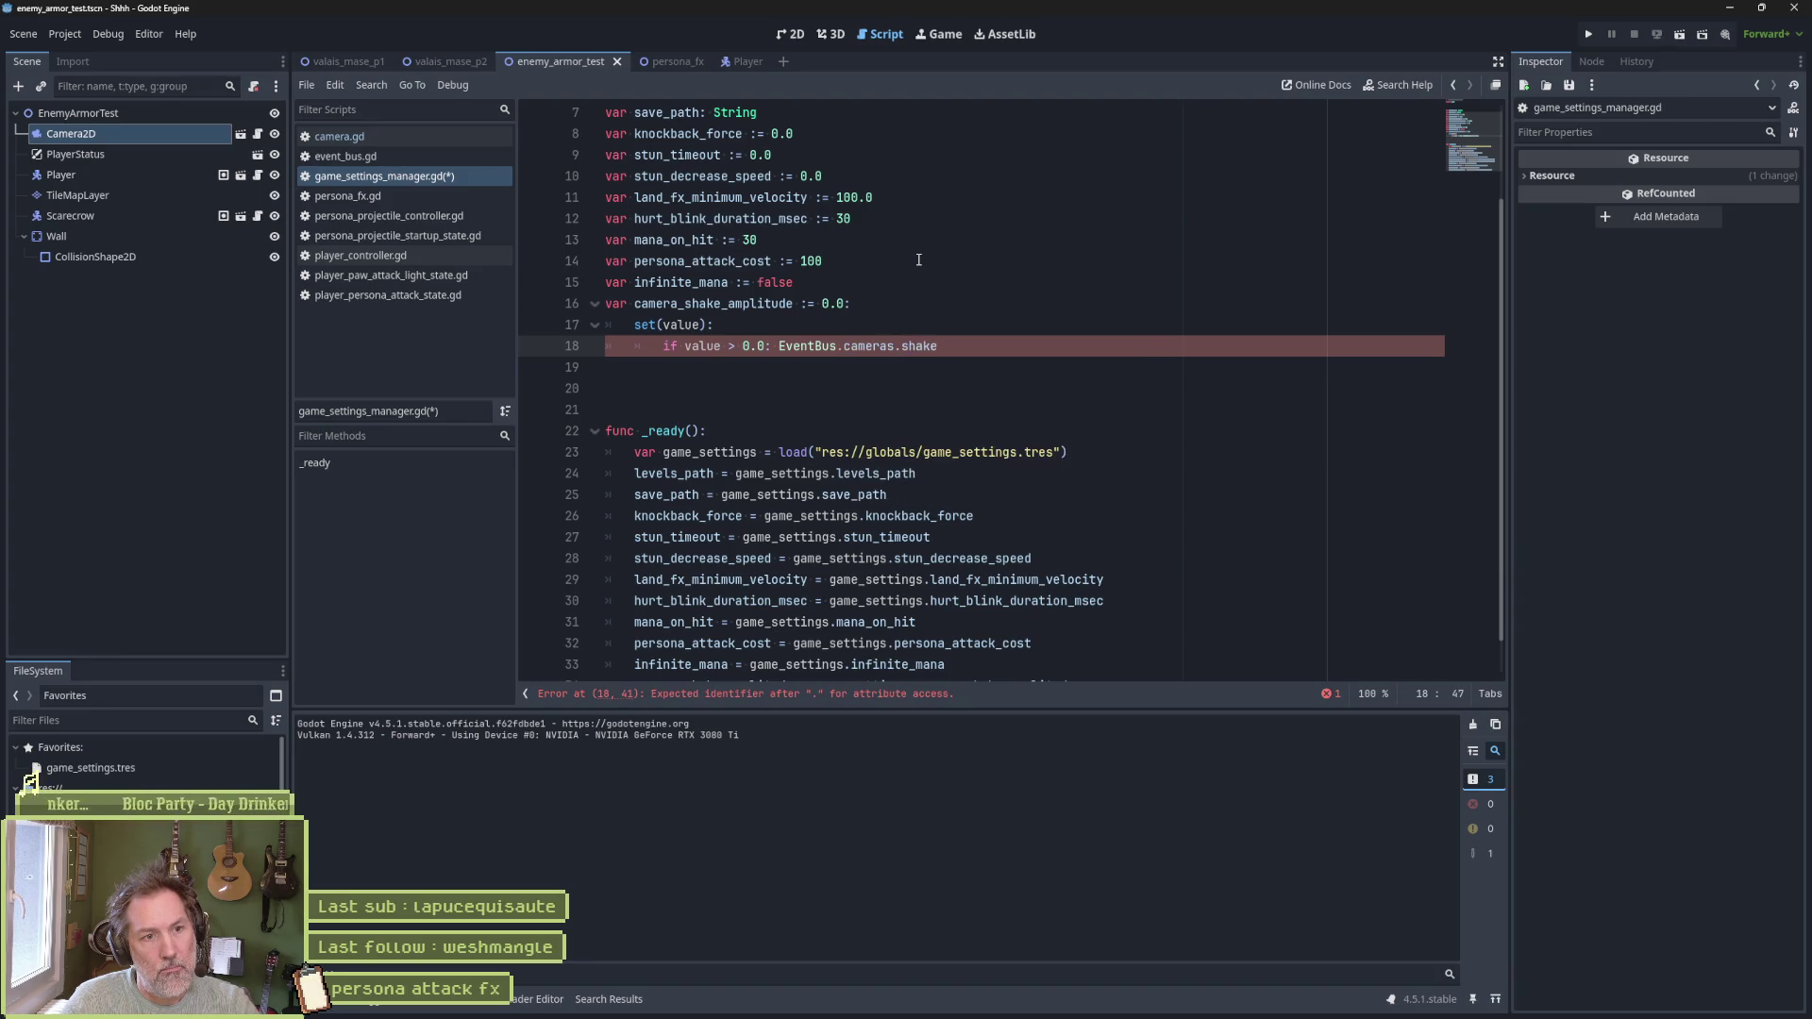
key("BackSpace")
type(".em")
key("Return")
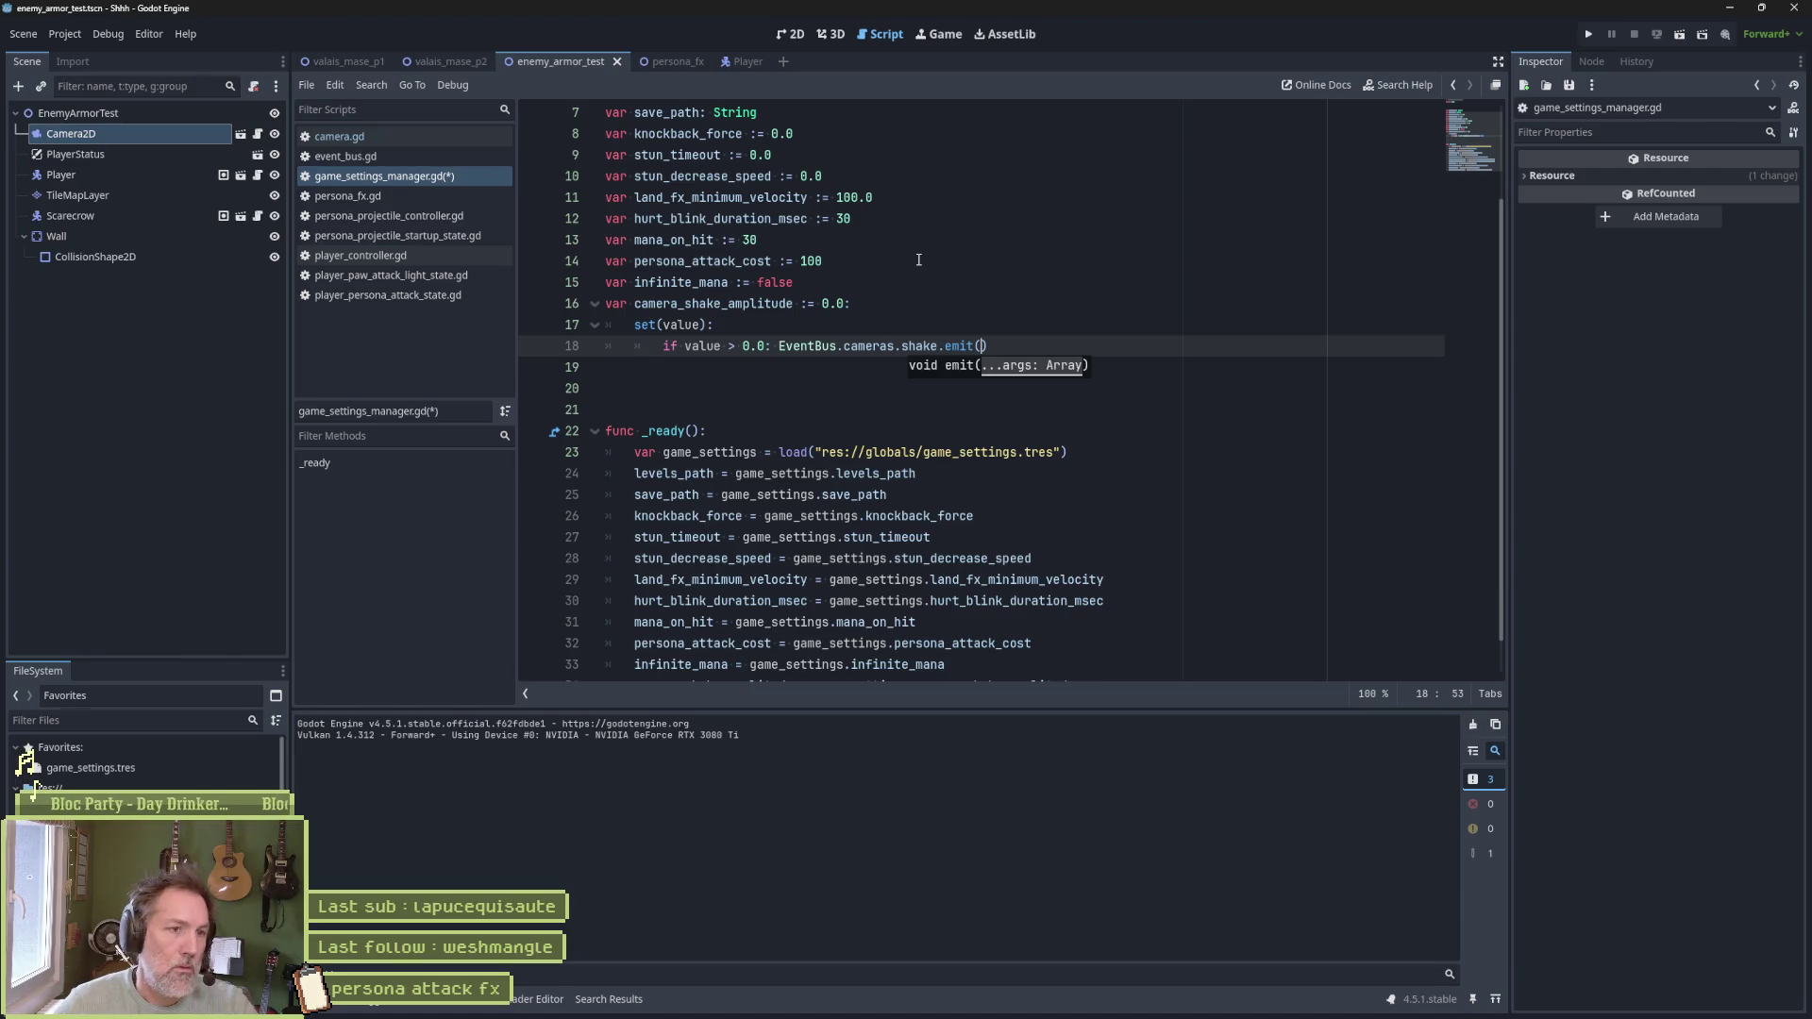
left_click(745, 304)
key("ctrl+s")
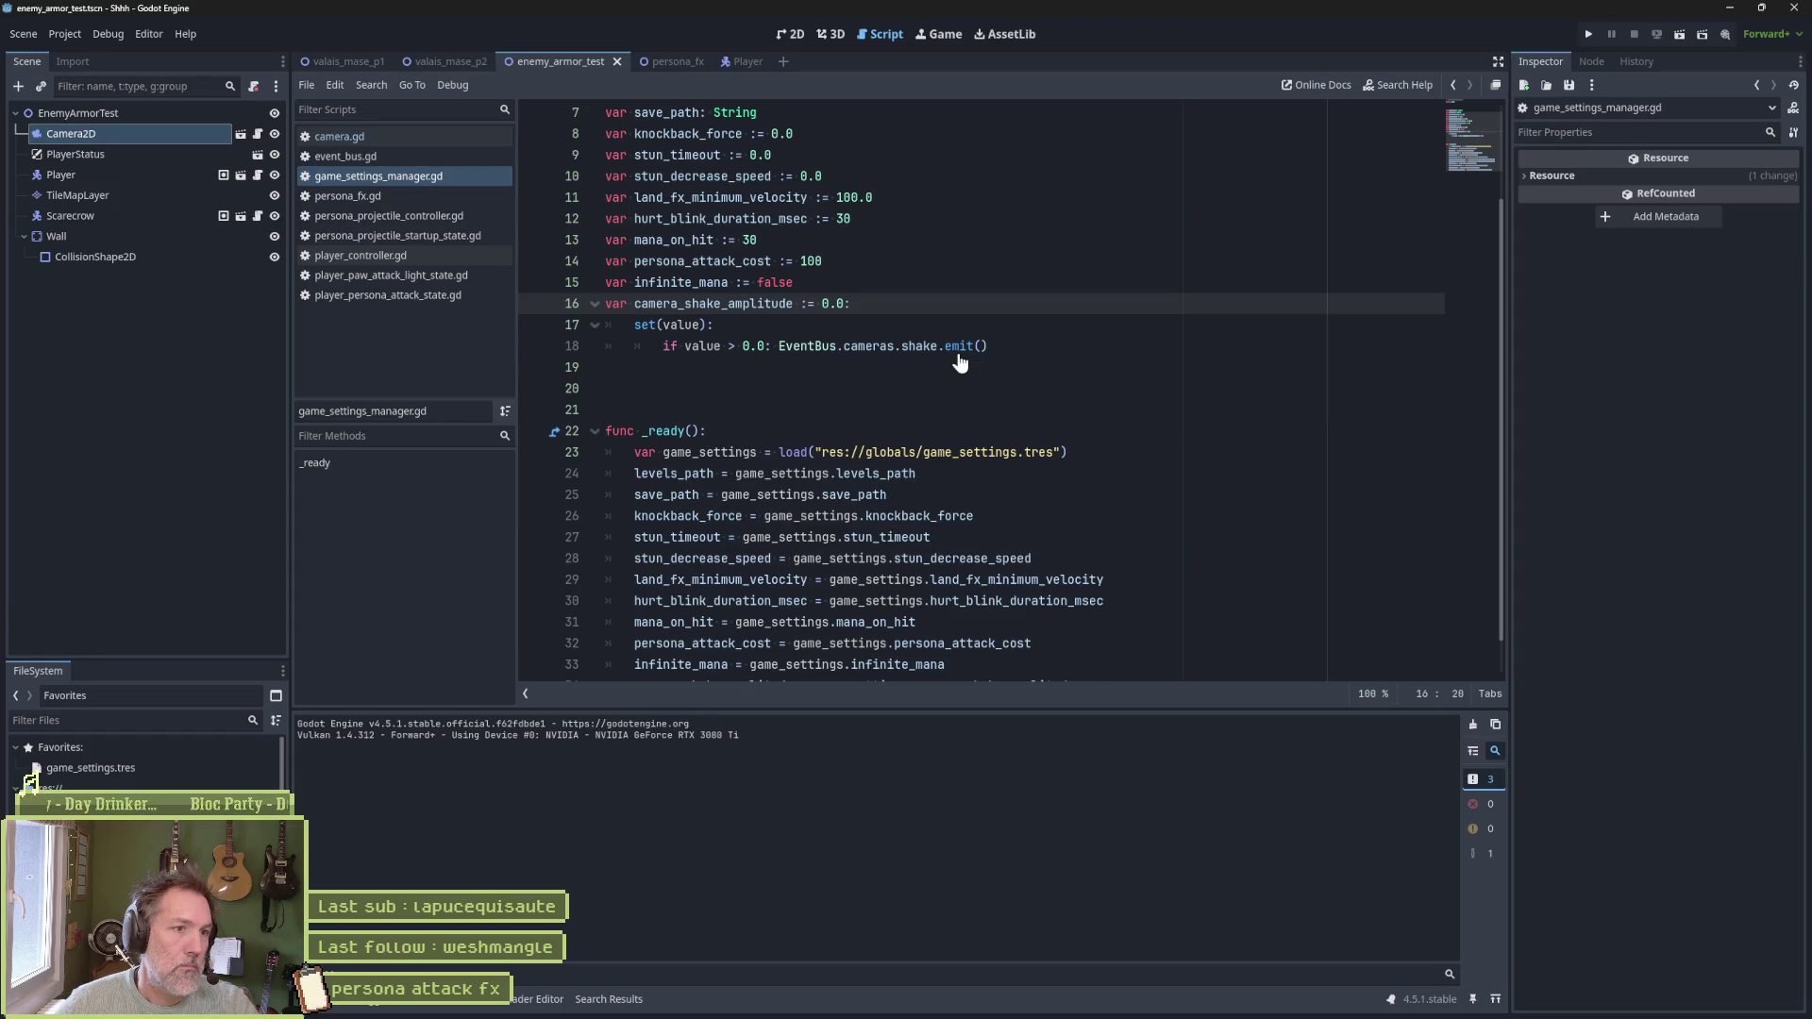
Pass true to the emit call and add an elif value <= 0.0 branch emitting shake(false), then save
left_click(1010, 346)
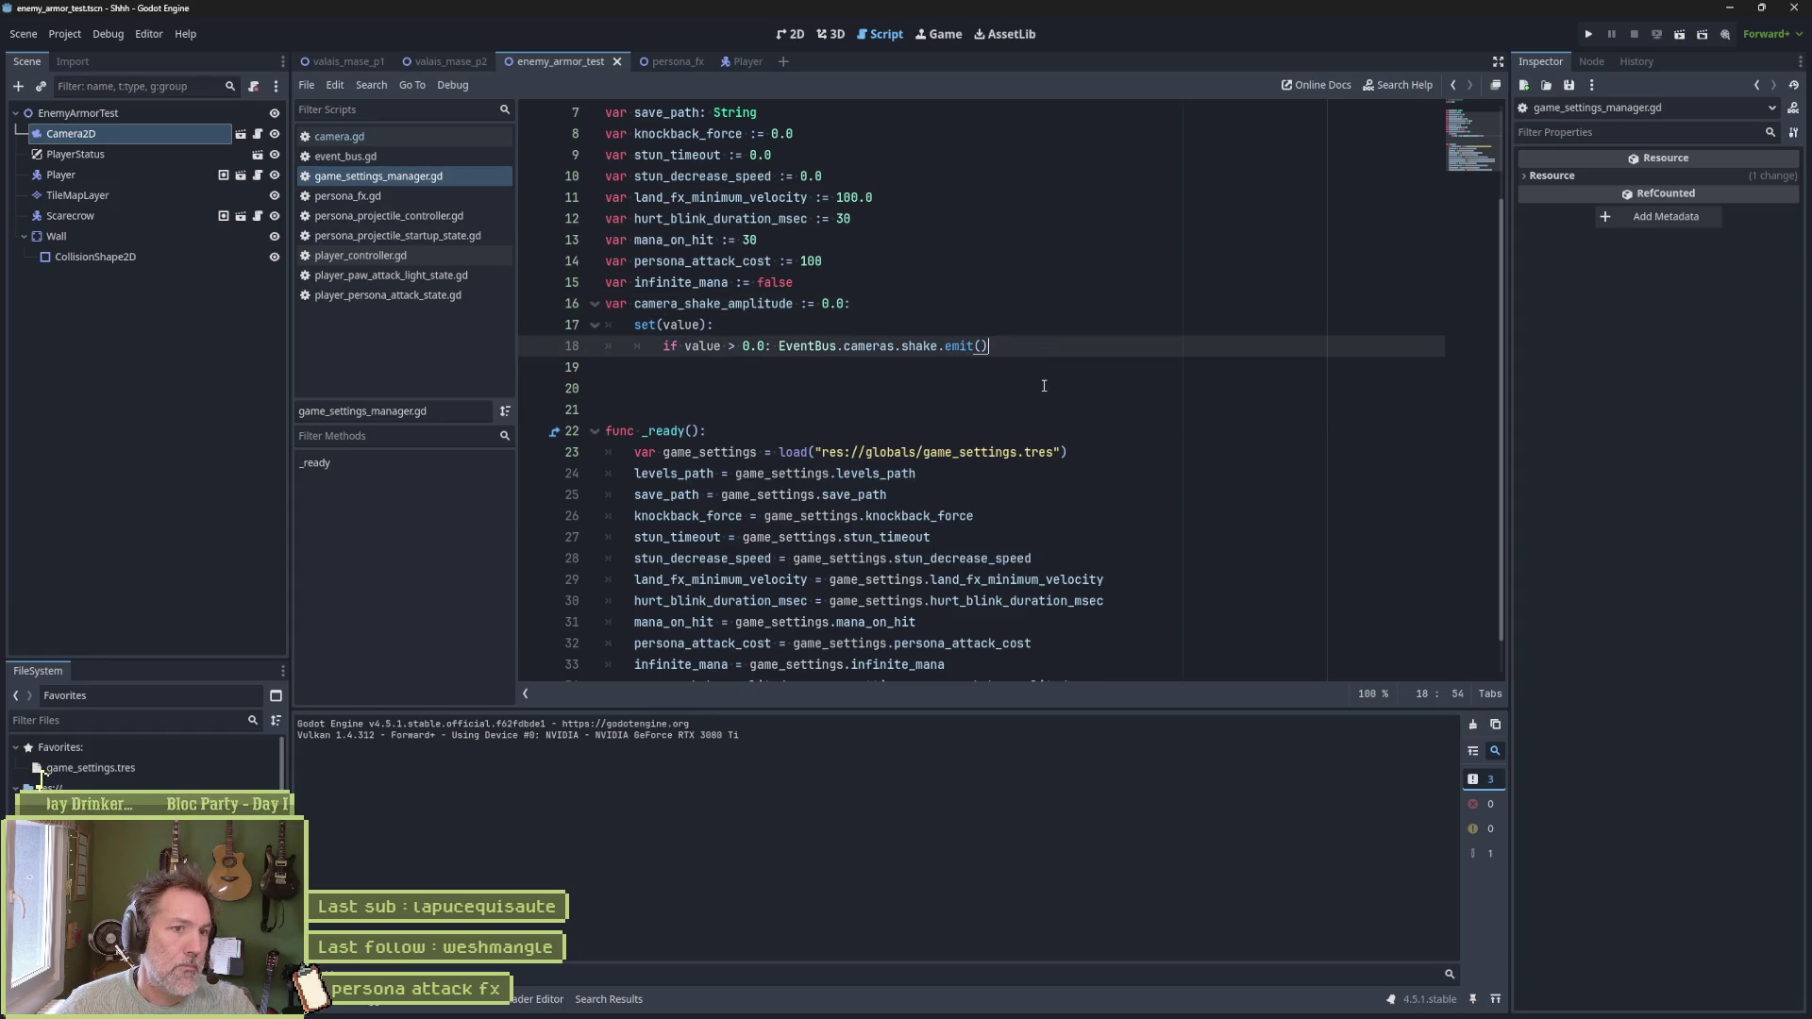
key("Return")
type("elif")
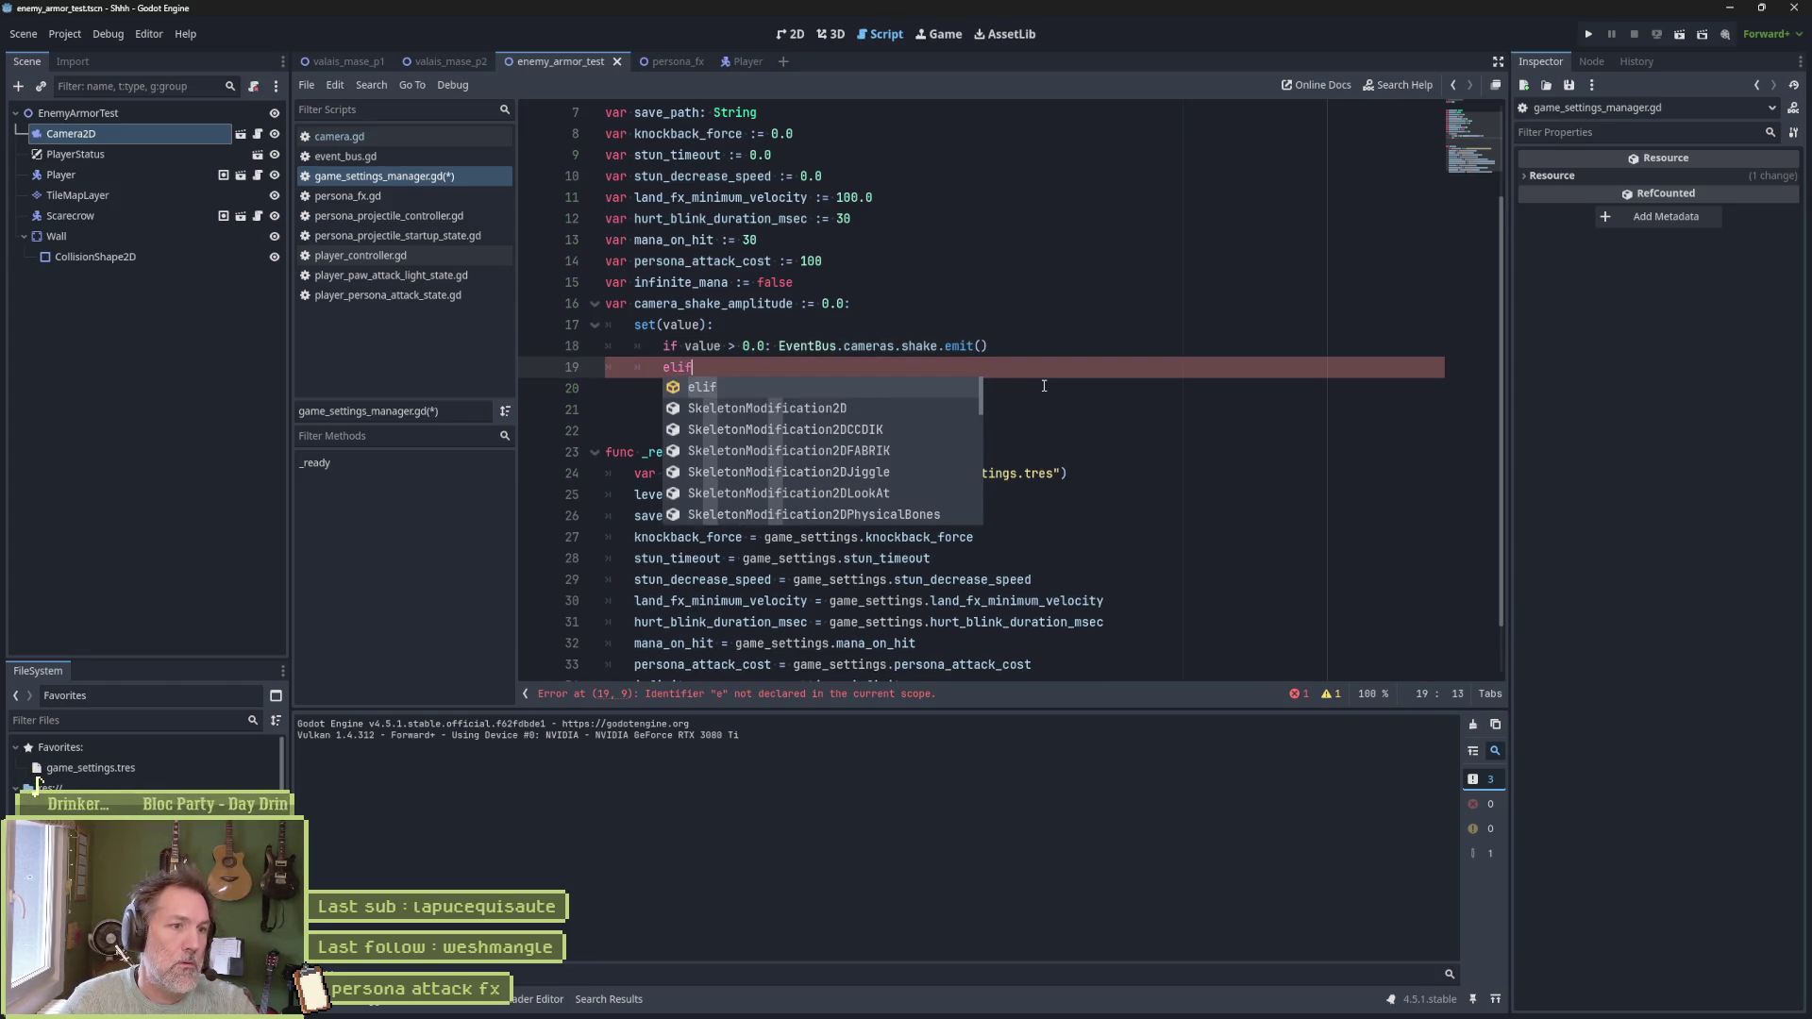
type(" value <")
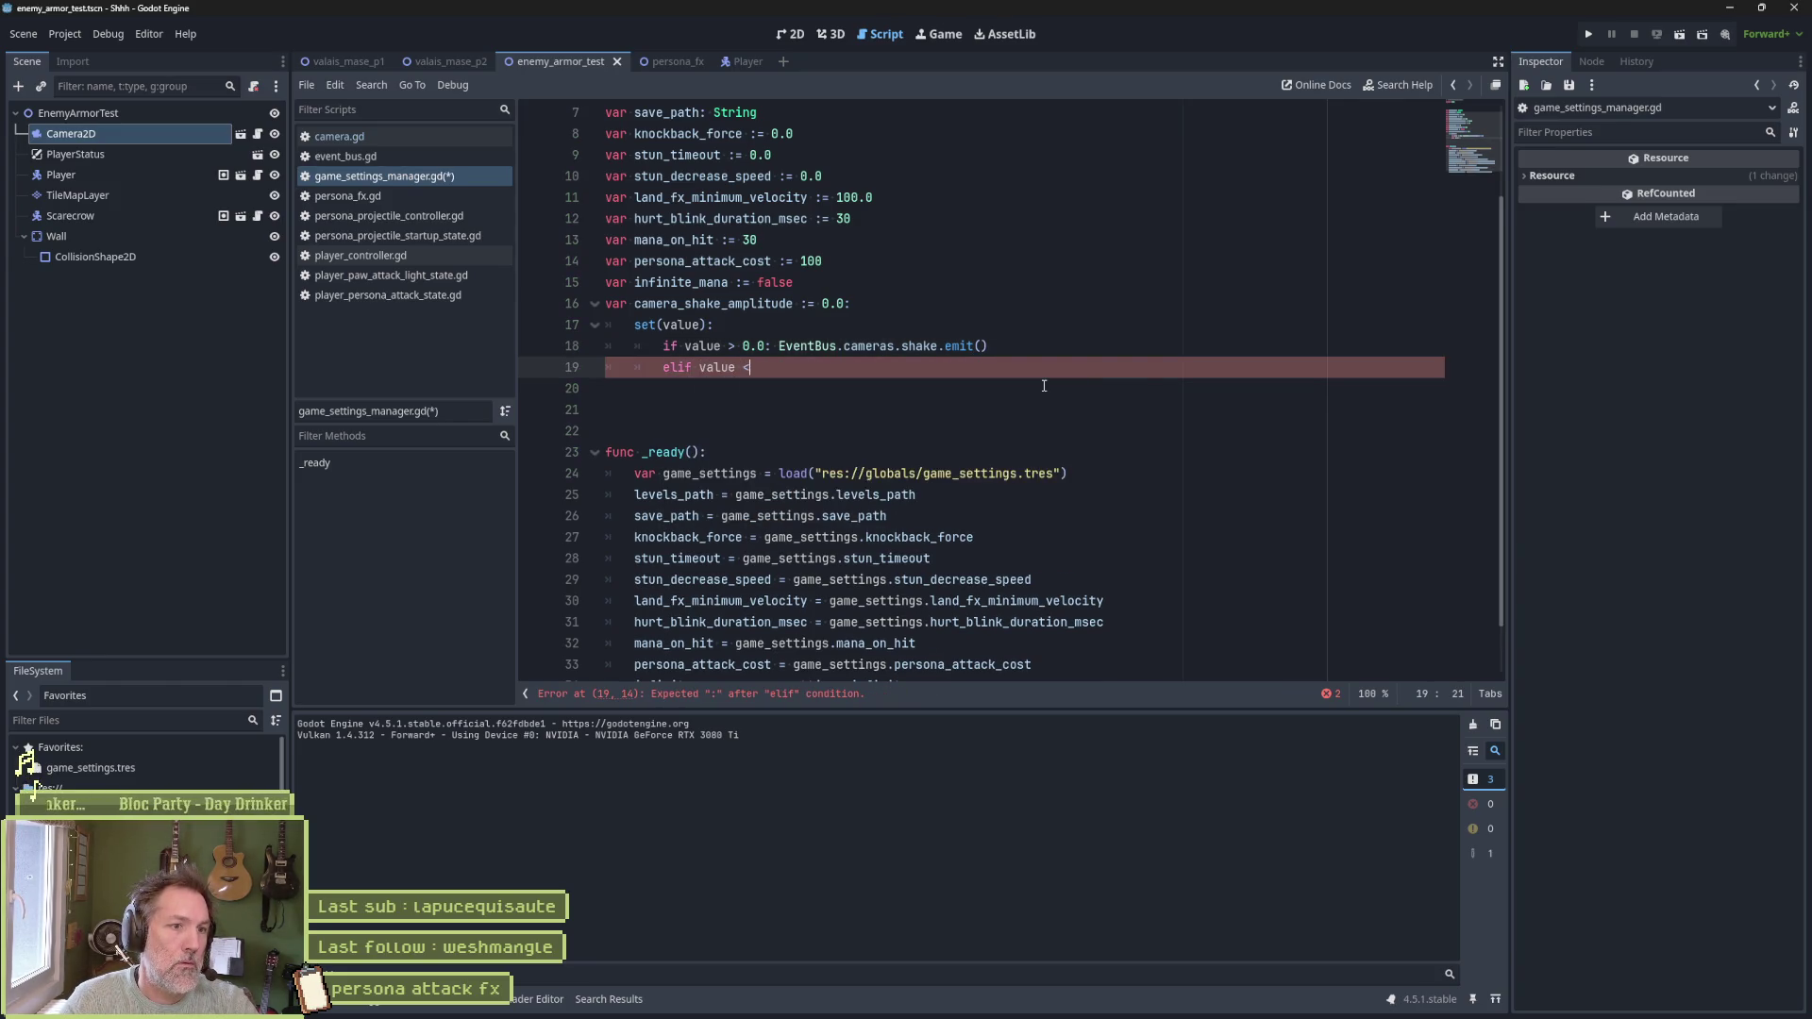
type("== 0.0 :")
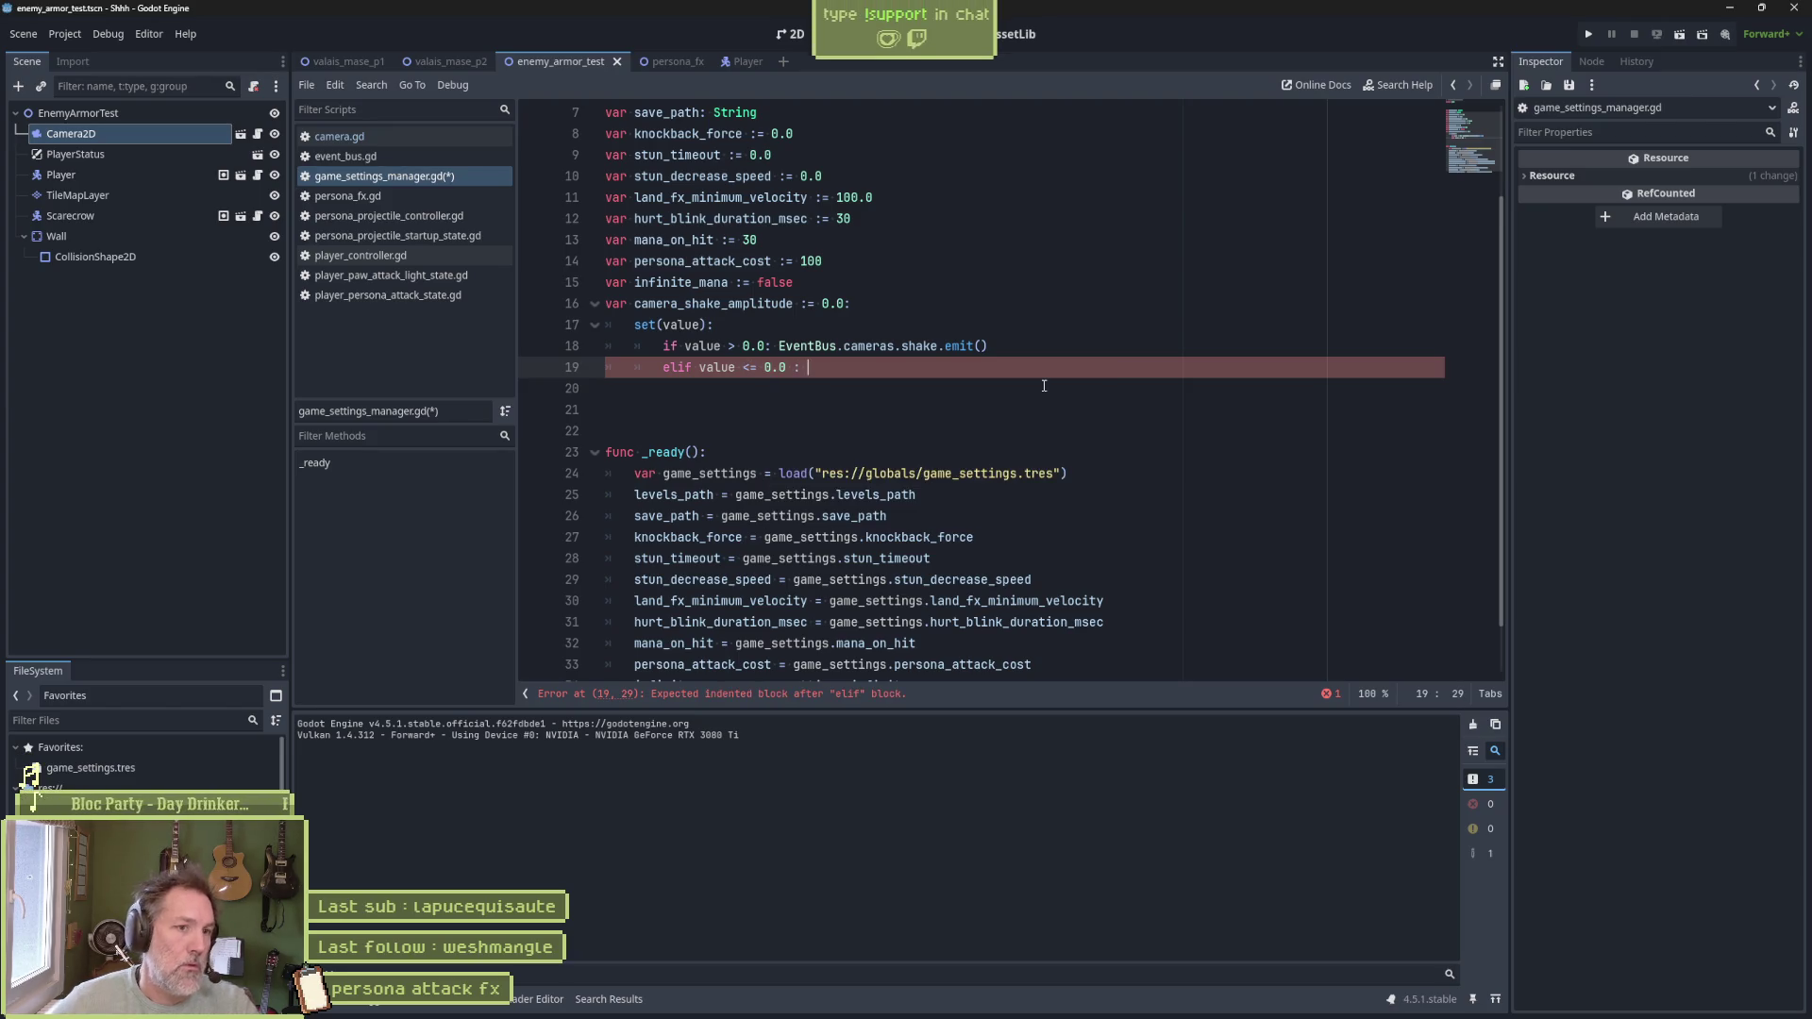
left_click(982, 346)
type("true")
left_click_drag(1028, 347, 1045, 334)
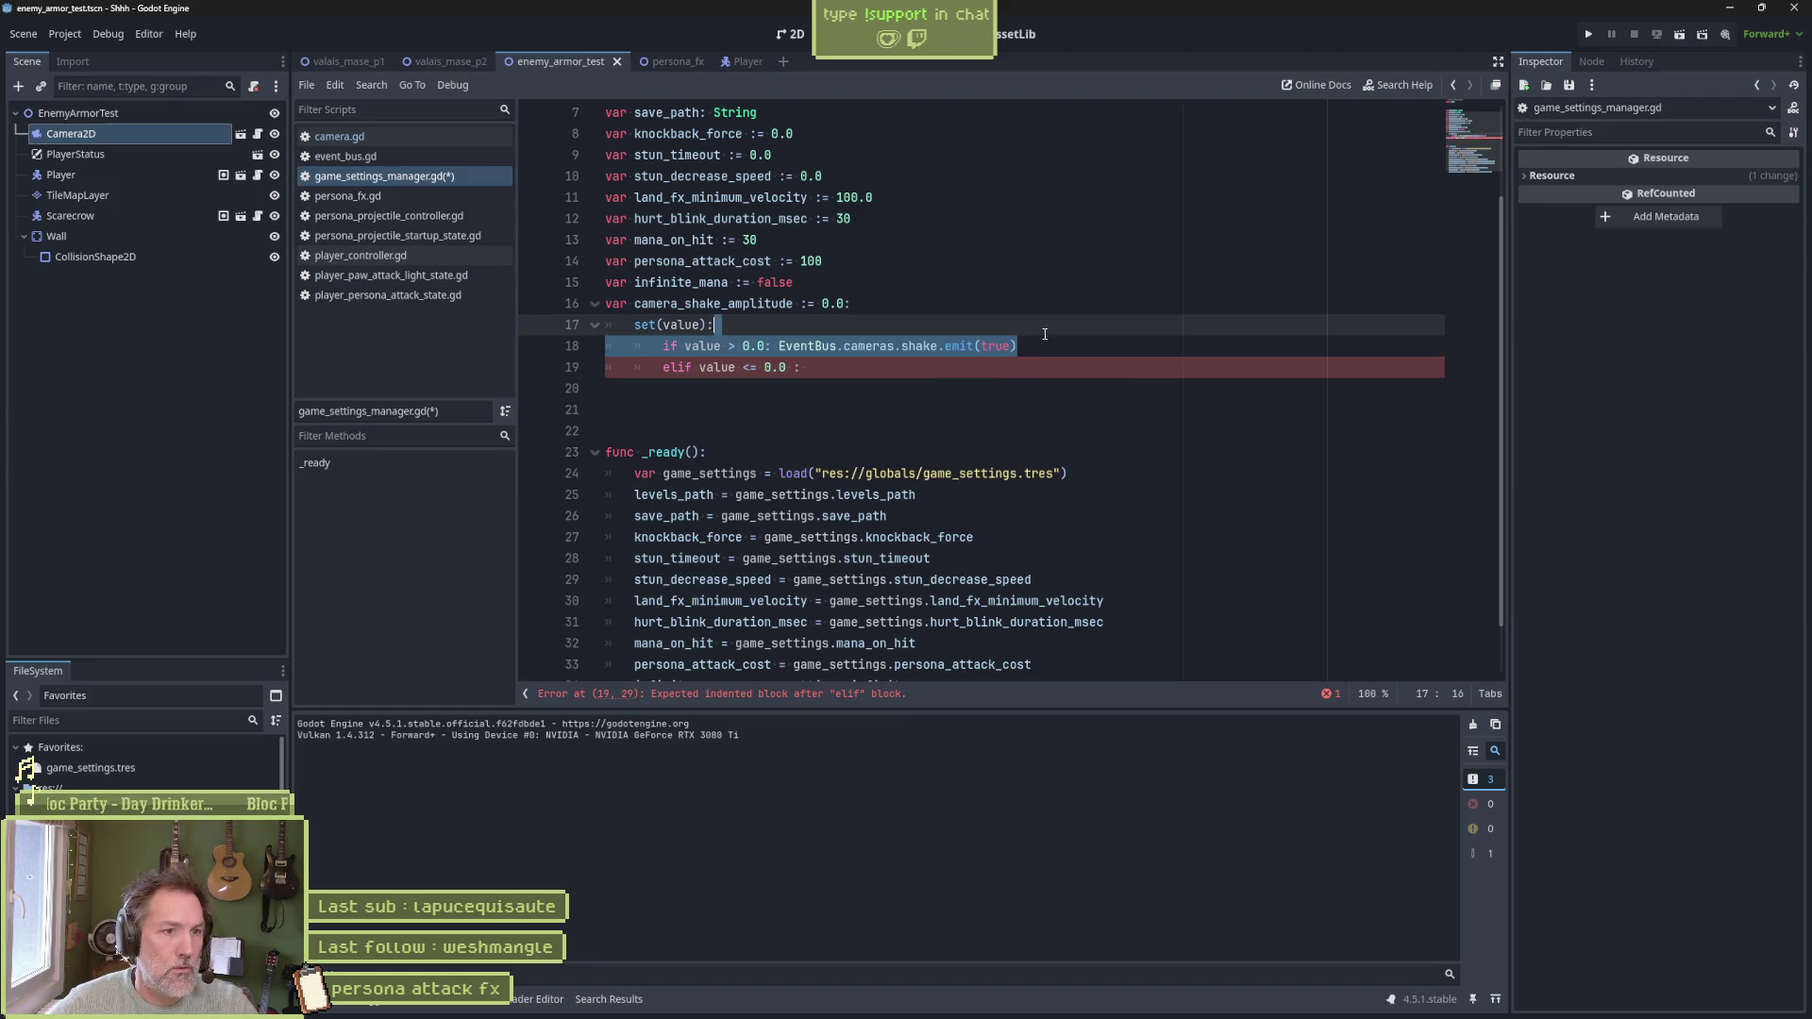
left_click_drag(784, 360, 778, 345)
key("ctrl+c")
left_click(802, 367)
key("ctrl+v")
double_click(1022, 367)
type("false")
left_click(909, 390)
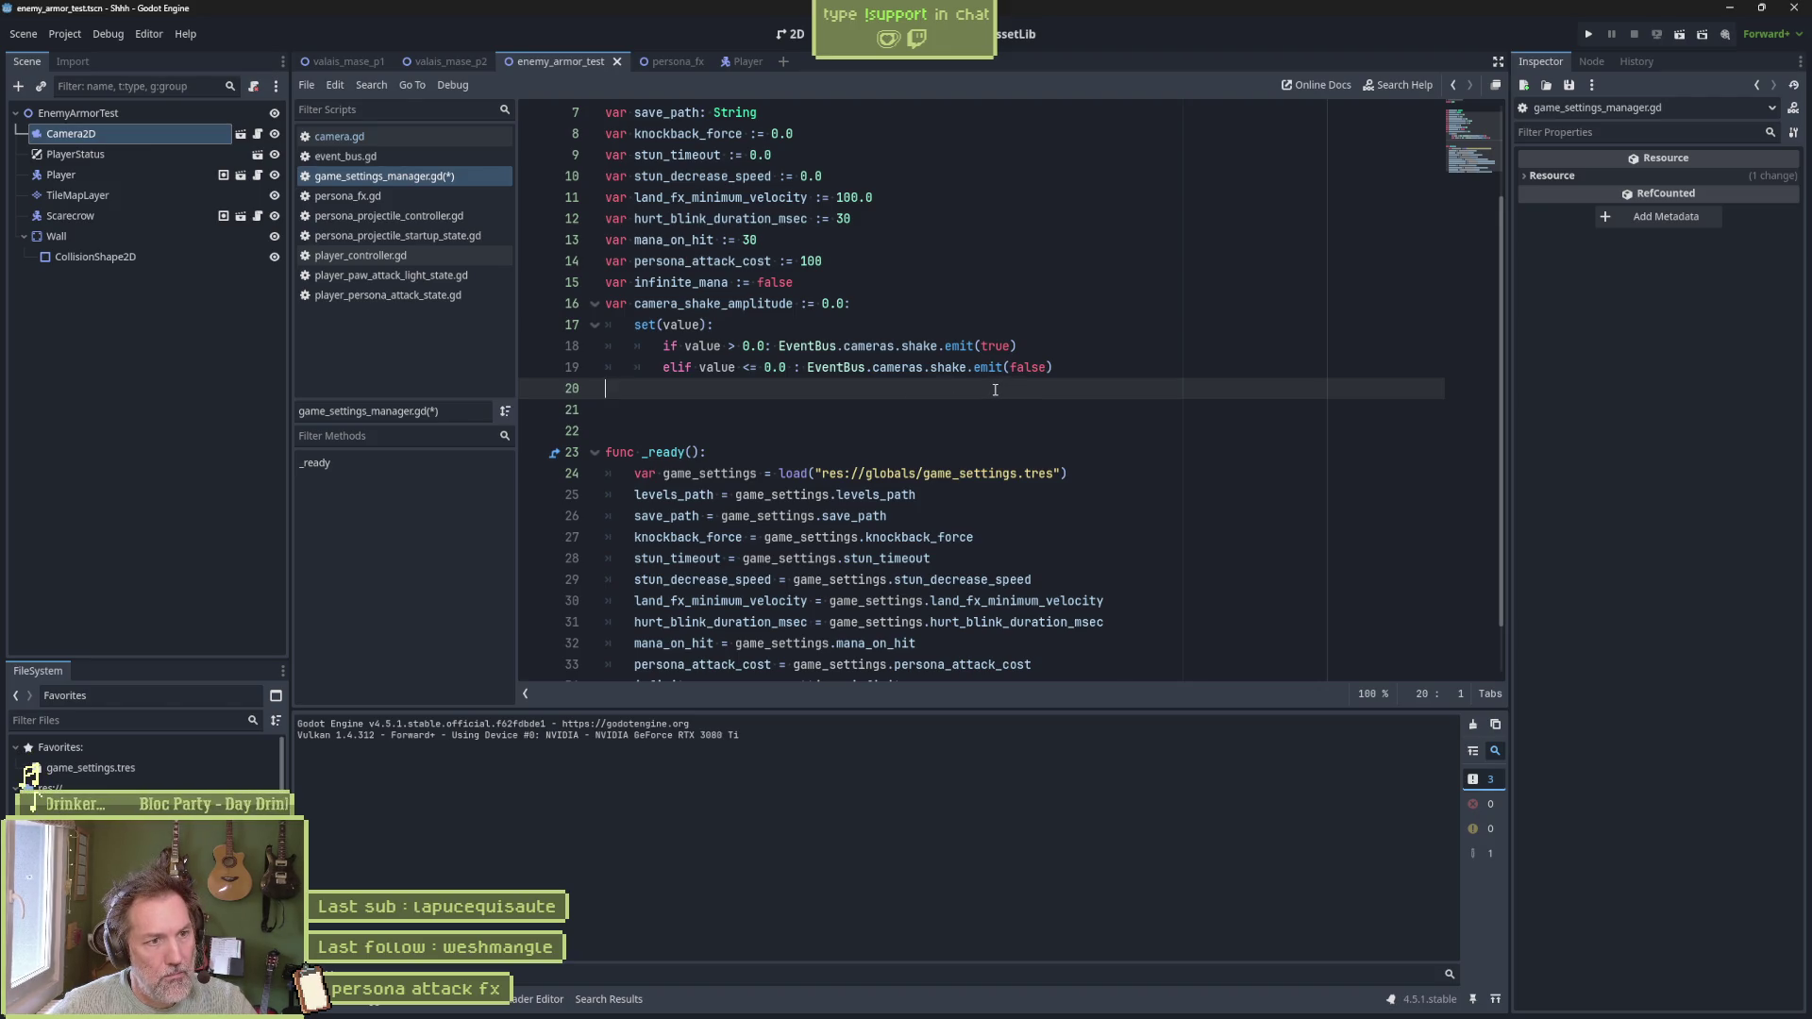
key("ctrl+s")
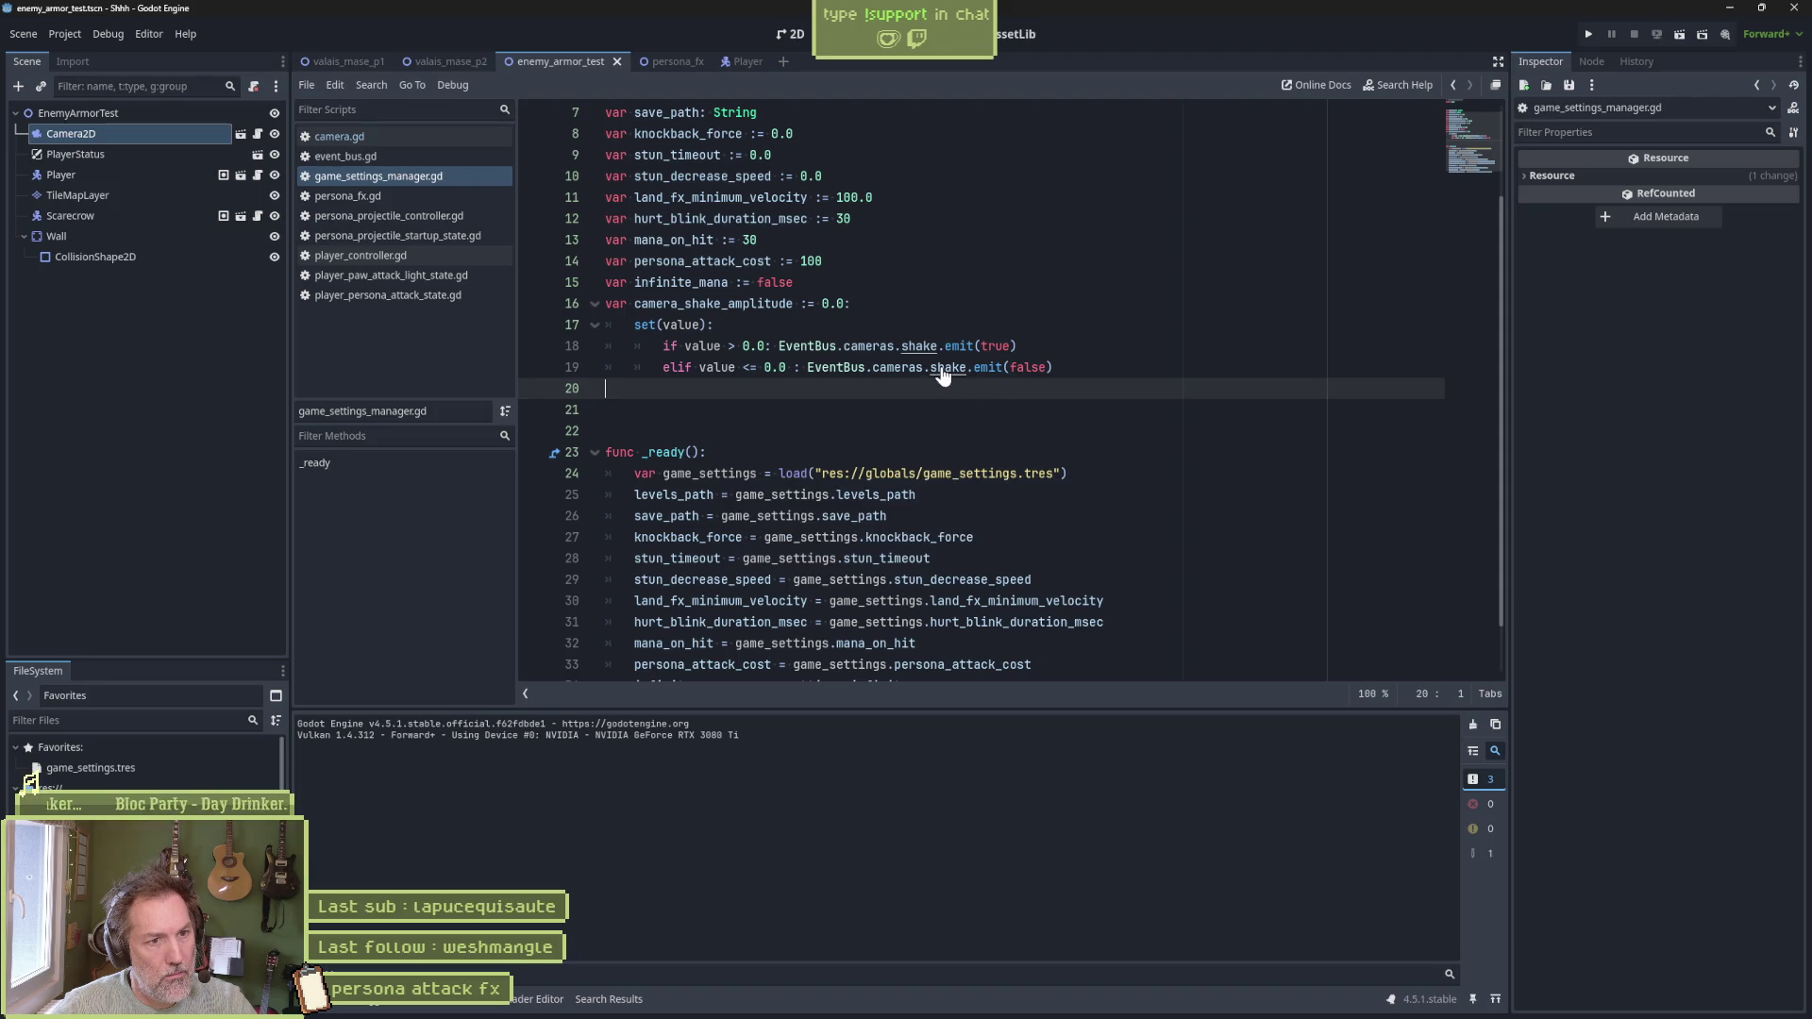
Check the shake call's reference, then go through camera.gd to event_bus.gd
left_click(938, 365, "ctrl")
key("ctrl+w")
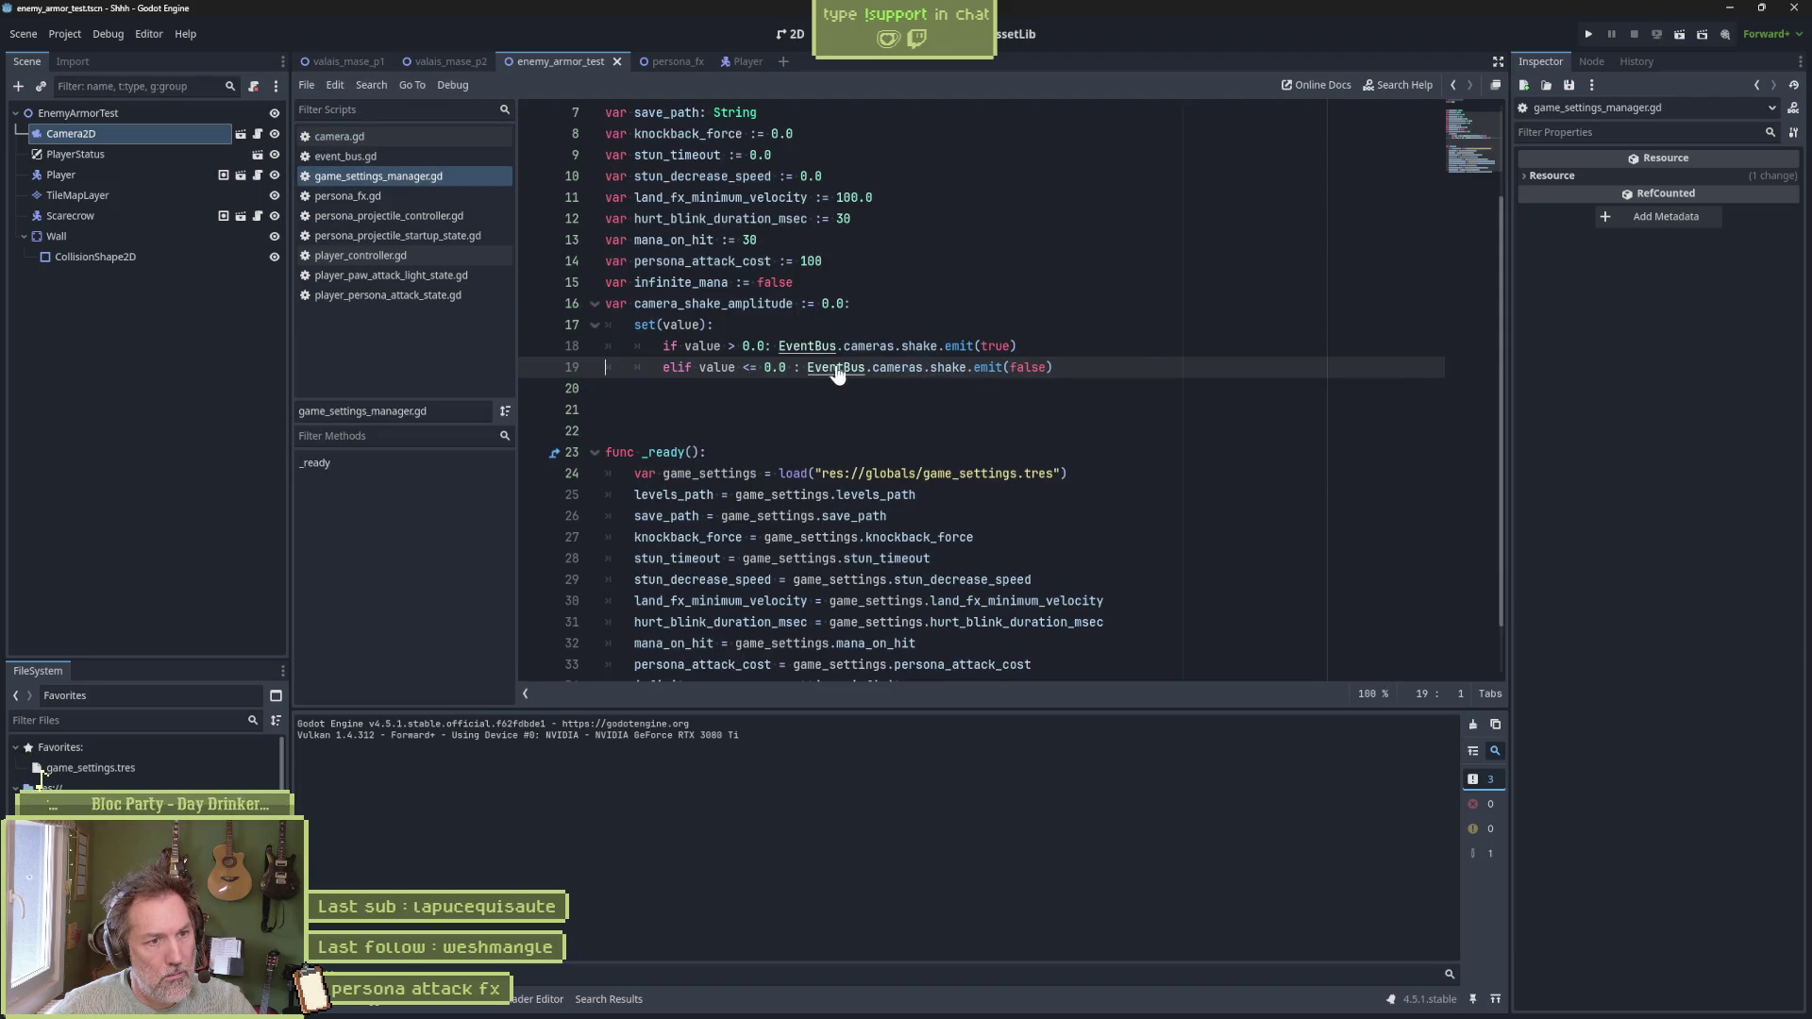
left_click(378, 138)
scroll(1475, 127, "up", 6)
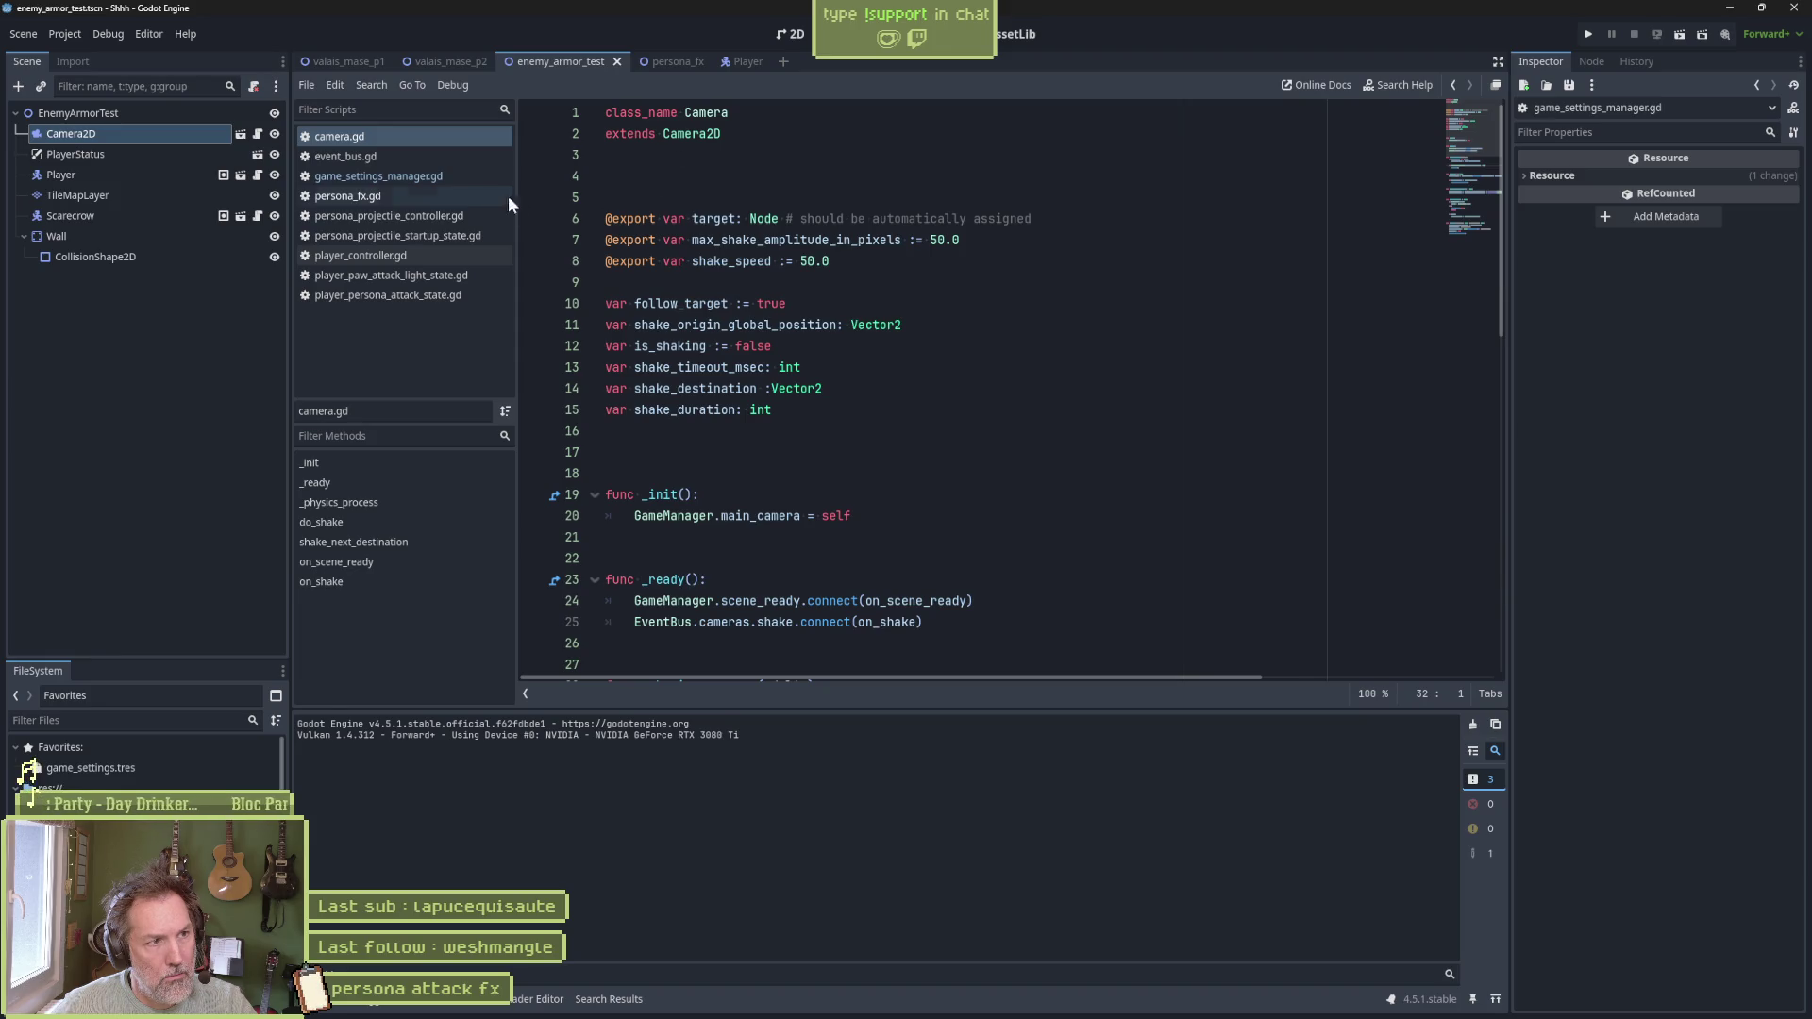
left_click(346, 155)
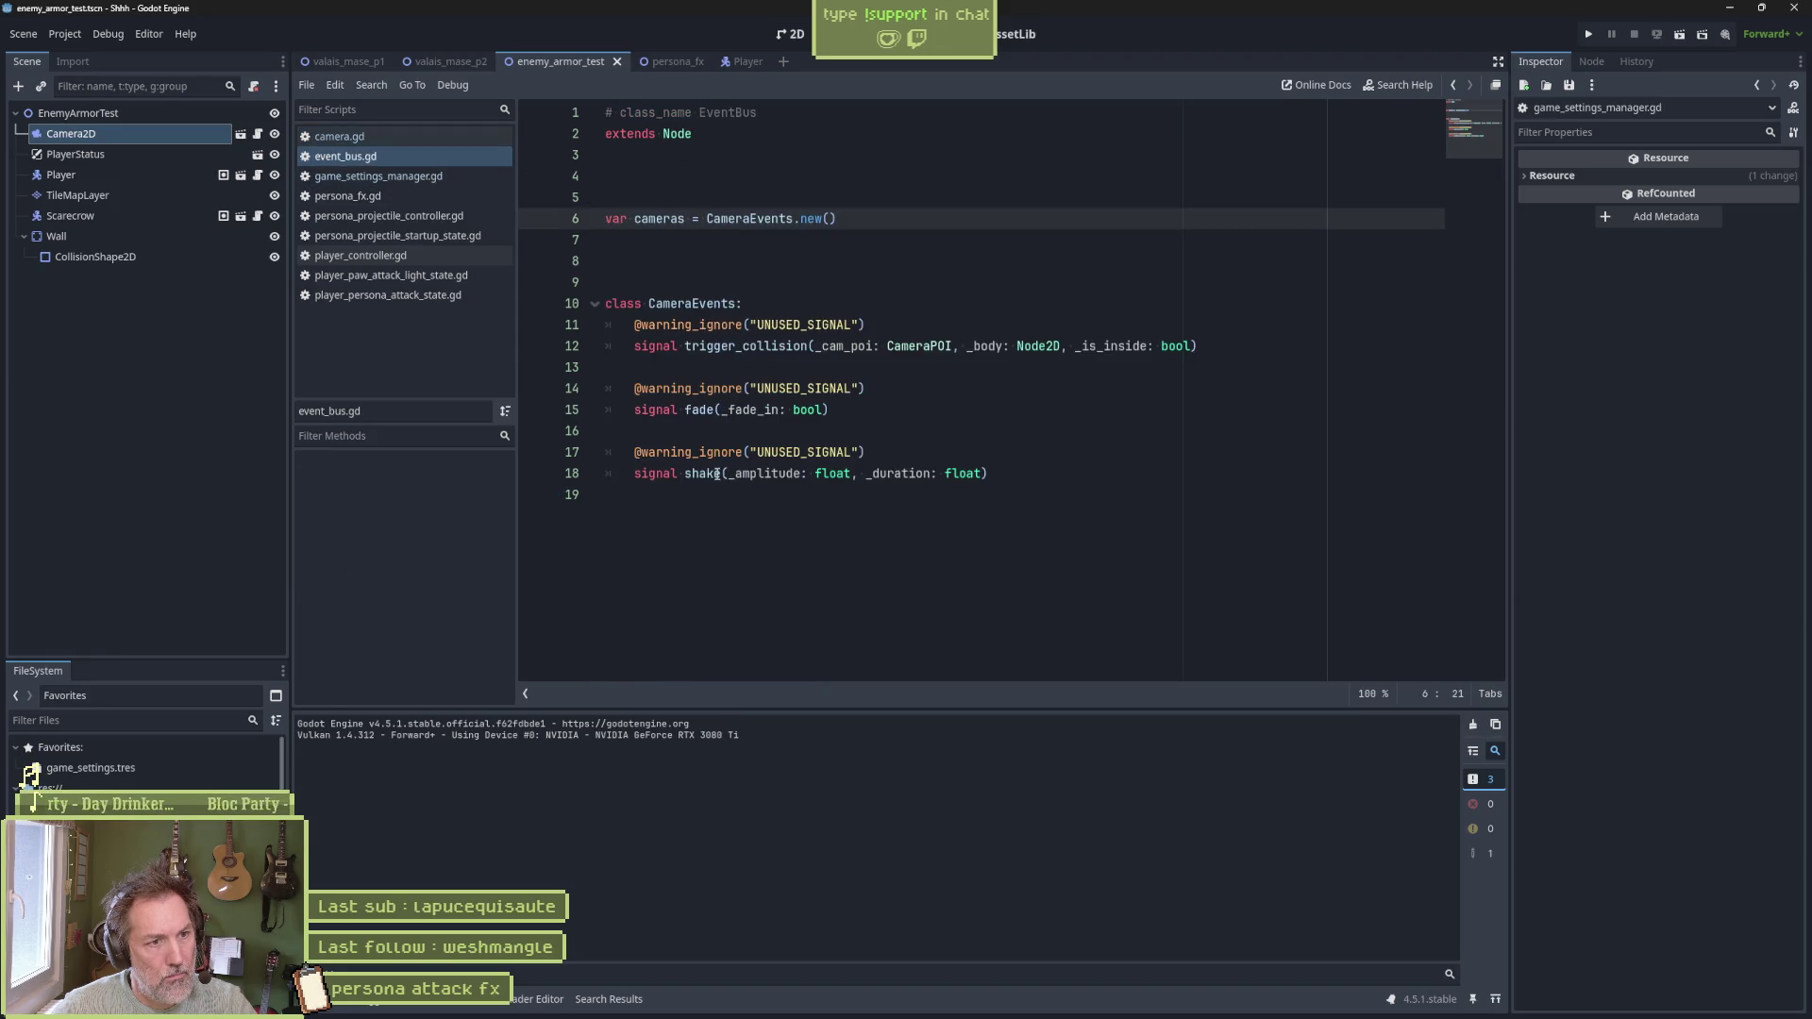
Replace the shake signal's amplitude and duration parameters with '_active: bool', save, and close event_bus.gd
left_click(801, 476)
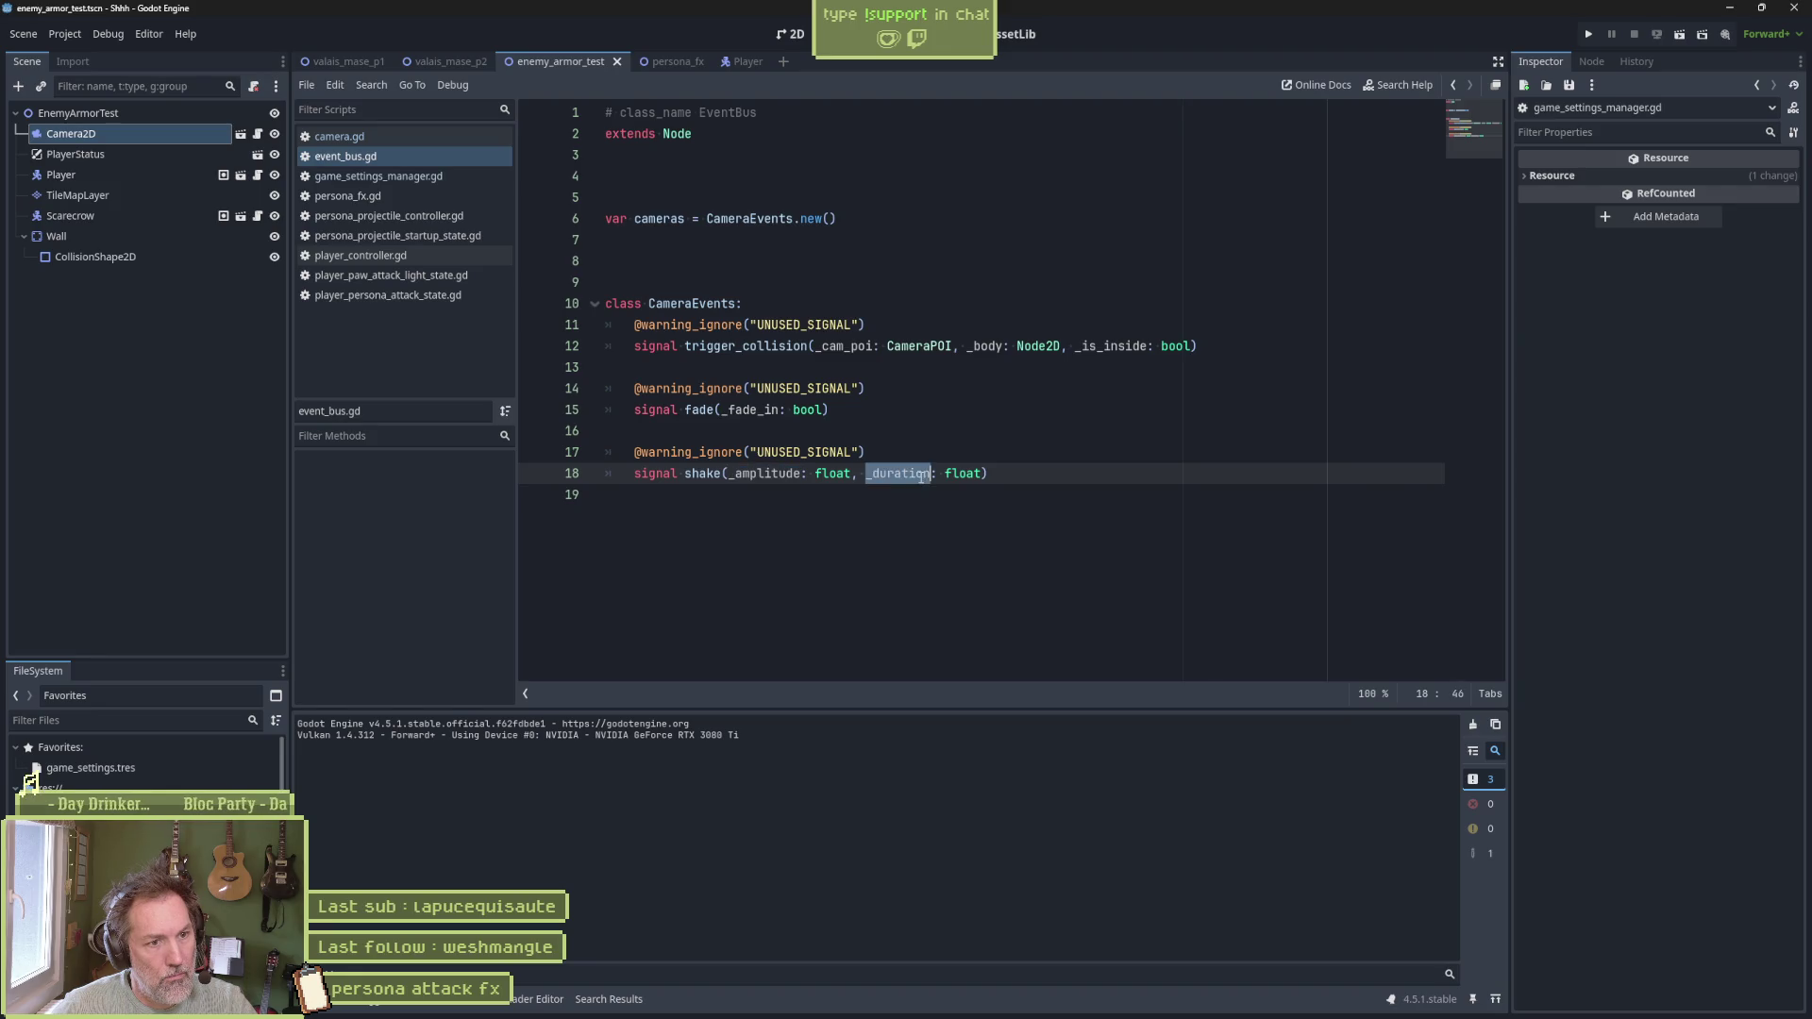
key("ctrl+Right")
key("ctrl+Right")
key("ctrl+shift+Right")
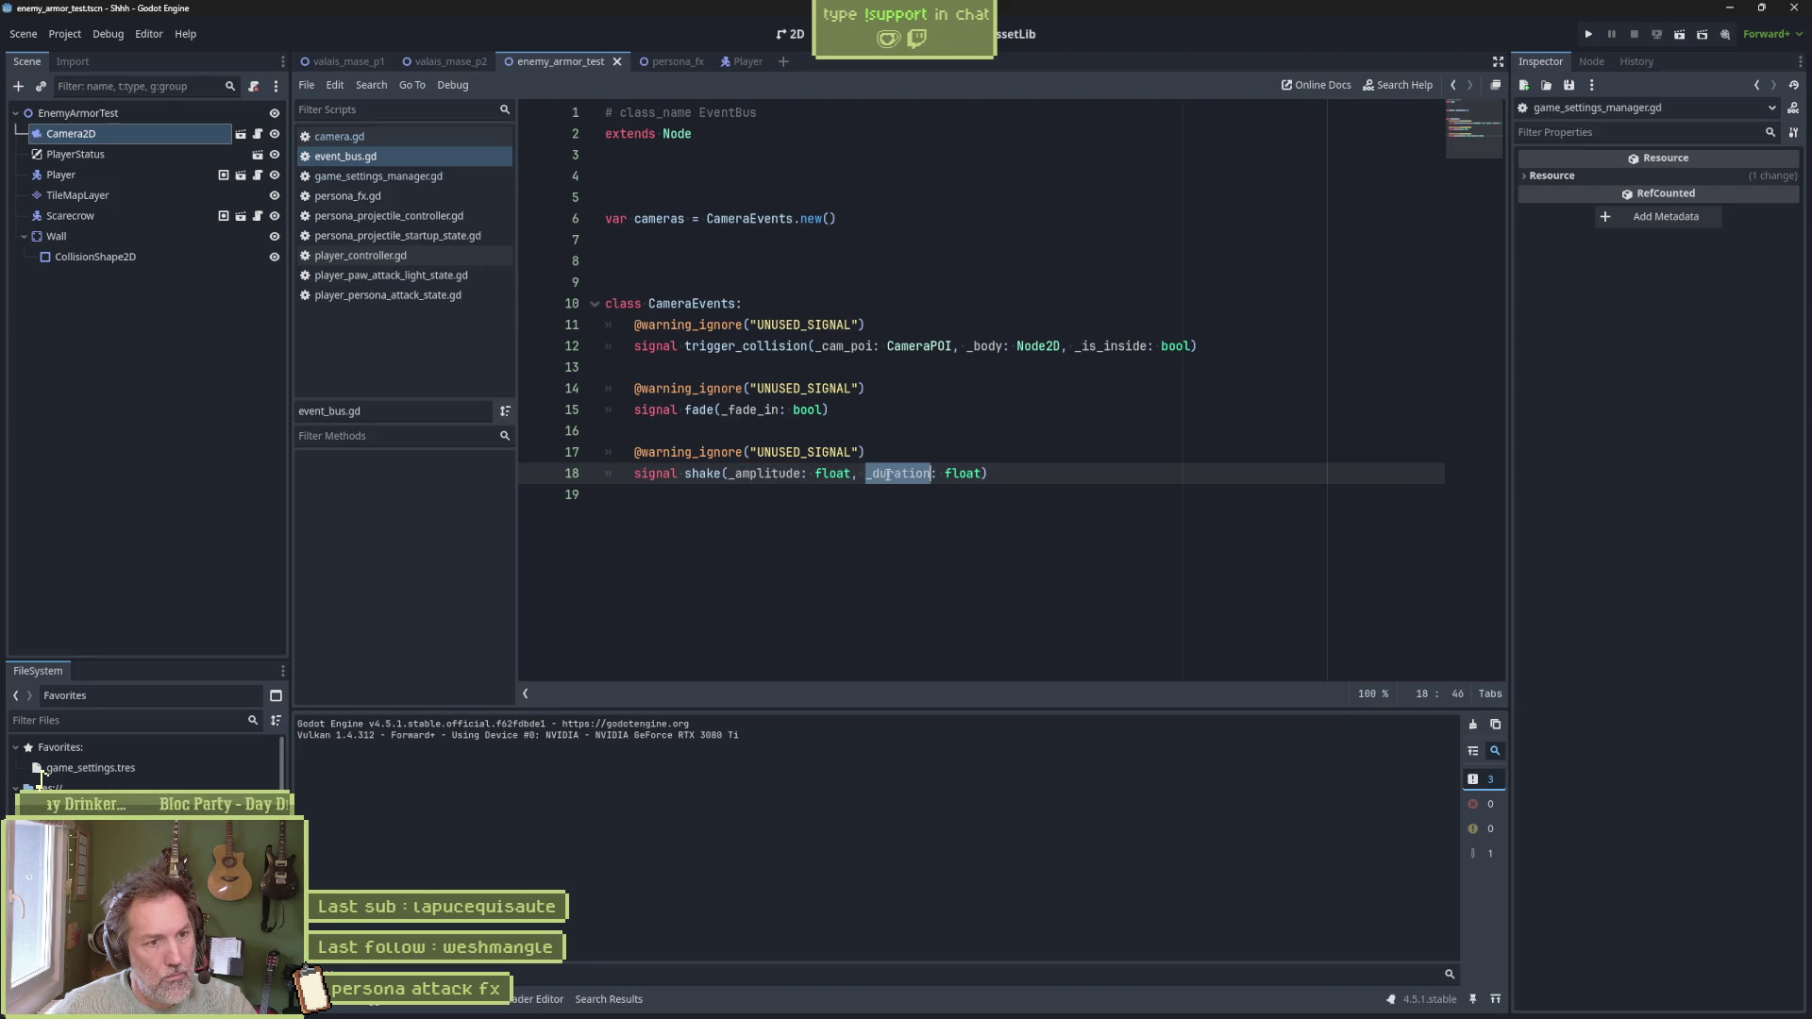
left_click_drag(729, 472, 981, 475)
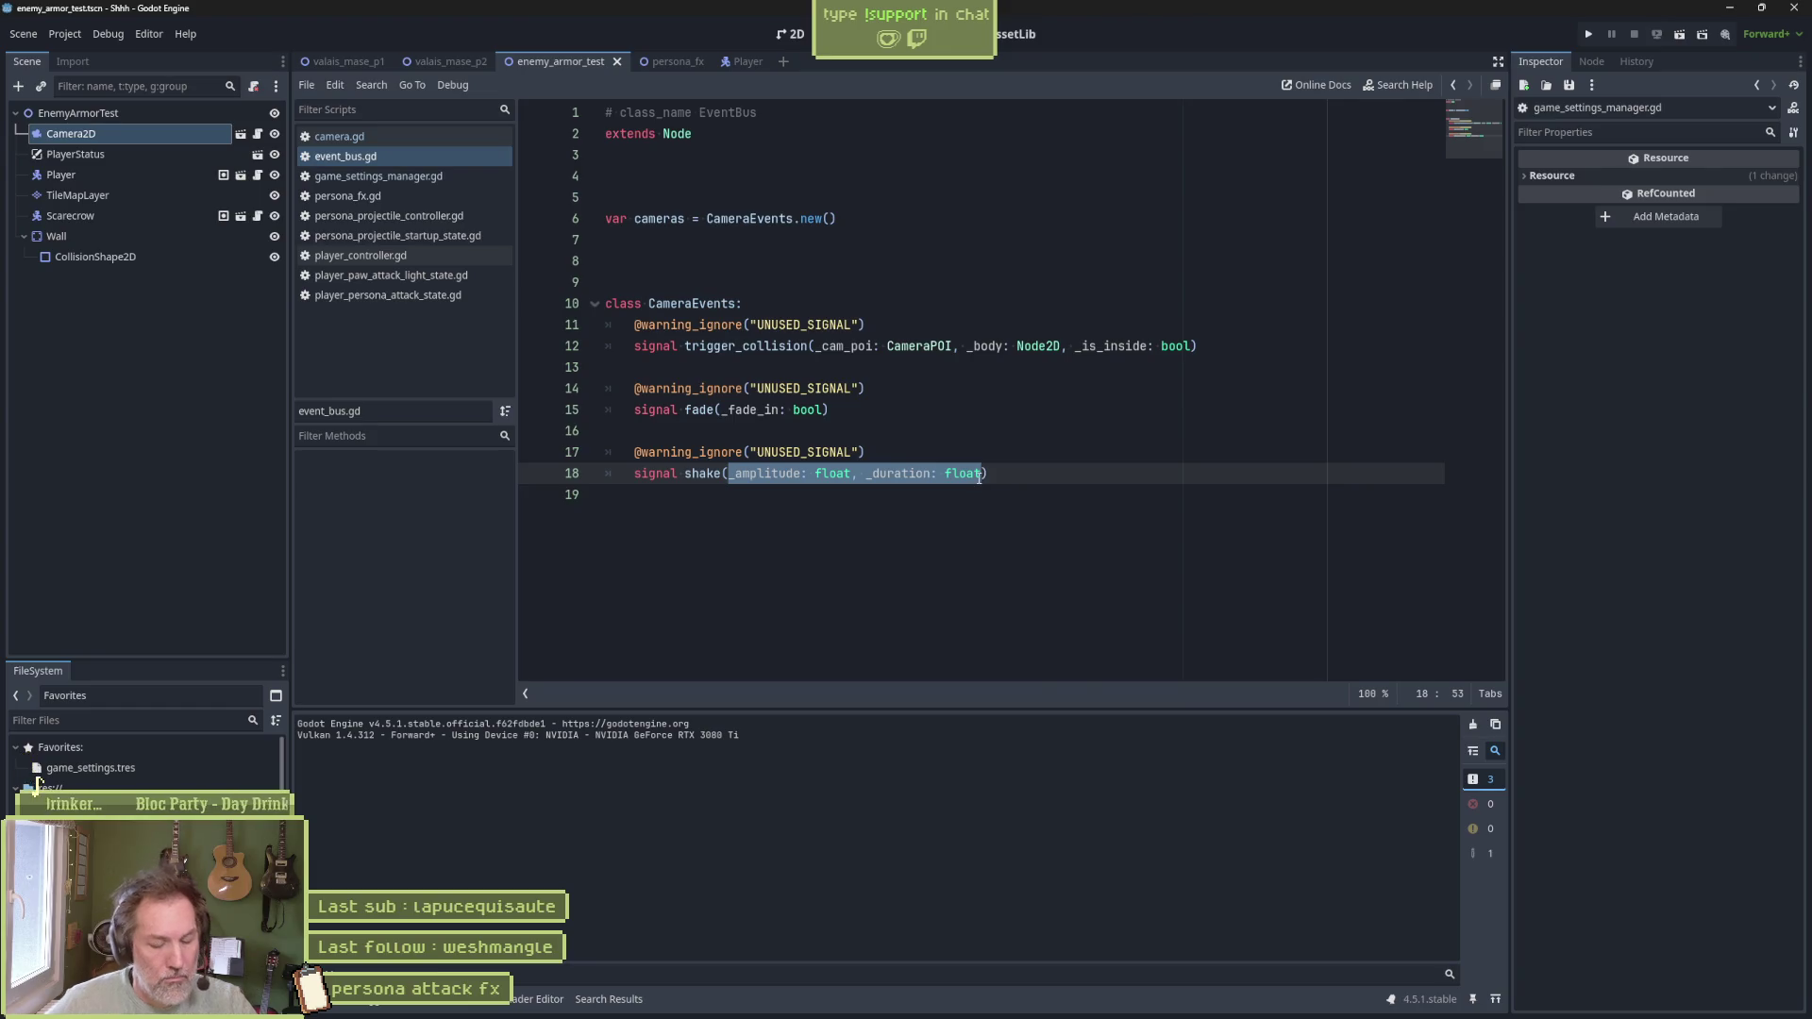
type("_active:")
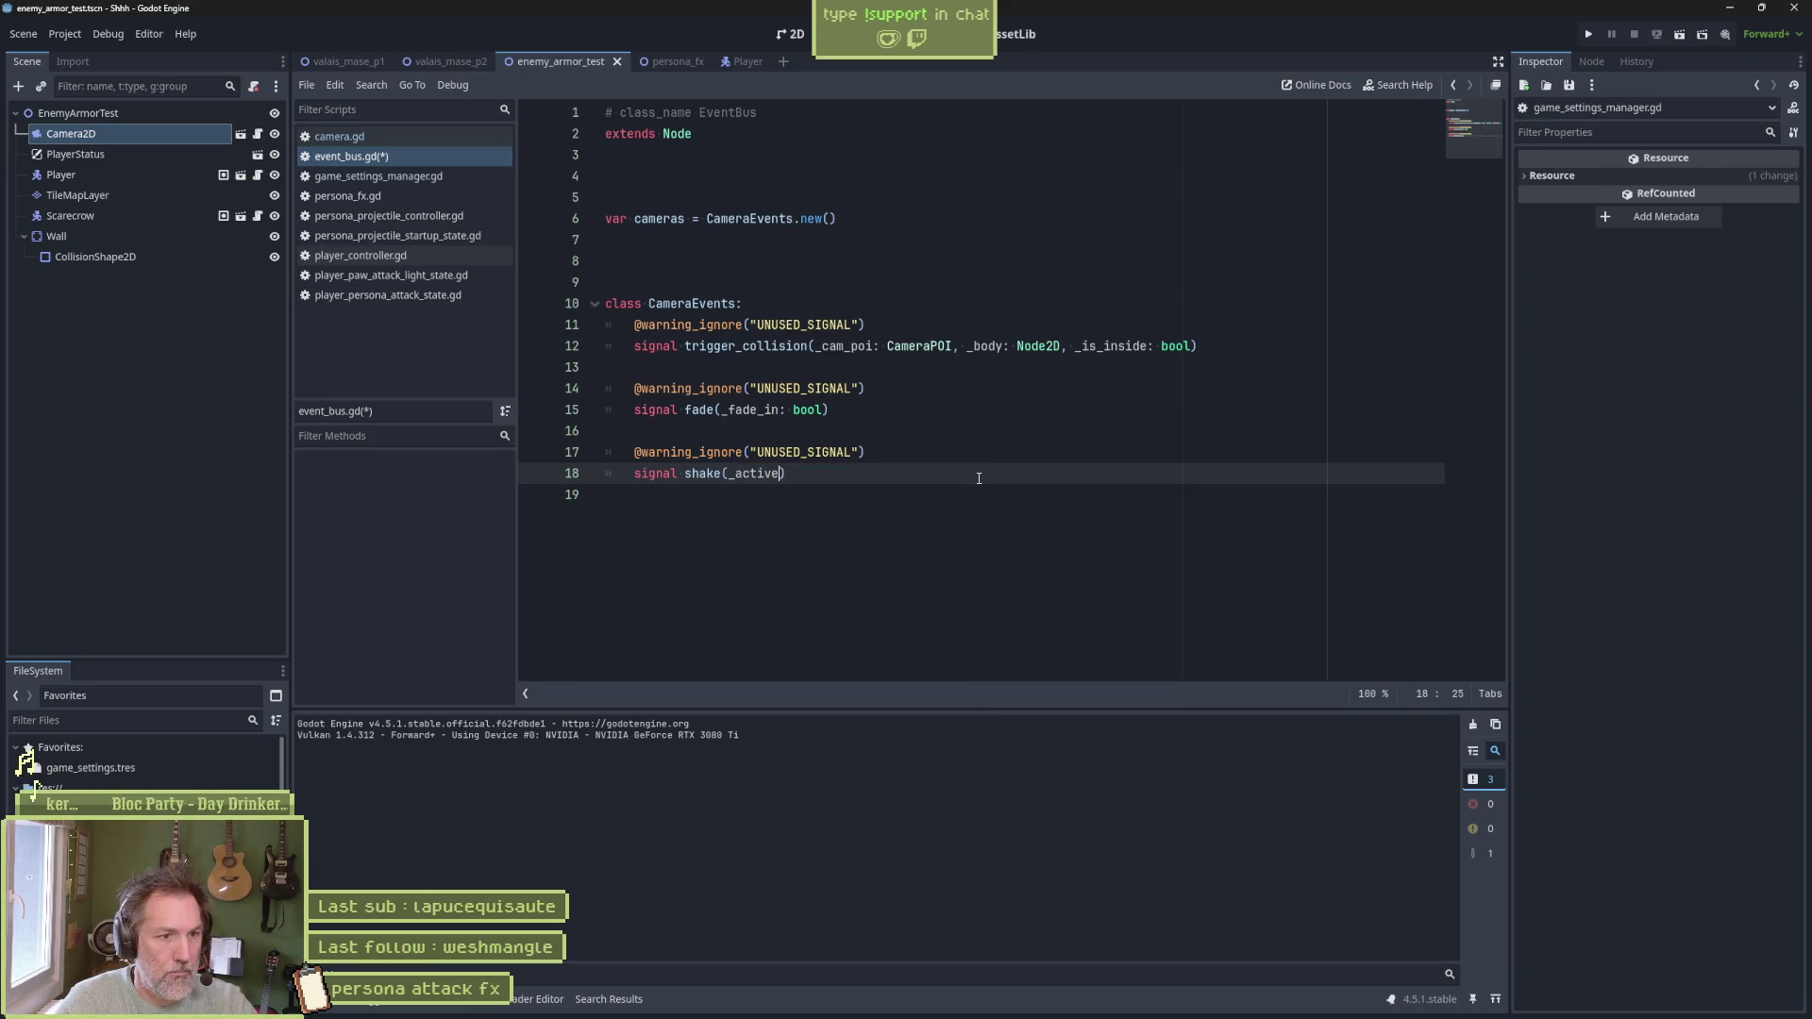
key("ctrl+s")
type("bool")
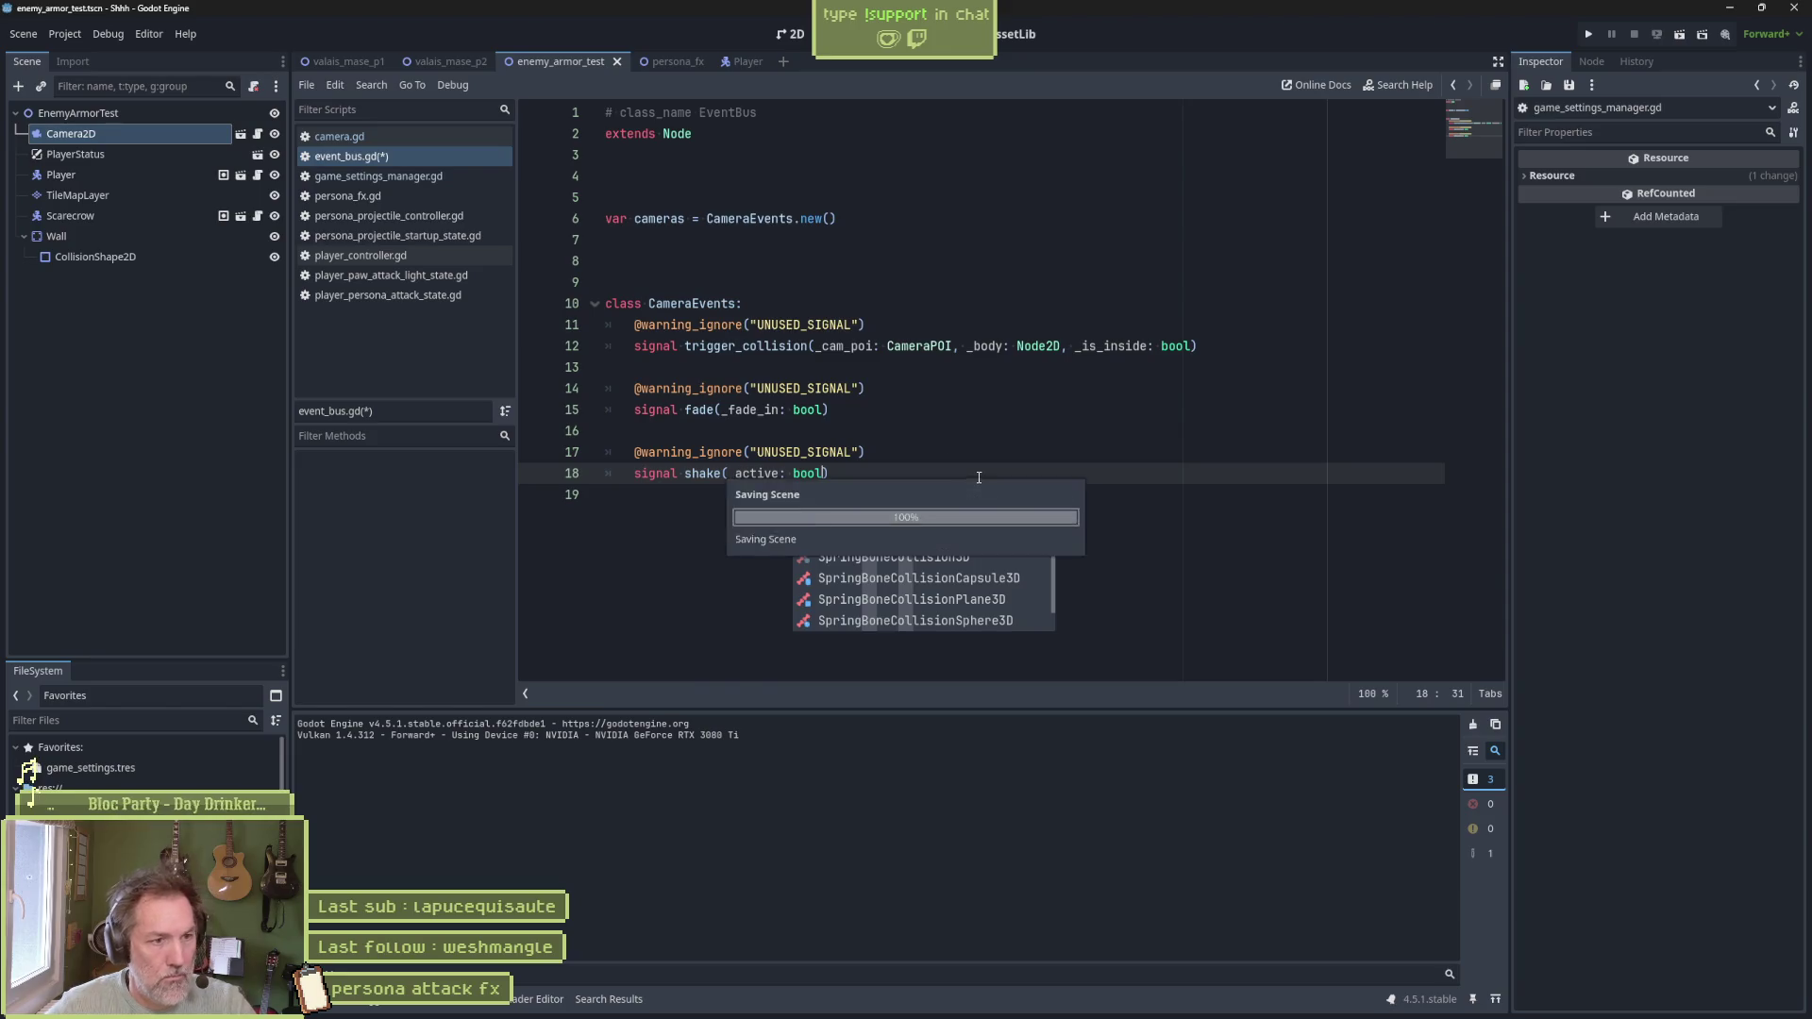
key("ctrl+w")
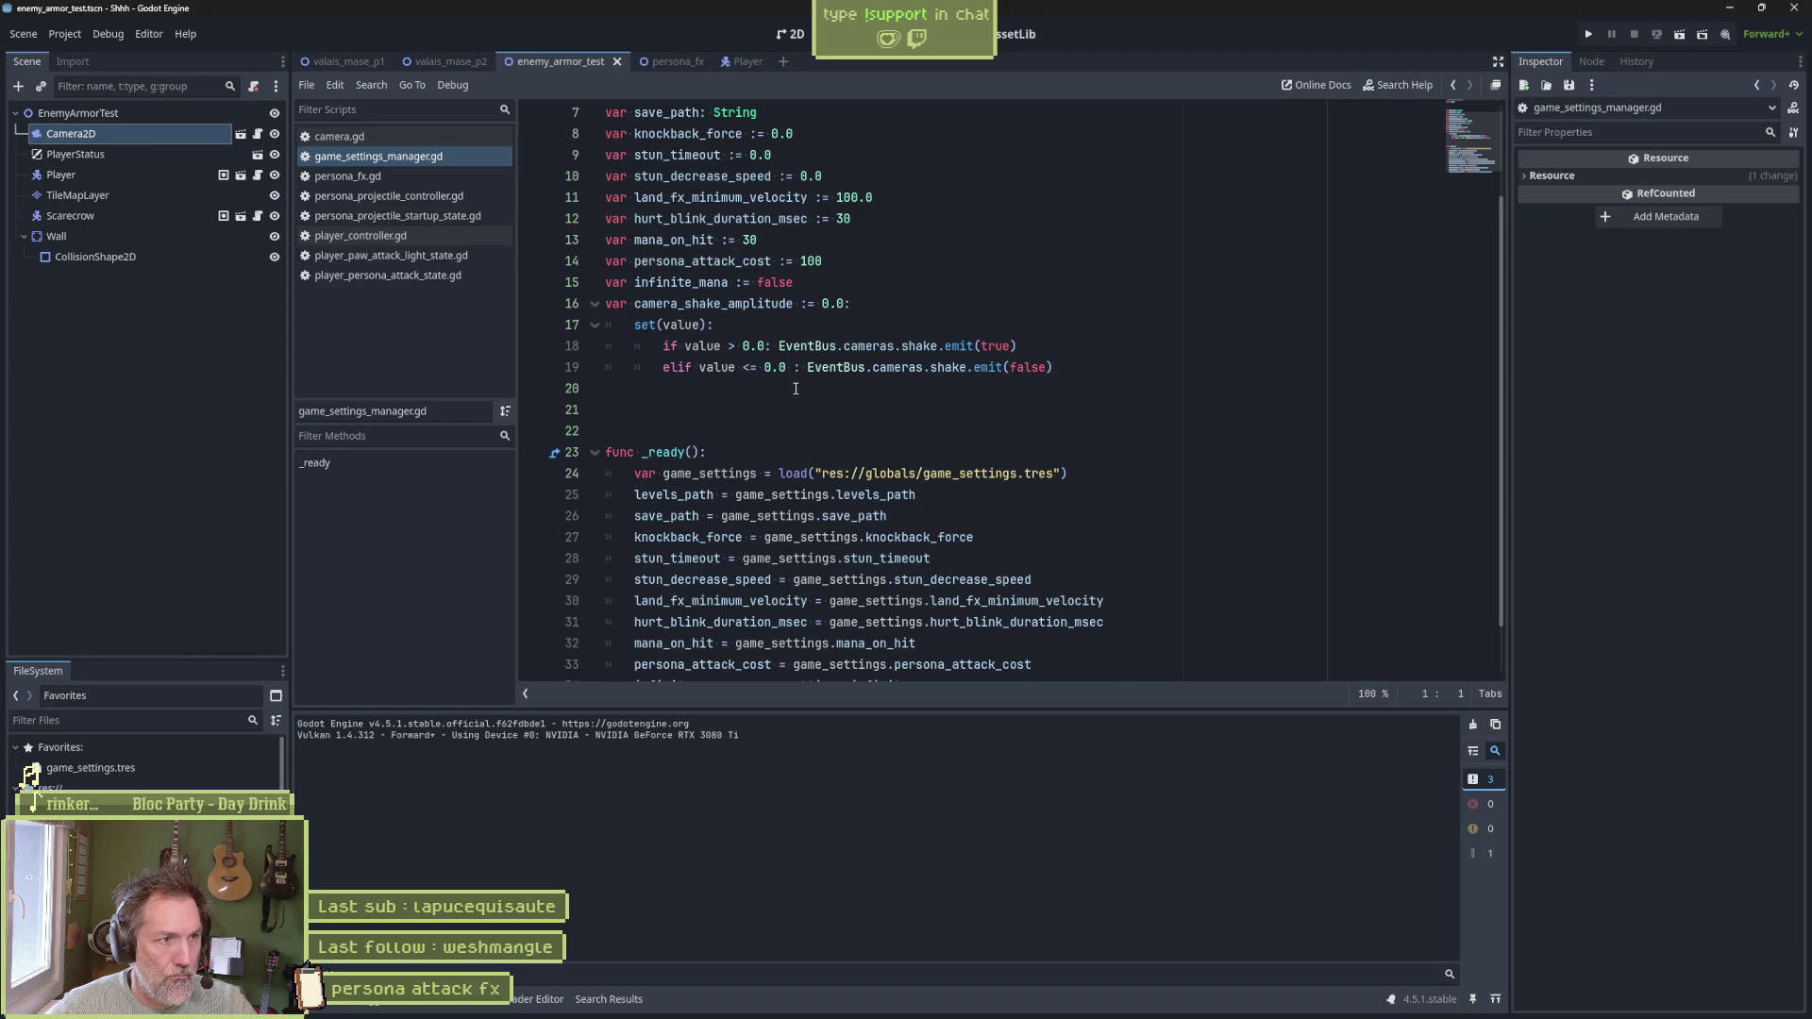
In camera.gd, change on_shake's parameters to a single _active: bool
left_click(321, 133)
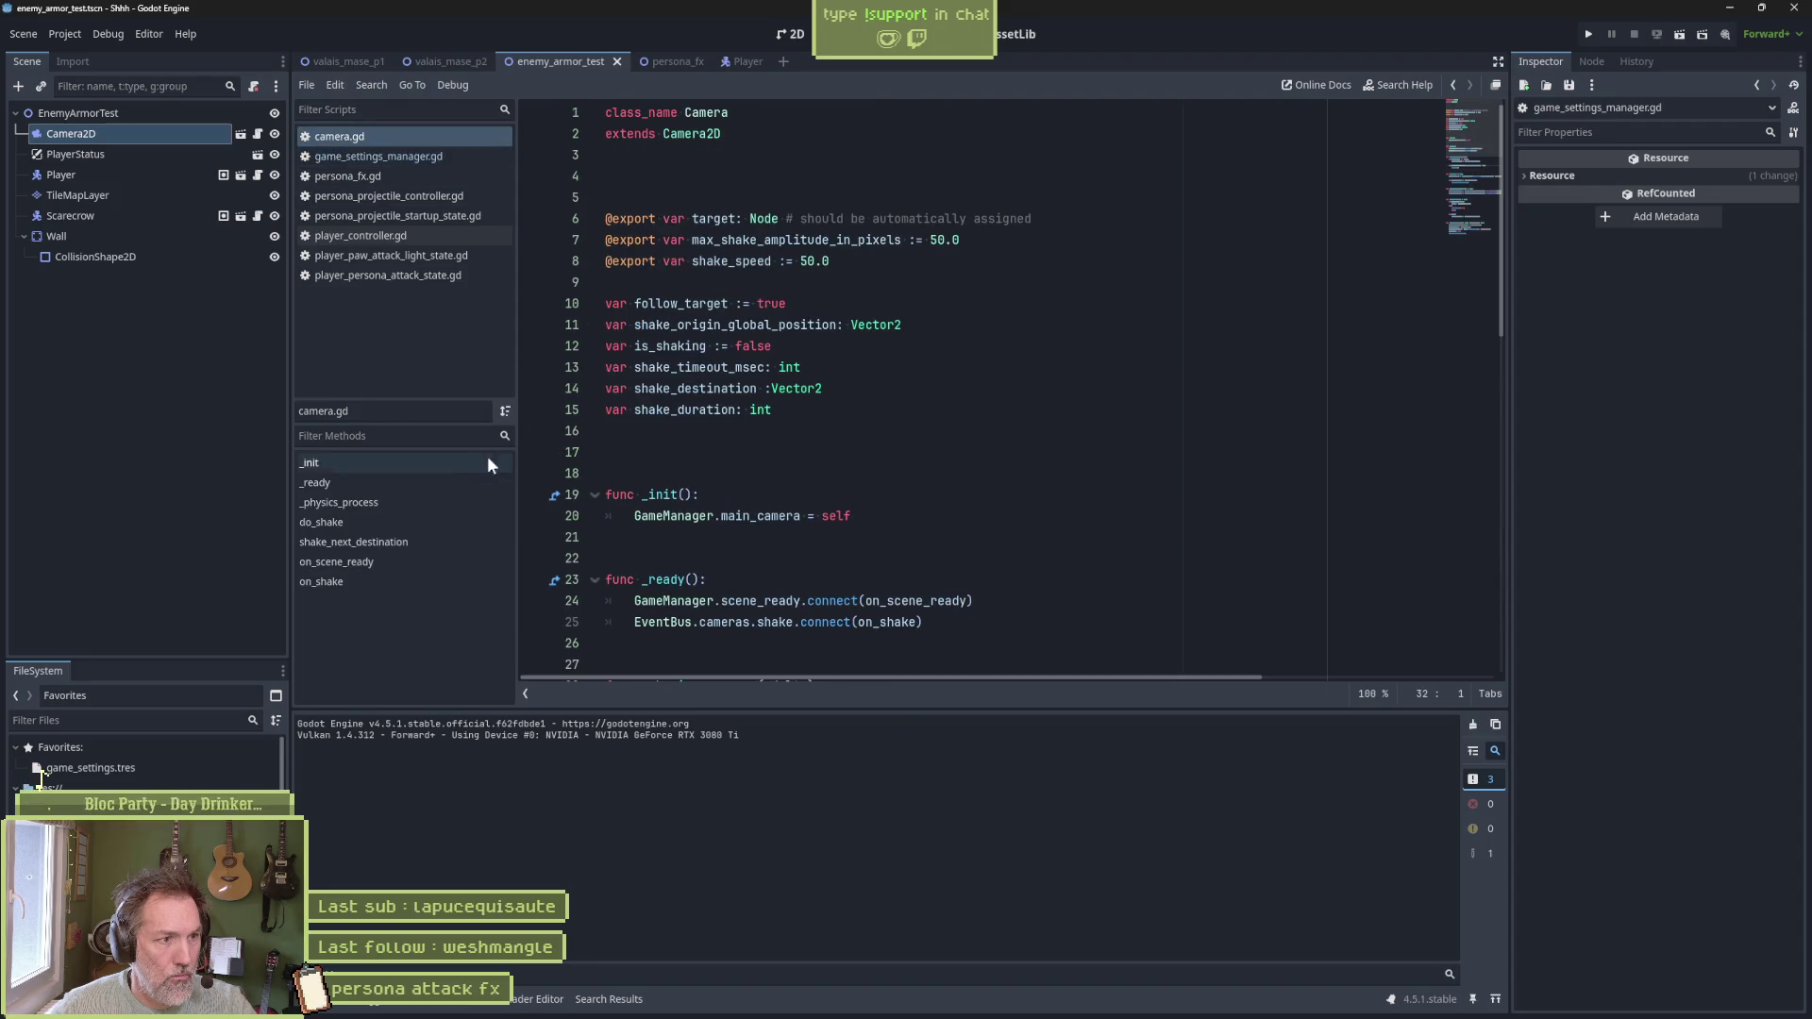
left_click(351, 581)
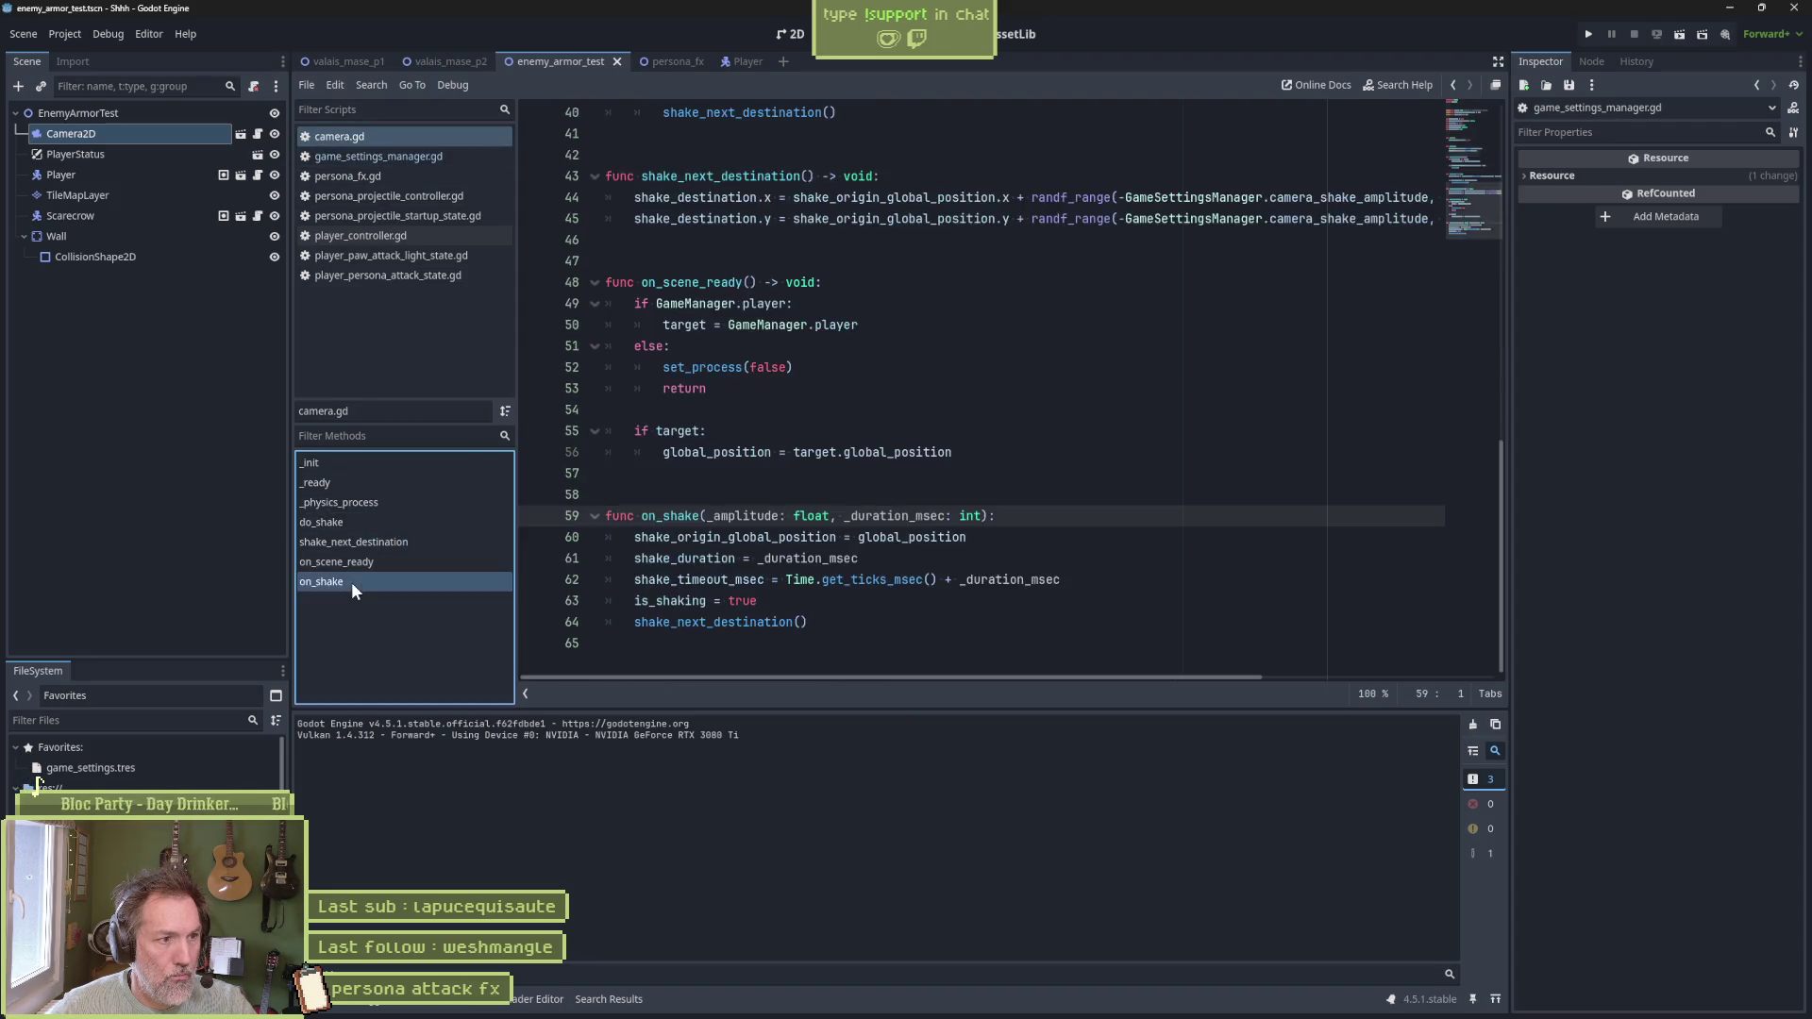
left_click_drag(709, 515, 974, 518)
type("_acrt")
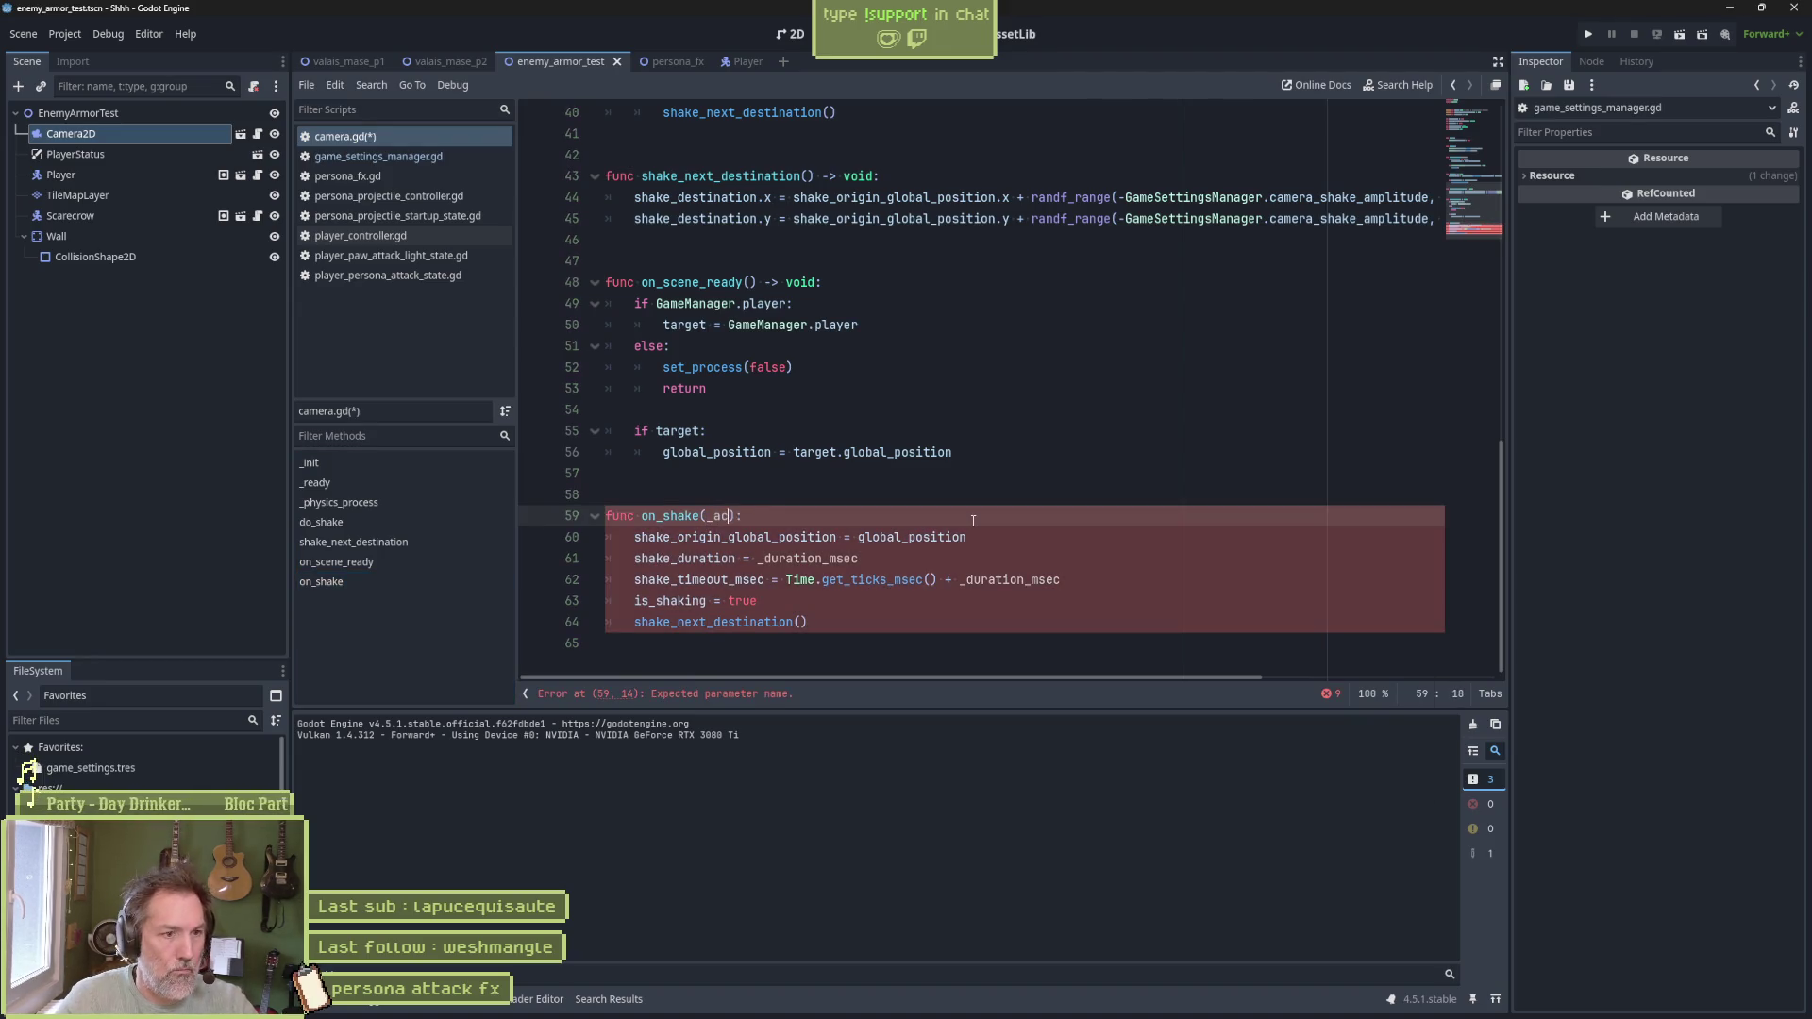
type("tive: bool")
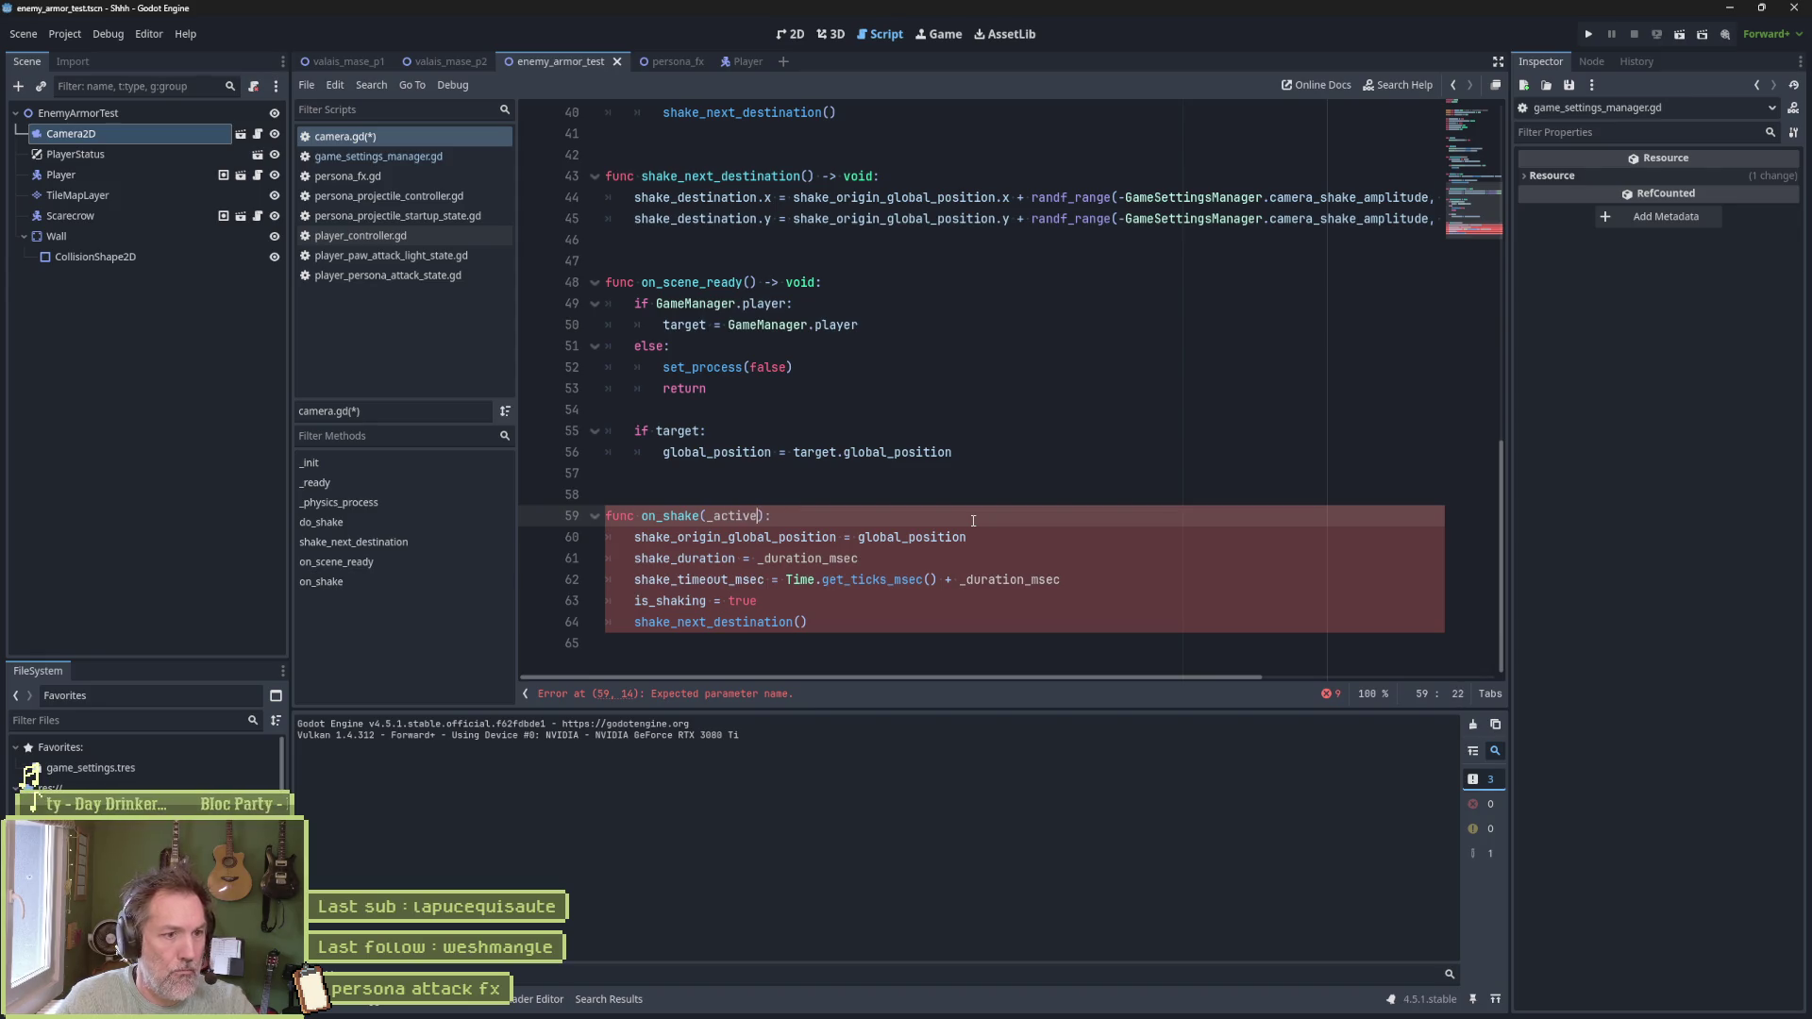
Add print_debug(self, " _active: ", _active) to on_shake, delete the duration/timeout/is_shaking lines, and run the scene
left_click(890, 518)
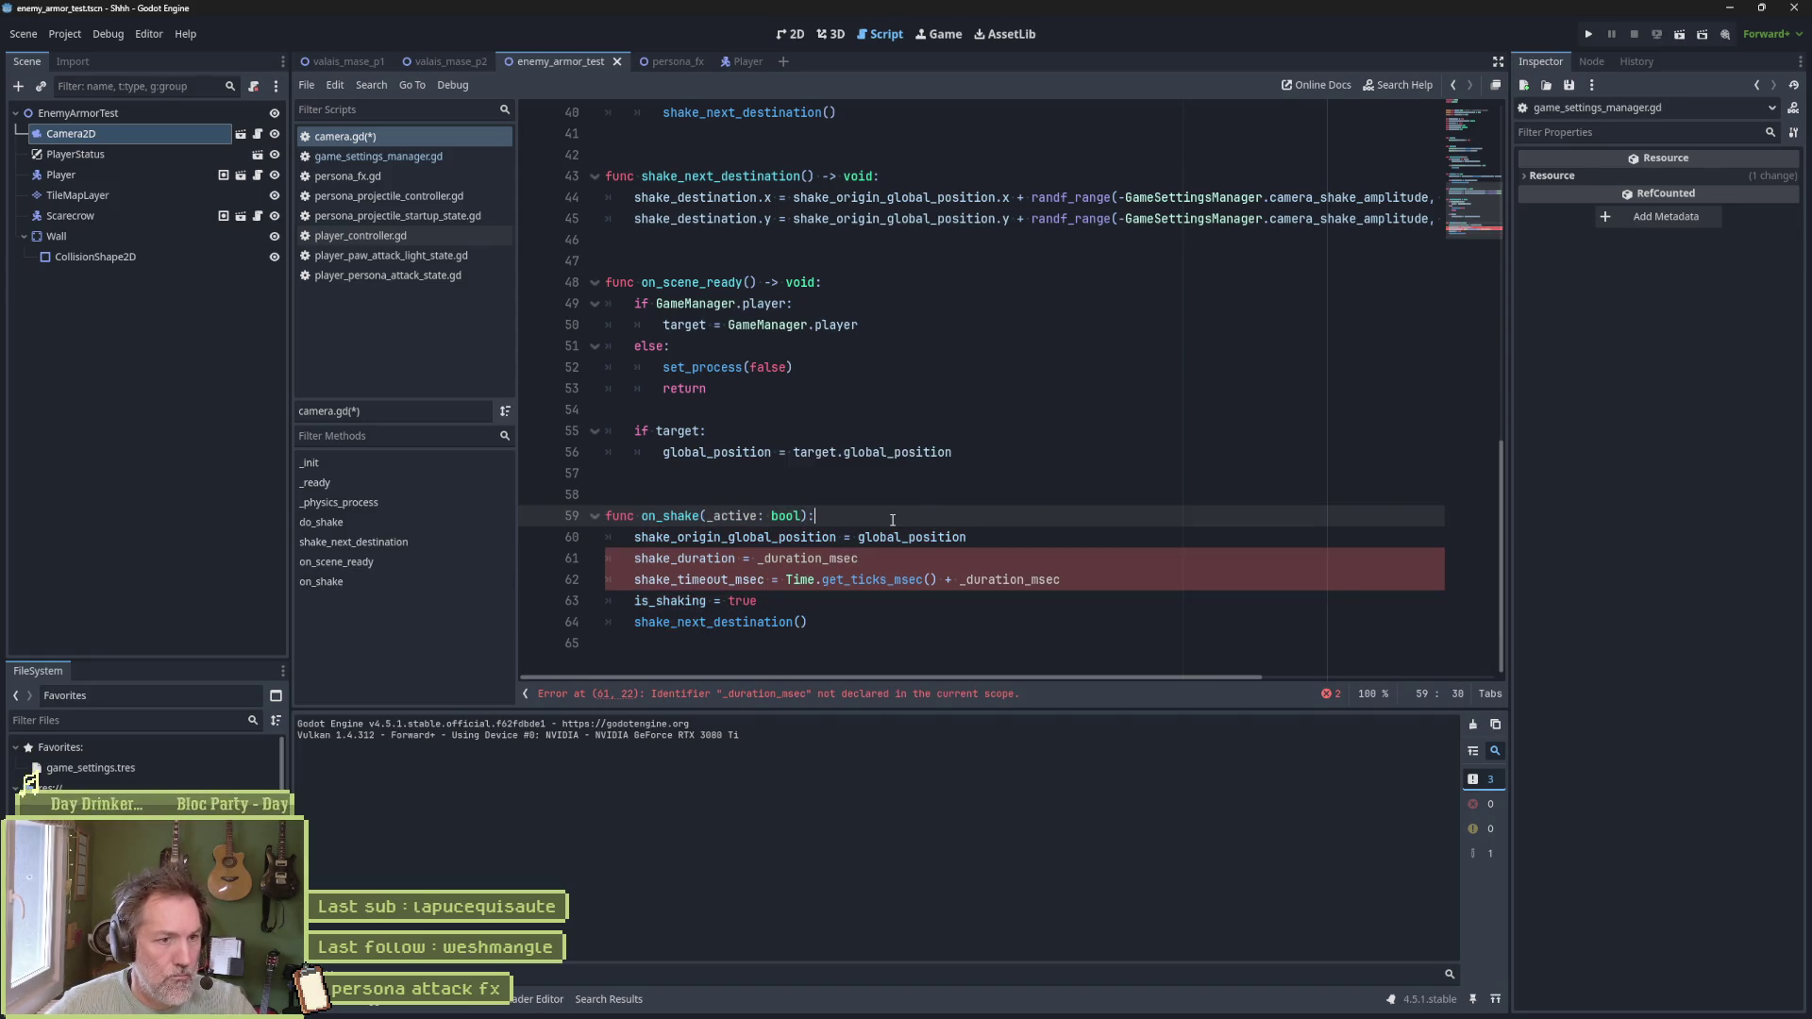
key("Return")
type("print_debug(self, \" ")
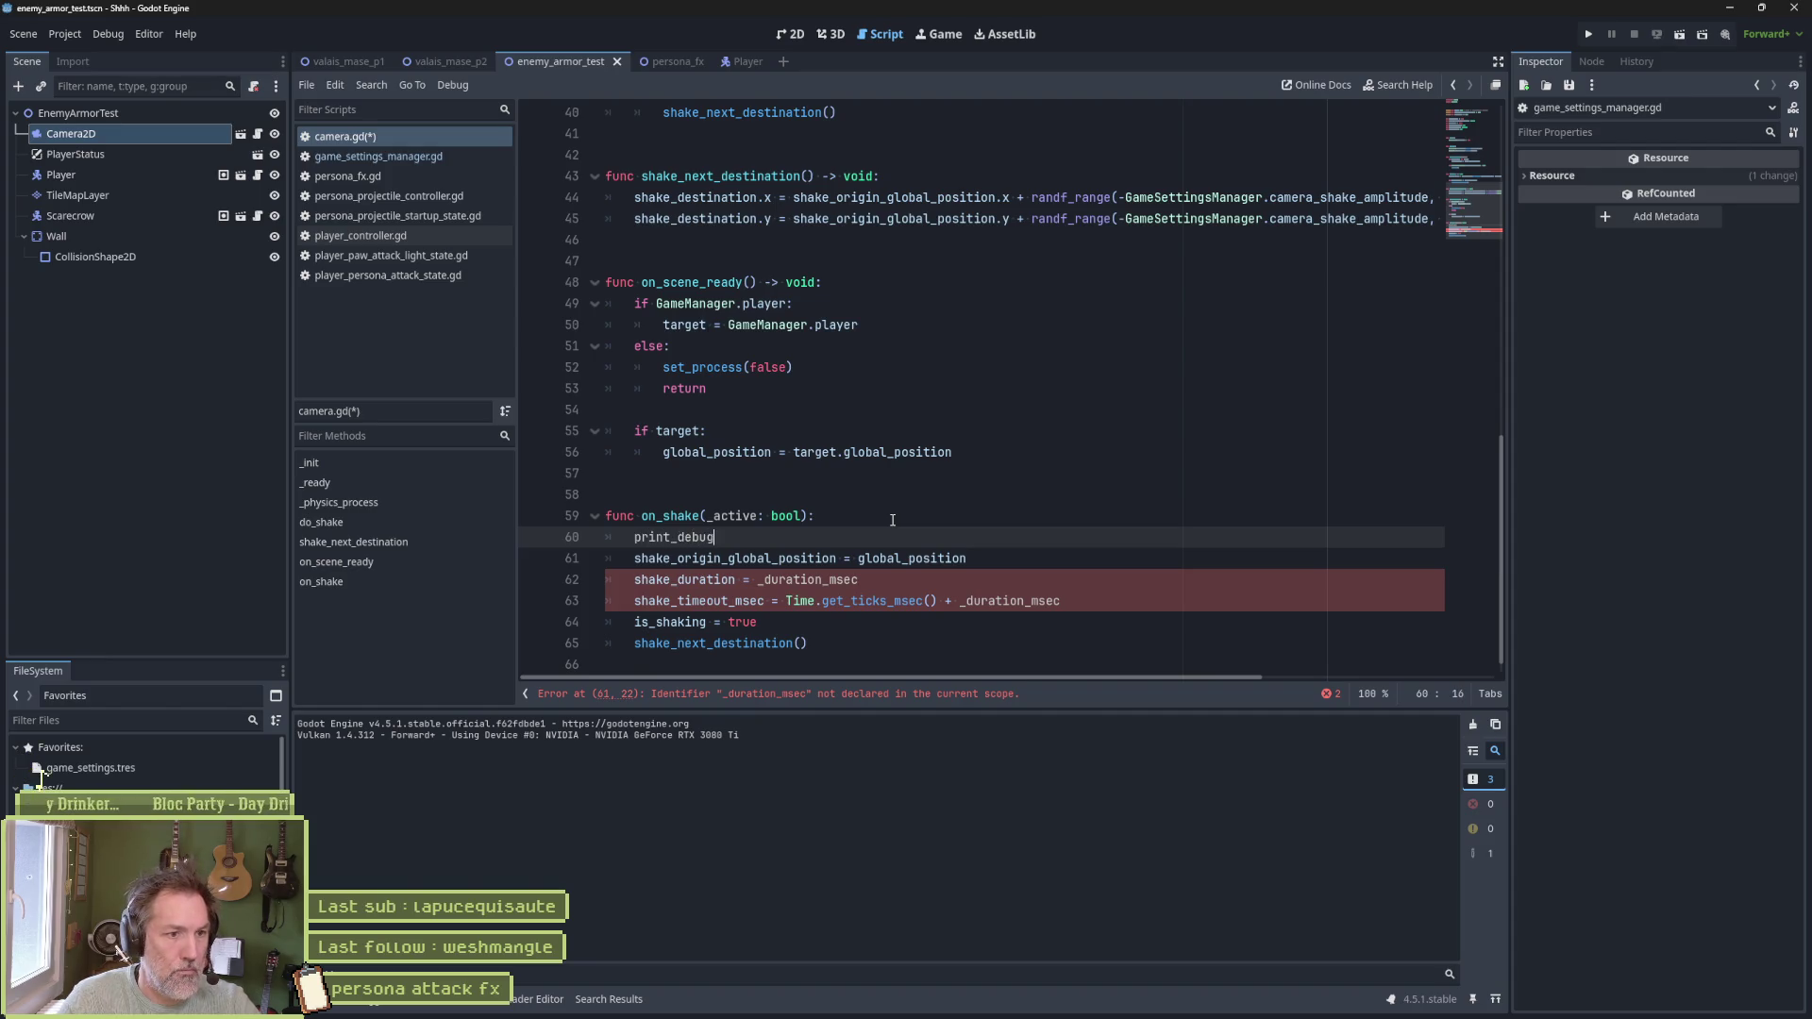
type("_active:")
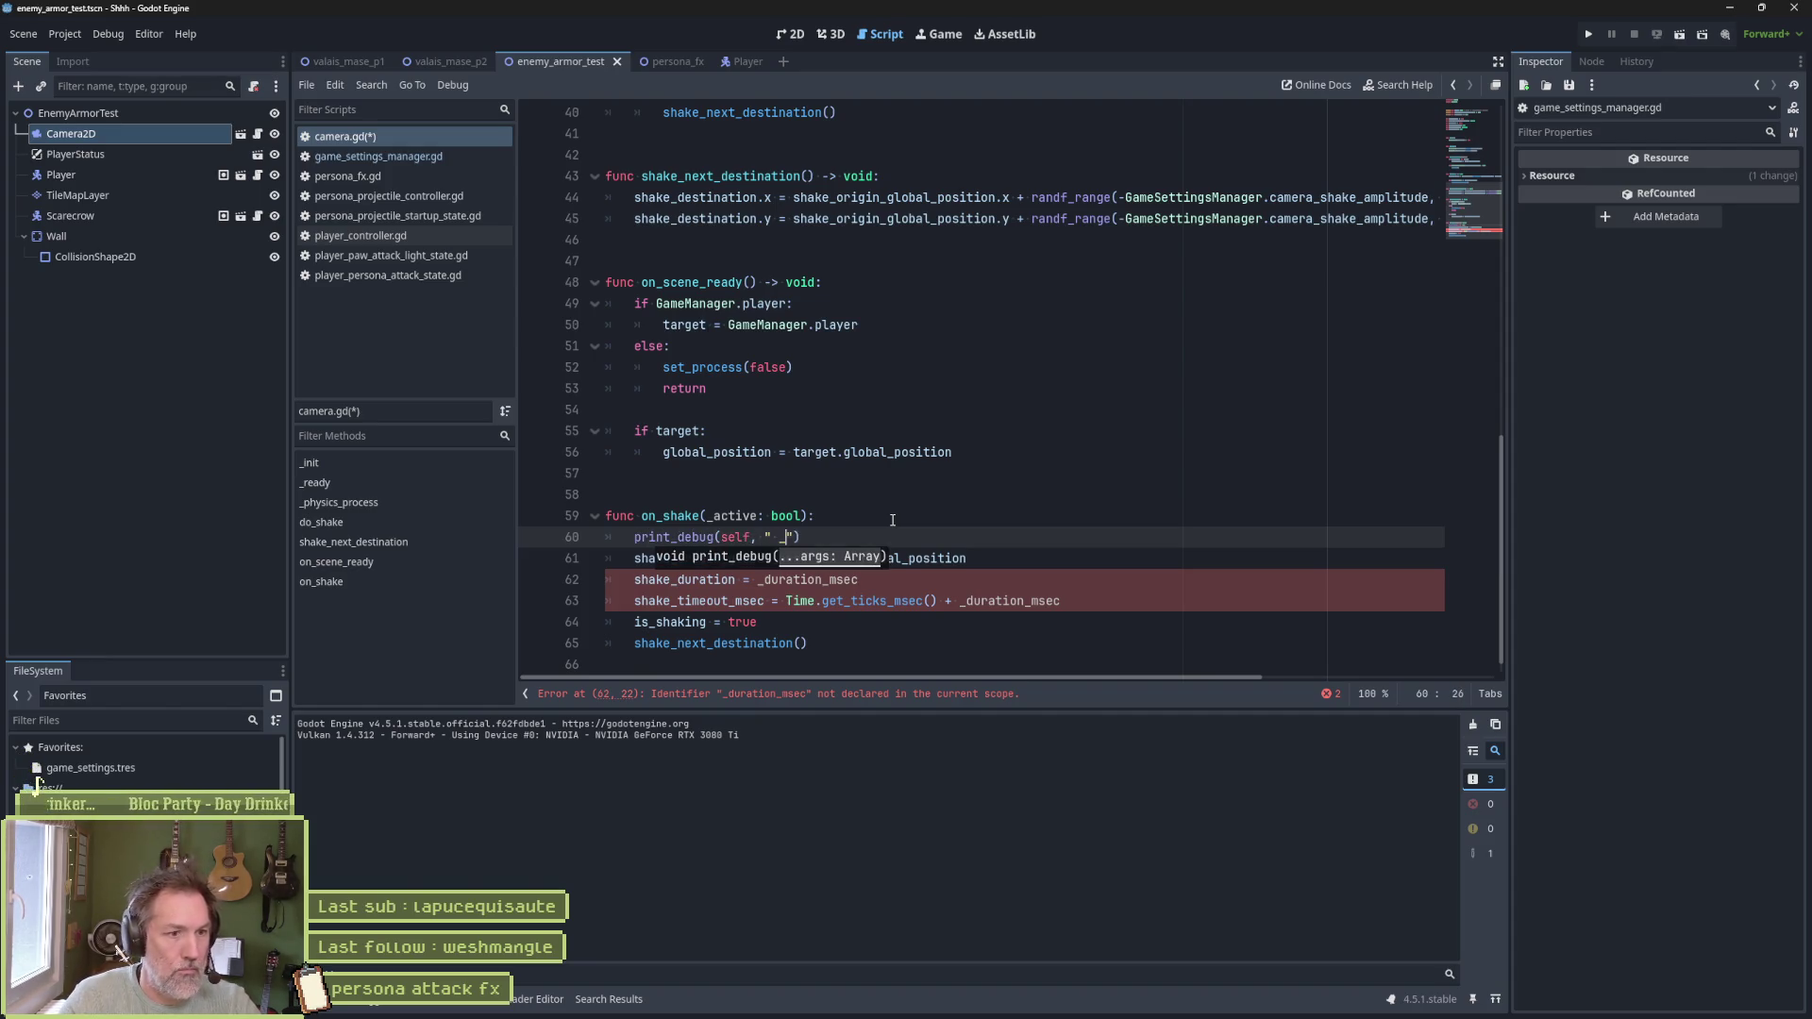
type(" \", ")
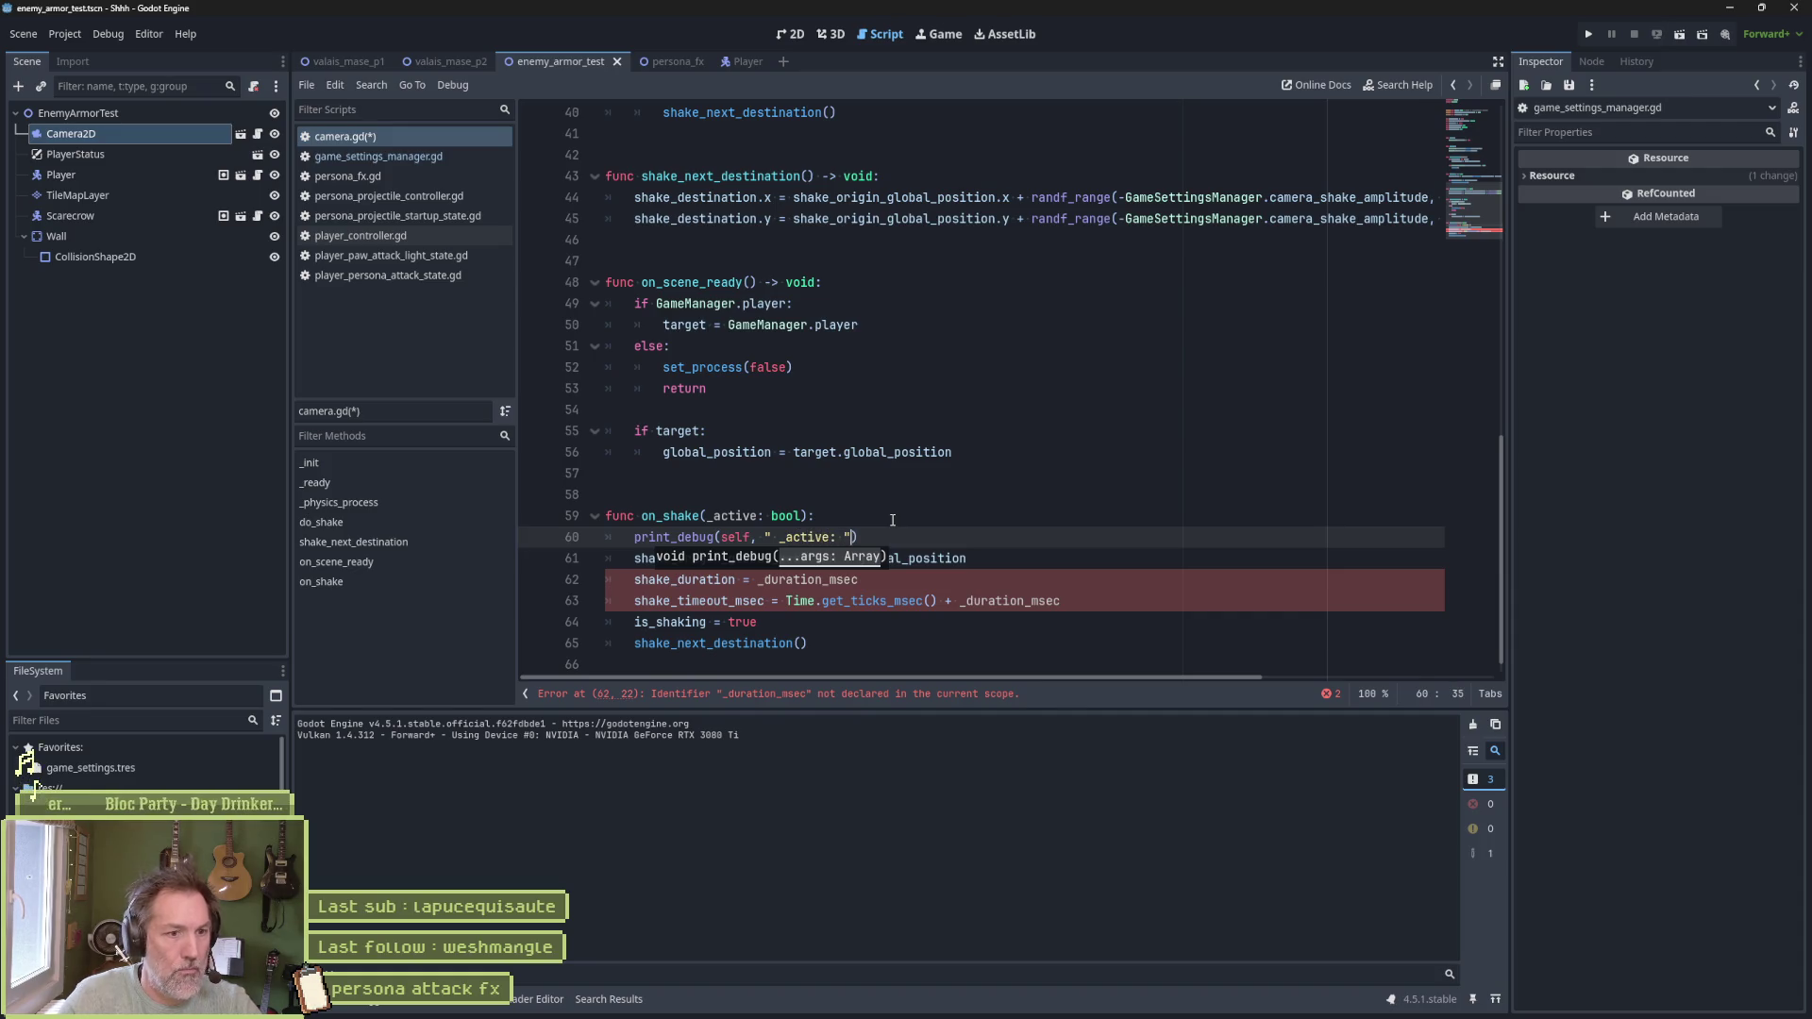
type("_active")
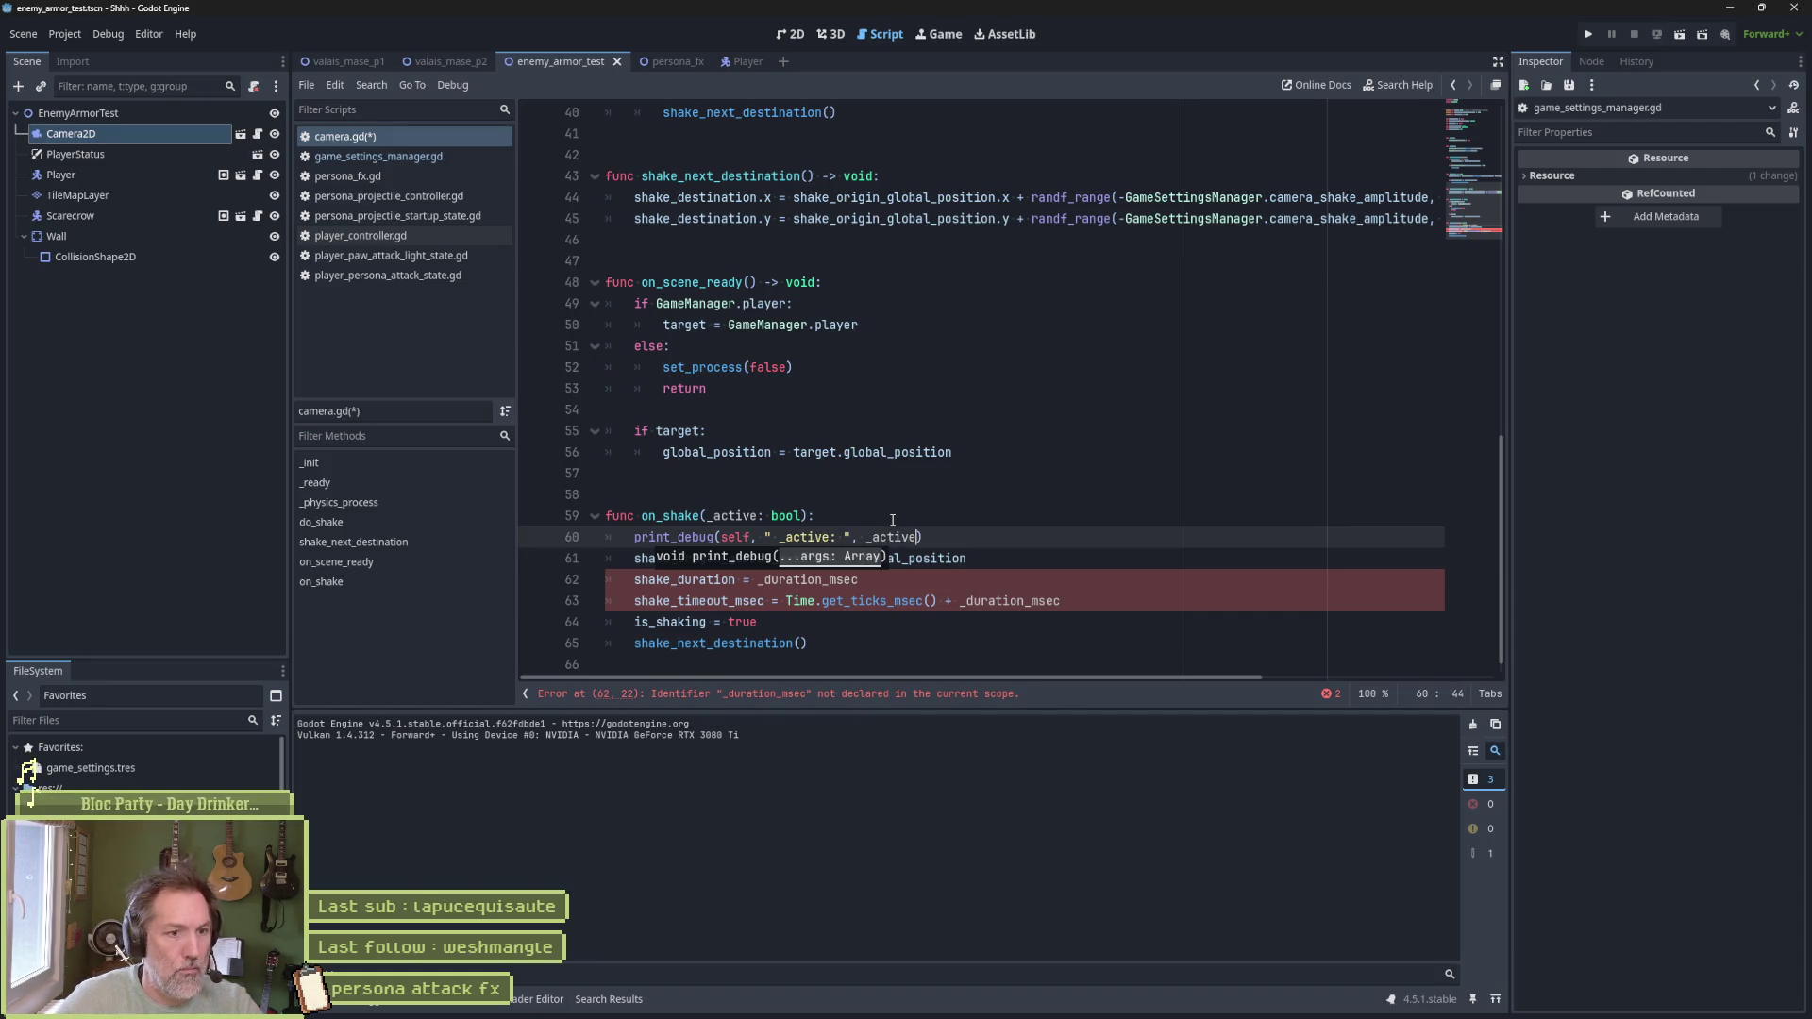
left_click(809, 602)
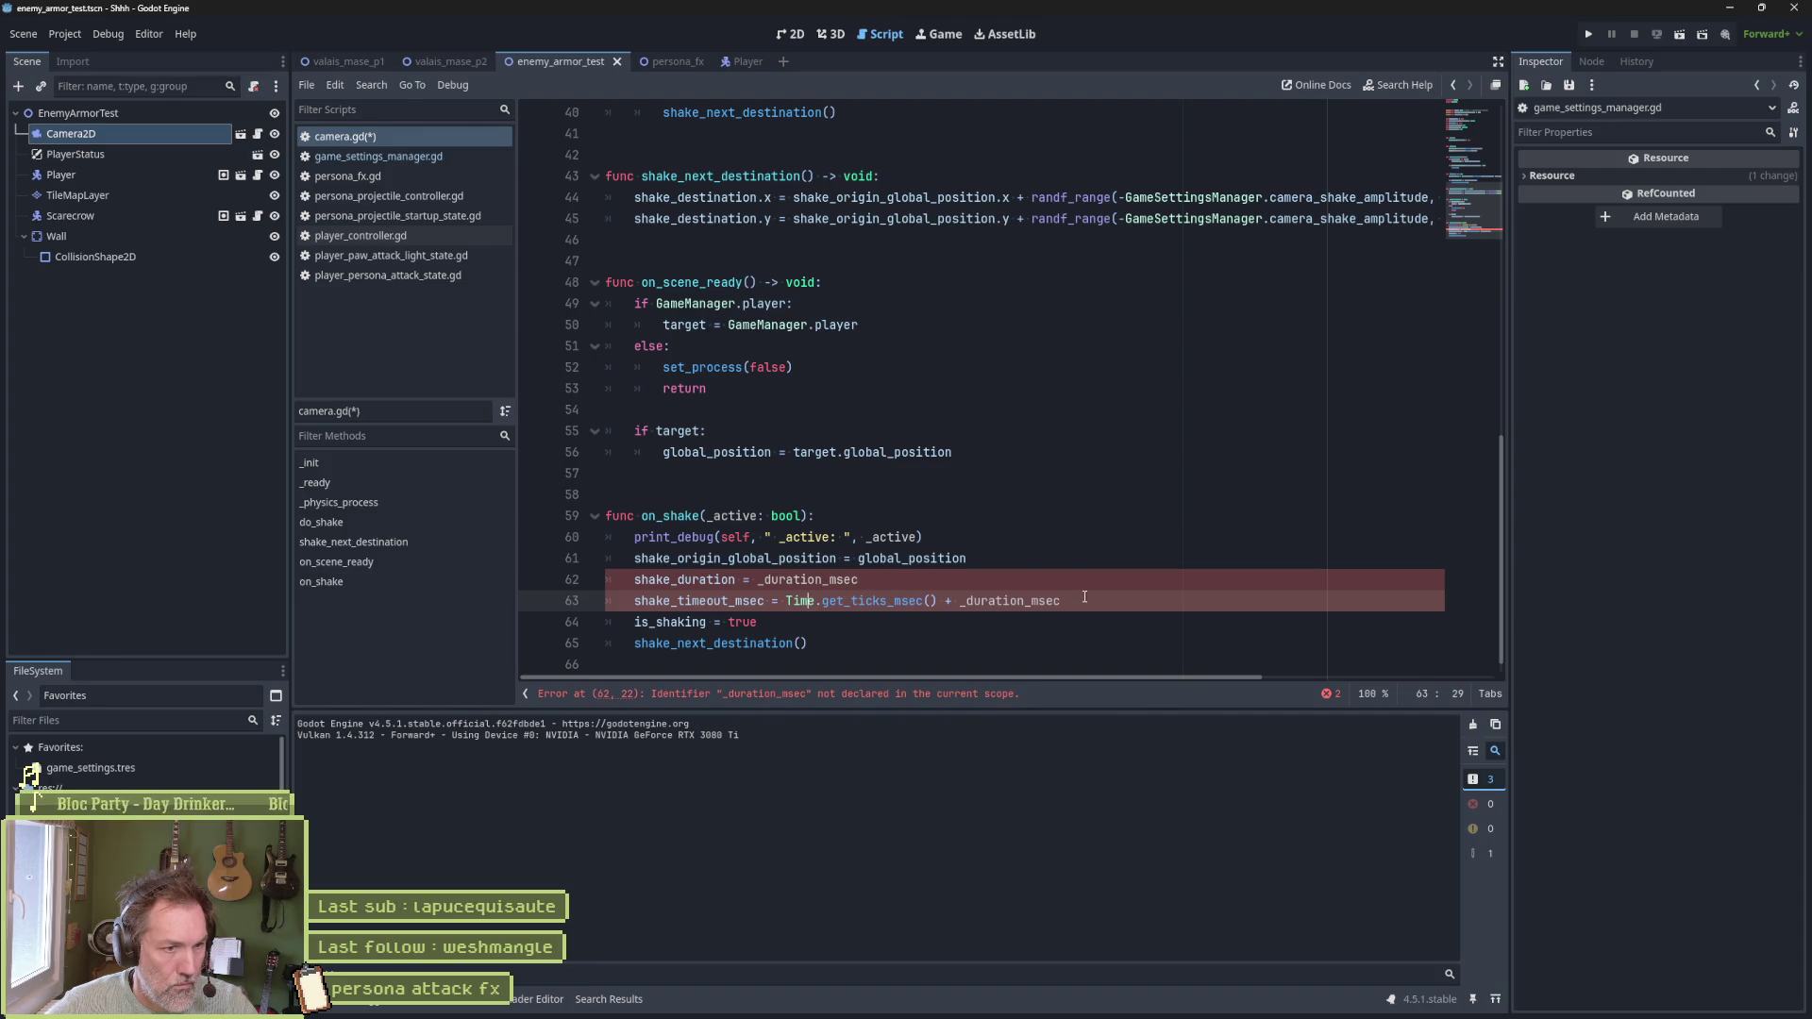
key("ctrl+shift+k")
key("ctrl+shift+k")
key("ctrl+shift+k")
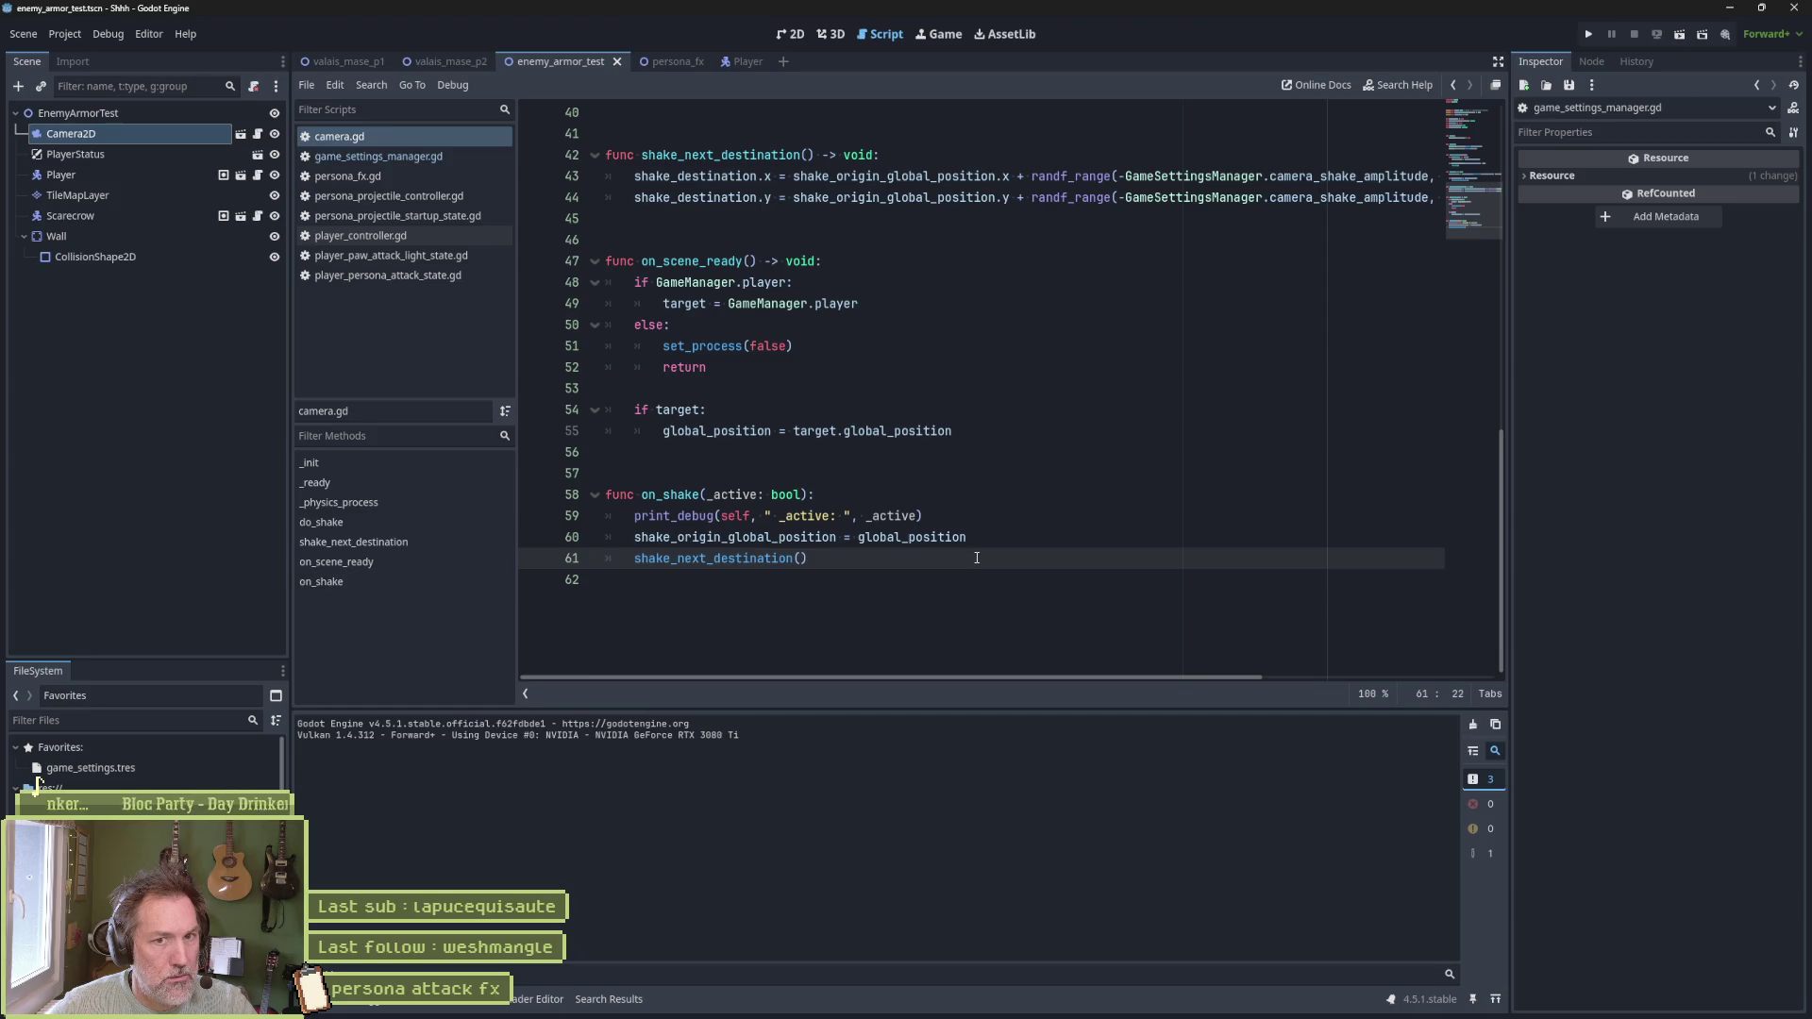
key("F6")
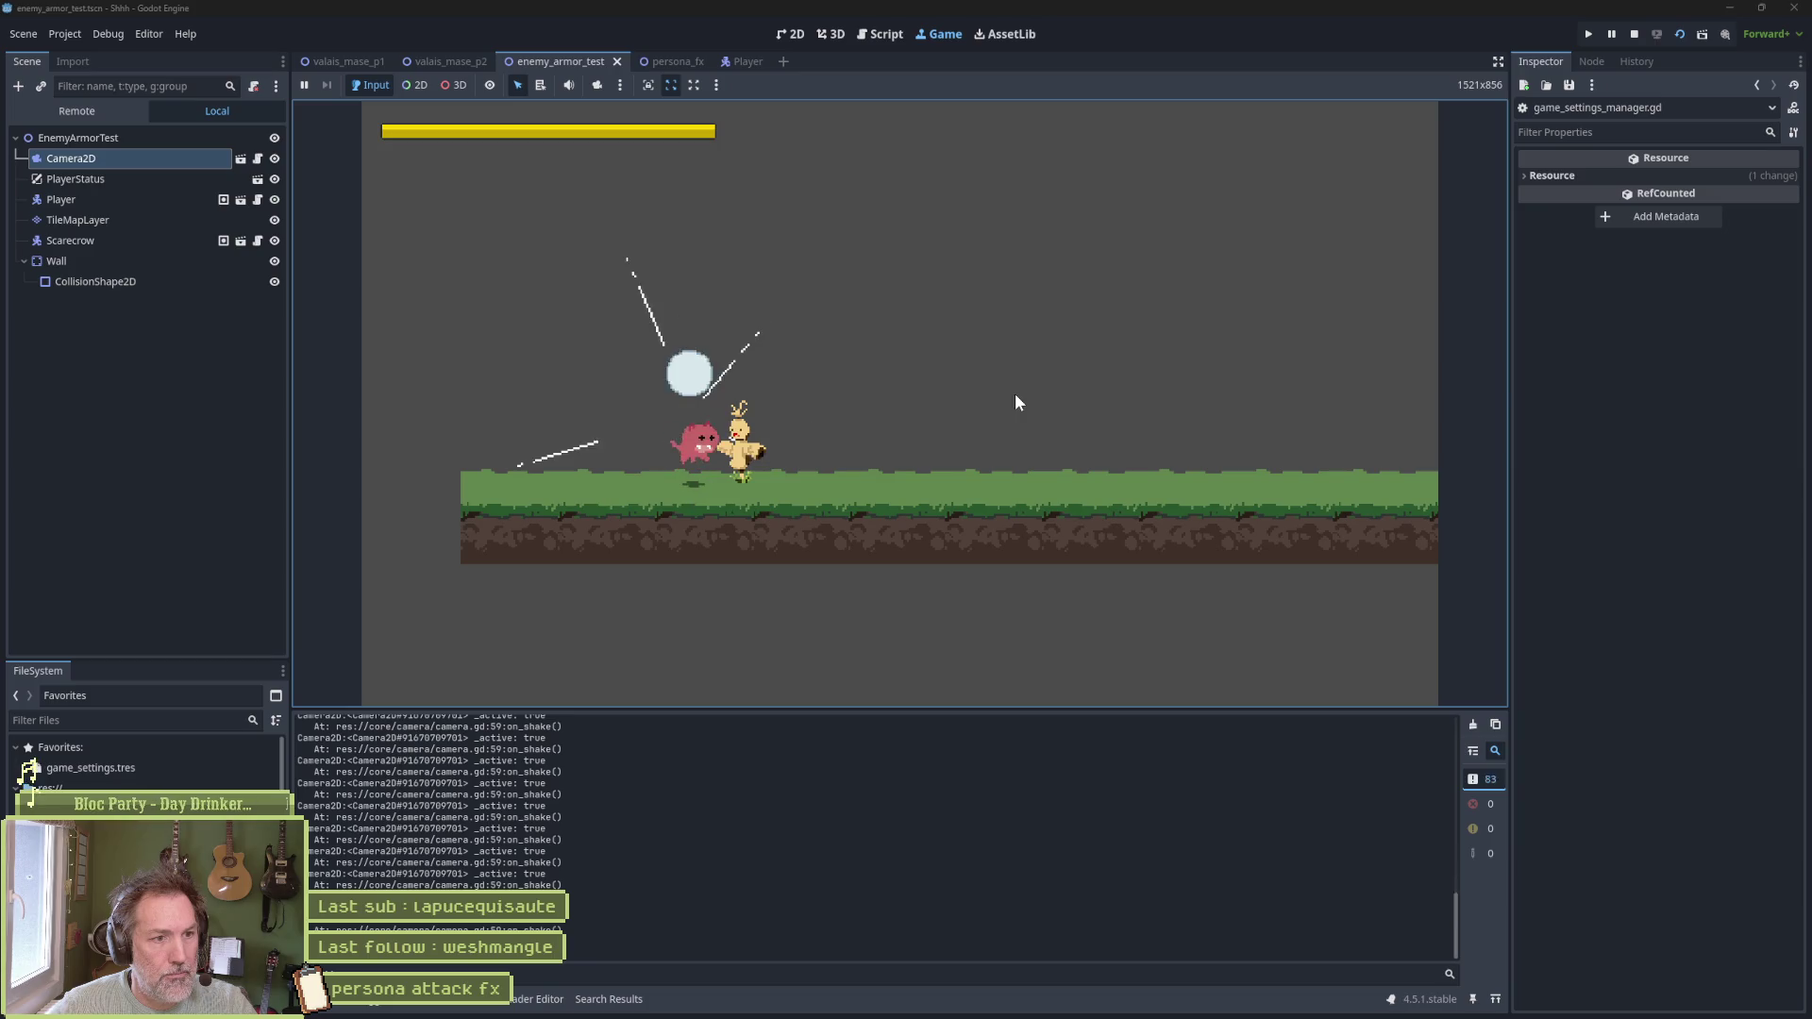
Stop the running scene, check the print_debug line, and run the scene again
key("F8")
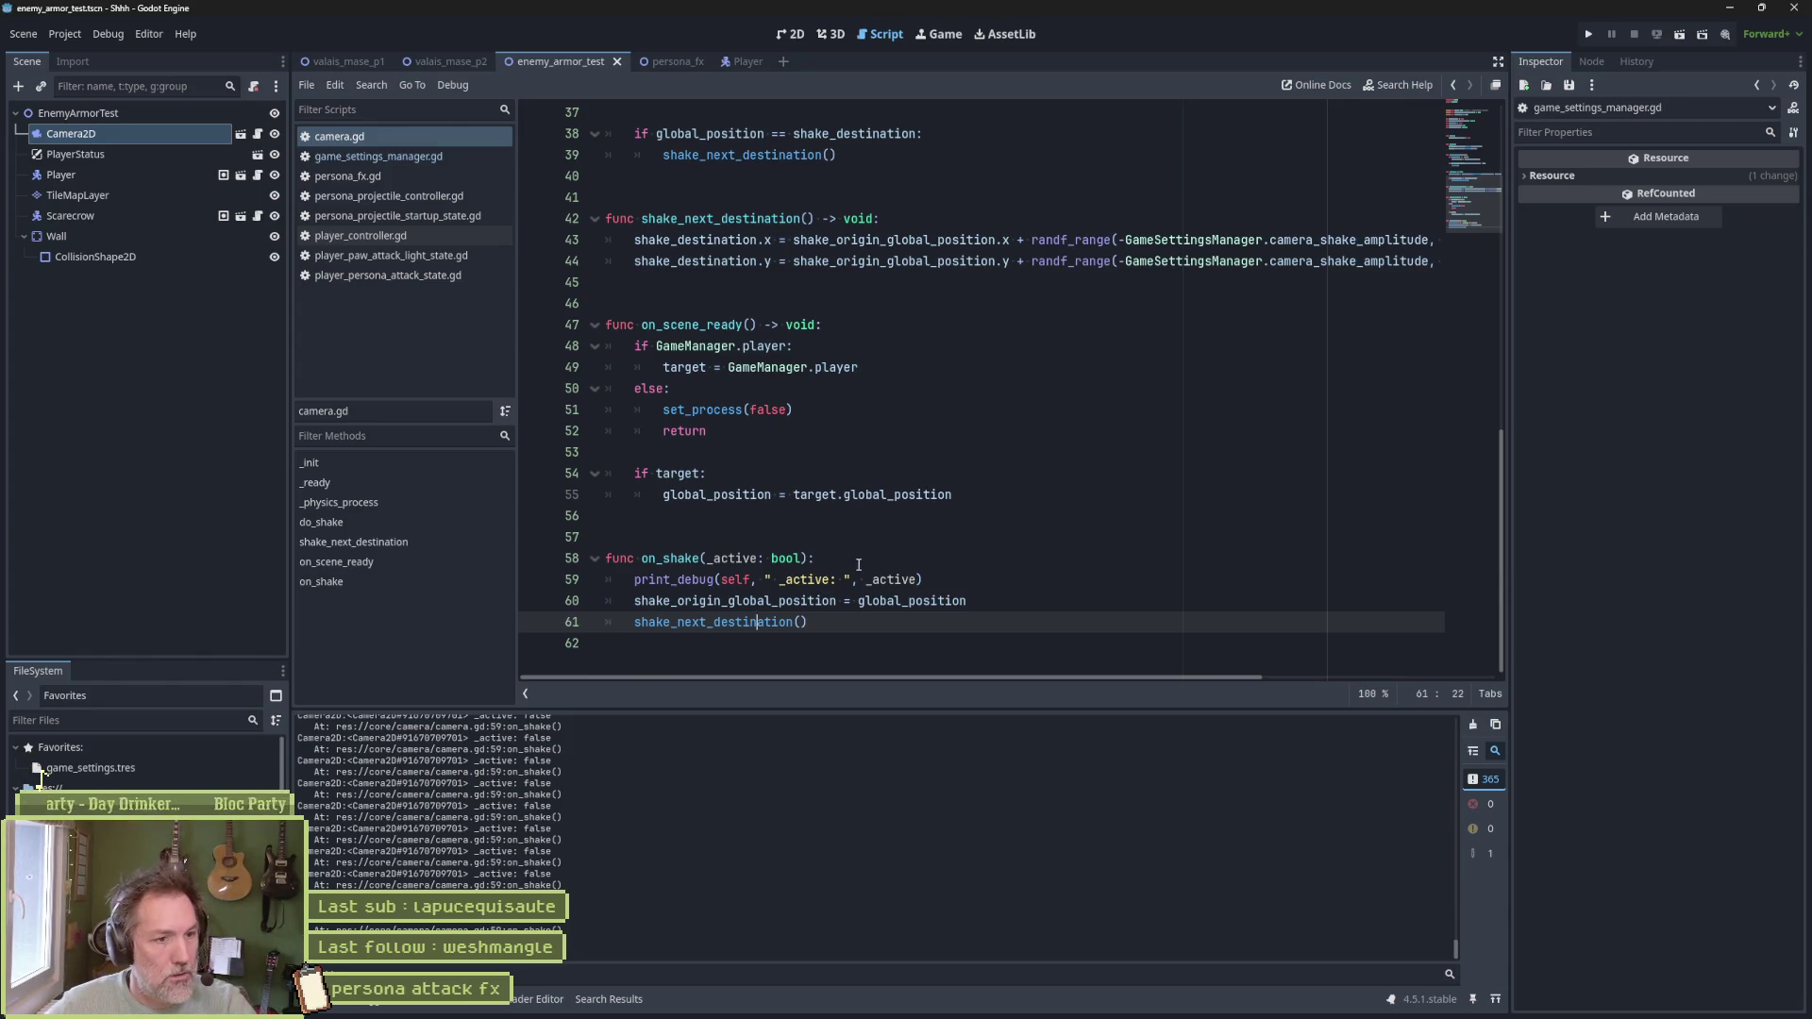
left_click(1012, 600)
left_click(1161, 571)
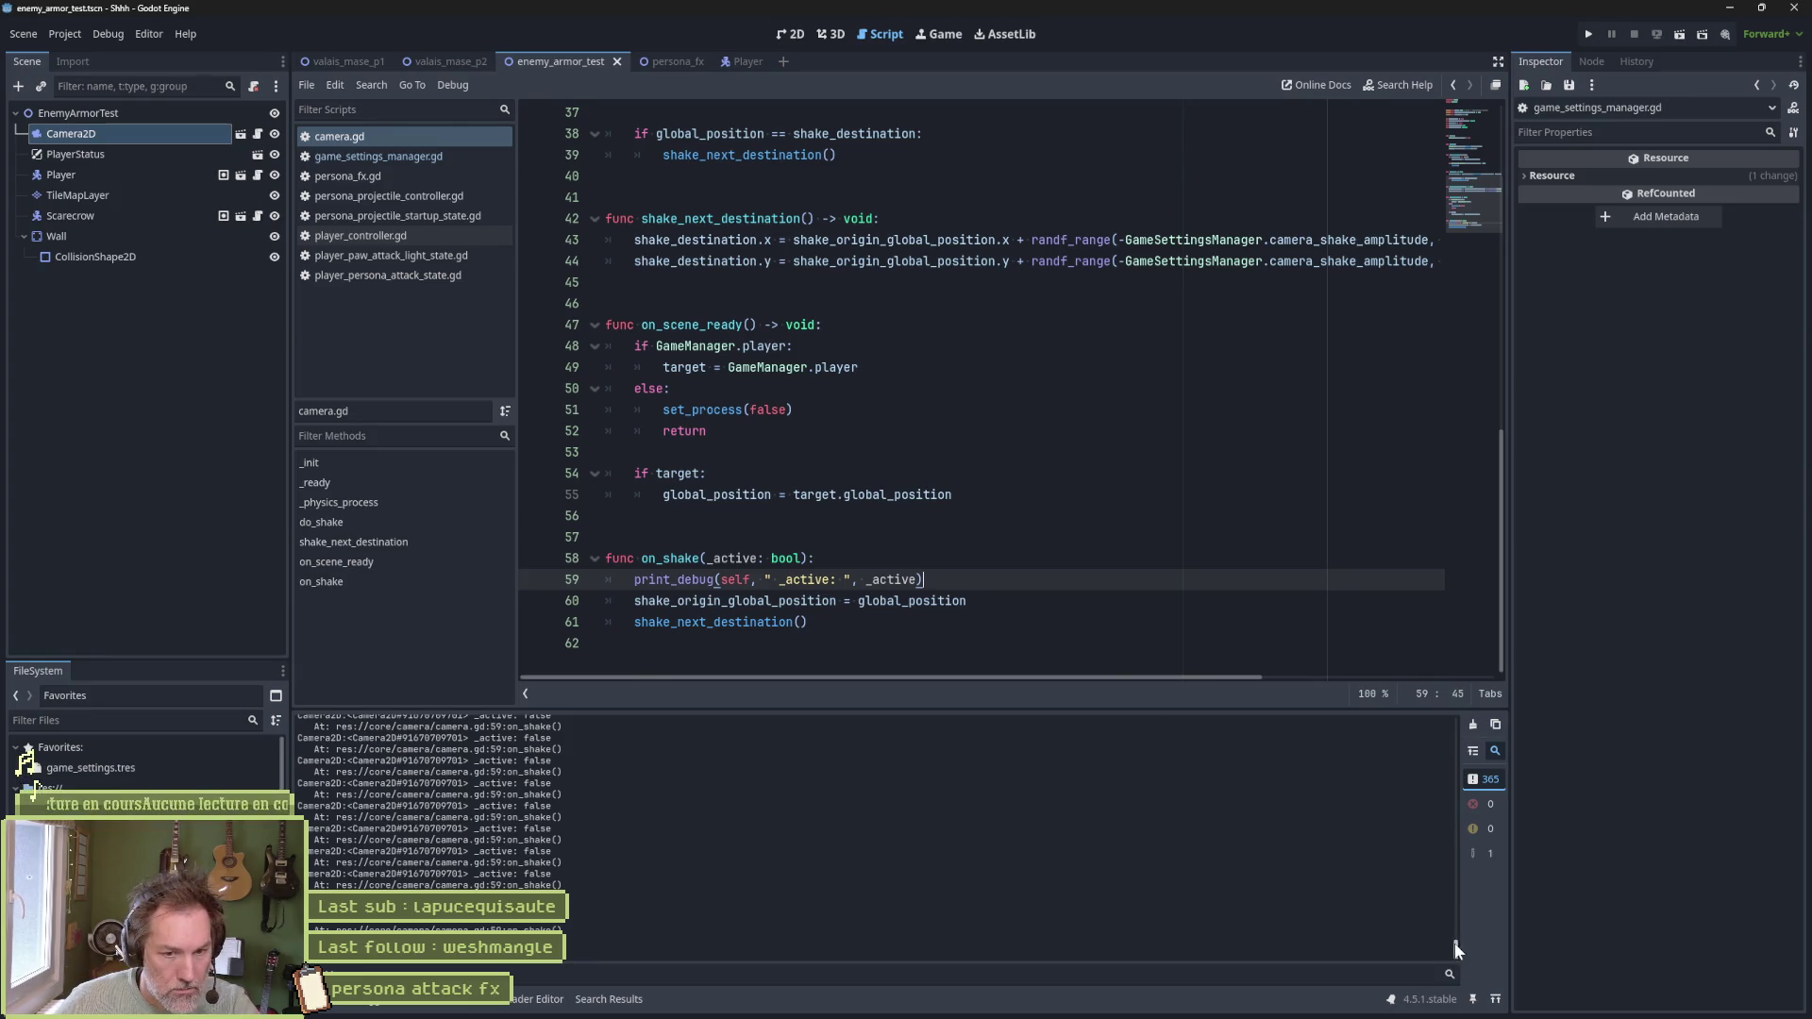
key("F6")
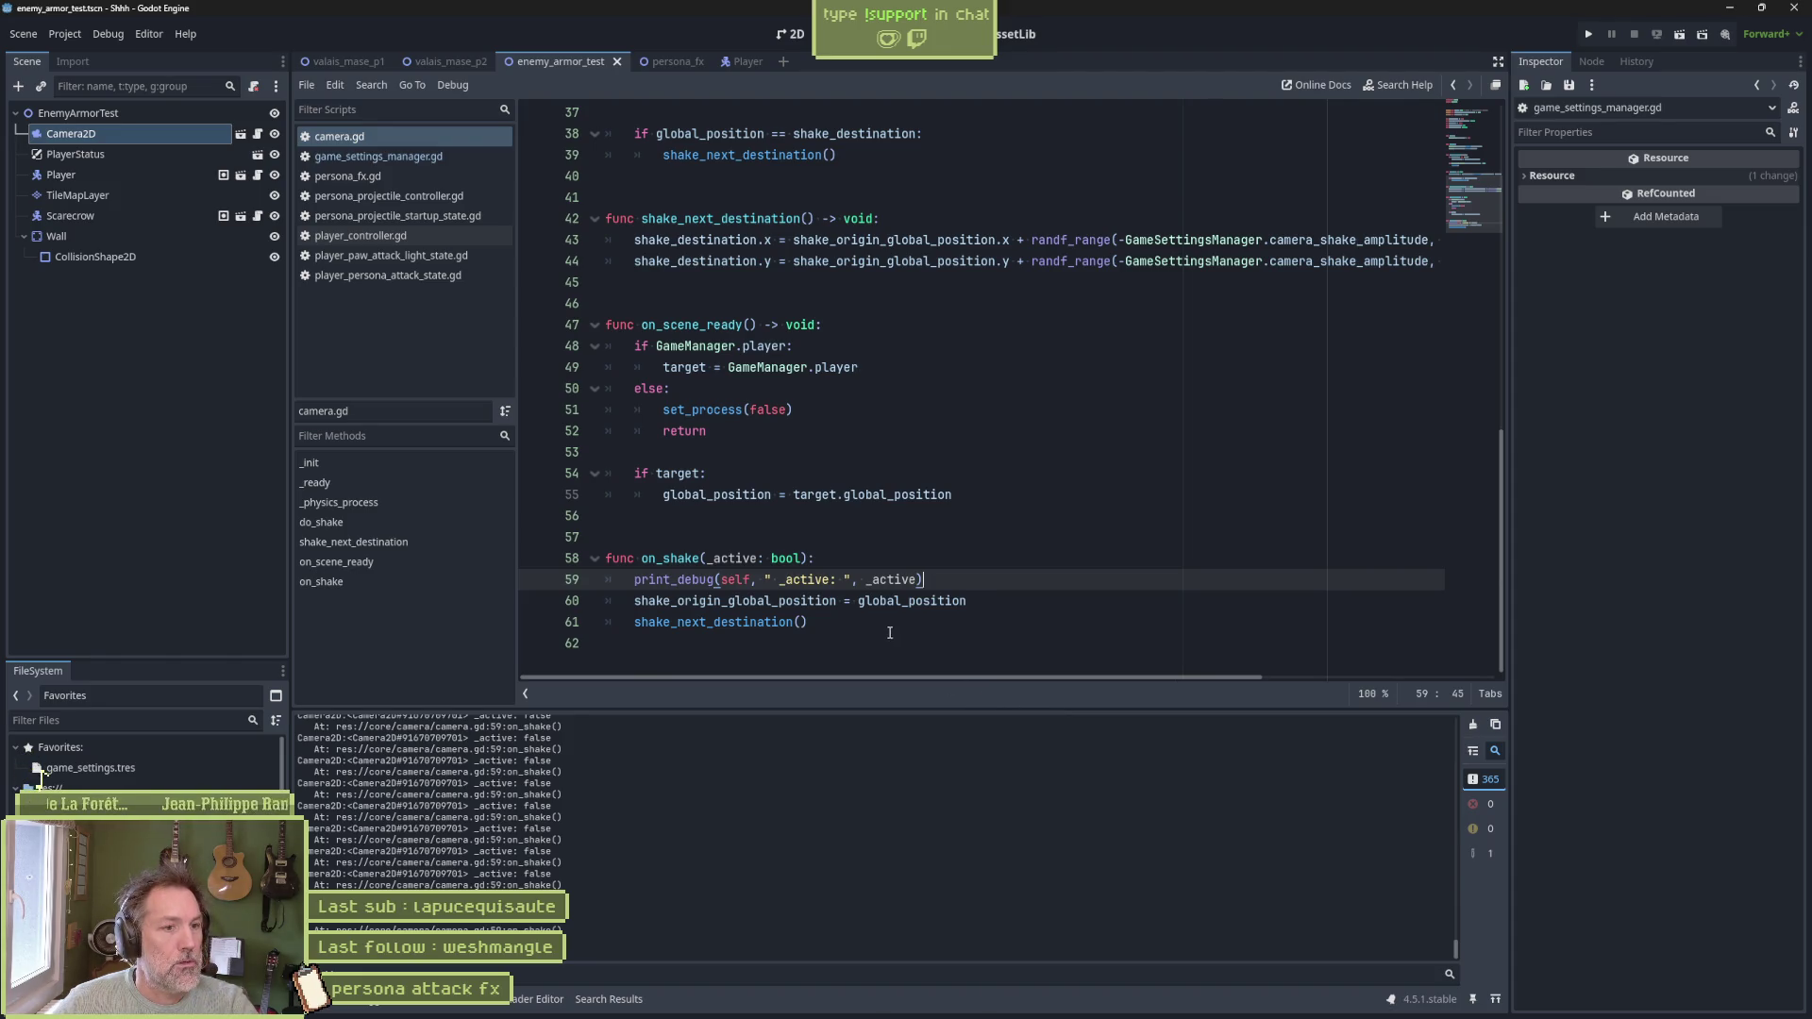
Open the shake.emit search match at line 19 of player_persona_attack_state.gd
mouse_move(908, 601)
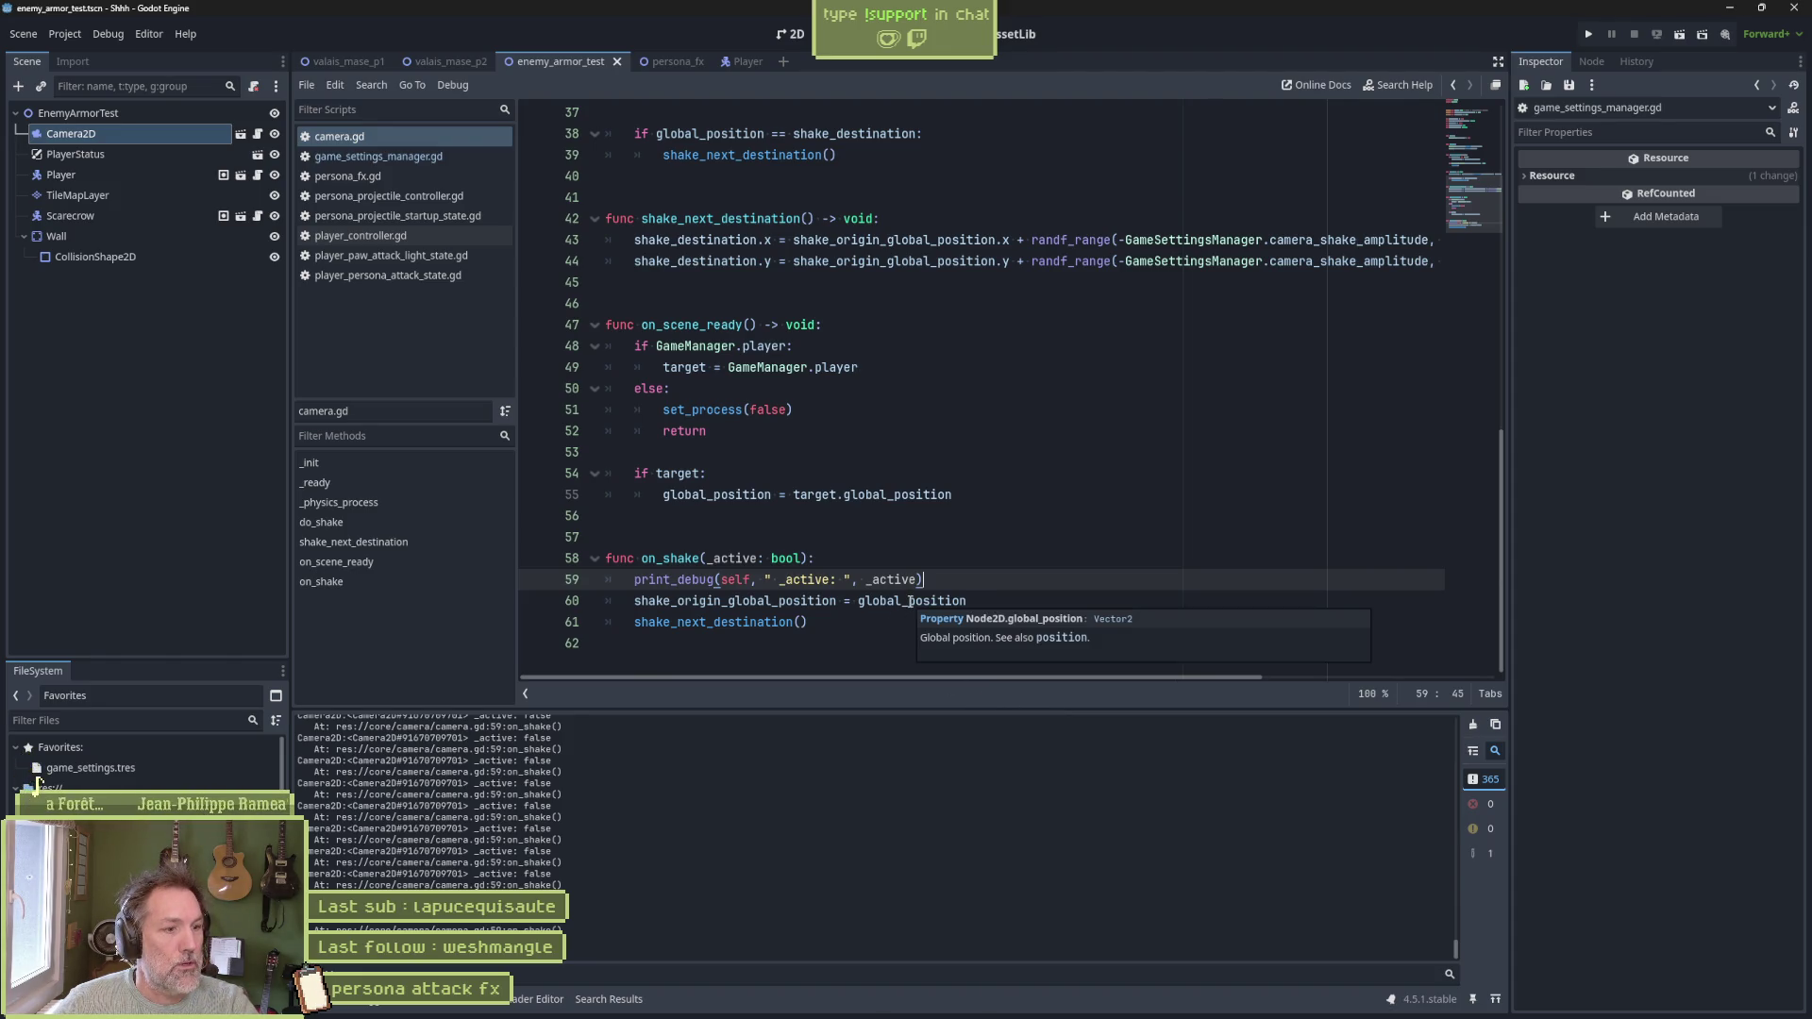
double_click(670, 557)
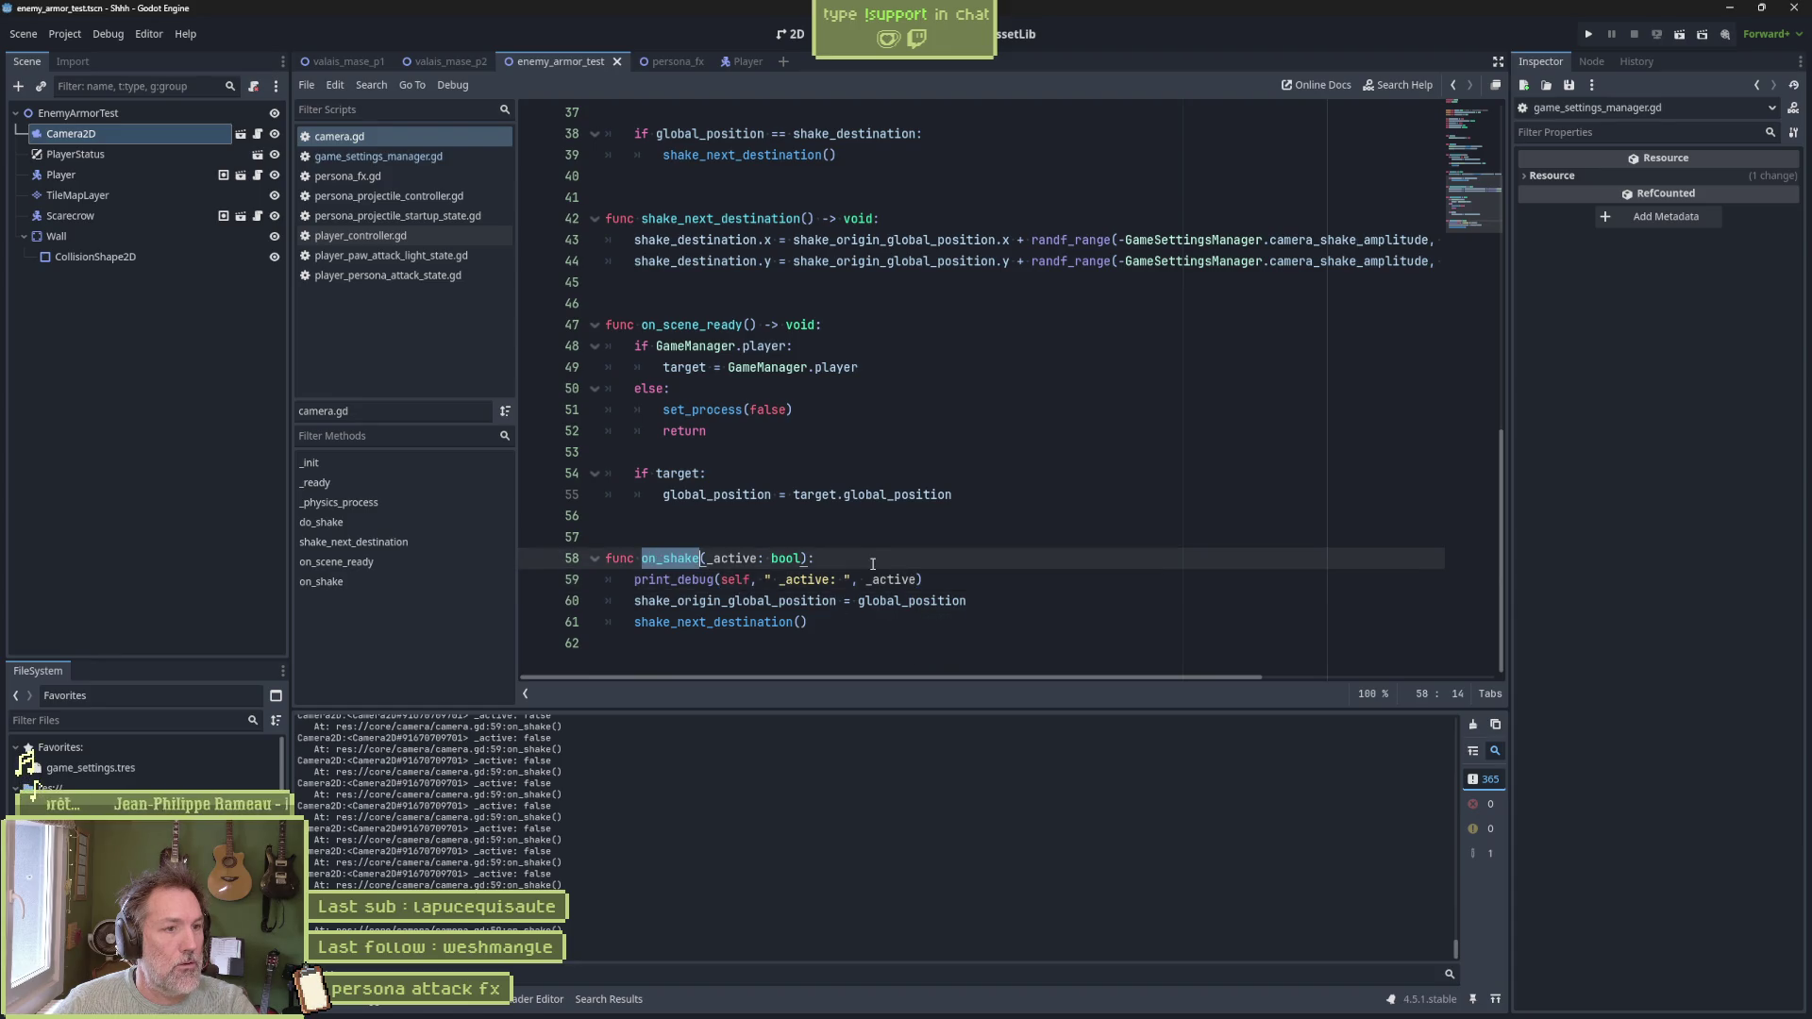
scroll(985, 533, "up", 5)
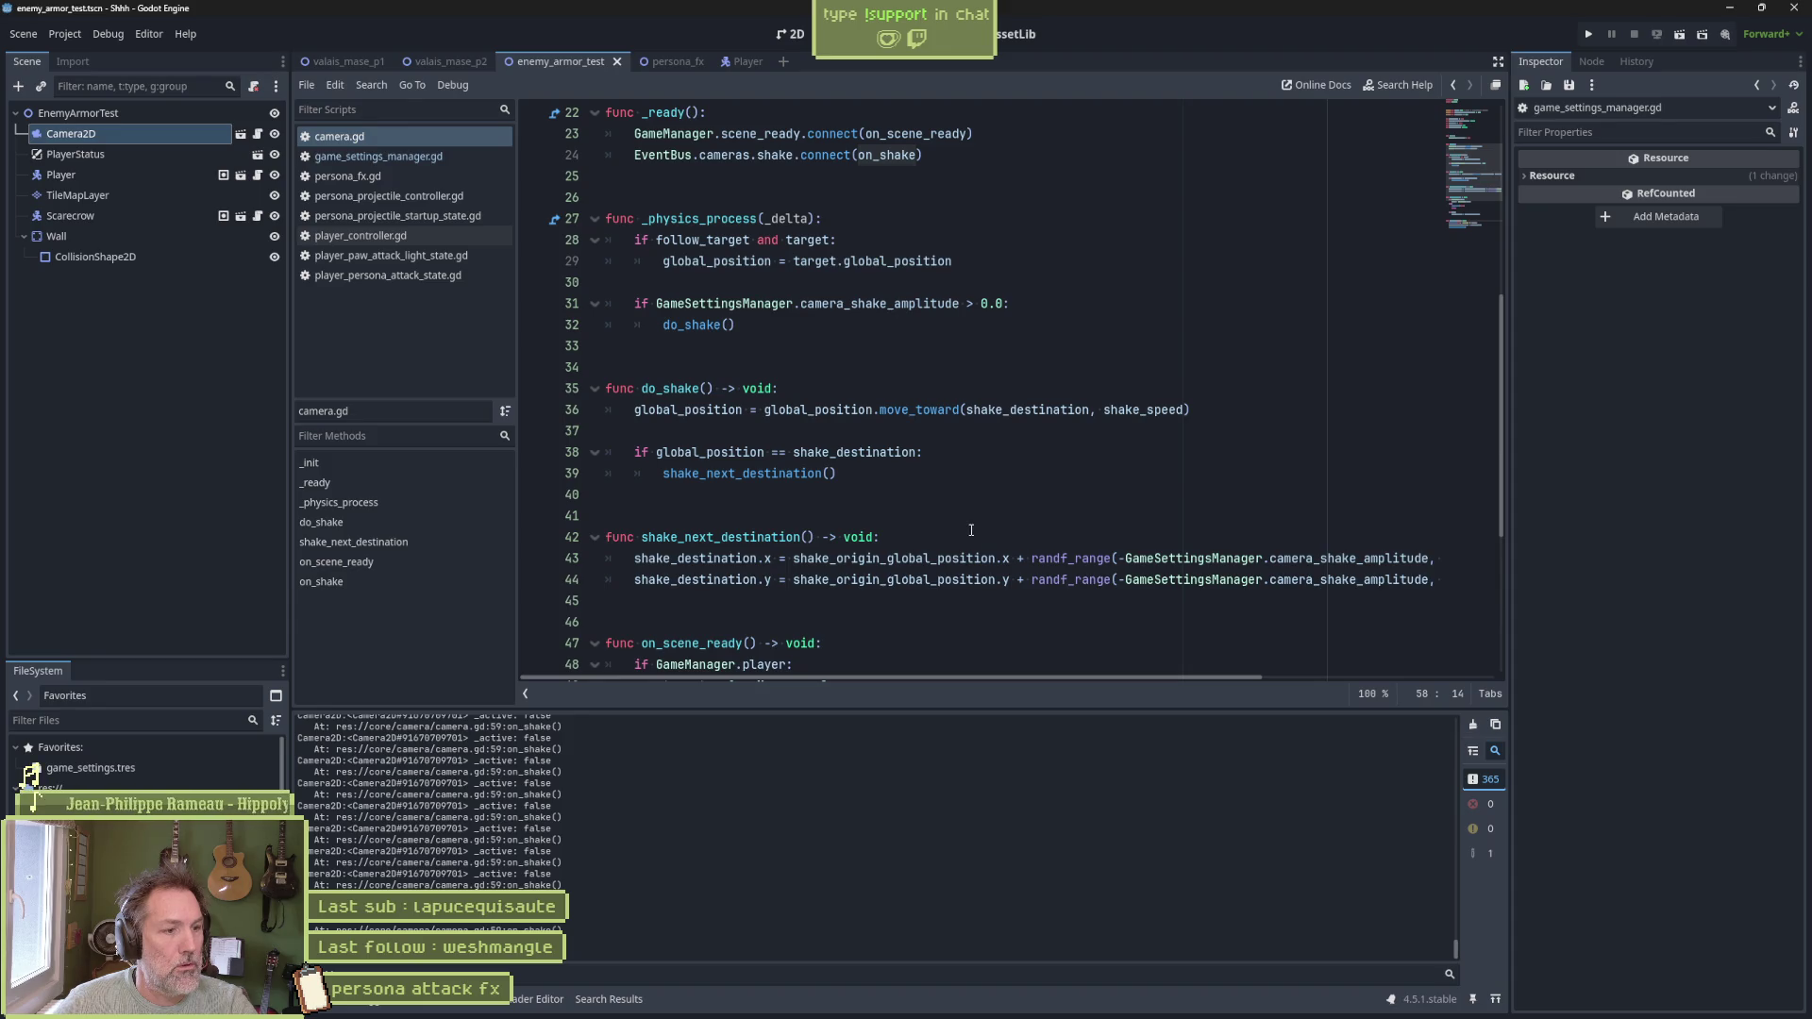
scroll(971, 530, "down", 1)
left_click(608, 999)
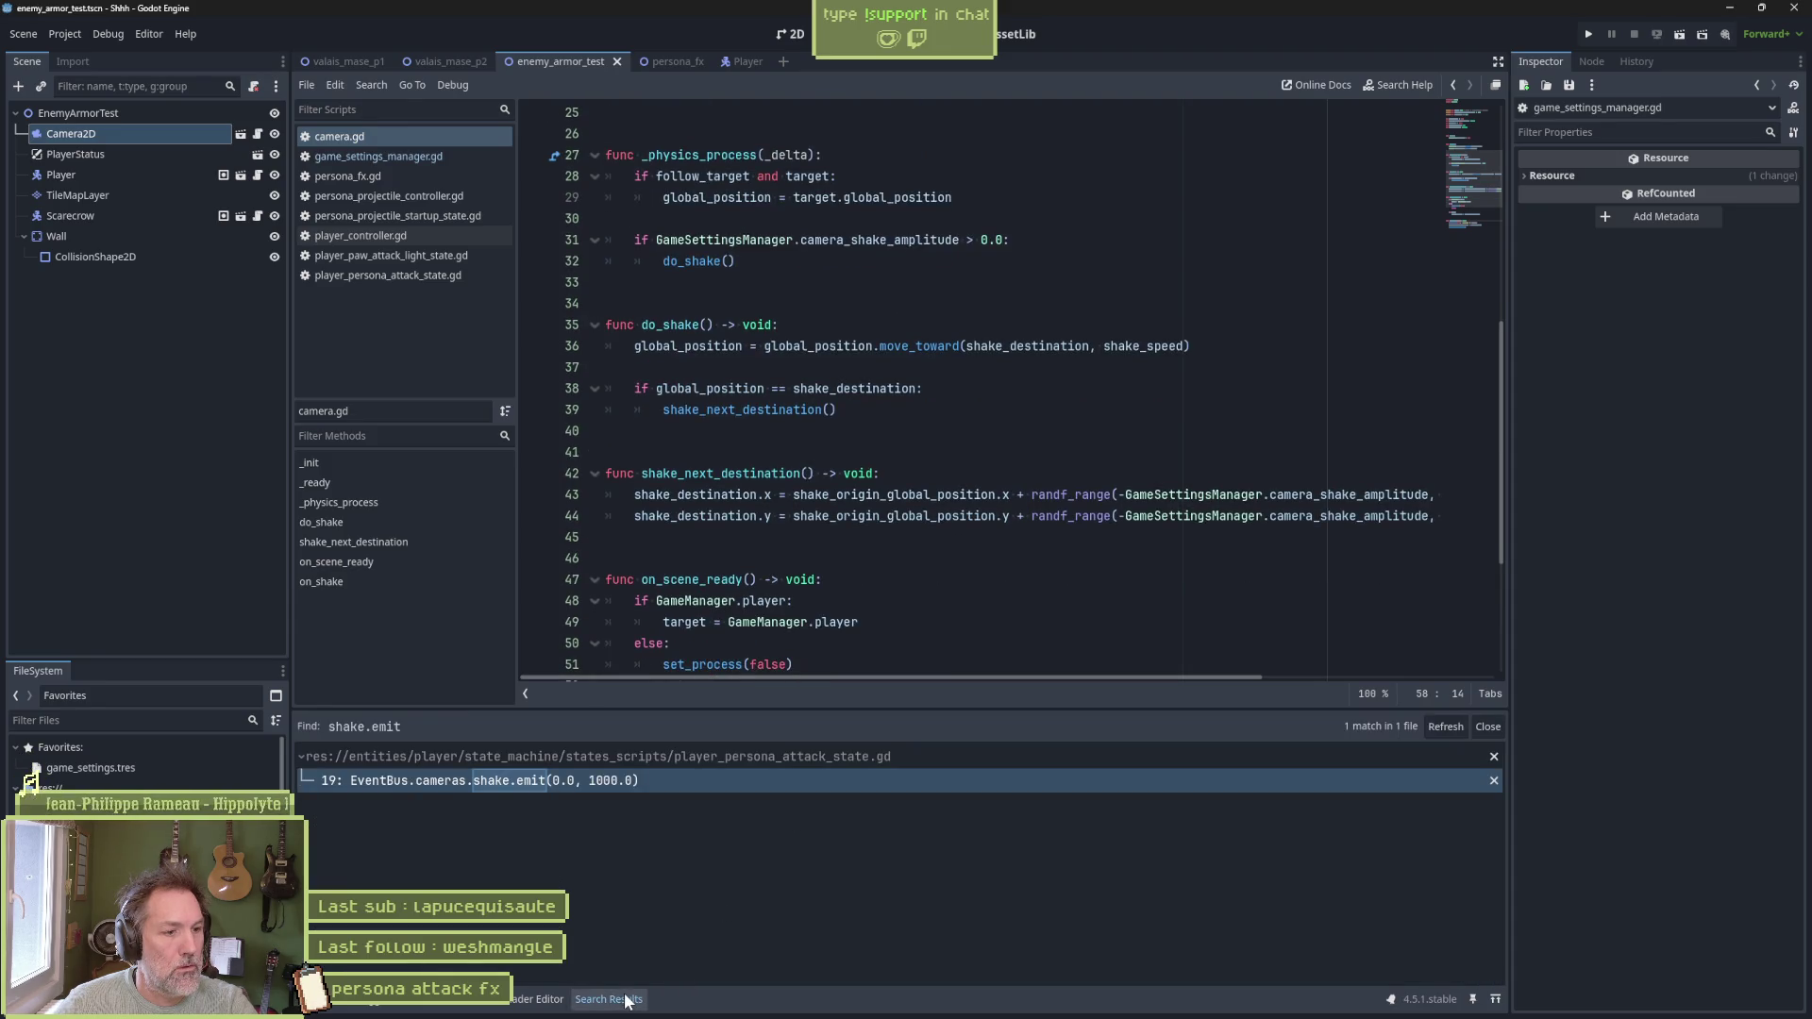
left_click(653, 779)
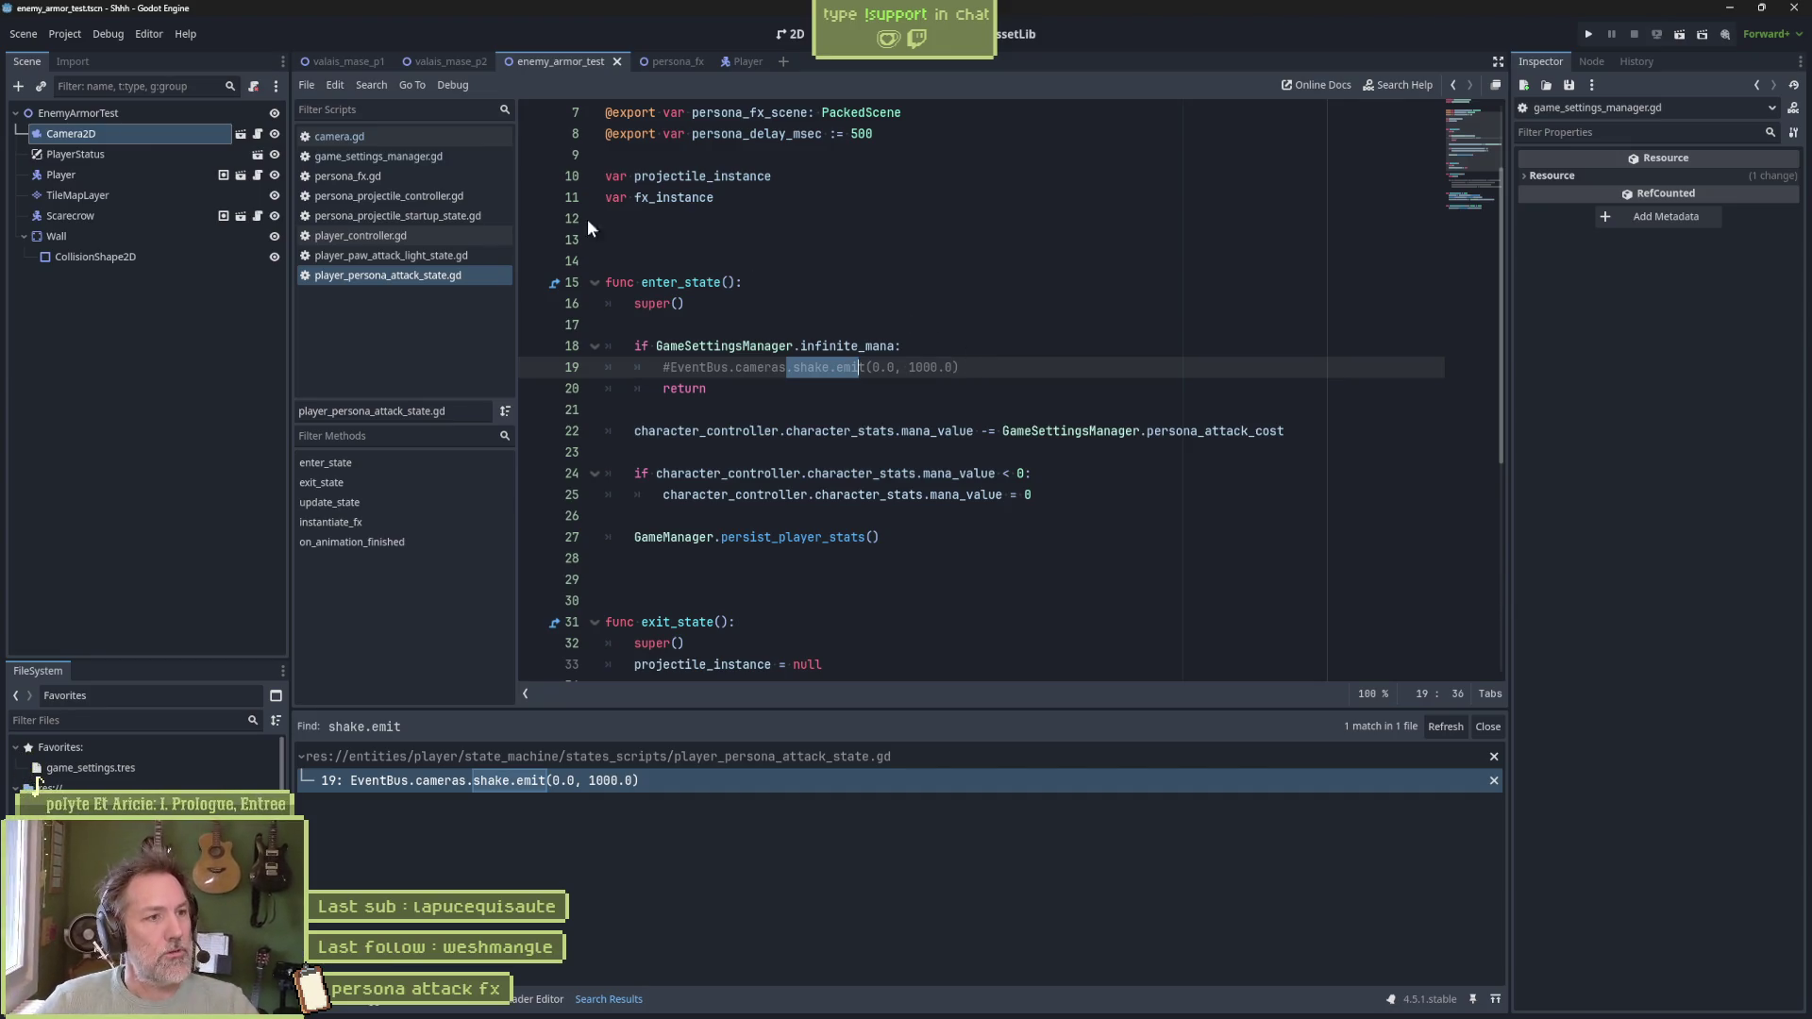
Review persona_fx.gd, then quick-open event_bus.gd and close it again
left_click(394, 136)
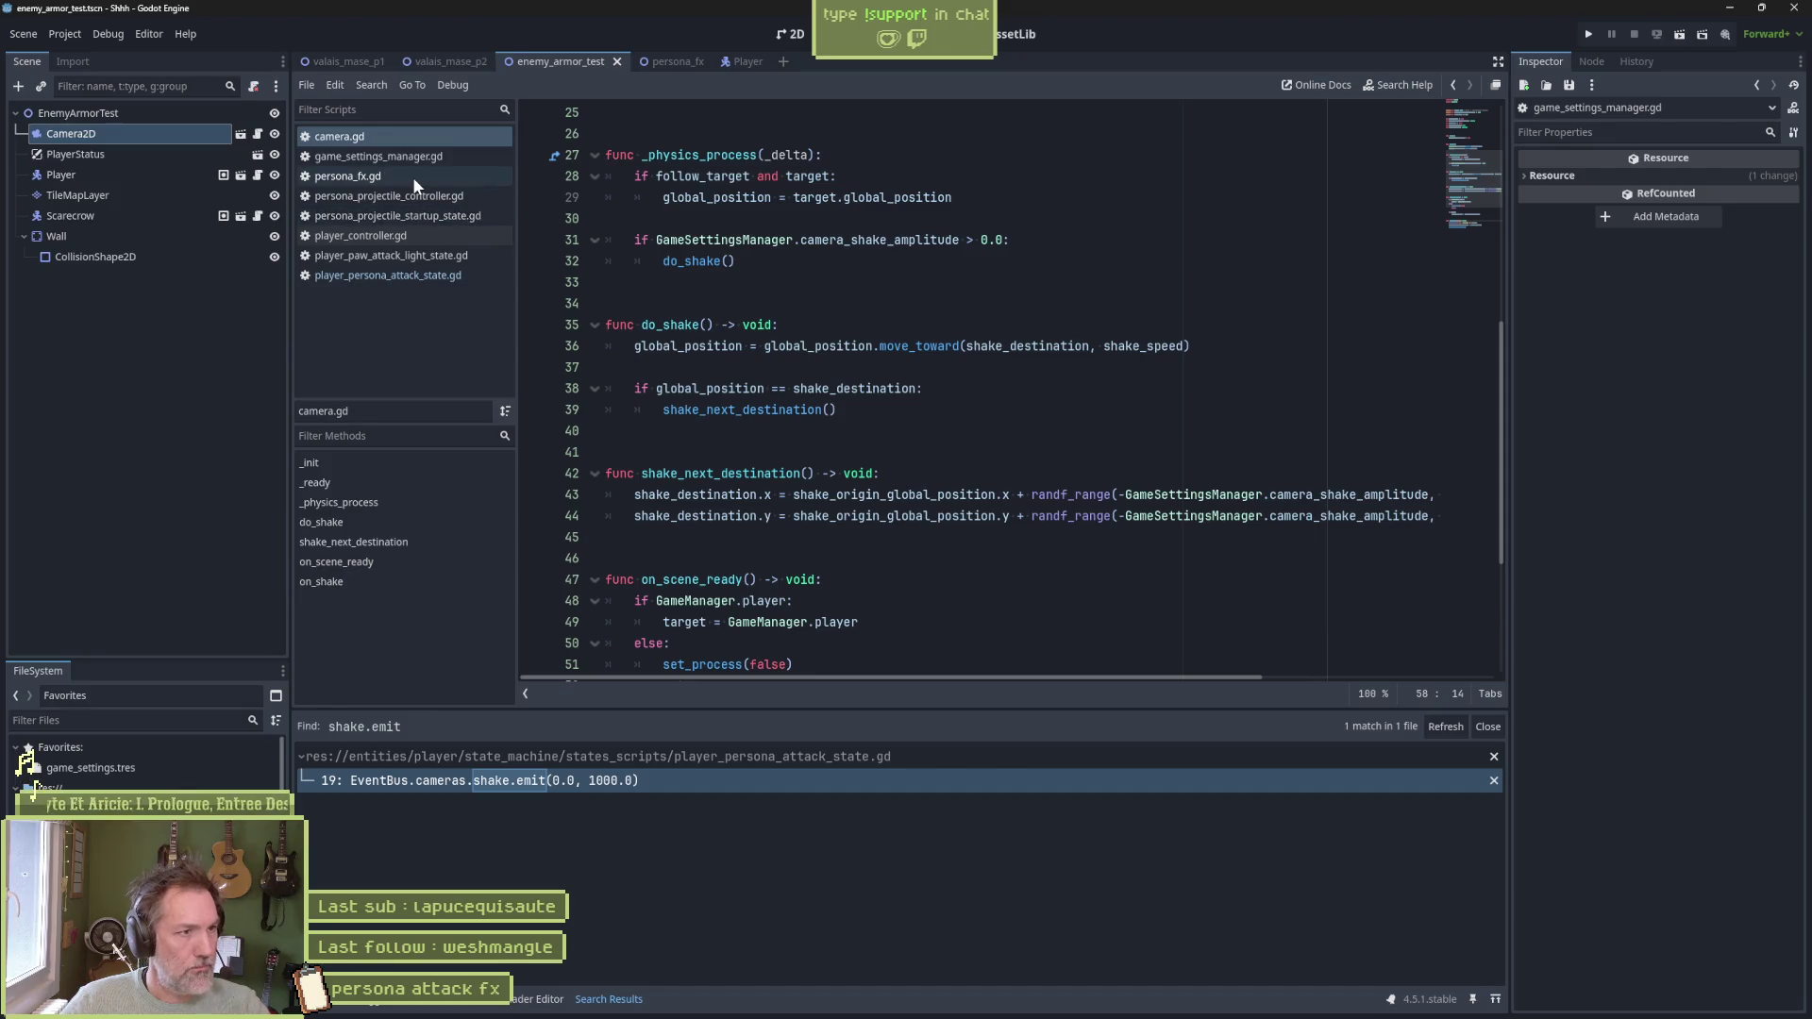
left_click(412, 176)
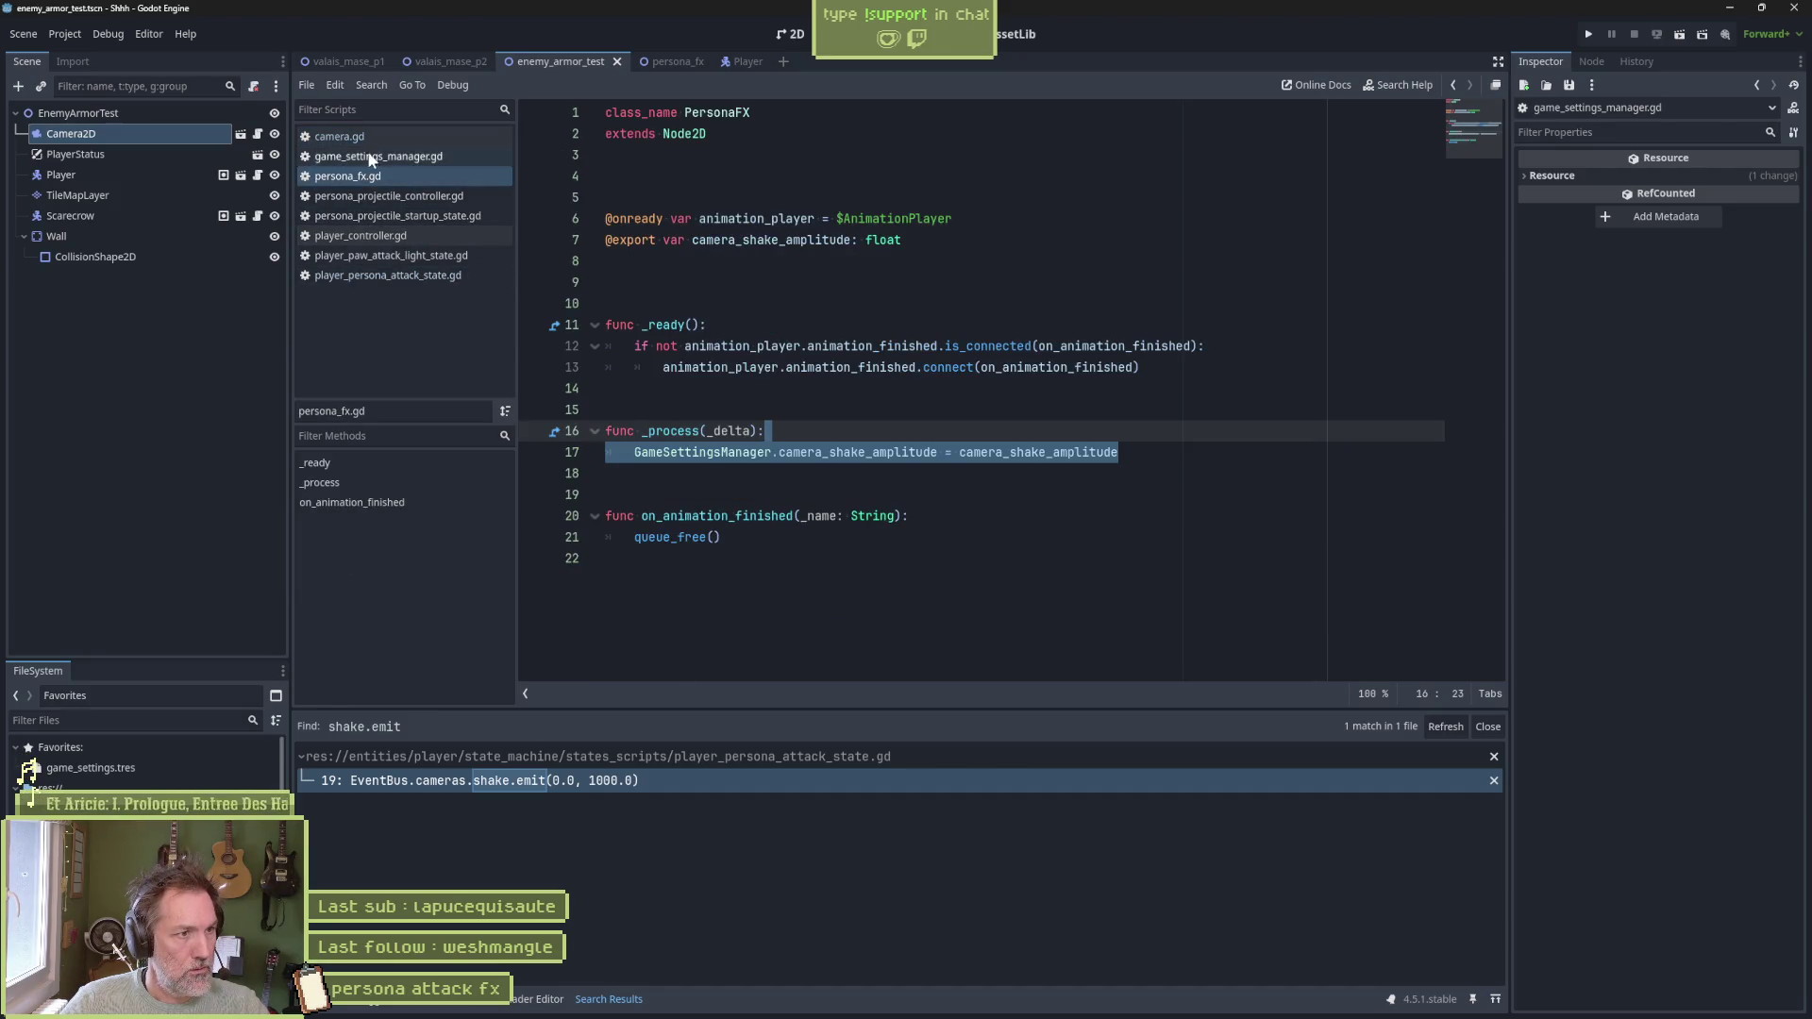
left_click(972, 323)
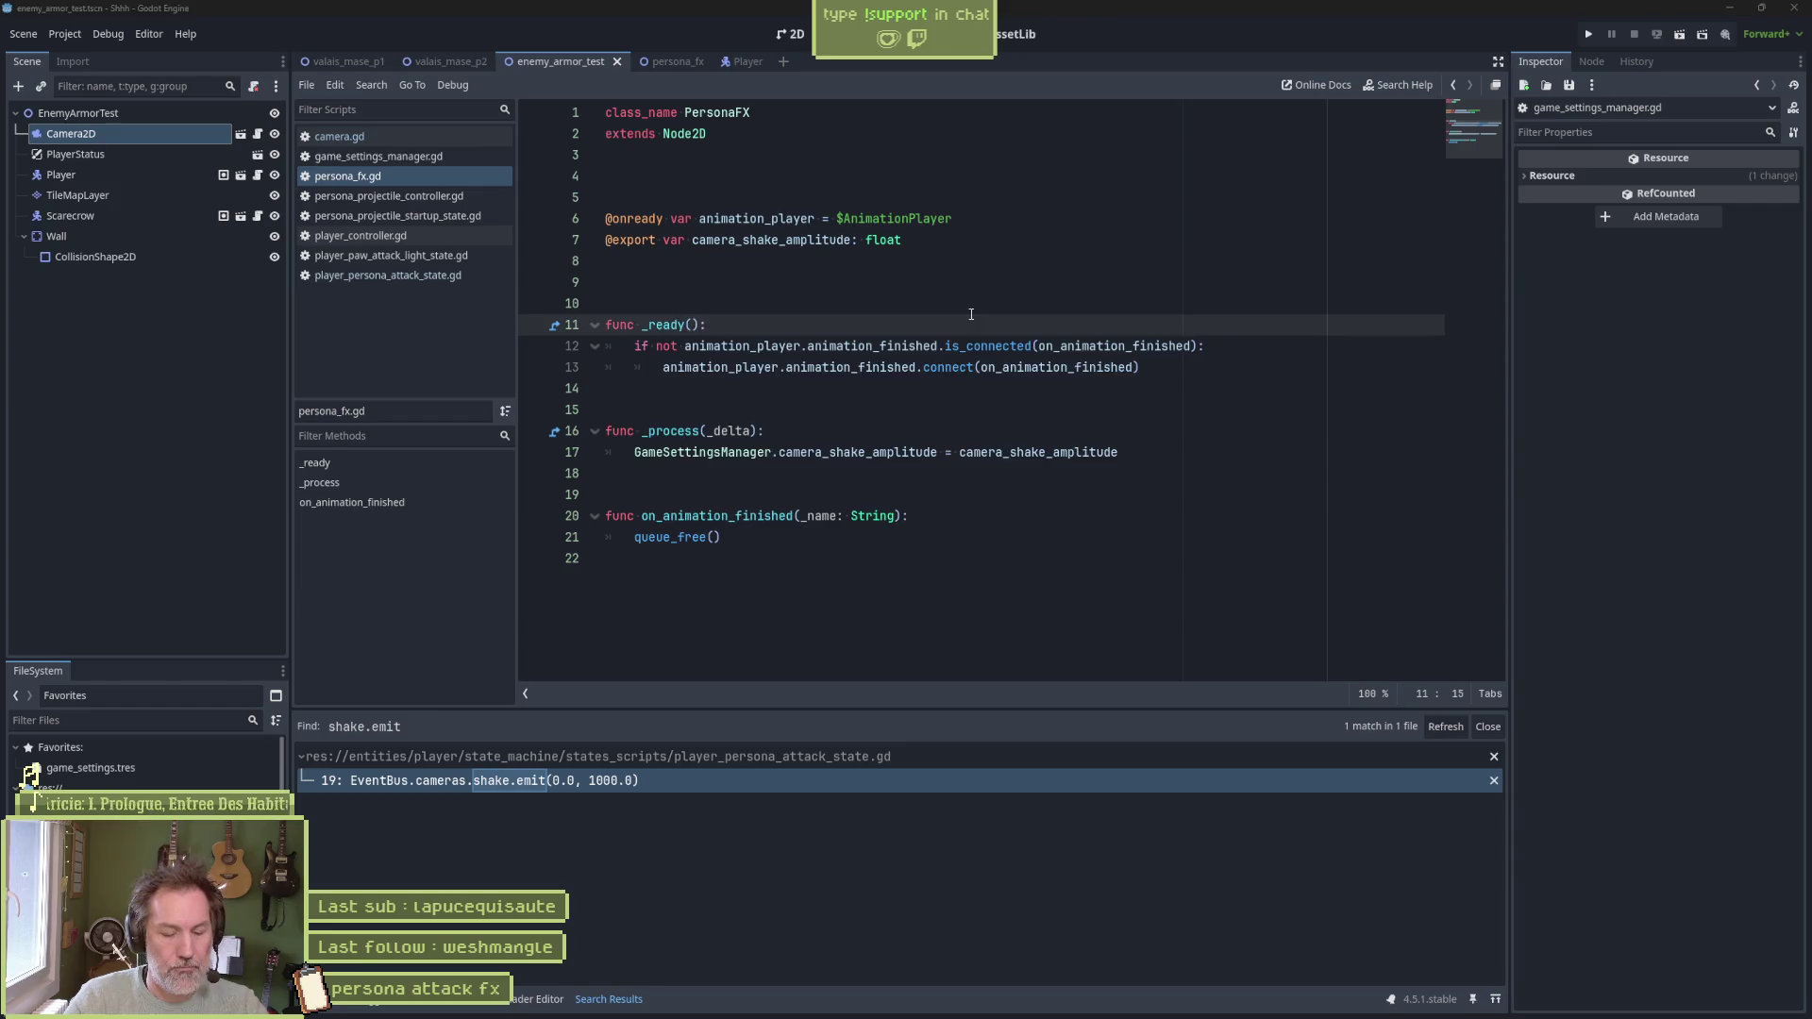
key("alt+shift+o")
type("even")
key("Return")
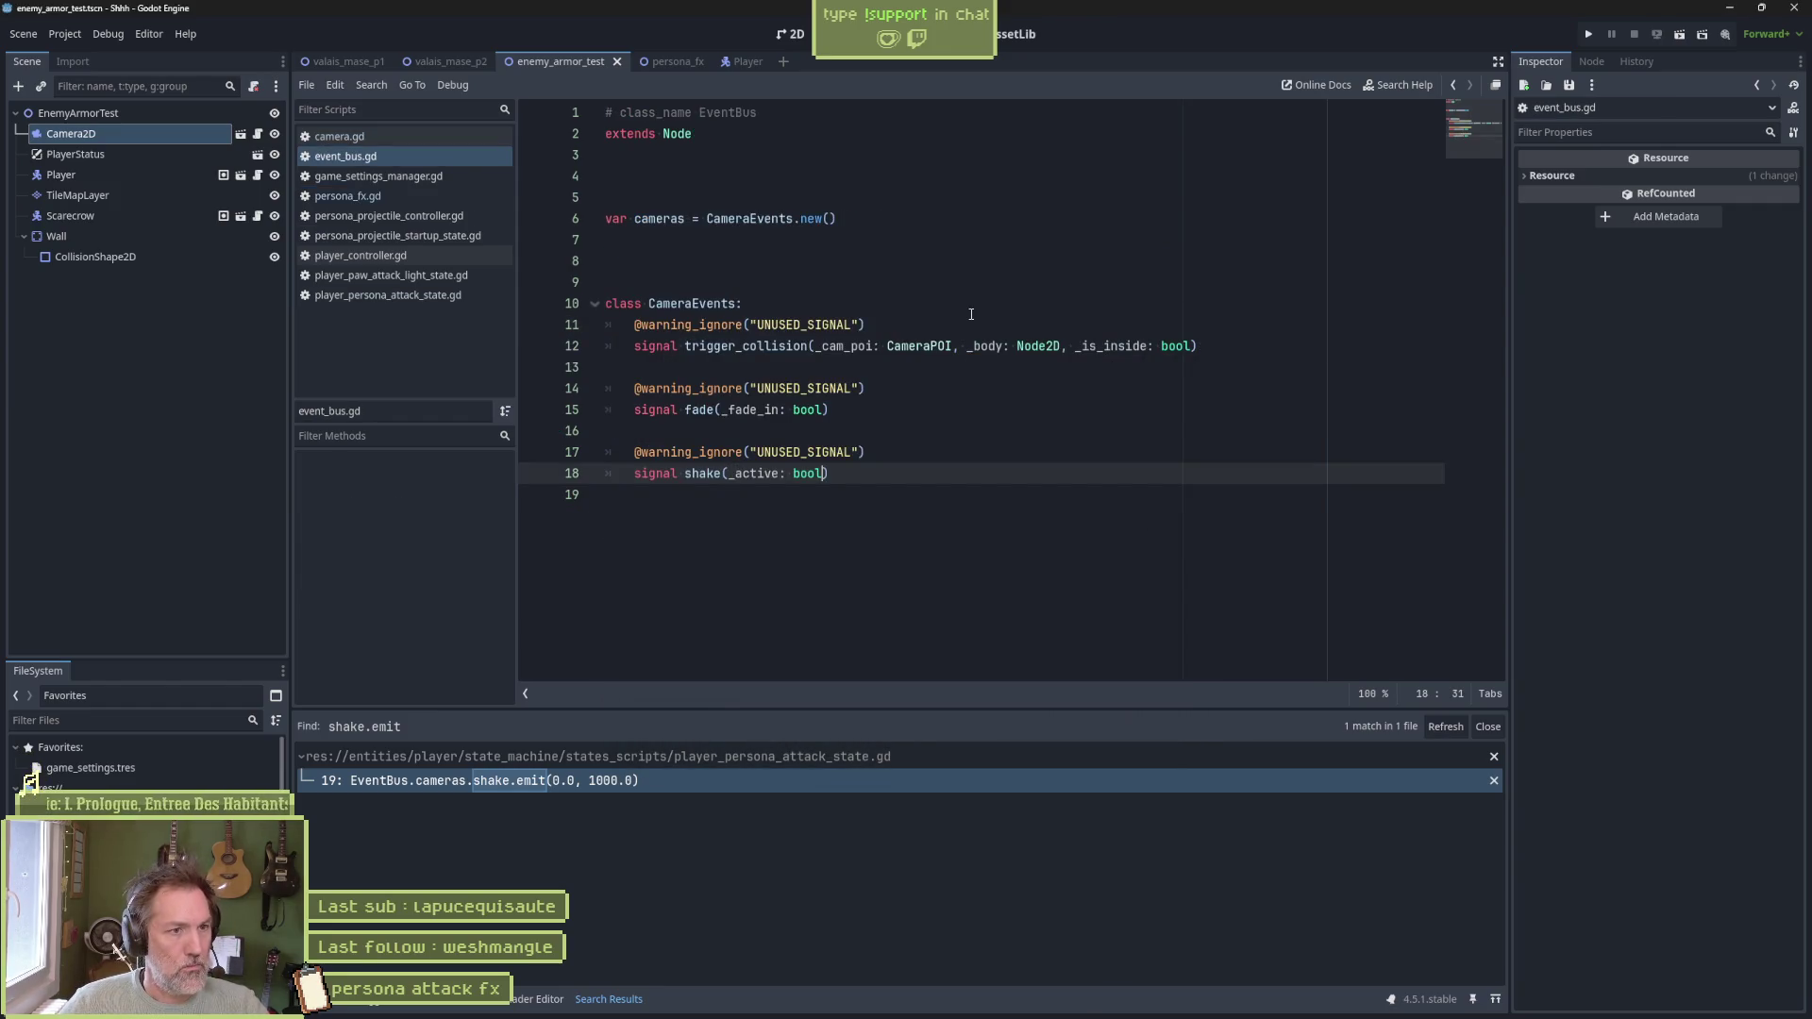
key("ctrl+w")
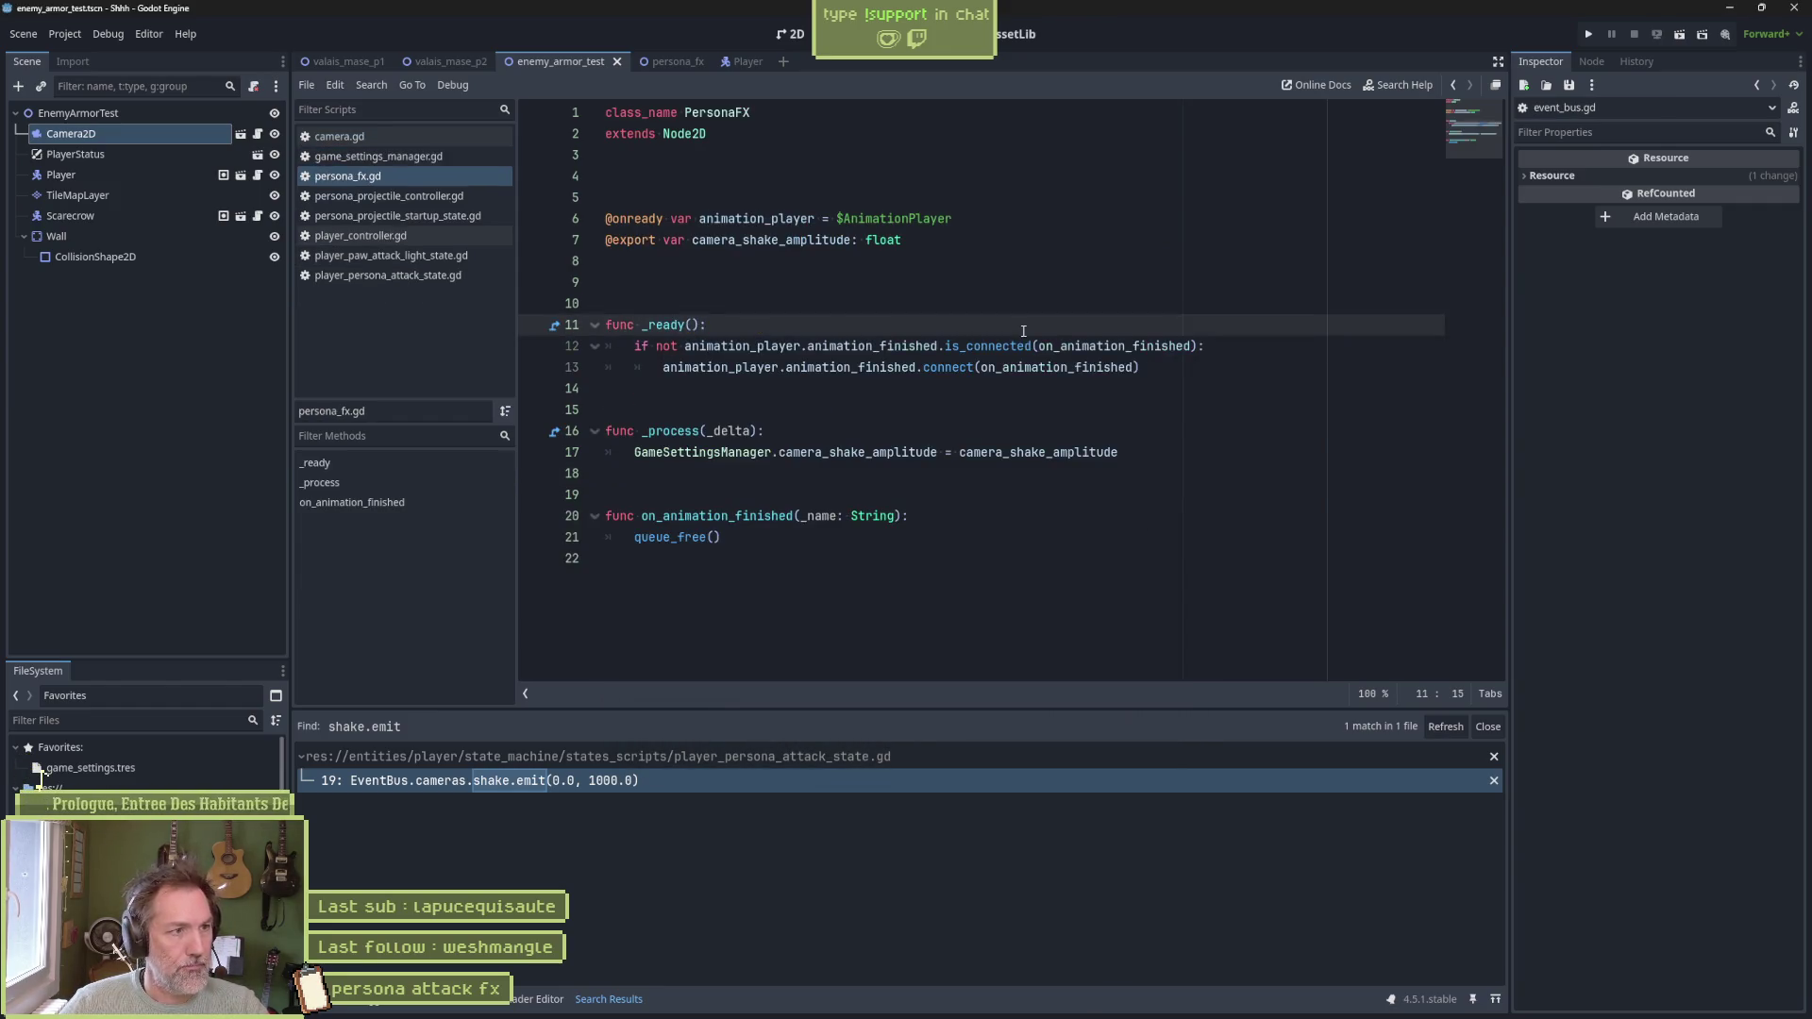
Review camera.gd from the top, then select camera_shake_amplitude in game_settings_manager.gd
left_click(427, 137)
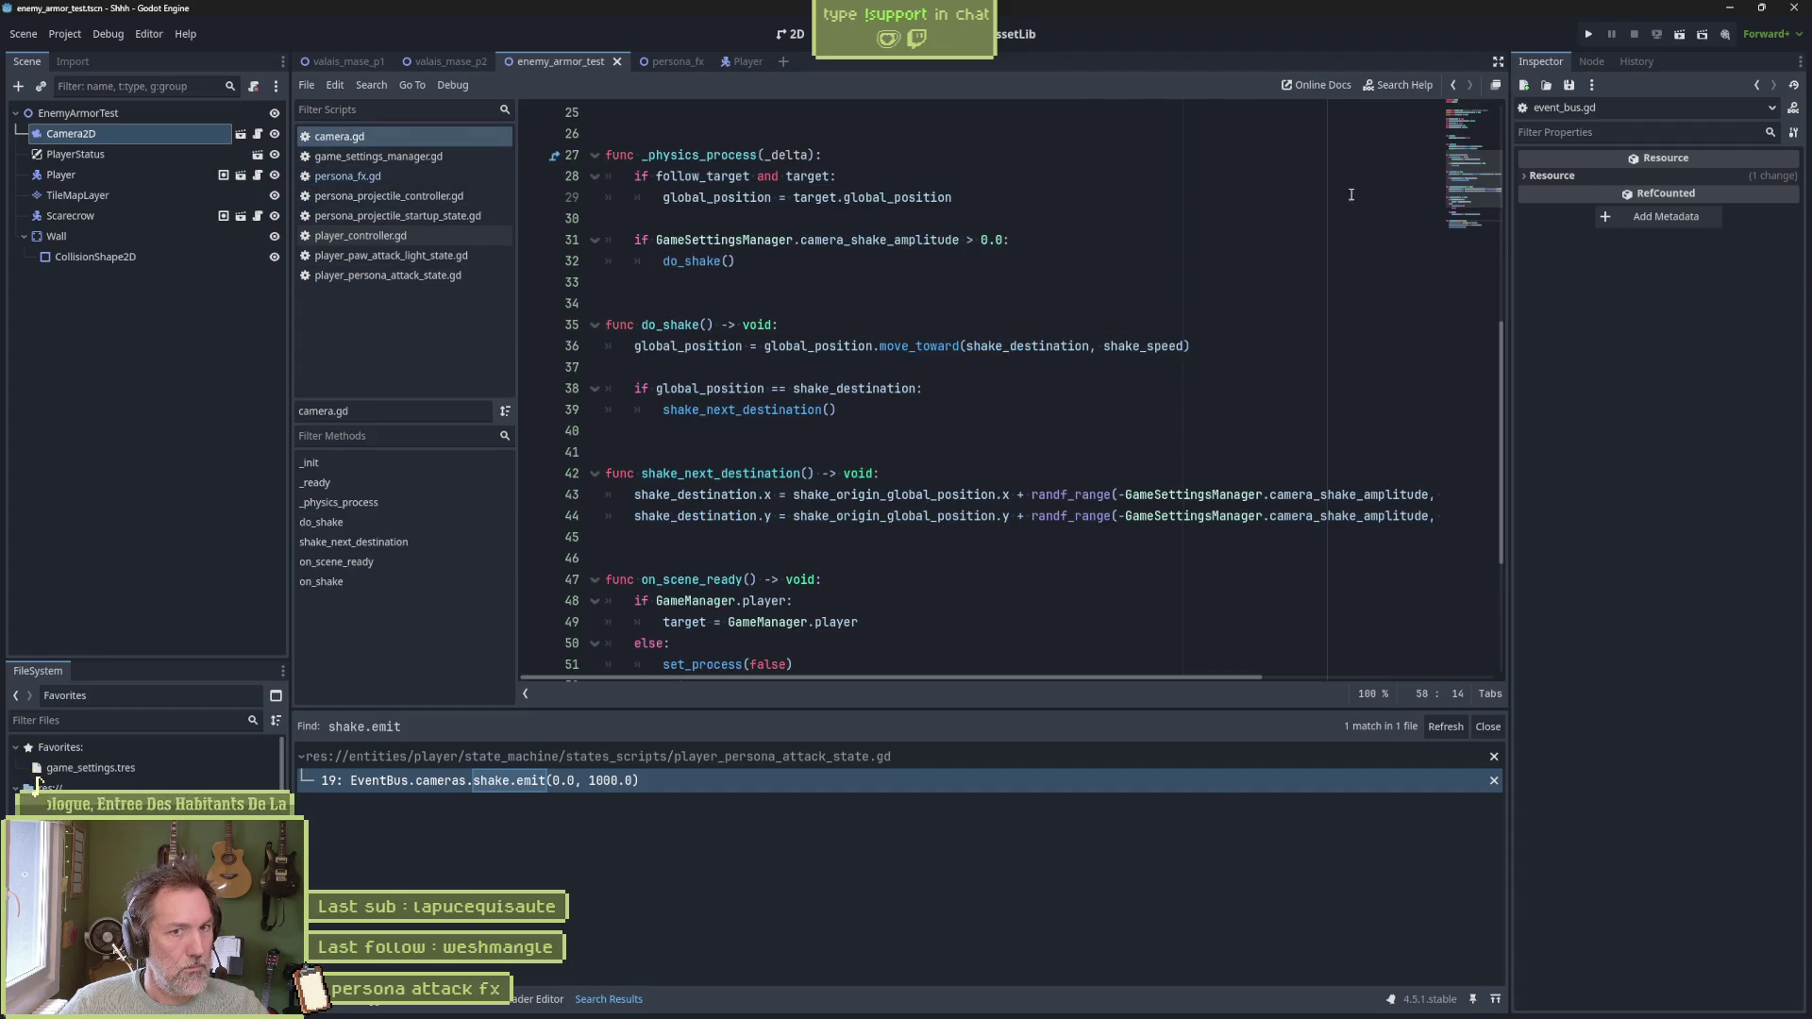
left_click(1469, 117)
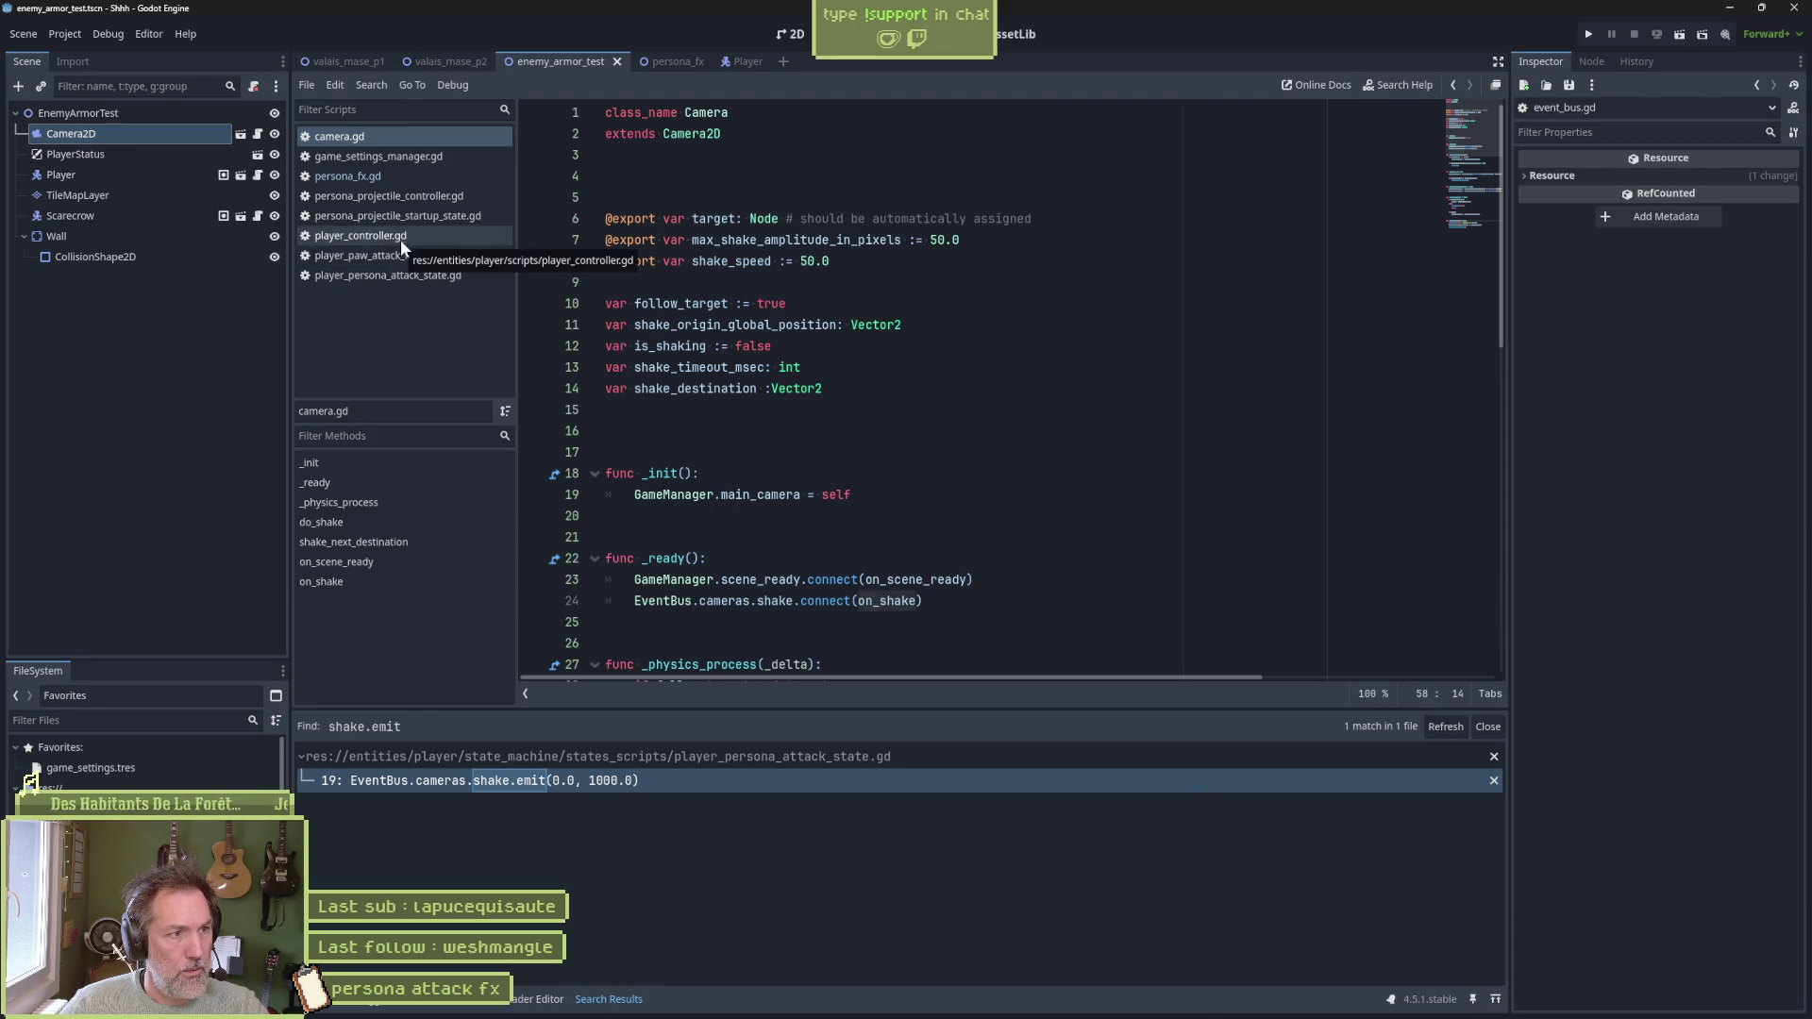
left_click(398, 166)
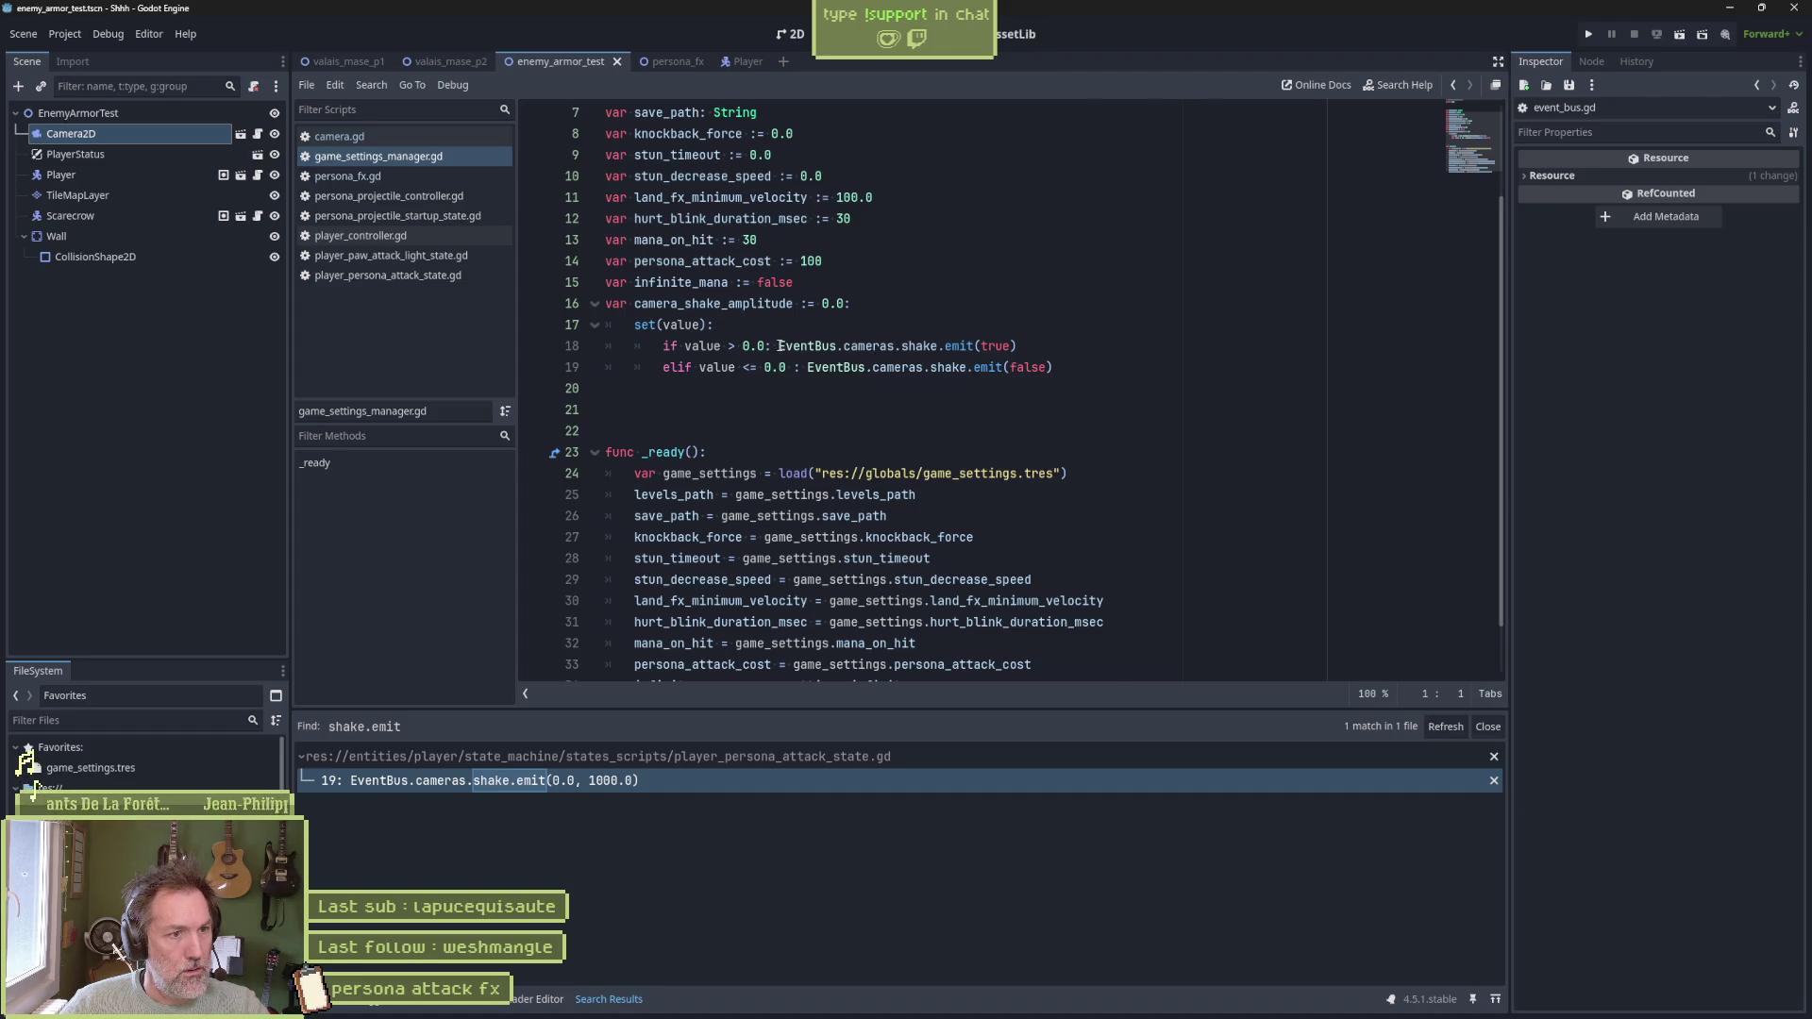
double_click(765, 303)
key("ctrl+c")
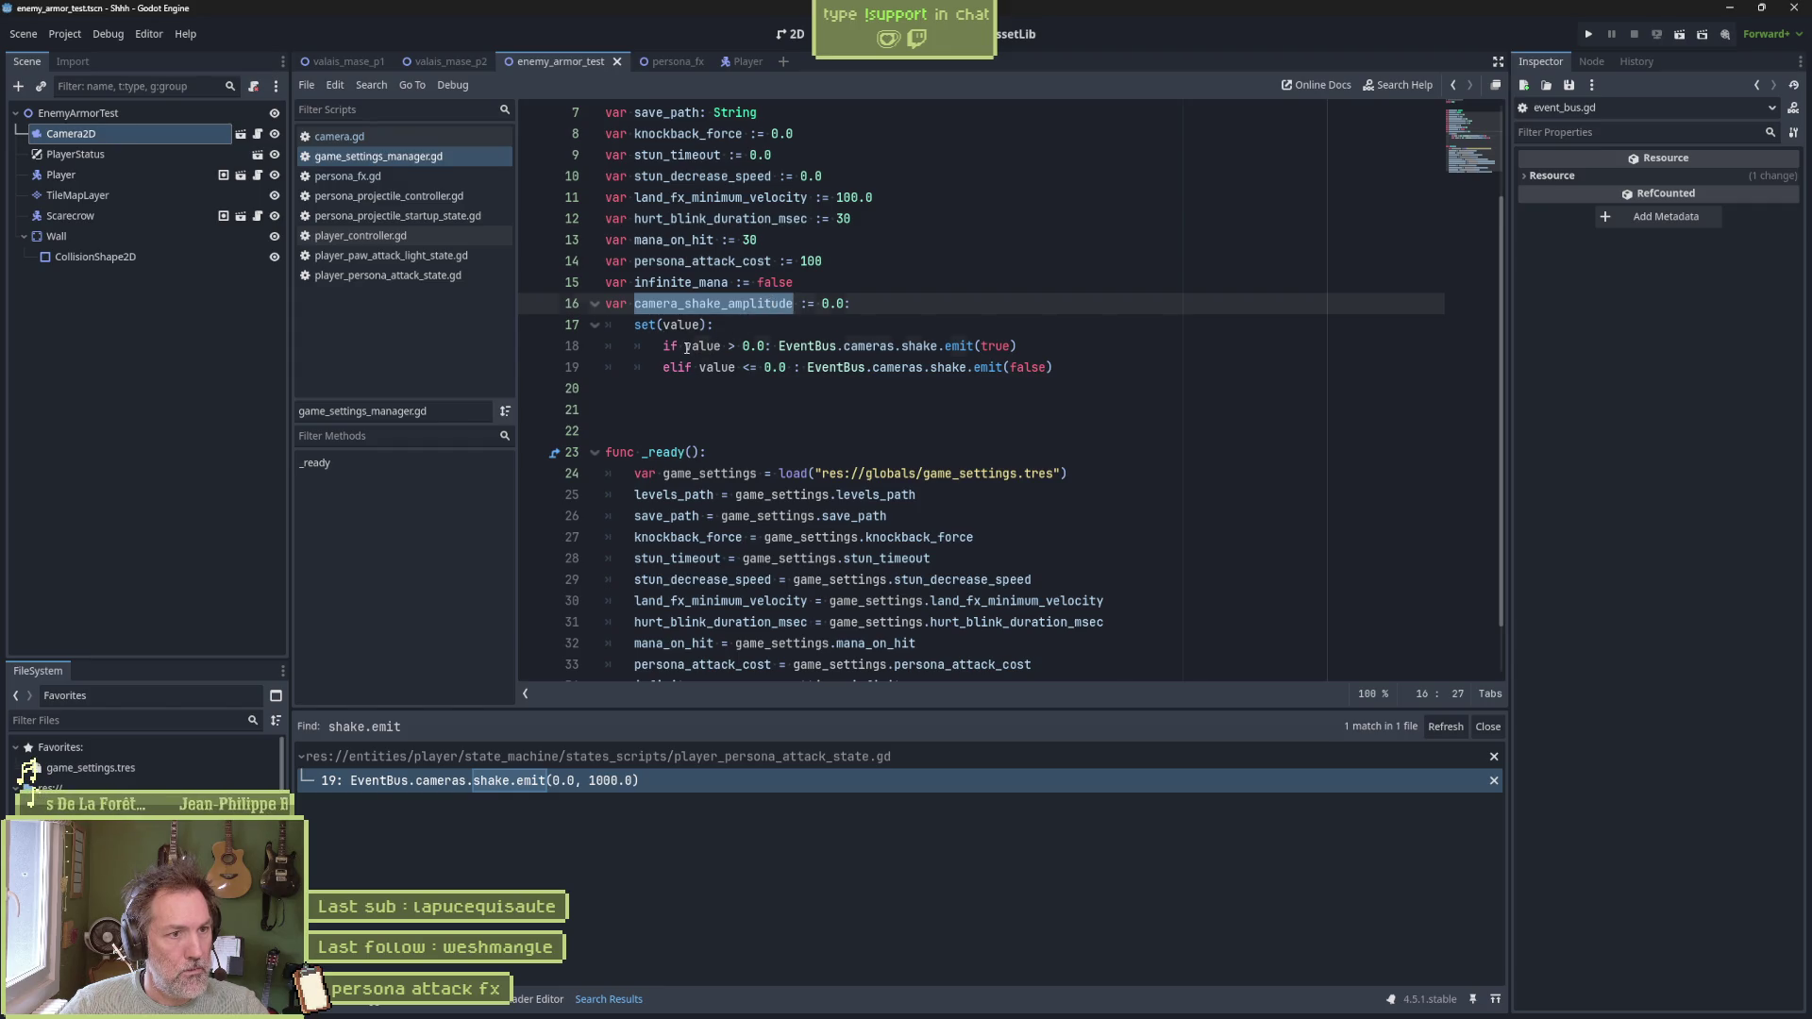
Prefix the line 18 setter condition with 'camera_shake_amplitude == 0.0 and'
left_click(686, 347)
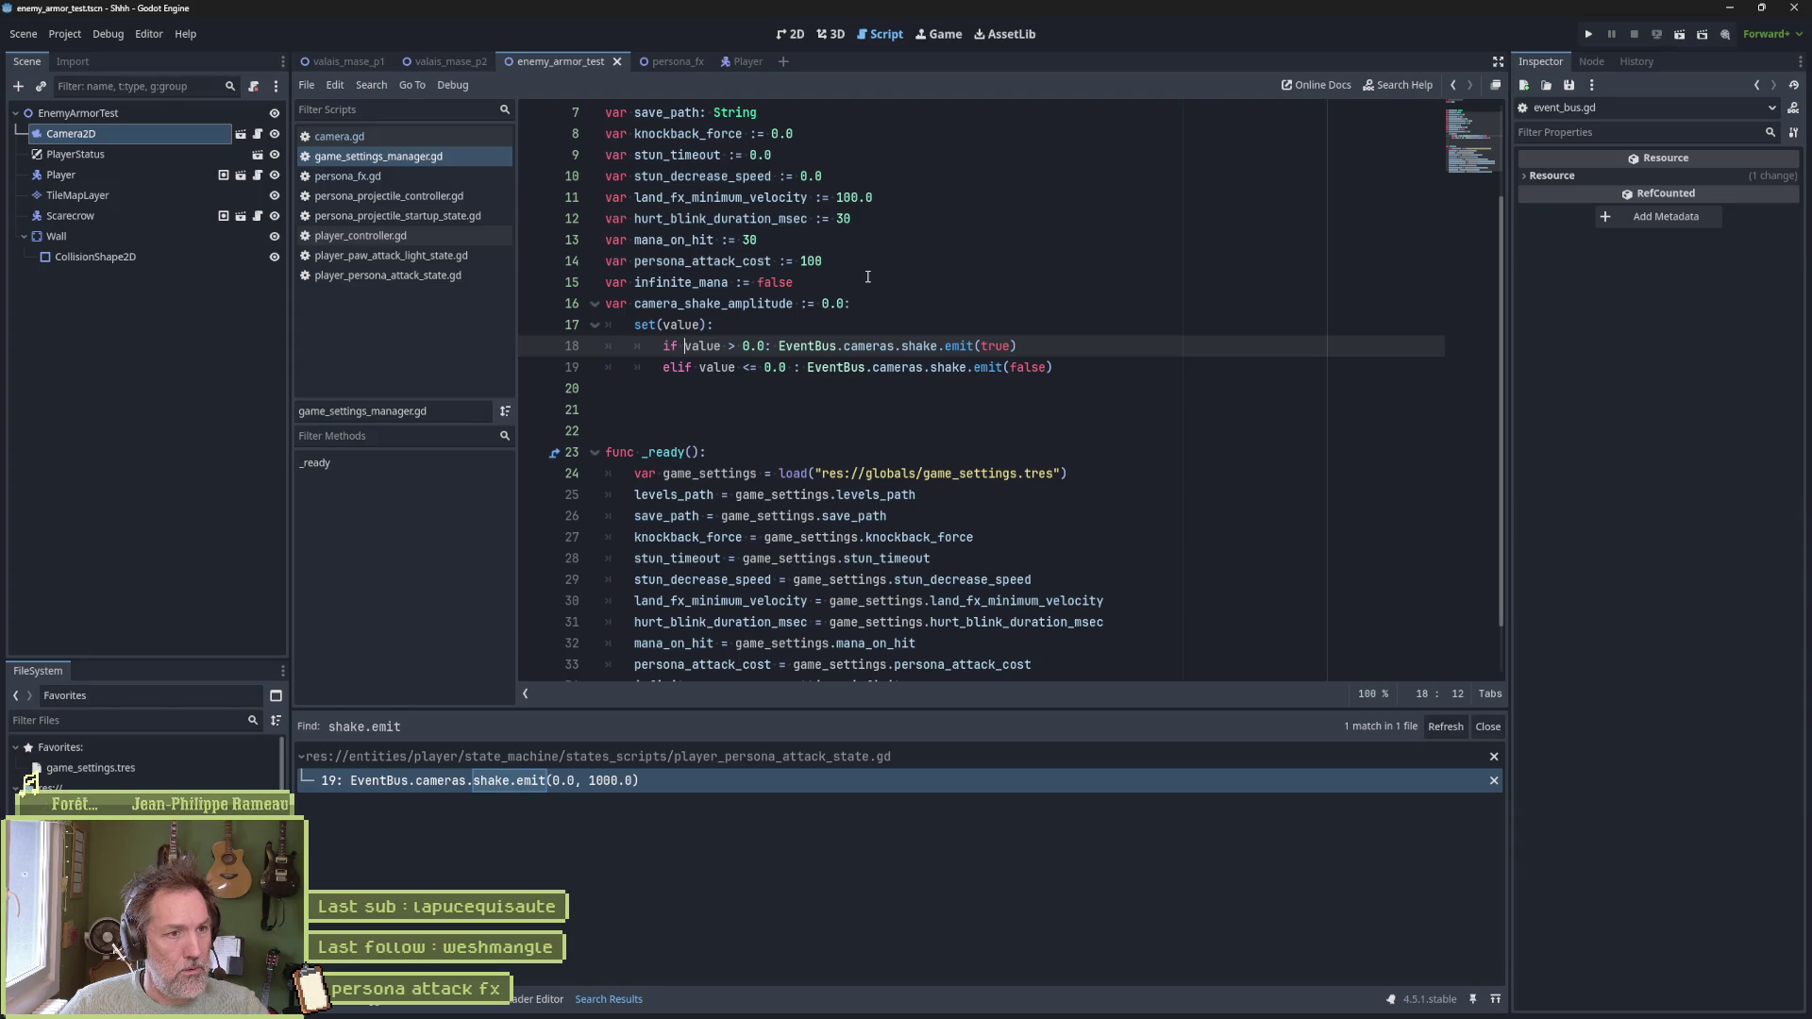
key("ctrl+v")
type("== 0.0 and")
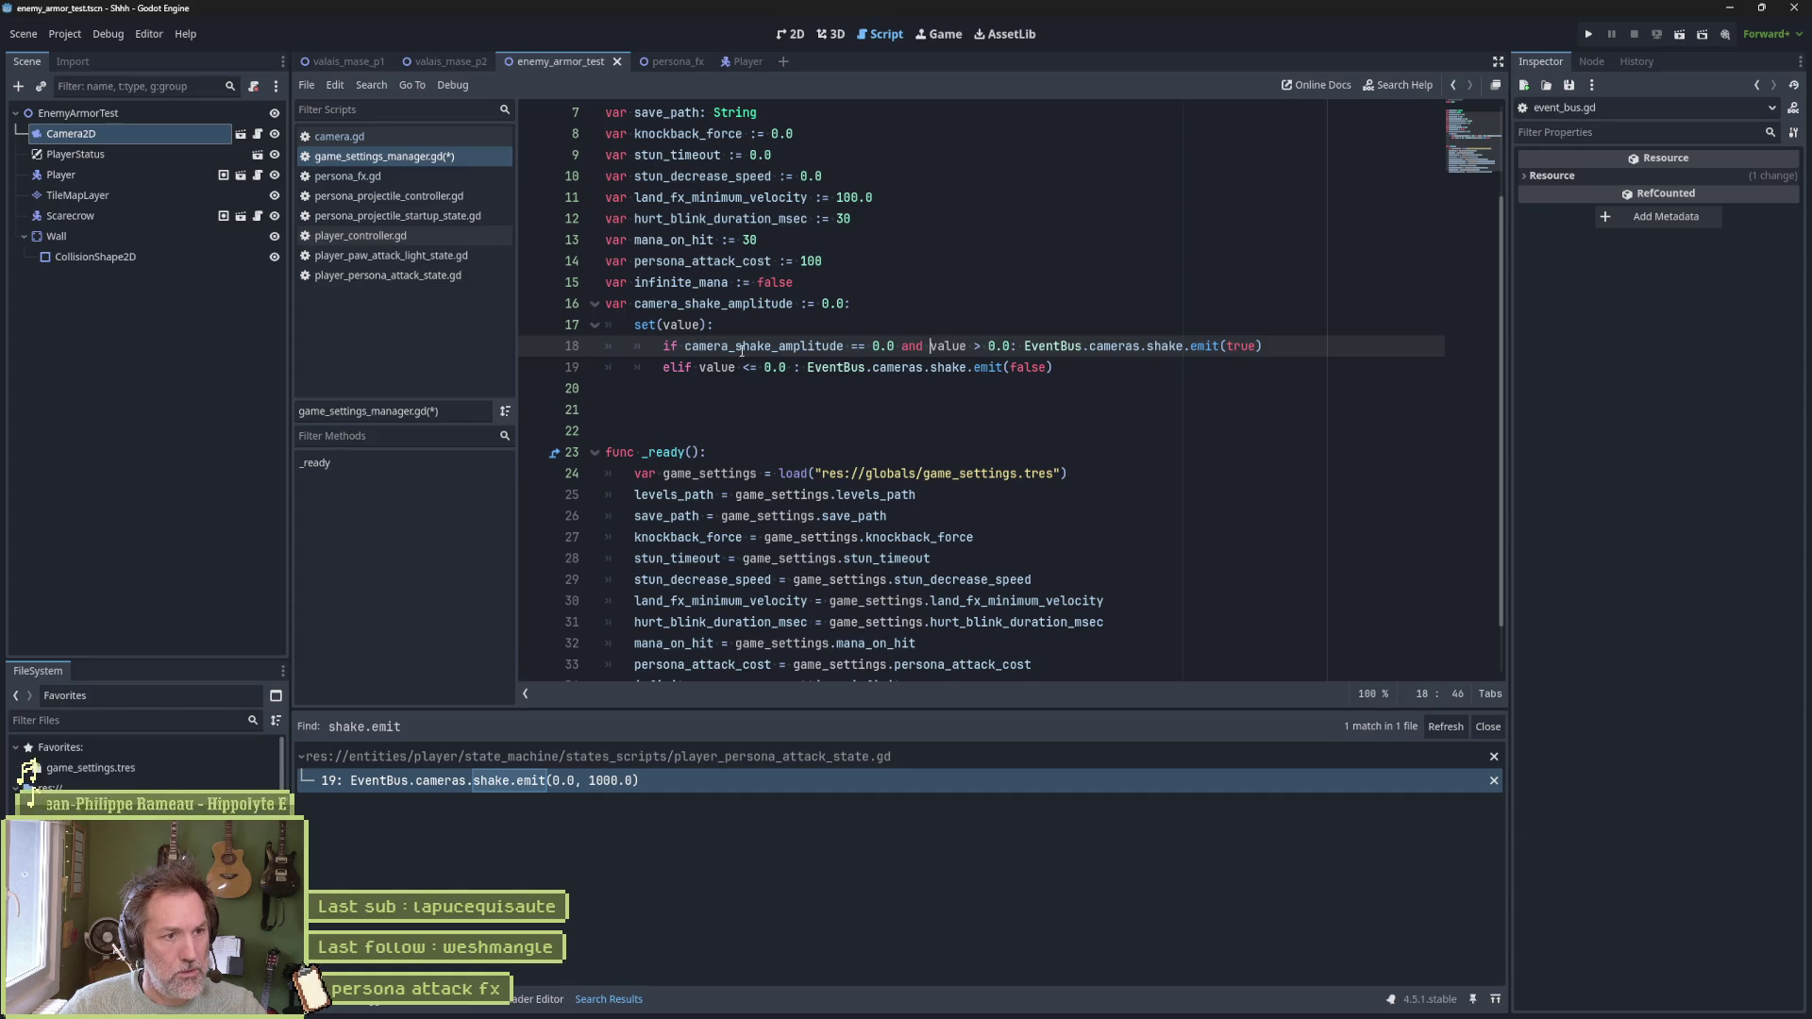
Add the same amplitude check to line 19's condition, changing its comparison to >=
left_click_drag(686, 346, 901, 346)
key("ctrl+c")
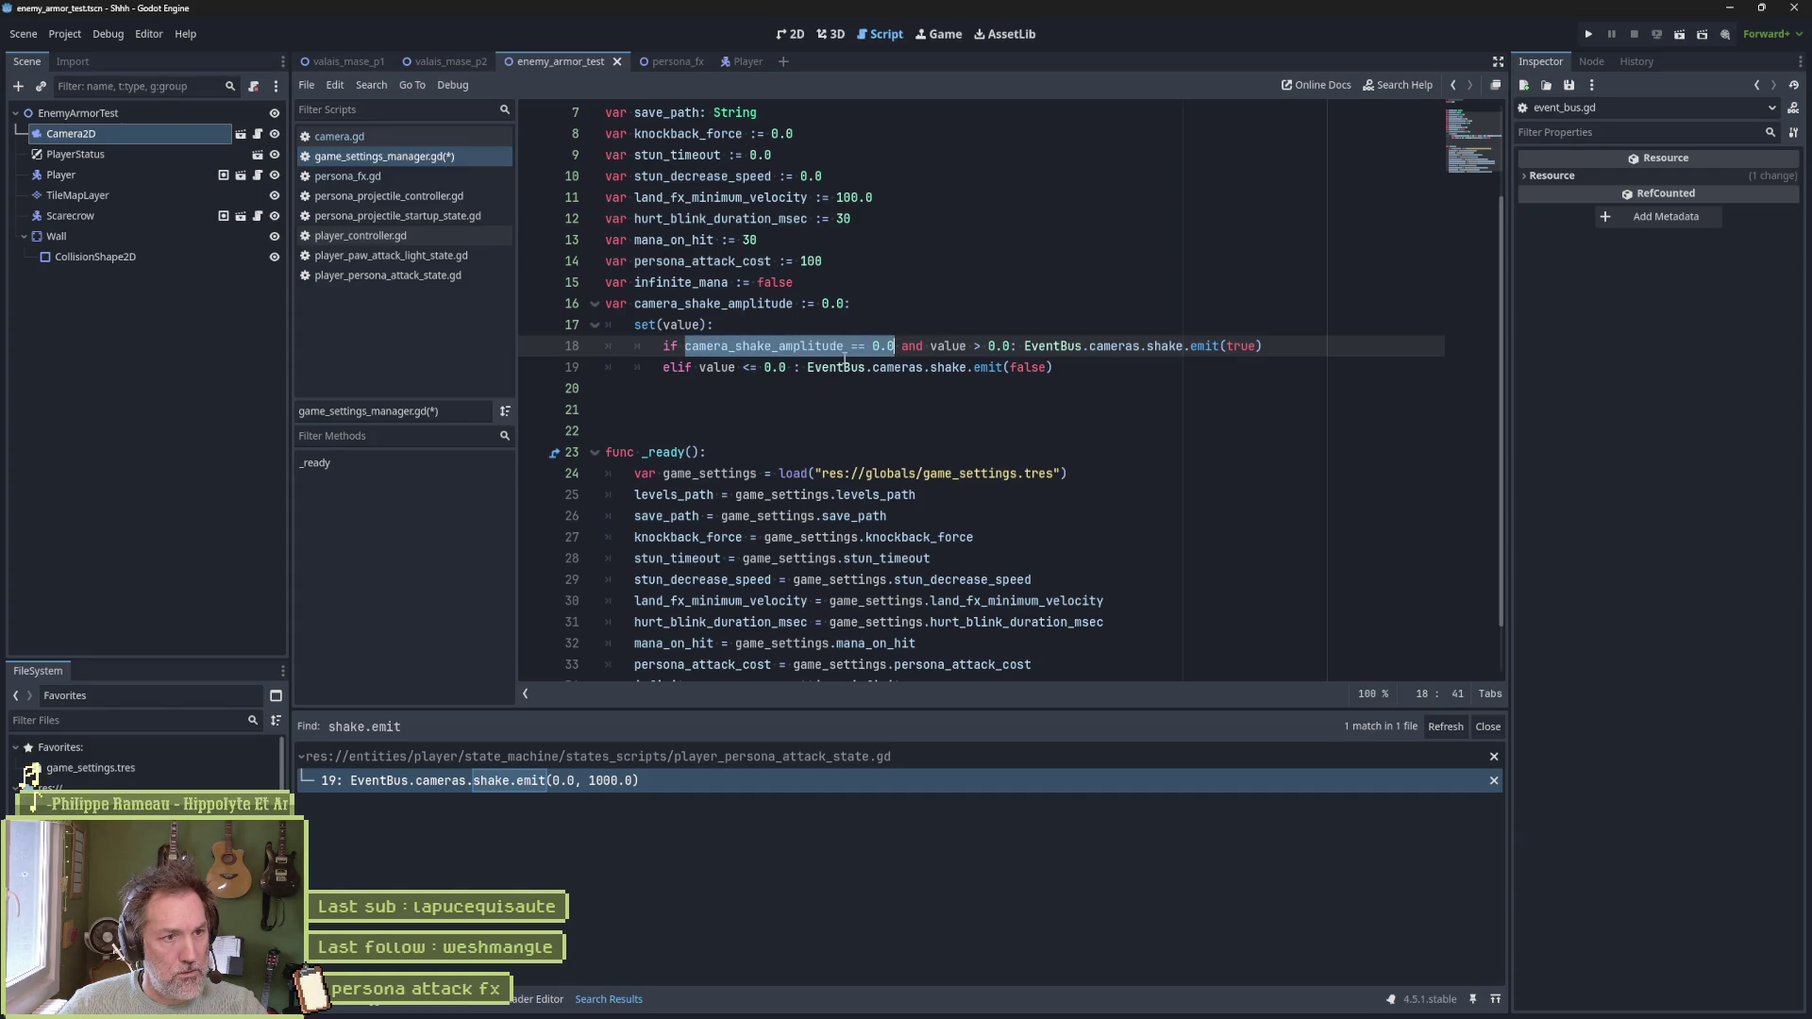
left_click(699, 367)
key("ctrl+v")
type("and")
key("Left")
key("Left")
key("Left")
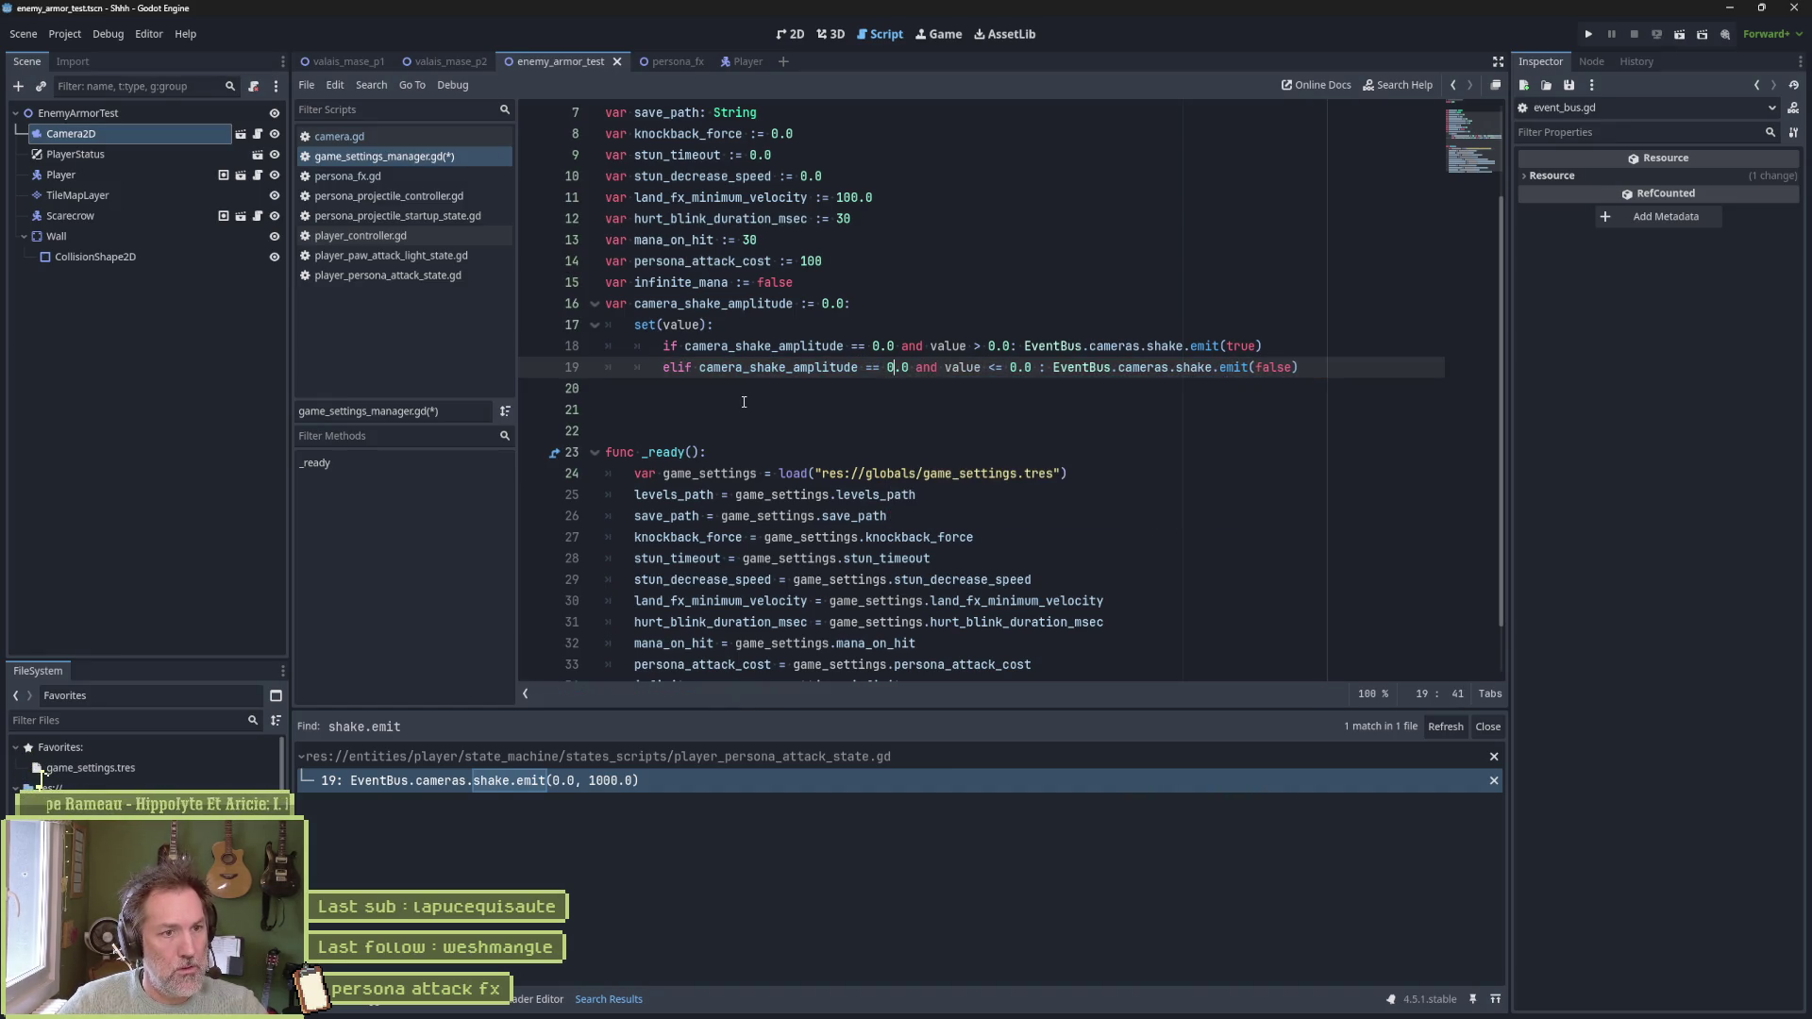
key("BackSpace")
type("<")
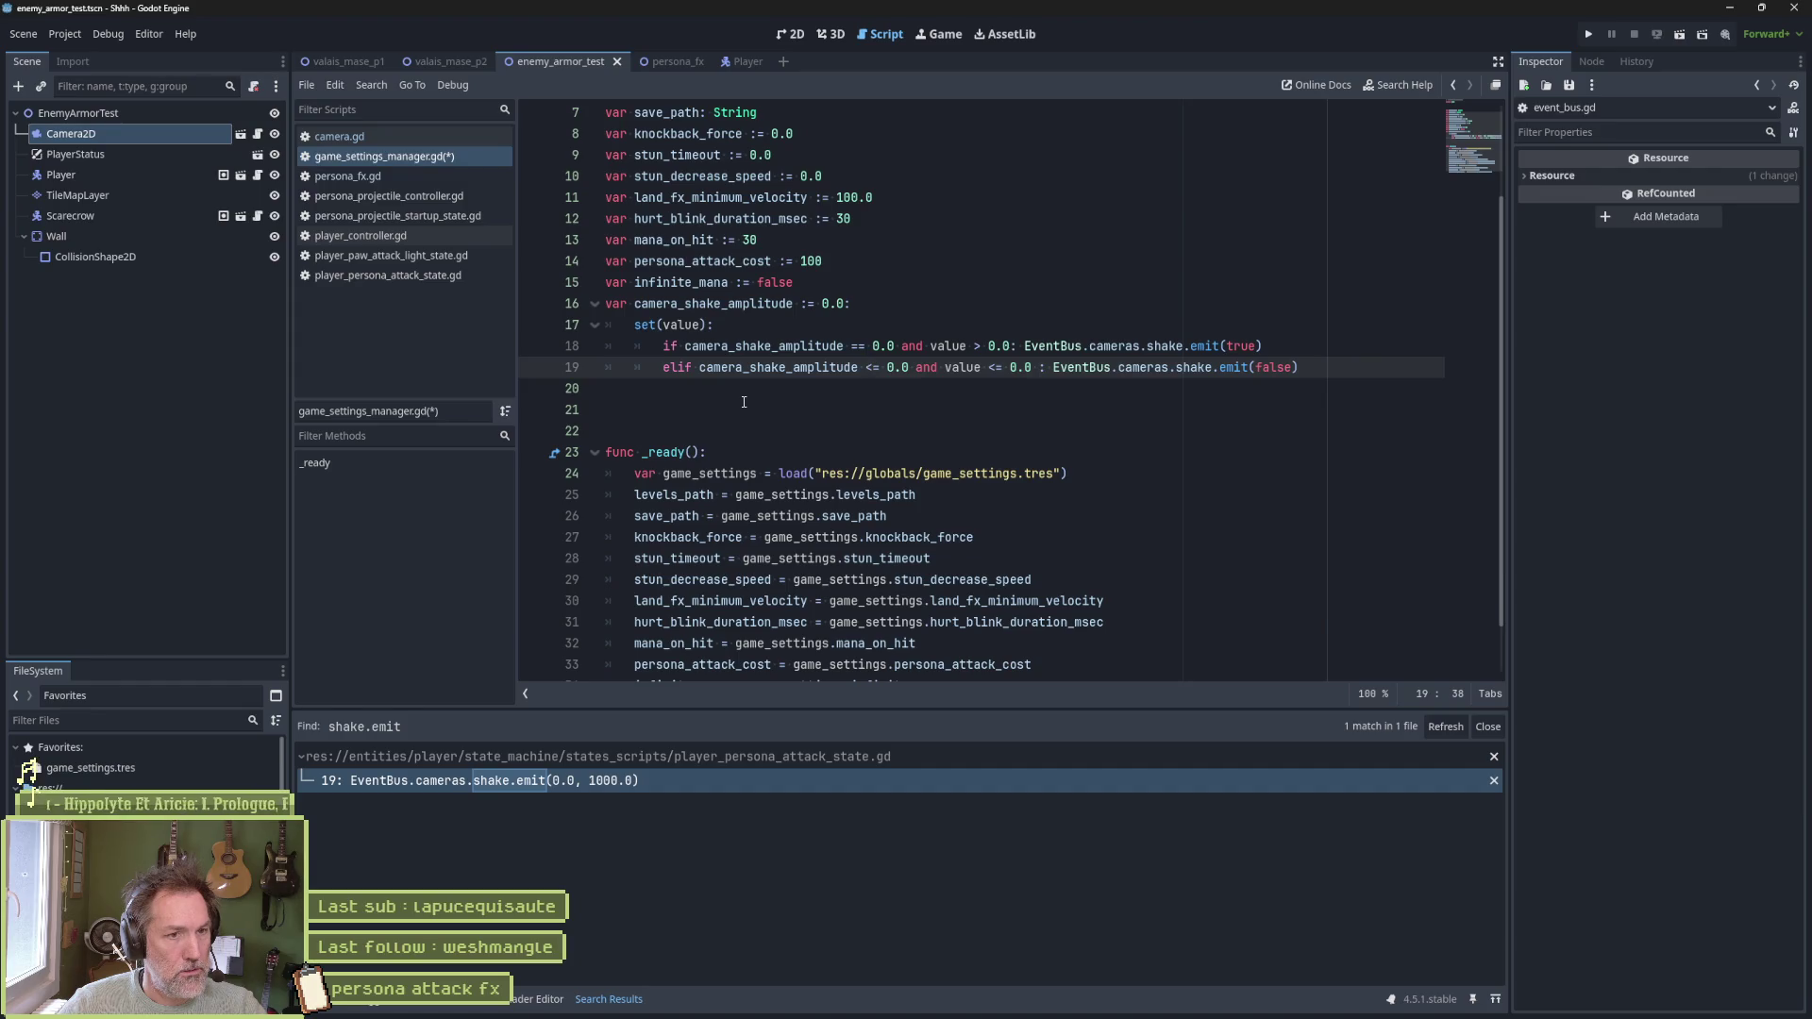
key("BackSpace")
type(">")
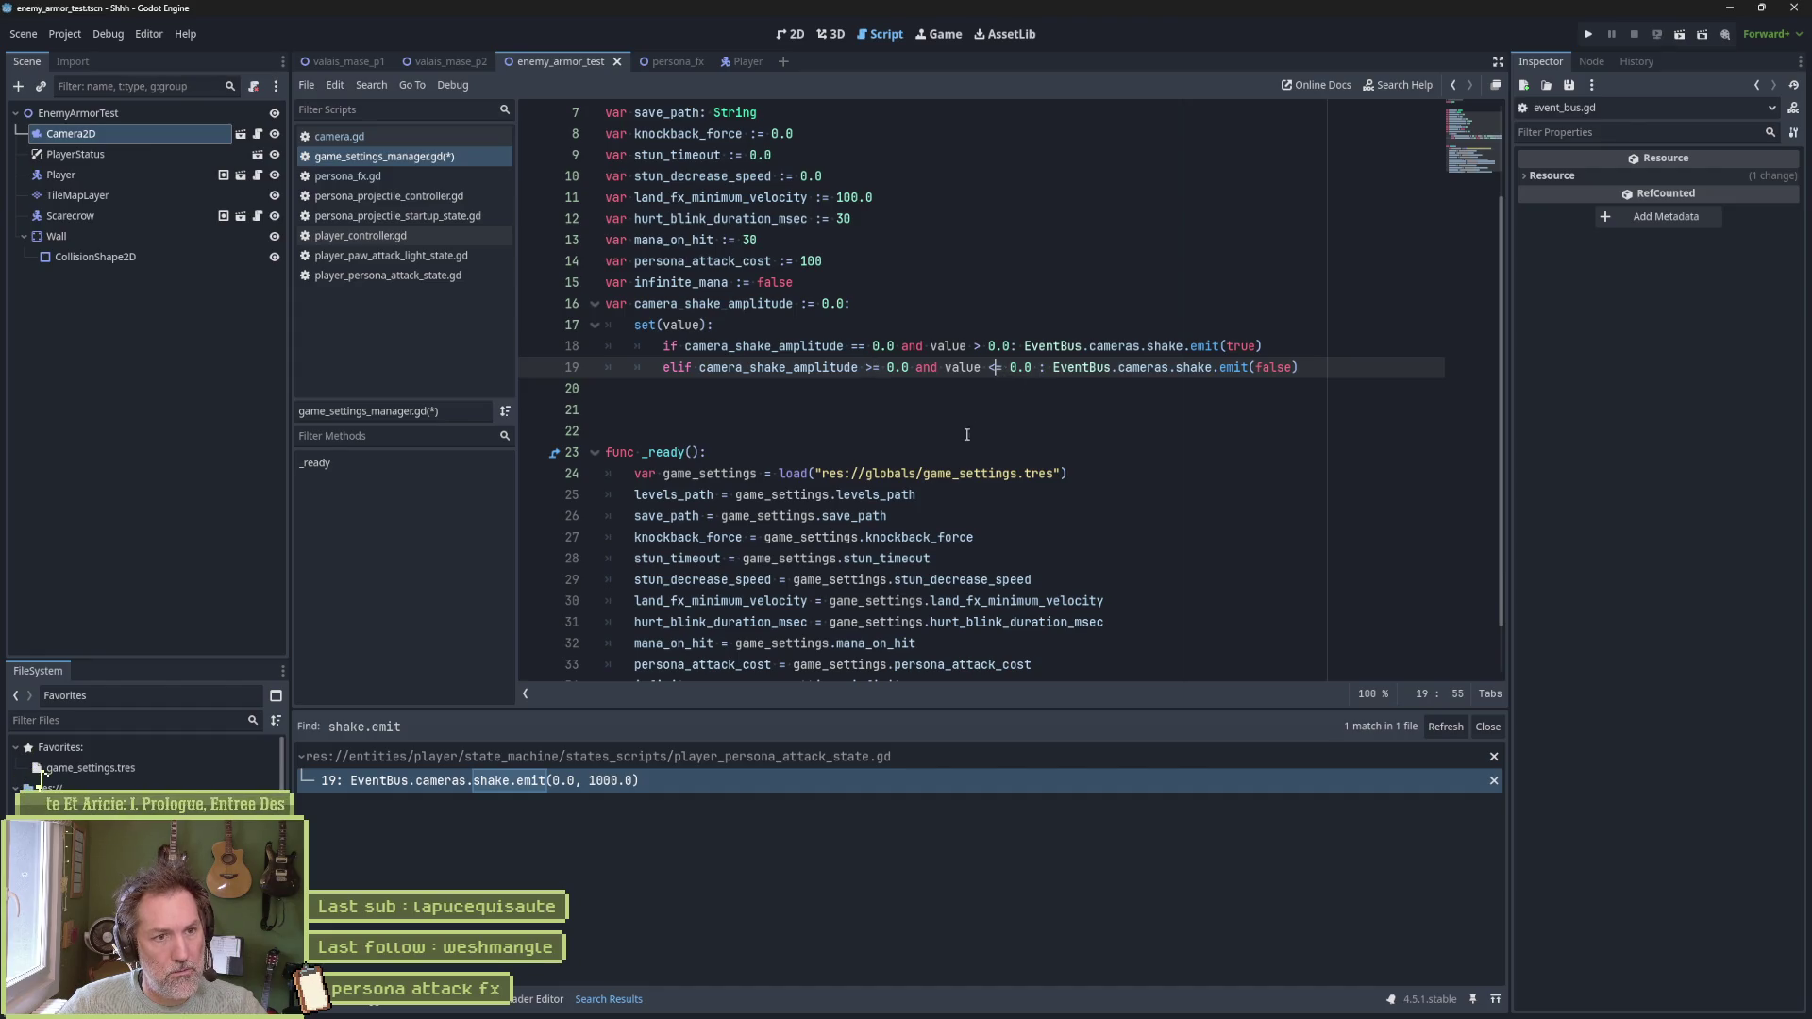
Save game_settings_manager.gd and briefly test-run the current scene
key("ctrl+s")
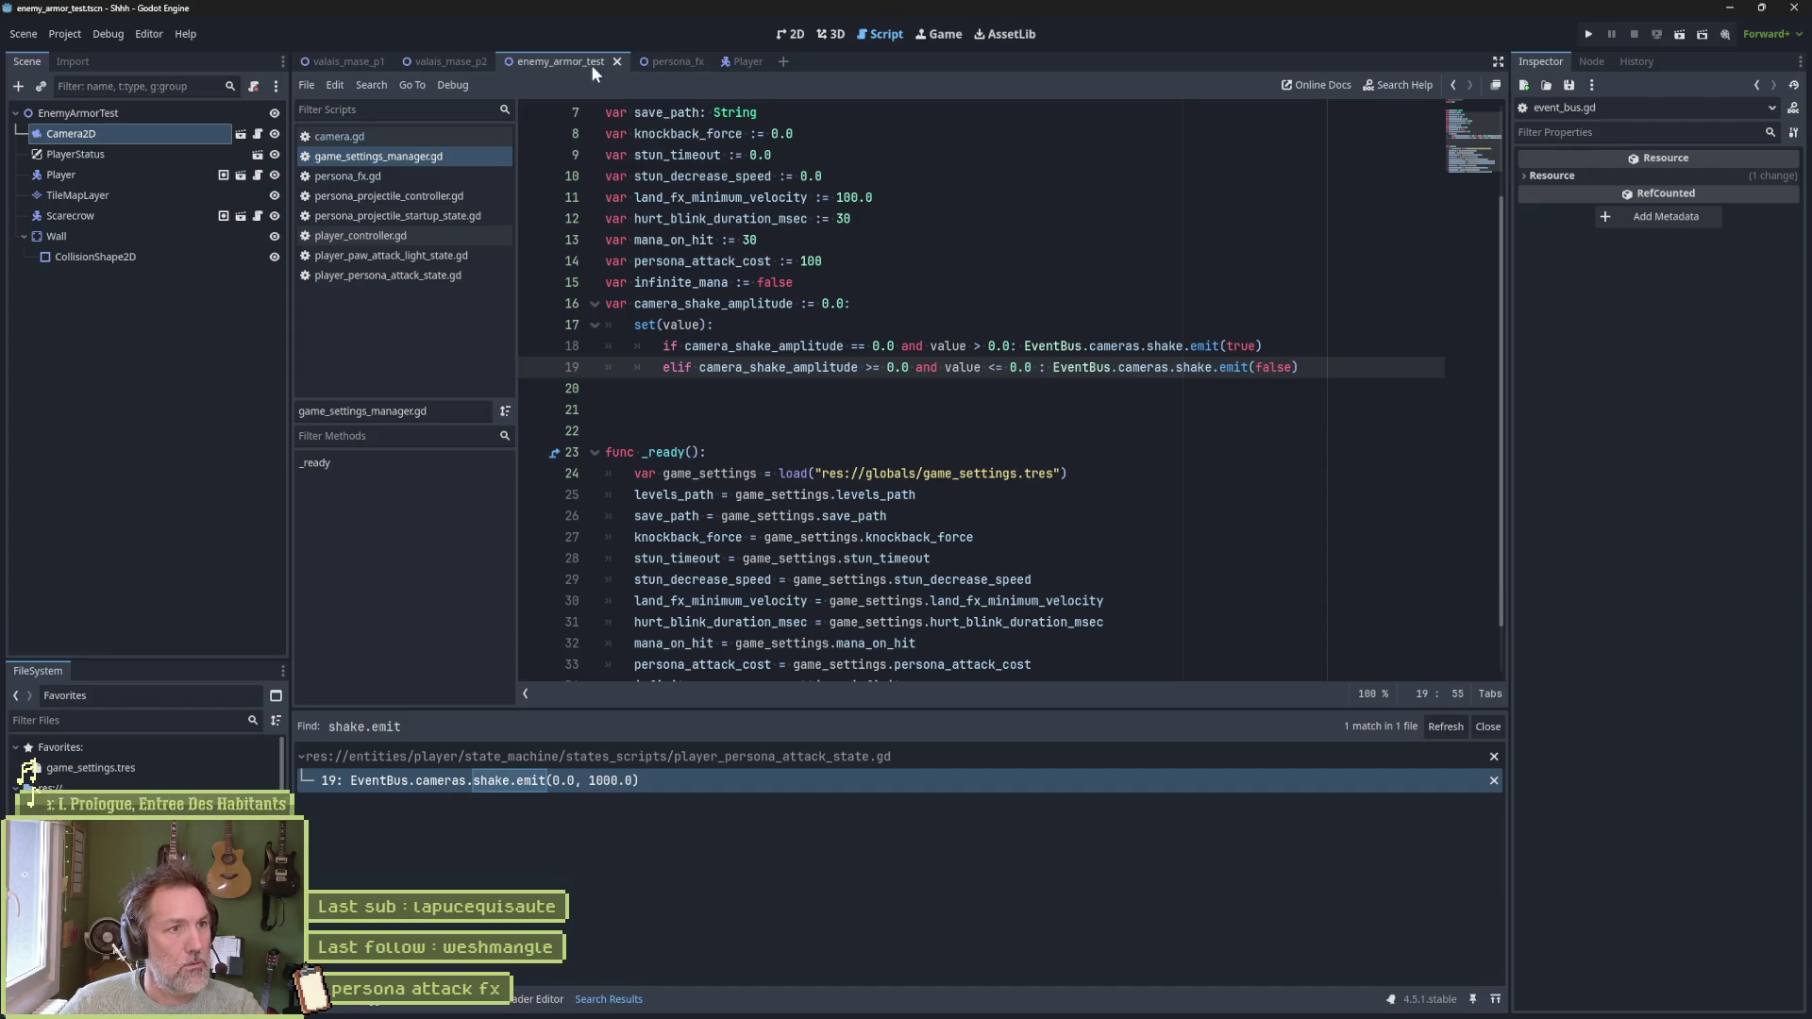
key("F6")
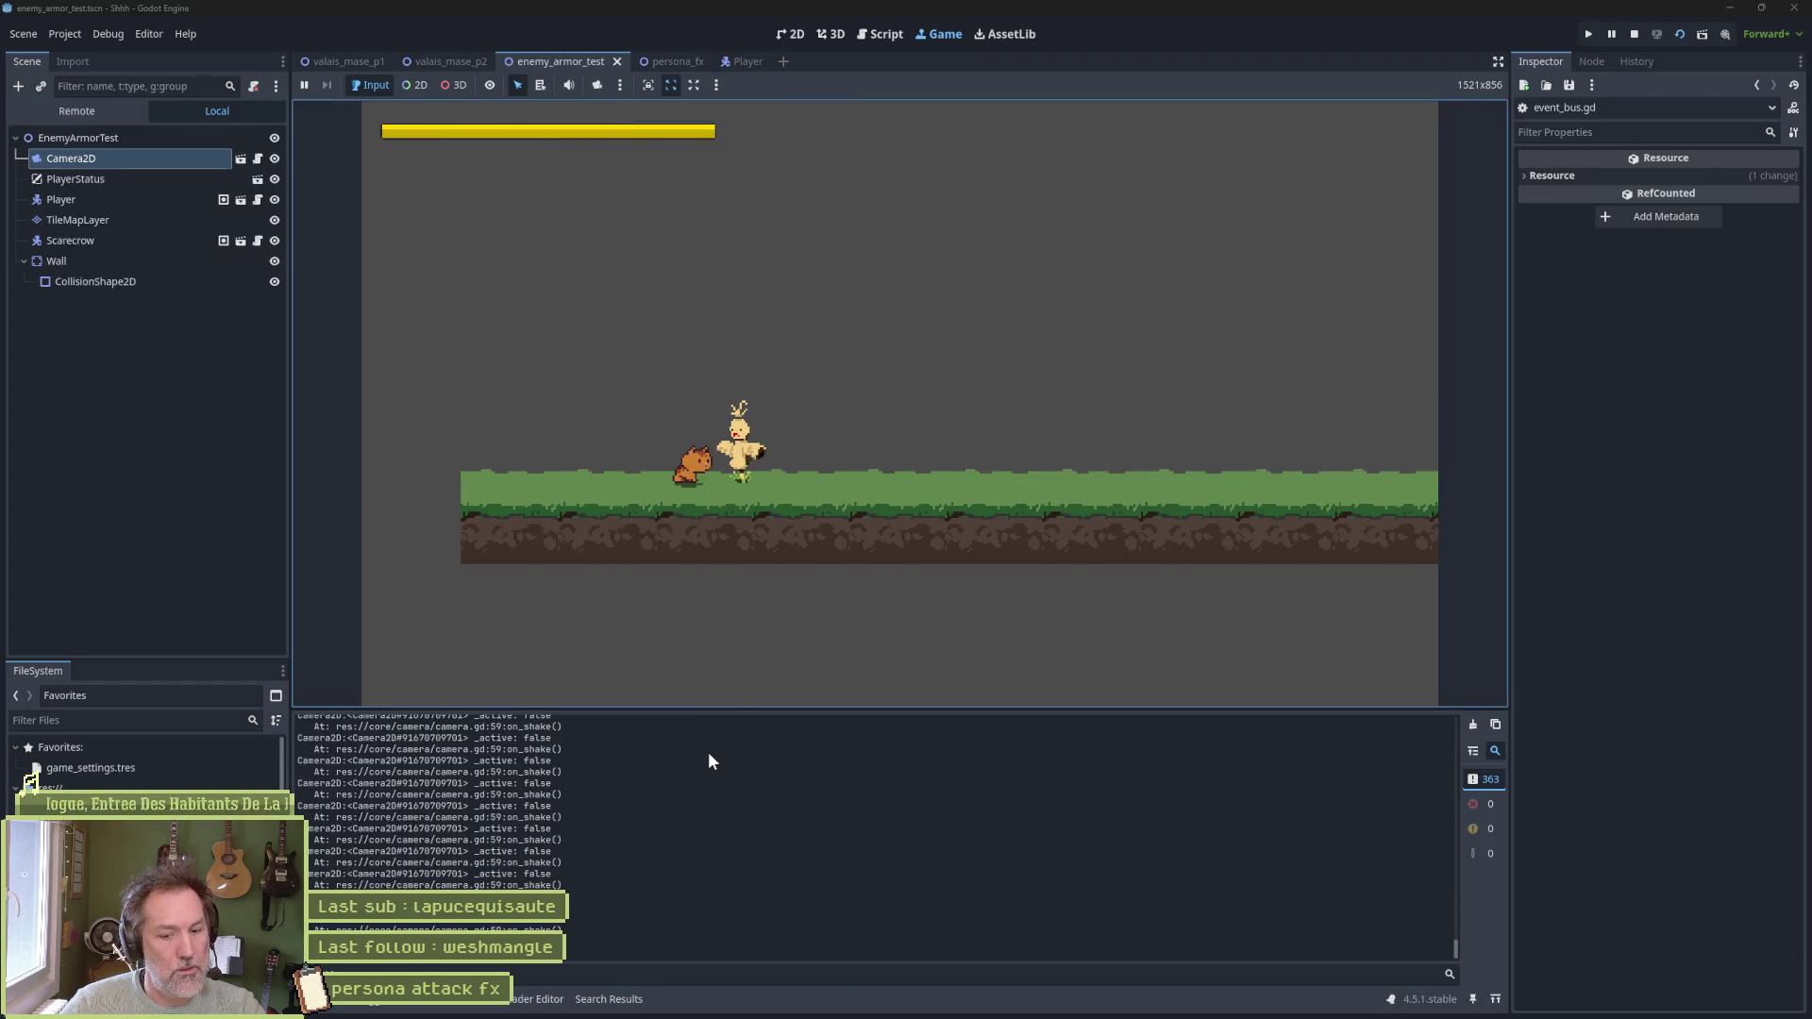
key("F8")
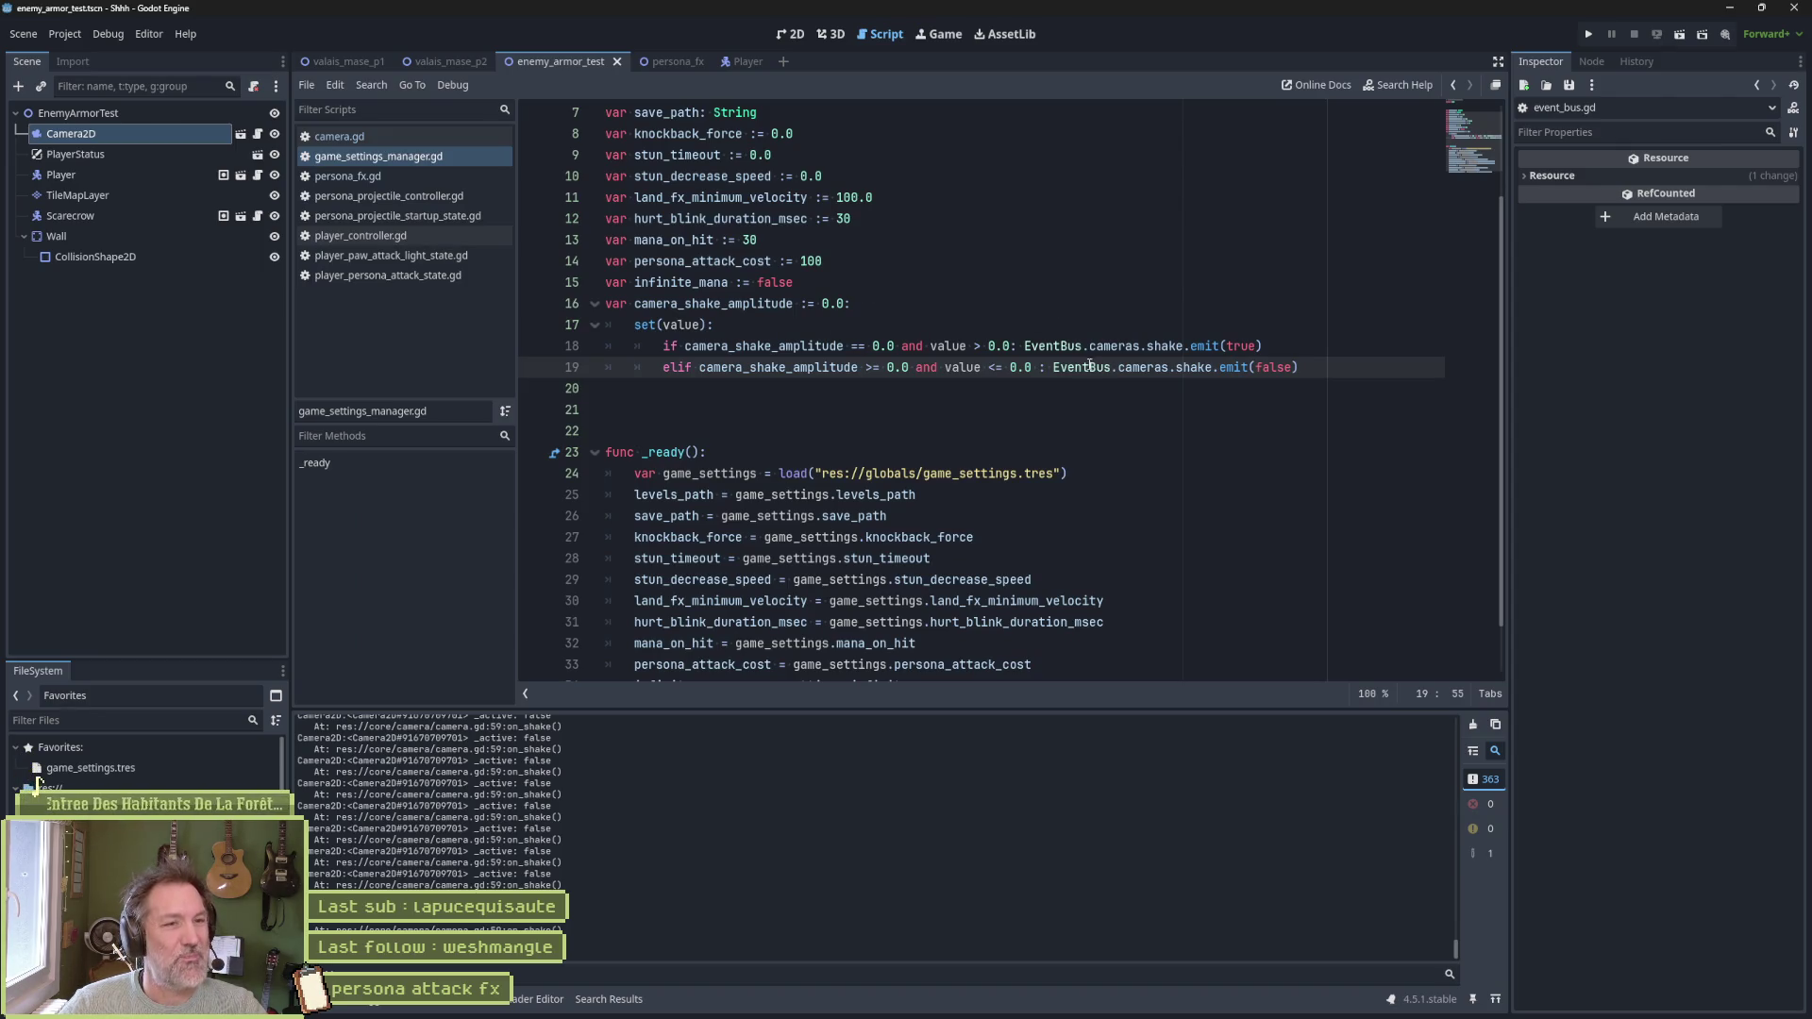
Declare a backing variable 'var _camera_shake_amplitude: float' on line 20
left_click(759, 389)
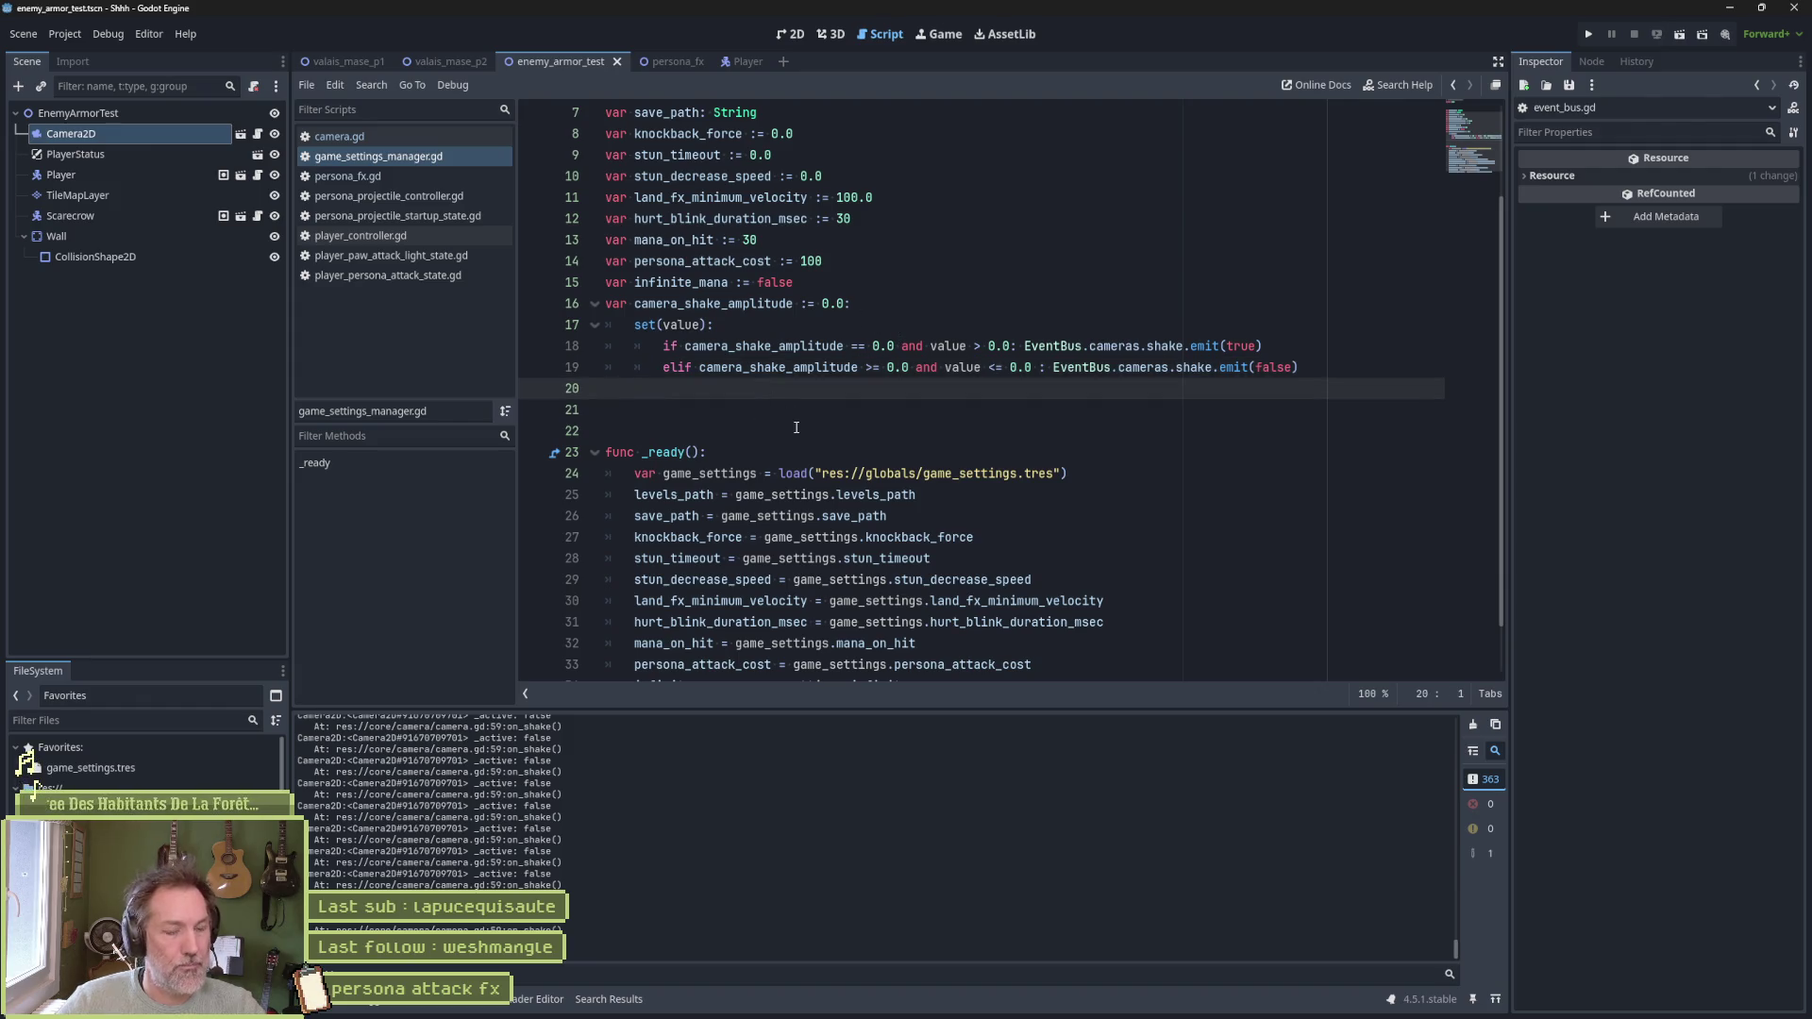
type("var")
double_click(679, 303)
key("ctrl+c")
left_click(754, 389)
key("ctrl+v")
key("ctrl+Left")
type("_")
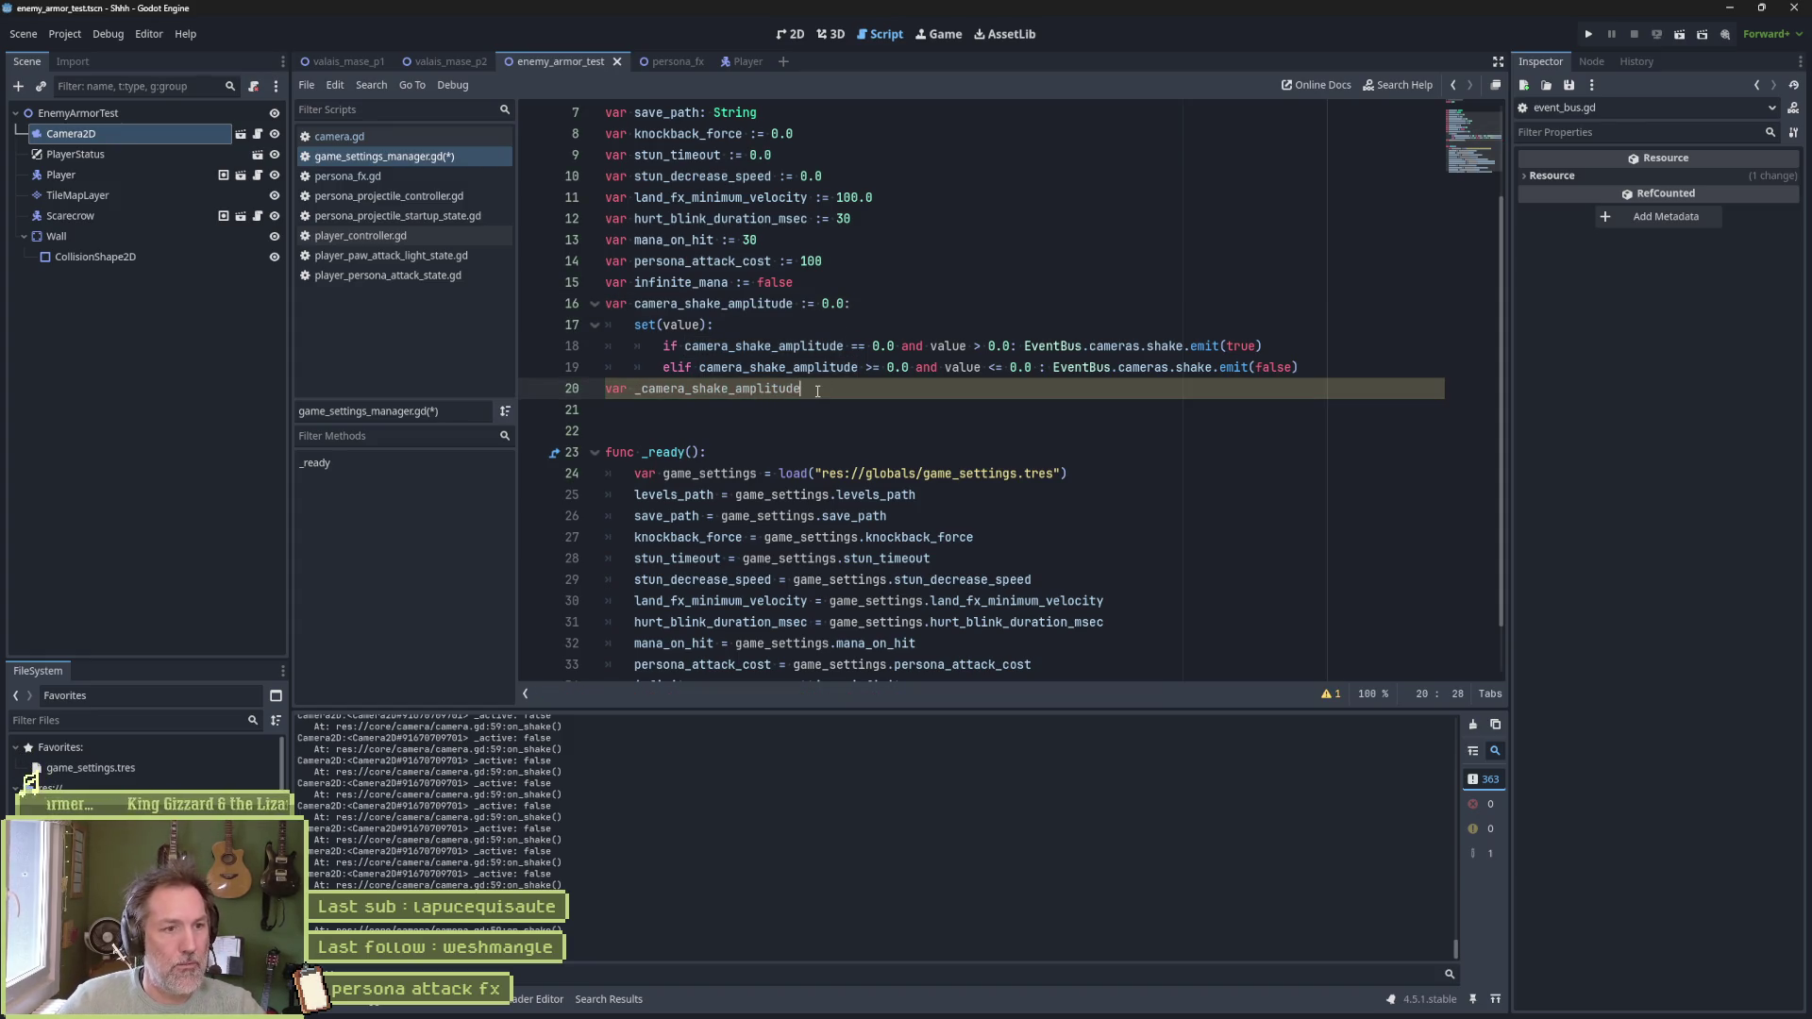
left_click(818, 390)
type(": float")
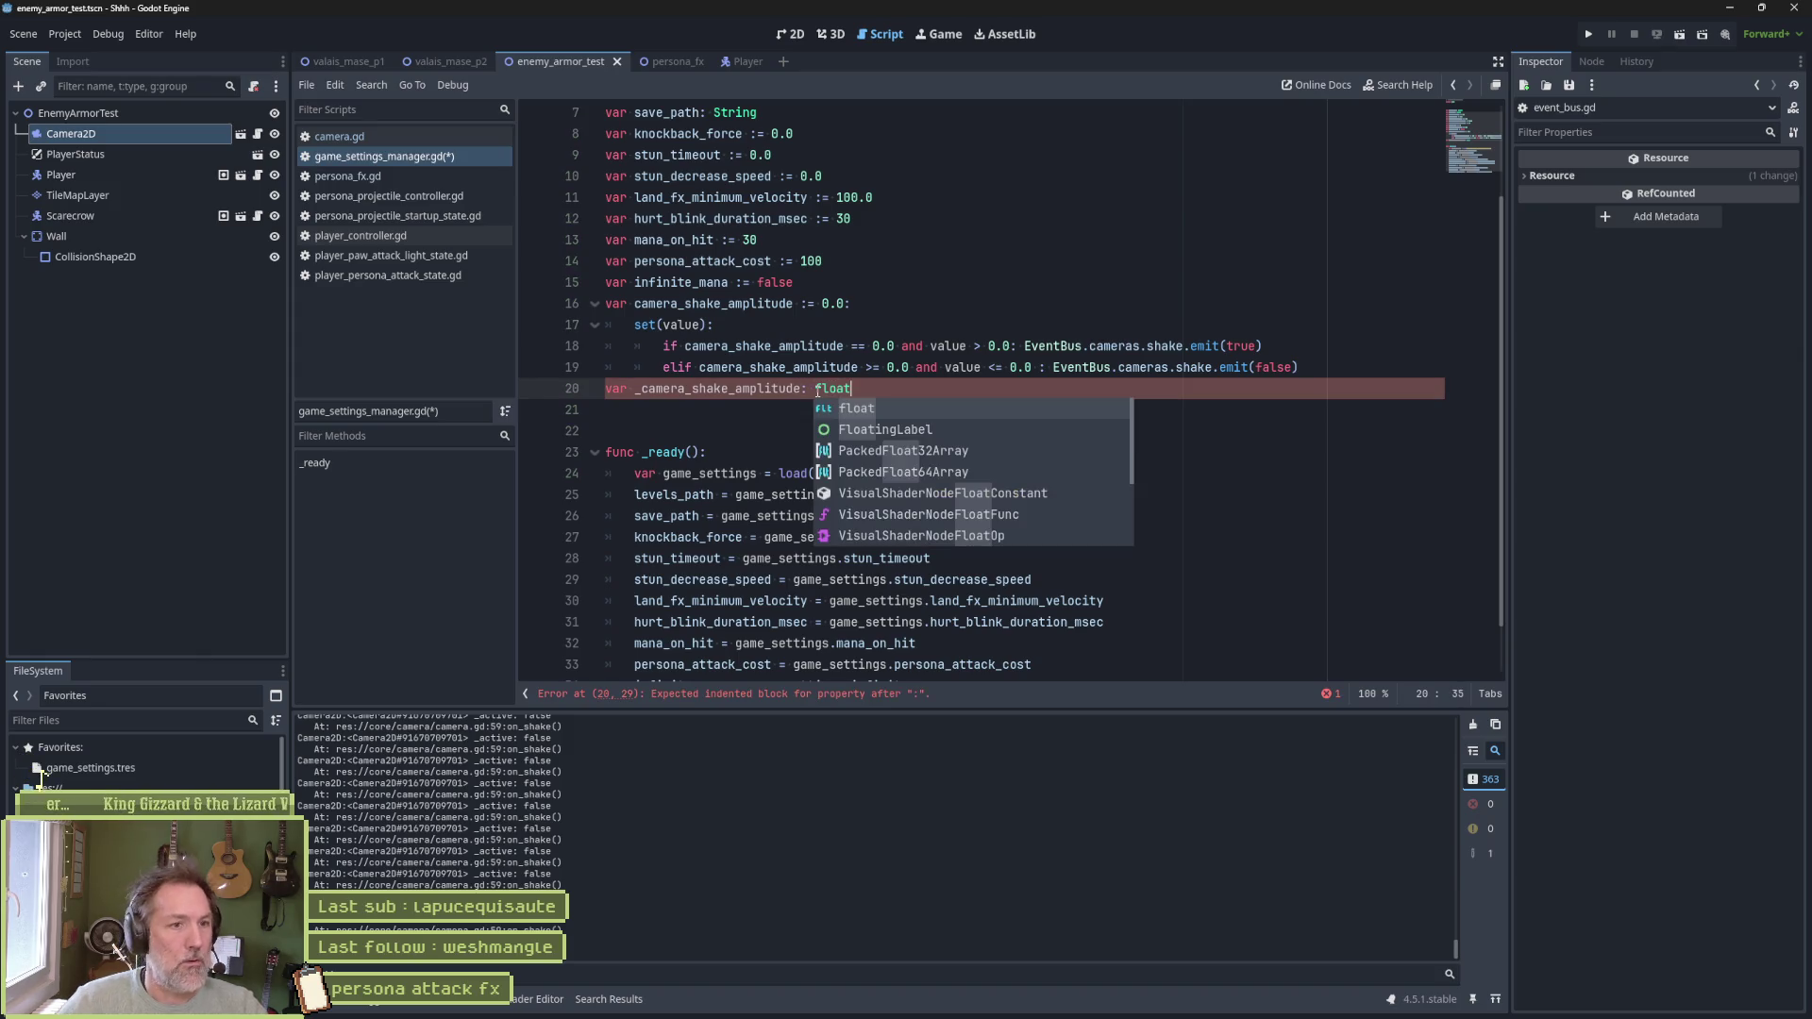
key("Return")
Make the line 18 and line 19 checks compare _camera_shake_amplitude instead
double_click(797, 388)
double_click(798, 345)
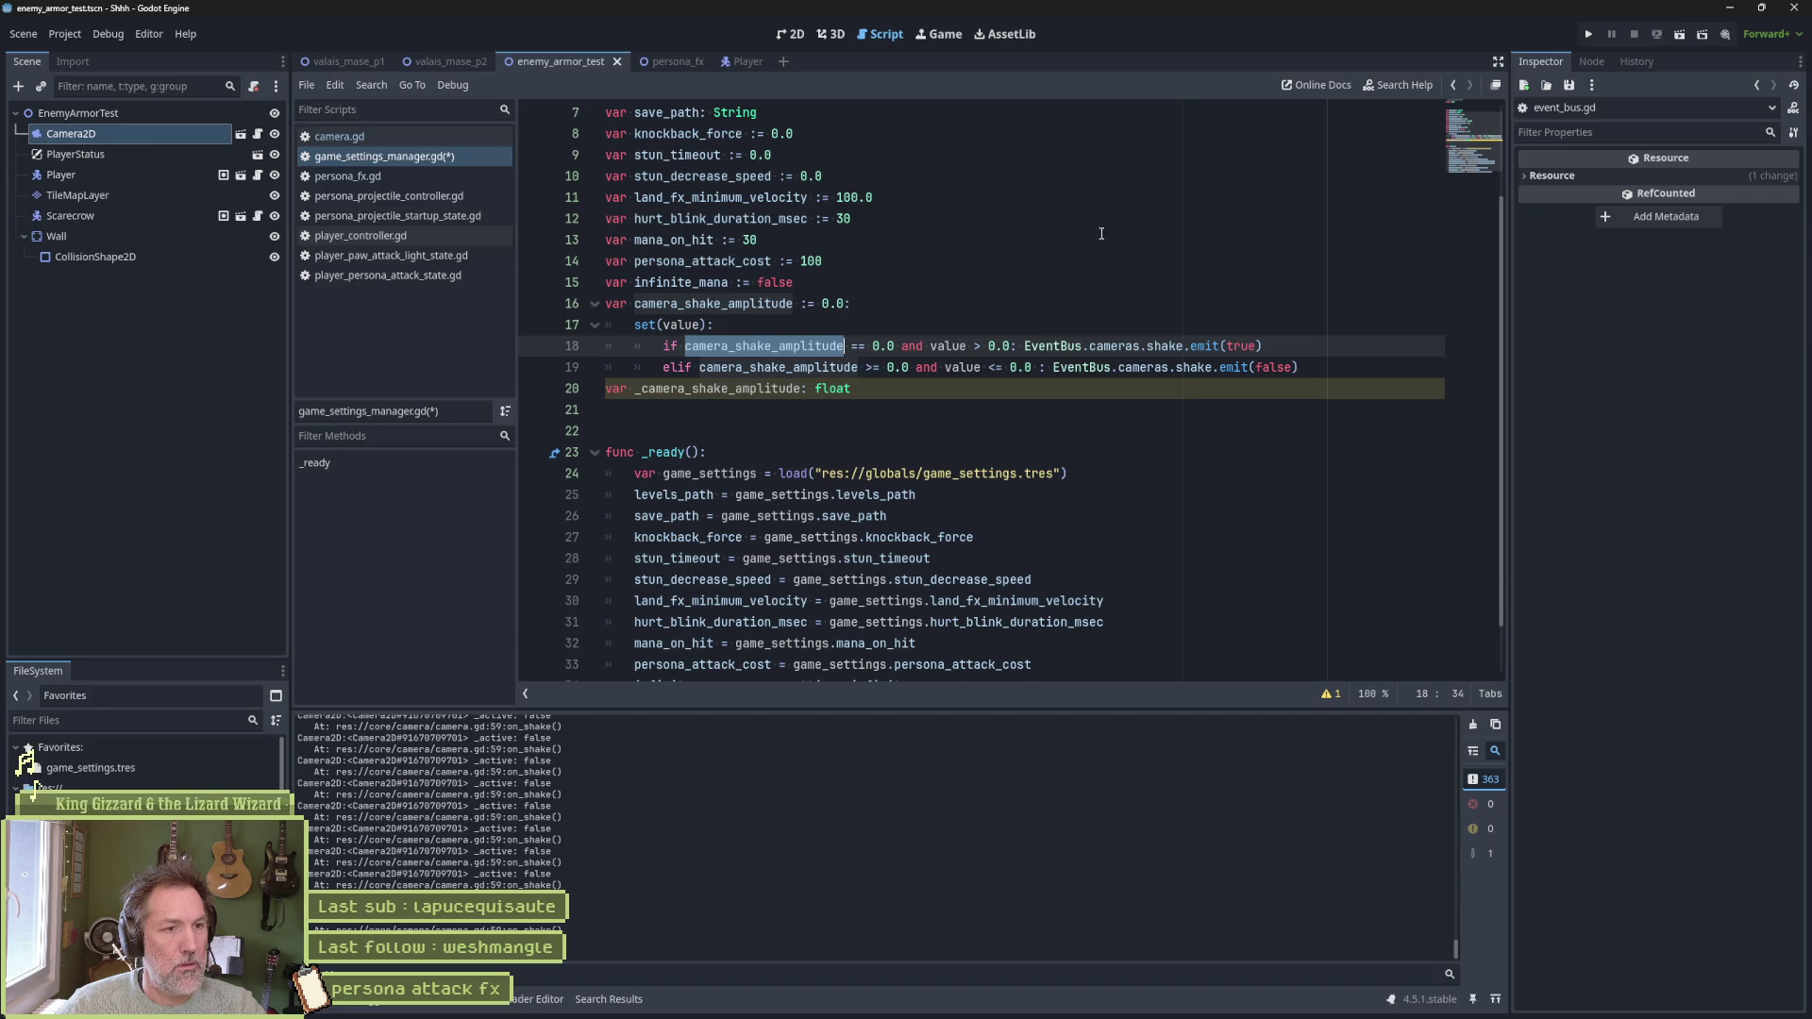
key("ctrl+v")
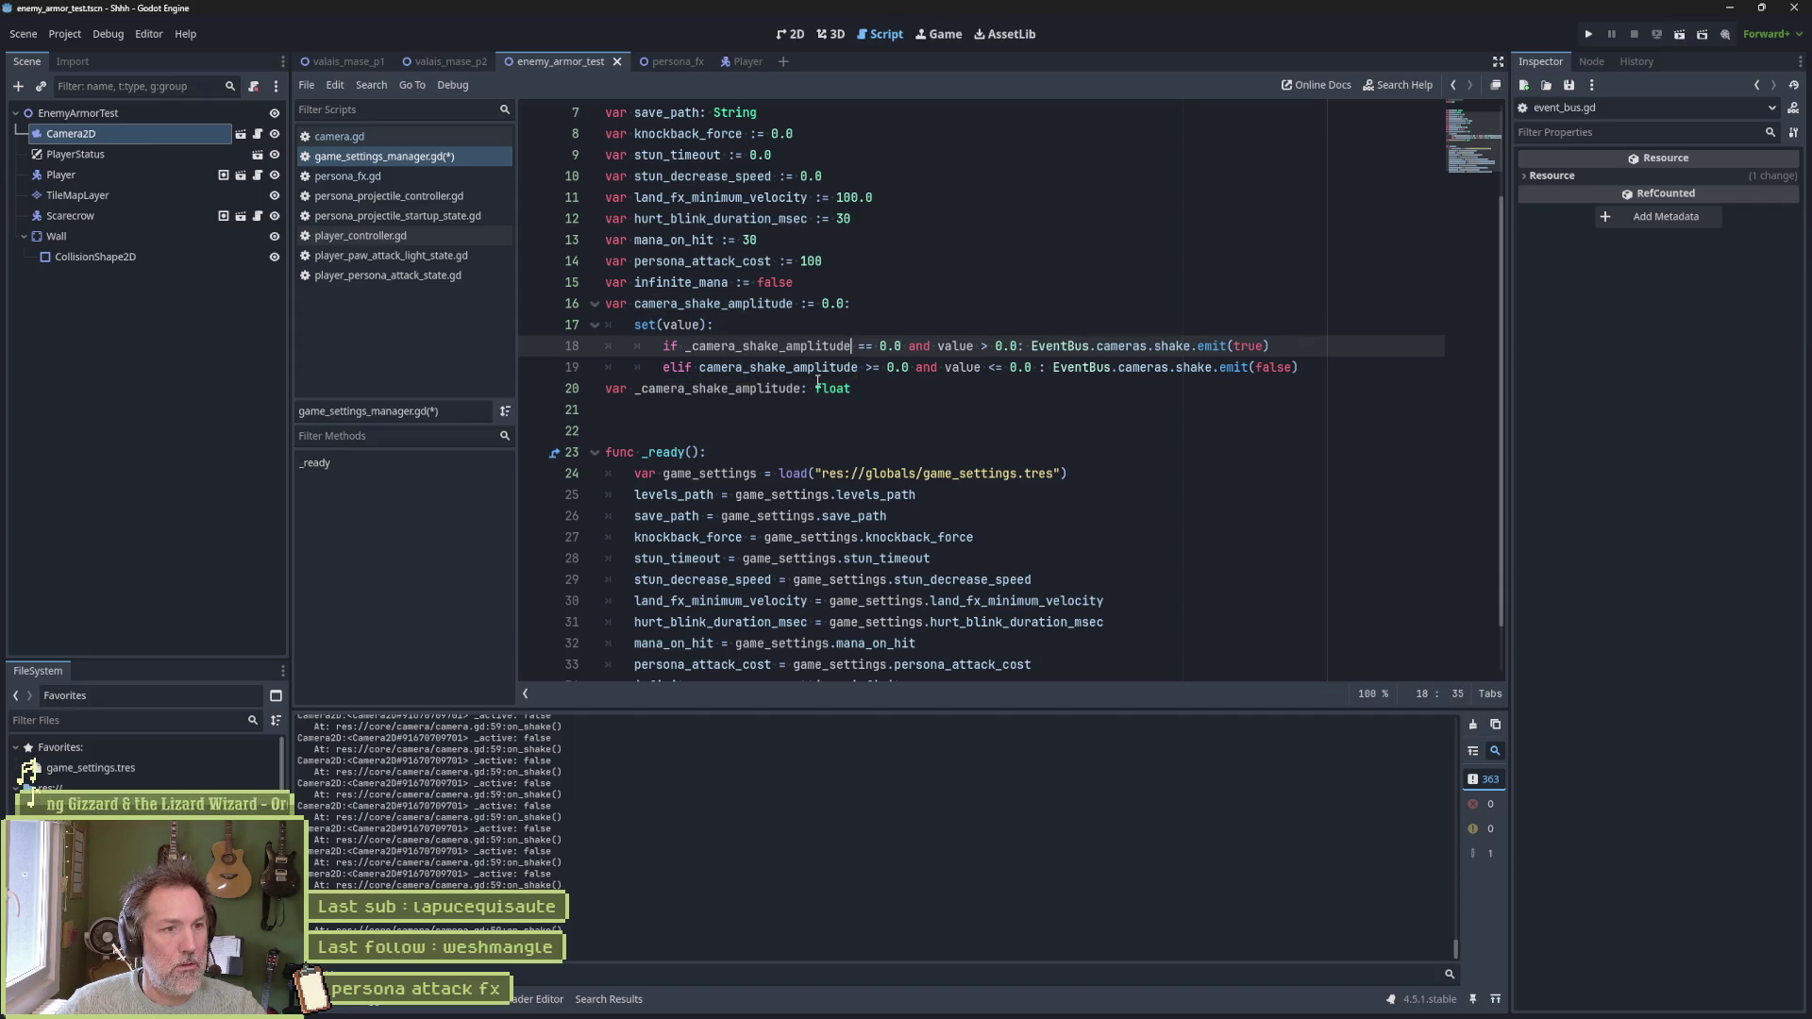
double_click(790, 367)
key("ctrl+v")
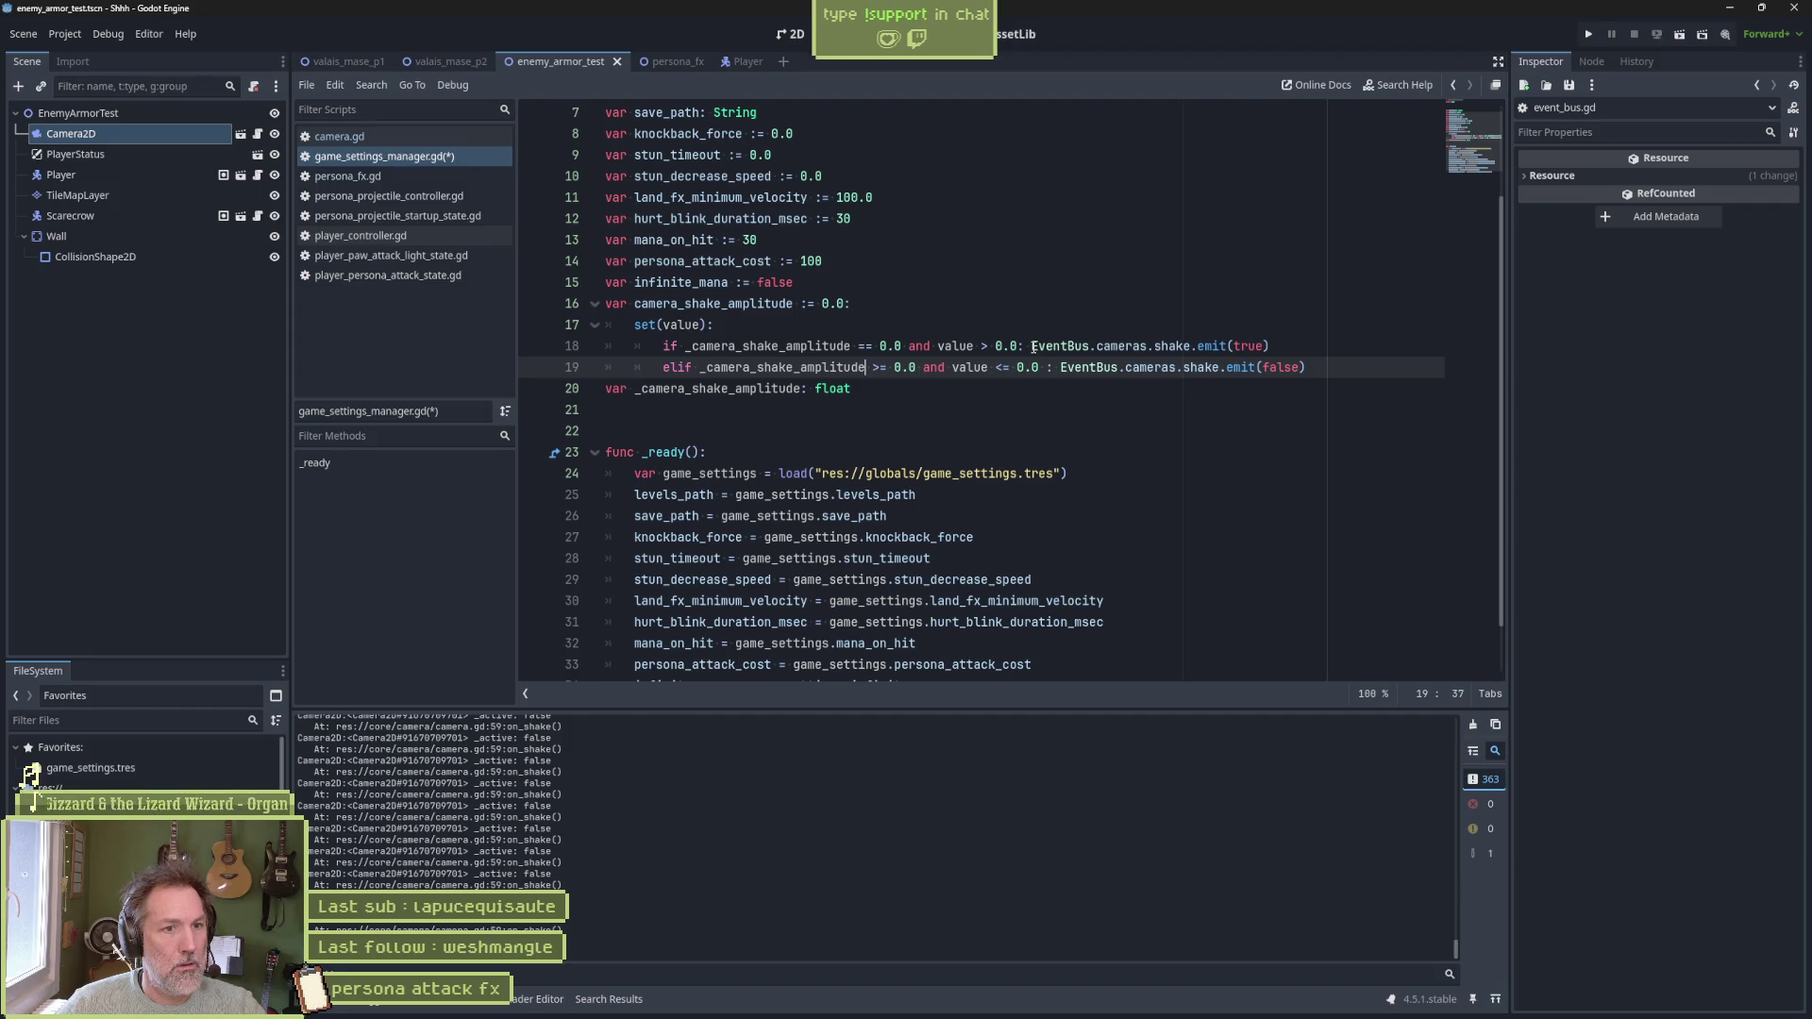
Put emit(true) on its own line and add '_camera_shake_amplitude = value' in the if branch
left_click(1031, 347)
key("Return")
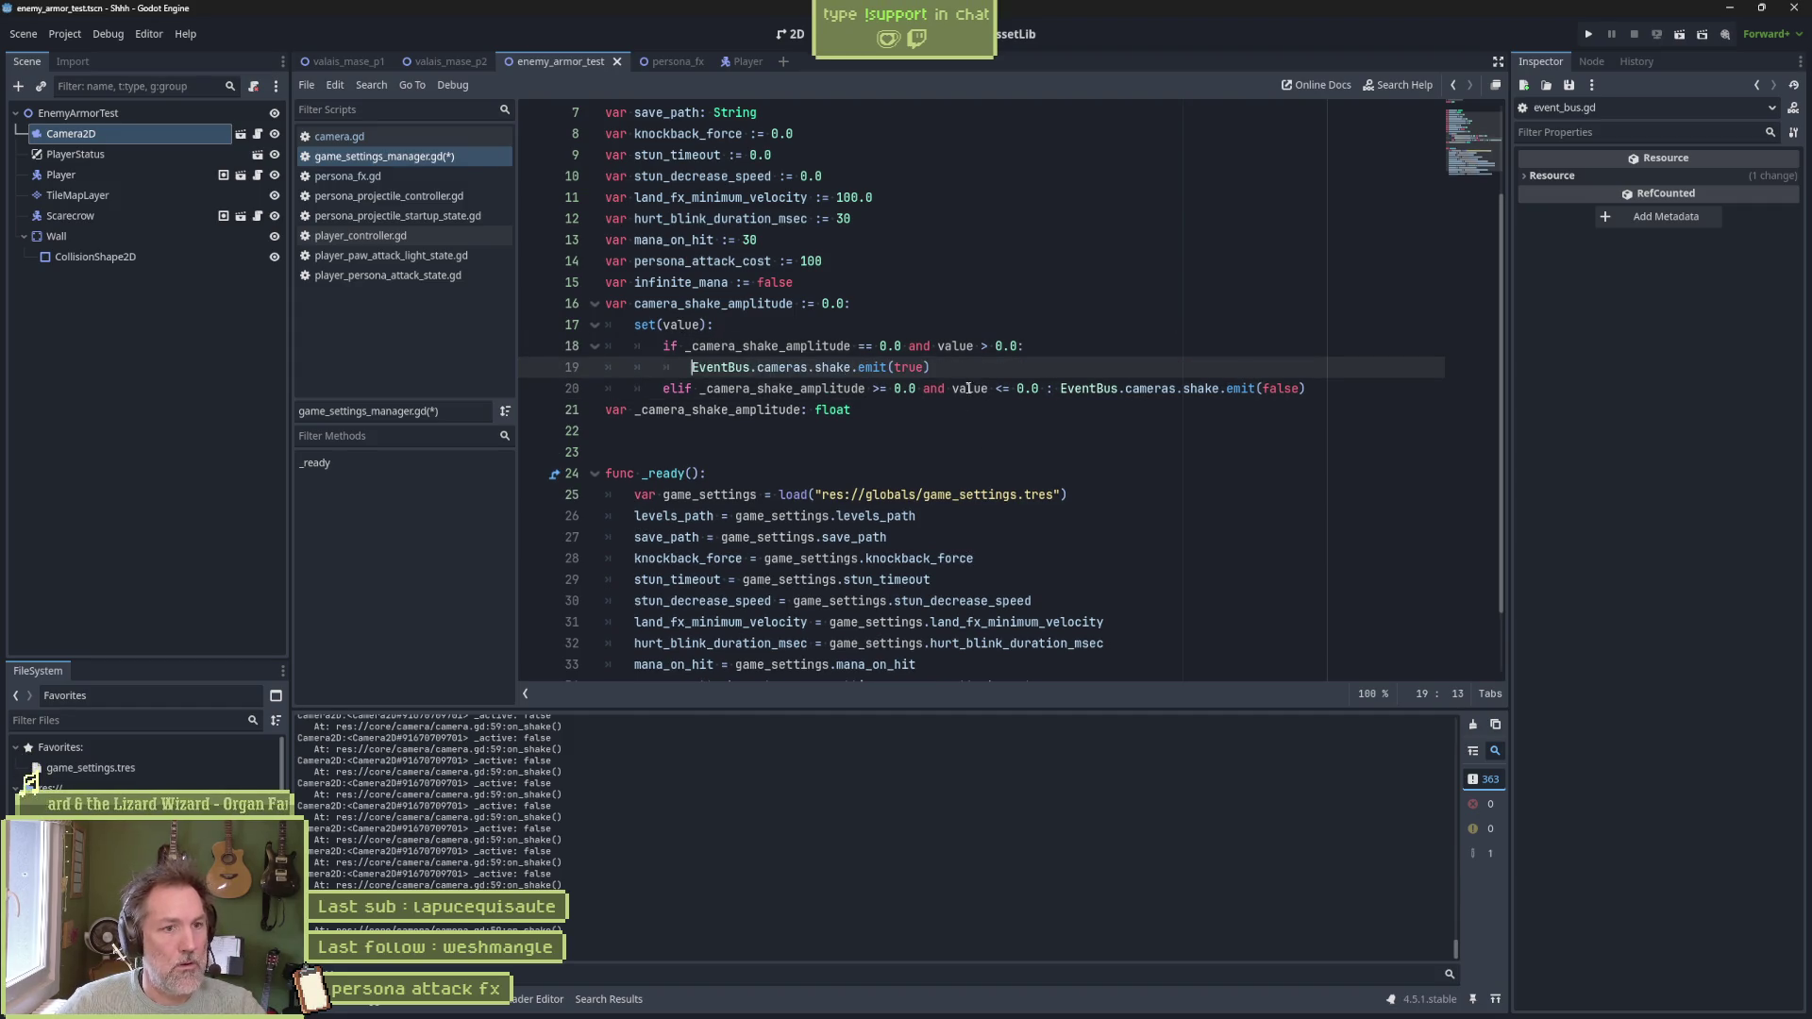
left_click(1045, 352)
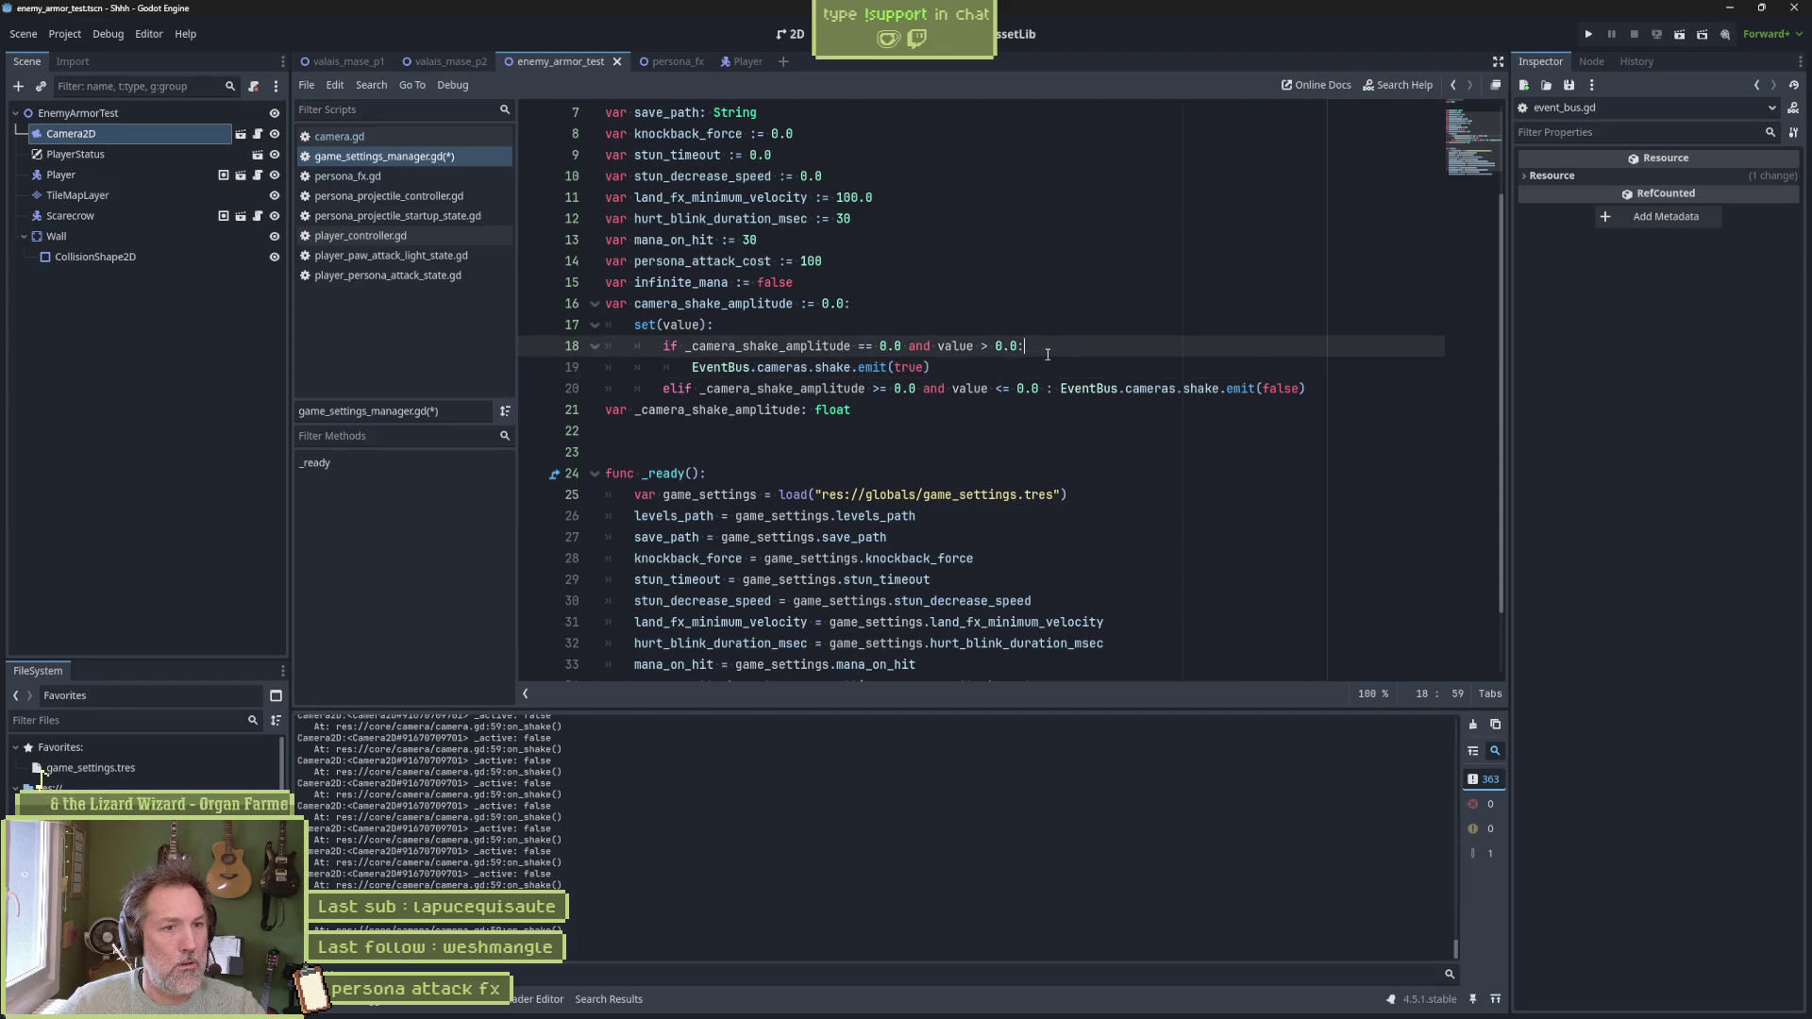
key("Return")
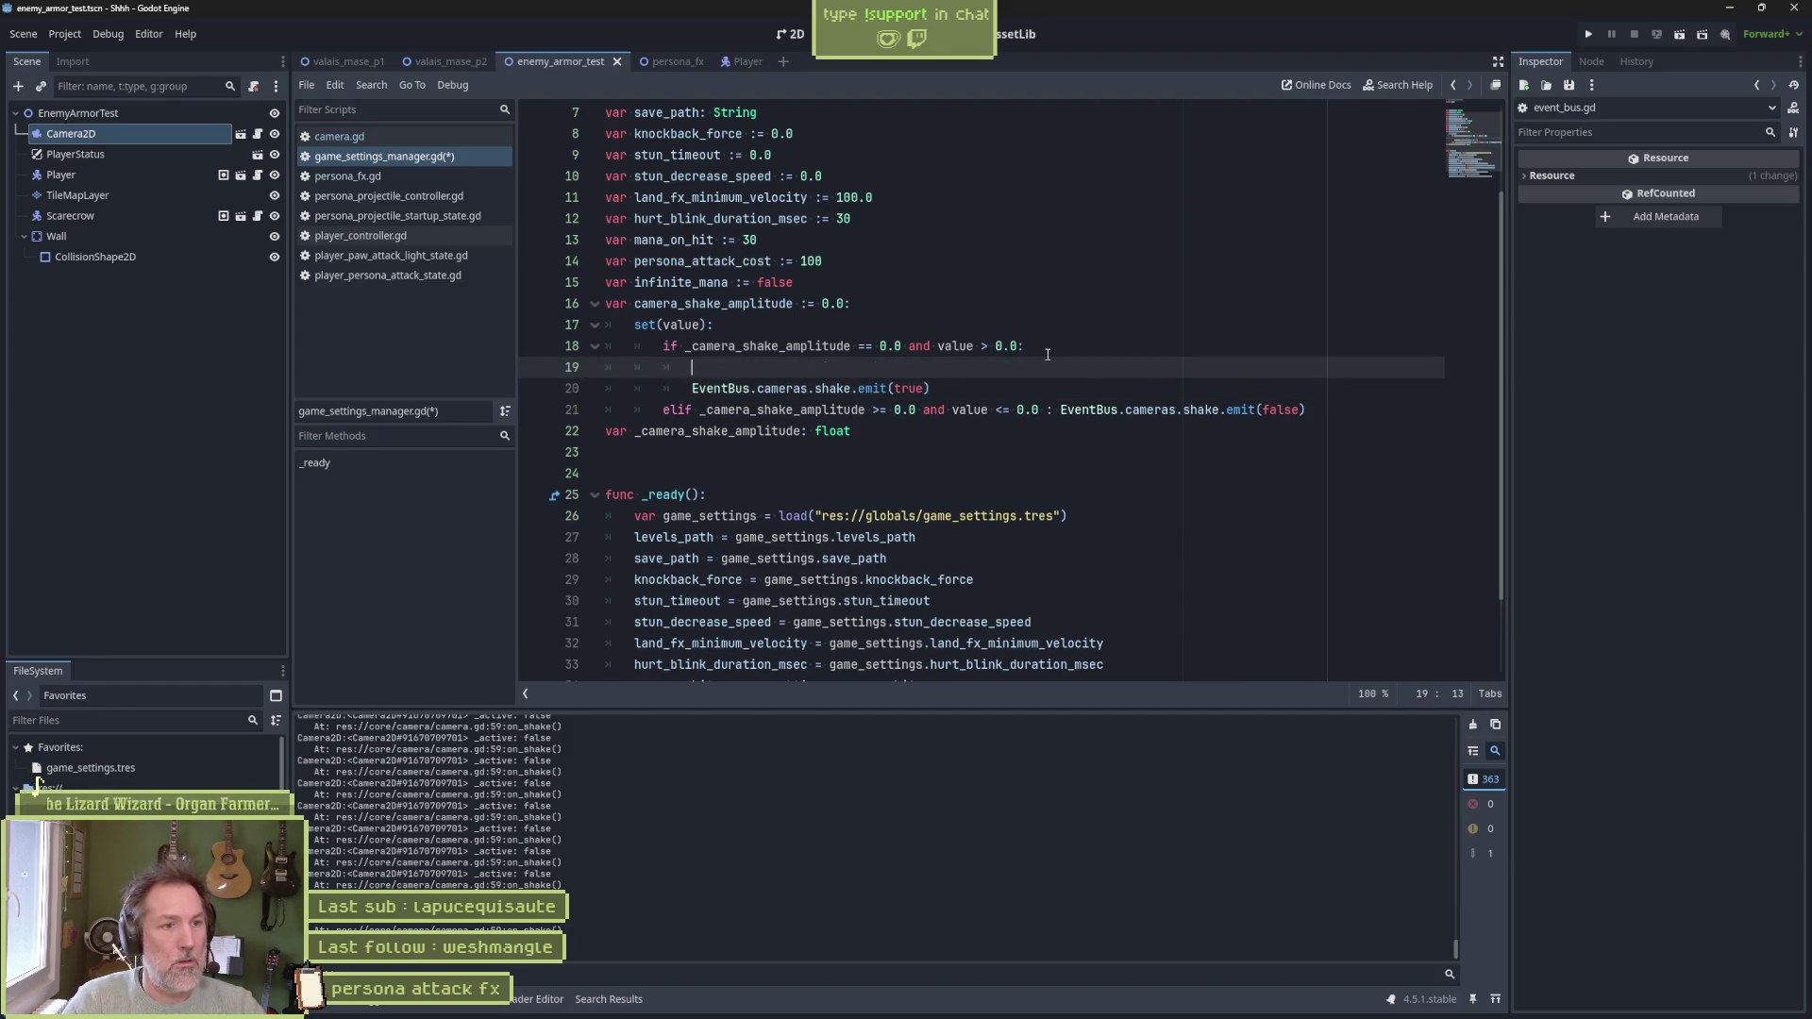
type("_camera_shake_amplitude = value")
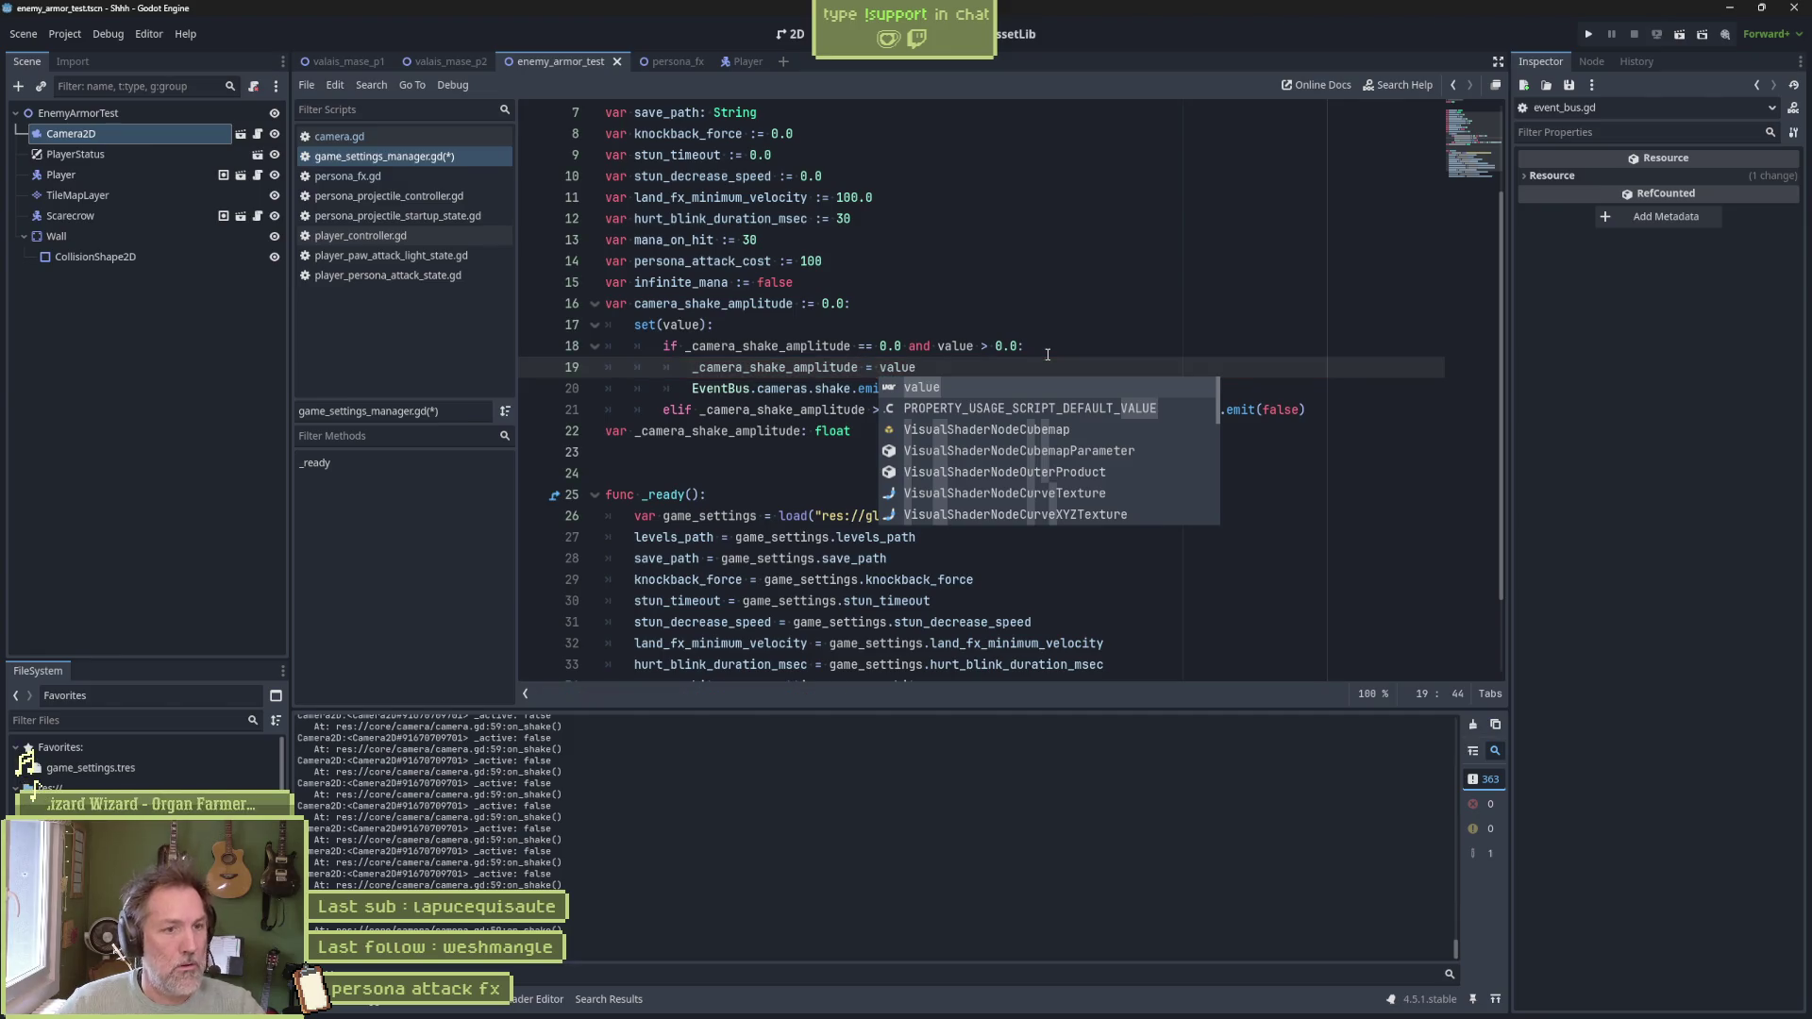
left_click_drag(1057, 363, 1063, 352)
key("ctrl+c")
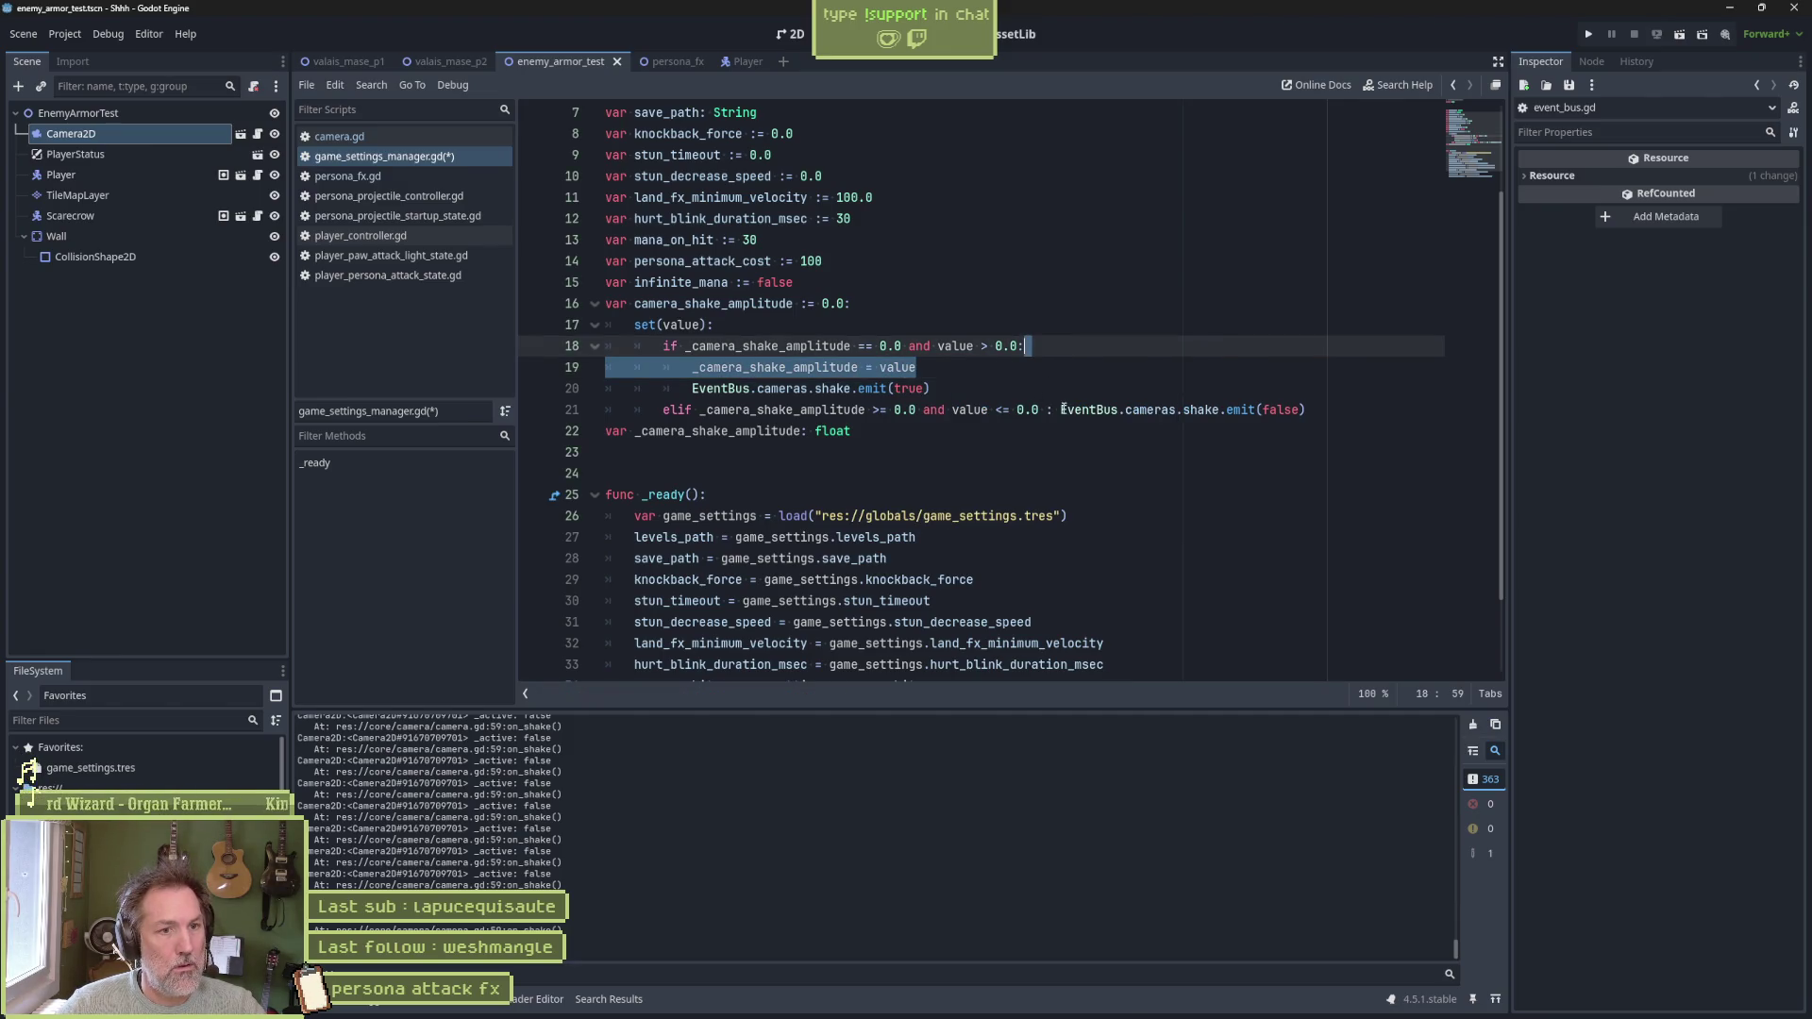
Move the assignment below both branches, remove the original, and run the test scene
left_click(1062, 410)
key("Return")
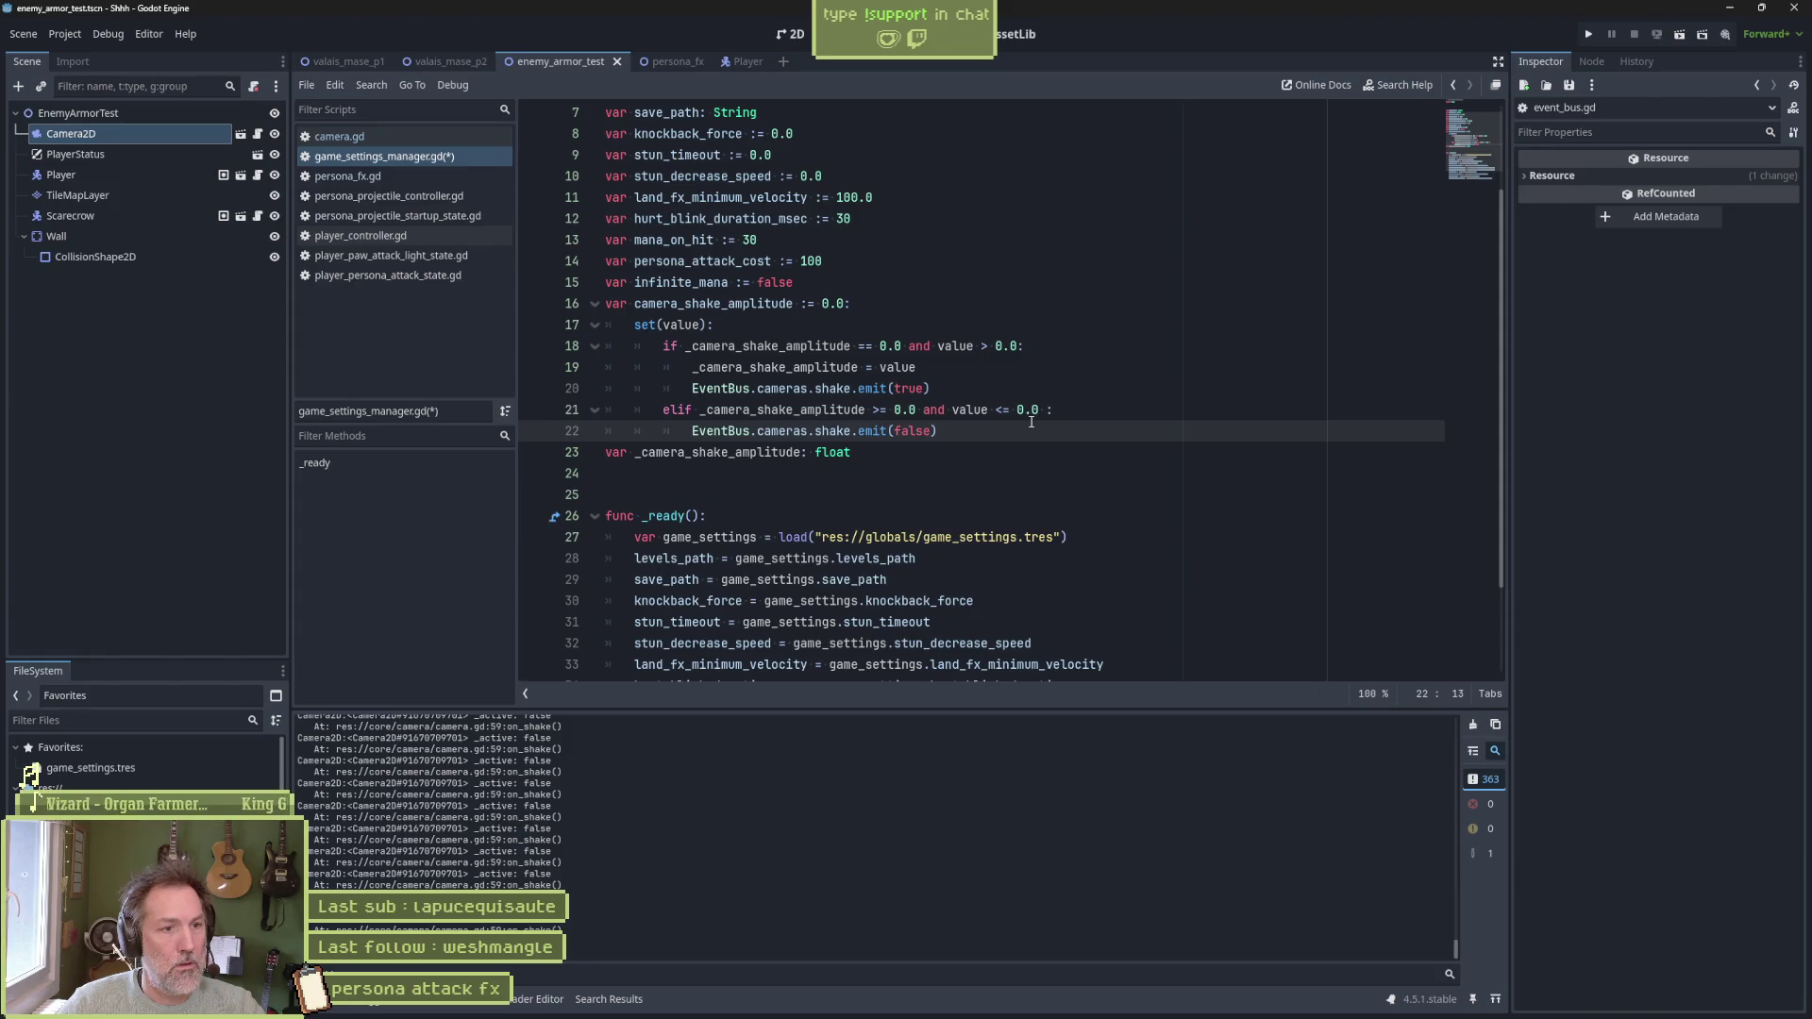
key("Up")
key("ctrl+v")
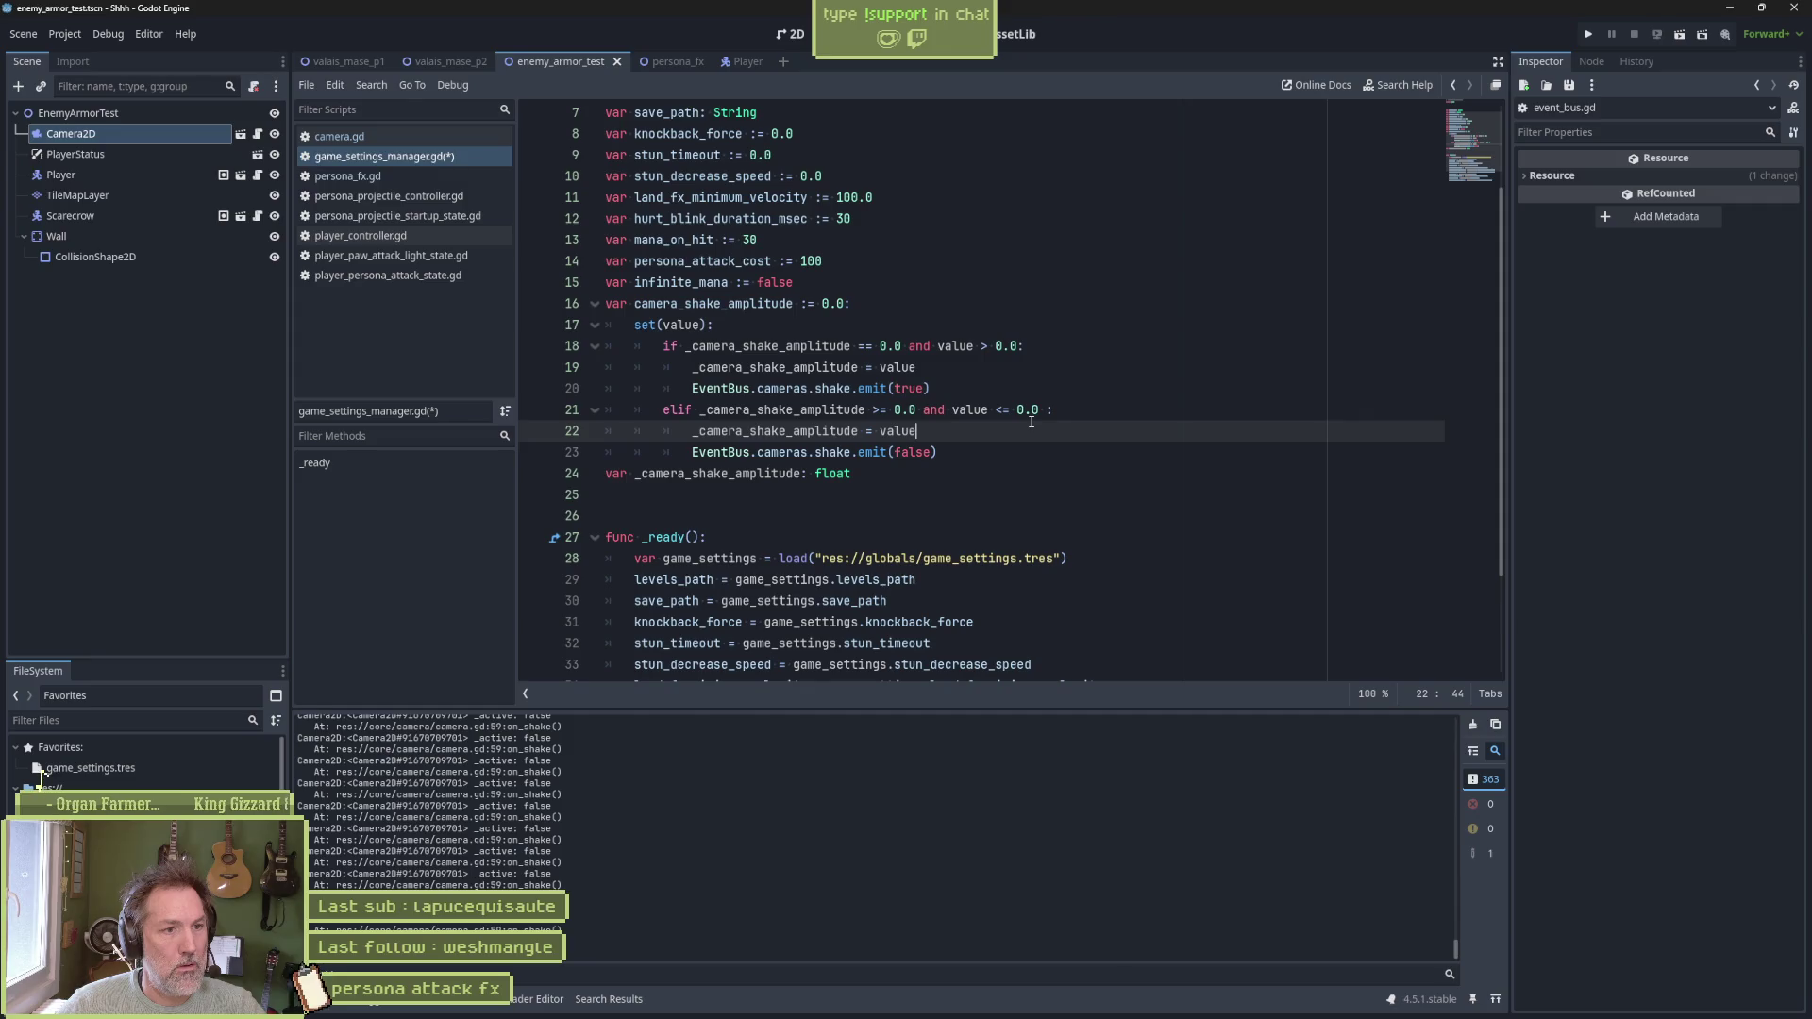
key("alt+Down")
key("shift+Tab")
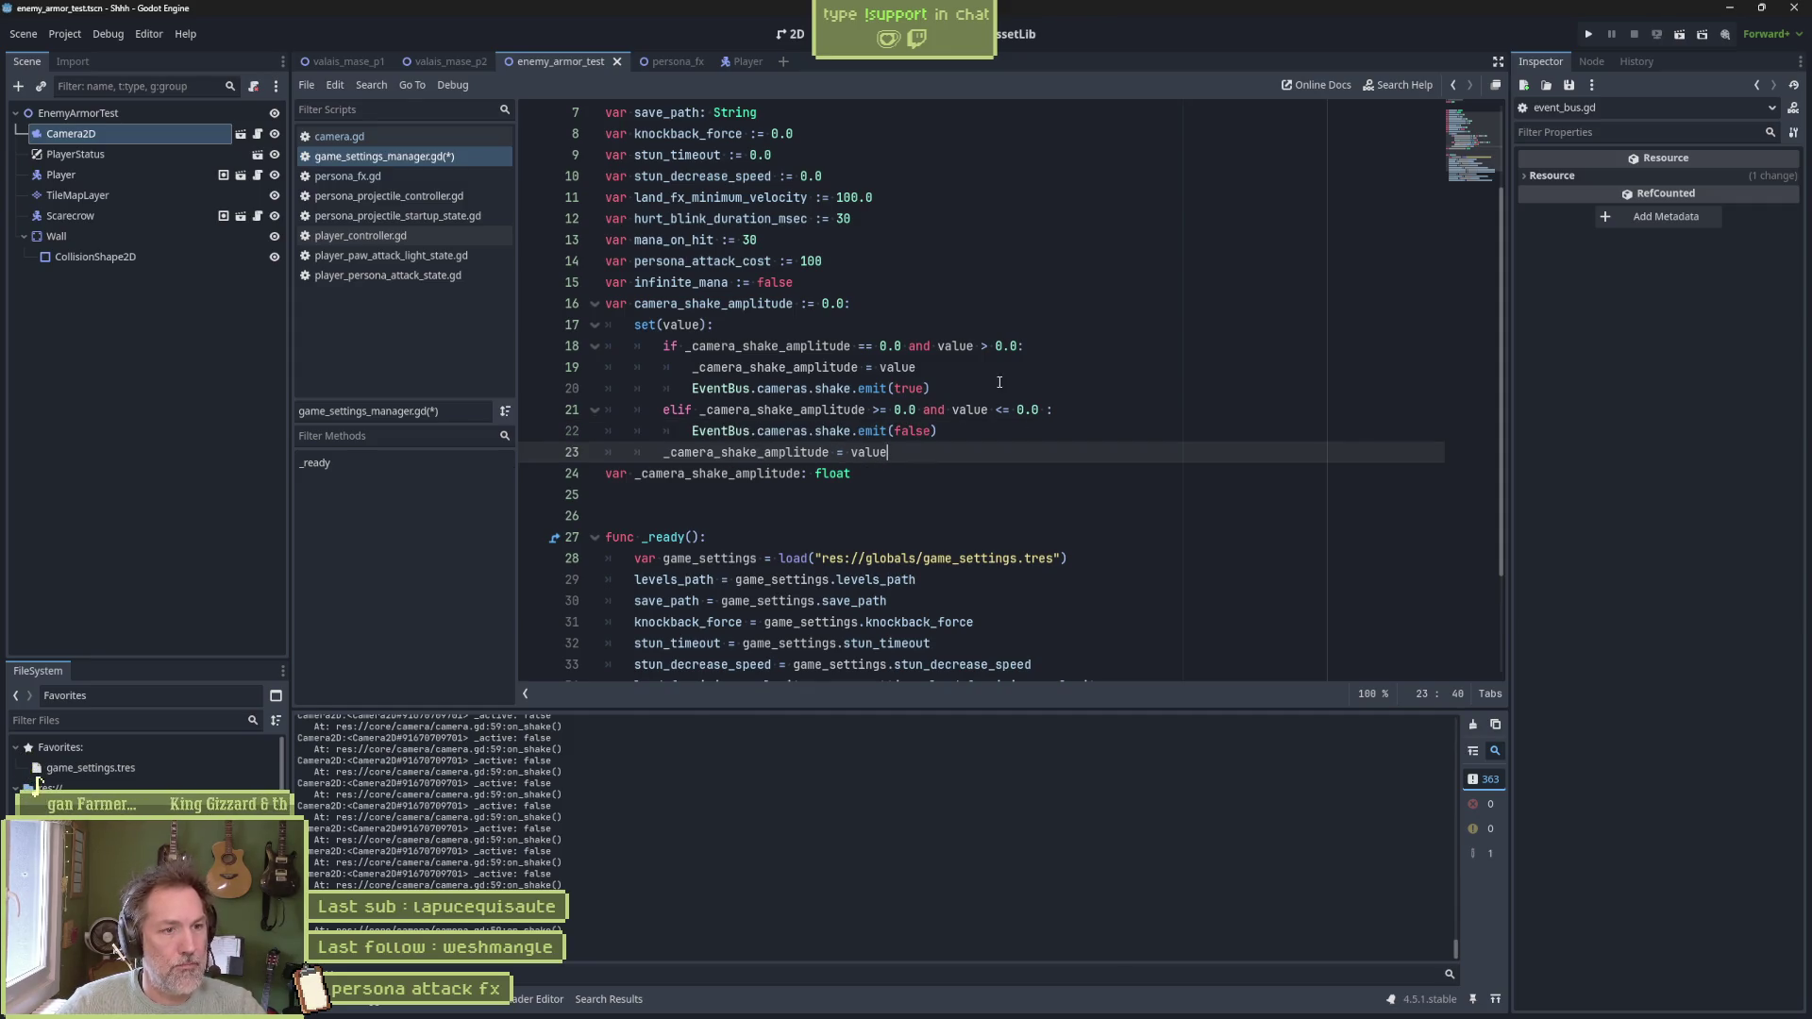
key("Up")
key("Up")
key("Up")
key("ctrl+shift+k")
key("Down")
key("Down")
key("Down")
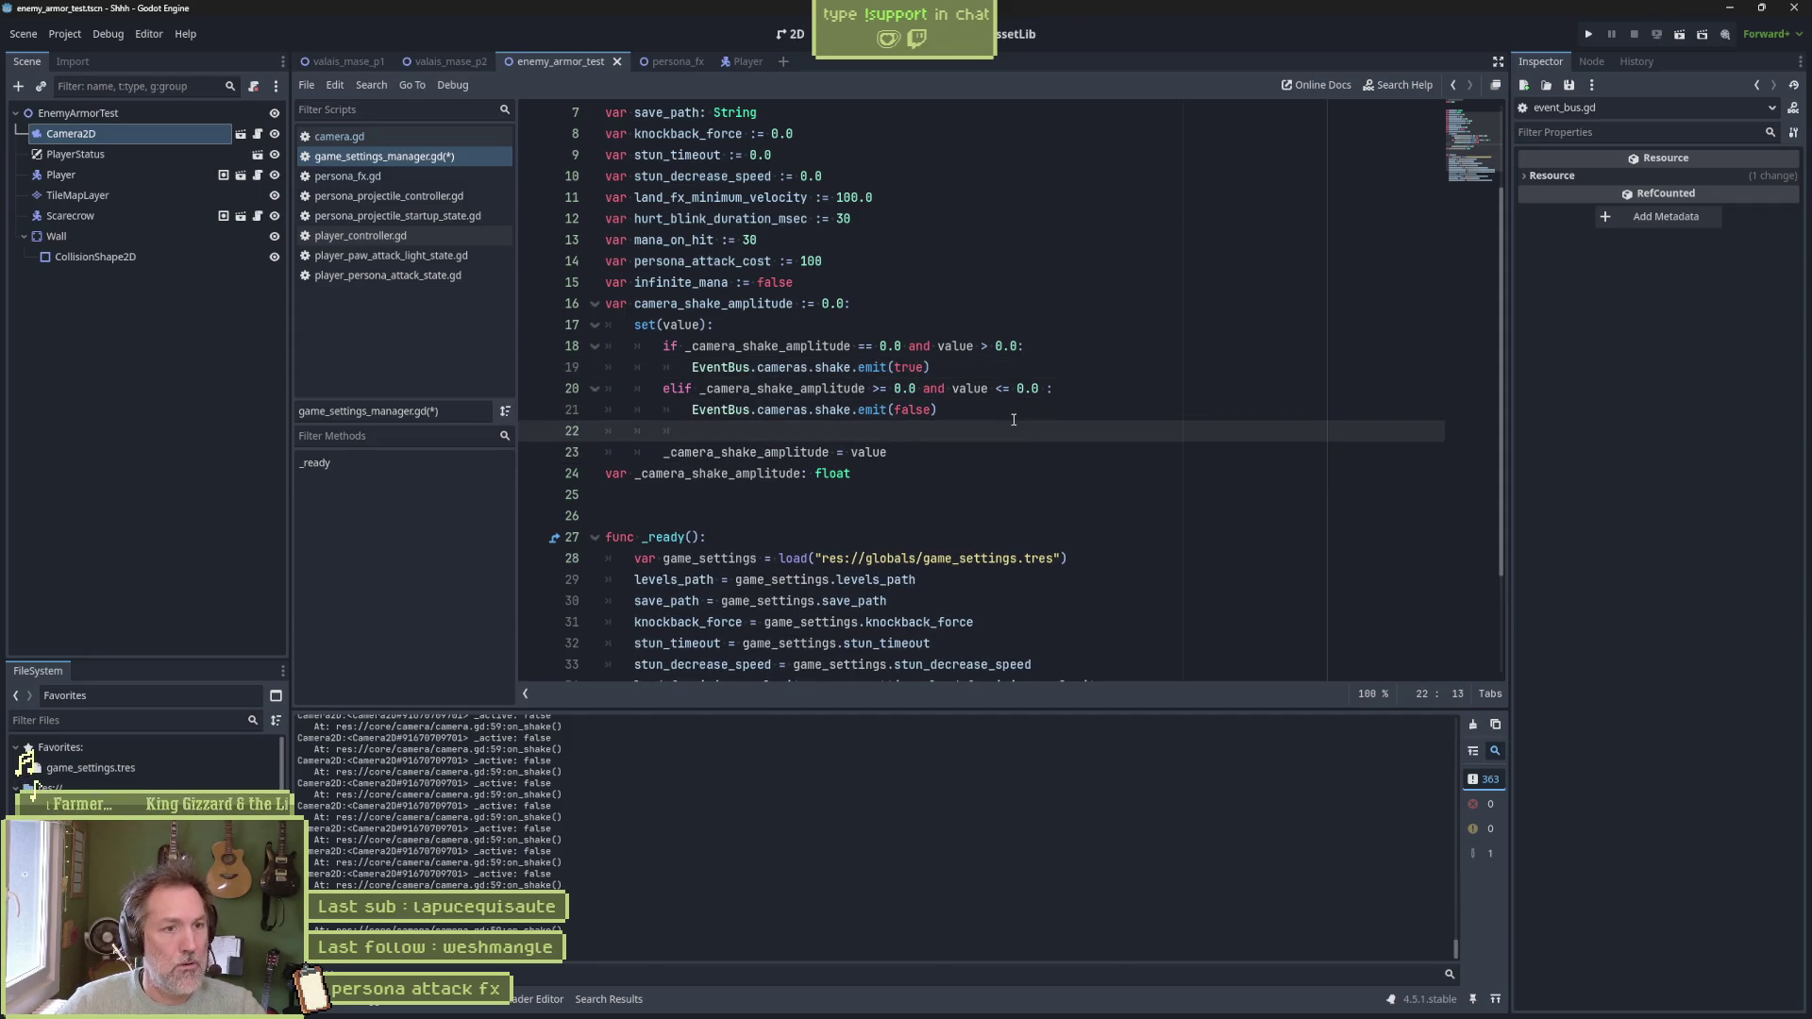
key("F6")
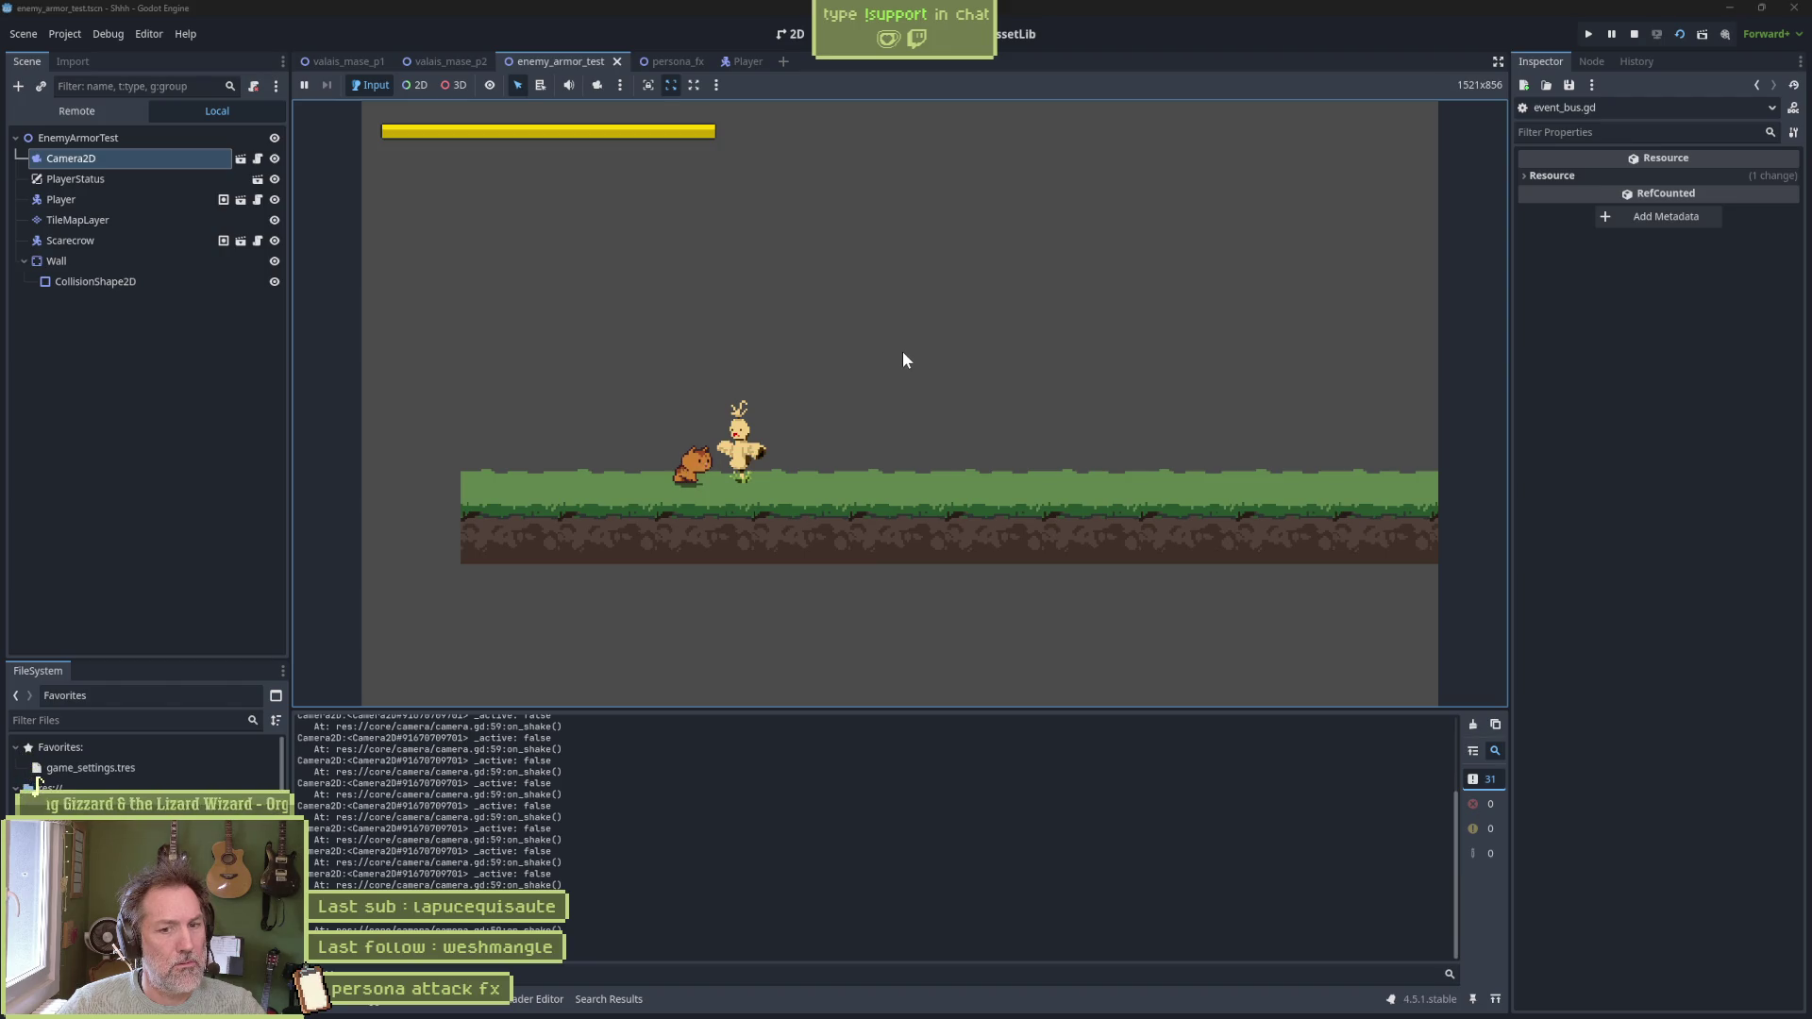
Restart and stop the test scene, then return to the end of the if condition line
key("F6")
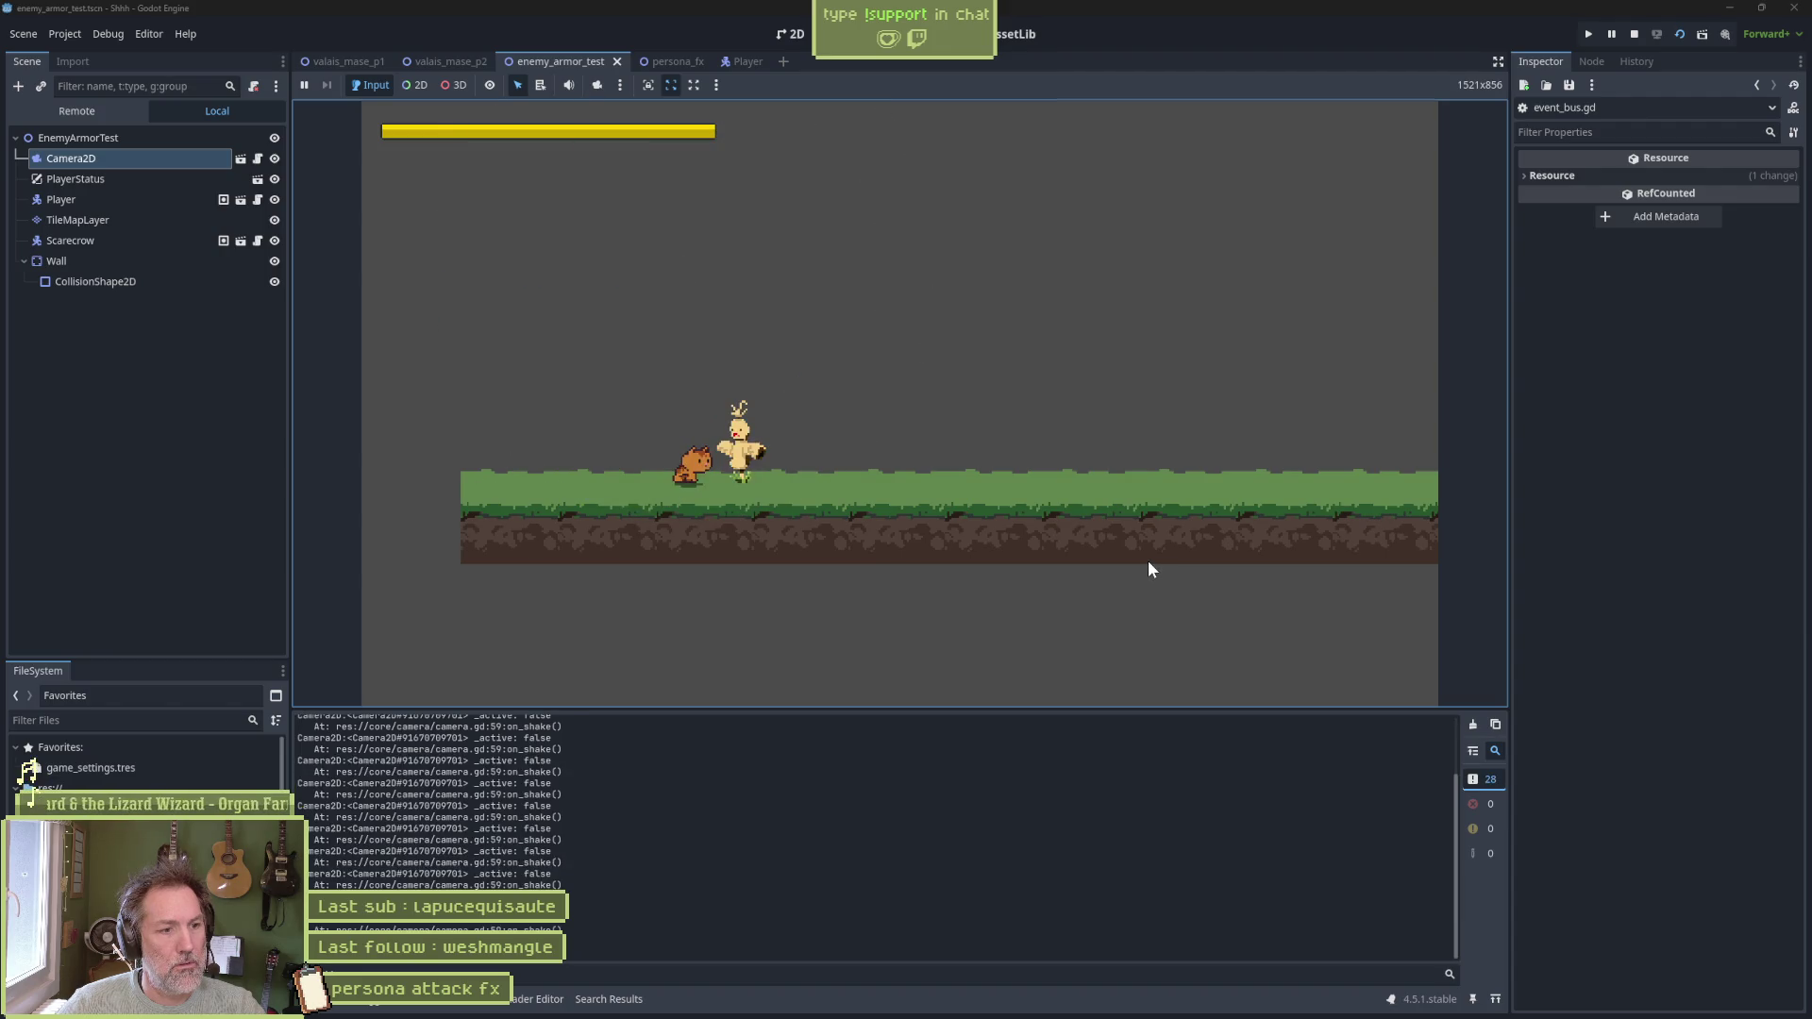
key("F8")
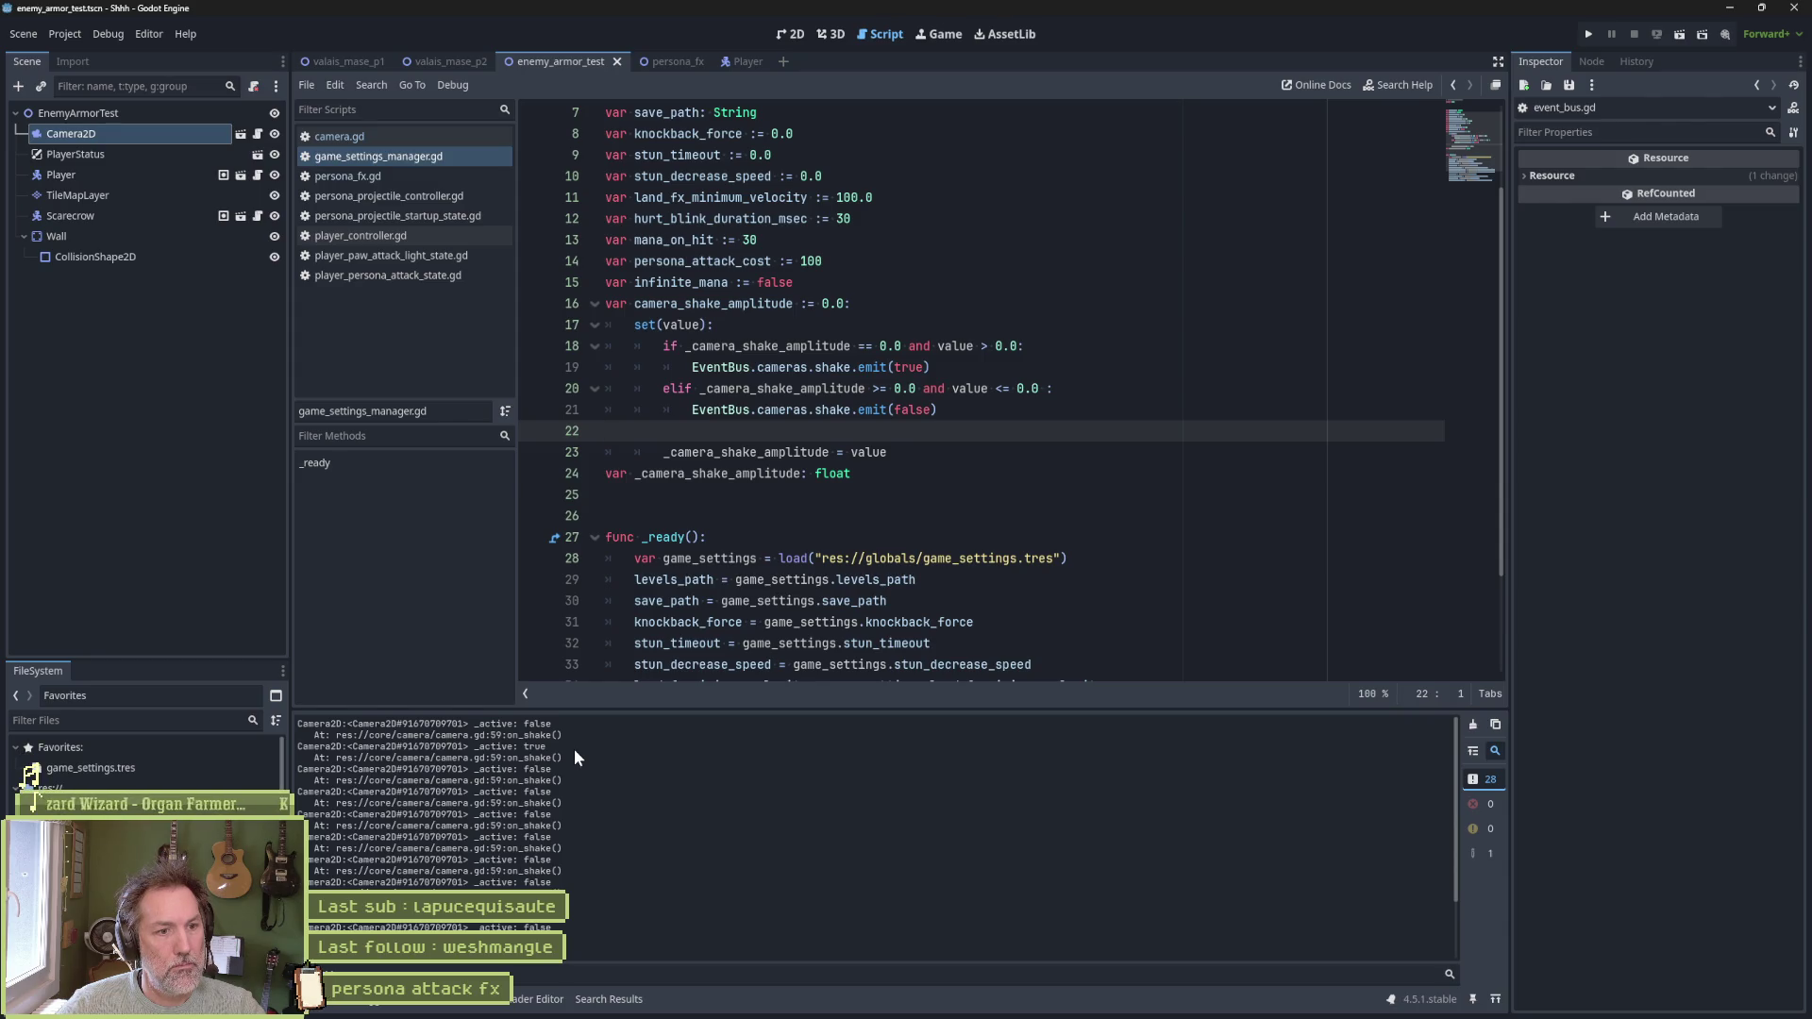
left_click(1088, 349)
Add print_debug(self, " emit shake true") inside the setter's if branch
key("Return")
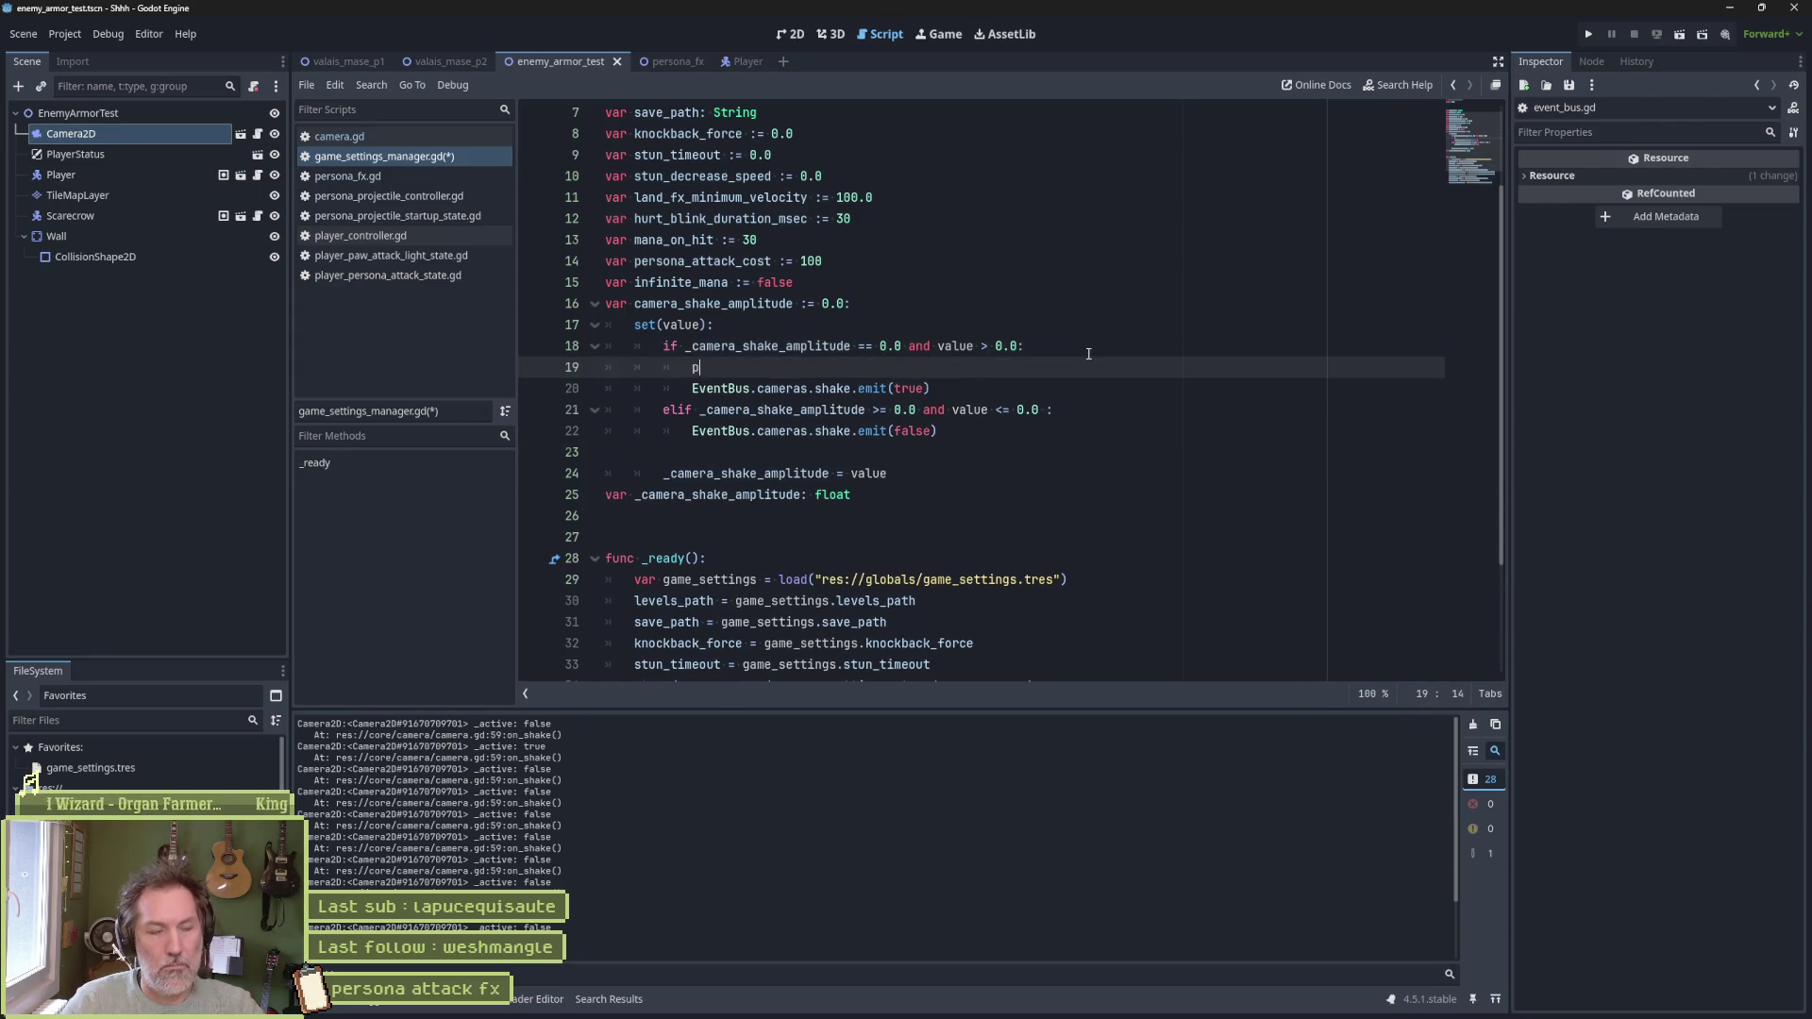
type("print_debu")
type("g(self, \"")
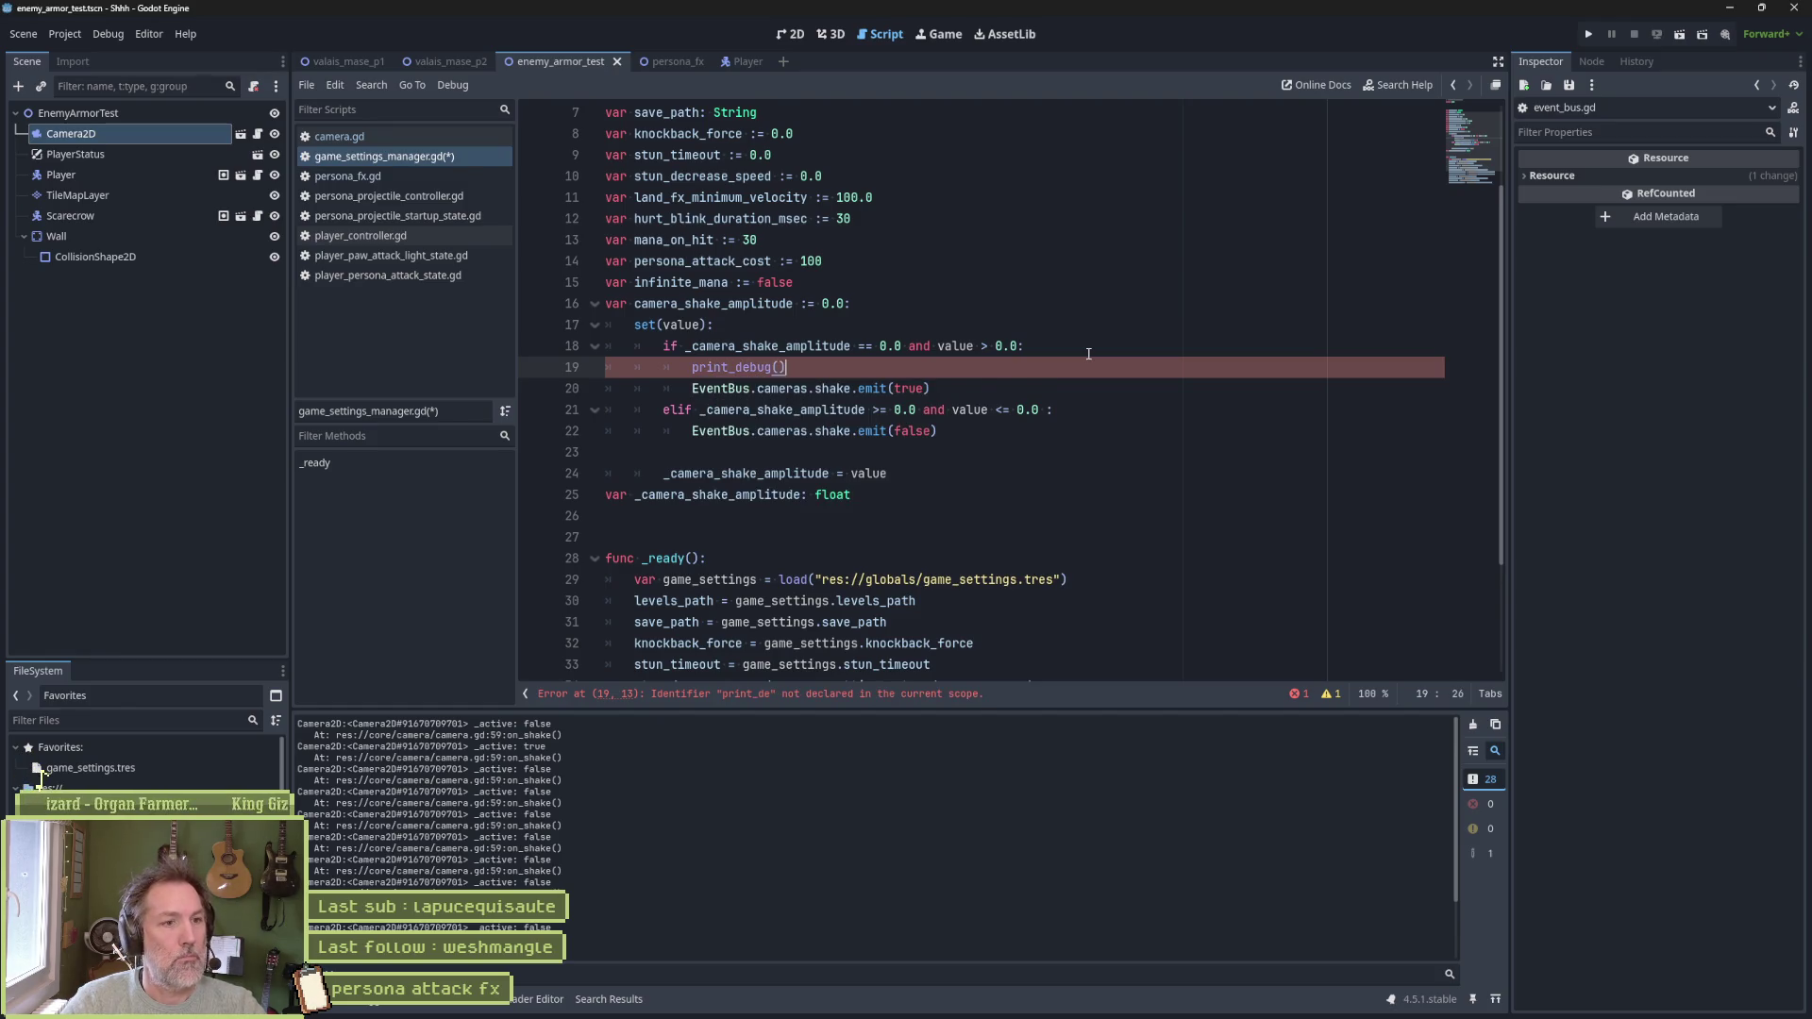
type(" emit sha")
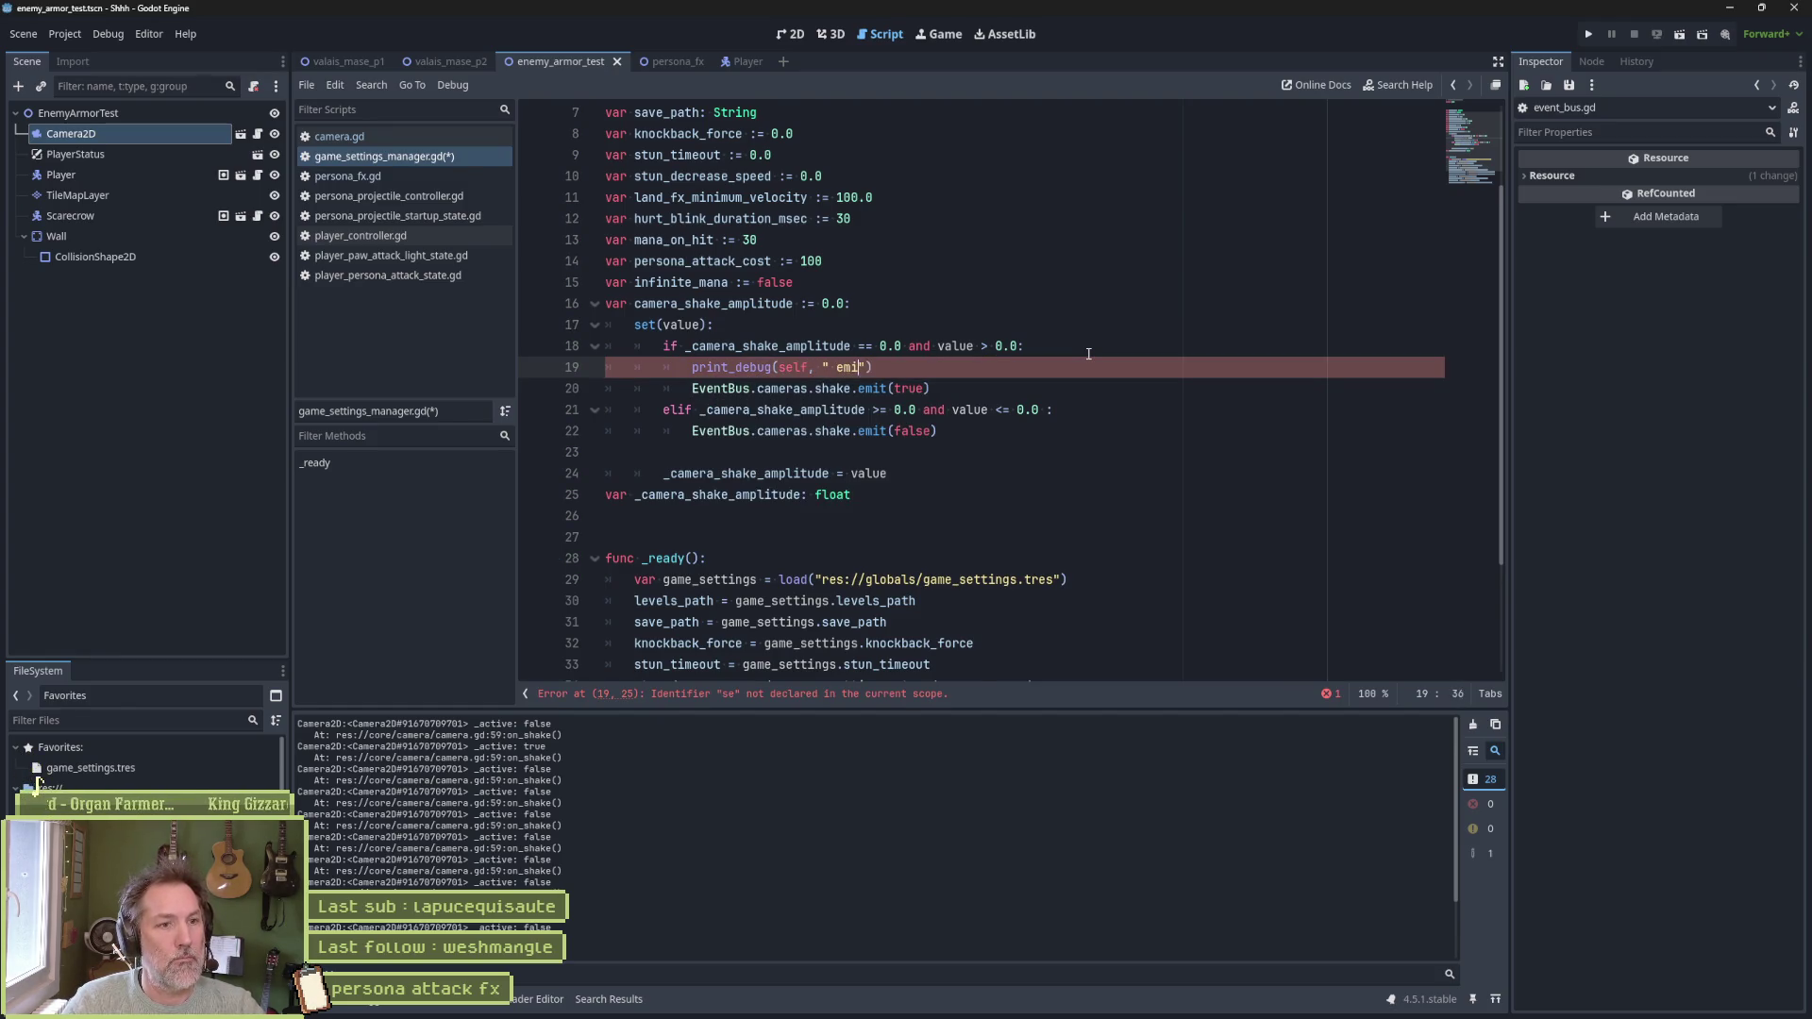
type("ke true")
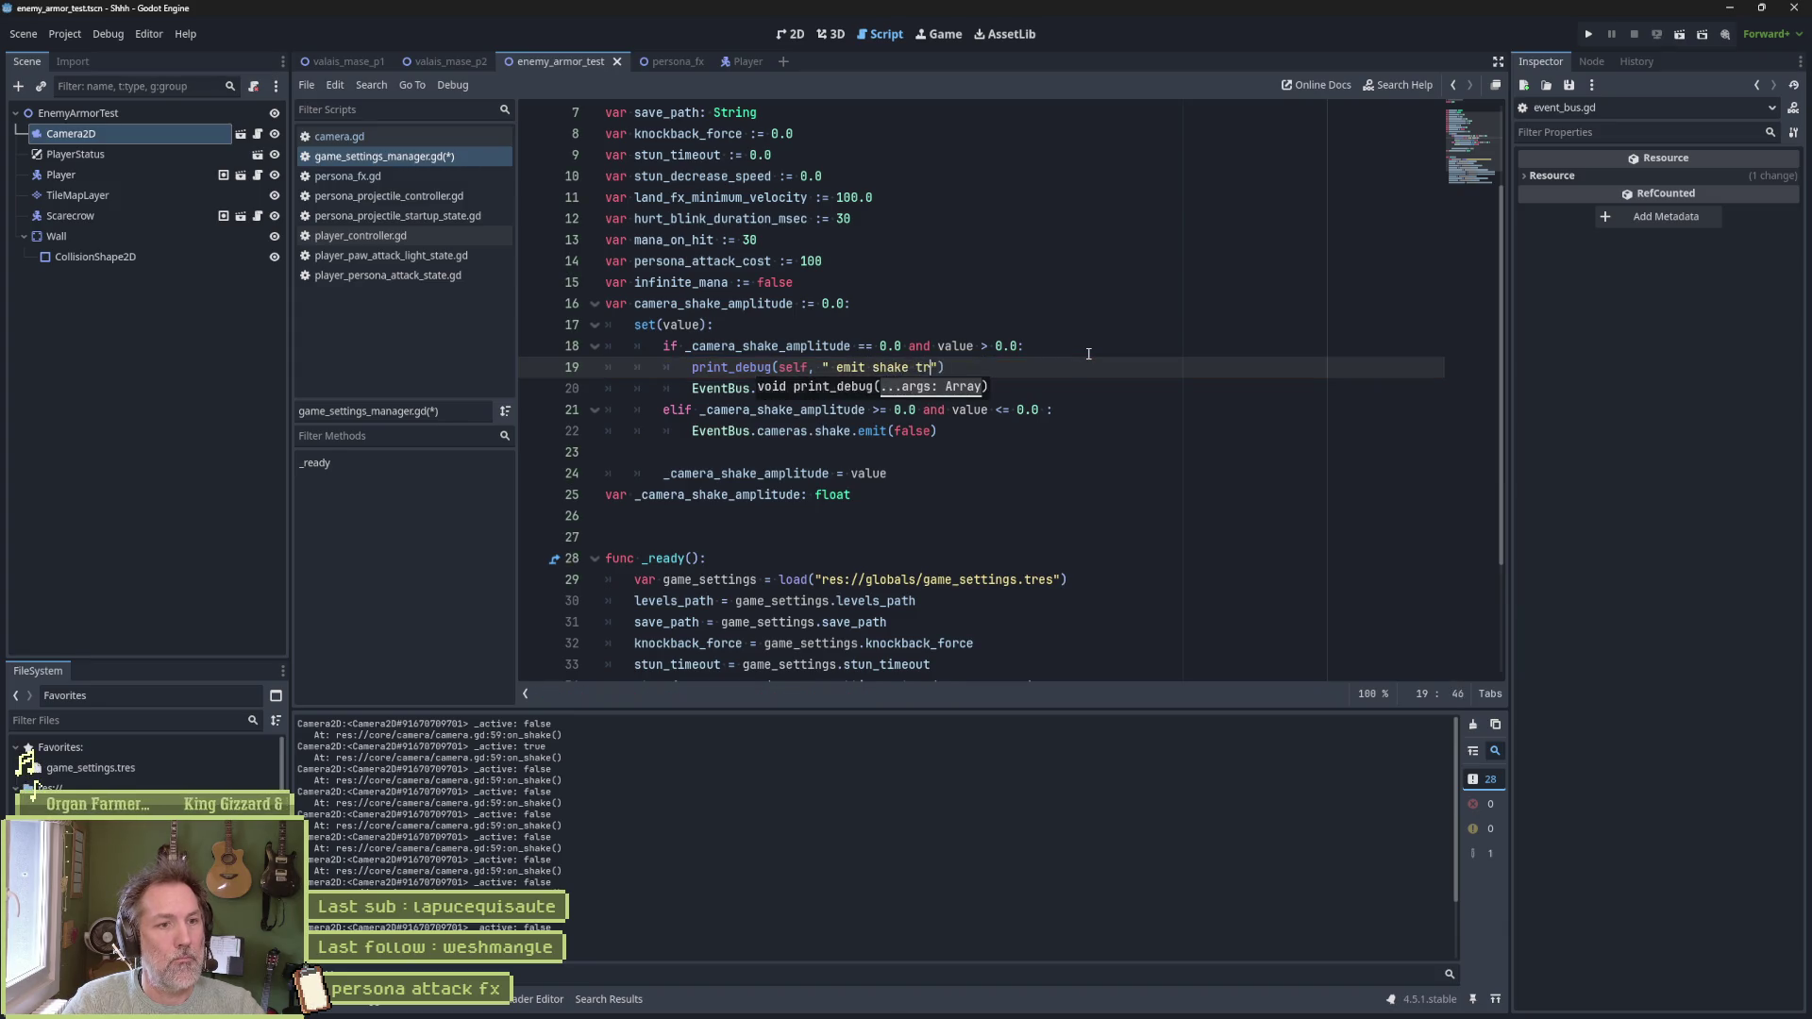
key("End")
Copy the print into the elif branch as " emit shake false" and test-run the scene
key("shift+Up")
key("shift+End")
key("ctrl+c")
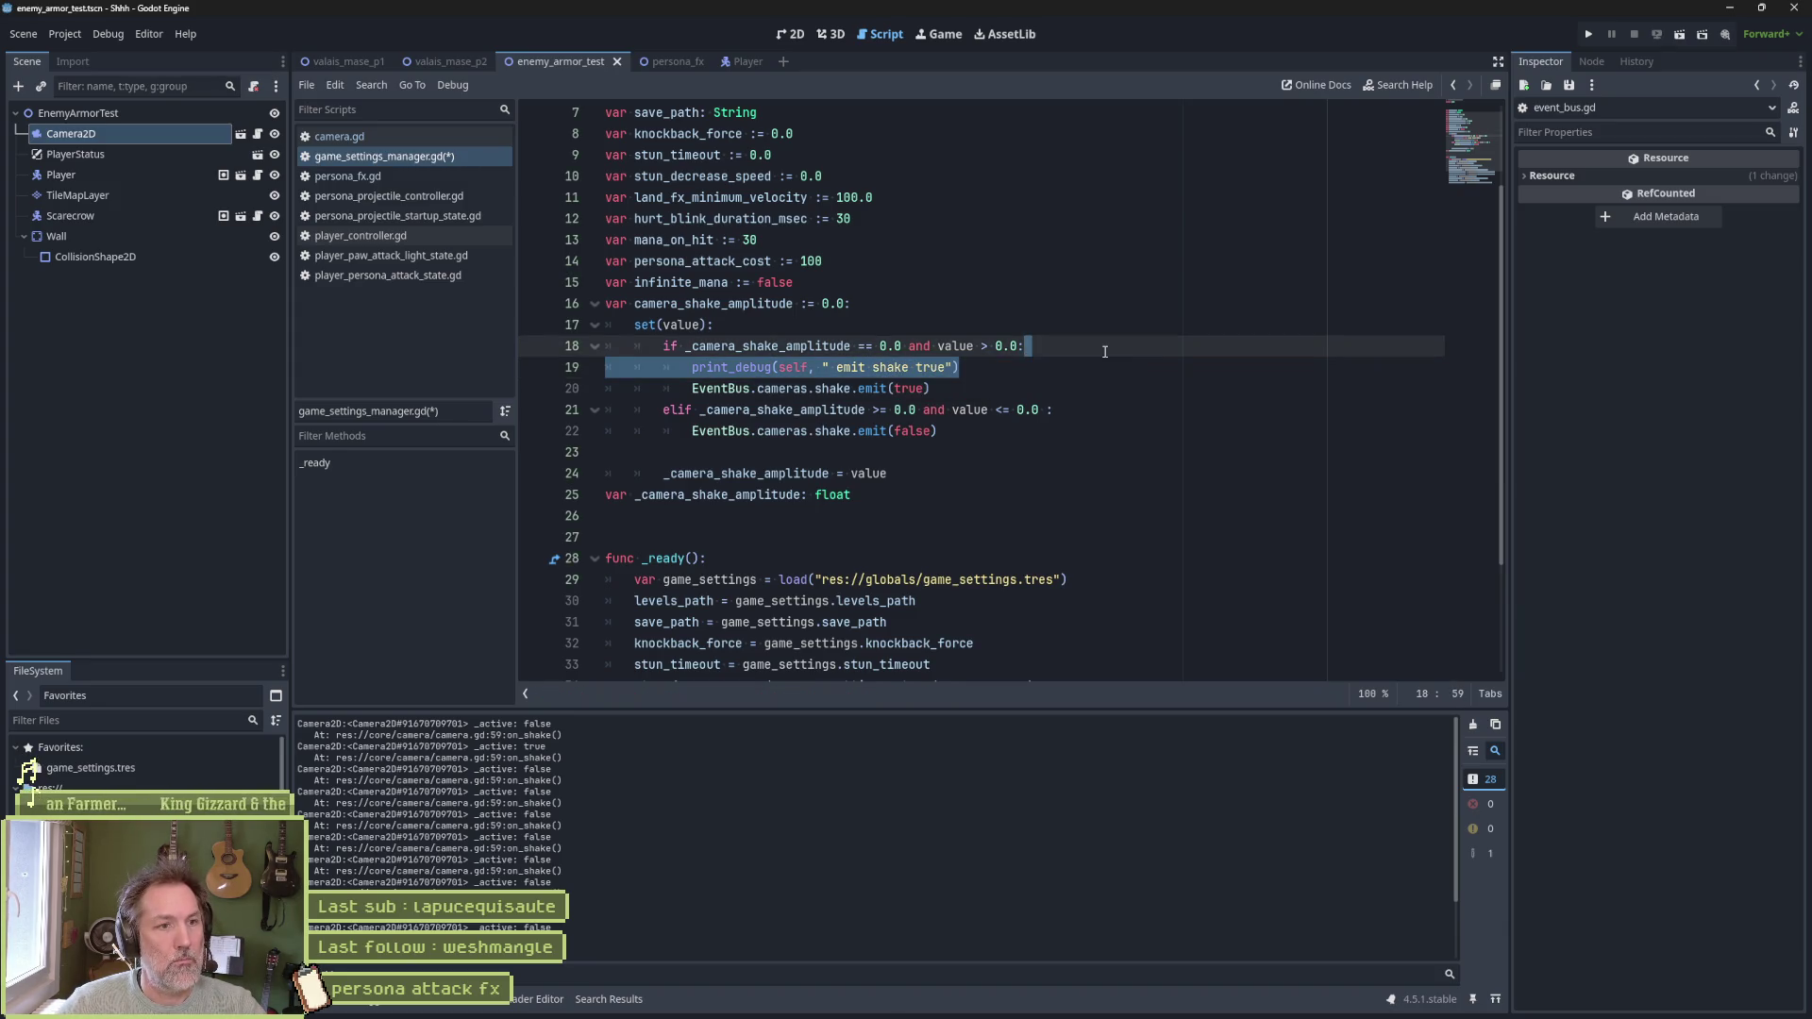
left_click(1101, 415)
key("ctrl+v")
double_click(921, 430)
type("false")
key("F6")
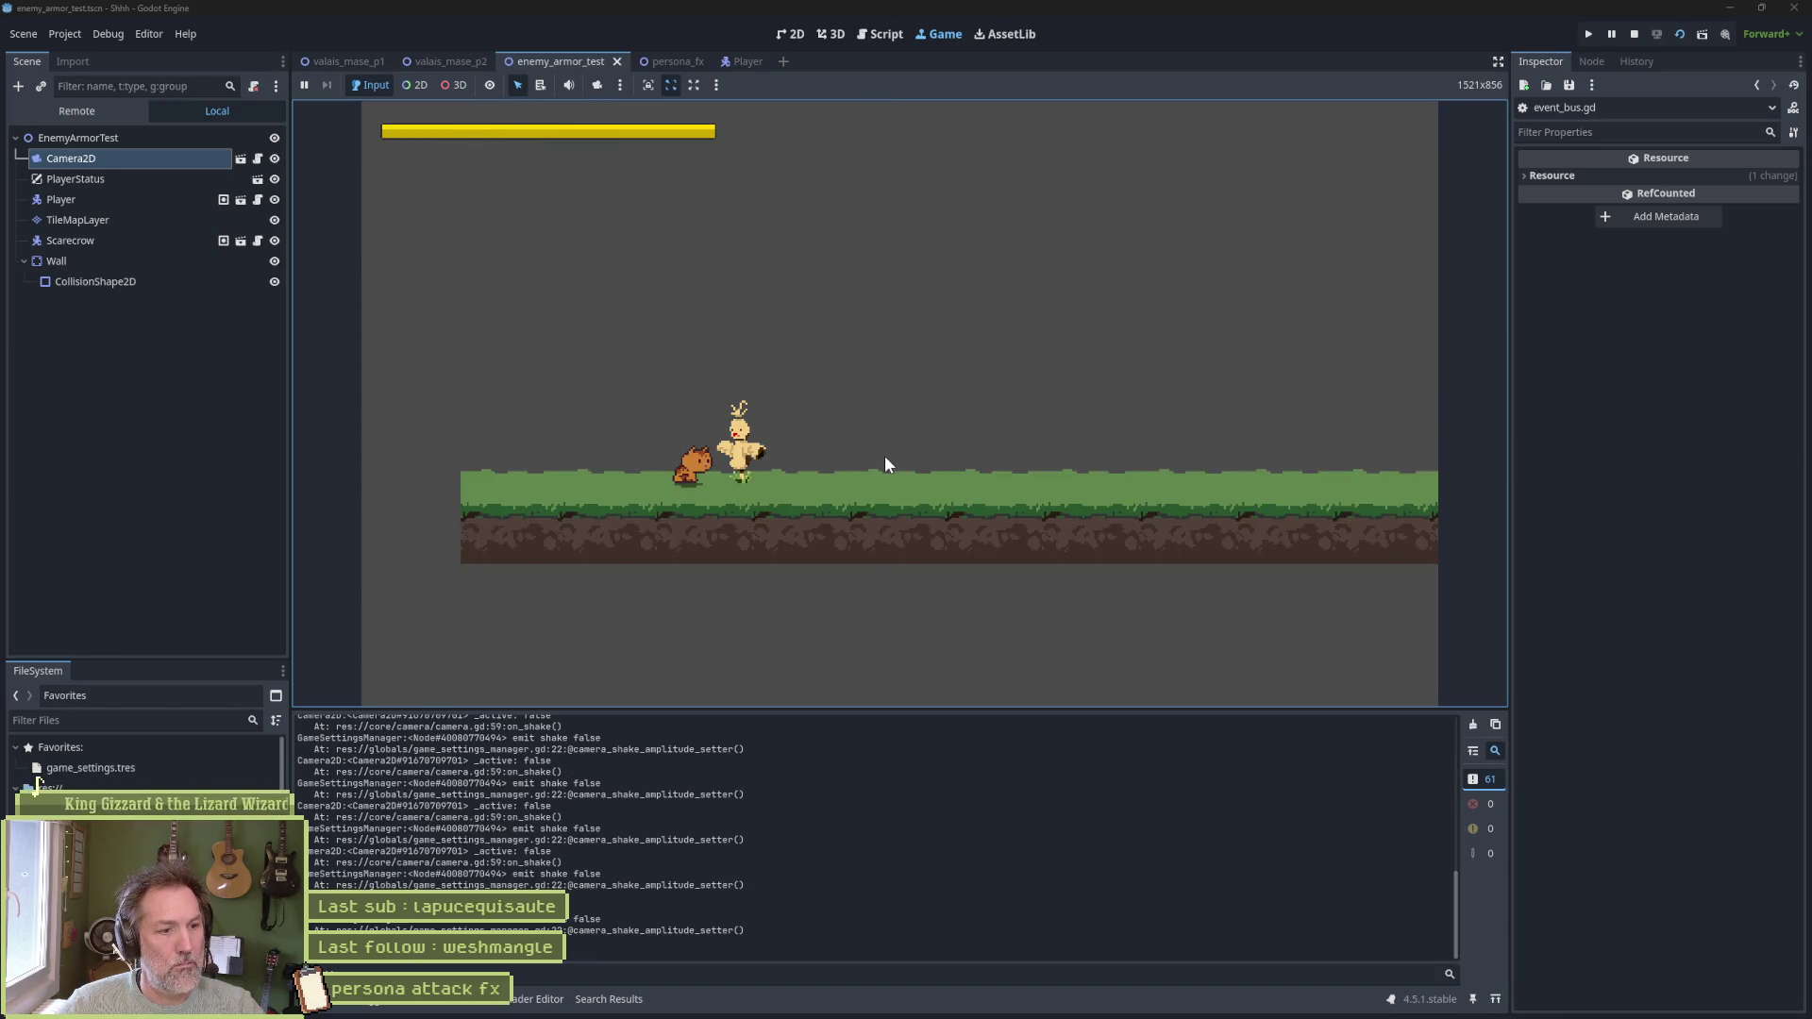
key("F8")
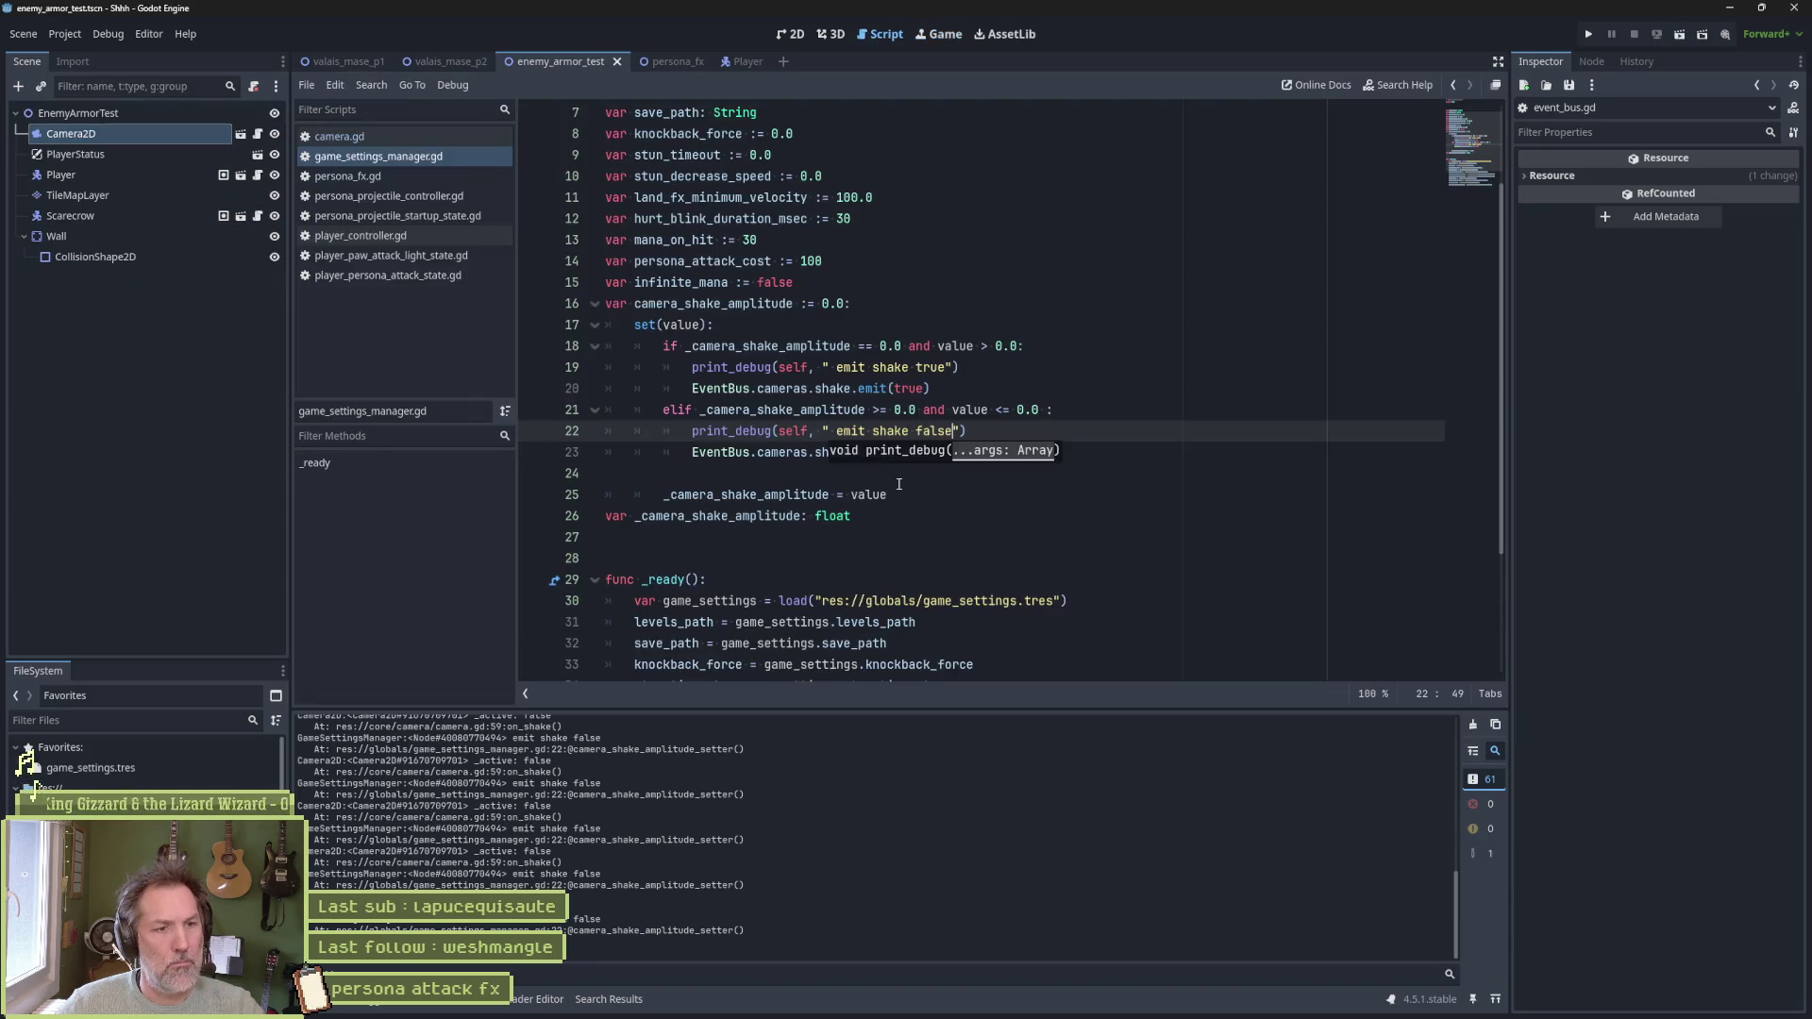
Delete the 'emit shake true' and 'emit shake false' print_debug lines from the setter
key("Up")
key("Up")
key("Up")
key("ctrl+shift+k")
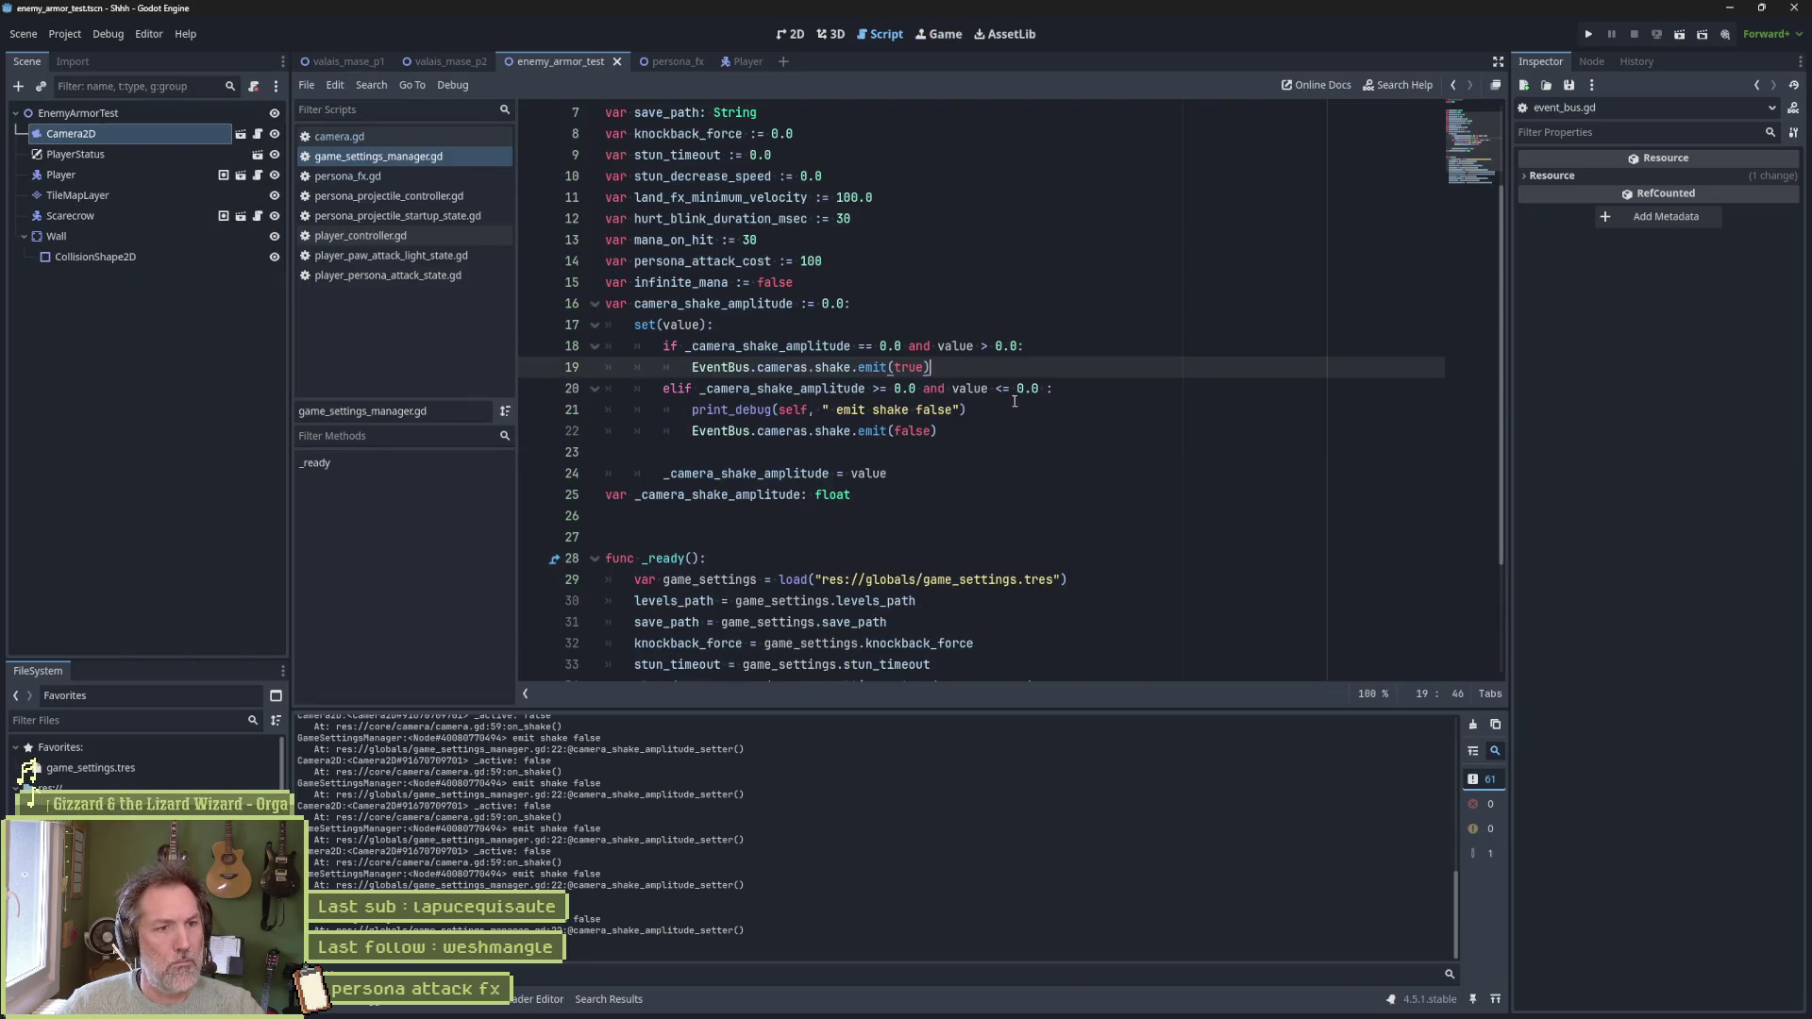
key("Down")
key("Down")
key("ctrl+shift+k")
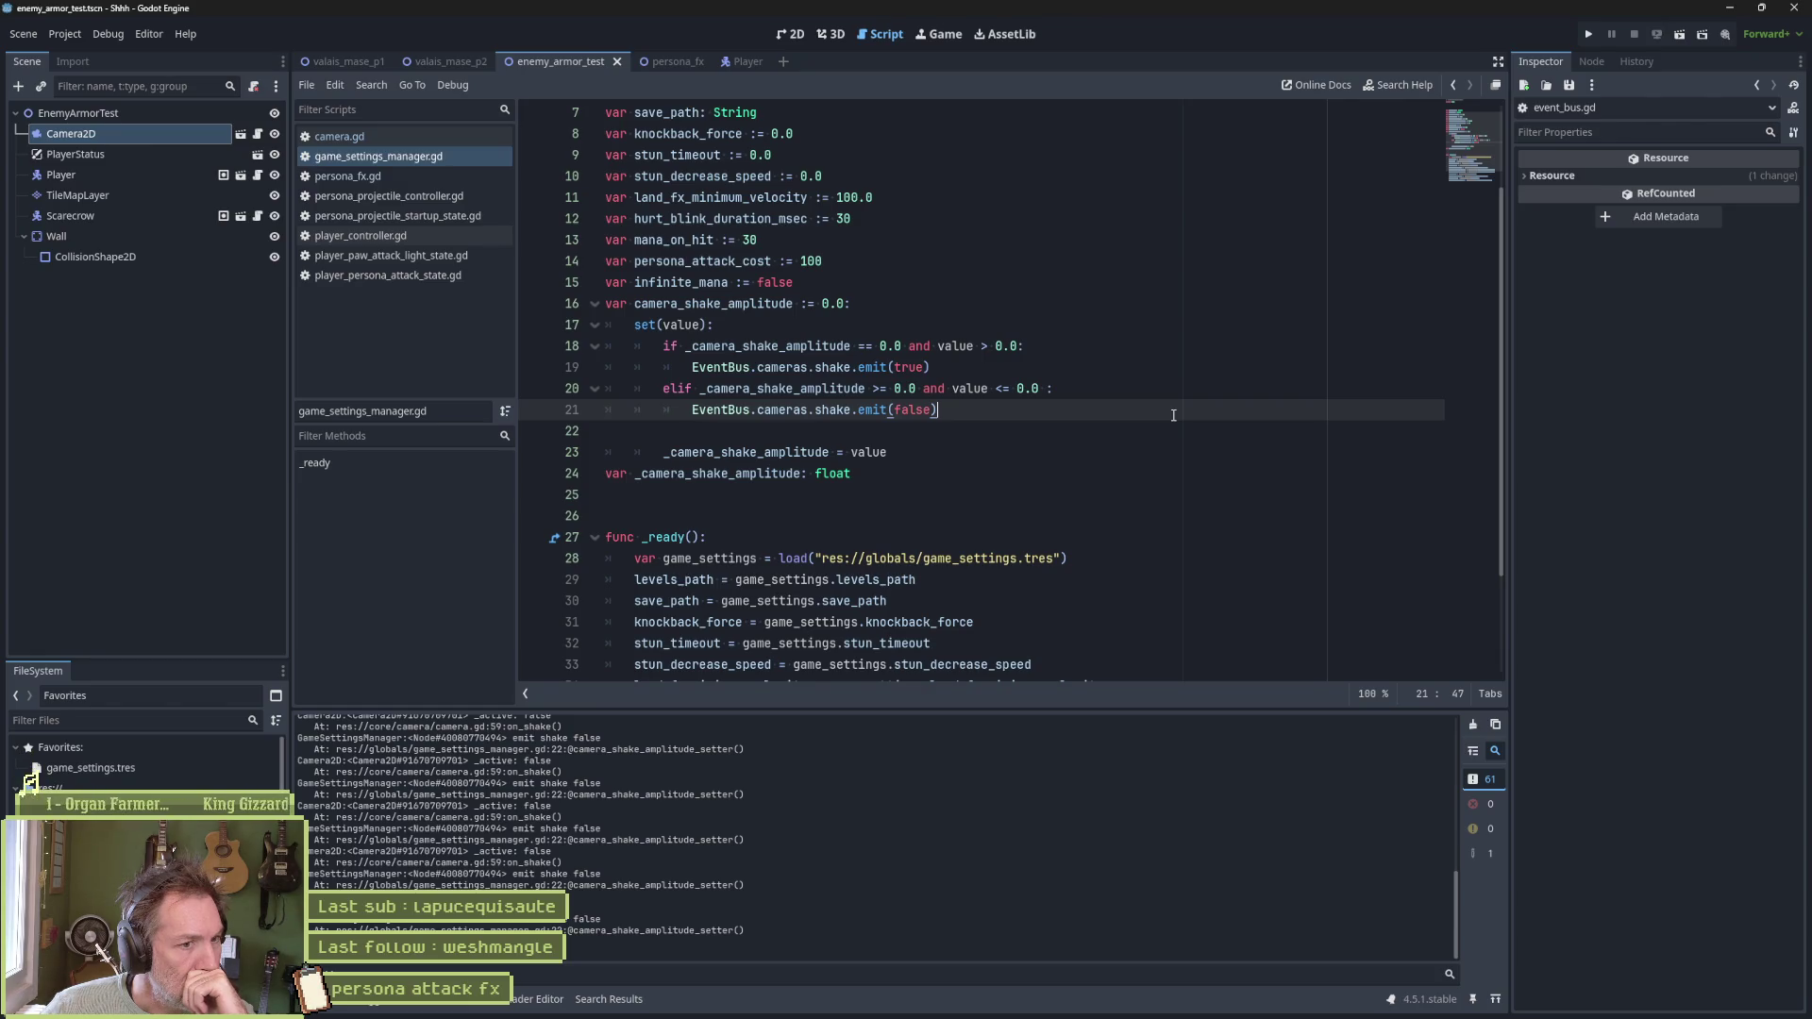
scroll(1173, 415, "down", 2)
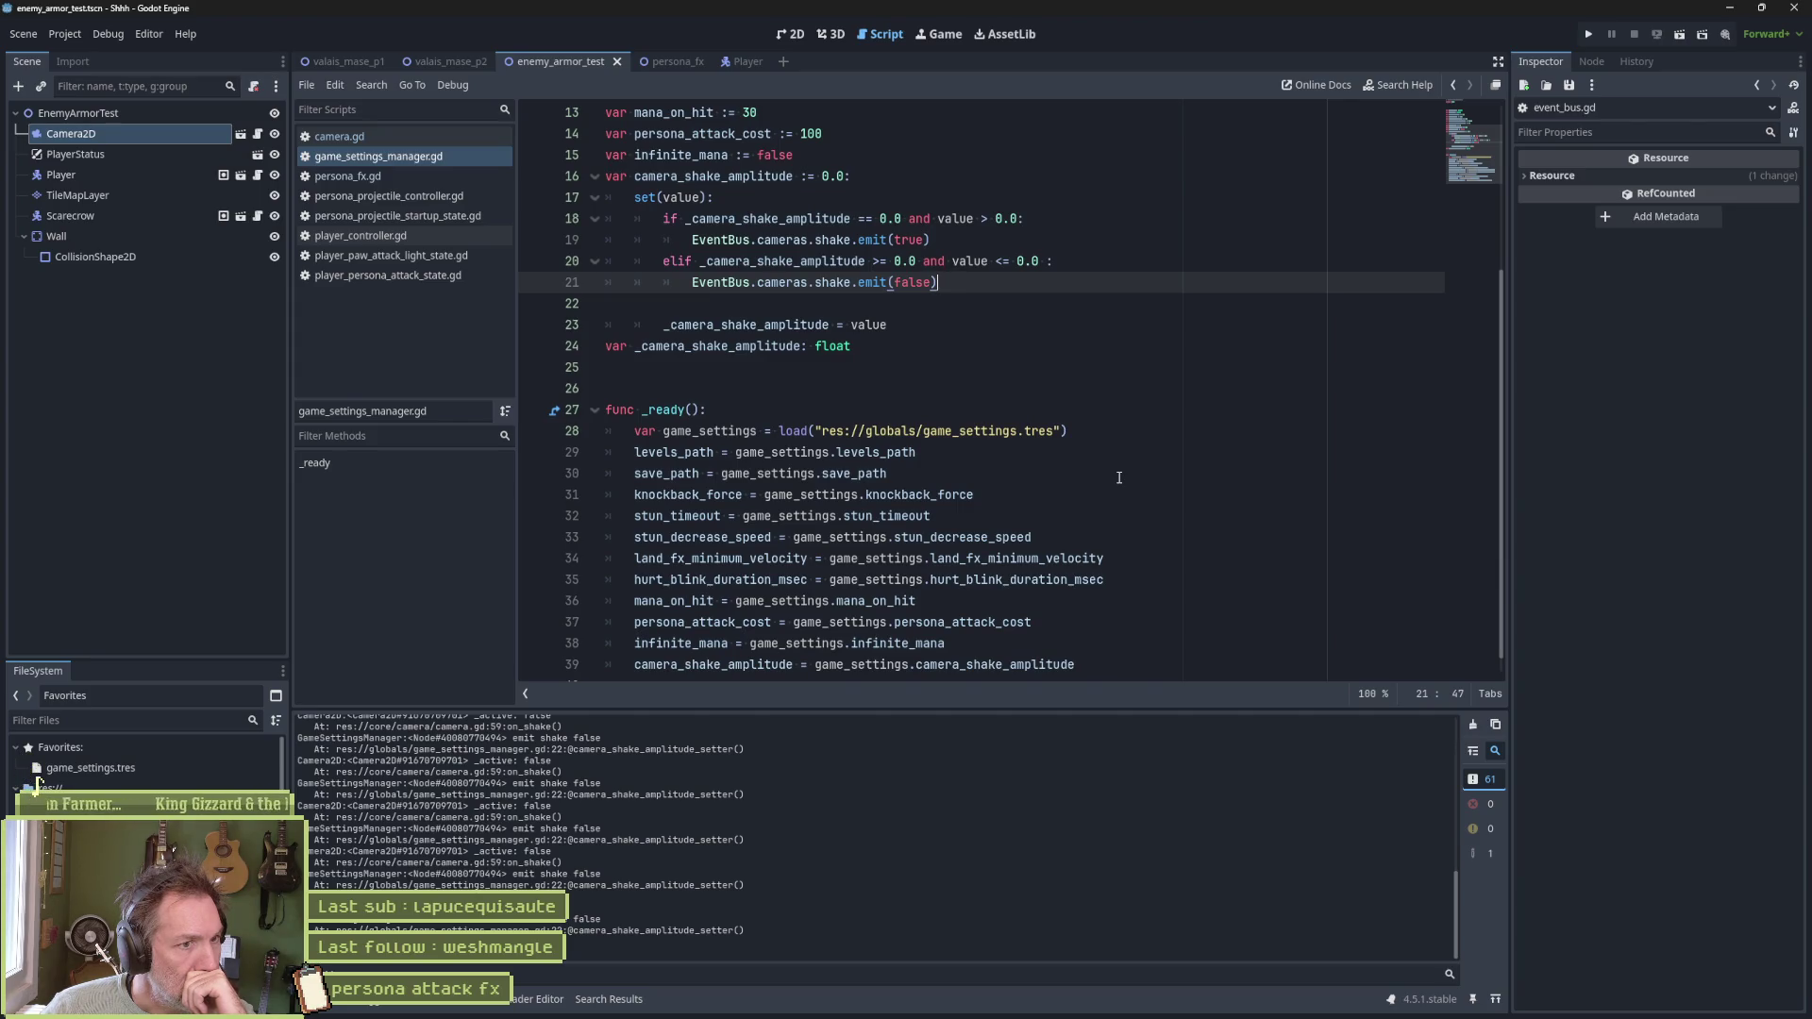
scroll(1118, 478, "up", 1)
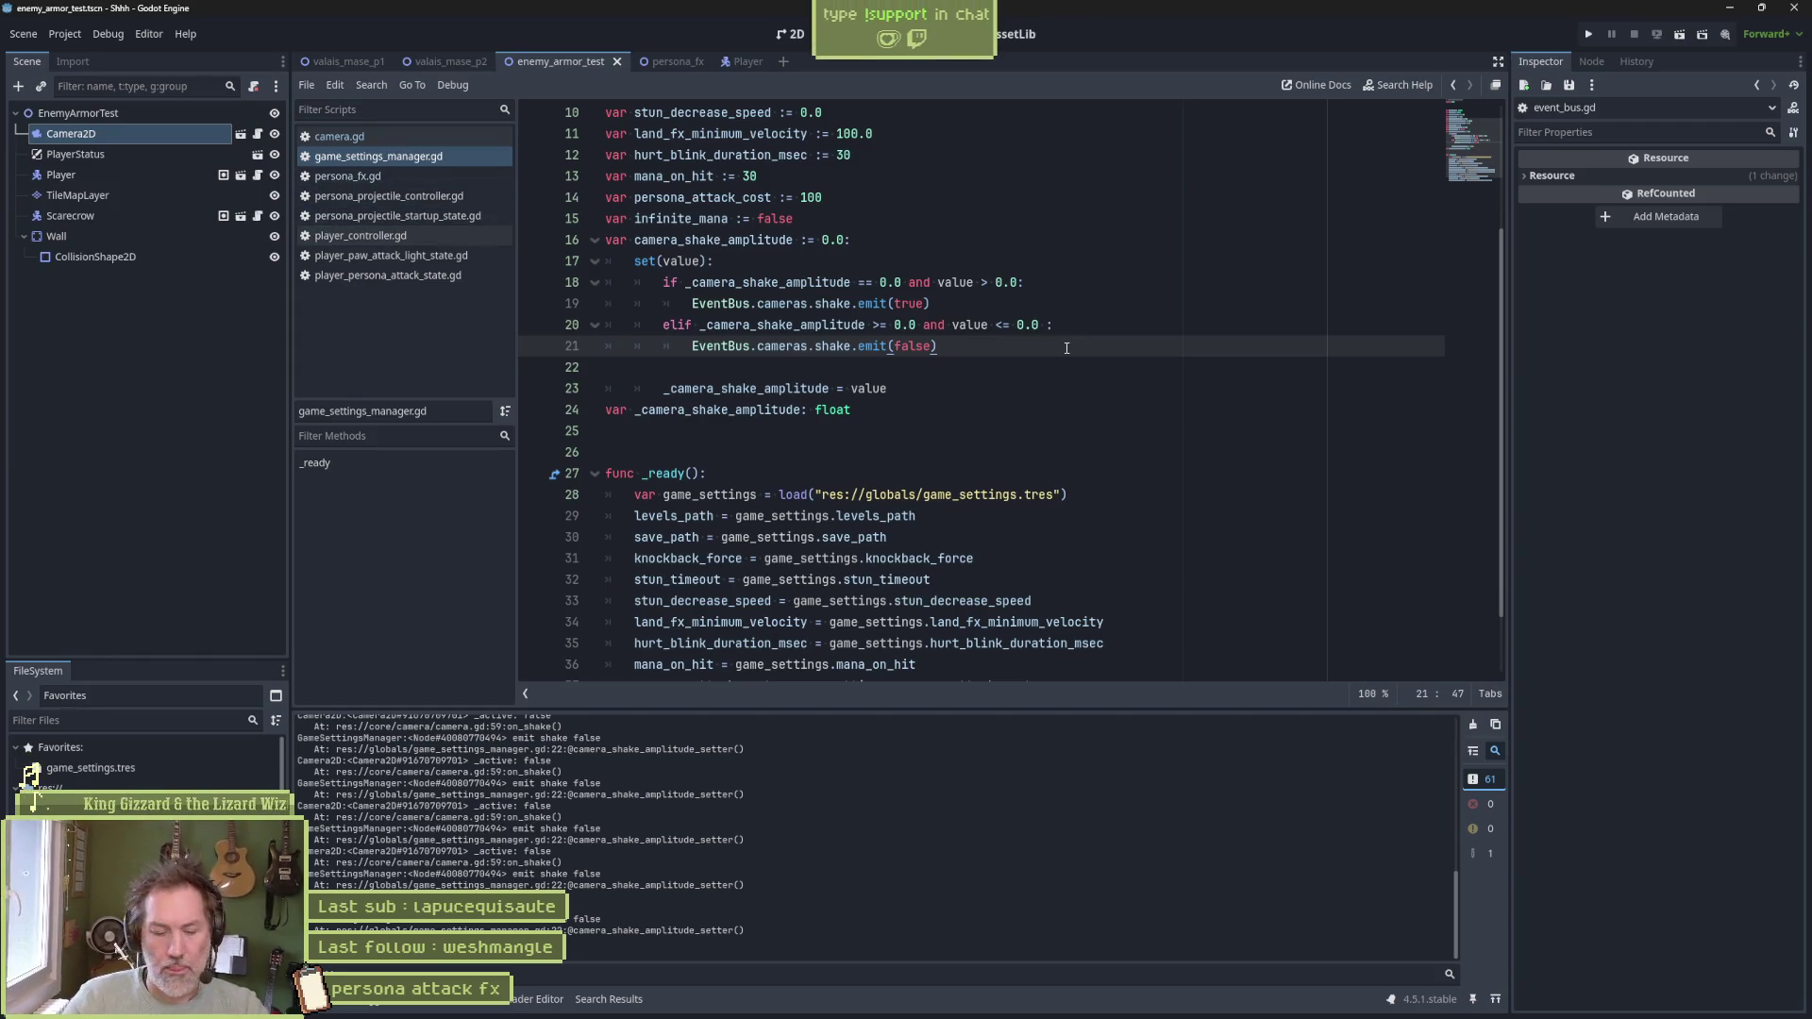
Remove stray text after emit(false), then review game_settings.gd via Quick Open and close it
type("Pgame")
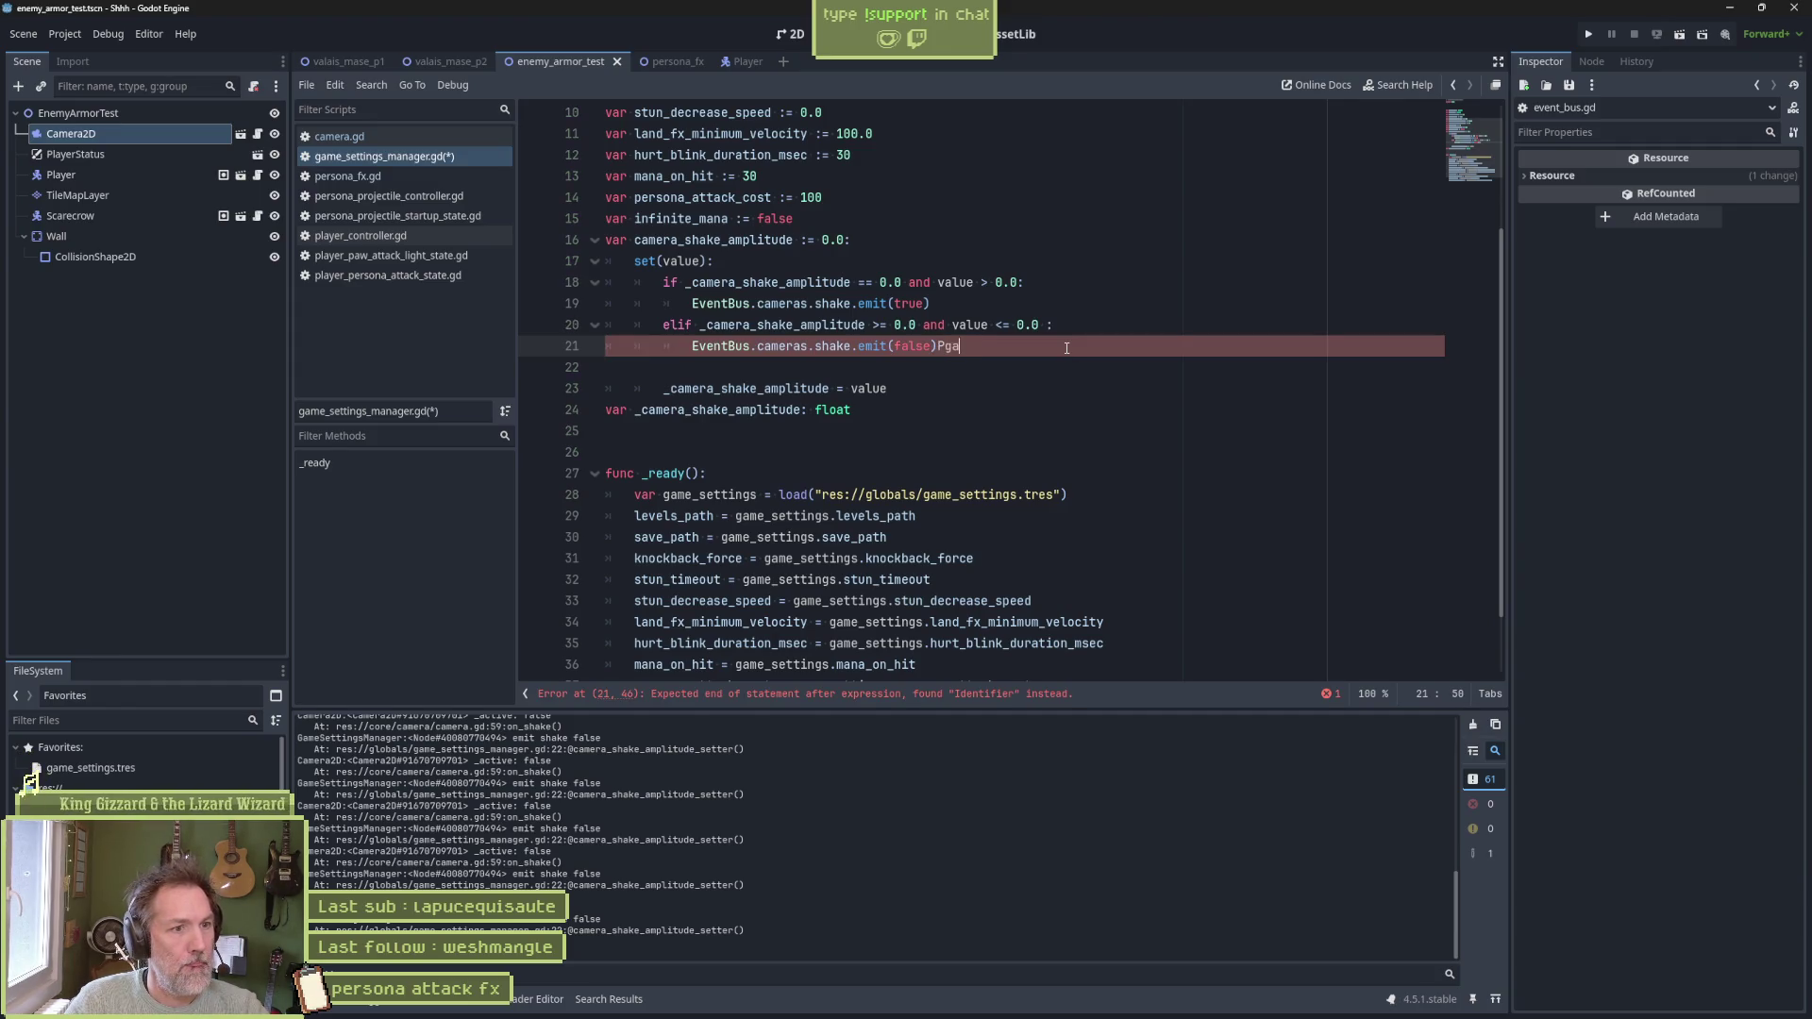
key("BackSpace")
key("BackSpace")
key("BackSpace")
key("shift+alt+o")
type("gam")
key("Down")
key("Return")
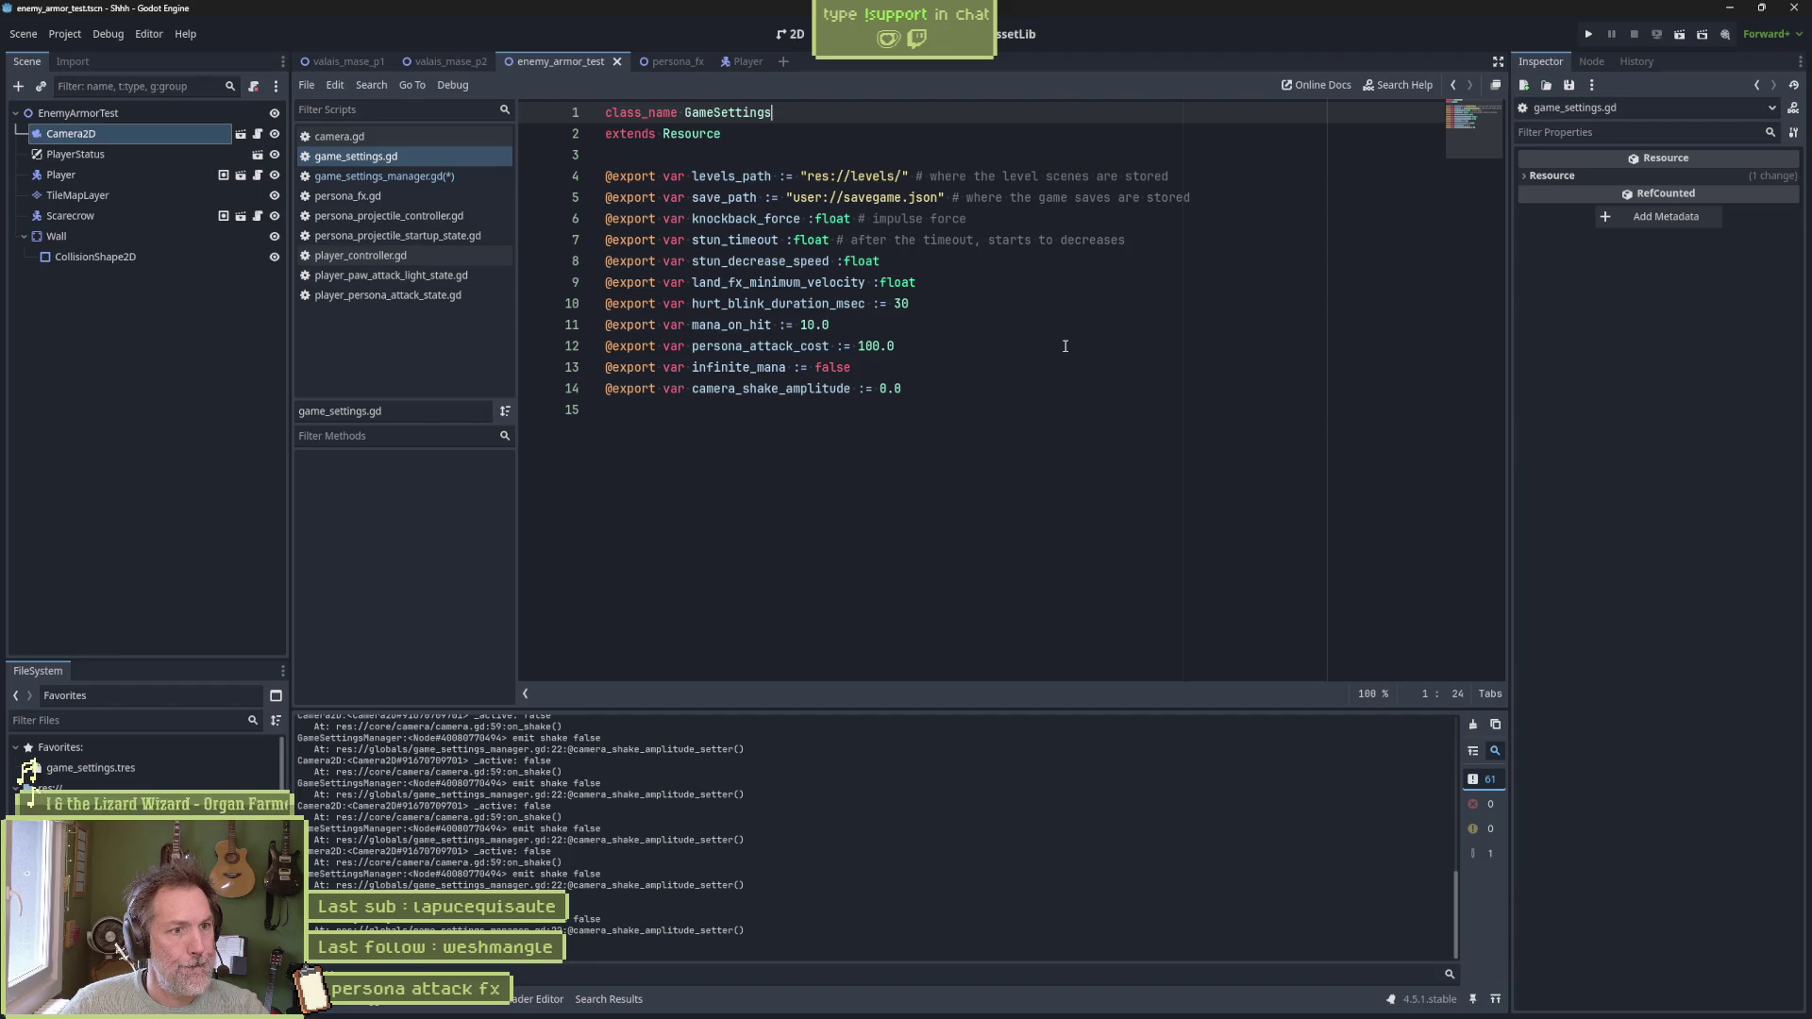
key("ctrl+w")
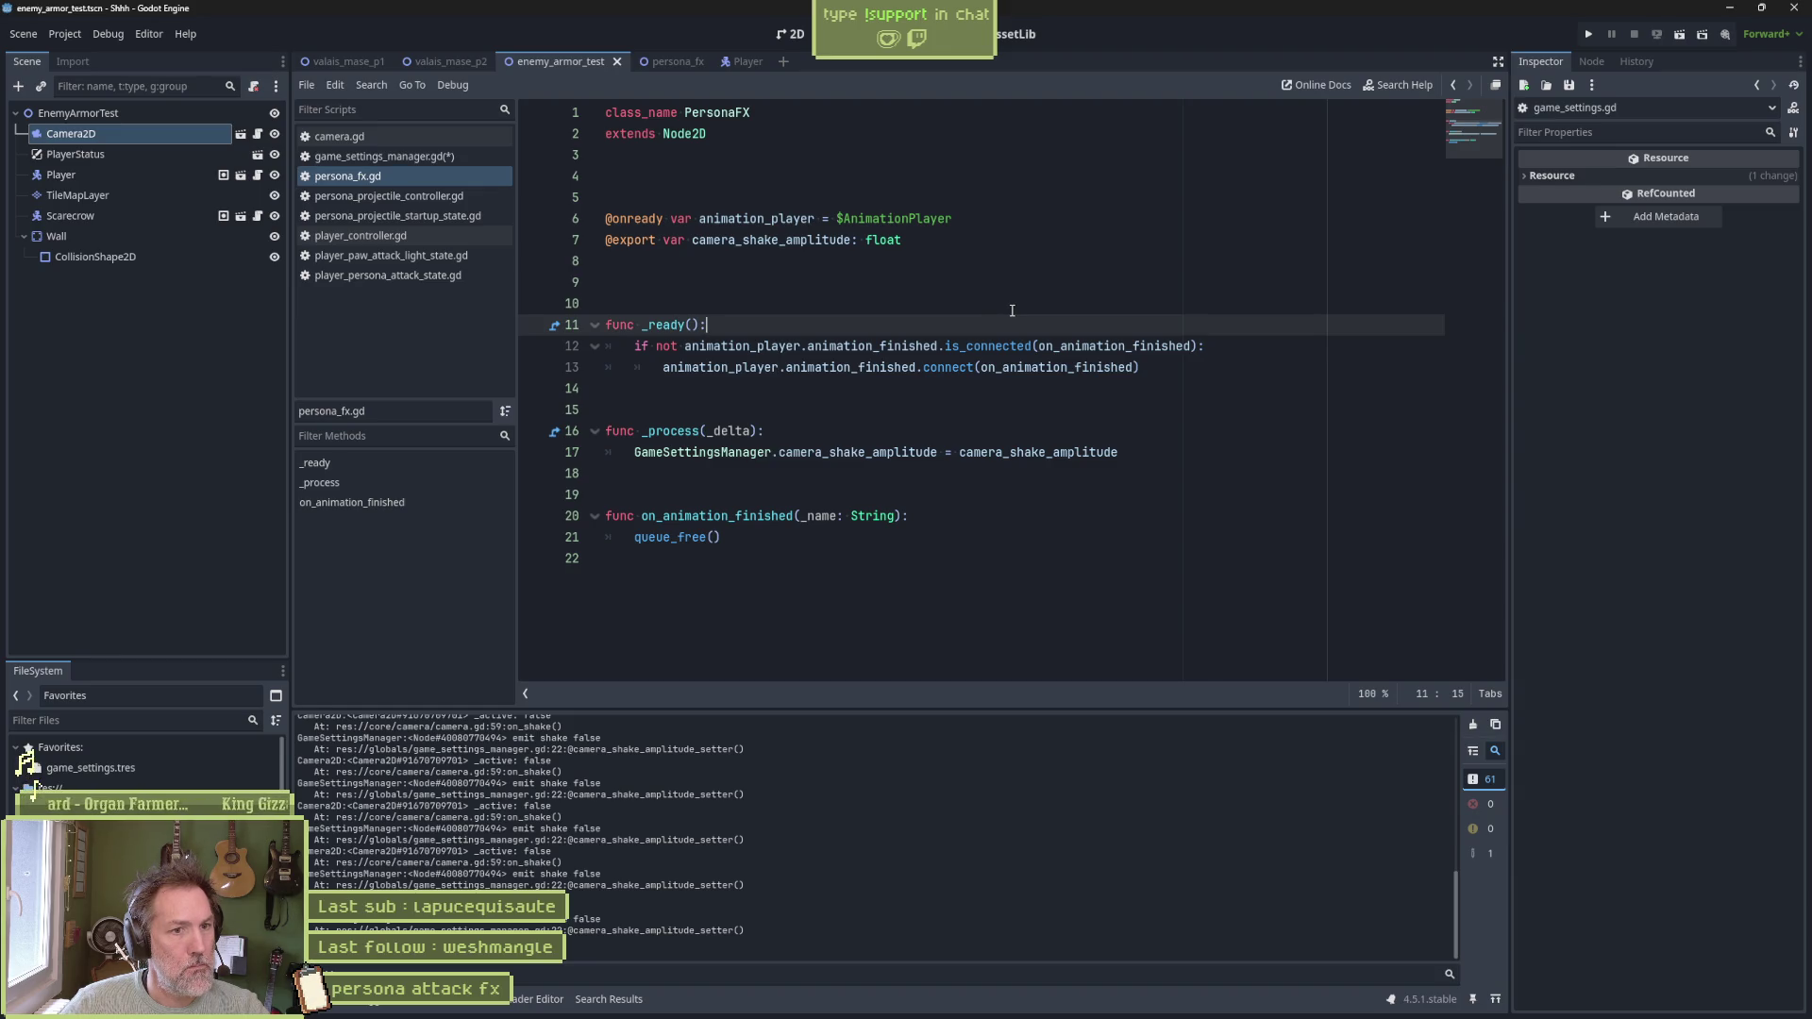
Check the shake amplitude assignment in persona_fx.gd, then save game_settings_manager.gd
left_click(845, 452)
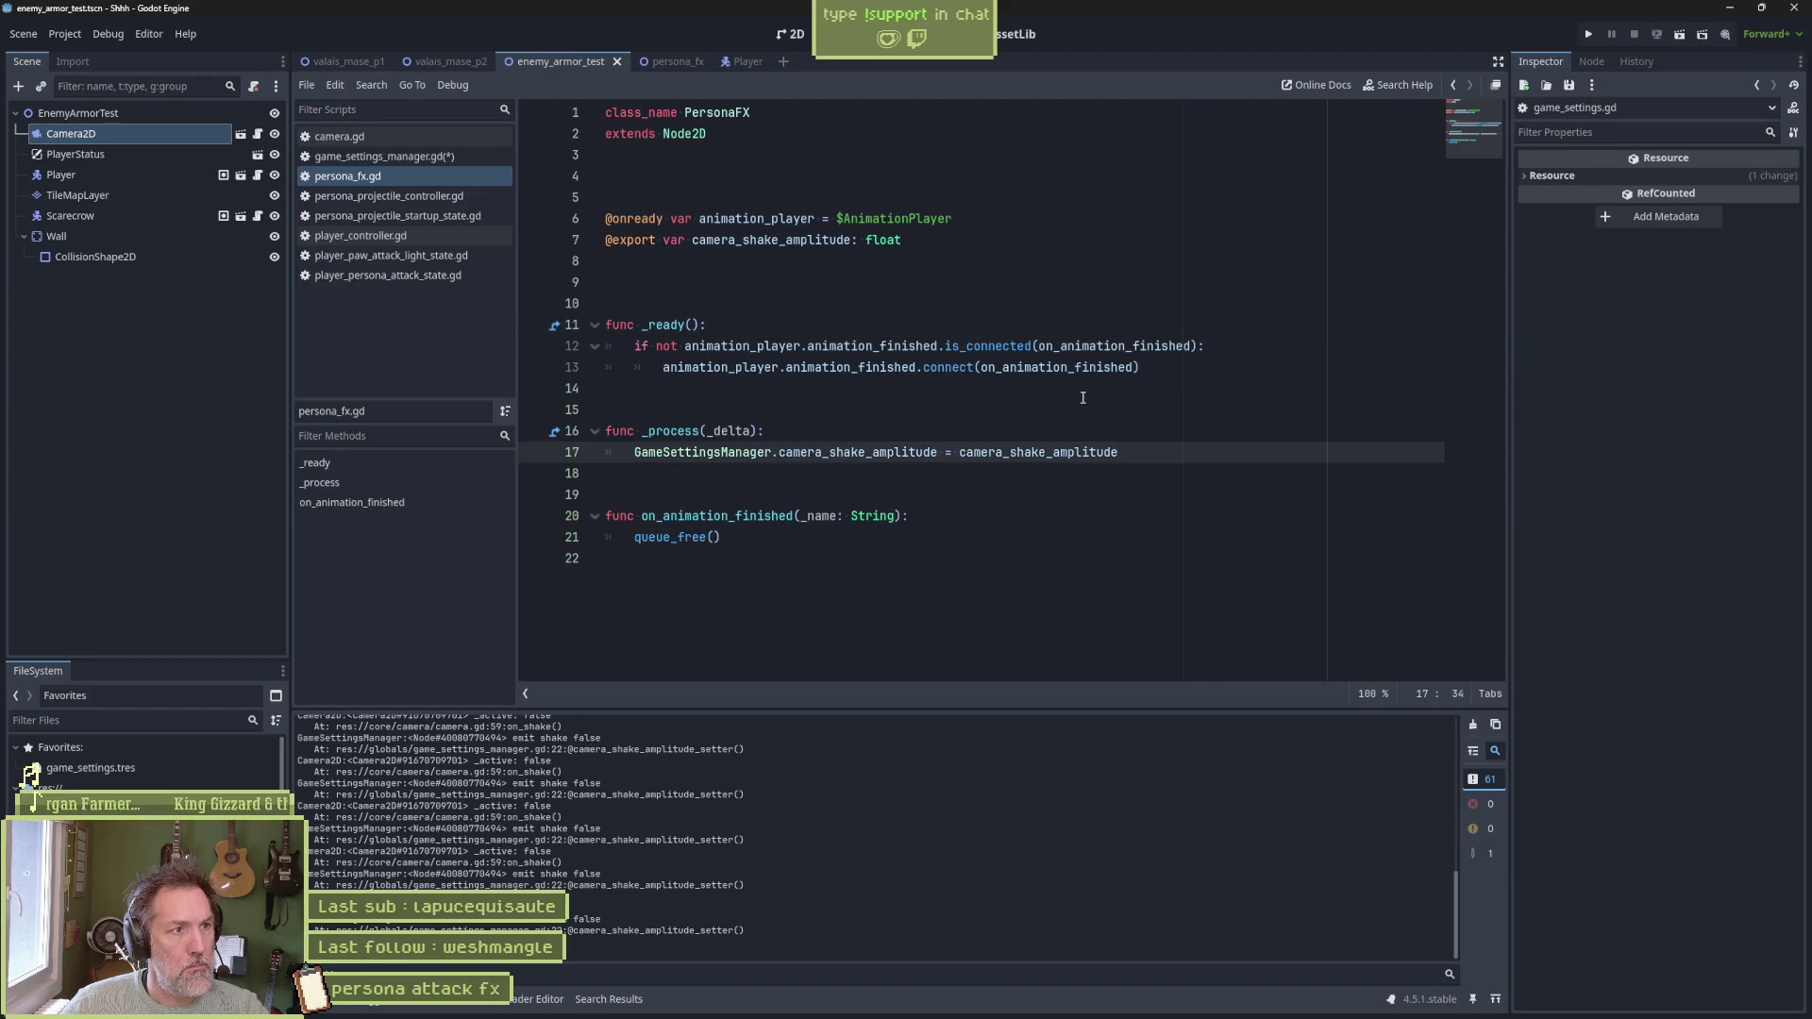
left_click(413, 156)
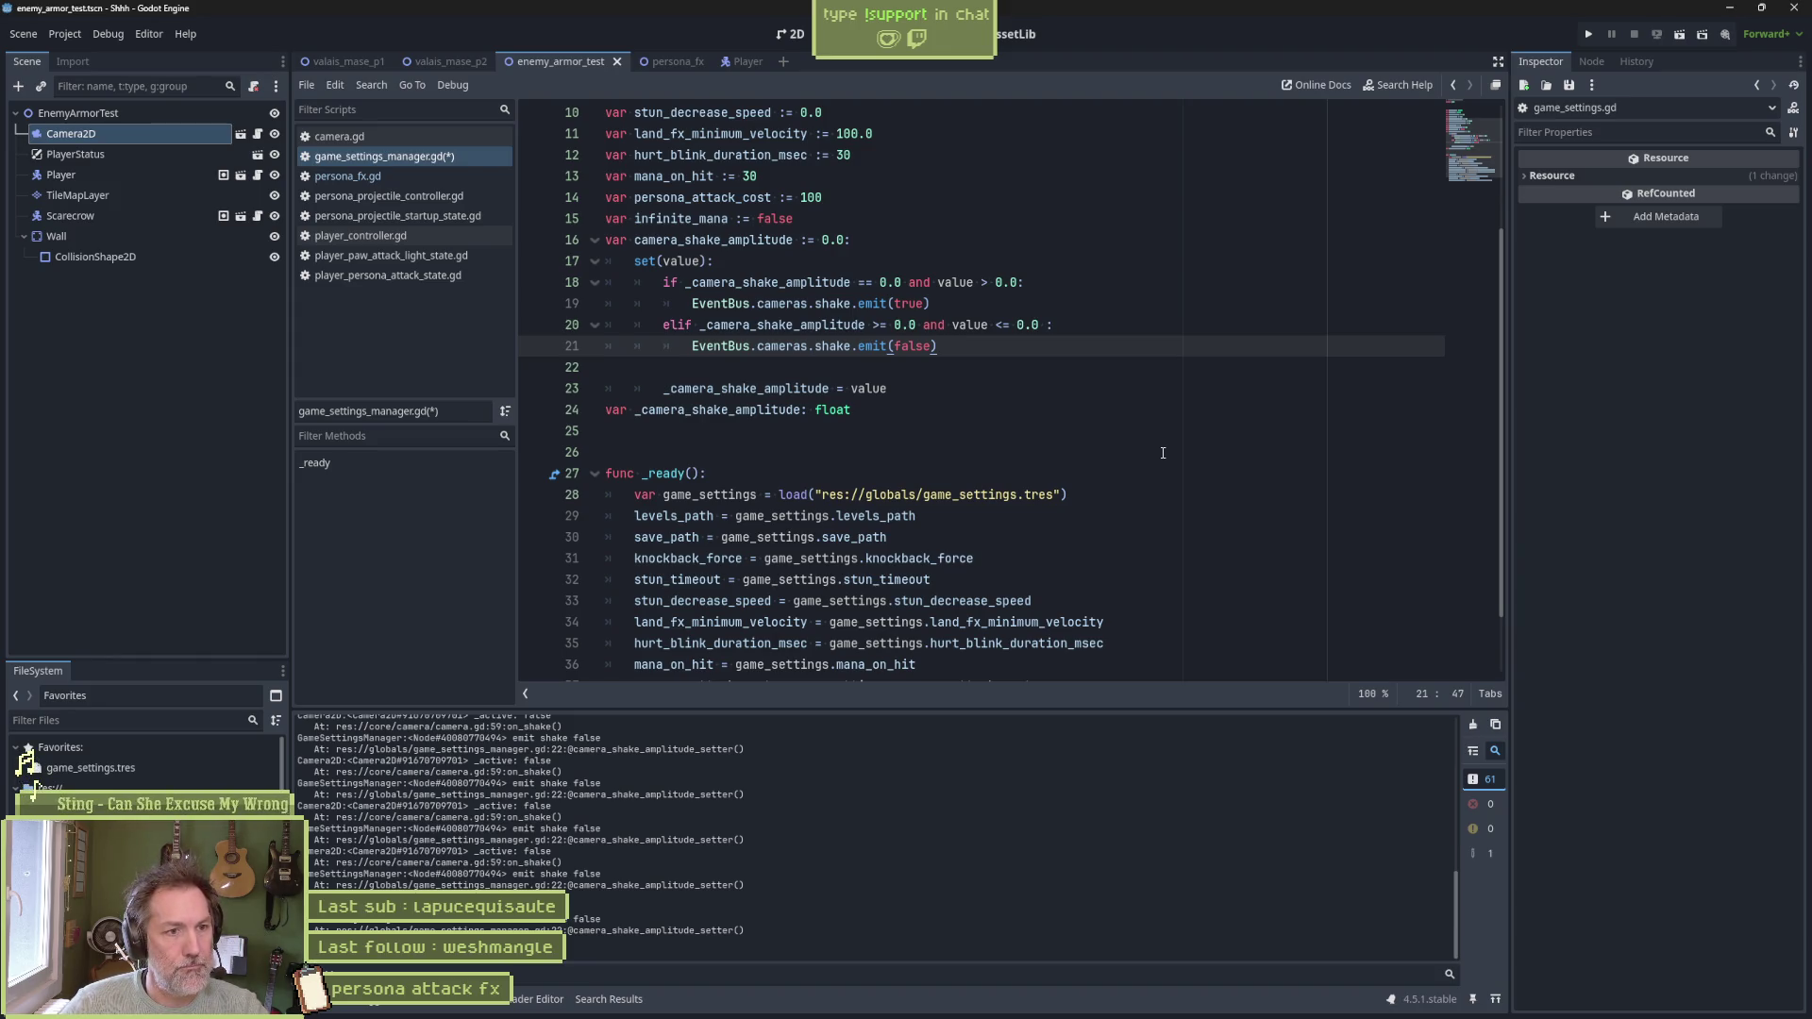
key("ctrl+s")
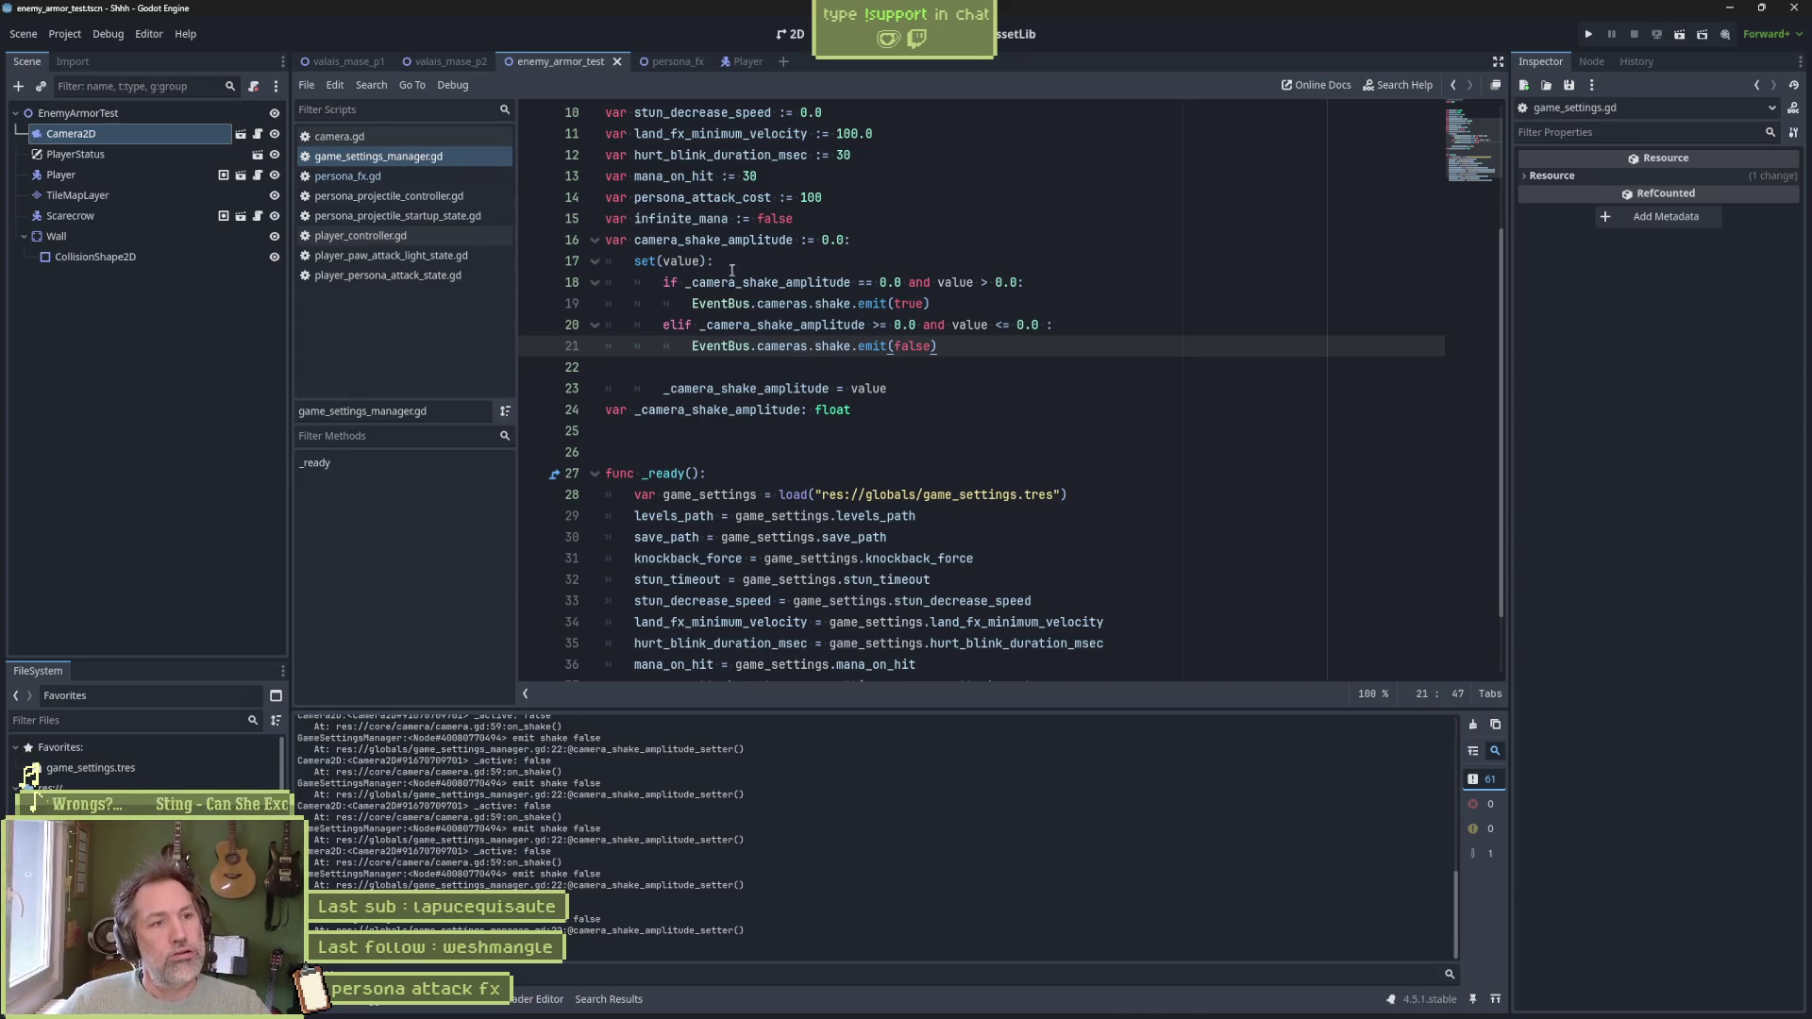
left_click(769, 269)
Add print_debug(self, " camera_shake_amplitude b4: ", camera_shake_amplitude) at the setter's top
key("Return")
type("rp")
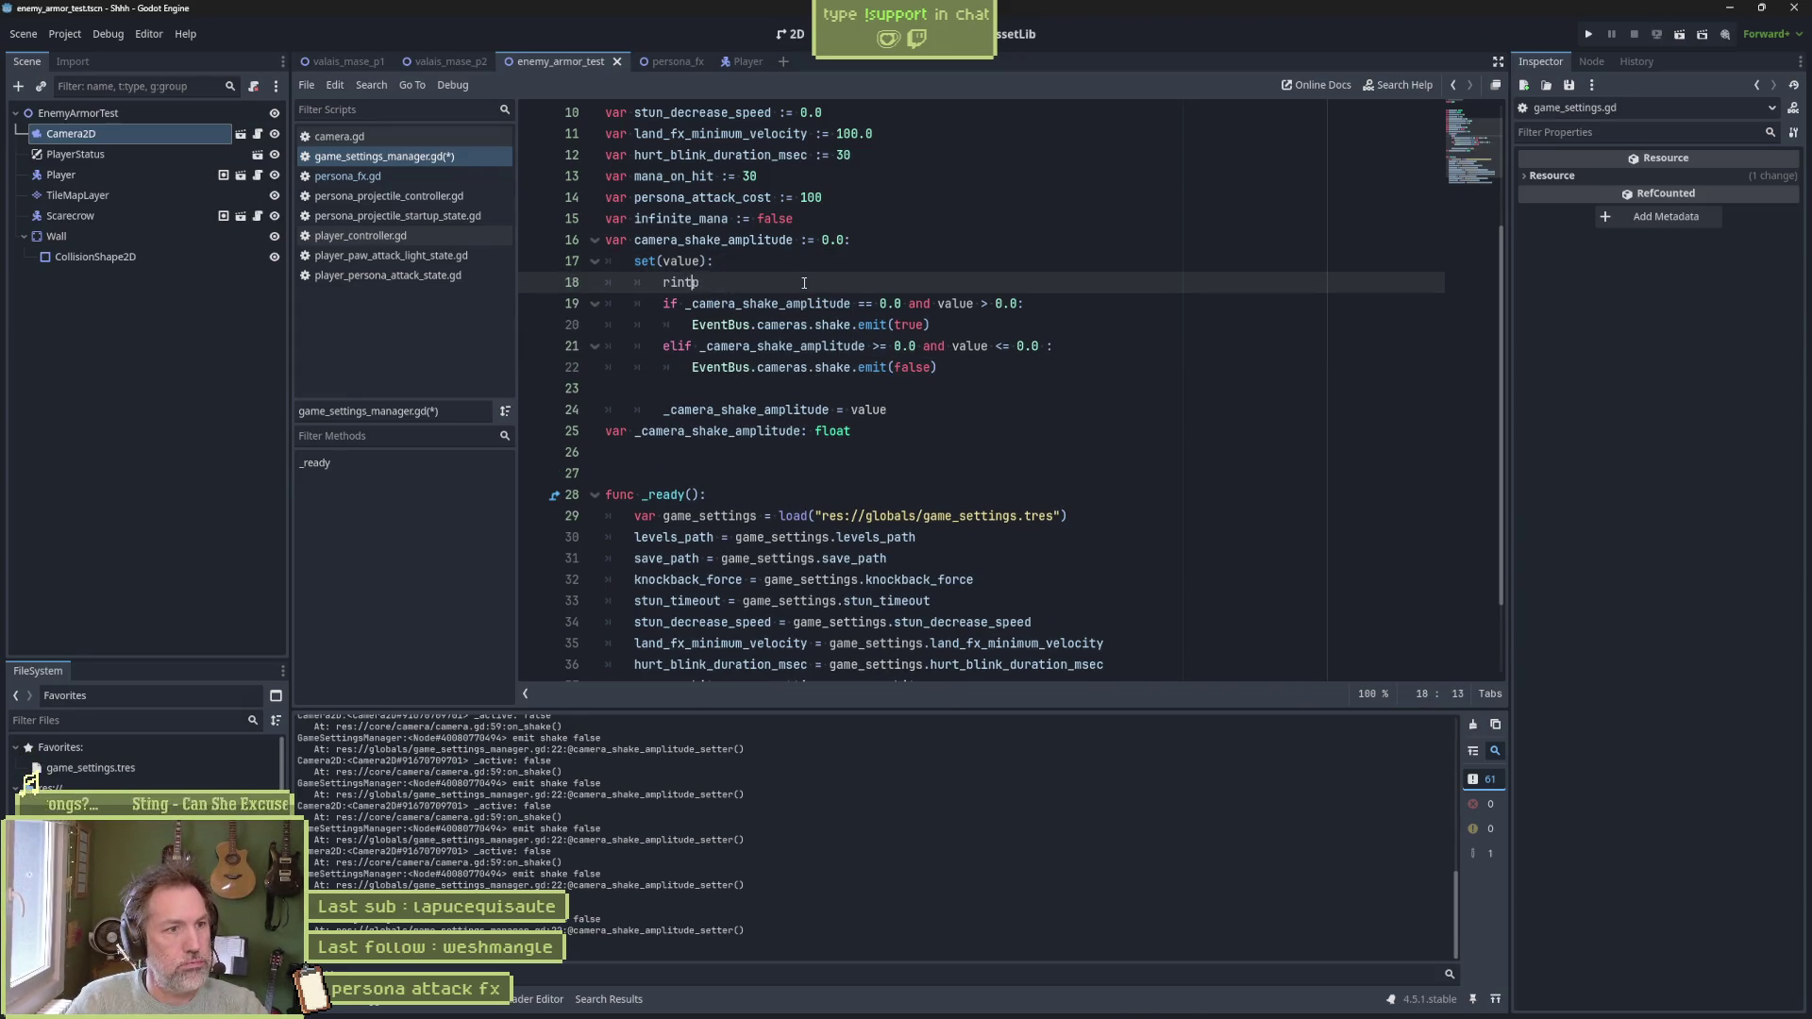
key("BackSpace")
key("BackSpace")
type("p")
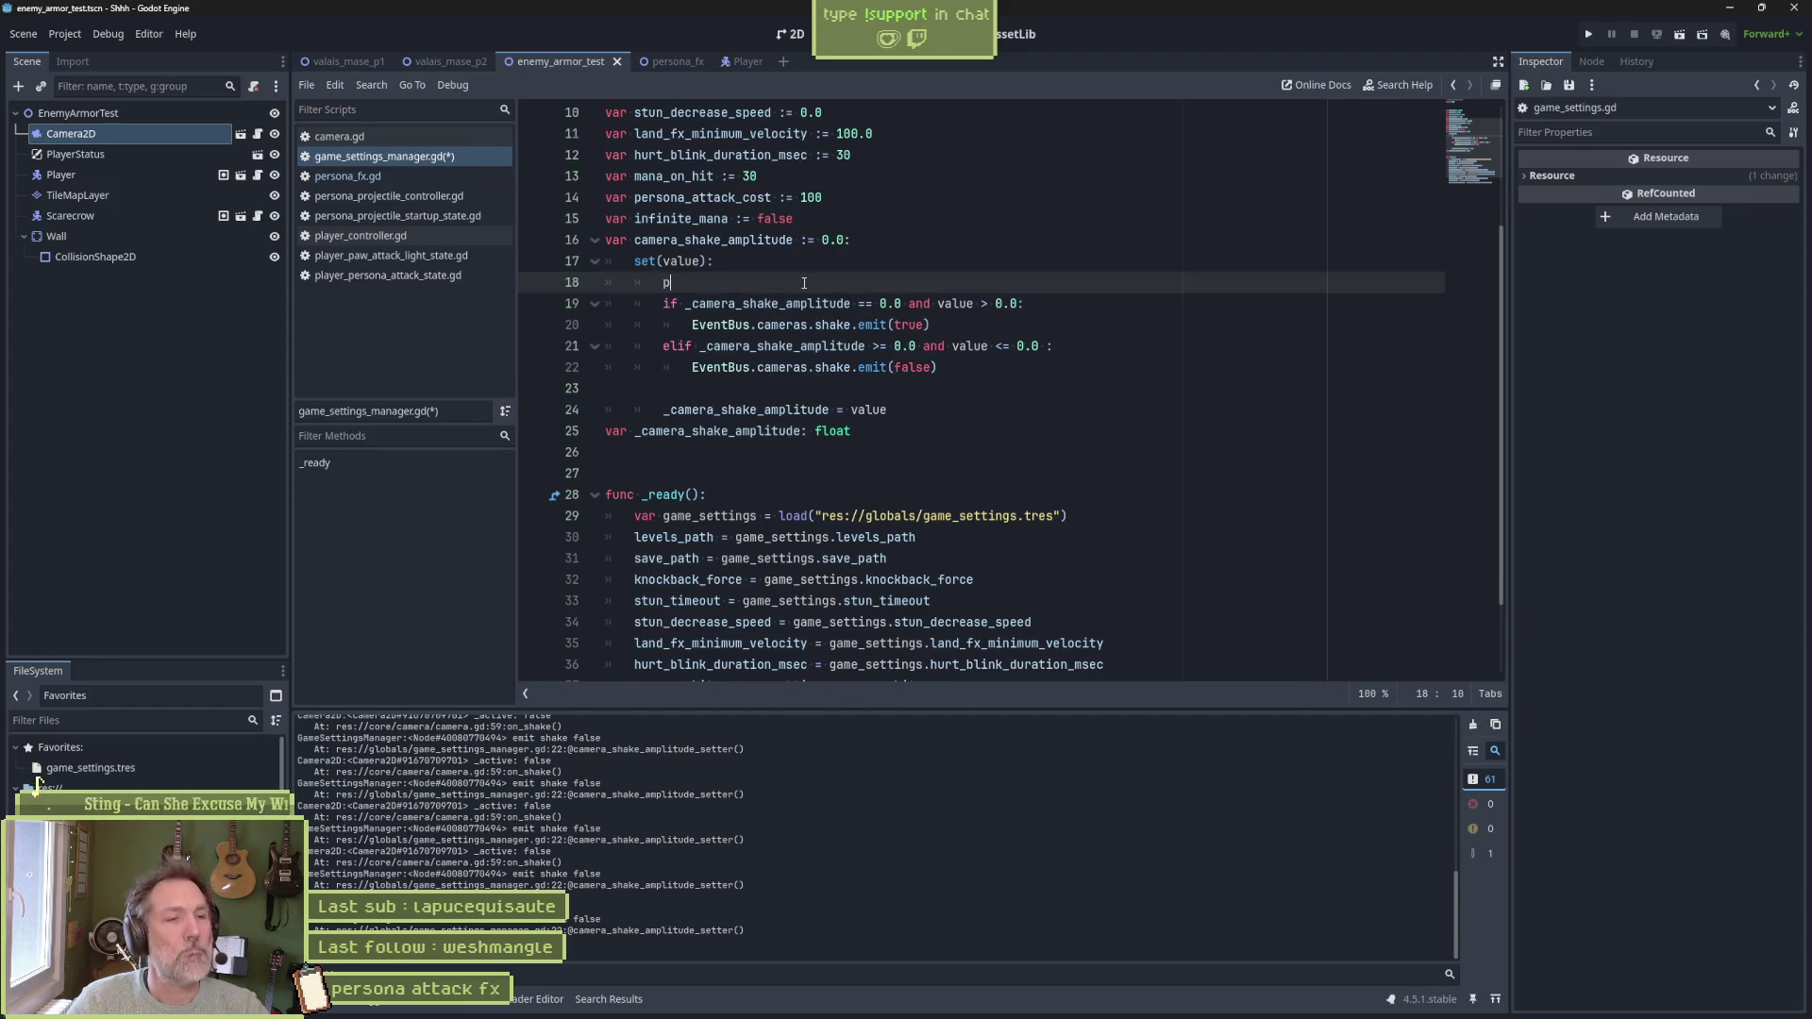
type("rint_debug()")
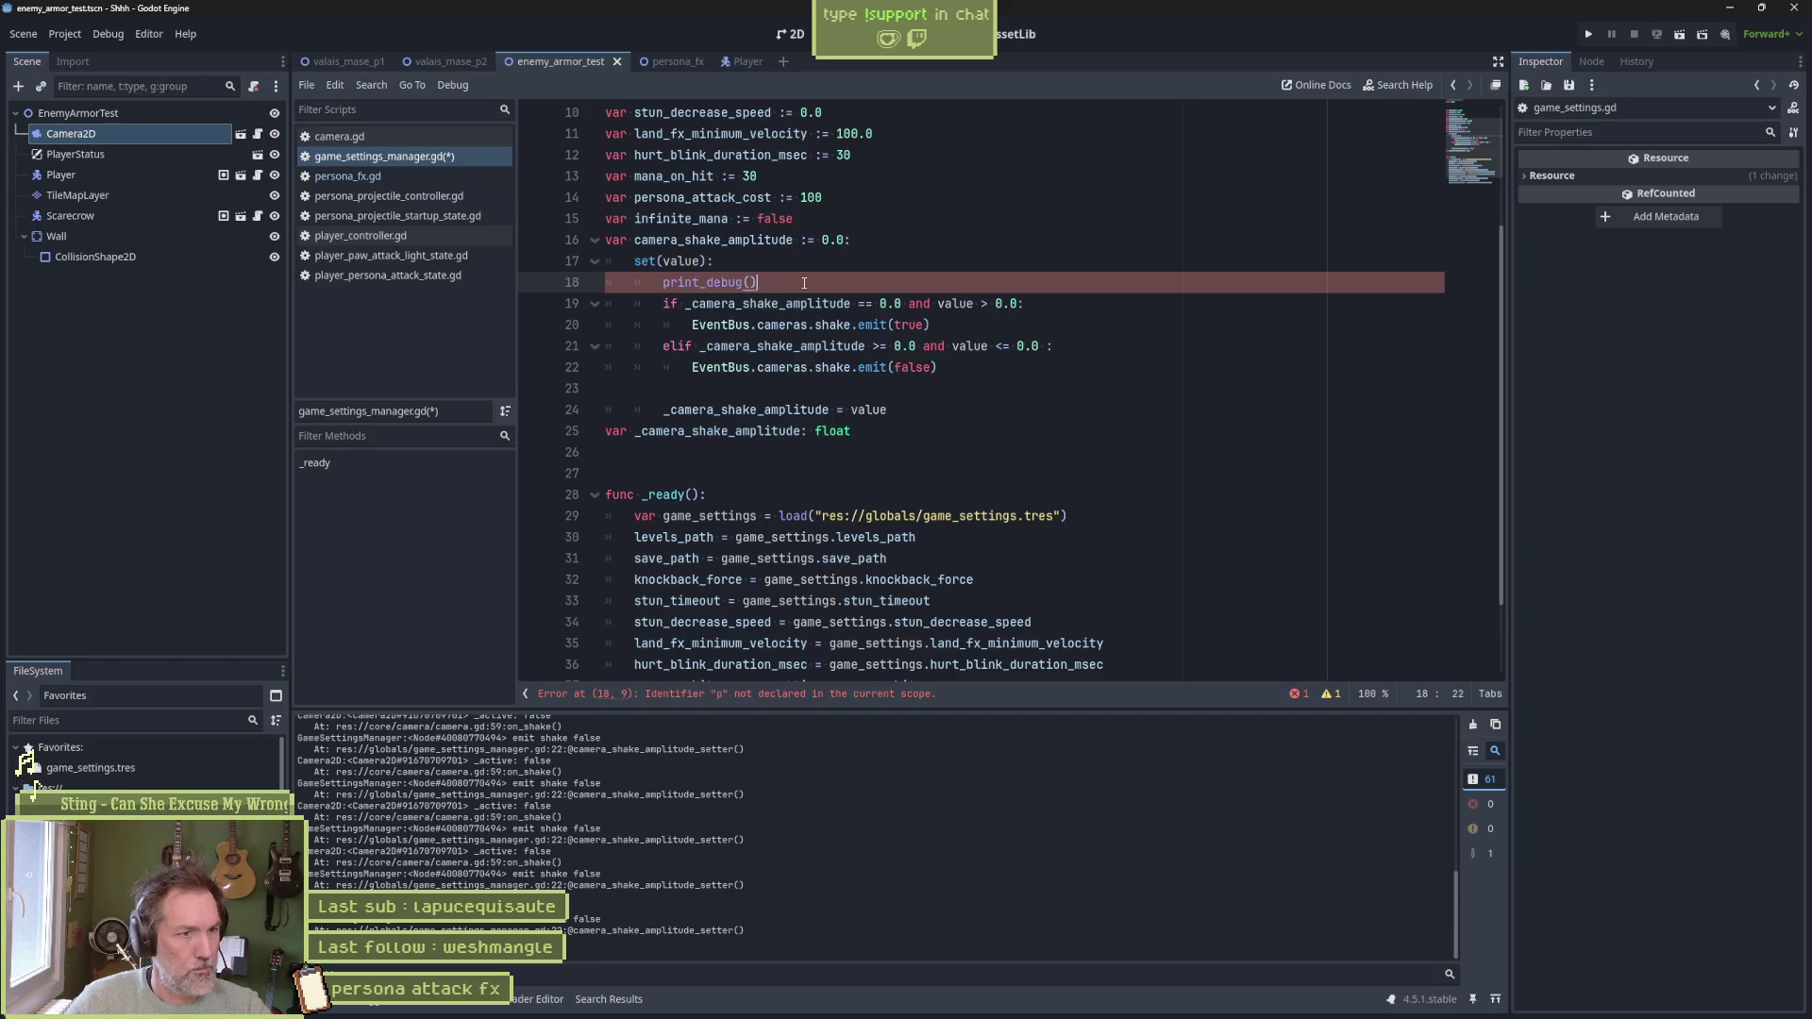
key("Left")
type("self, \"")
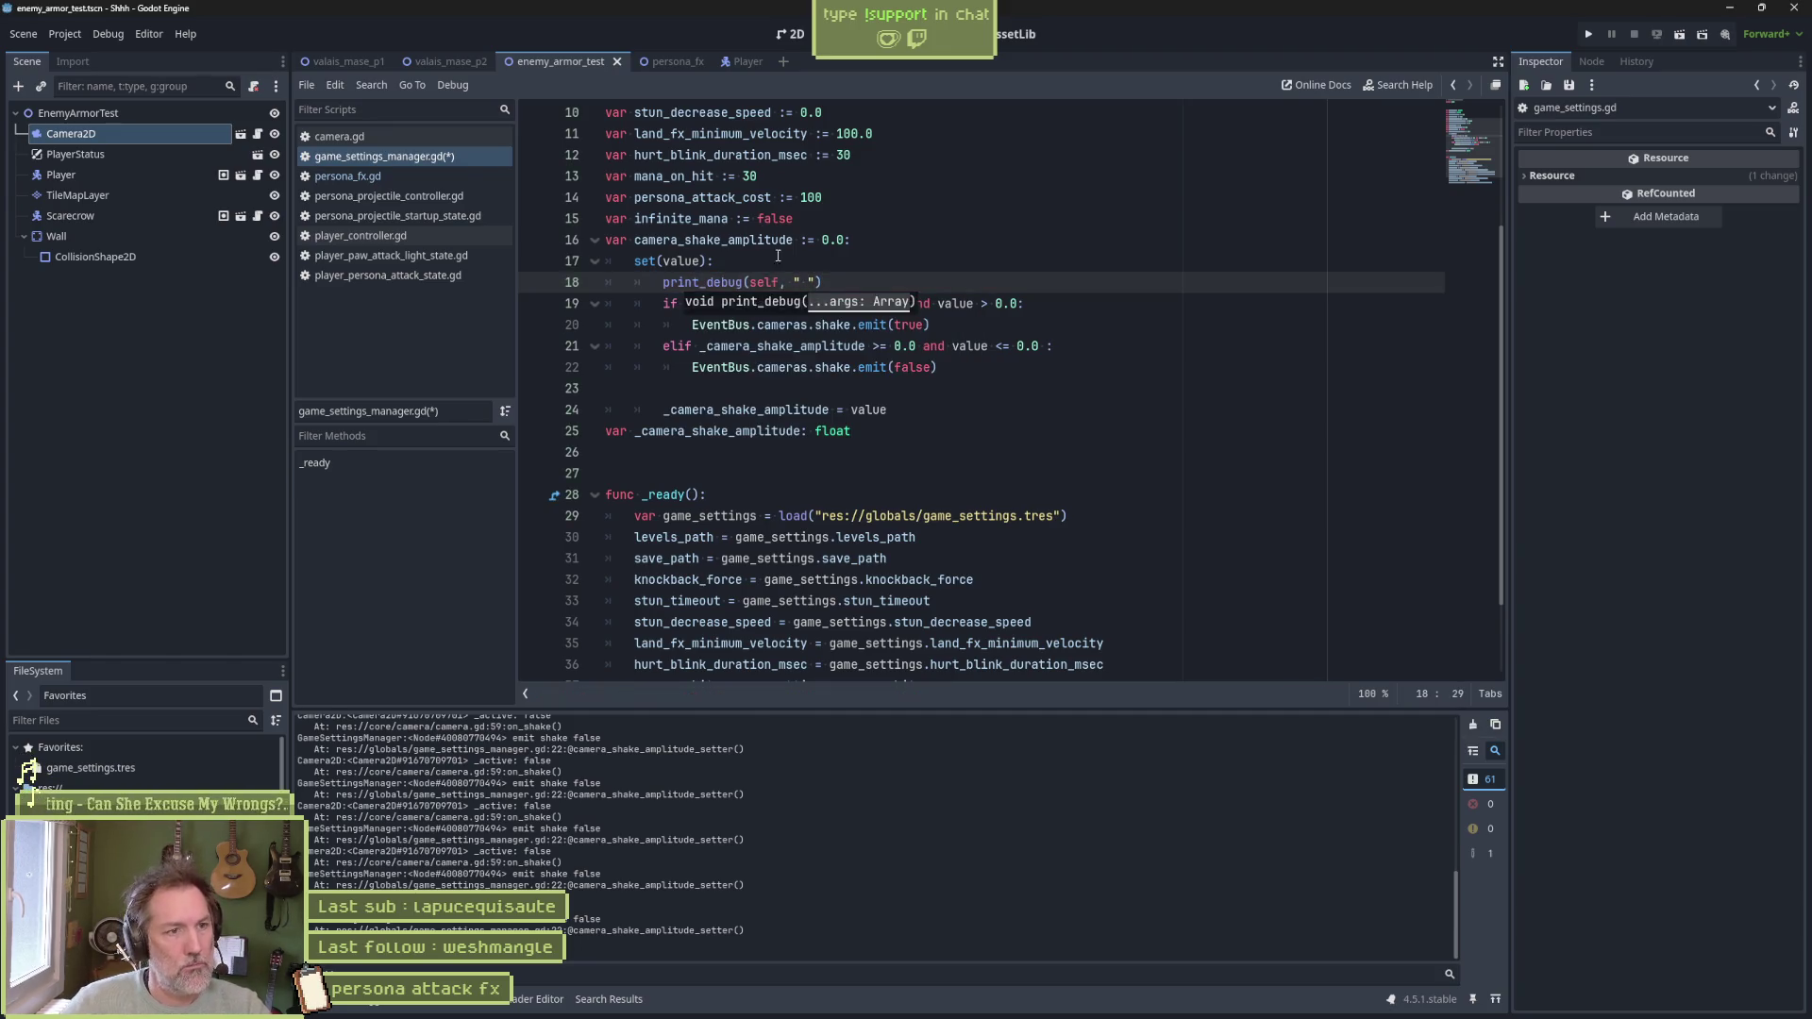
double_click(748, 240)
key("ctrl+c")
left_click(810, 282)
key("ctrl+v")
type("b4: \"")
type(",")
key("ctrl+v")
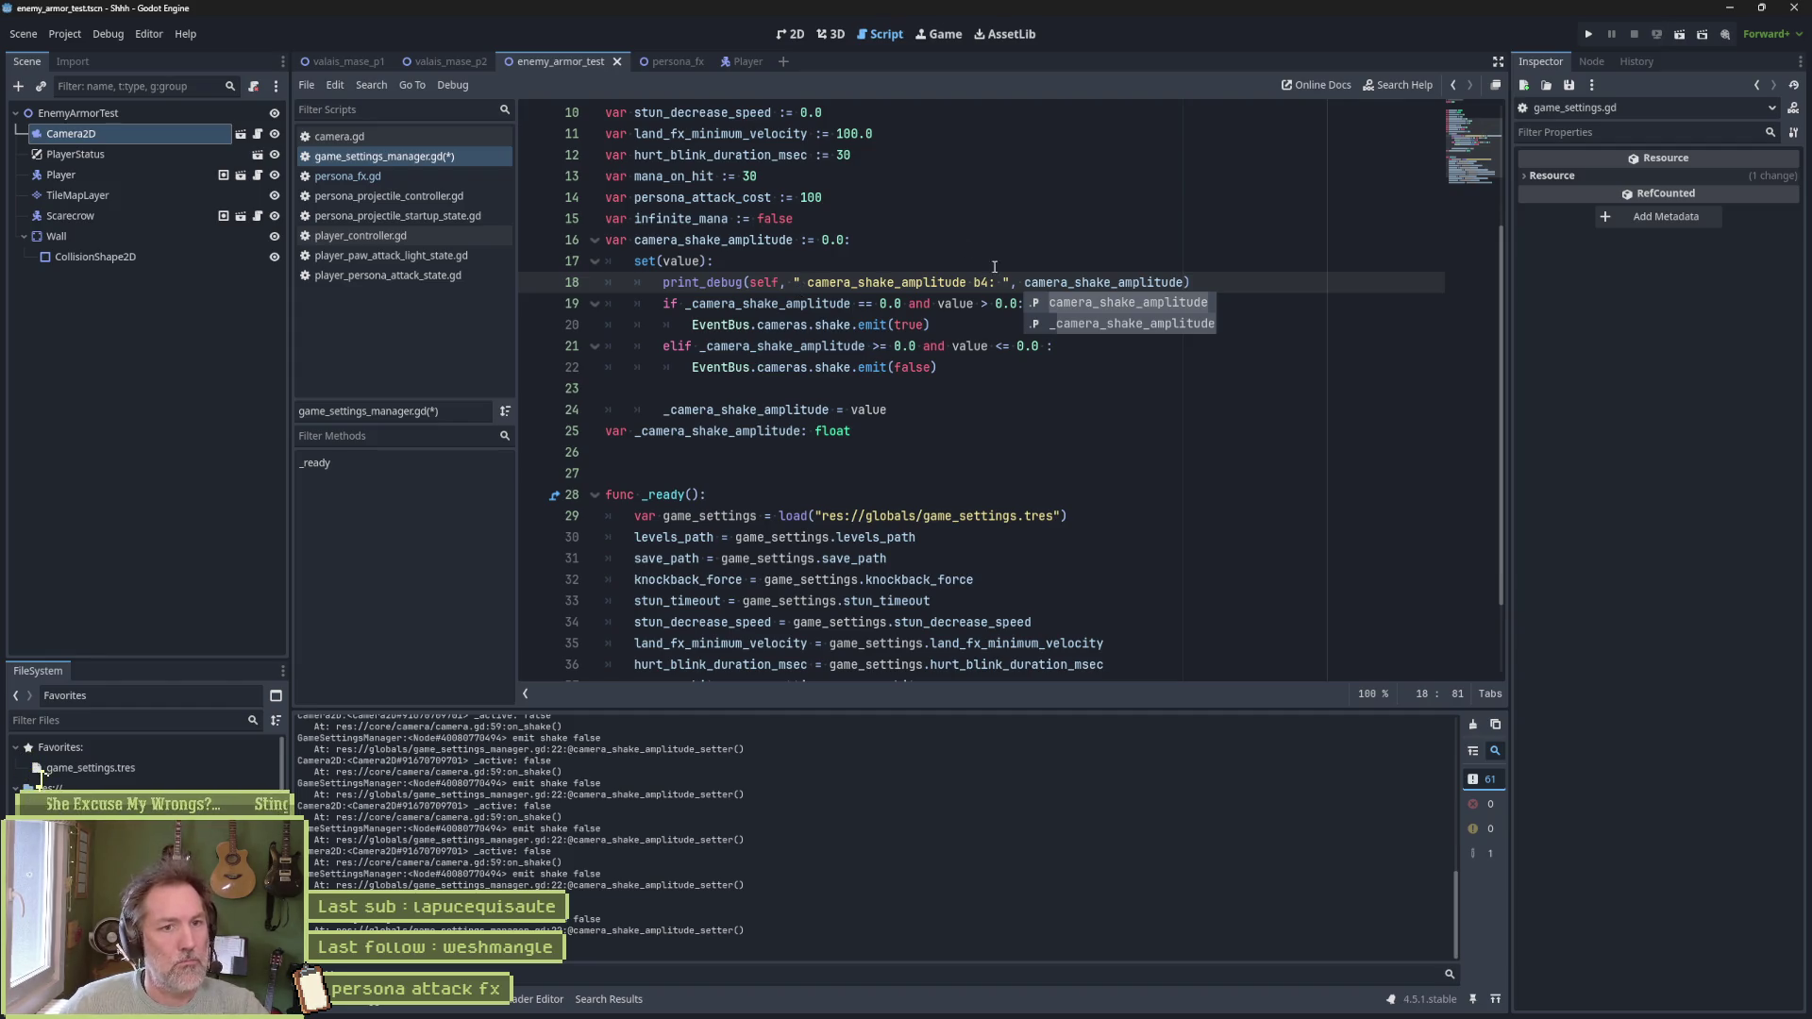
left_click(1211, 280)
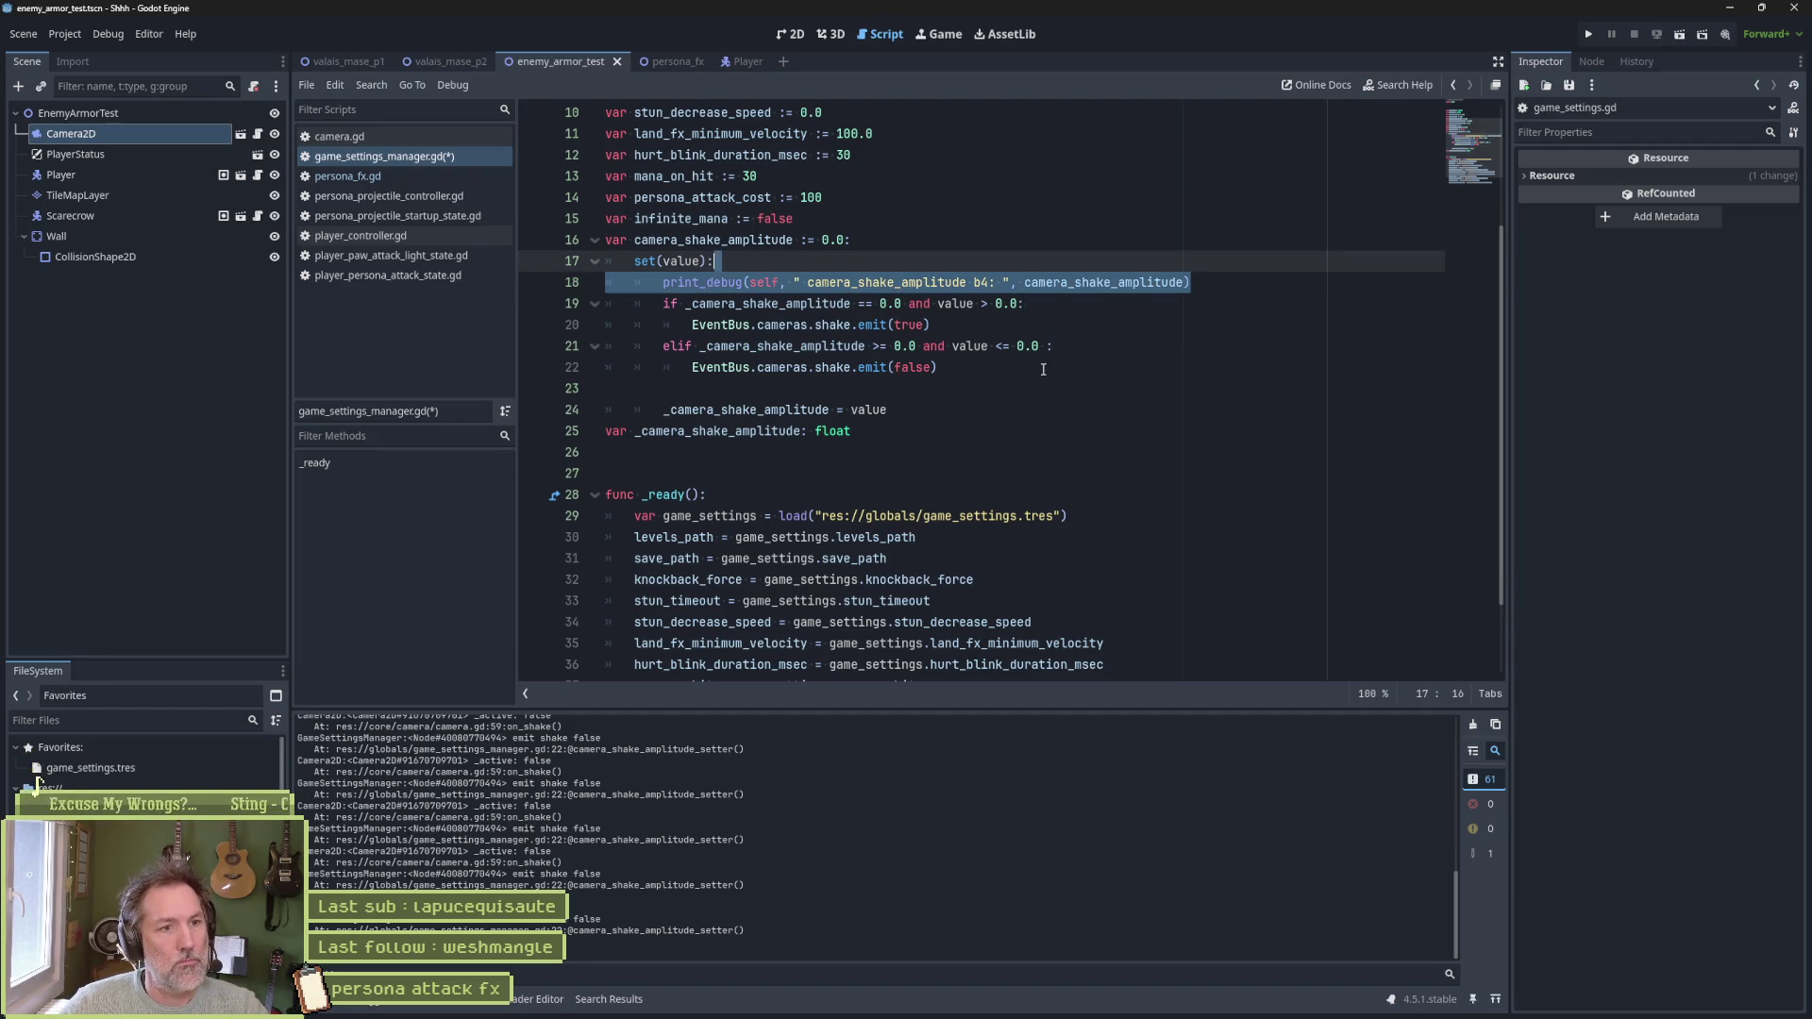
Duplicate the print below the assignment with 'after' instead of 'b4', and save
left_click(1019, 402)
type("print_debug(self, \" camera_shake_amplitude b4: \", camera_shake_amplitude)")
double_click(800, 412)
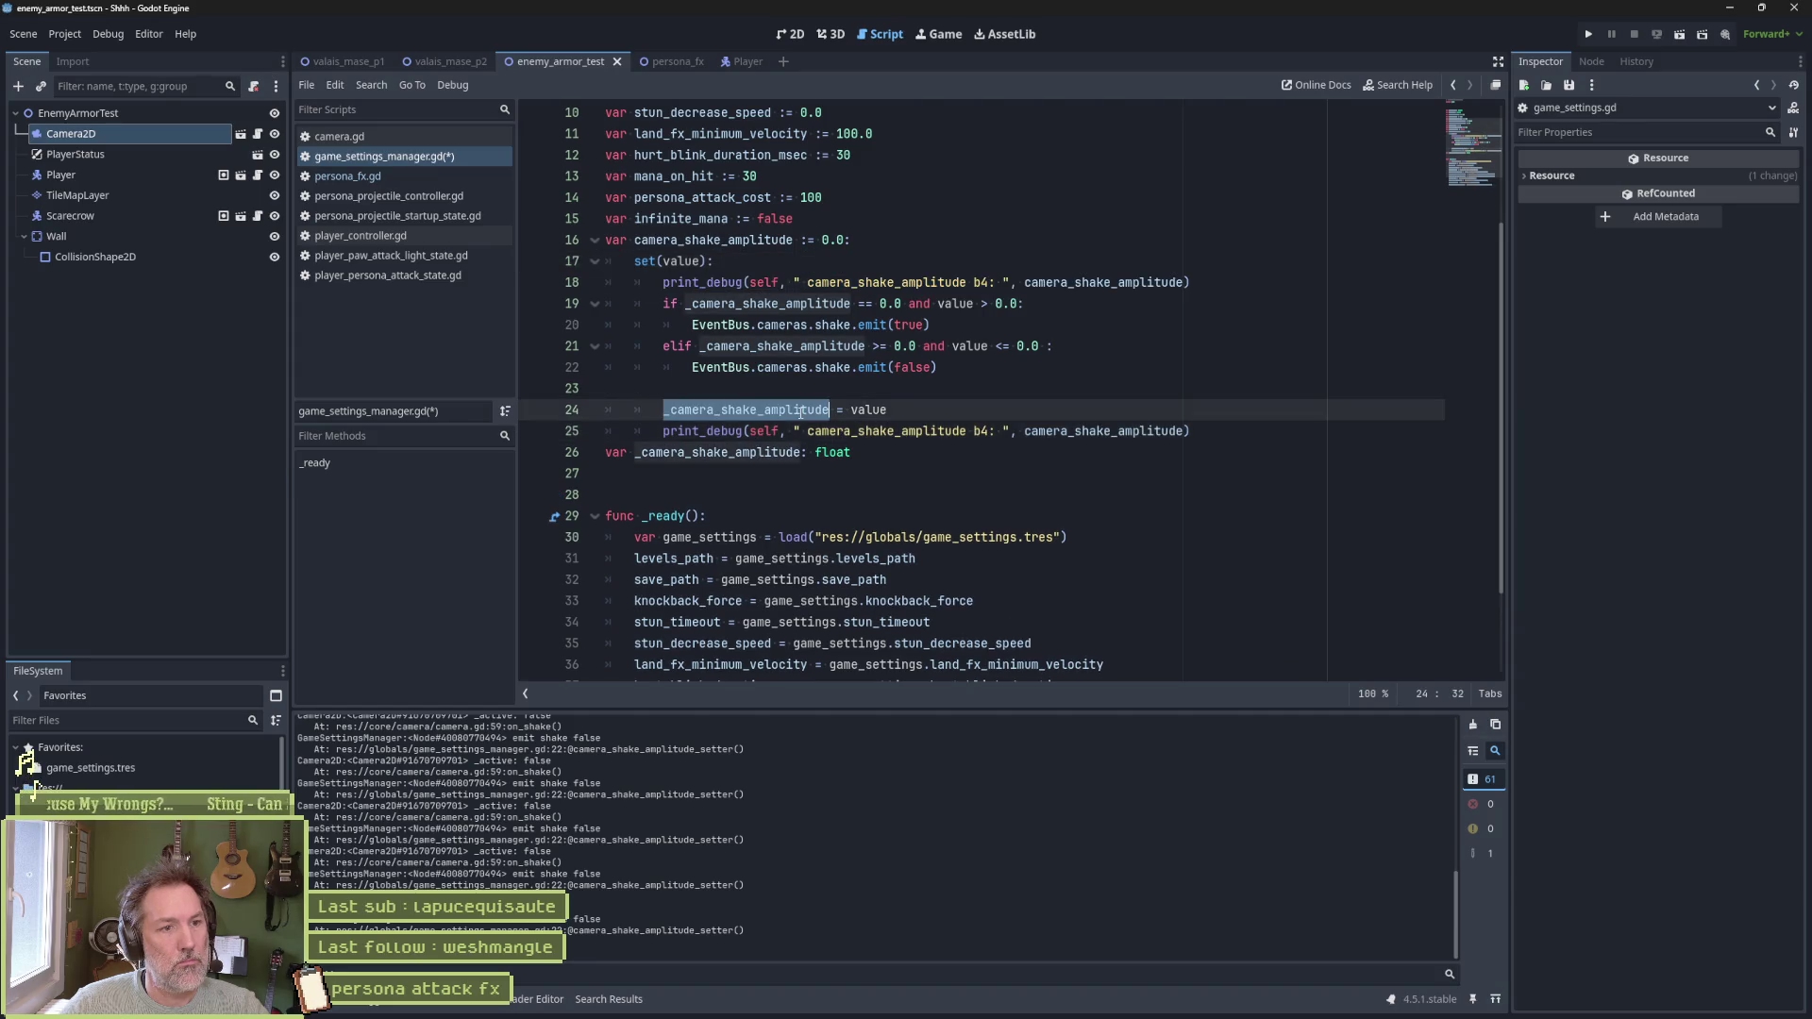
double_click(983, 431)
type("after")
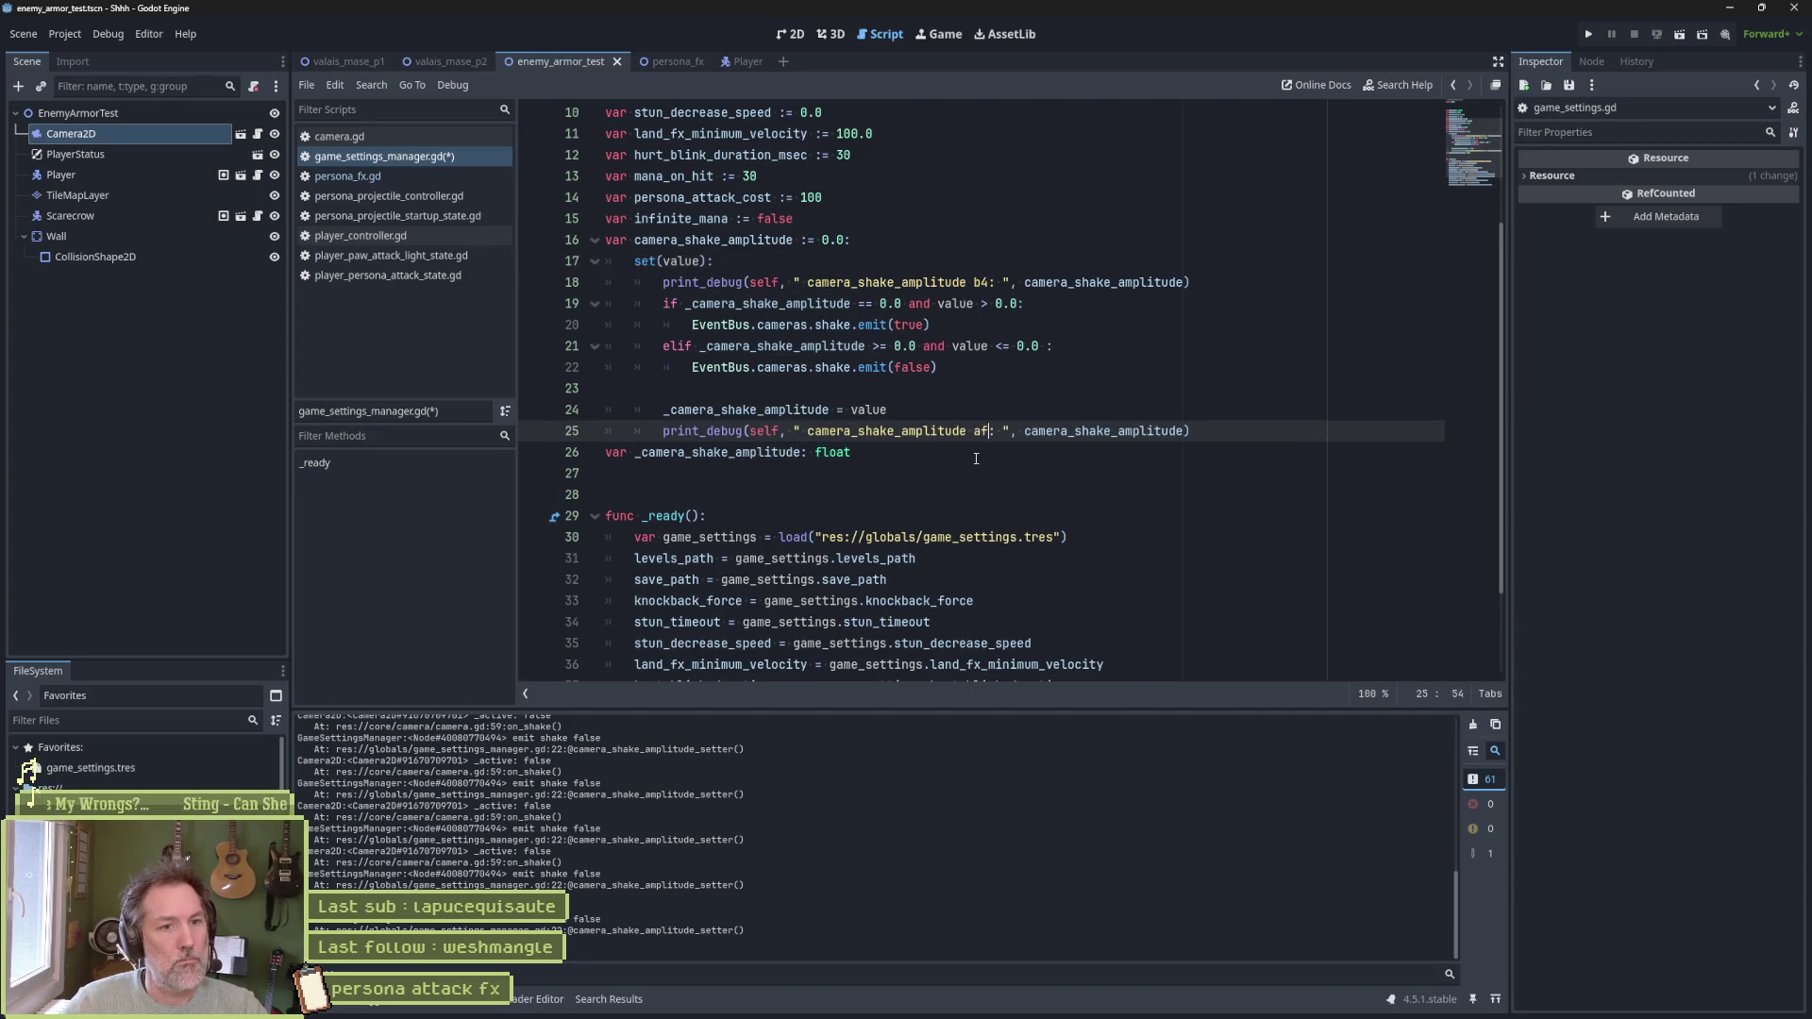
key("ctrl+s")
Make both debug prints output _camera_shake_amplitude instead, and save
left_click(736, 402)
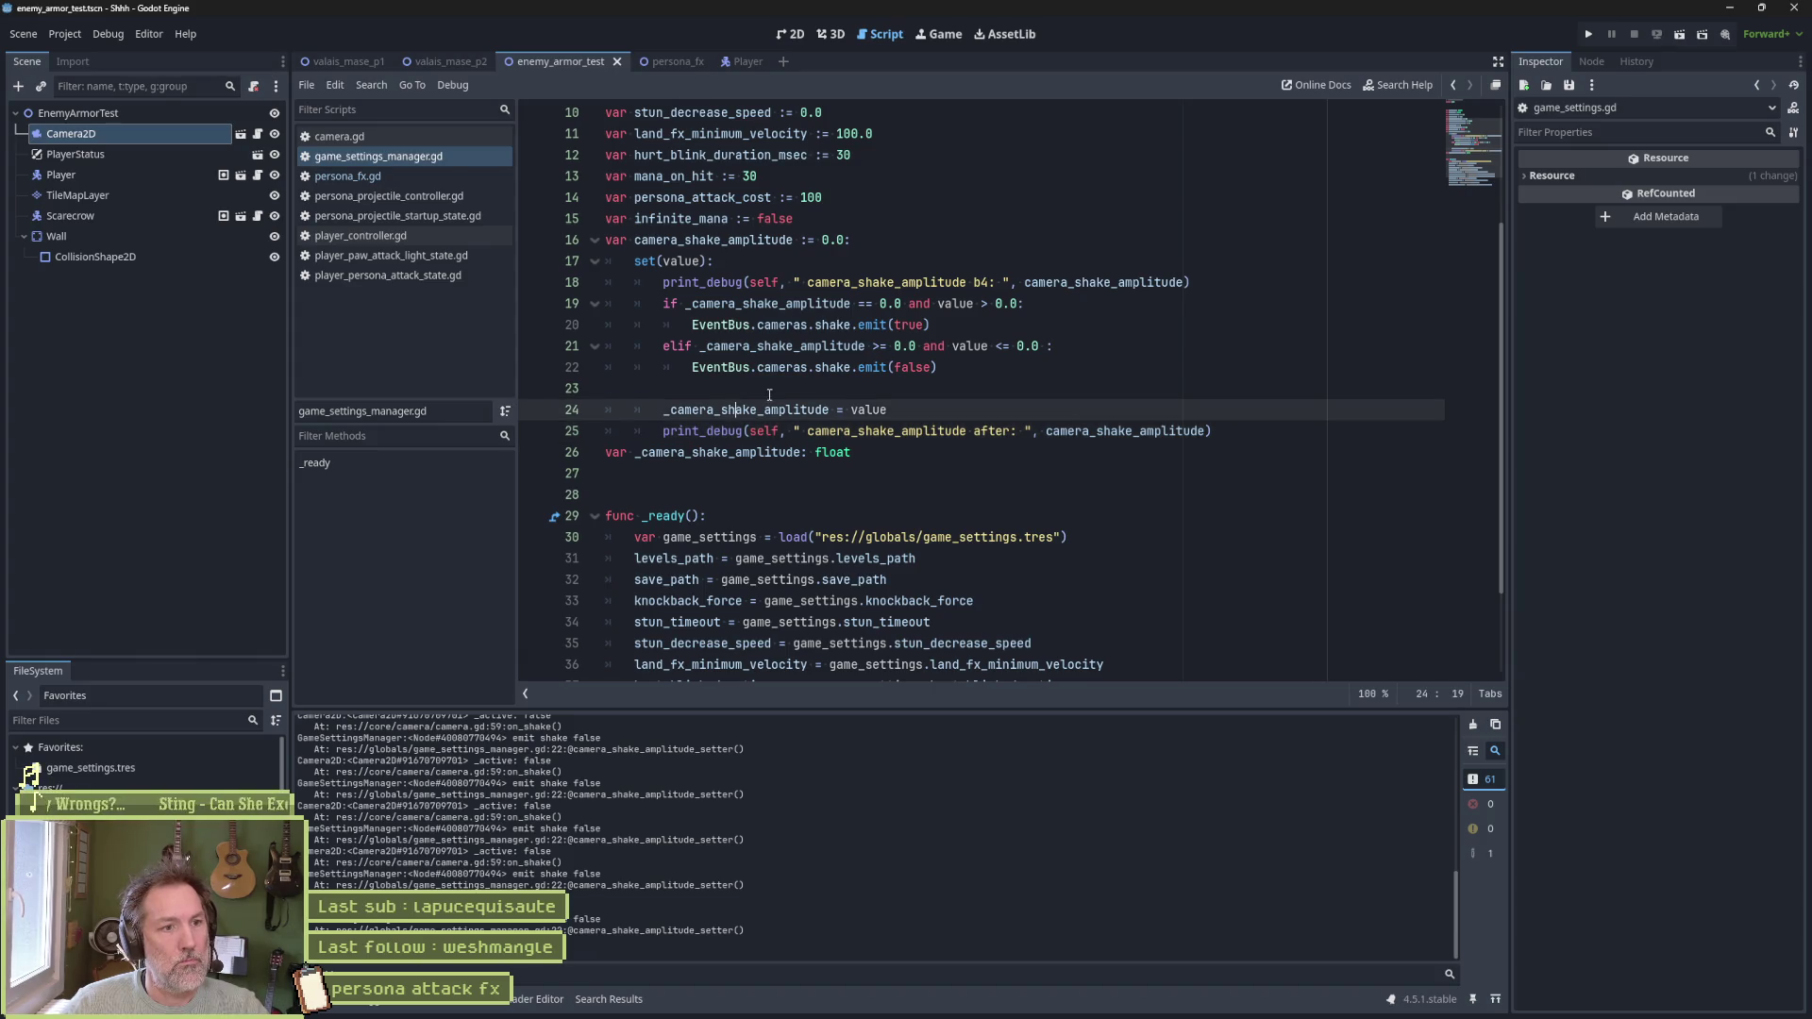
double_click(737, 409)
key("ctrl+c")
double_click(1104, 282)
key("ctrl+v")
left_click(1104, 430)
double_click(1104, 430)
key("ctrl+v")
key("ctrl+s")
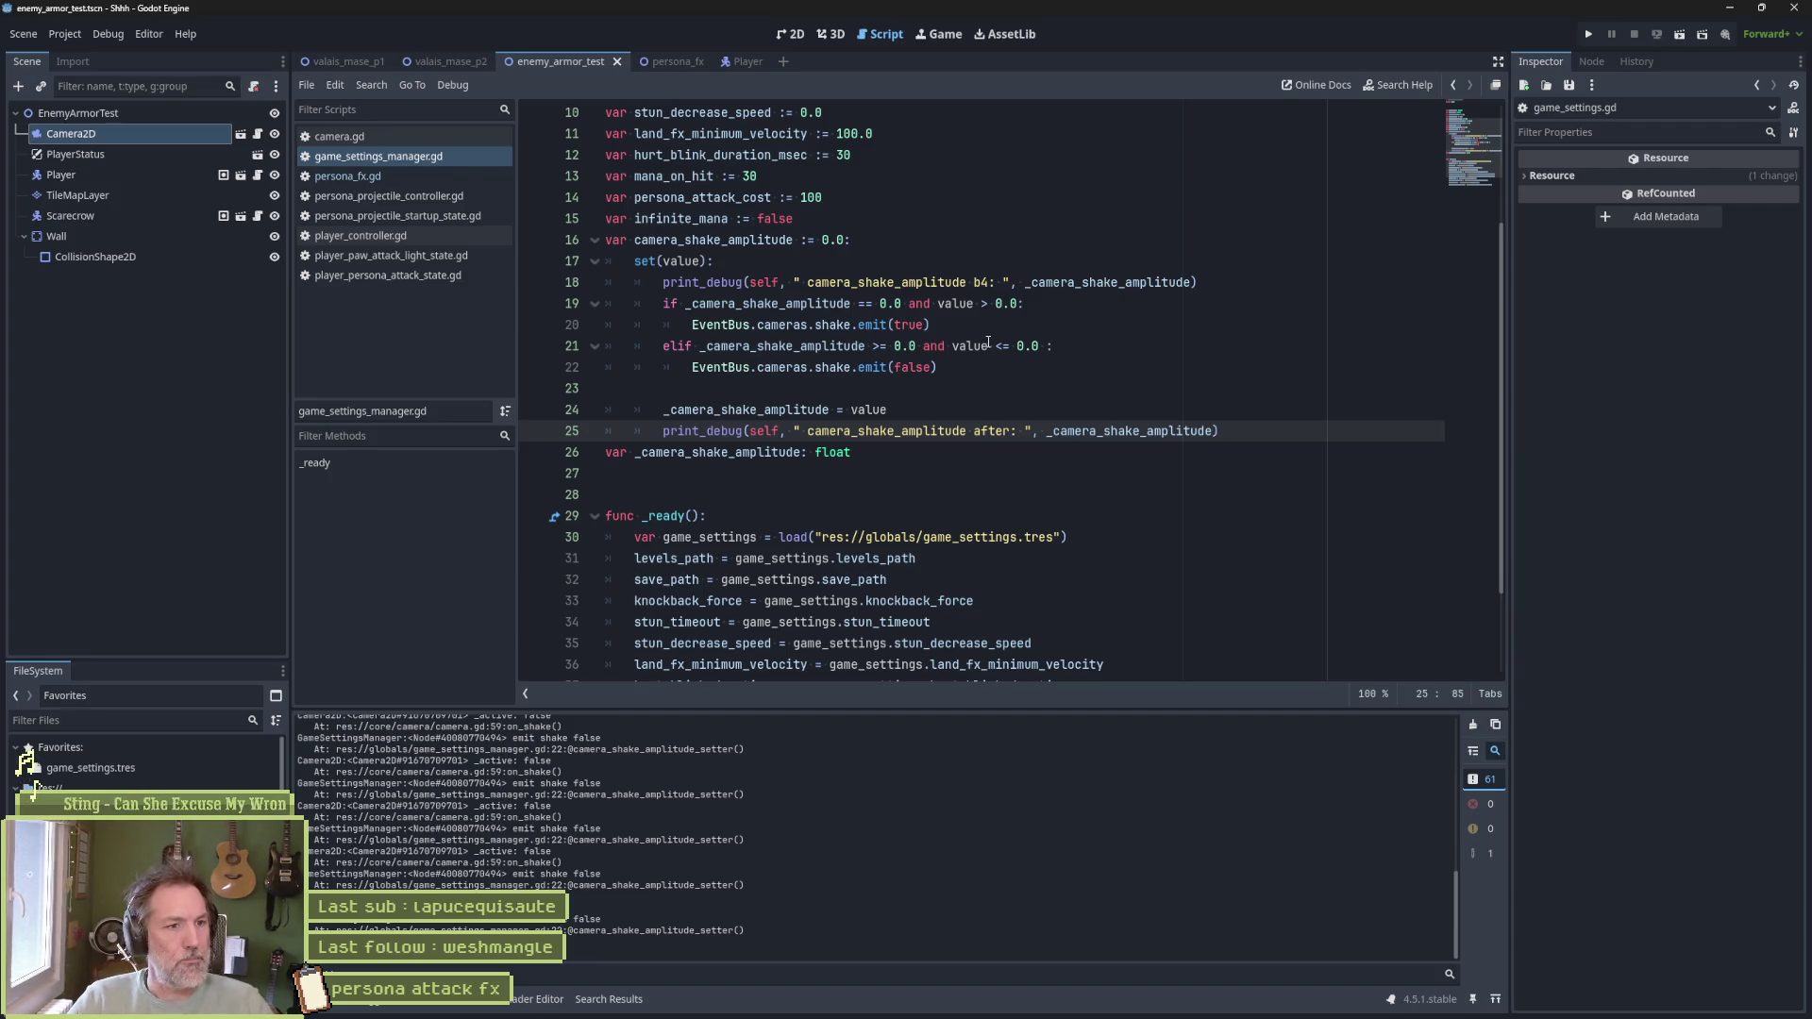
Add 'get: return _camera_shake_amplitude', save, and run the scene with a player attack
left_click(1221, 436)
key("Return")
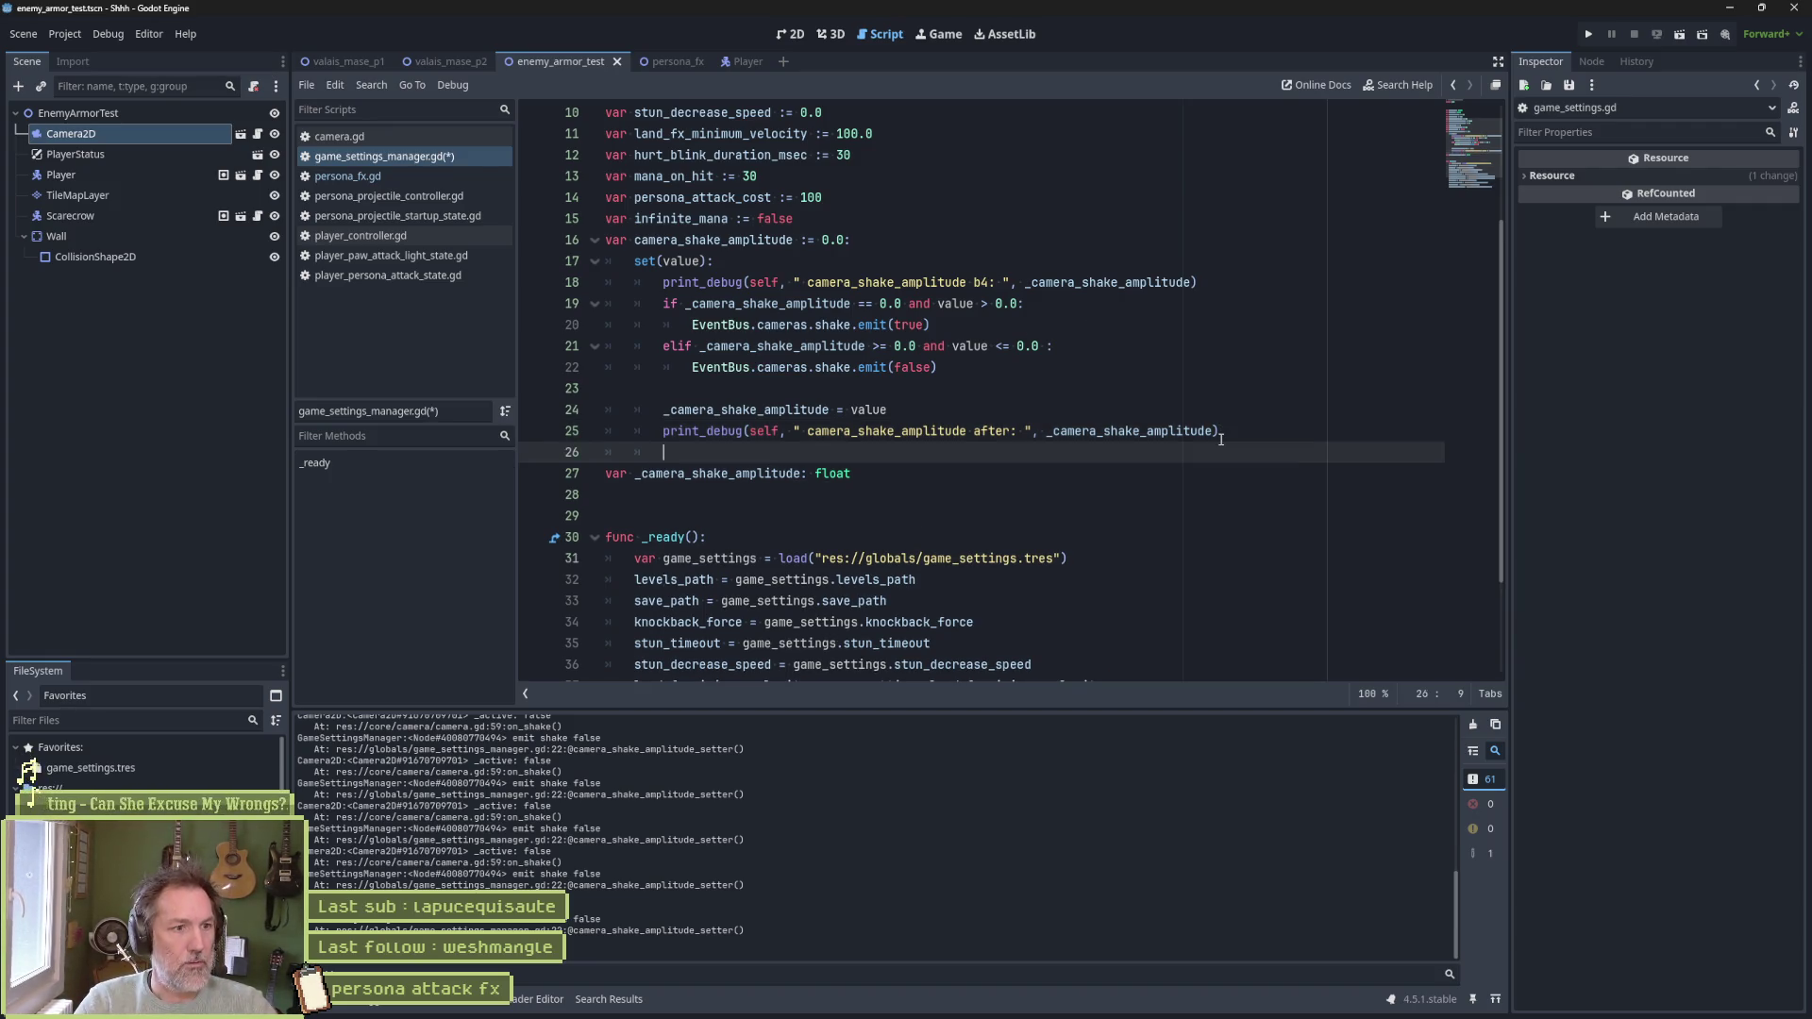
type("get")
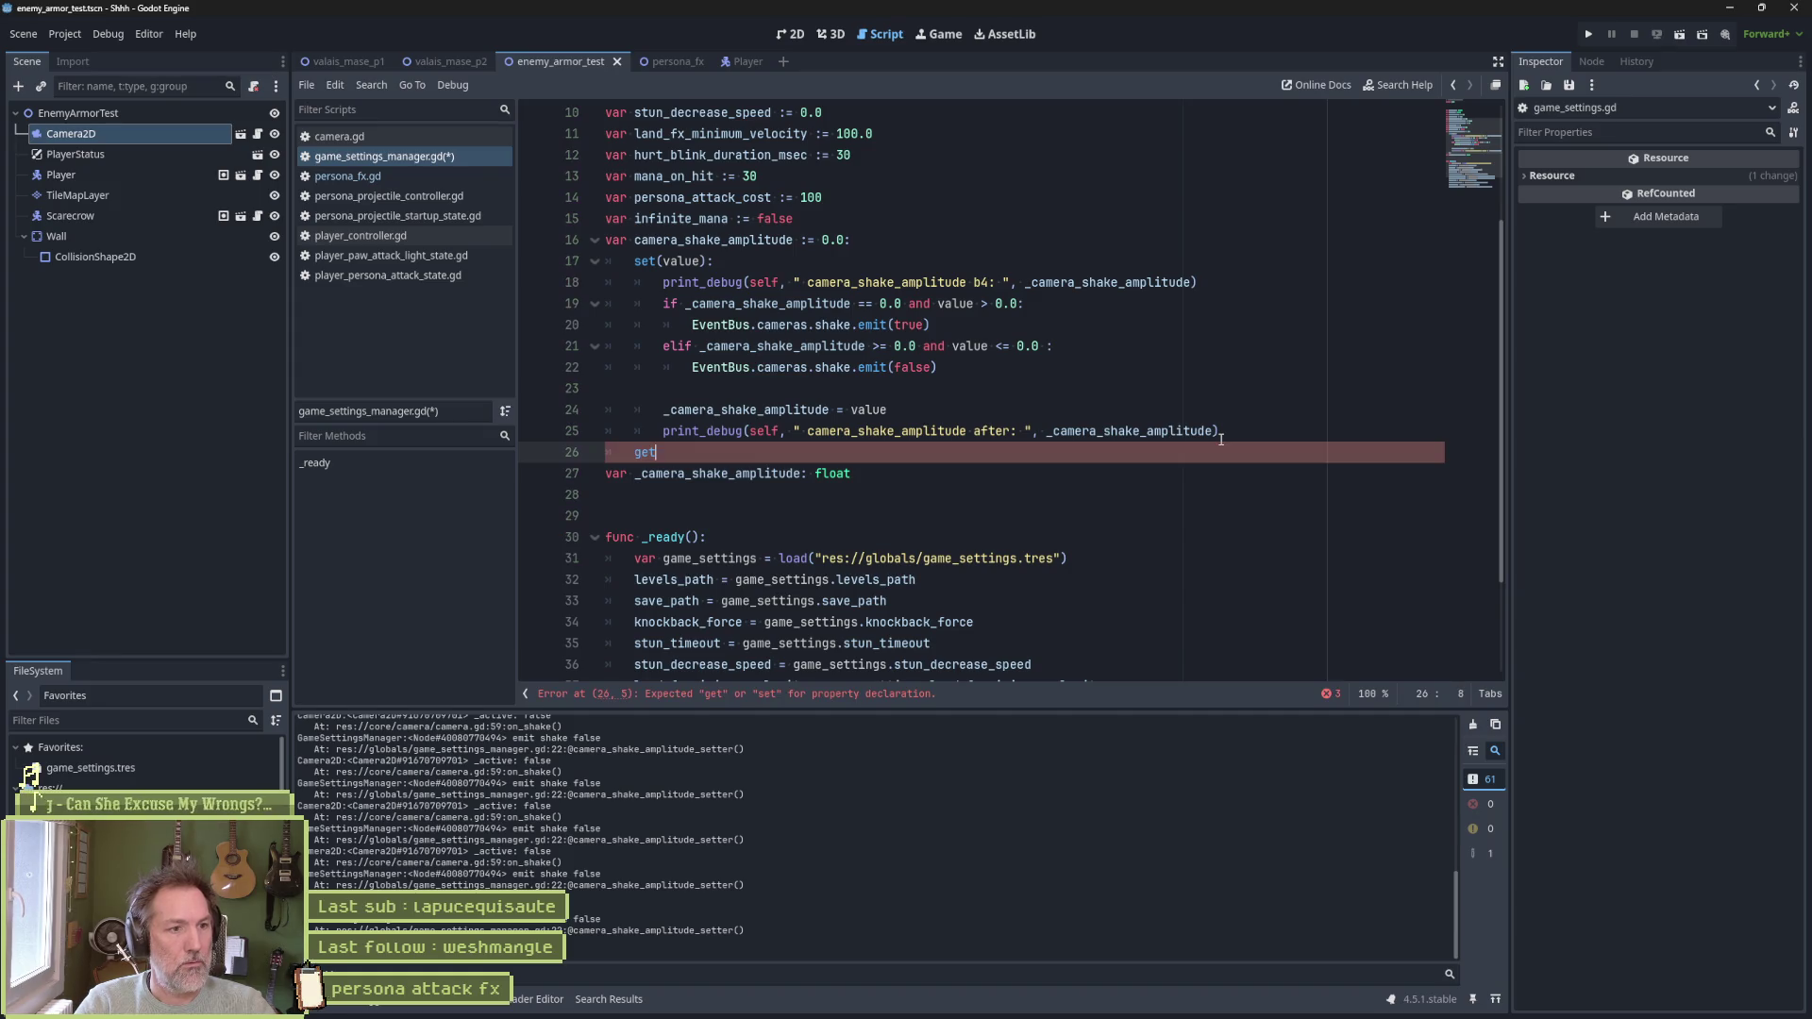
type(": return _camera_shake_amplitude")
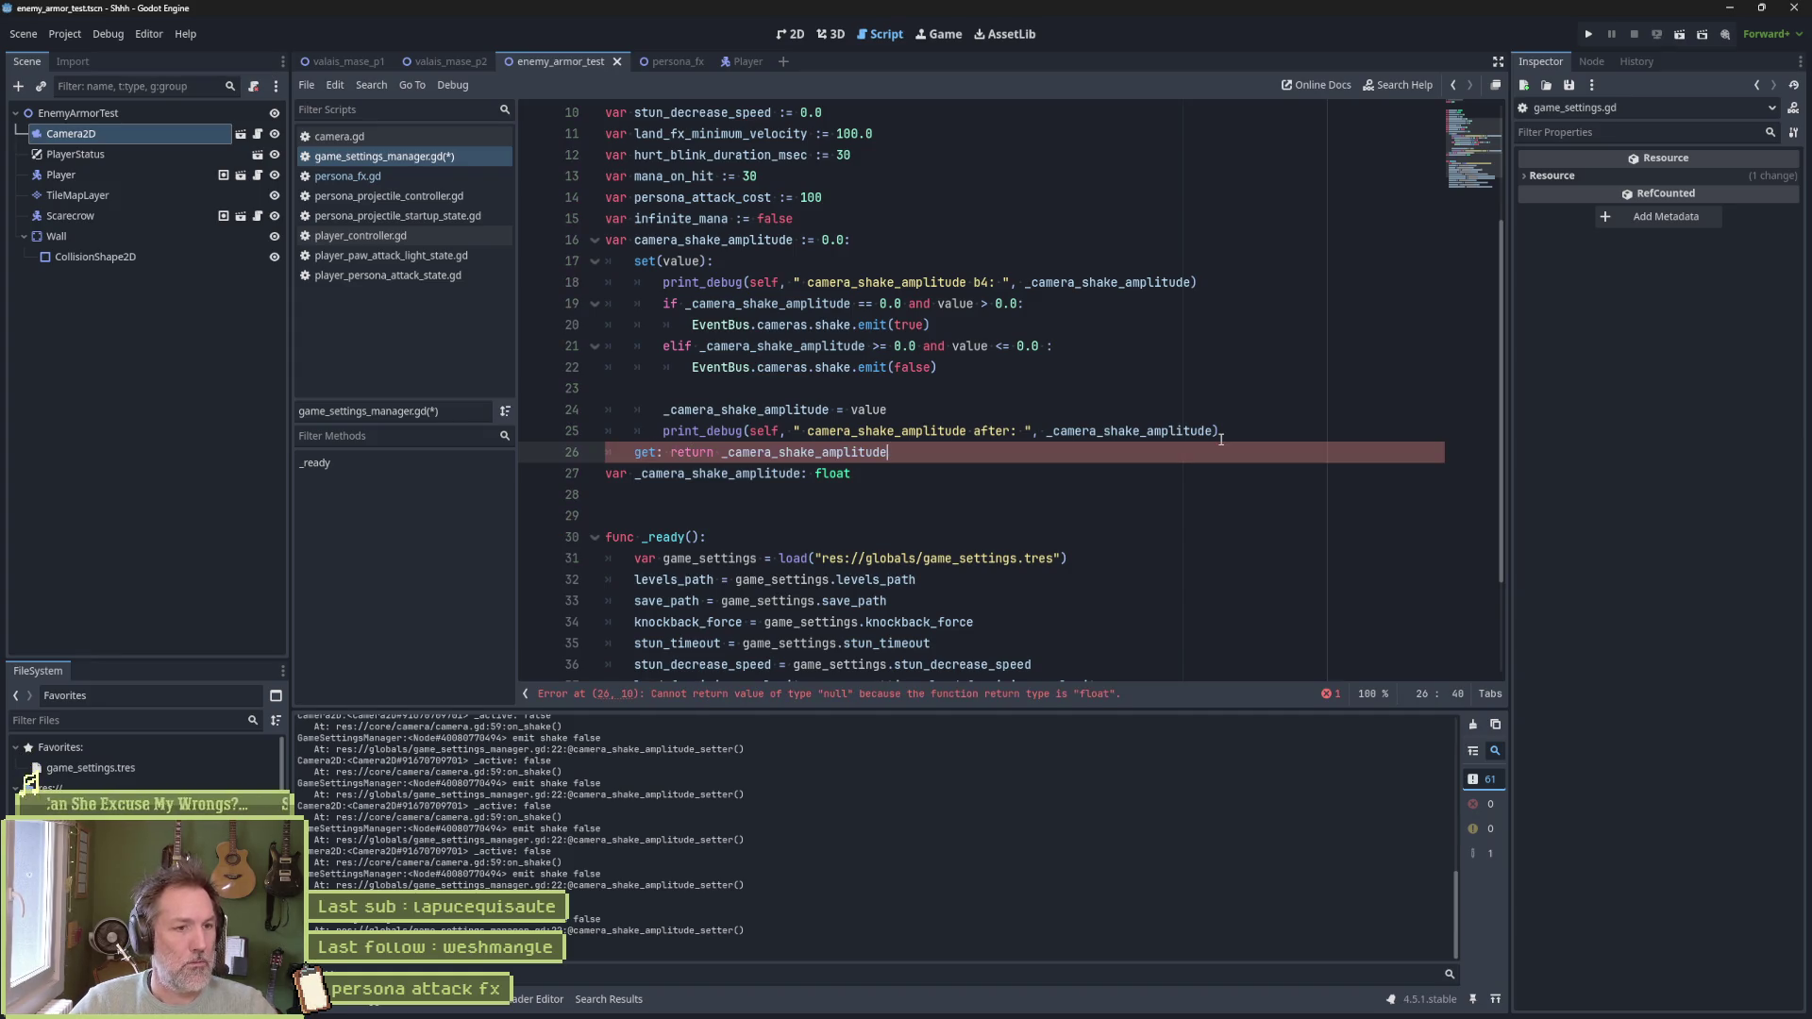
key("ctrl+s")
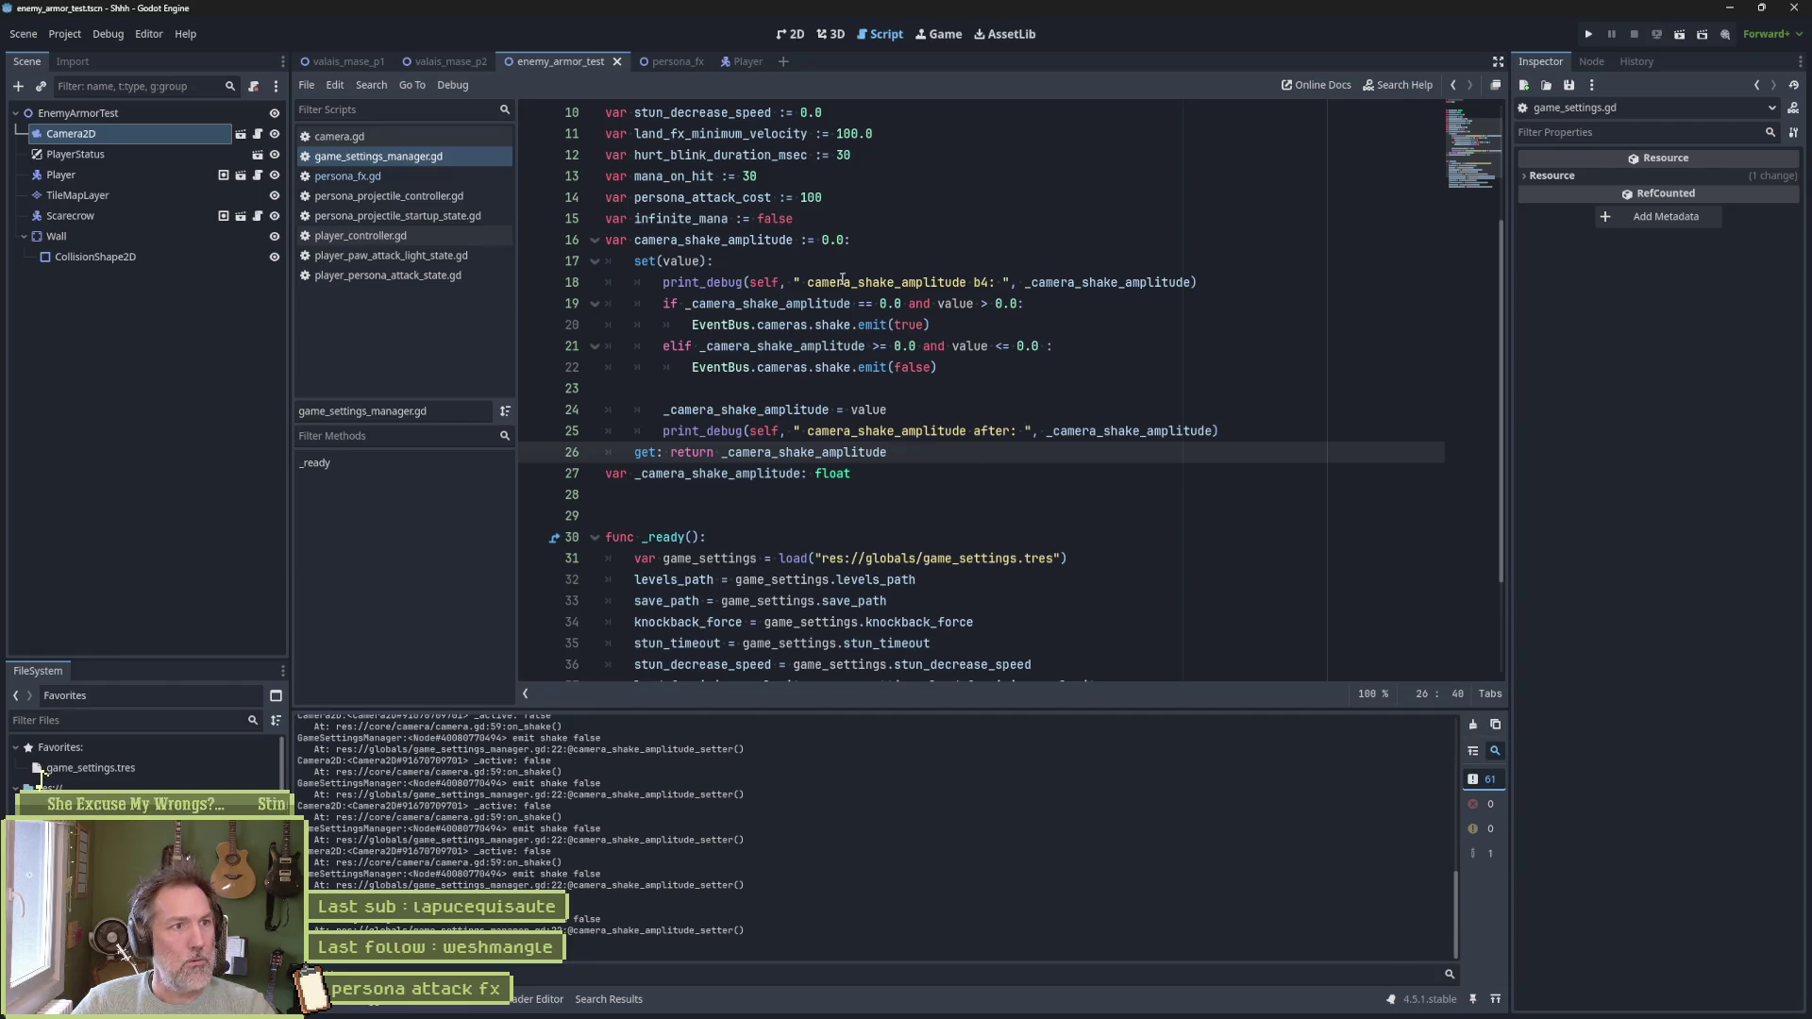
key("F6")
key("x")
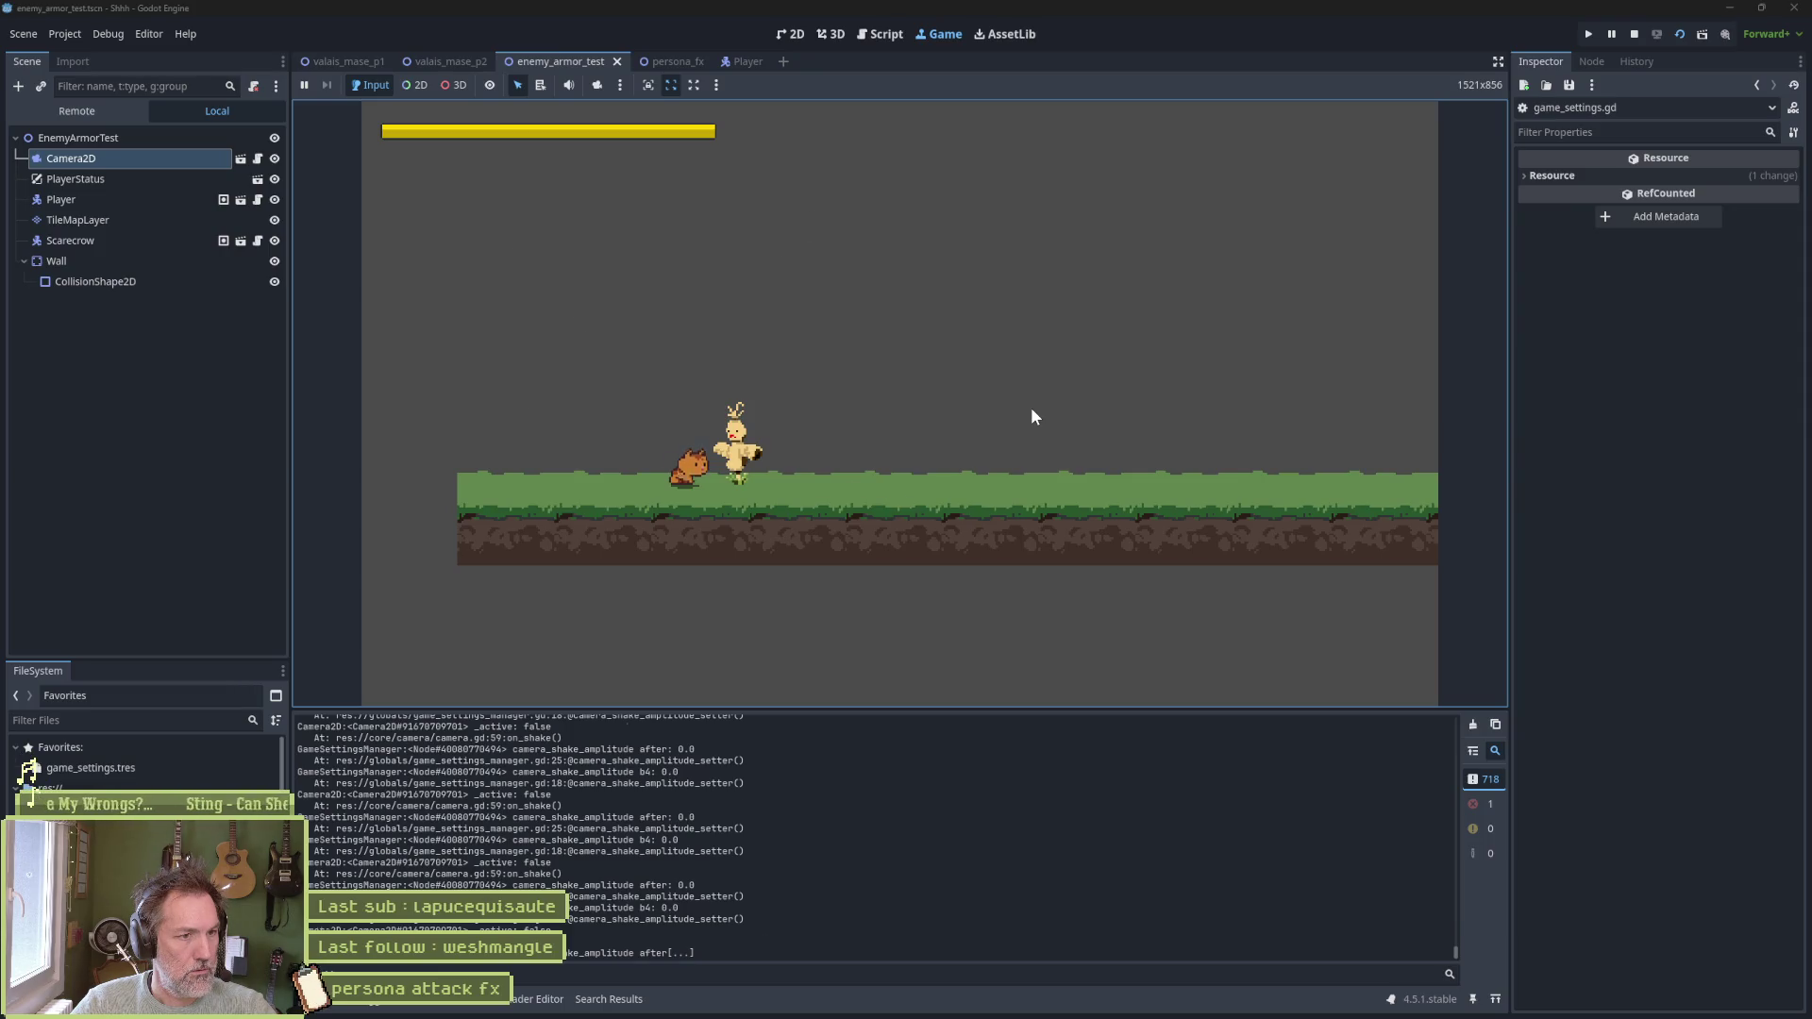
Attack again, scroll the Output log to read the amplitude values, and stop the game
key("x")
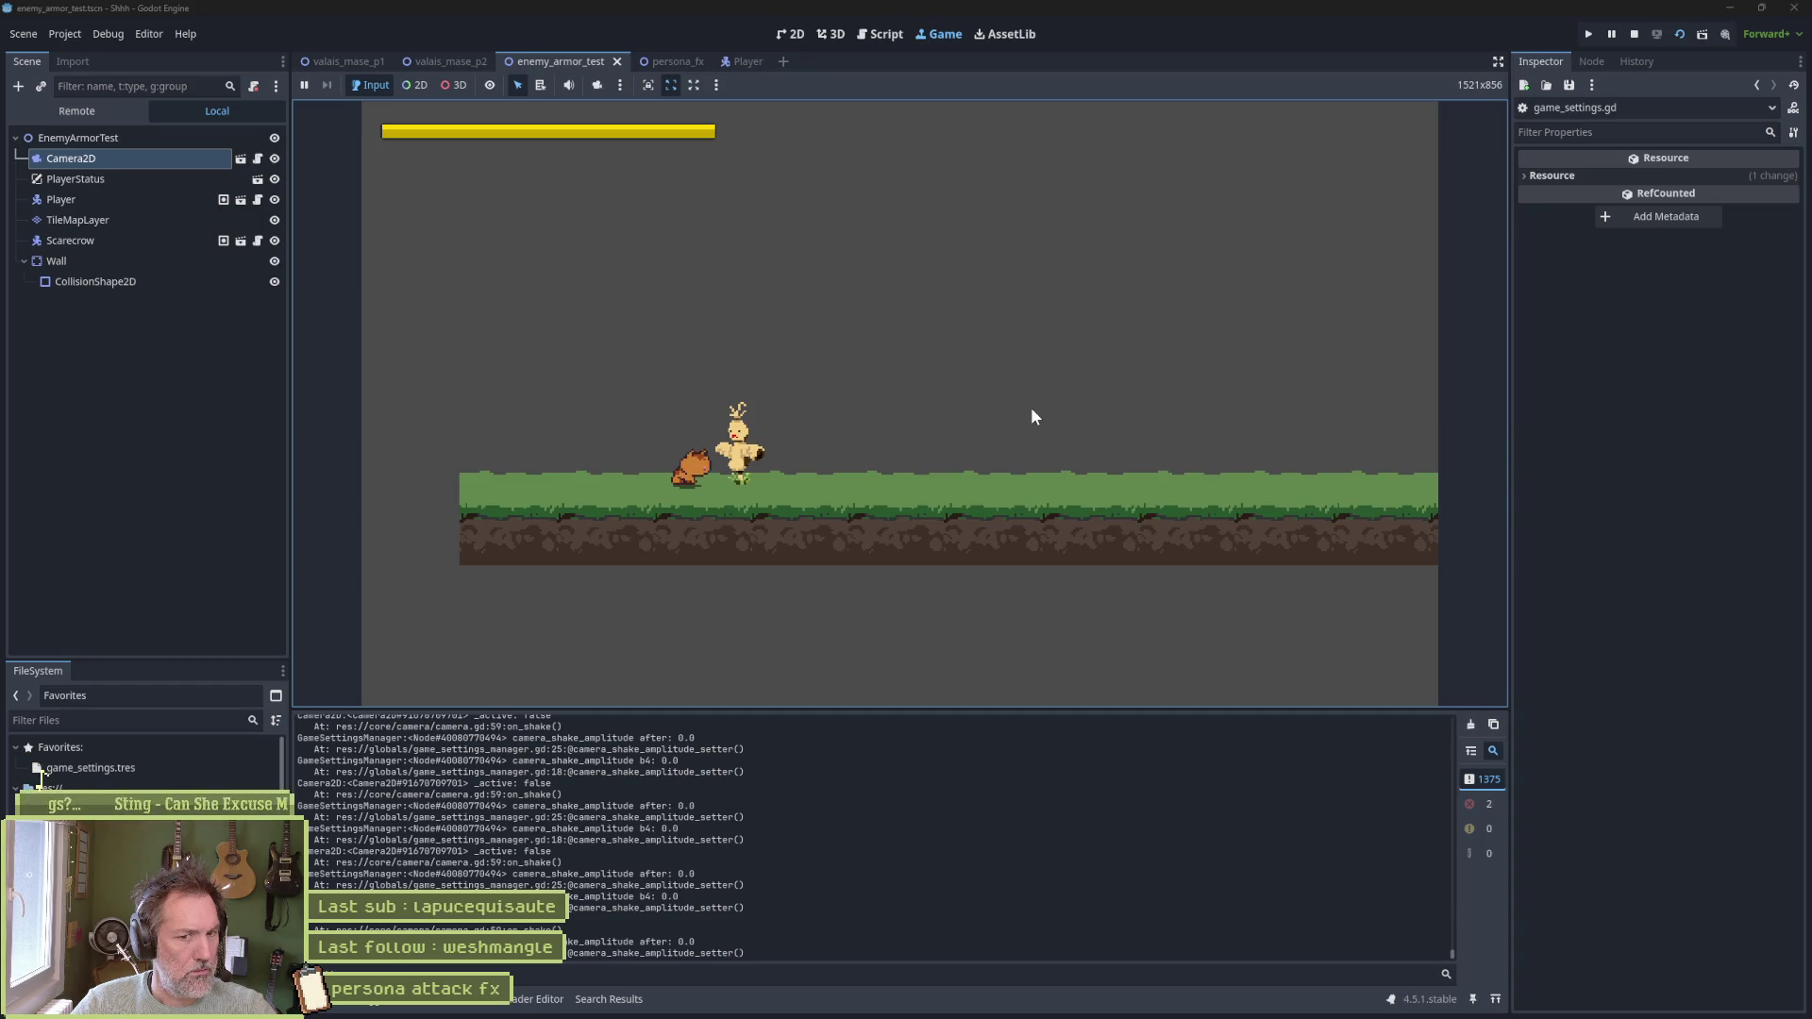
left_click_drag(1453, 954, 1453, 872)
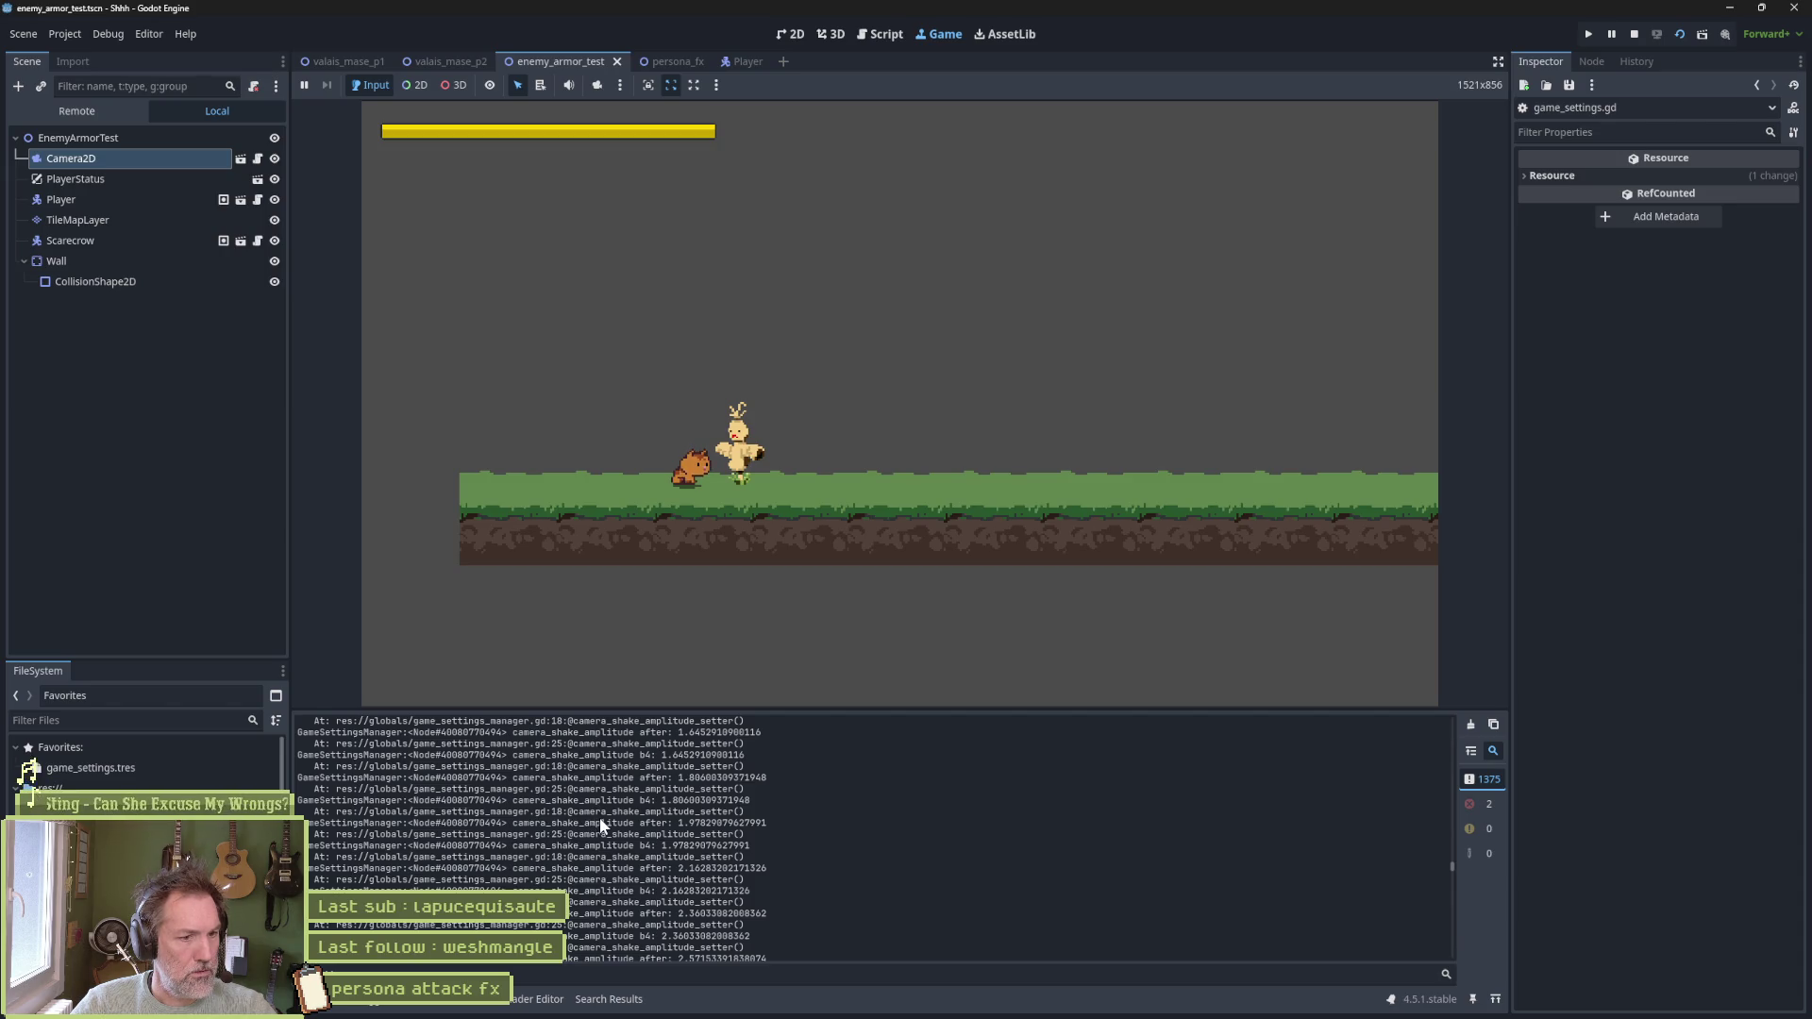
left_click(1635, 34)
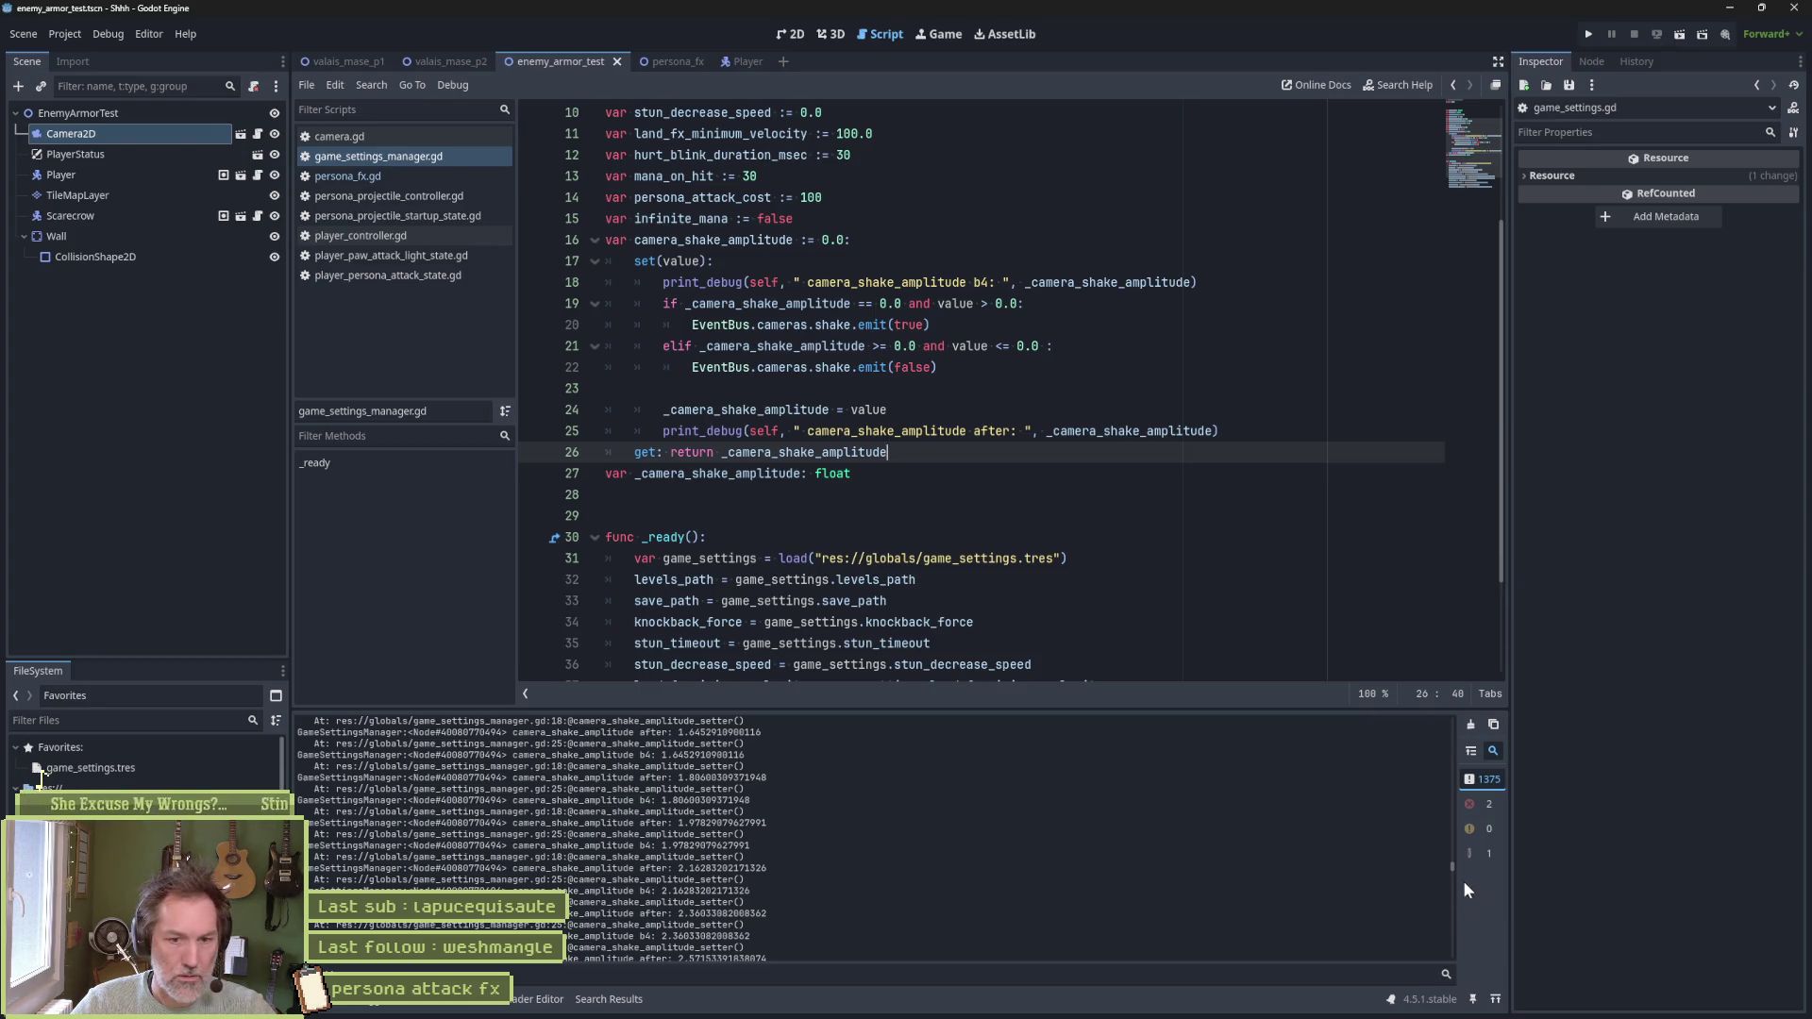
Scroll the Output log back to the top to review it, then rerun enemy_armor_test
left_click_drag(1453, 870, 1453, 721)
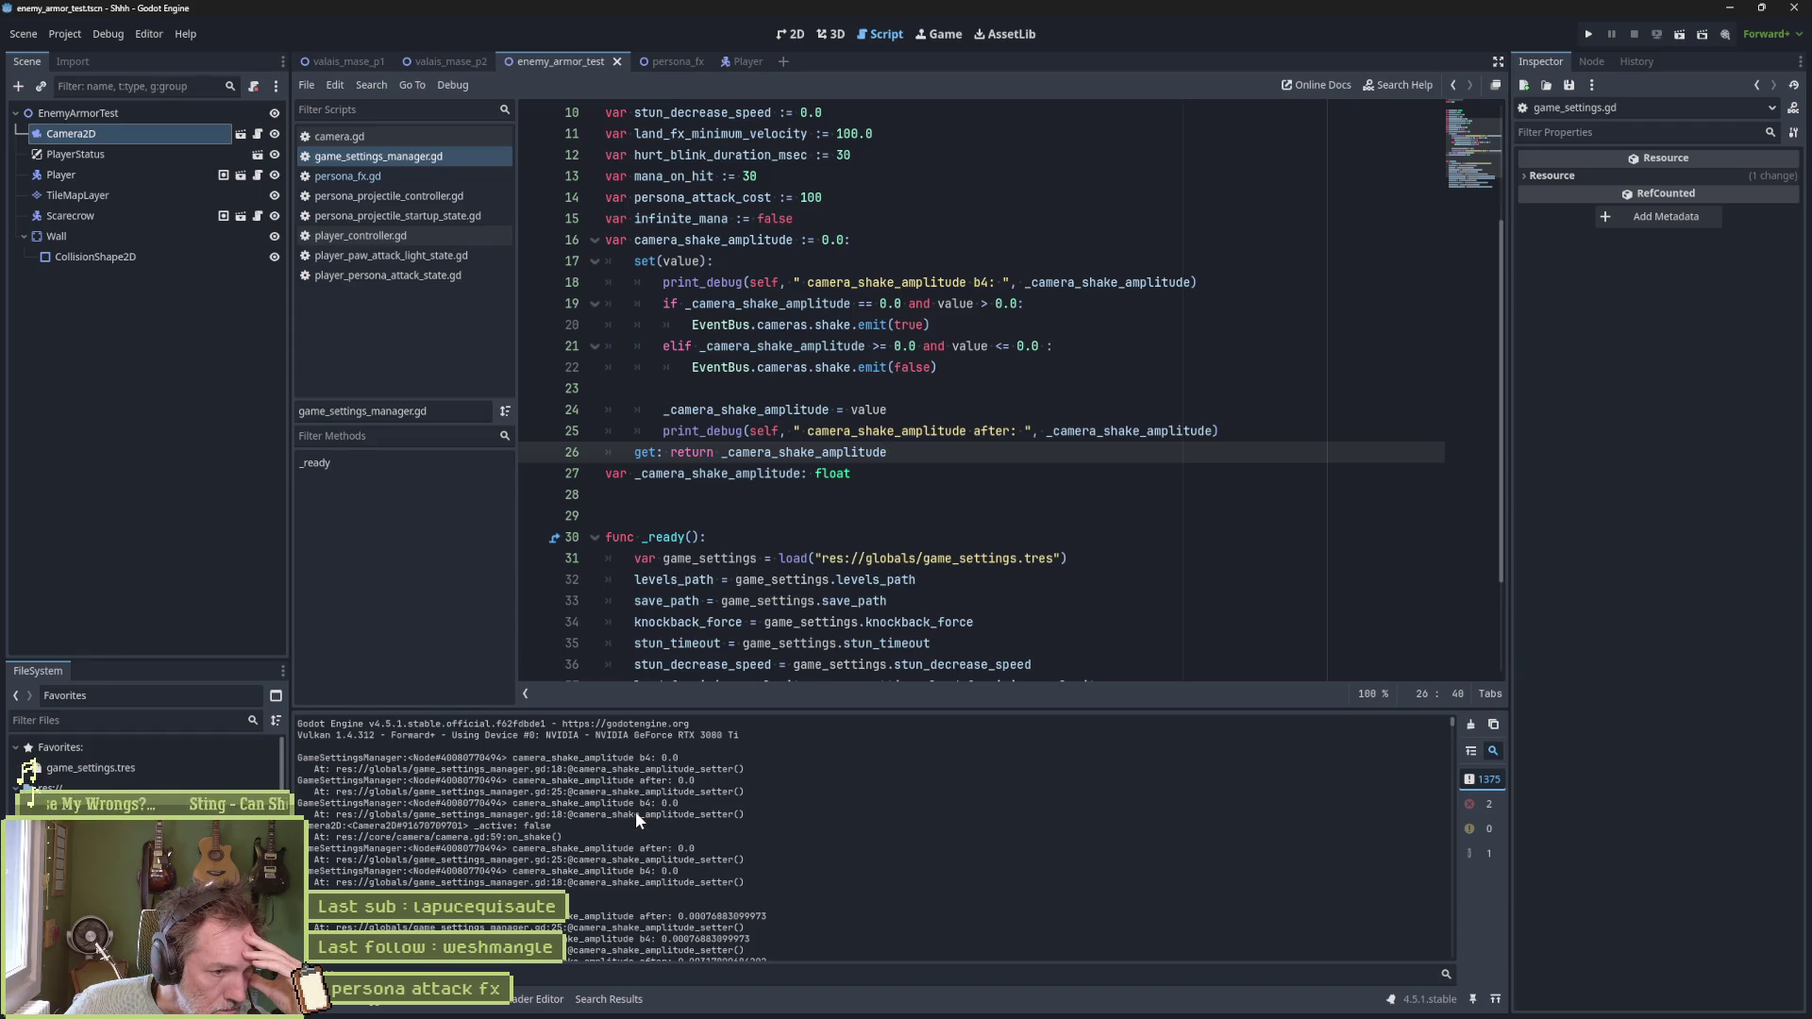
scroll(668, 881, "down", 1)
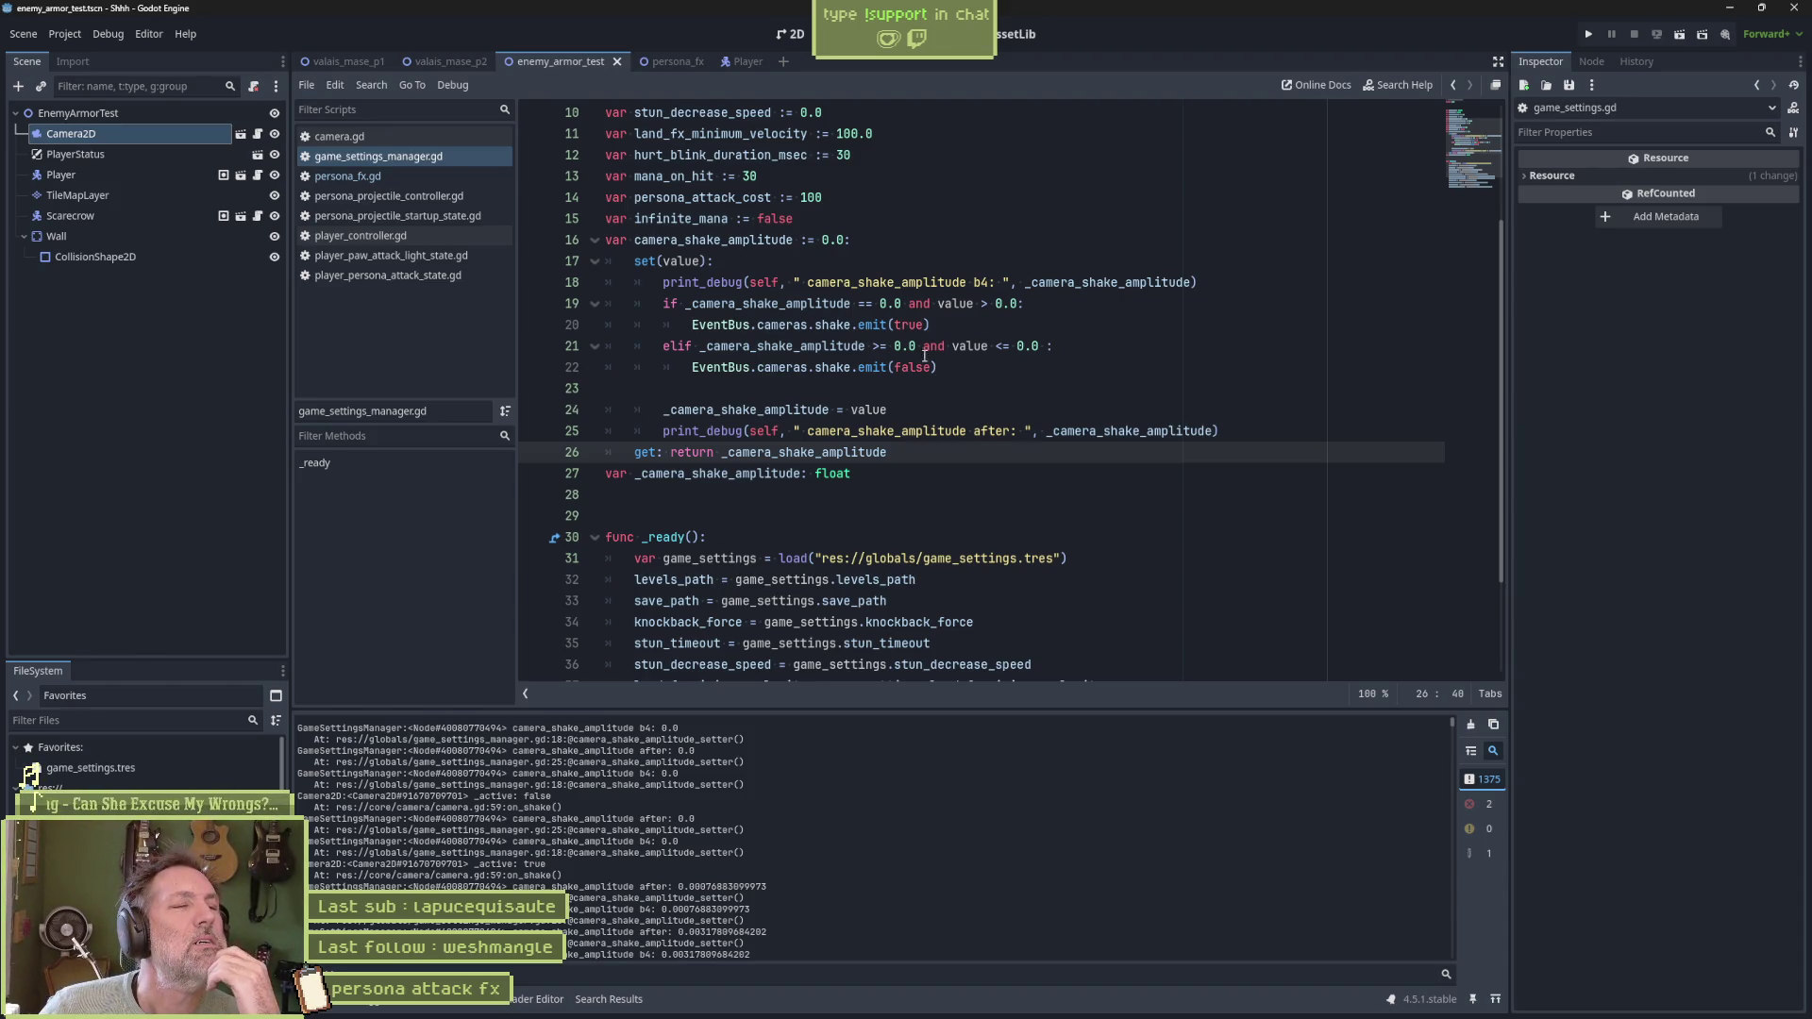
key("F6")
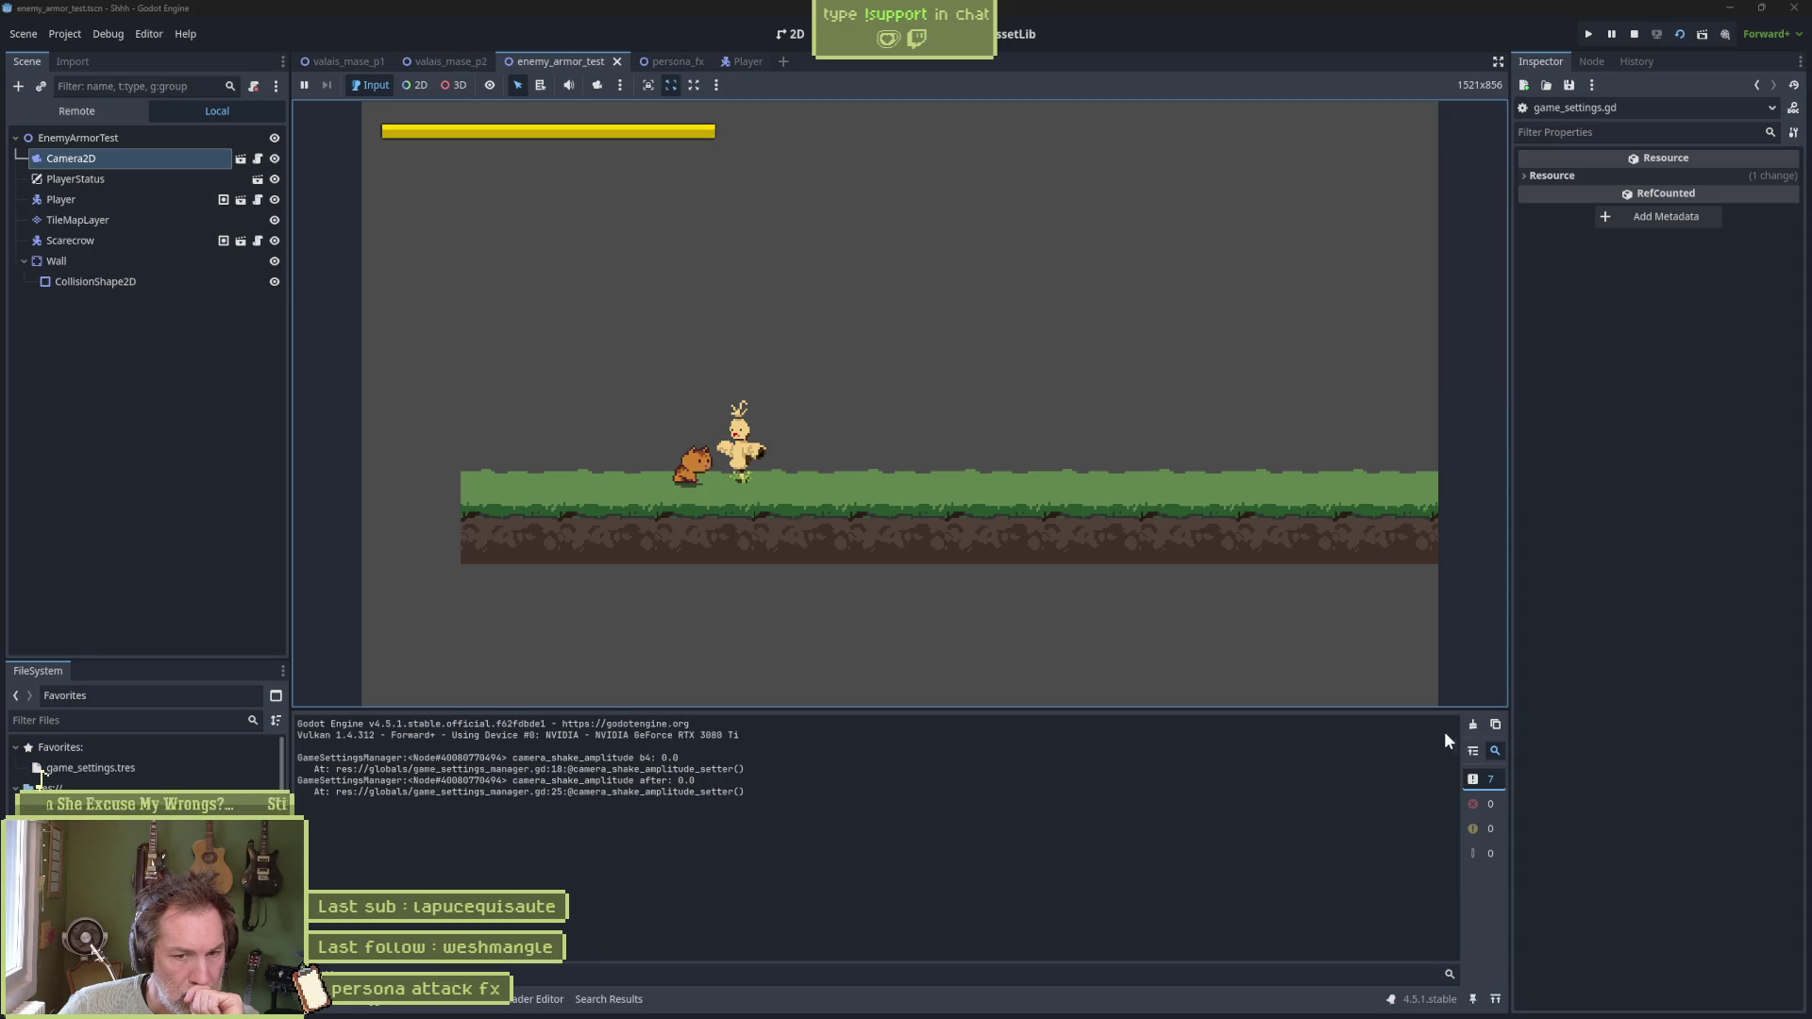
Clear the Output log and trigger a player attack in the running game
left_click(1472, 725)
left_click(910, 619)
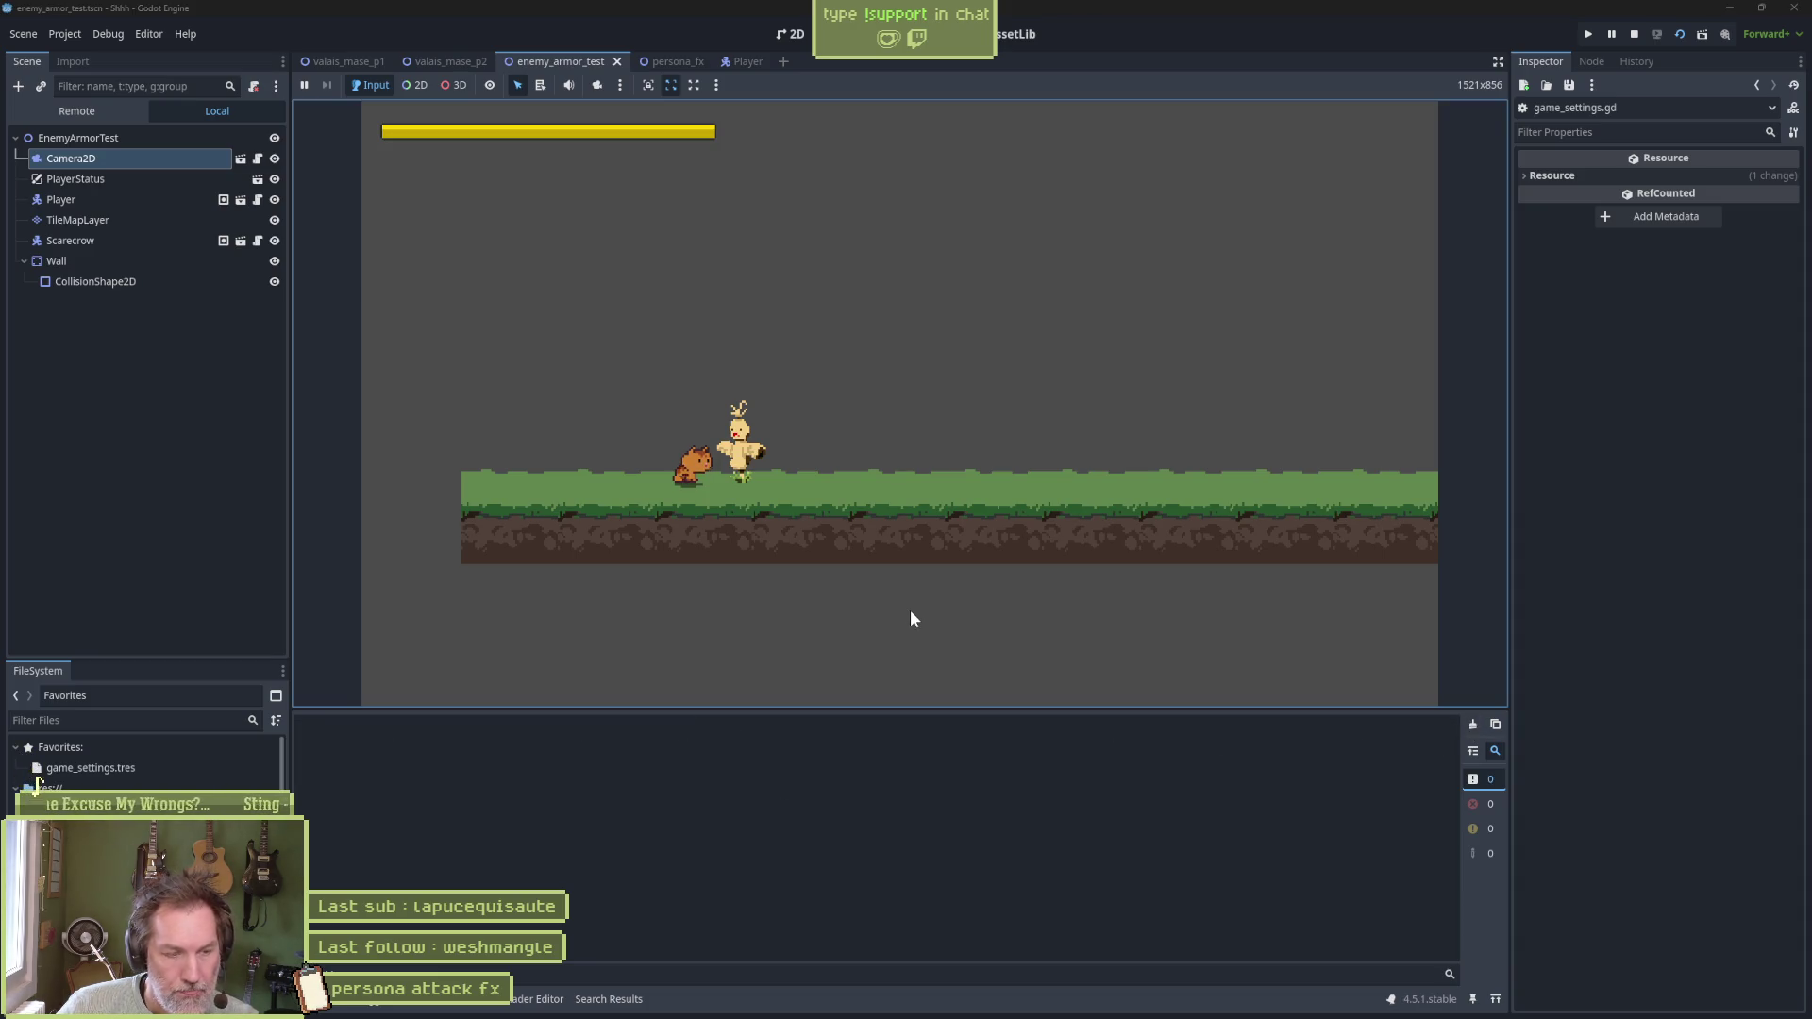
left_click(909, 619)
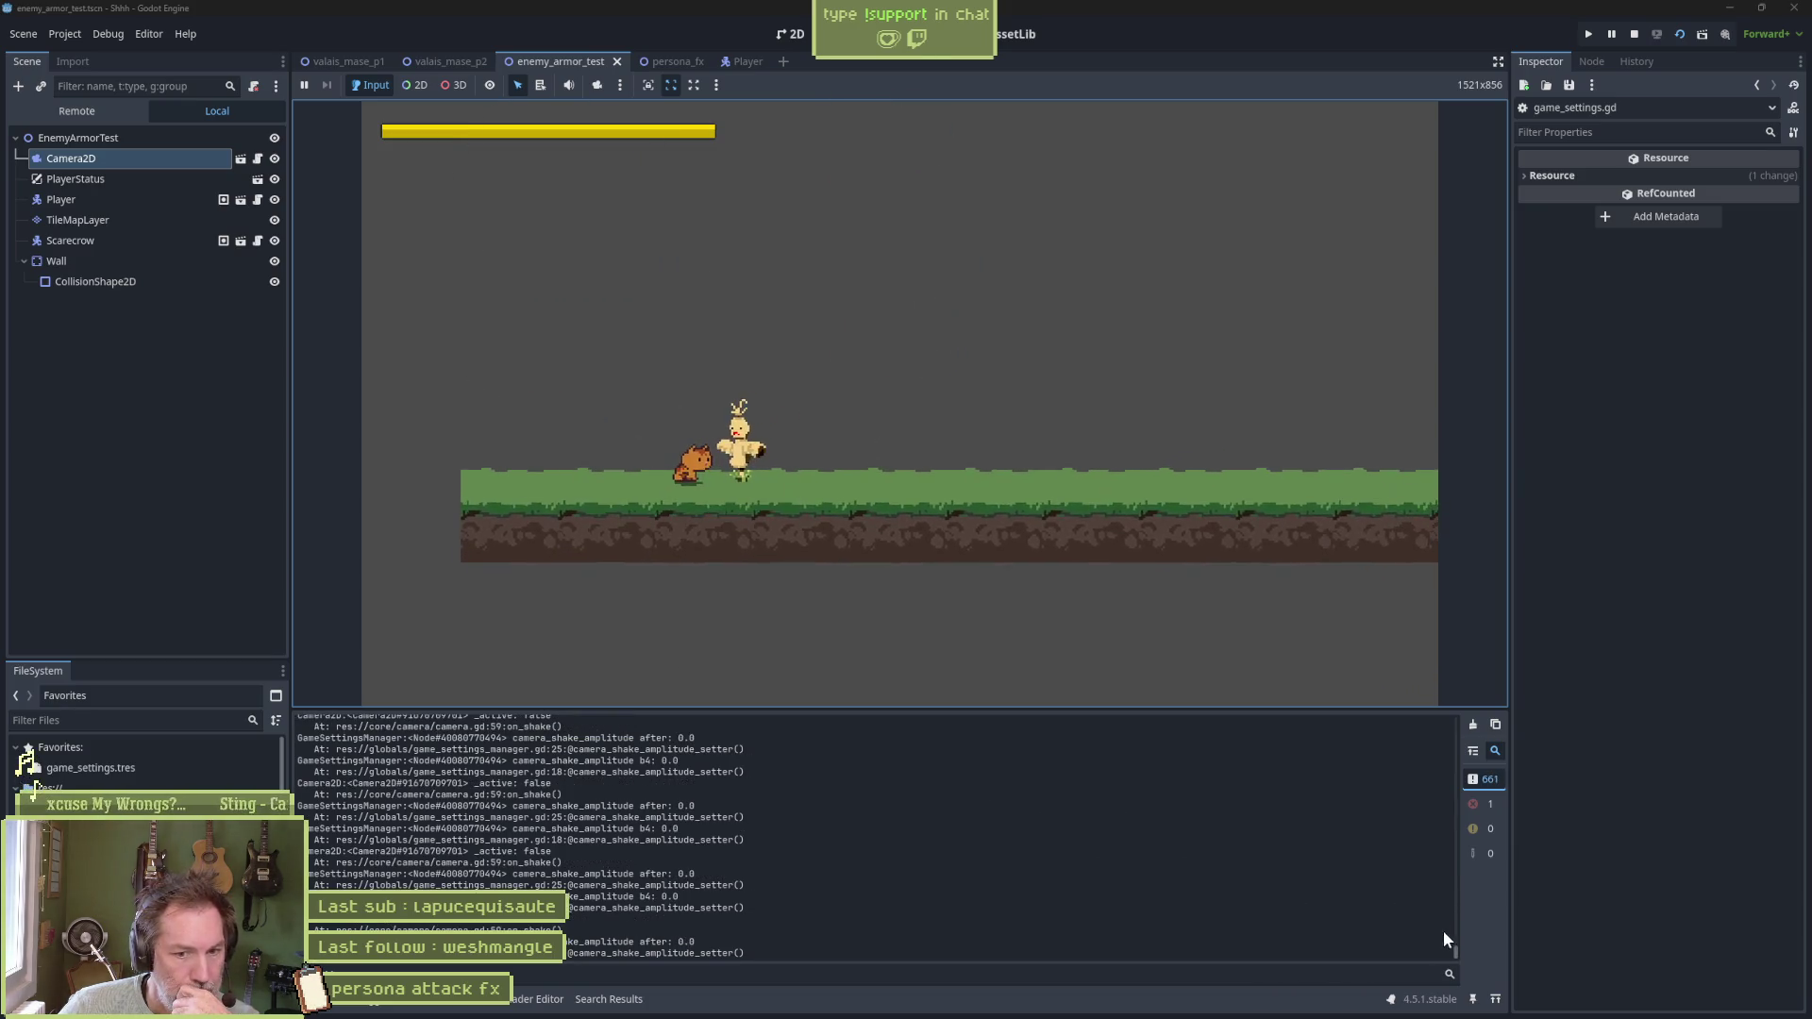
left_click_drag(1457, 949, 1453, 680)
left_click(1455, 678)
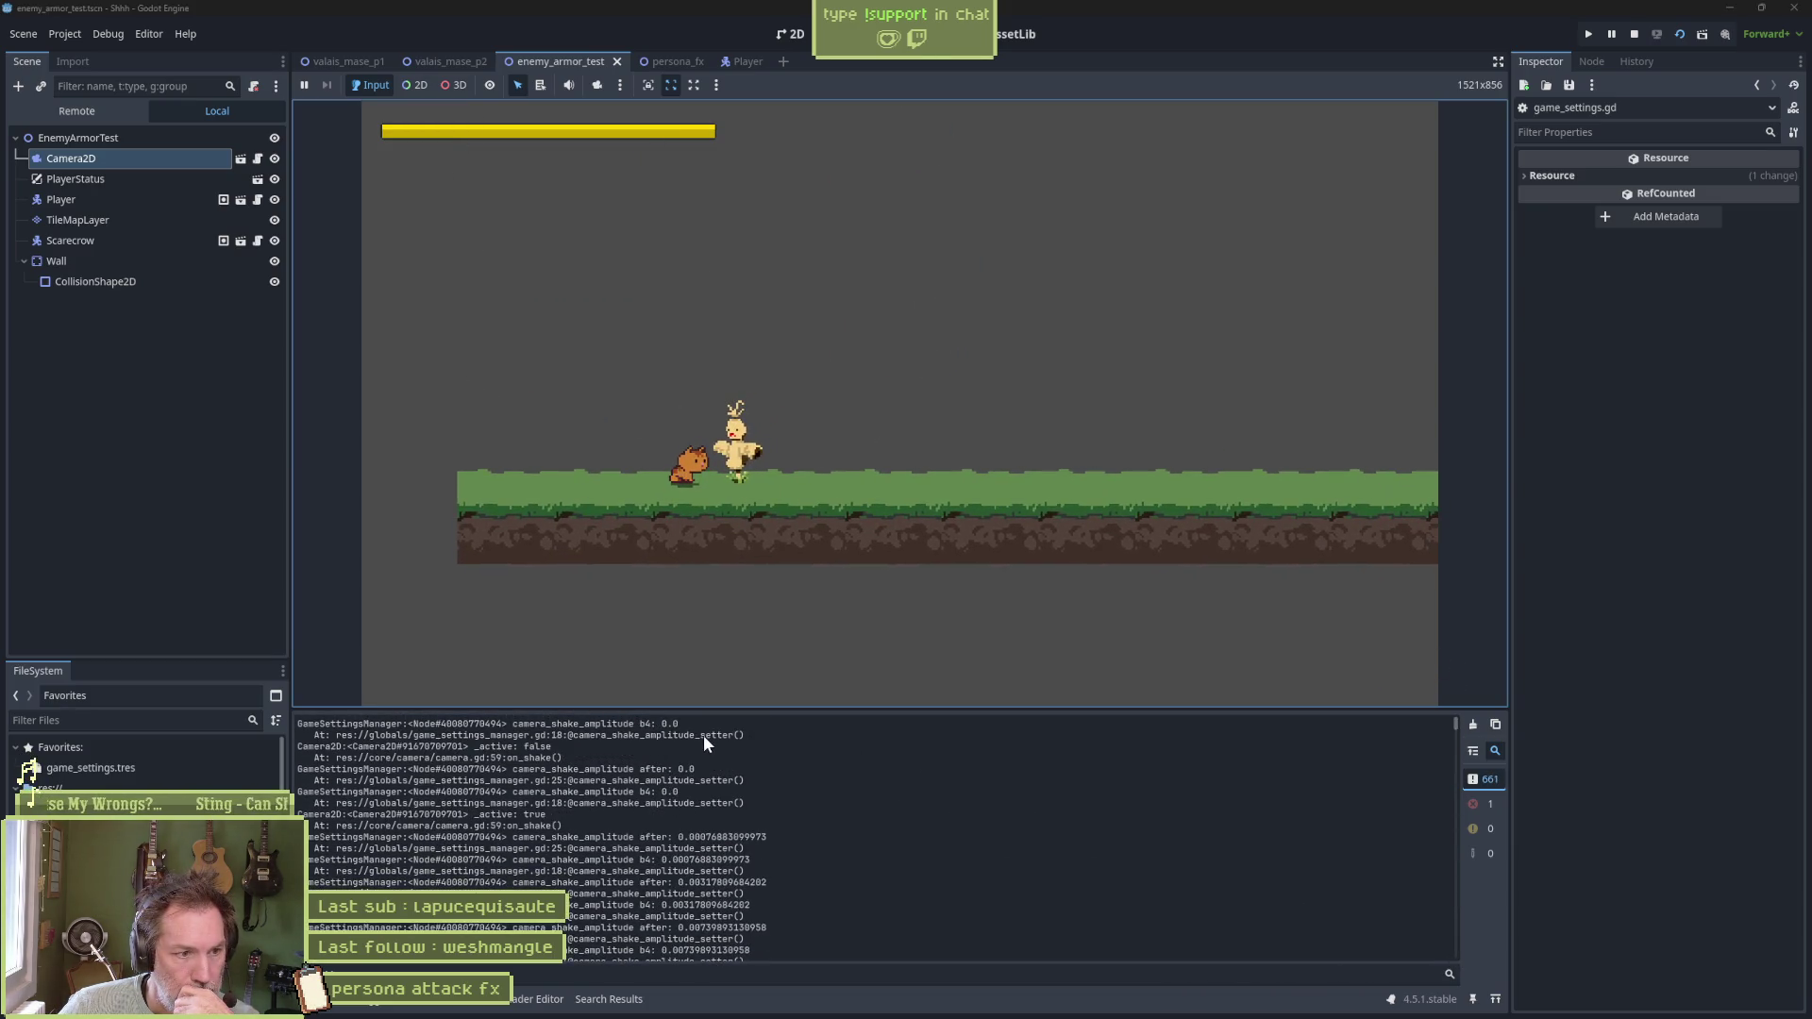
Highlight the b4: 0.0 and after: 0.0 amplitude values in the Output log
mouse_move(687, 722)
left_mouse_down()
mouse_move(478, 746)
mouse_move(500, 758)
left_mouse_up()
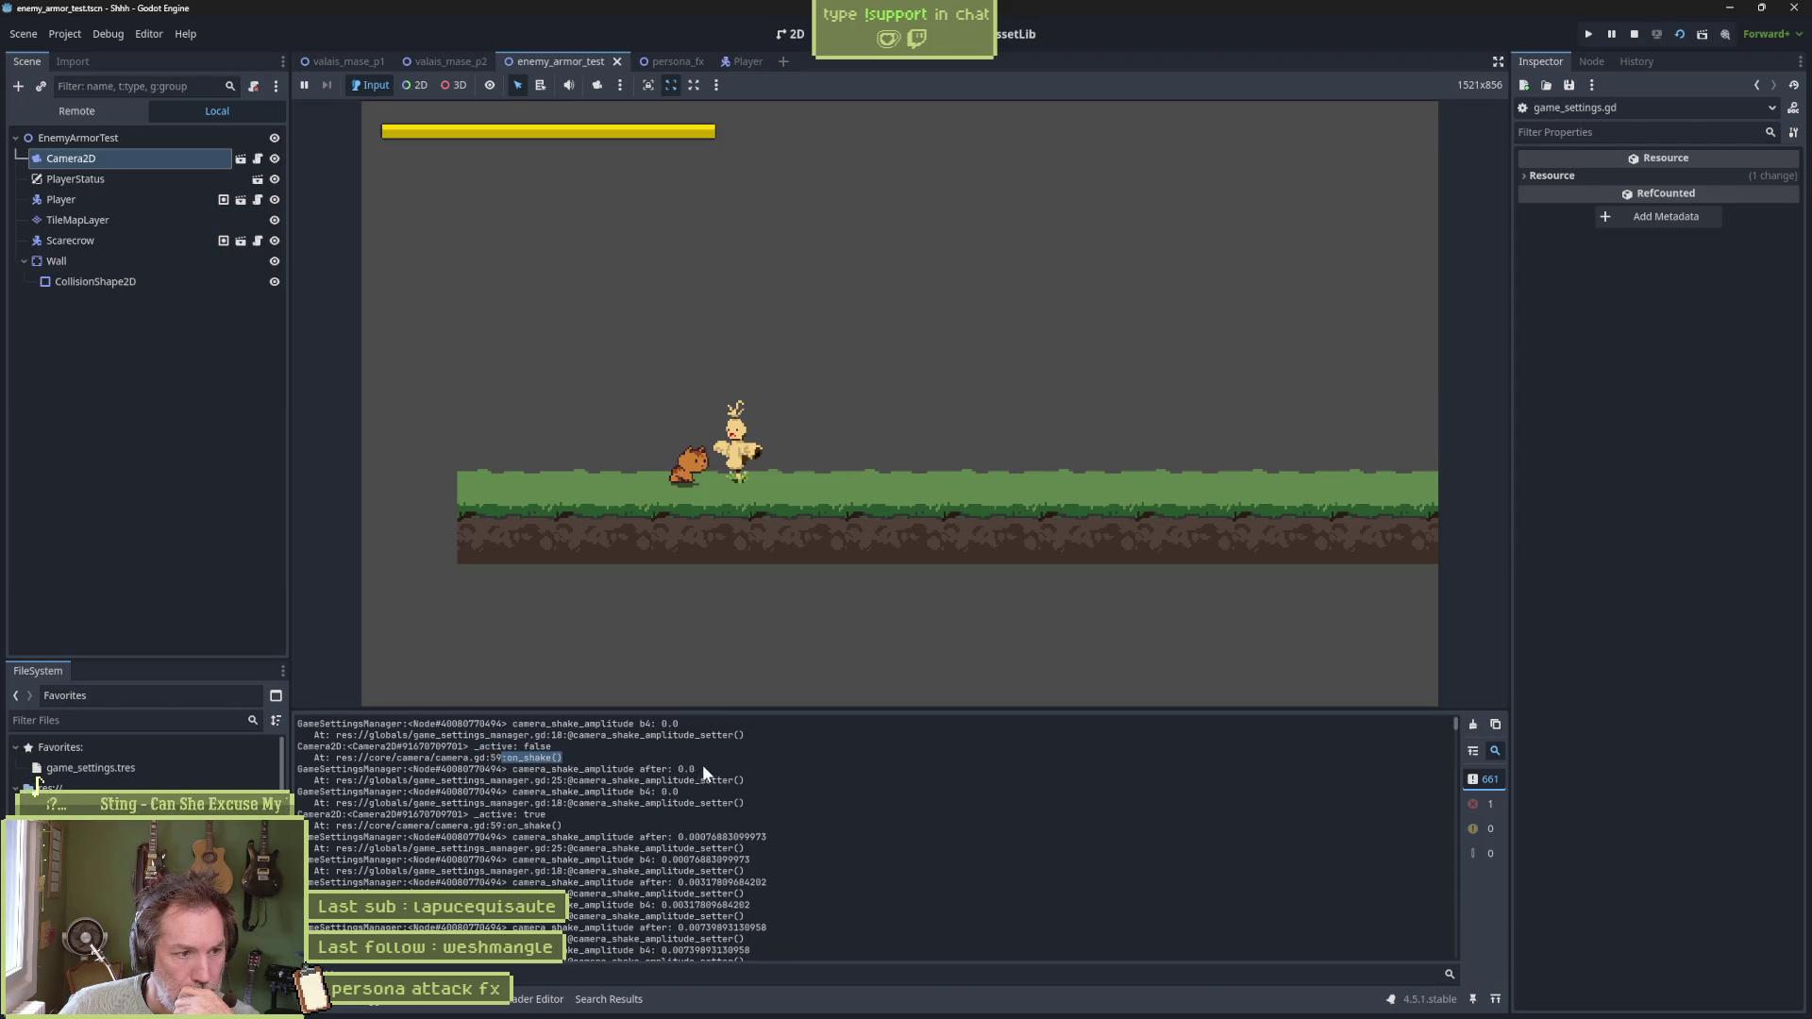
left_click_drag(695, 769, 566, 769)
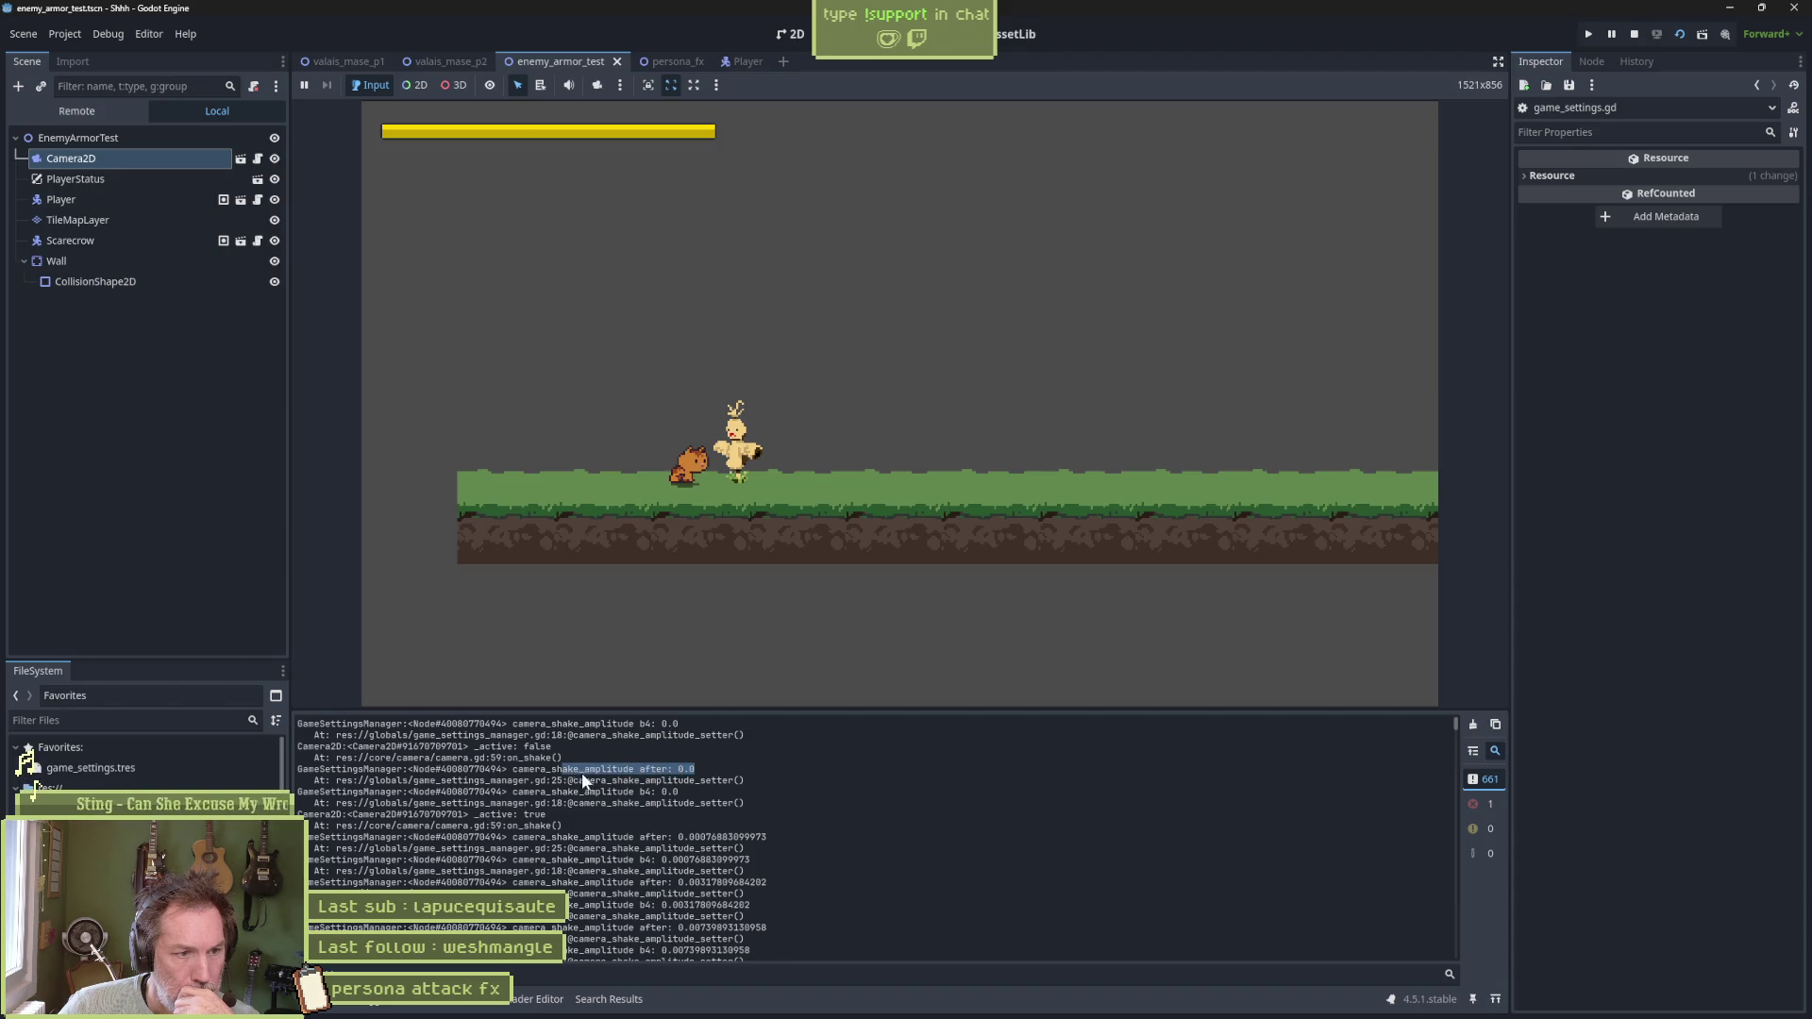
left_click_drag(679, 791, 476, 814)
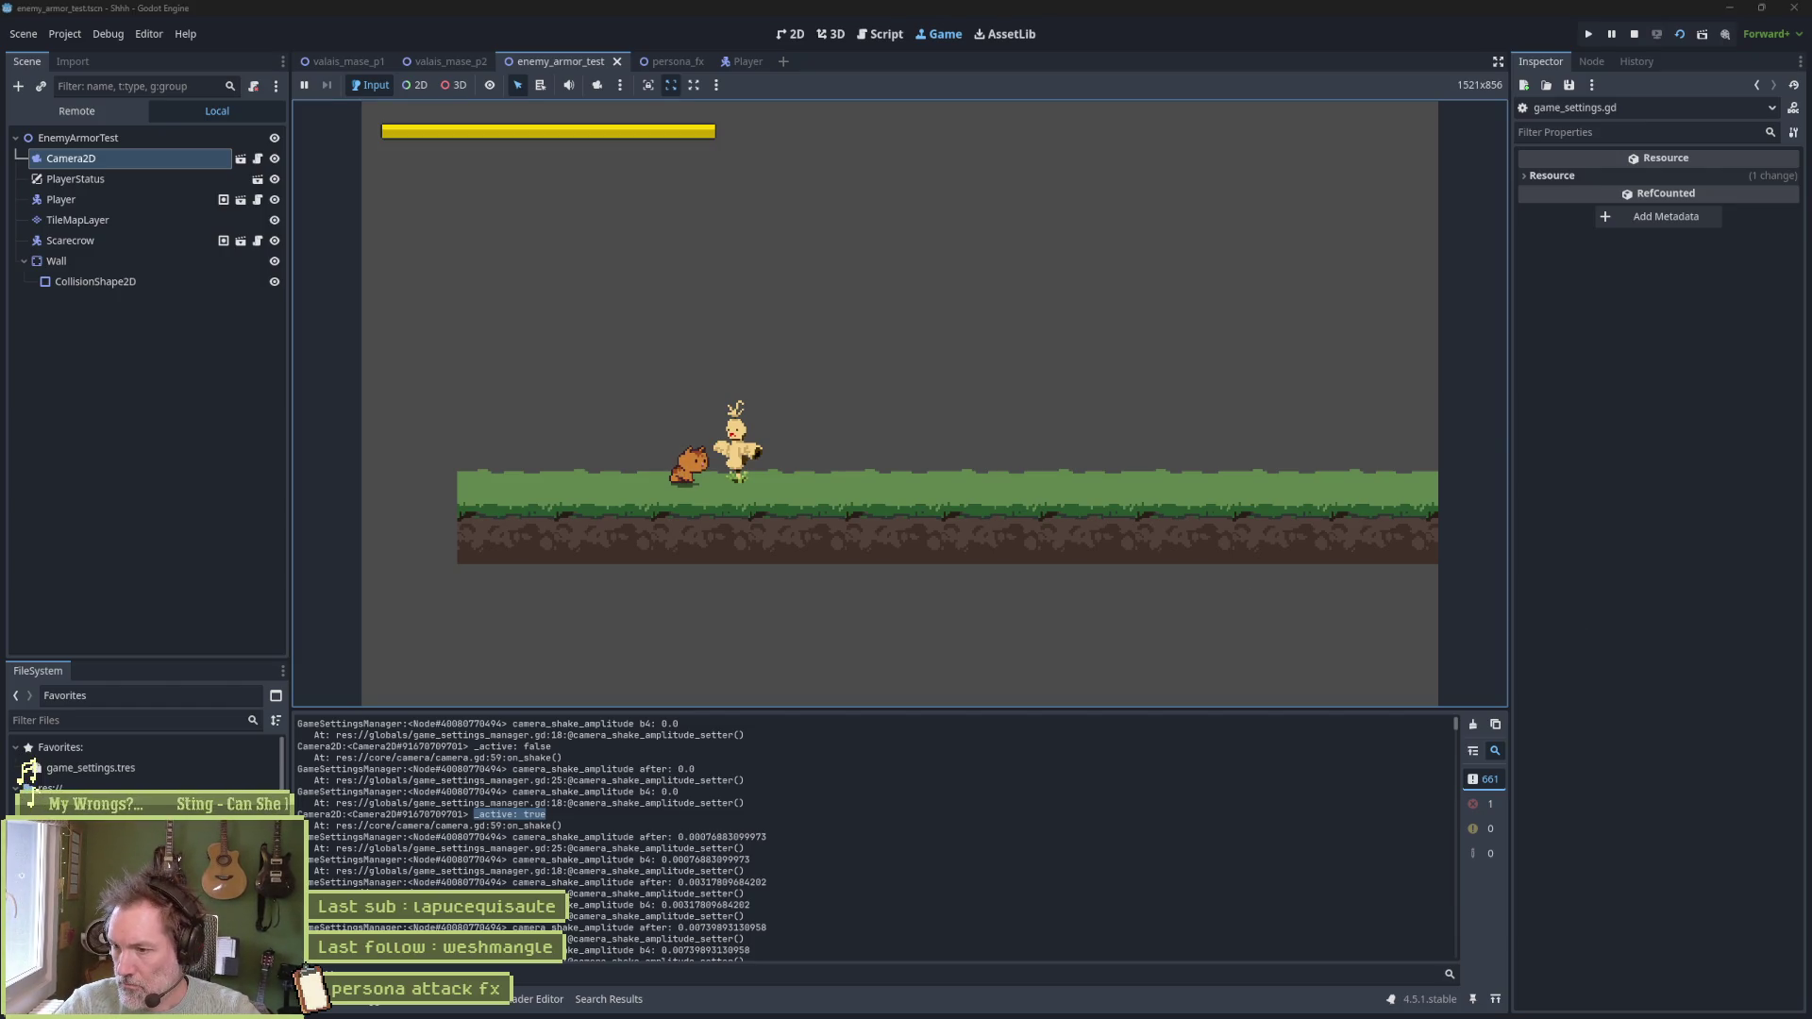
key("alt+Tab")
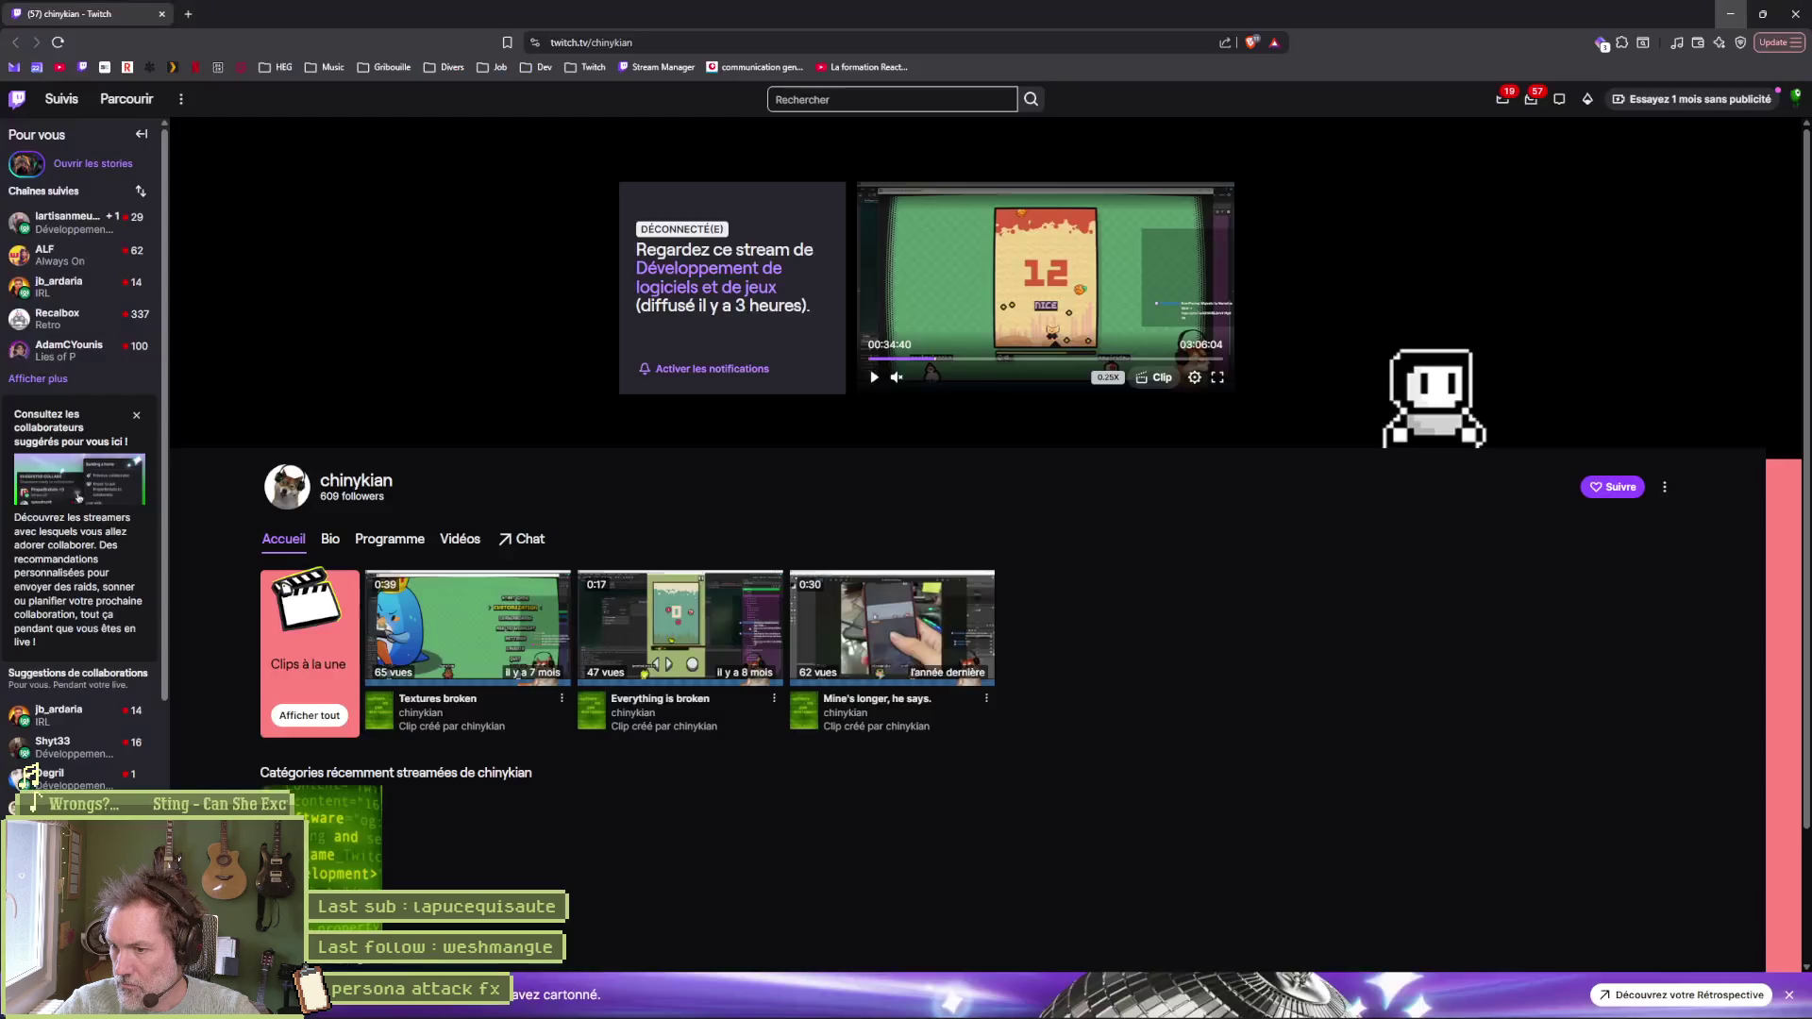
key("alt+Tab")
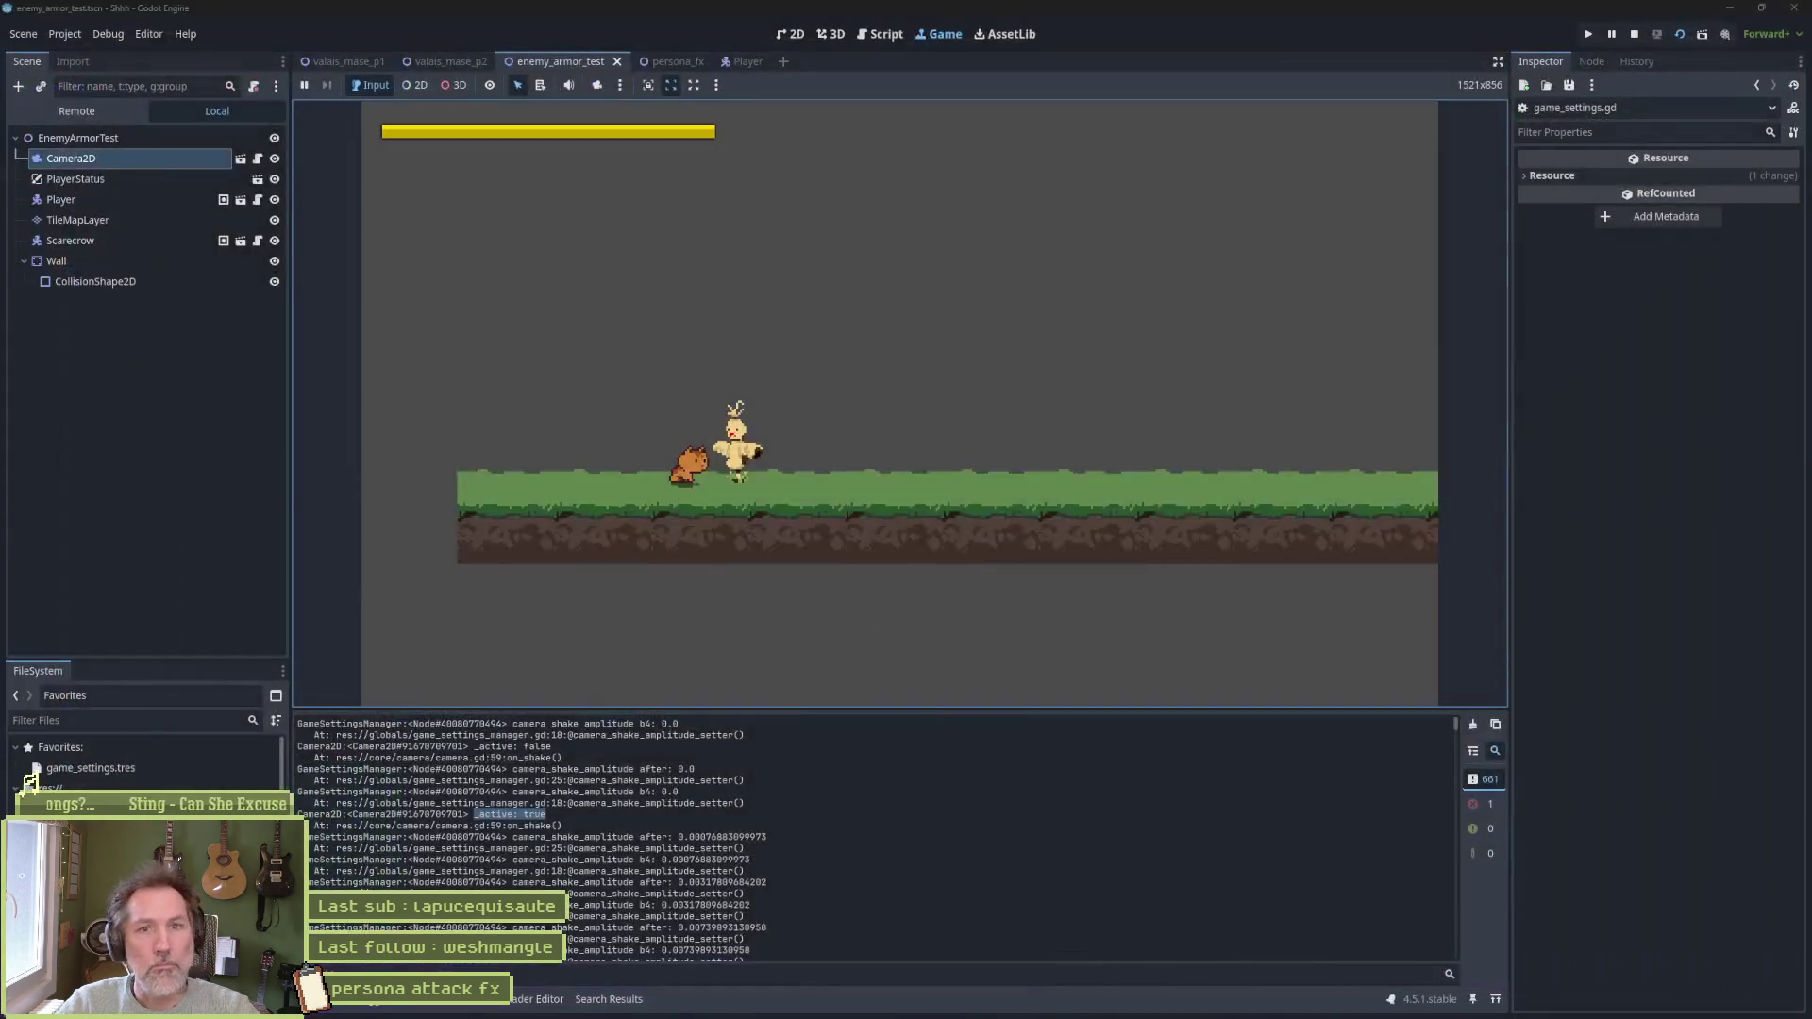
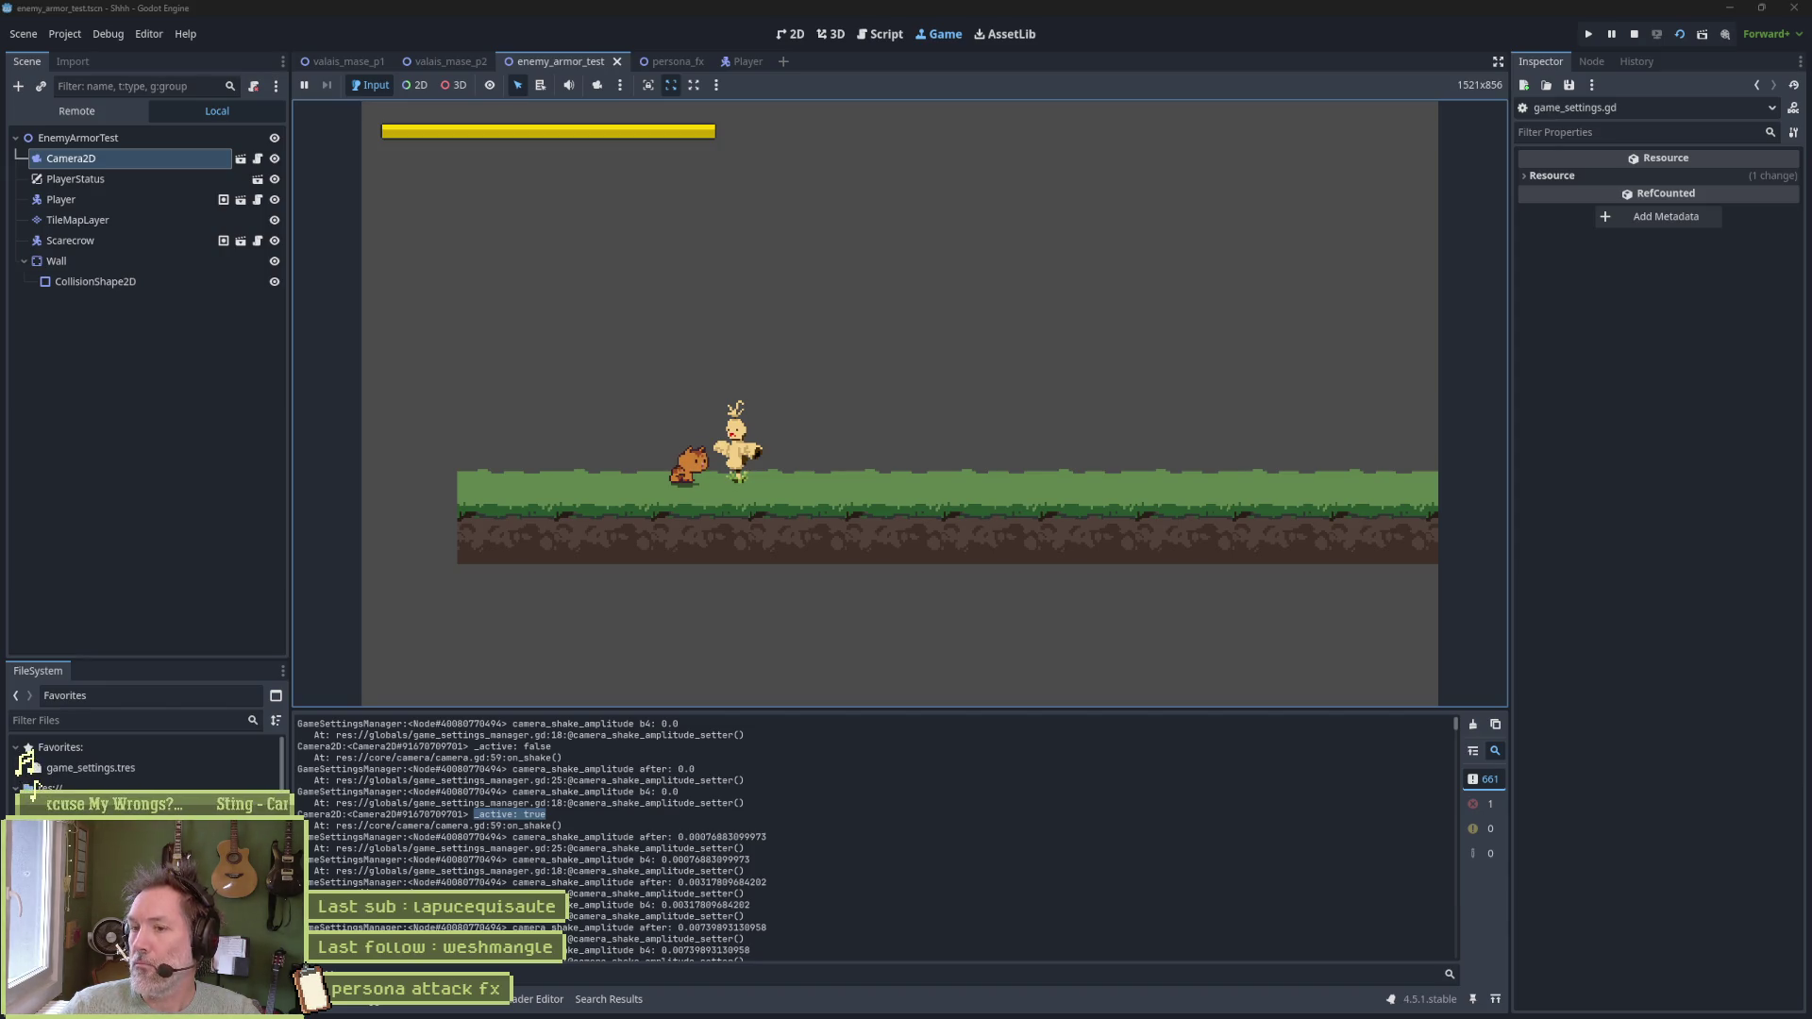
Make the cat attack three times in the running test scene, then stop the game
left_click(916, 569)
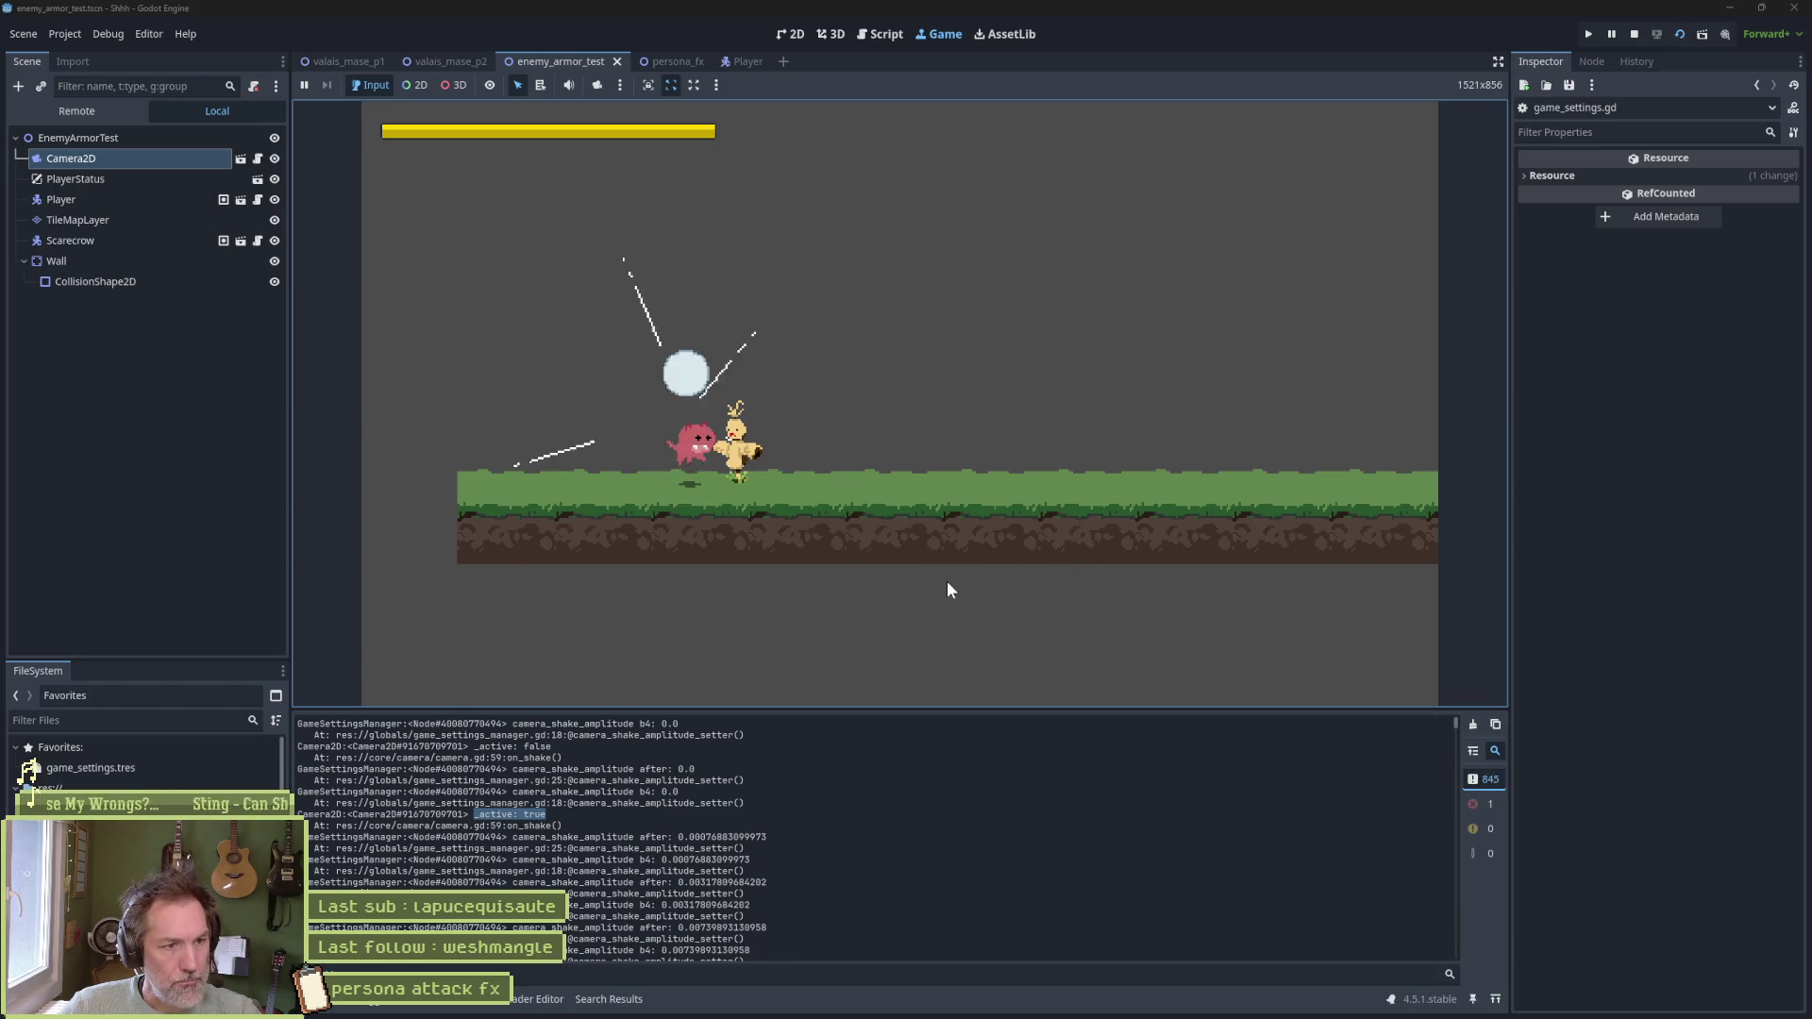
left_click(926, 575)
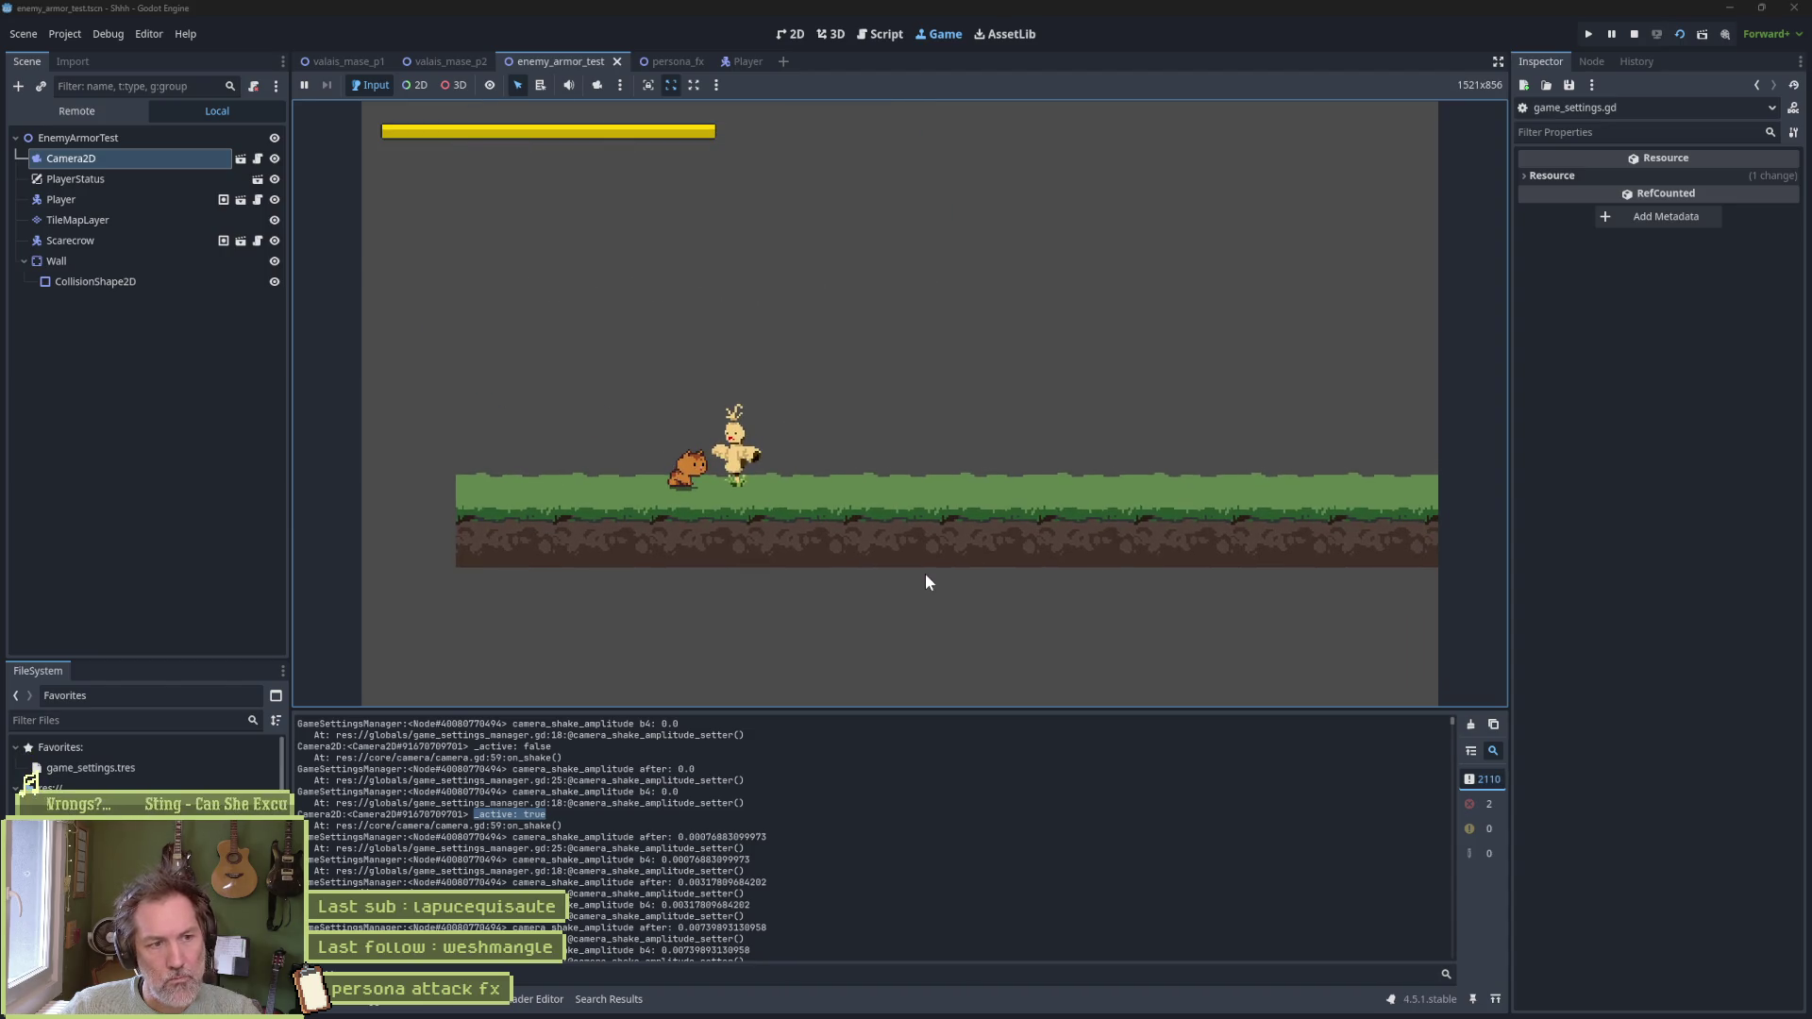
left_click(926, 575)
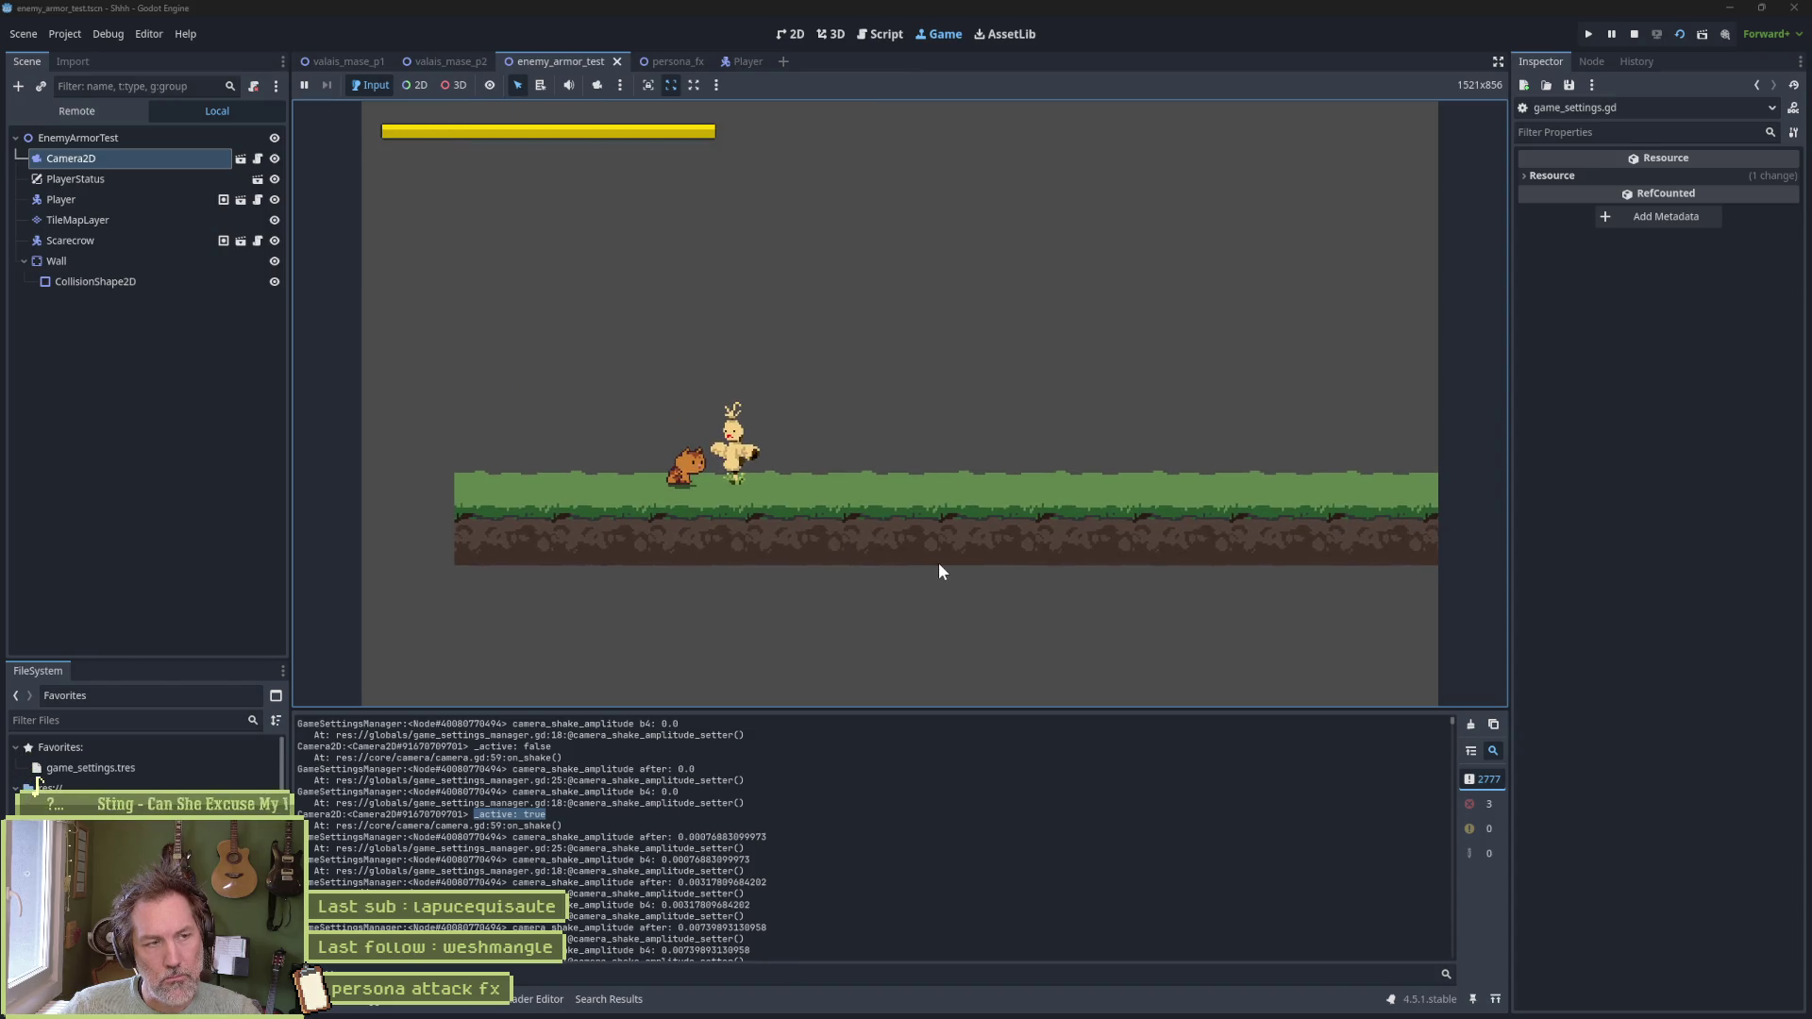
left_click(1633, 33)
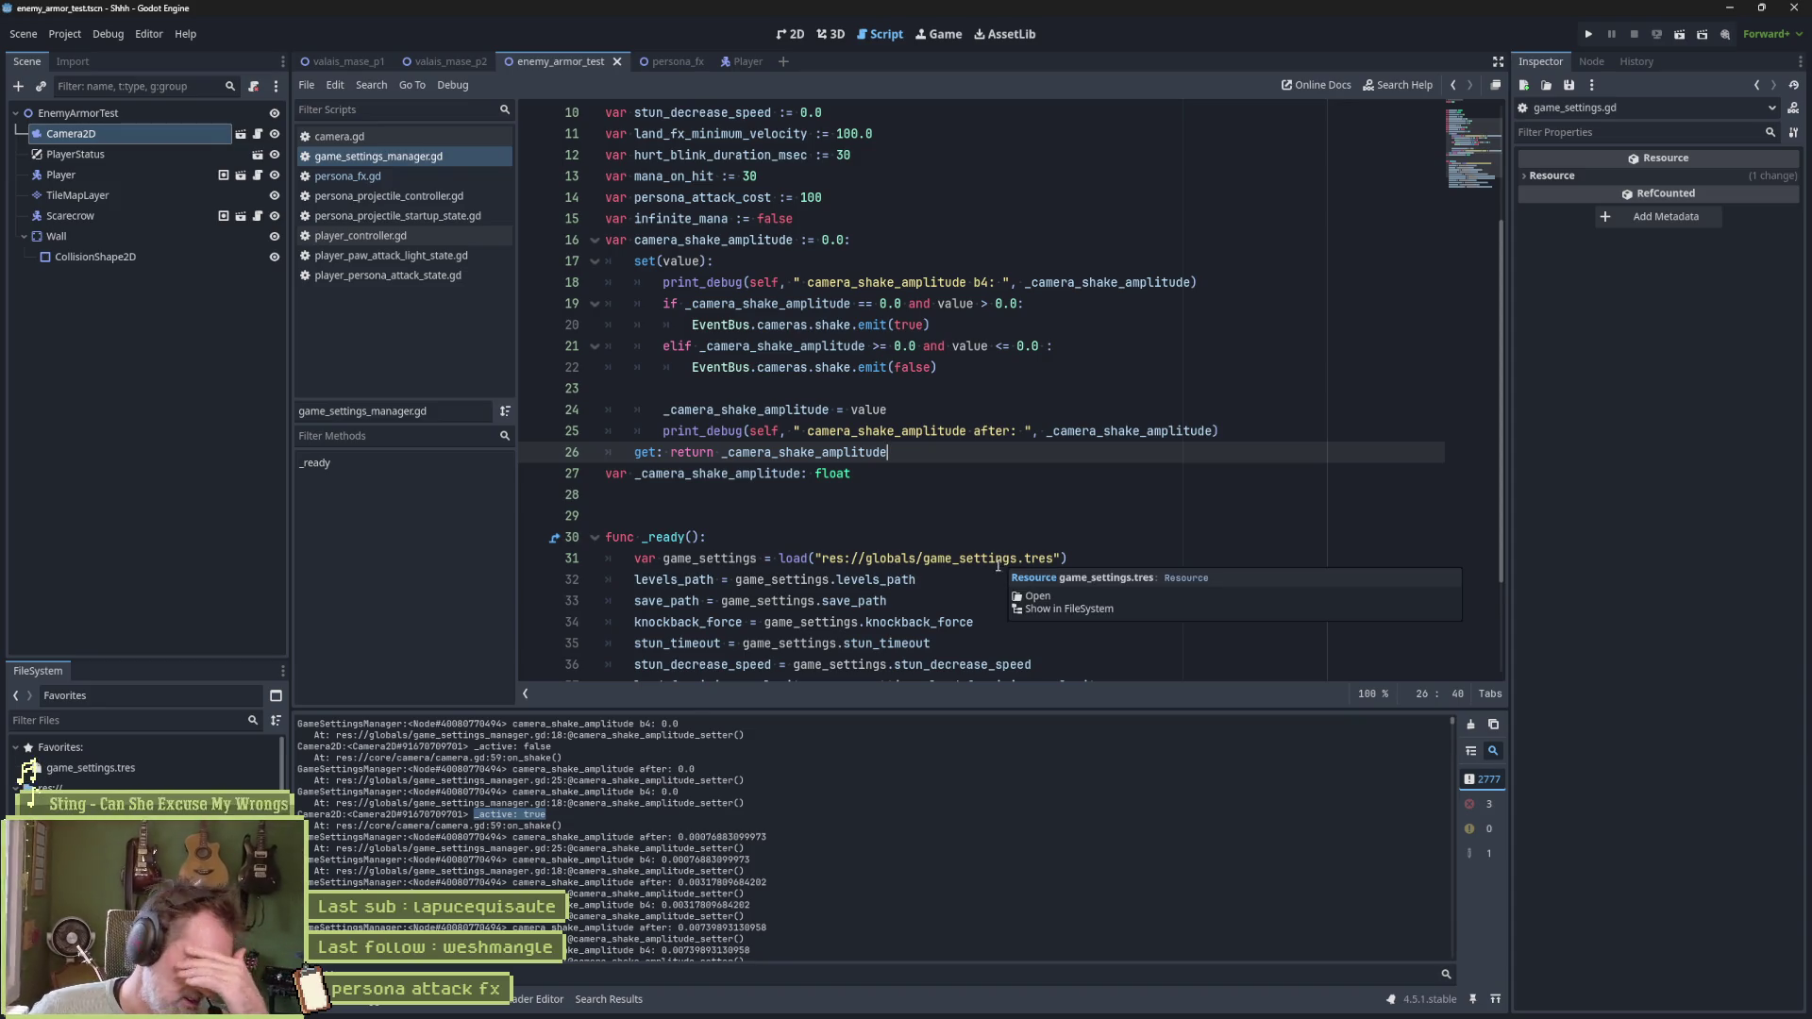
Delete the 'after' print_debug line from the camera_shake_amplitude setter and select the _camera_shake_amplitude name
mouse_move(997, 566)
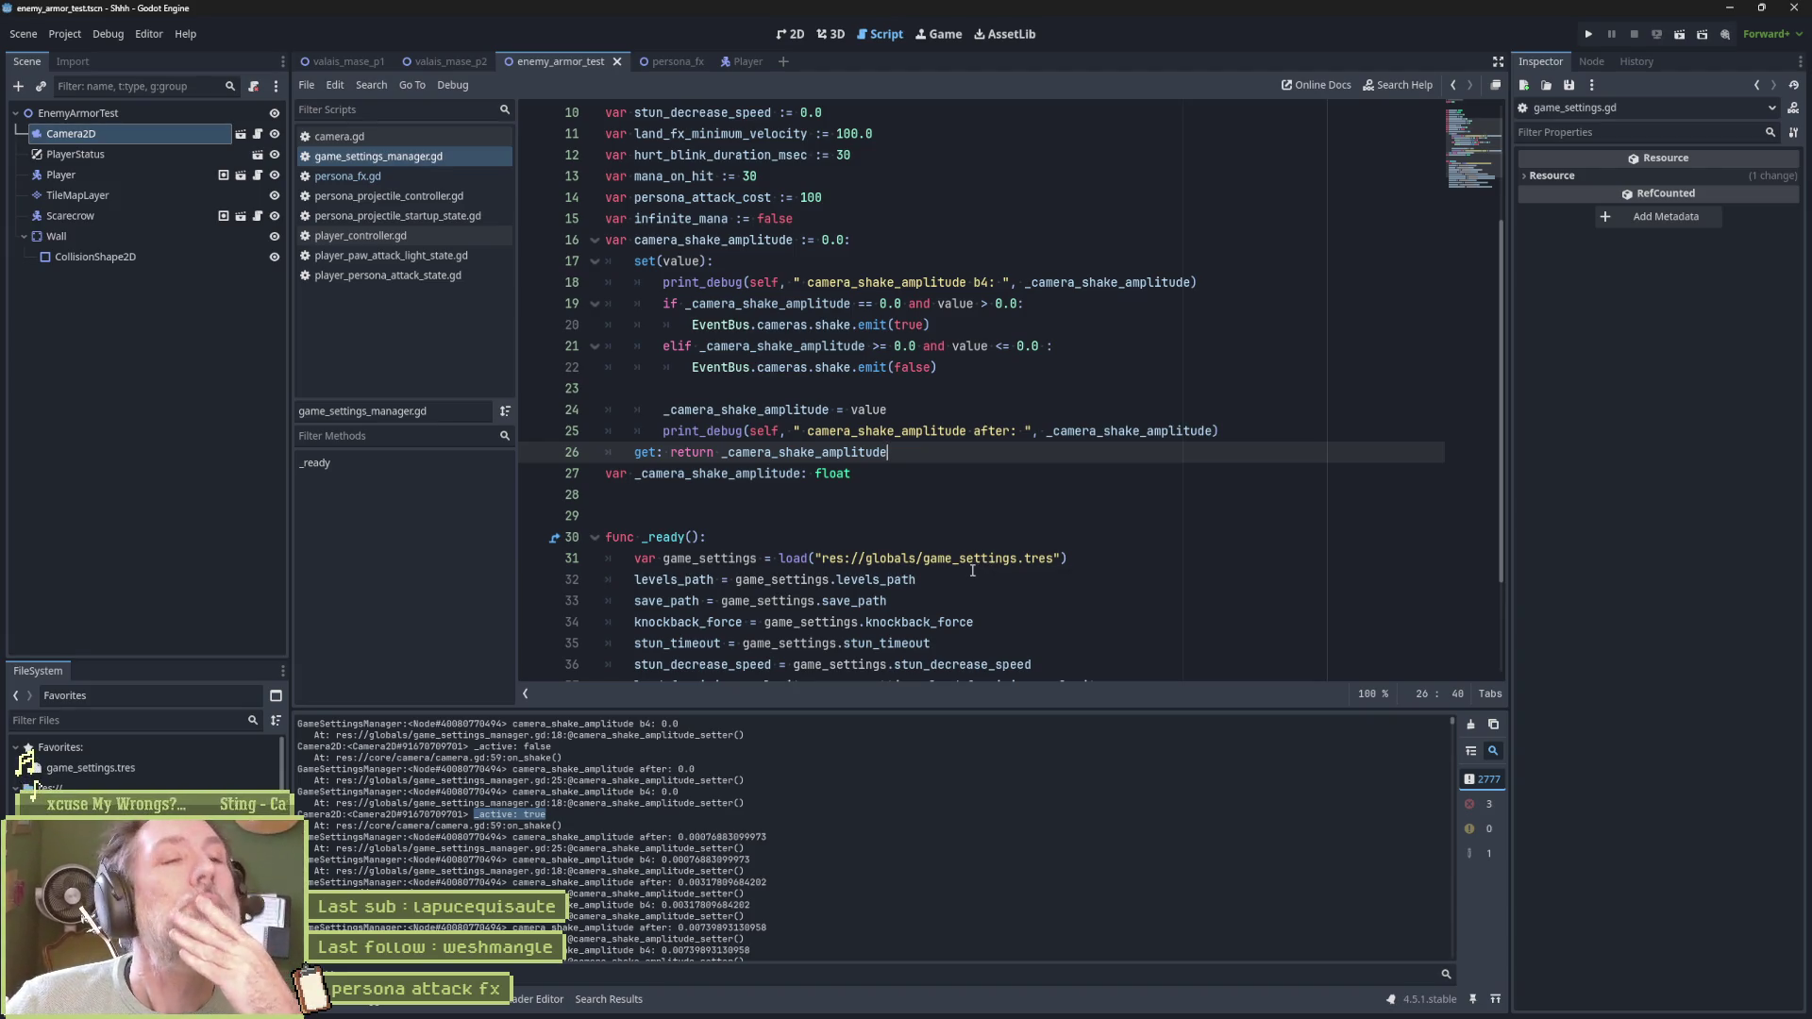
left_click_drag(736, 260, 878, 473)
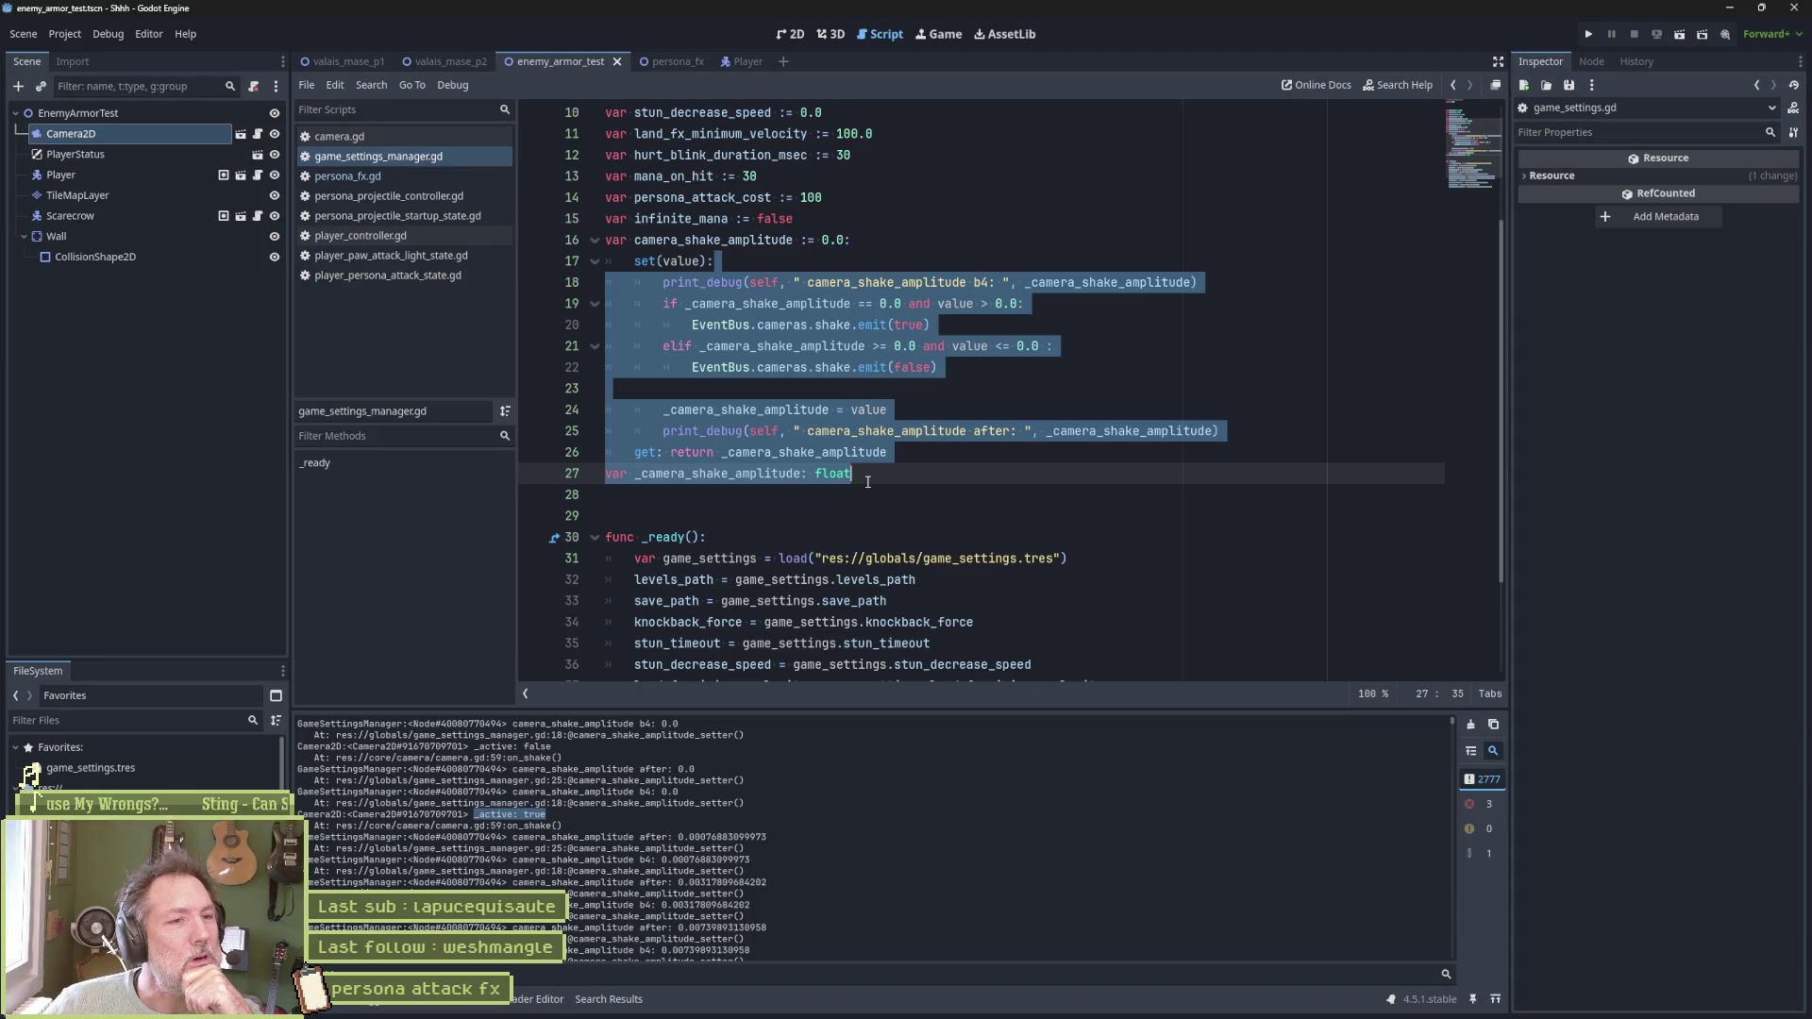
left_click(947, 429)
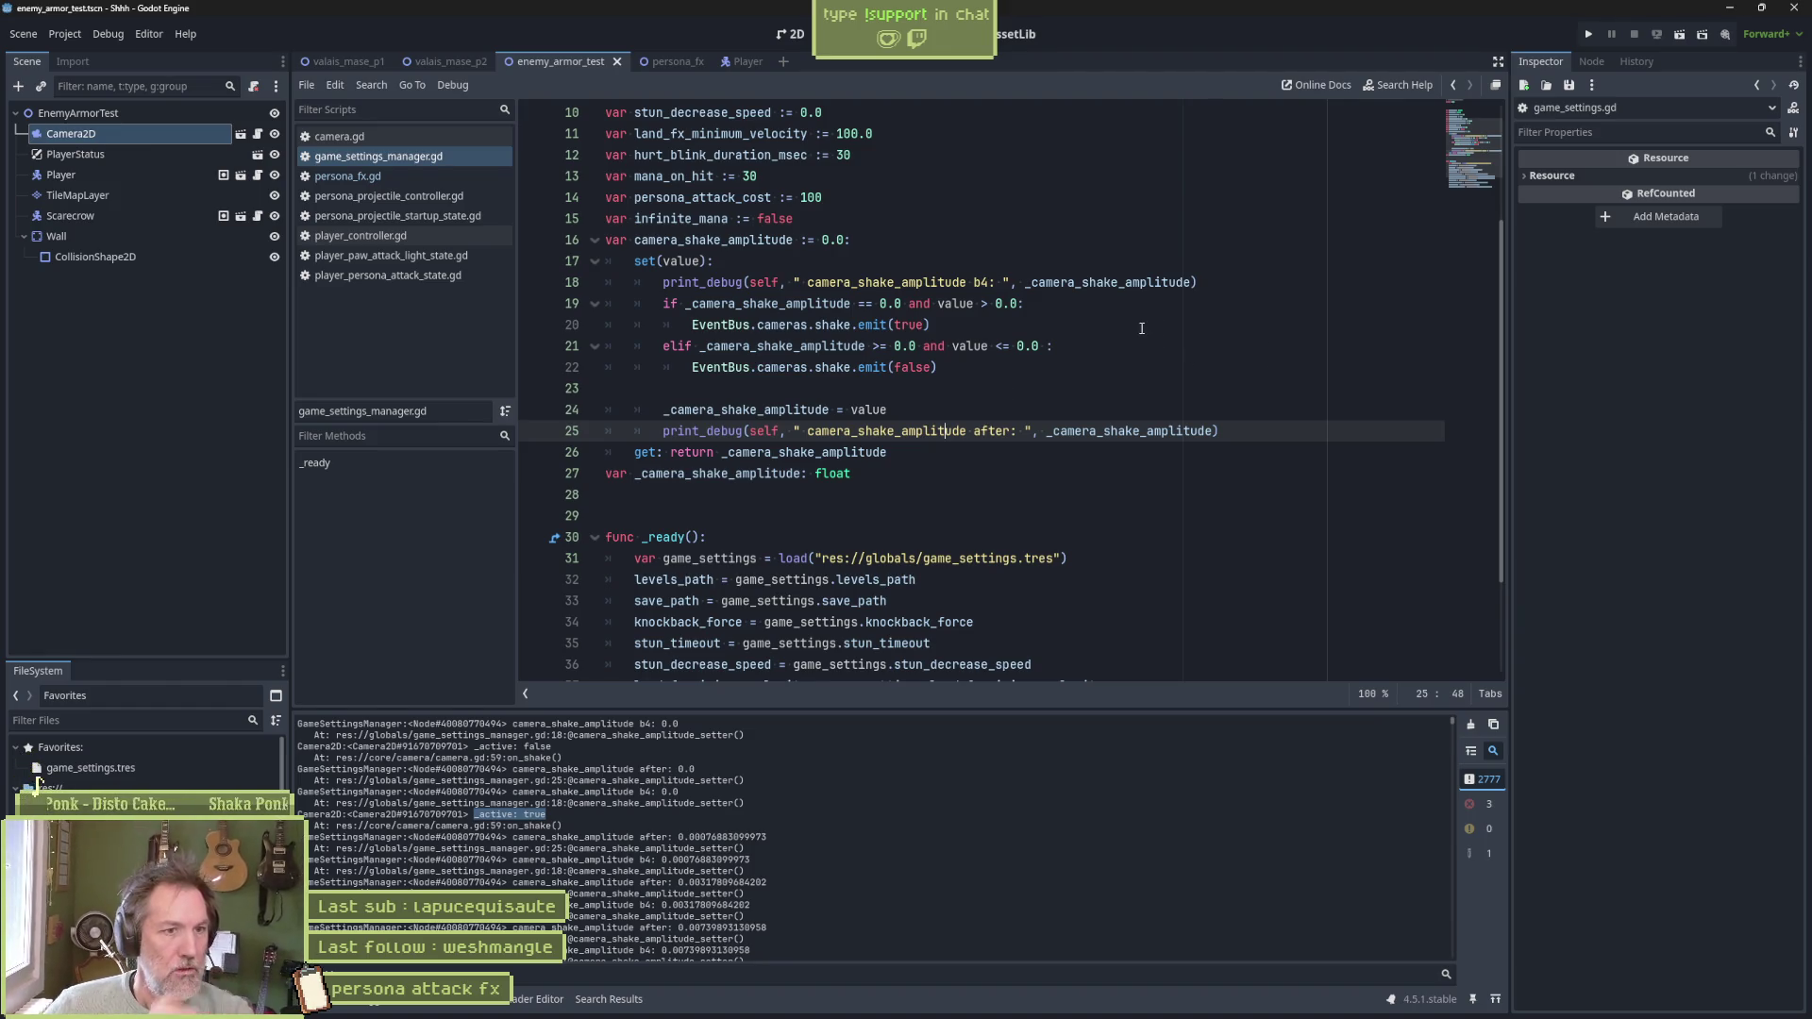
key("ctrl+shift+k")
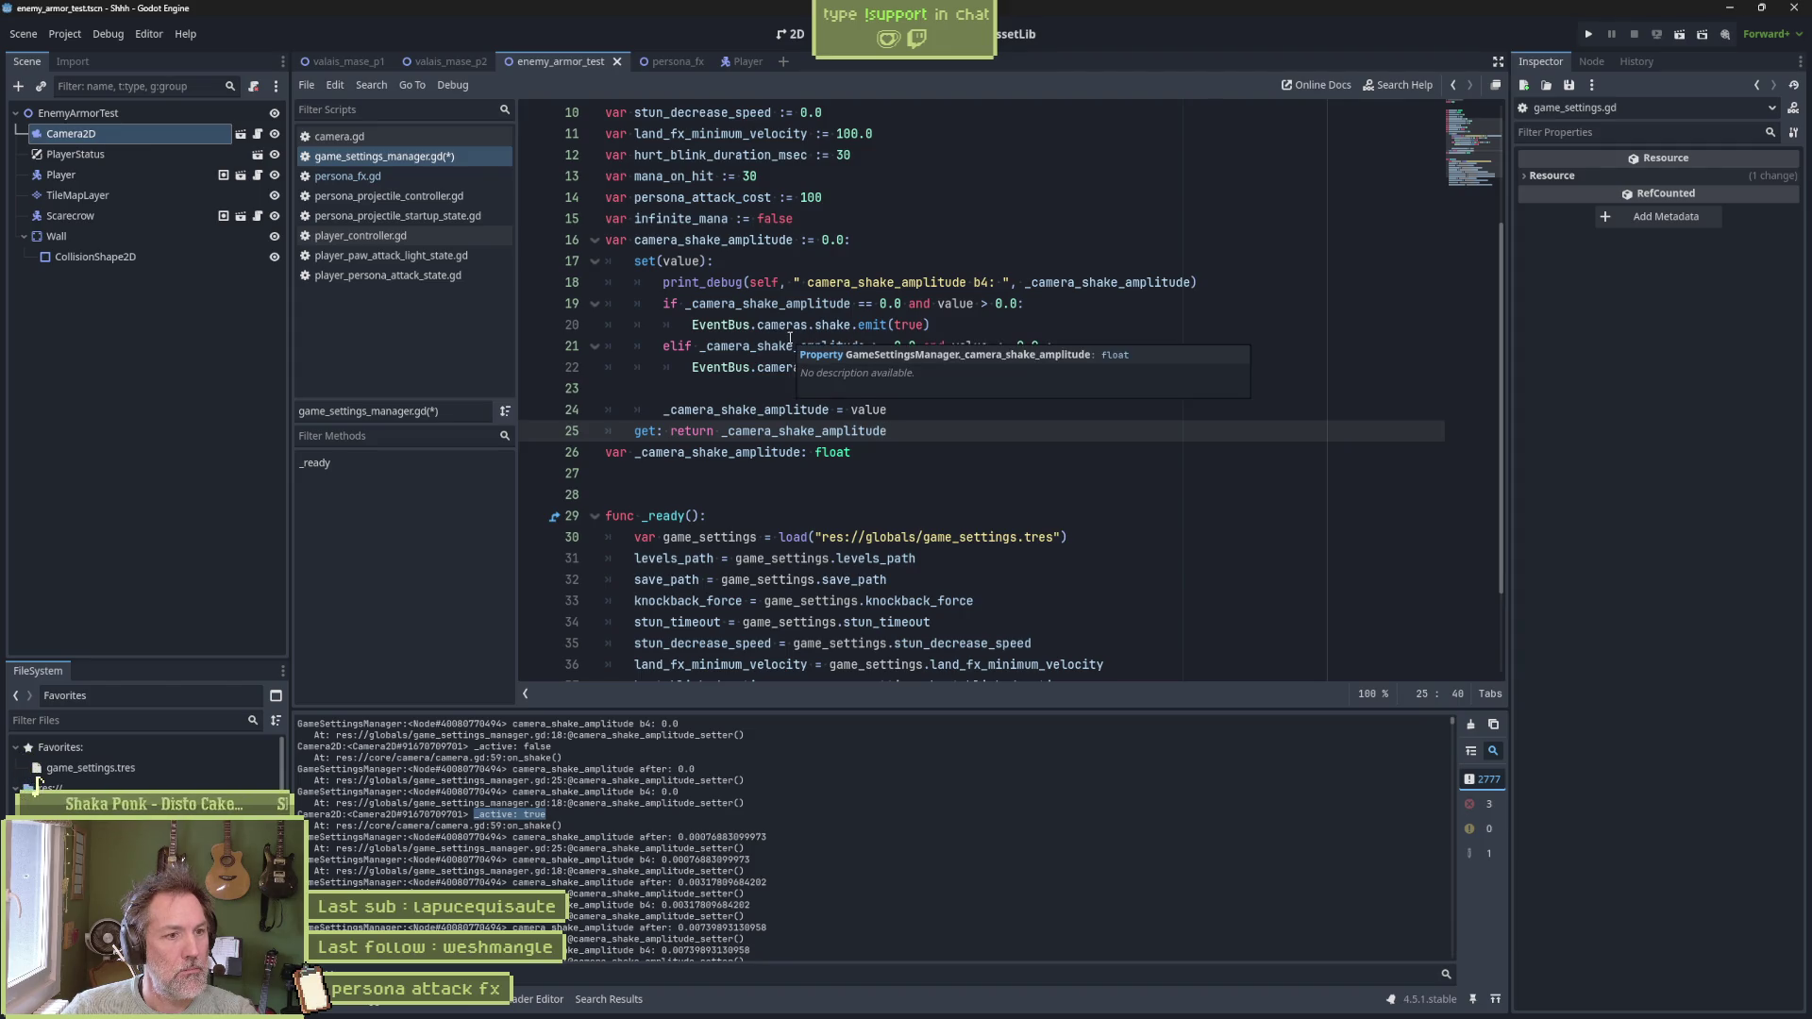
double_click(821, 302)
key("ctrl+c")
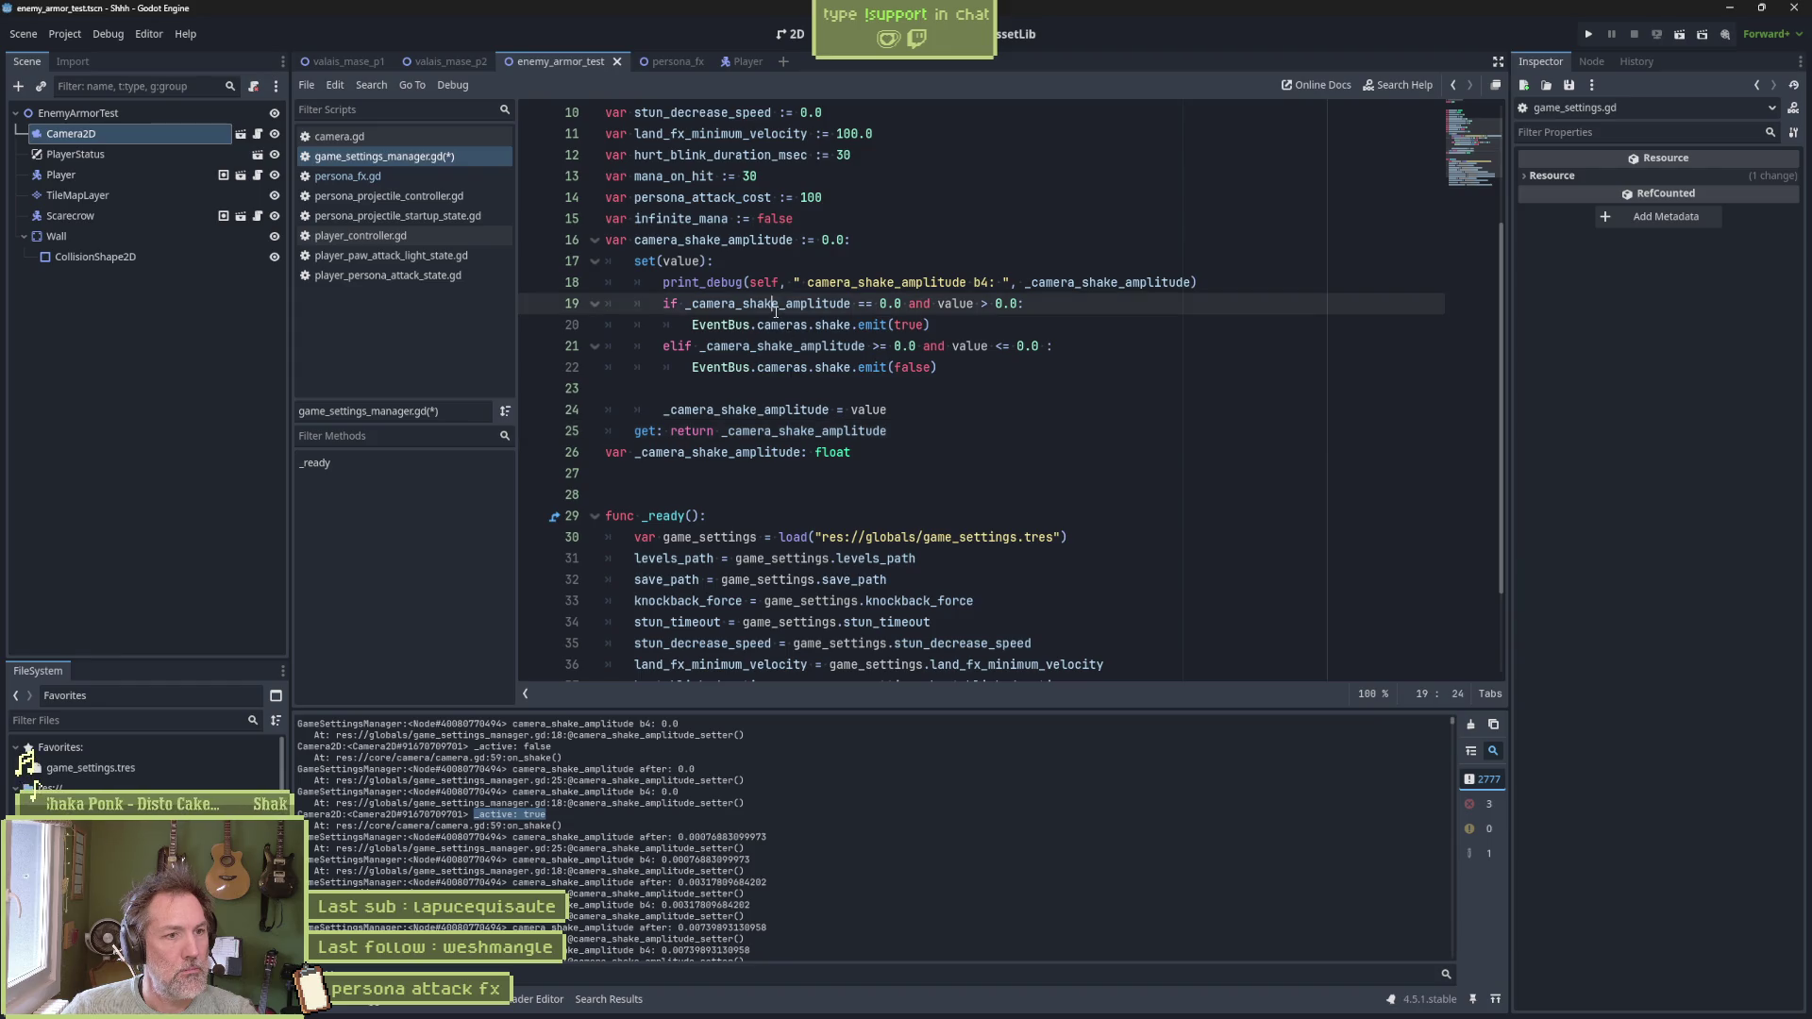
Change the debug print to label '_camera_shake_amplitude: ' and append ', " value: ", value'
double_click(845, 282)
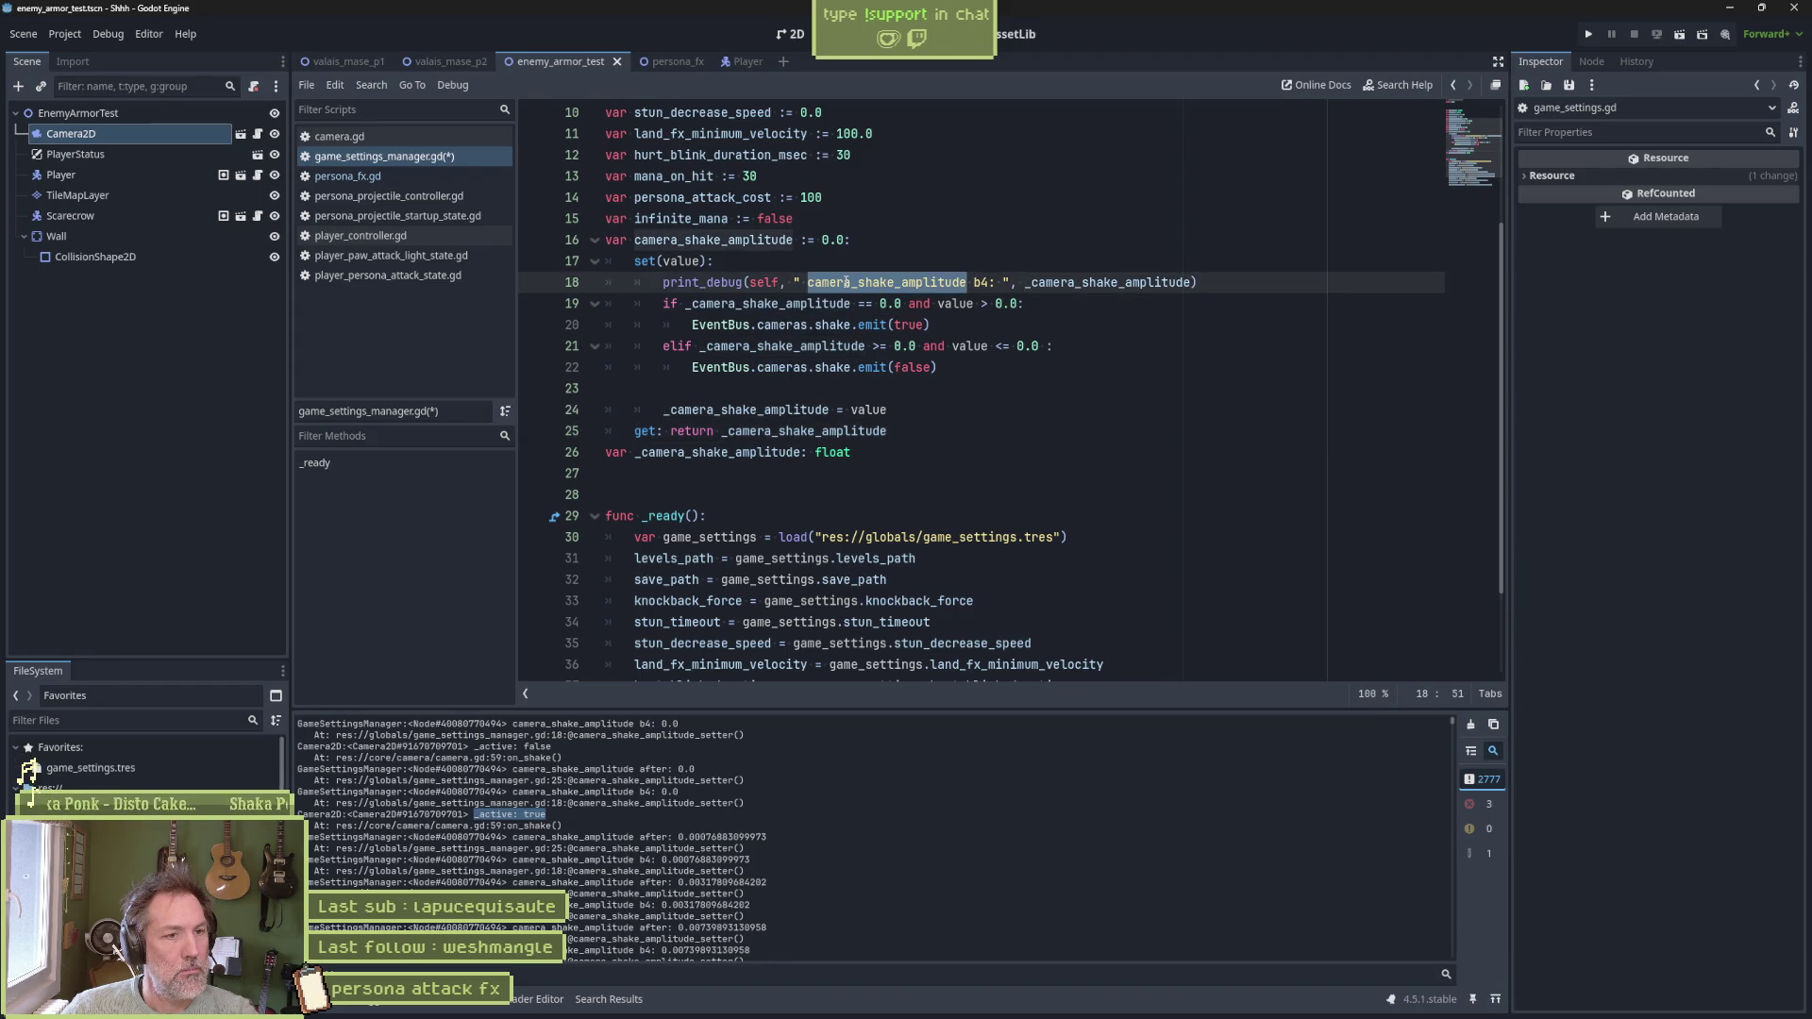
key("ctrl+v")
key("Delete")
key("Delete")
key("Delete")
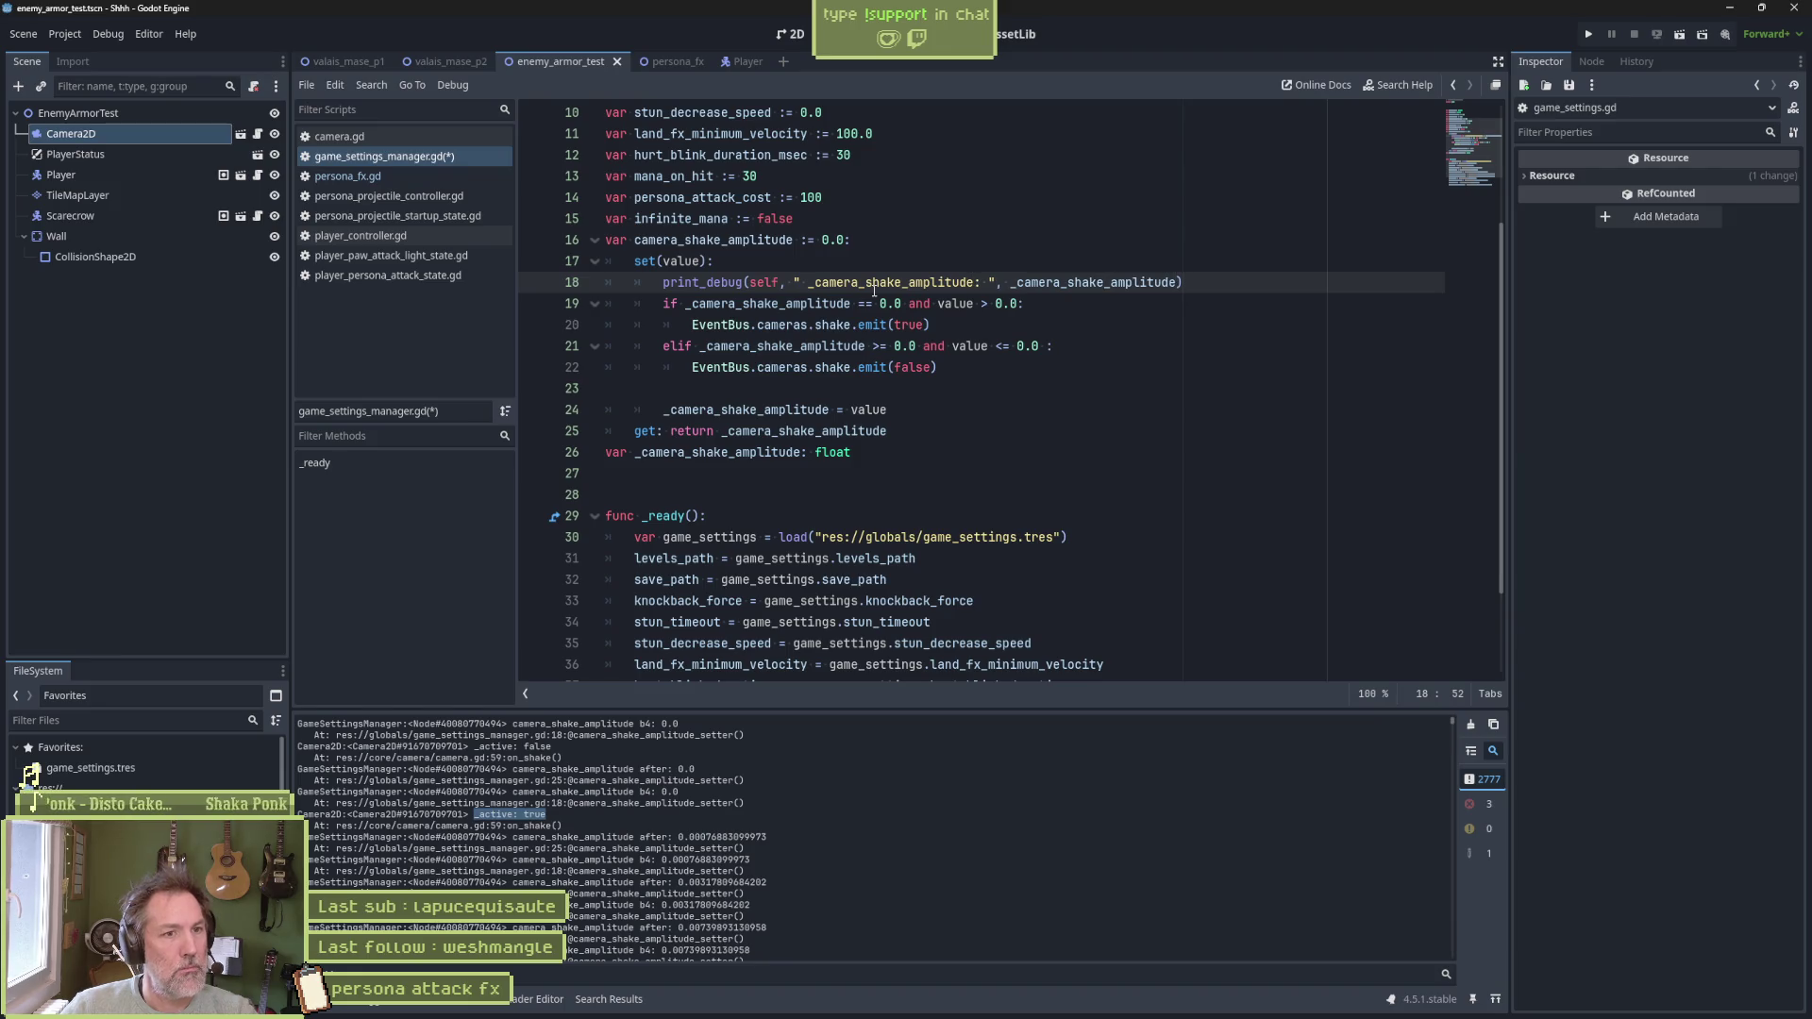
left_click(1173, 282)
type(", \" value")
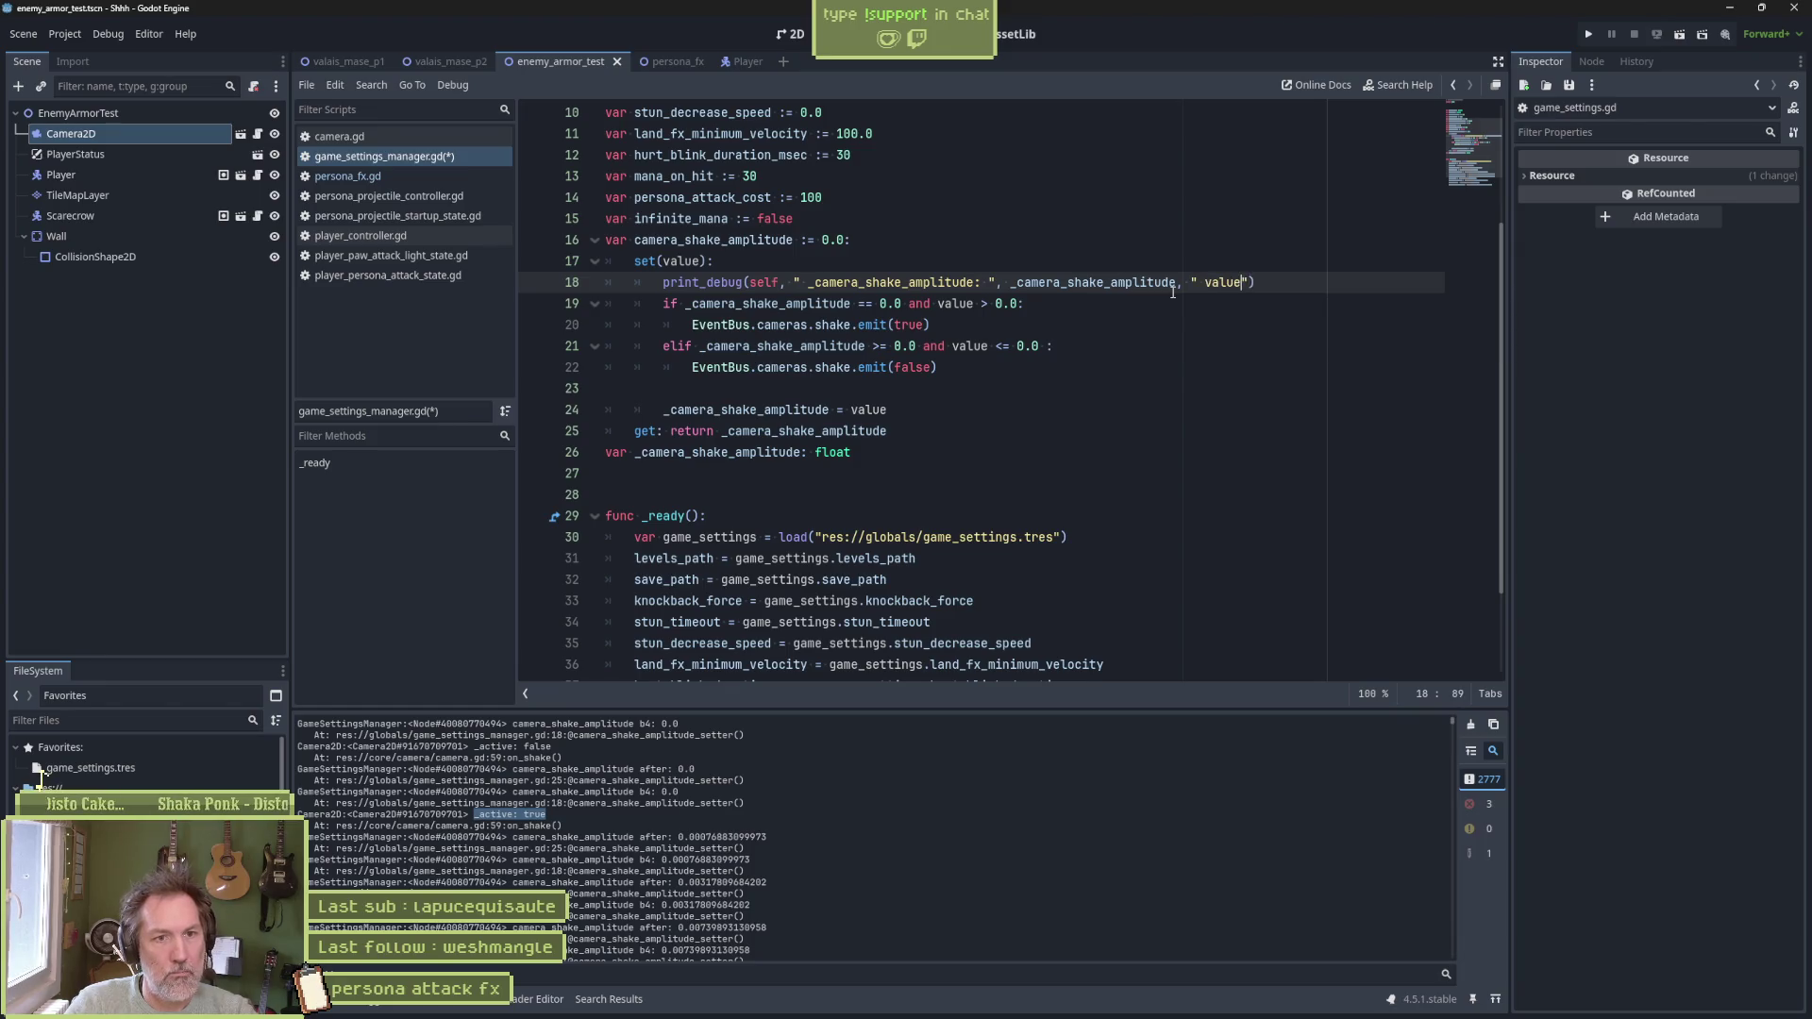
type(": \", value")
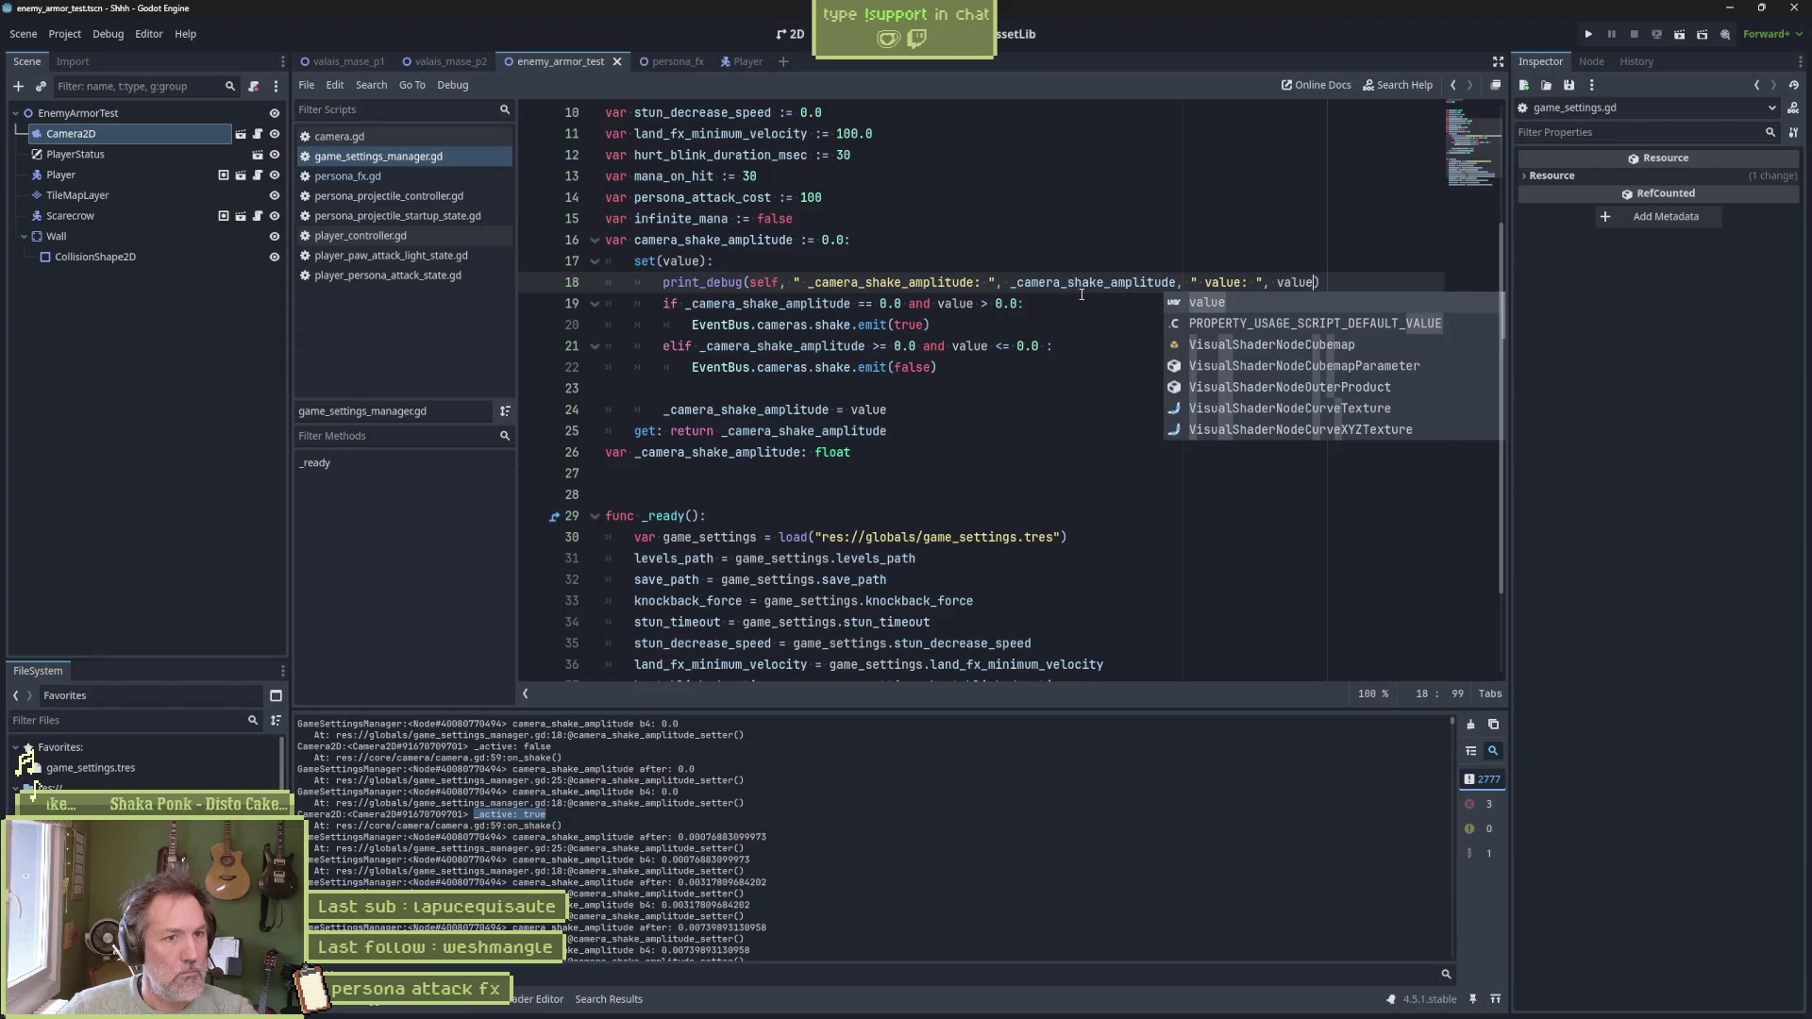
left_click(1020, 282)
Move and indent the print_debug line inside the setter body, save, and run the test scene
key("alt+Up")
key("shift+Tab")
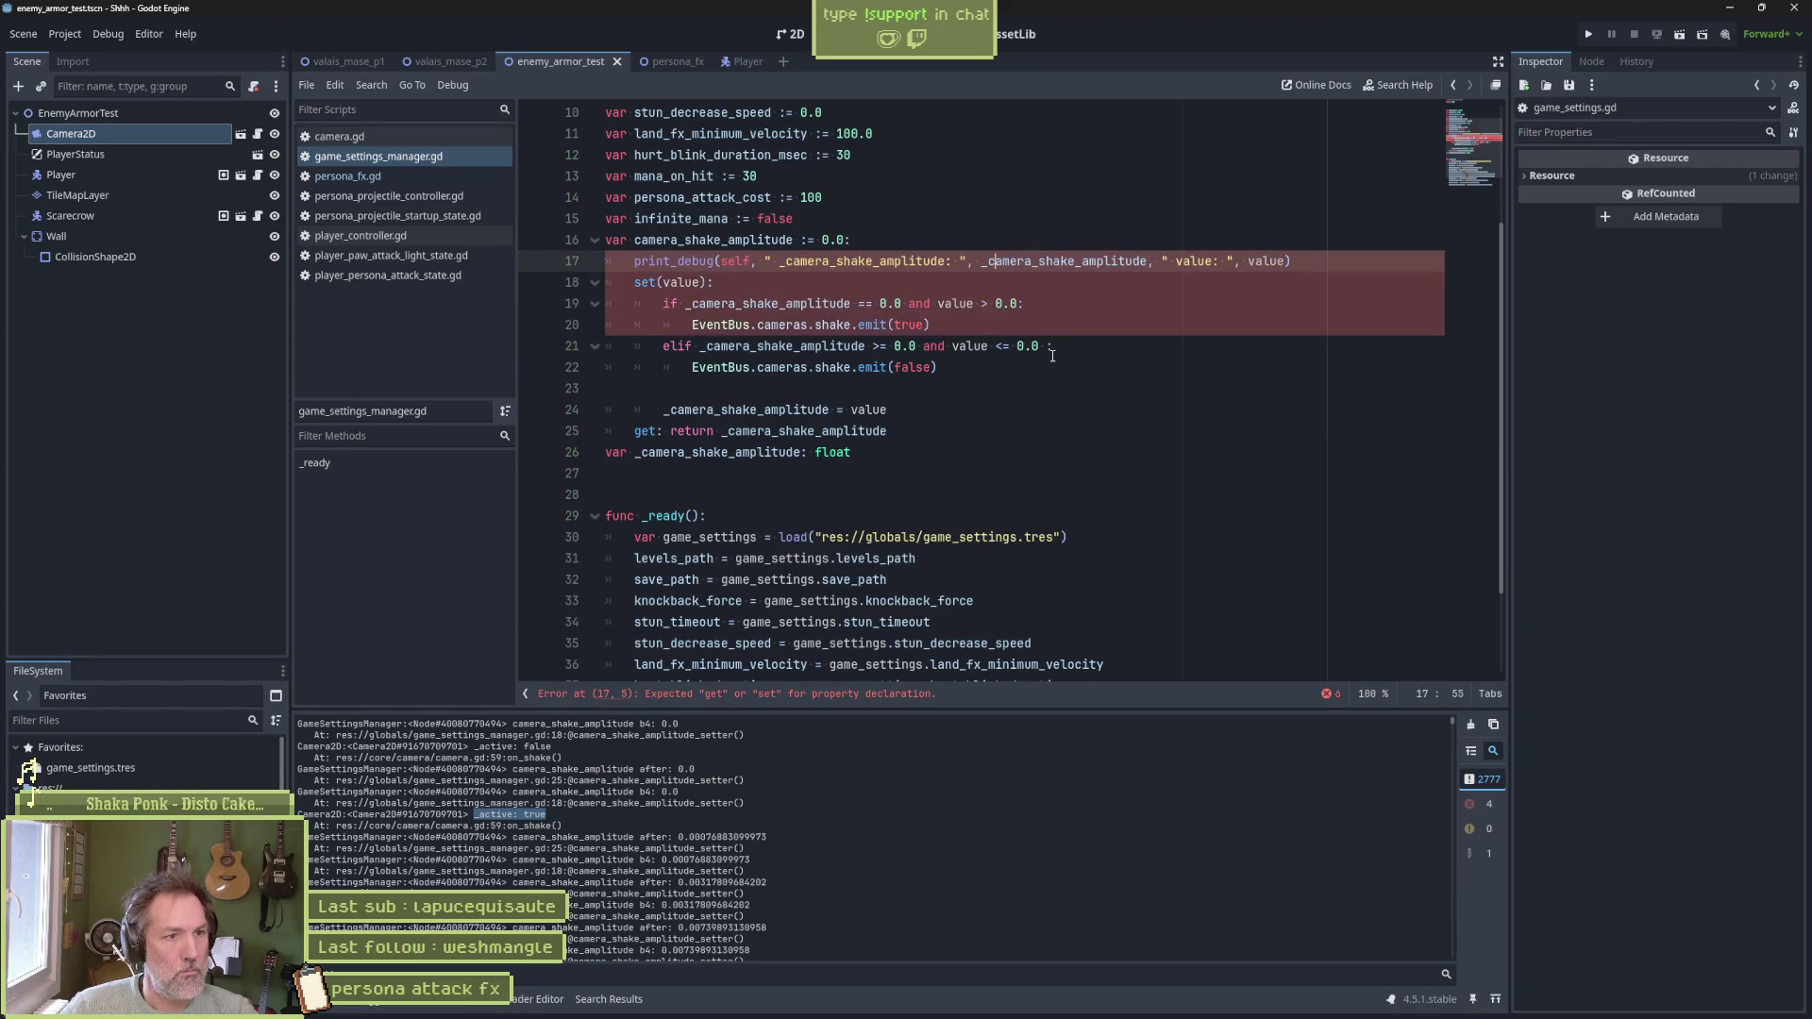
left_click(1012, 330)
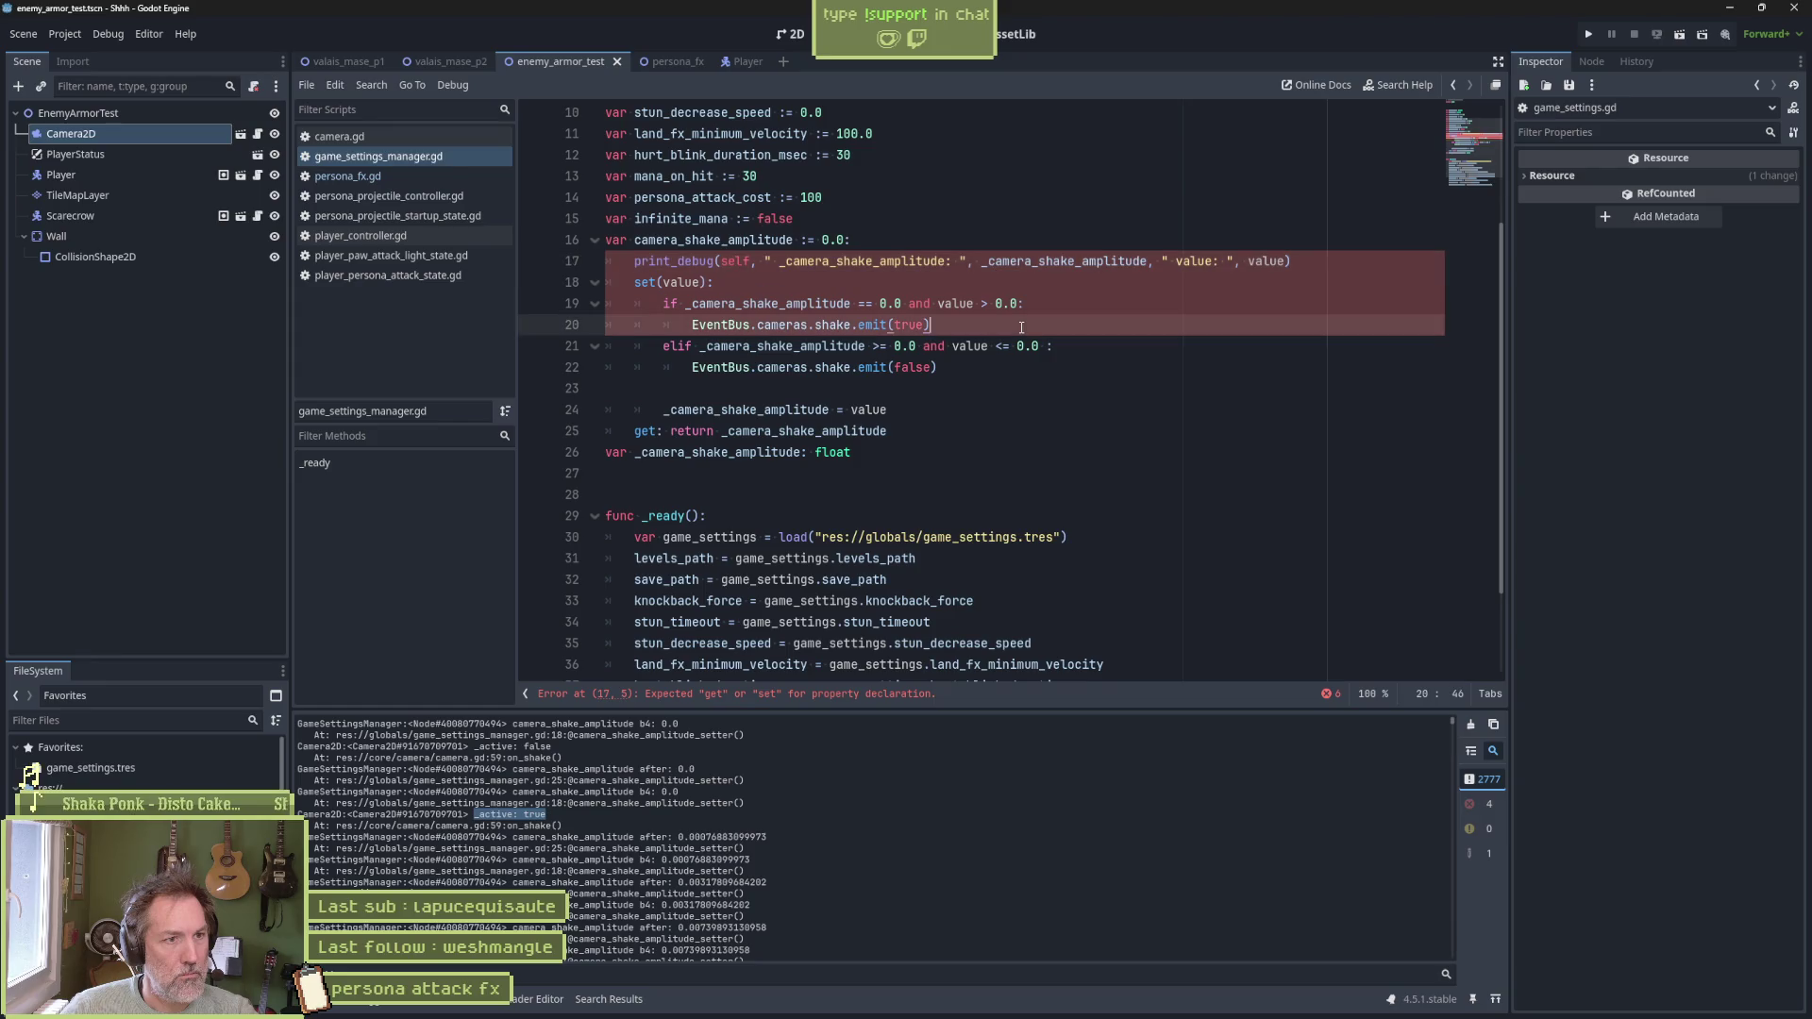
left_click(1026, 261)
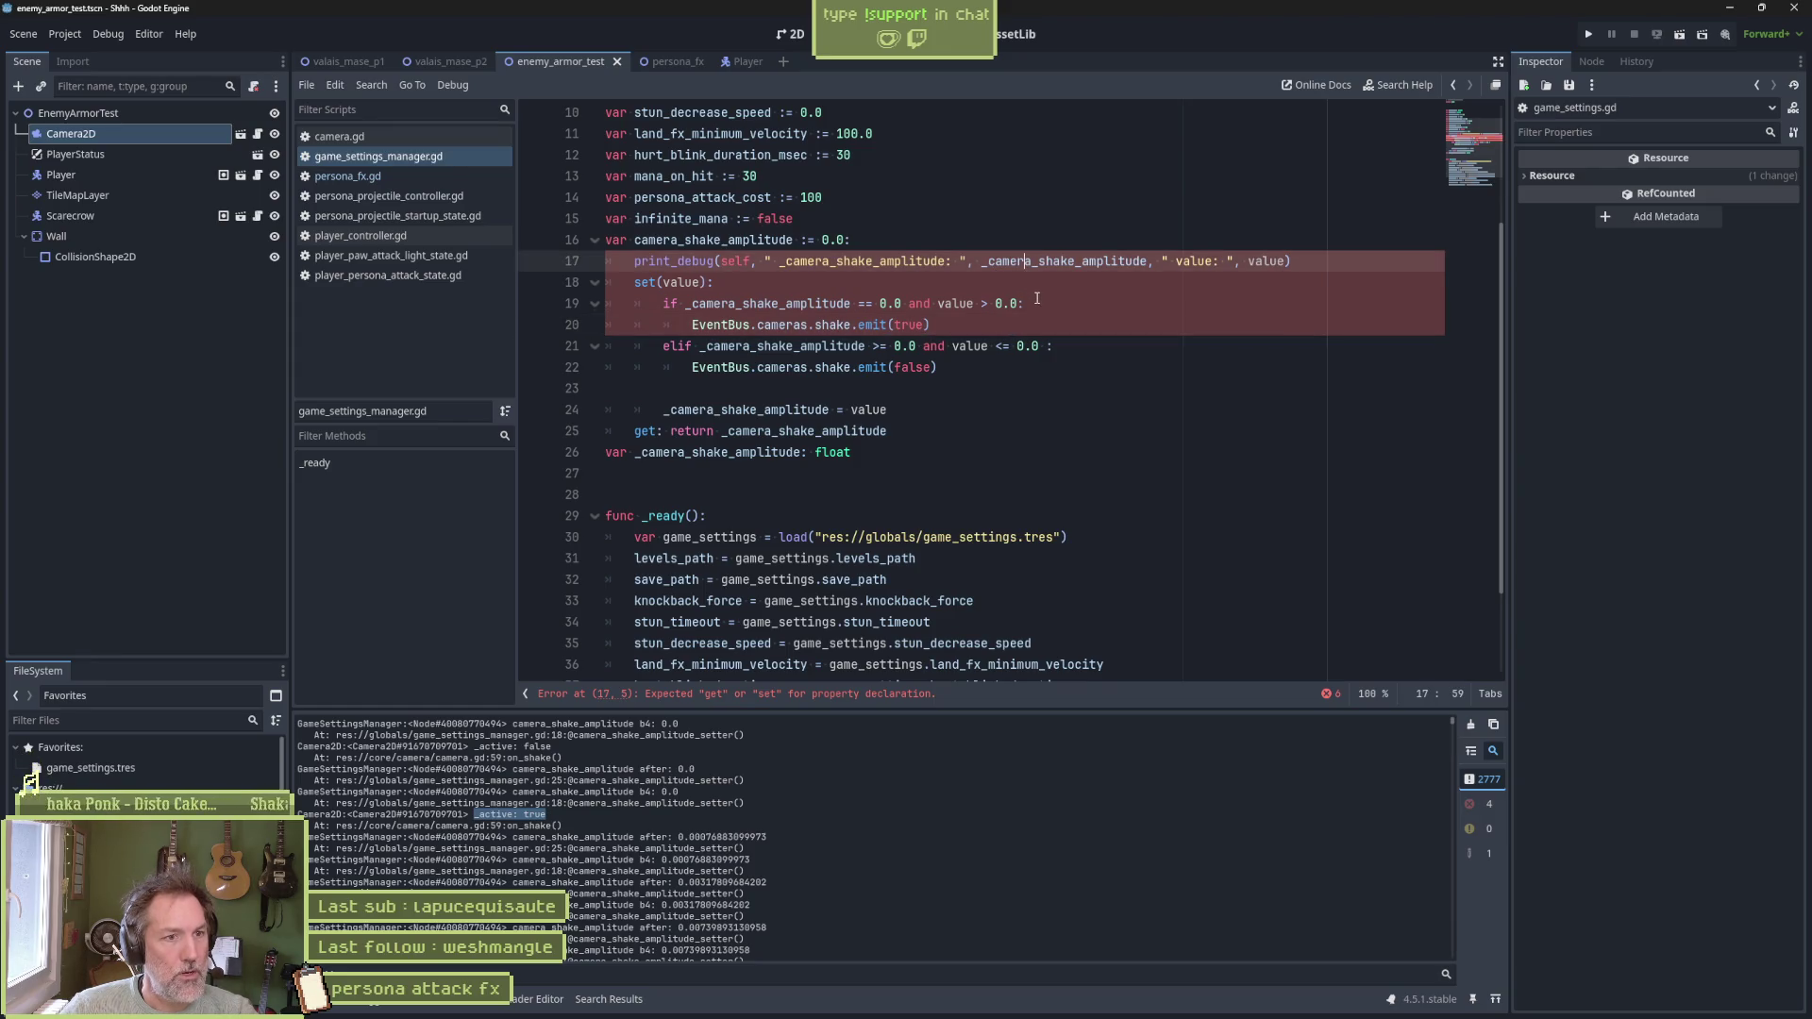
key("alt+Down")
key("Home")
key("Tab")
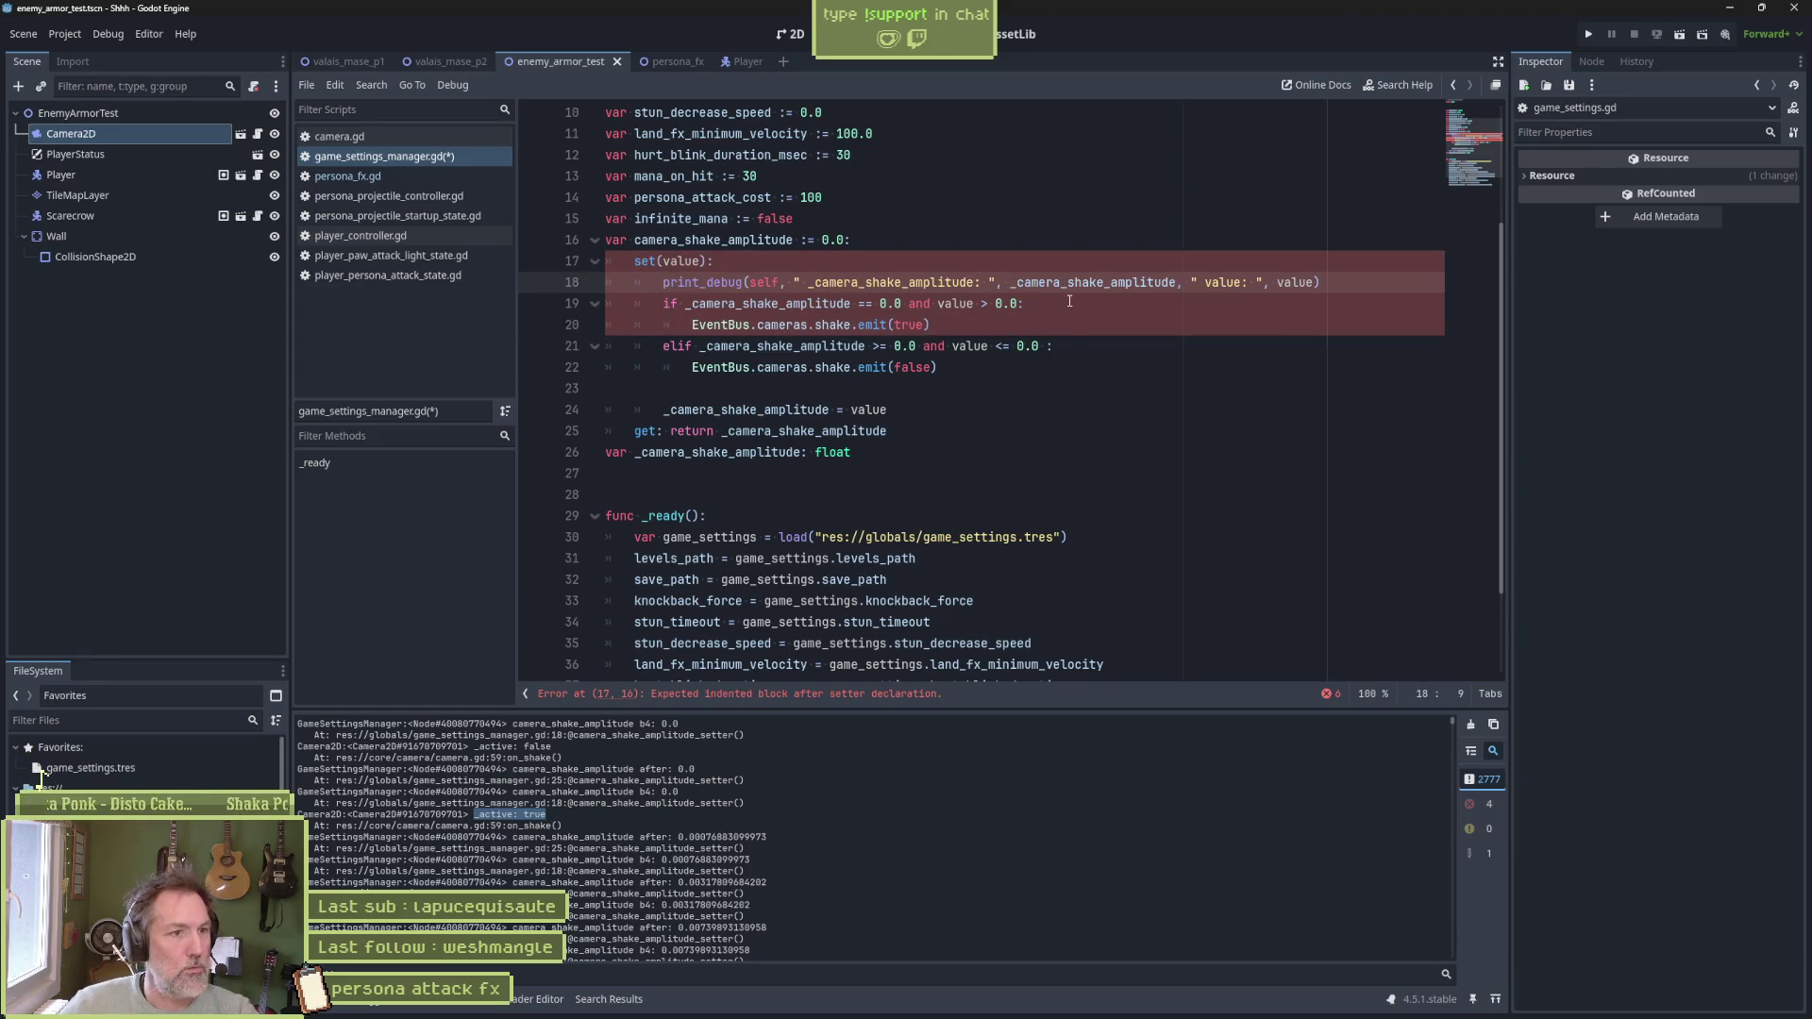
key("ctrl+s")
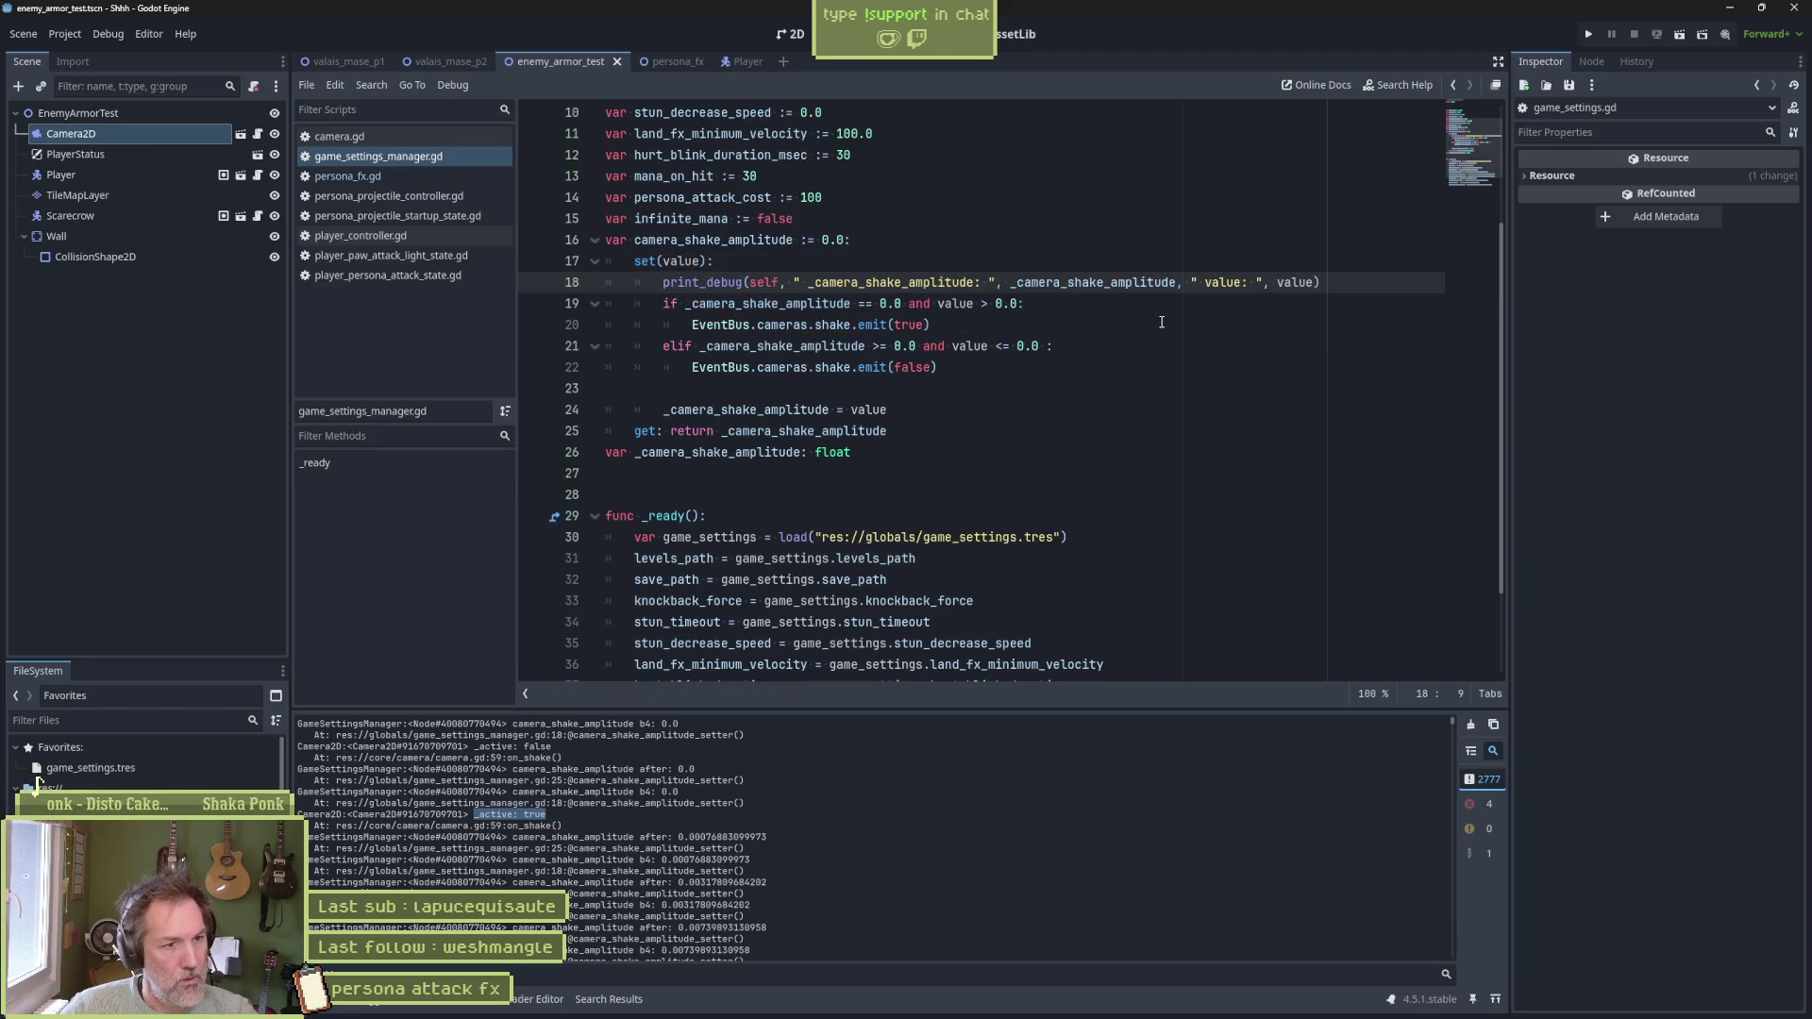
key("F6")
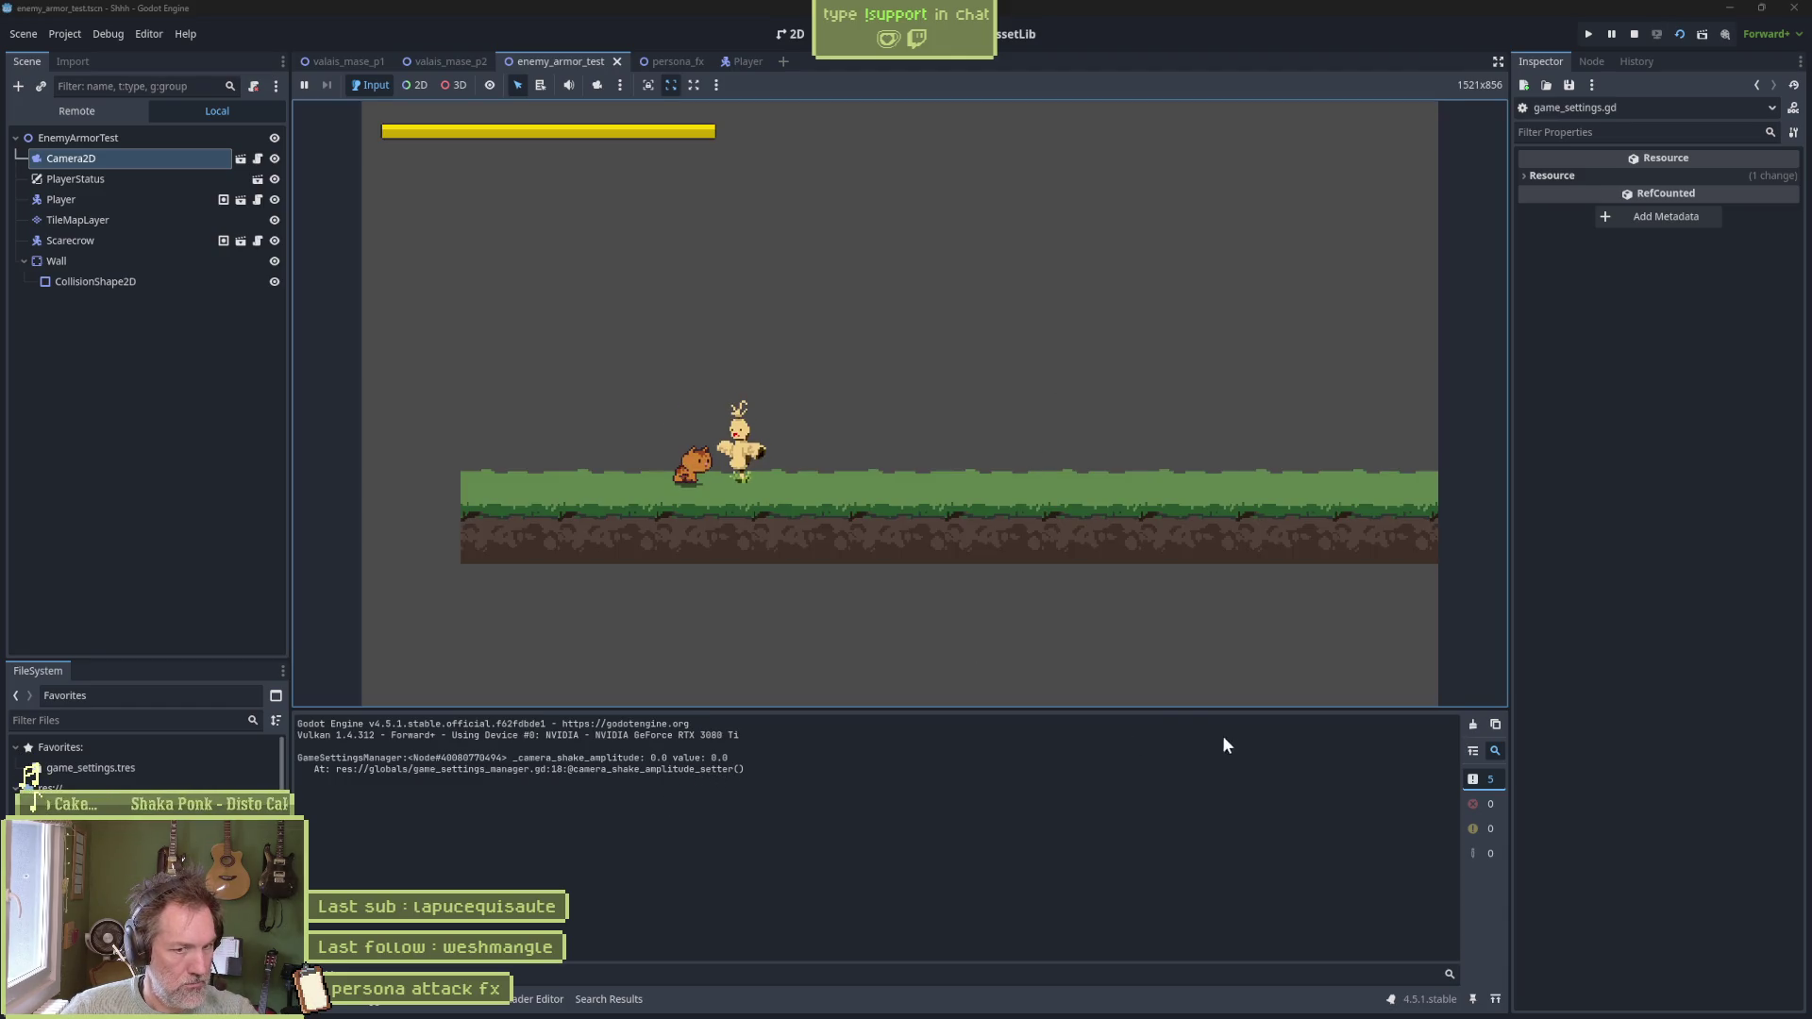
Attack once in the running scene and scroll the Output panel to read the amplitude/value pairs
left_click(1187, 622)
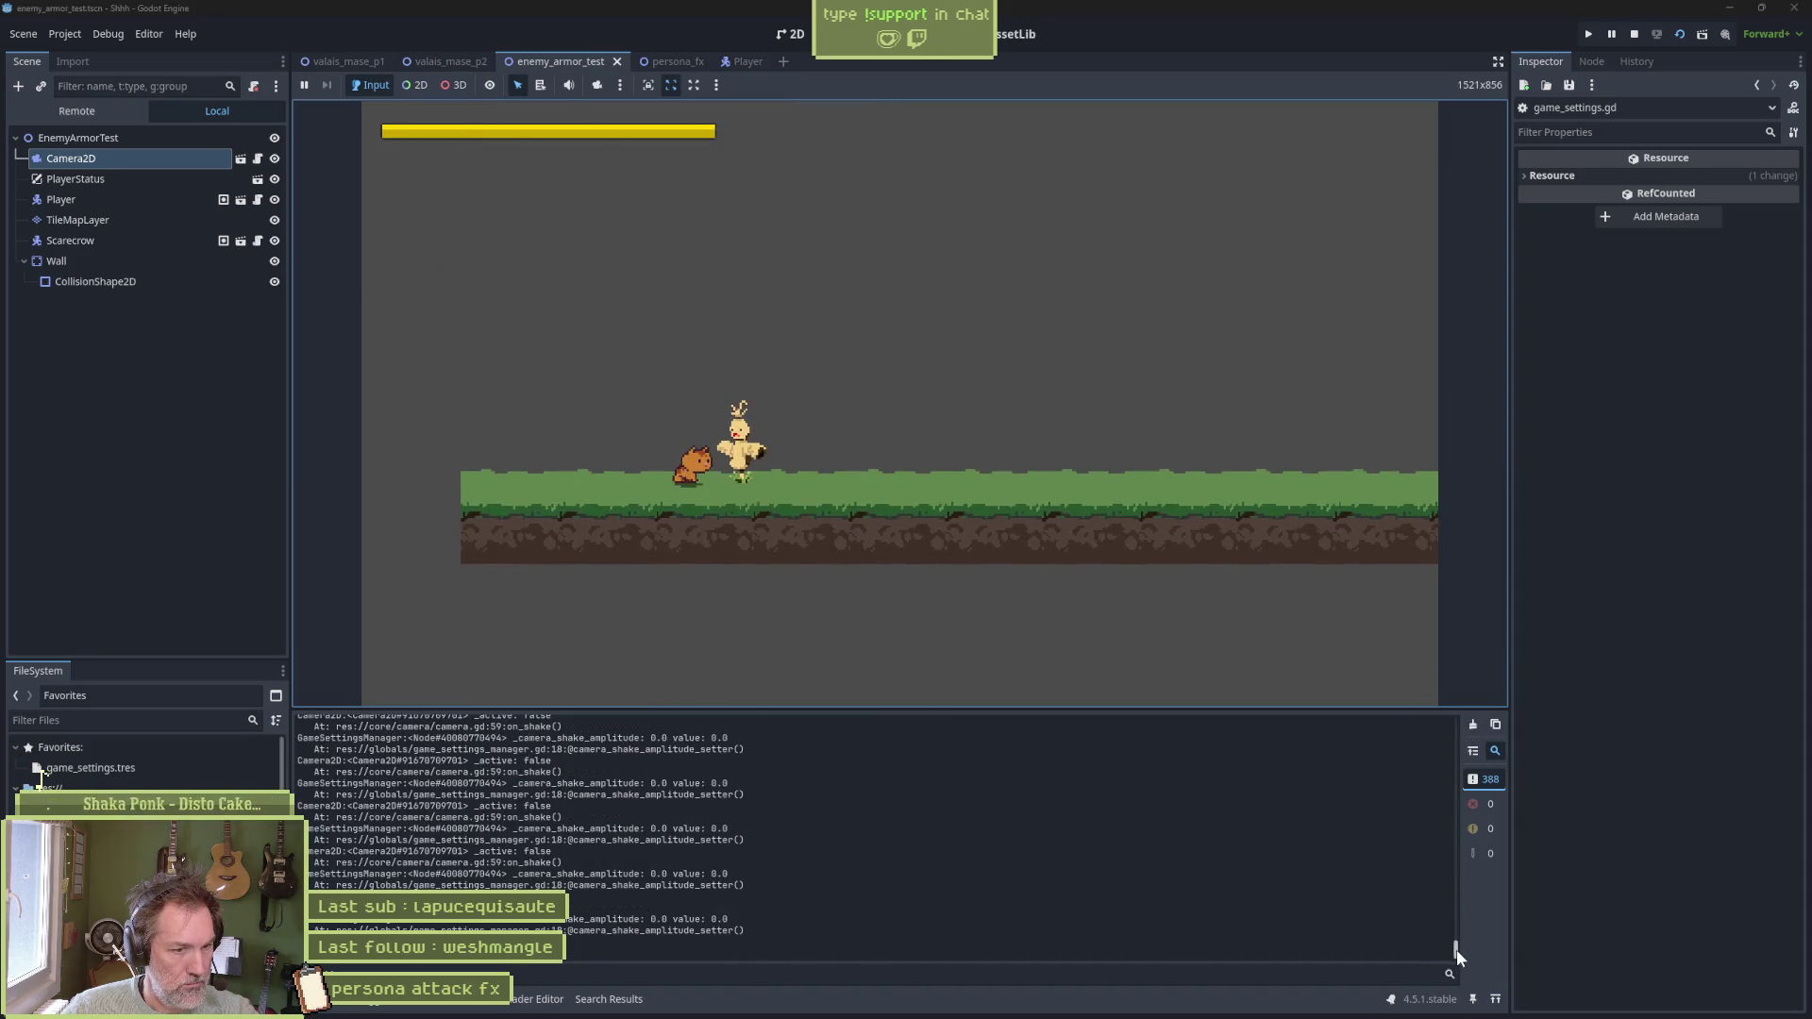
left_click_drag(1456, 949, 1451, 688)
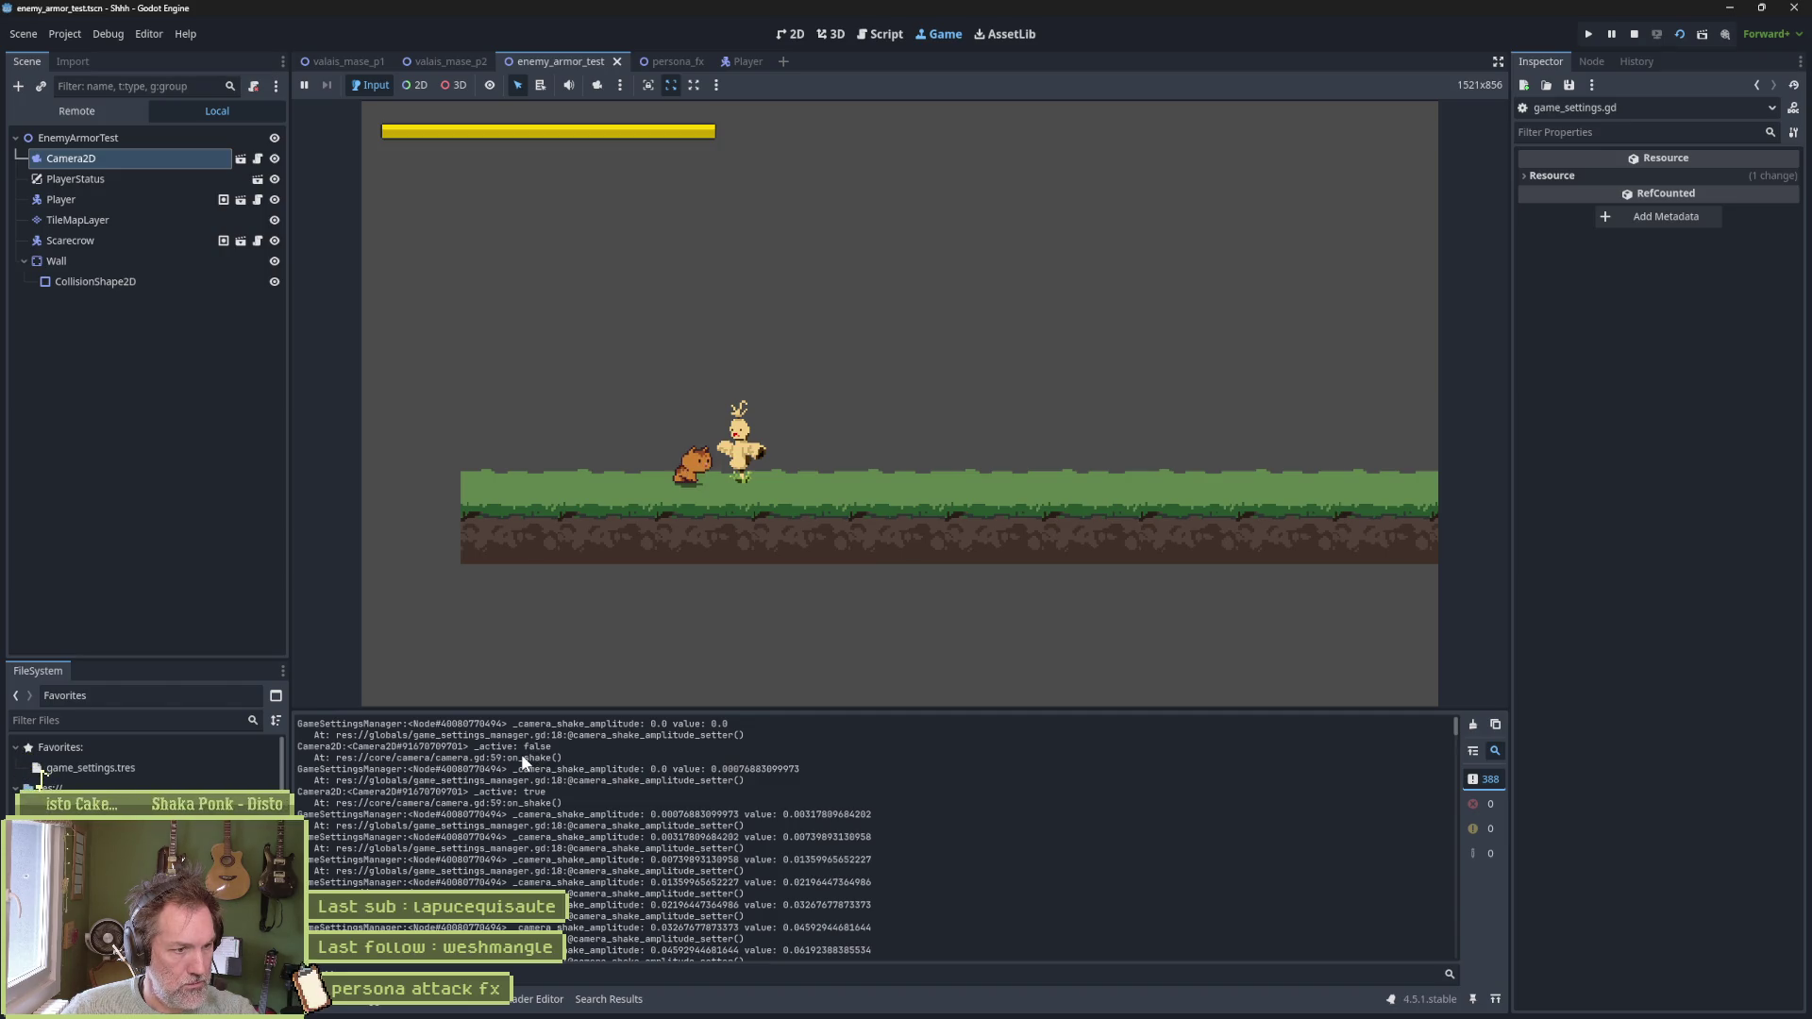
Open camera.gd in the Script editor and scroll down to the on_shake function
left_click(873, 35)
left_click(394, 138)
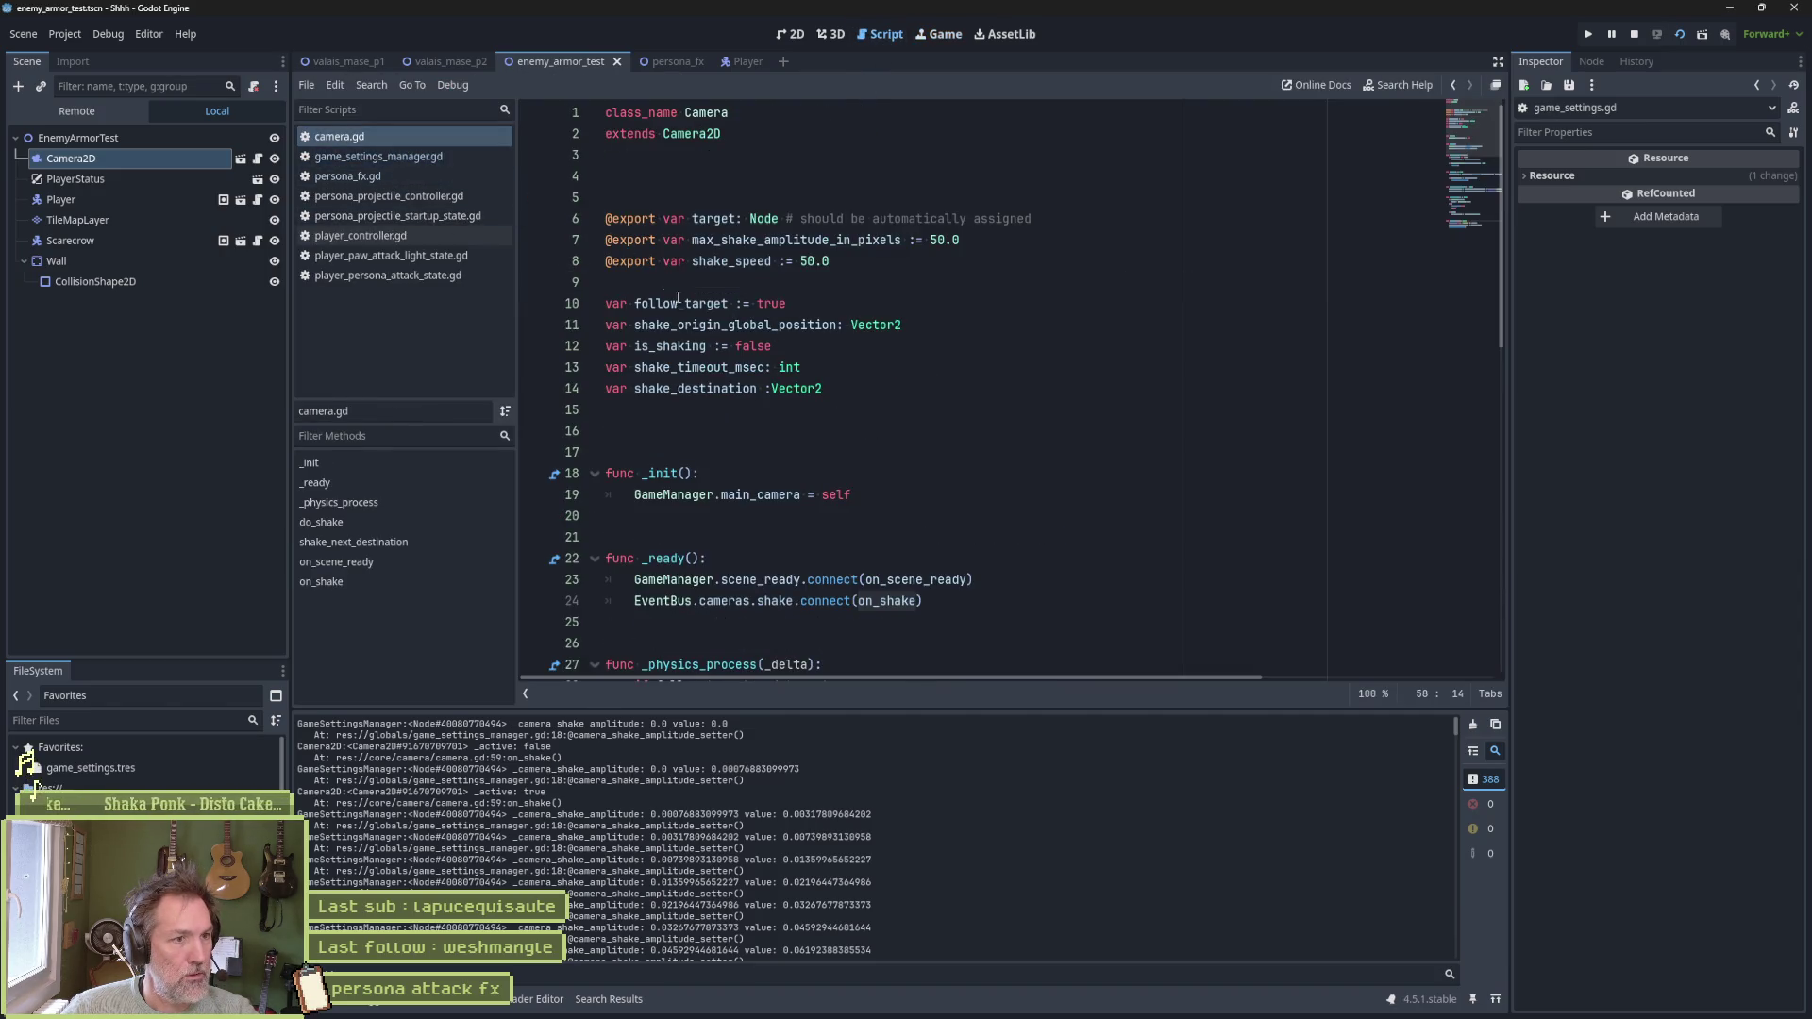
scroll(762, 522, "down", 7)
scroll(762, 523, "down", 5)
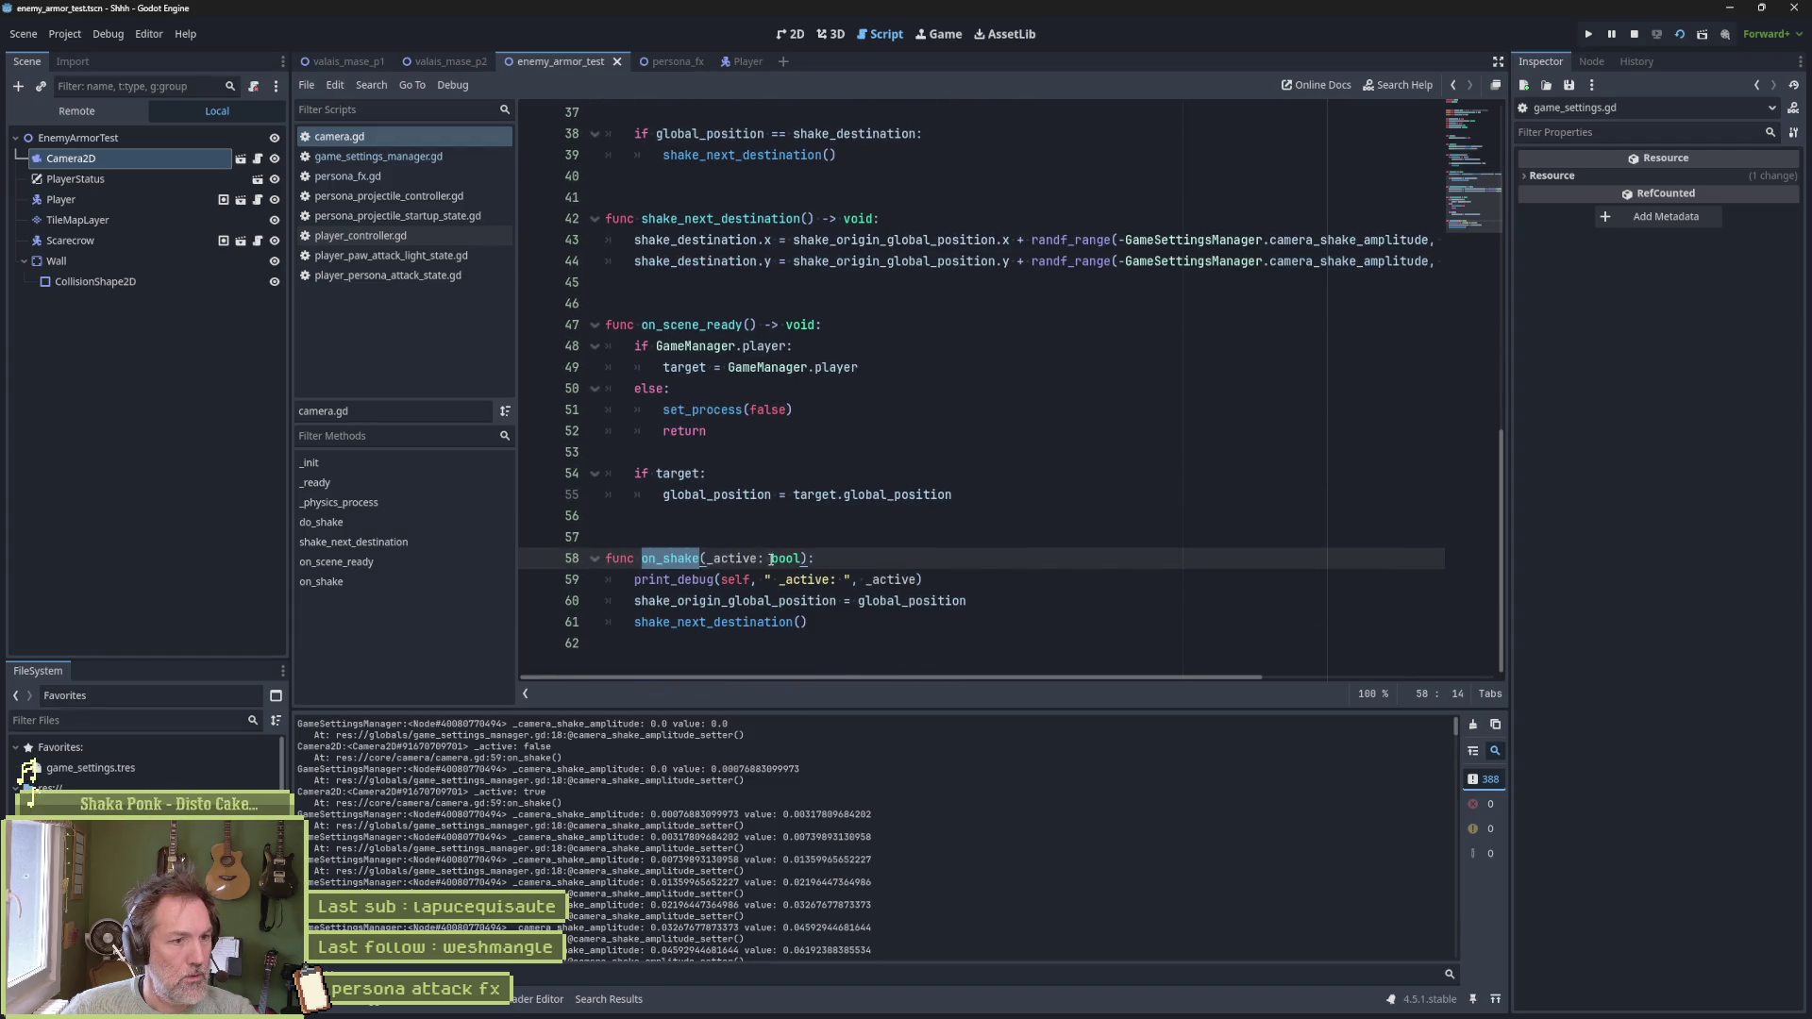
left_click_drag(842, 621, 614, 577)
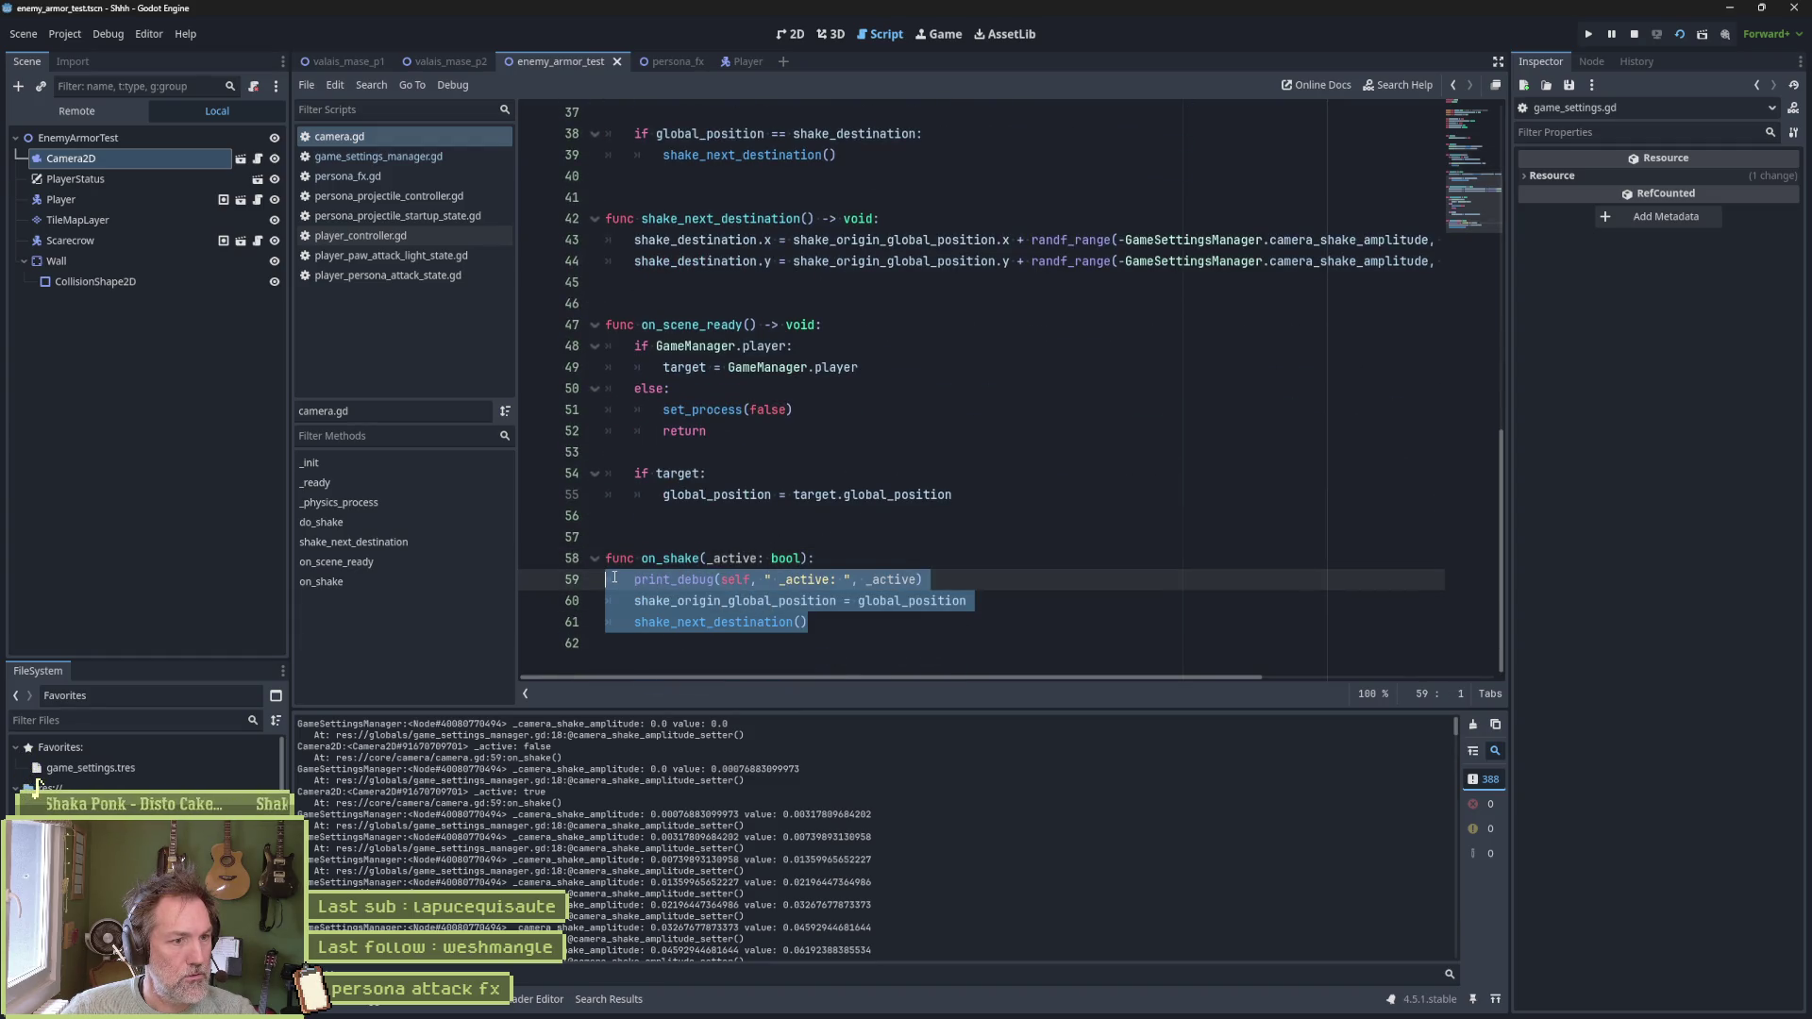
left_click(714, 622)
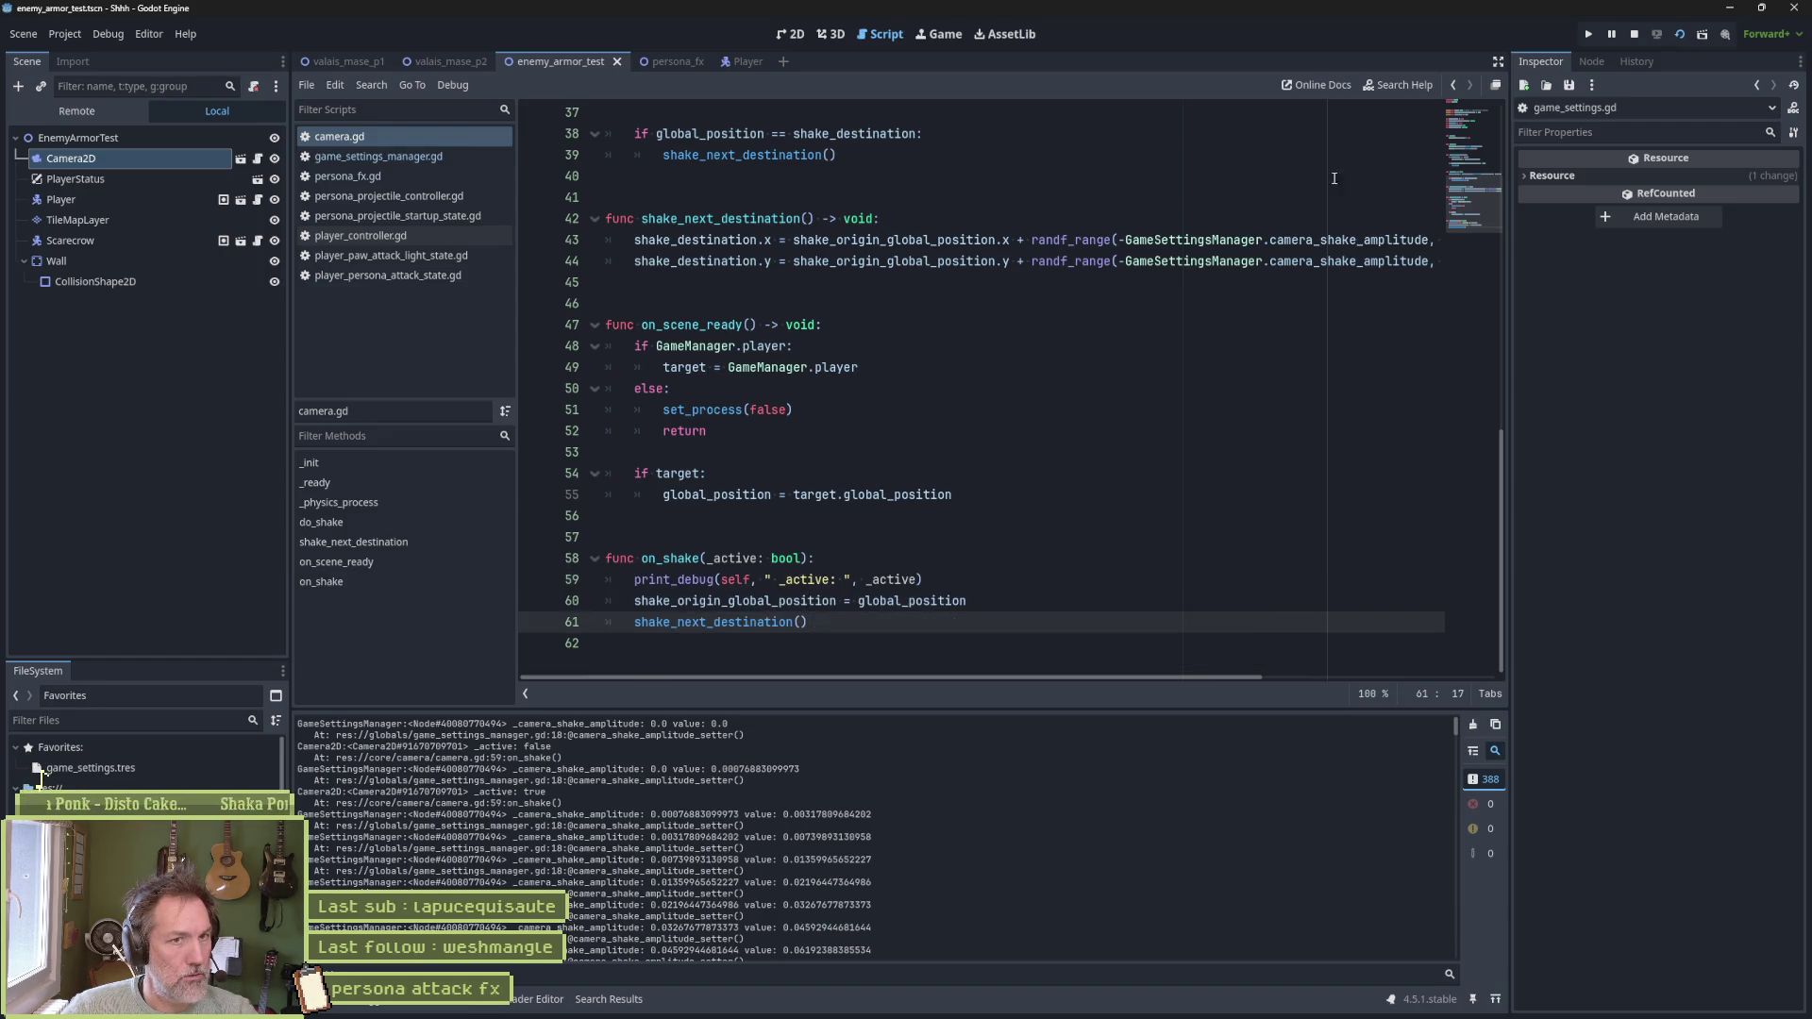
Add an 'if _active:' check in on_shake, indent shake_next_destination under it, and save
left_click(1011, 600)
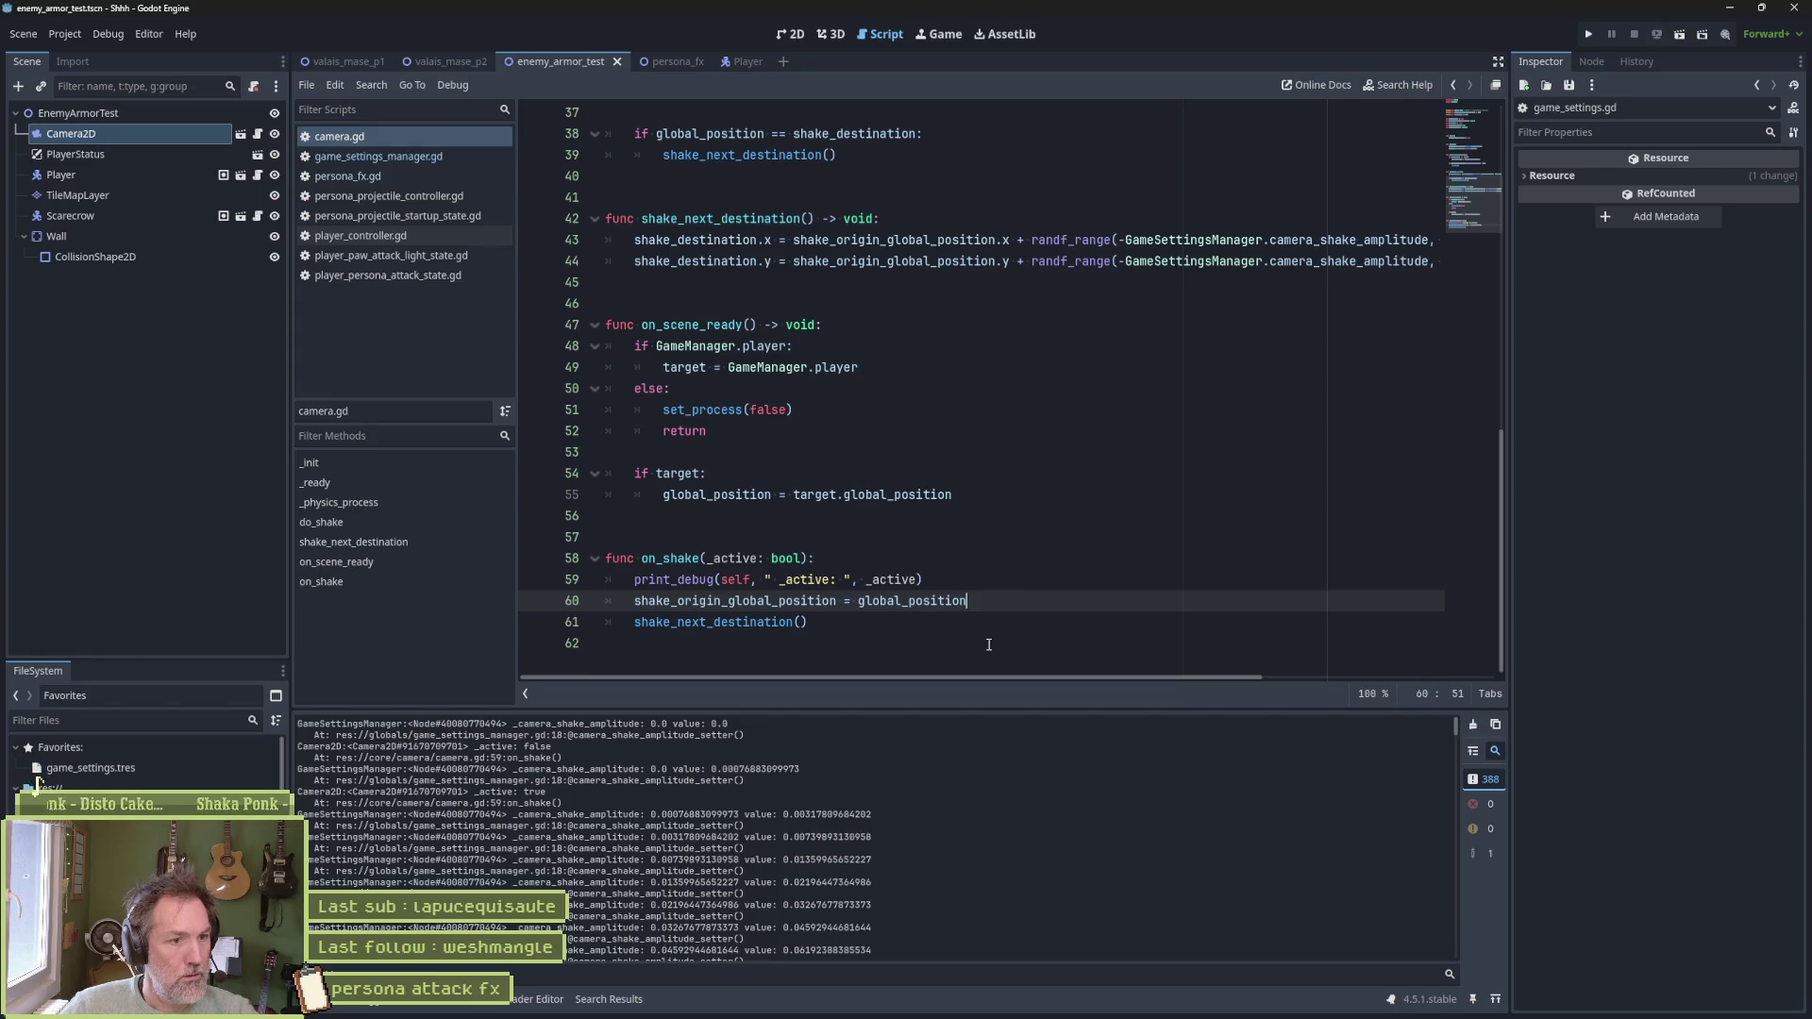
key("Return")
type("if _active:")
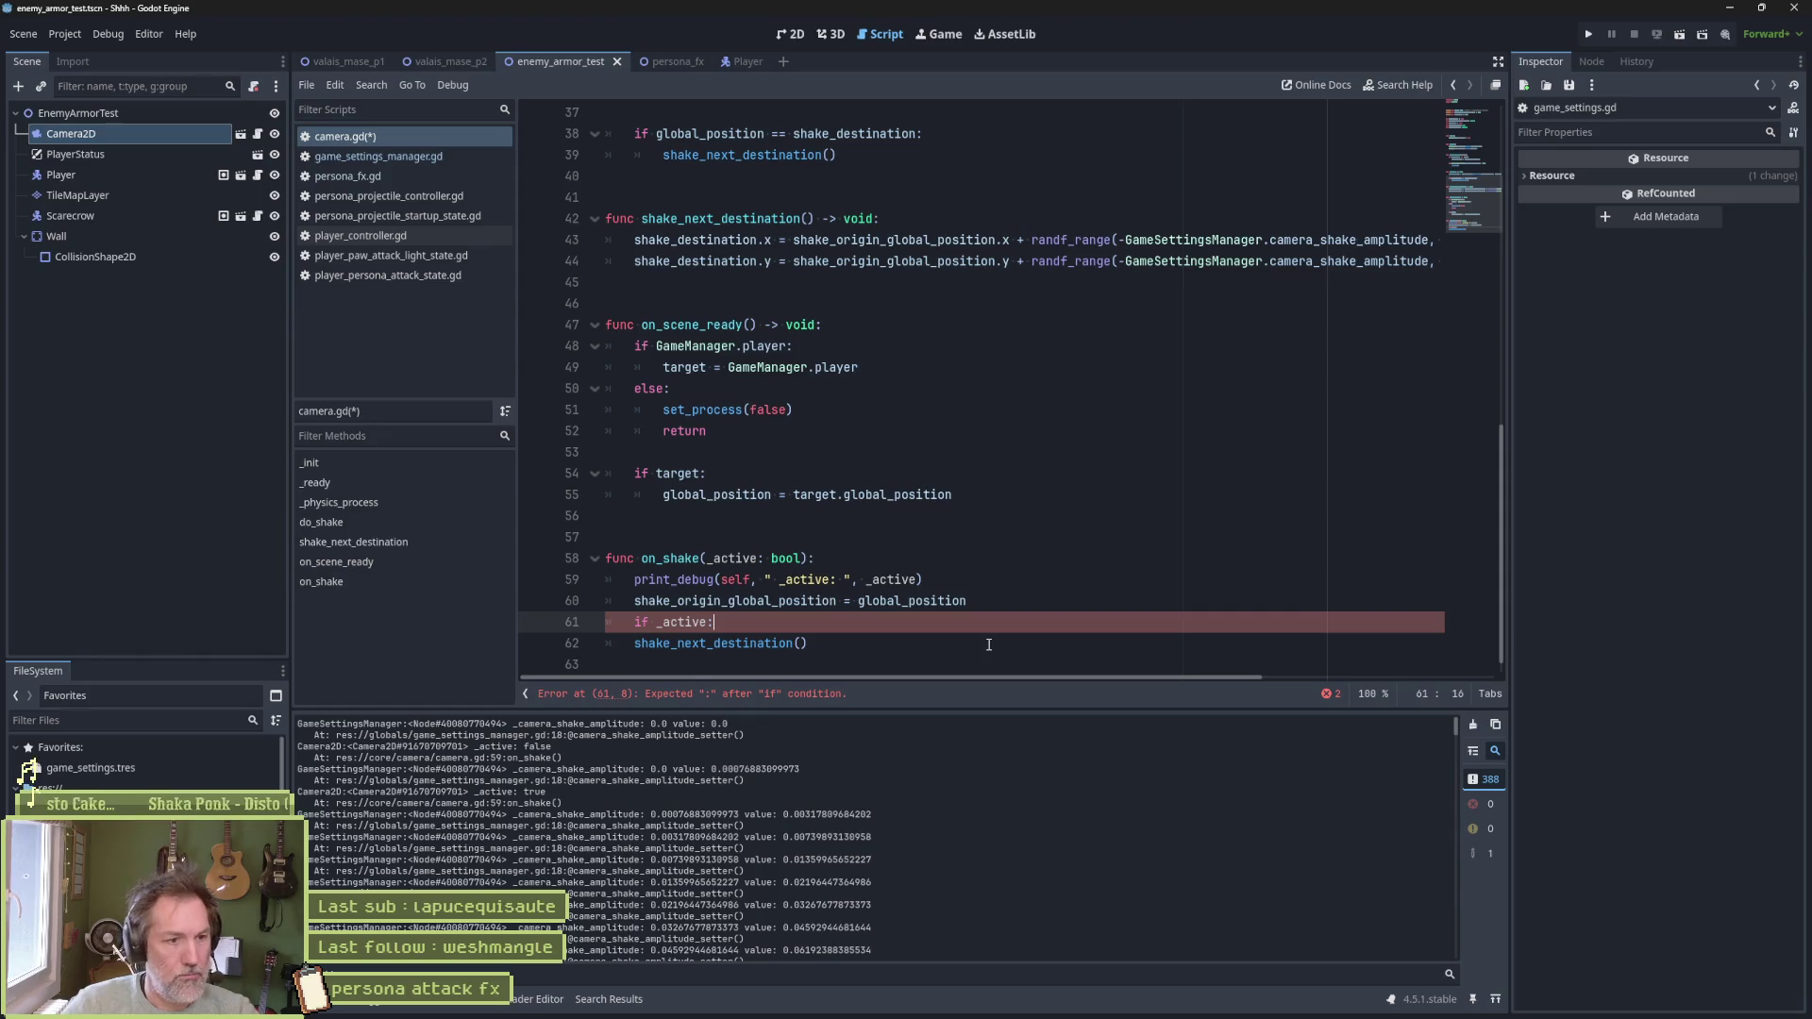
key("Down")
key("Home")
key("Tab")
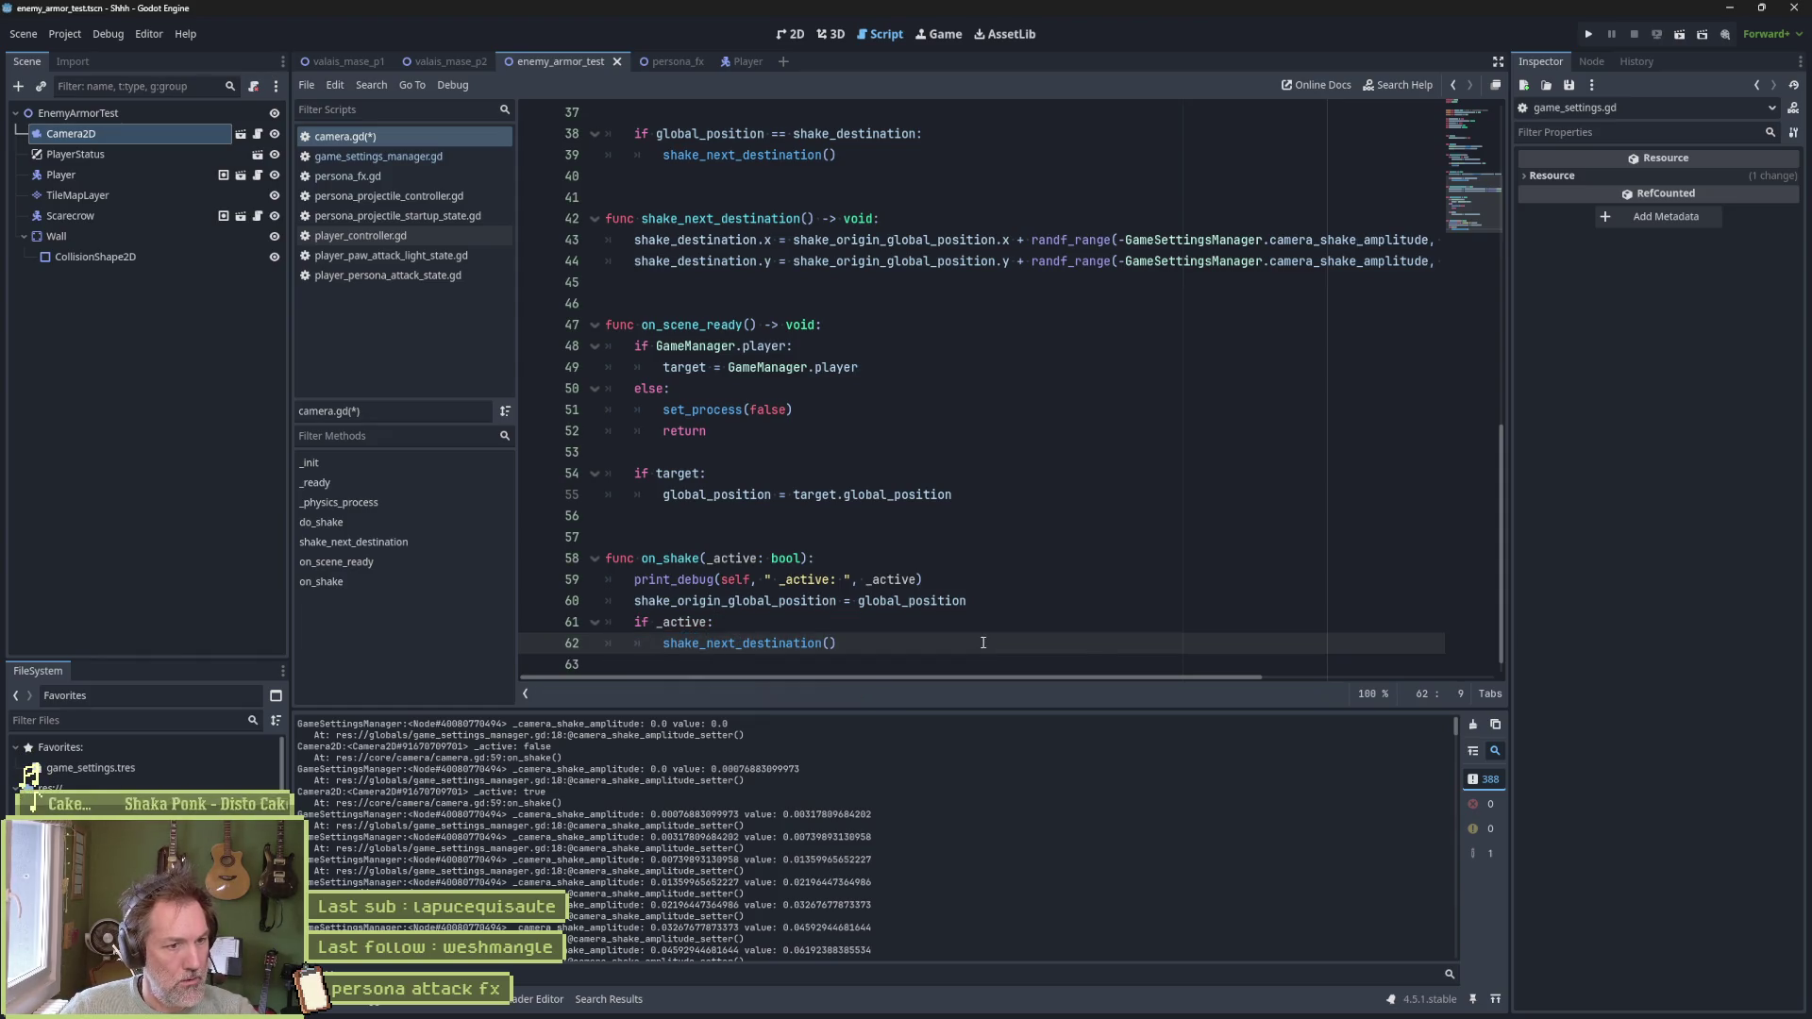
left_click(993, 607)
key("Return")
key("ctrl+s")
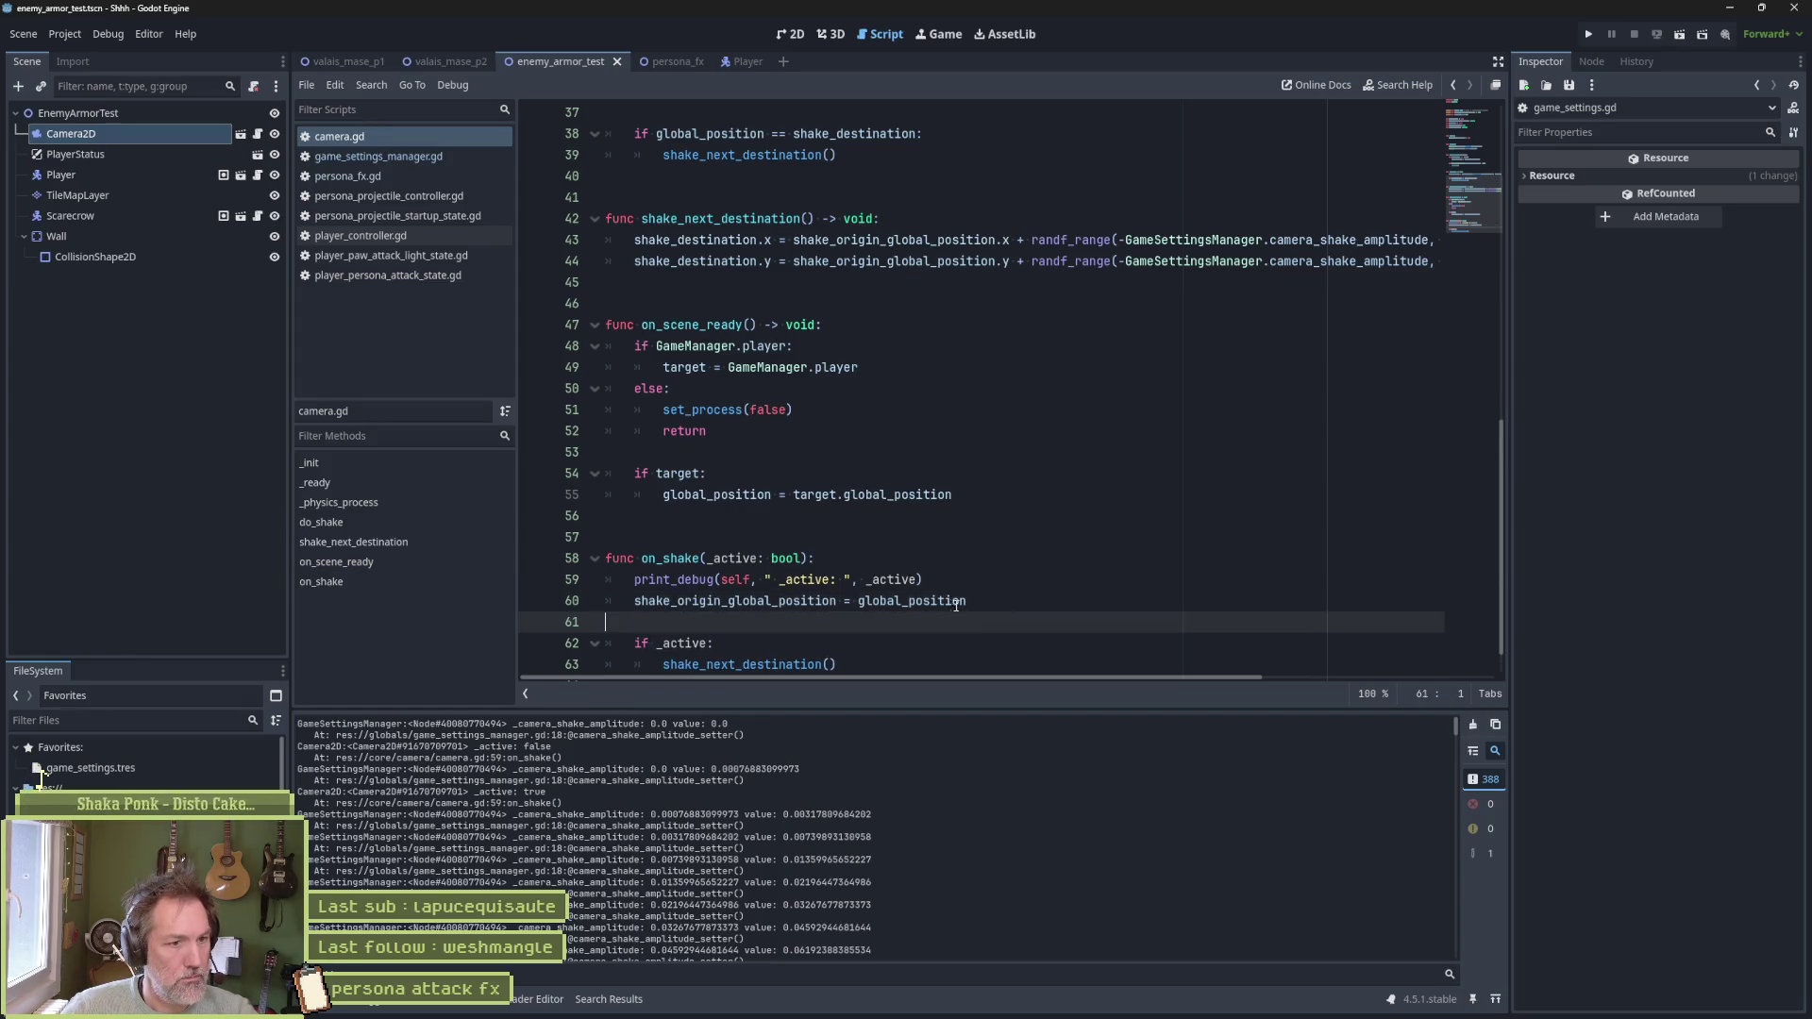
Move the shake_origin_global_position line below 'if _active:' and indent it into that block
mouse_move(638, 583)
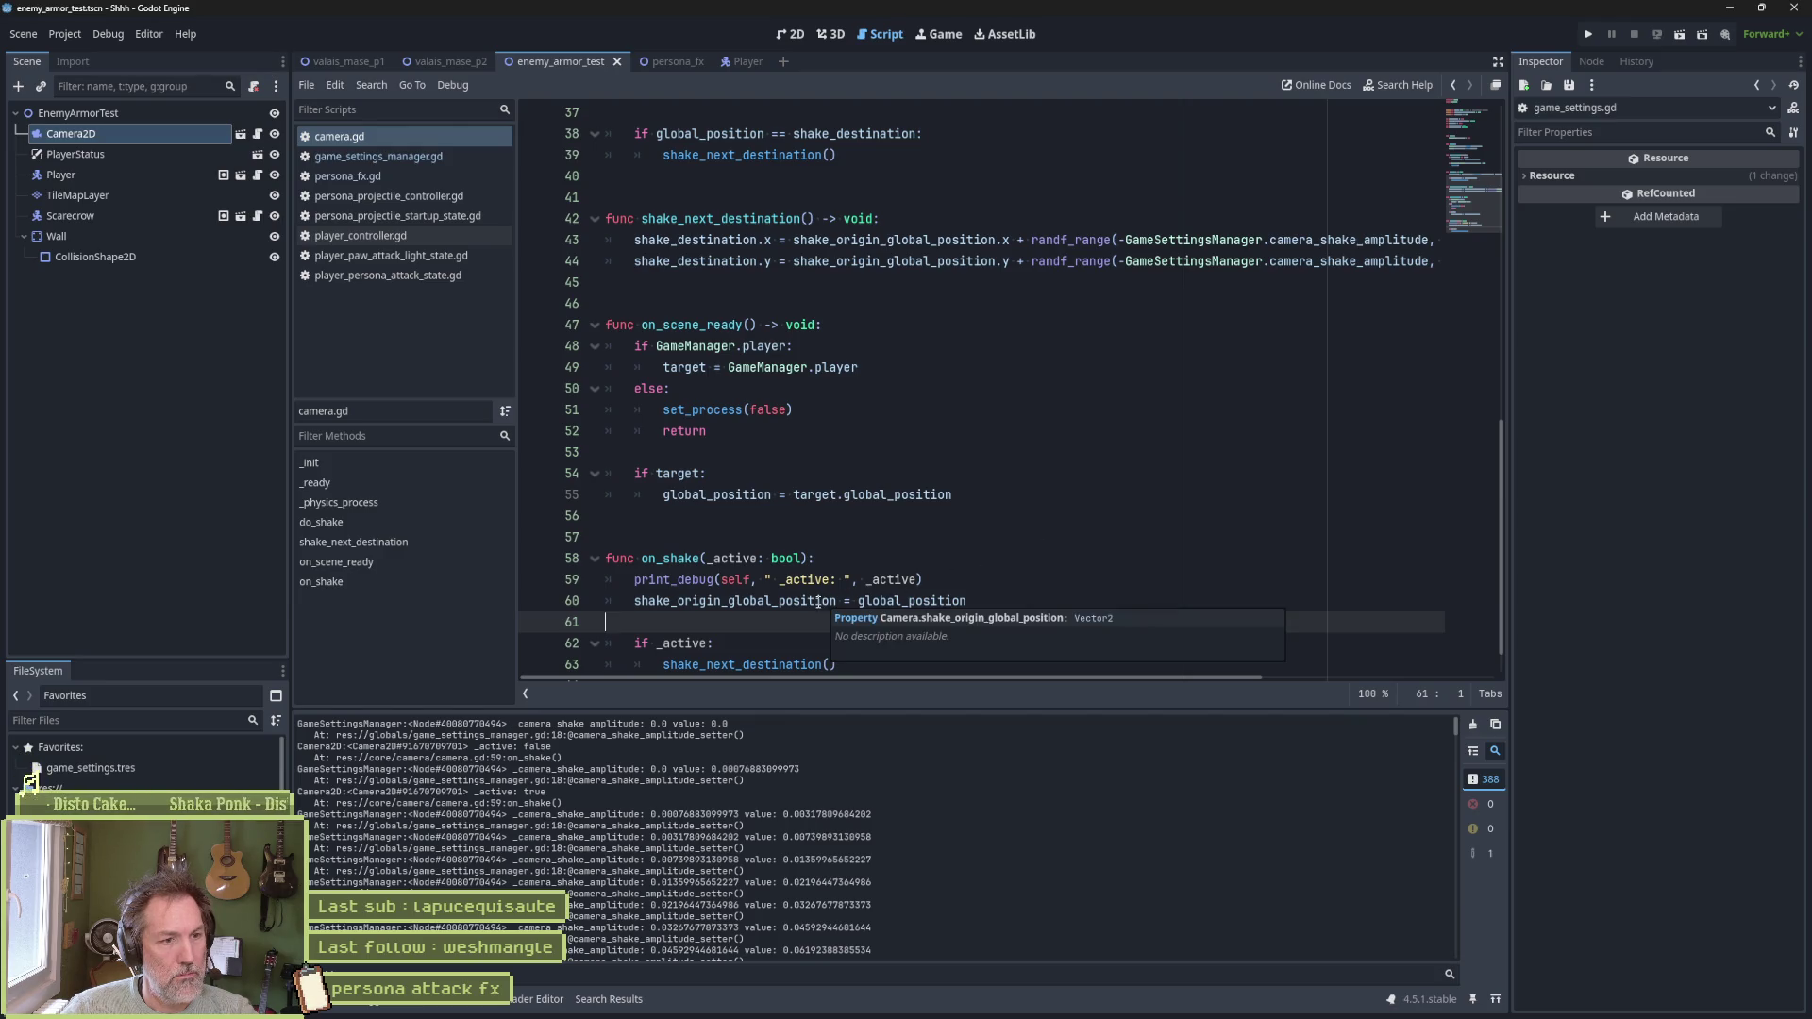
left_click(809, 605)
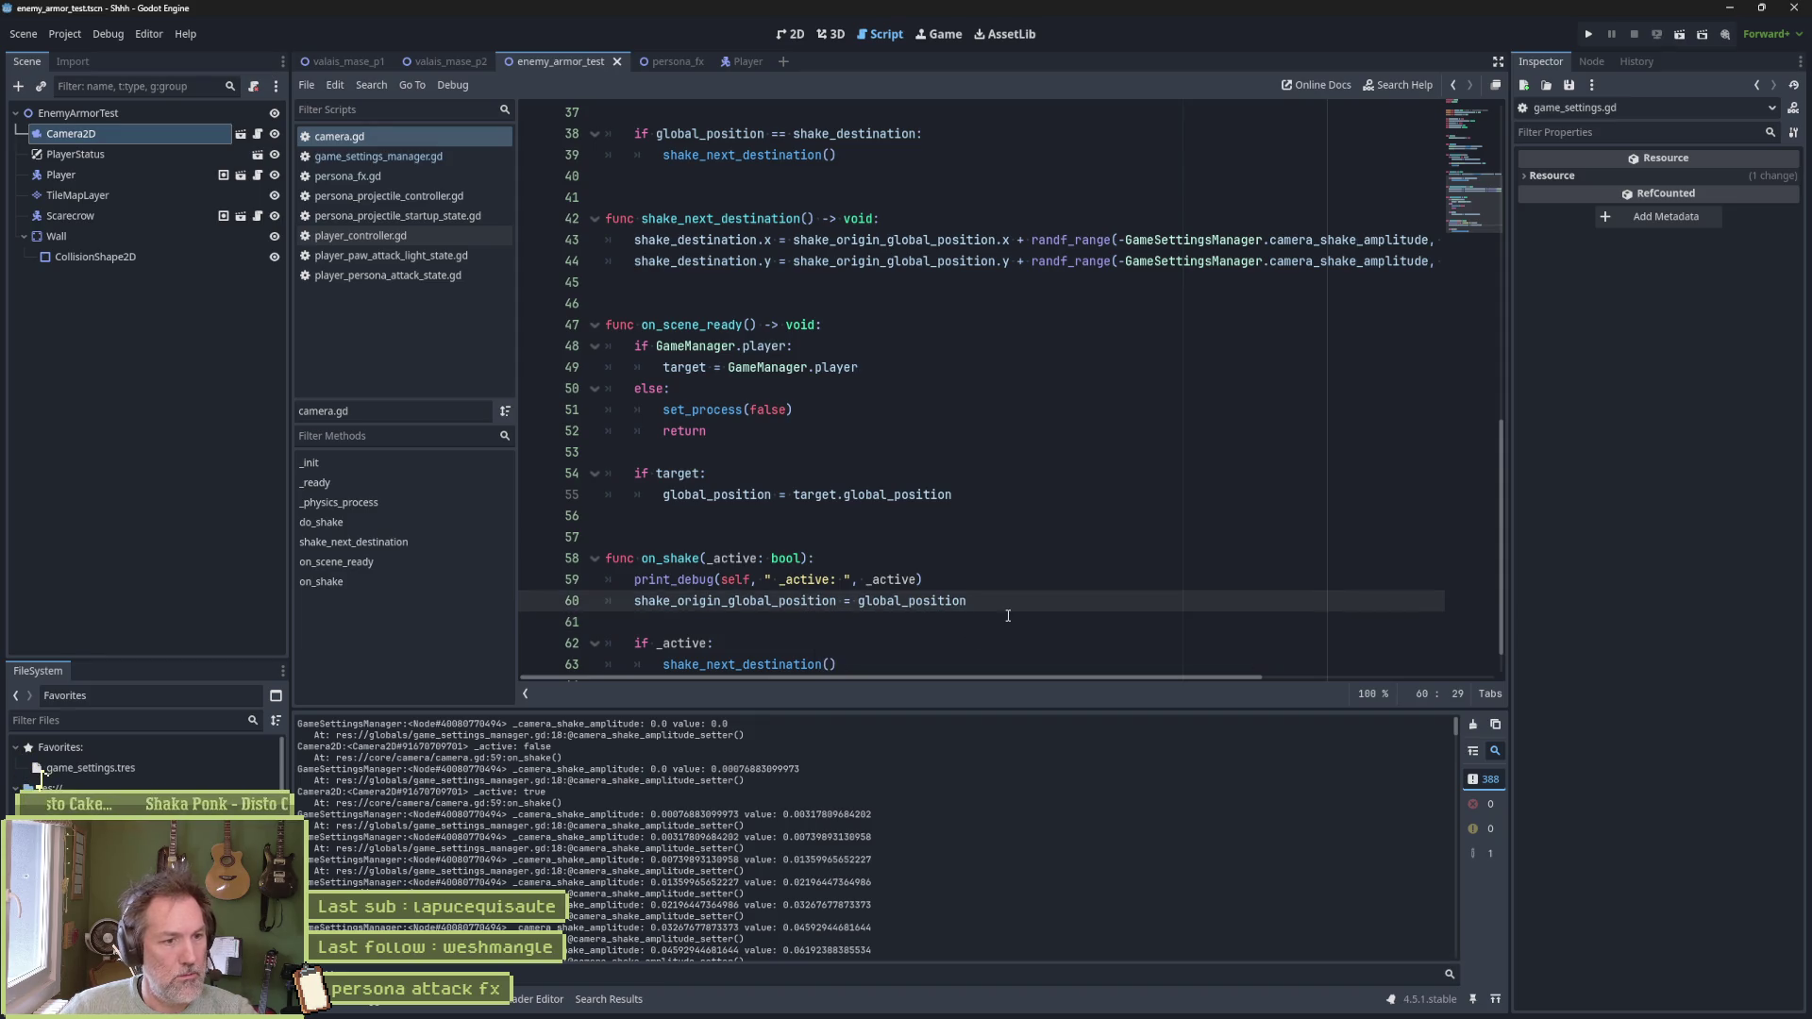
key("alt+Down")
key("alt+Down")
key("Home")
key("Tab")
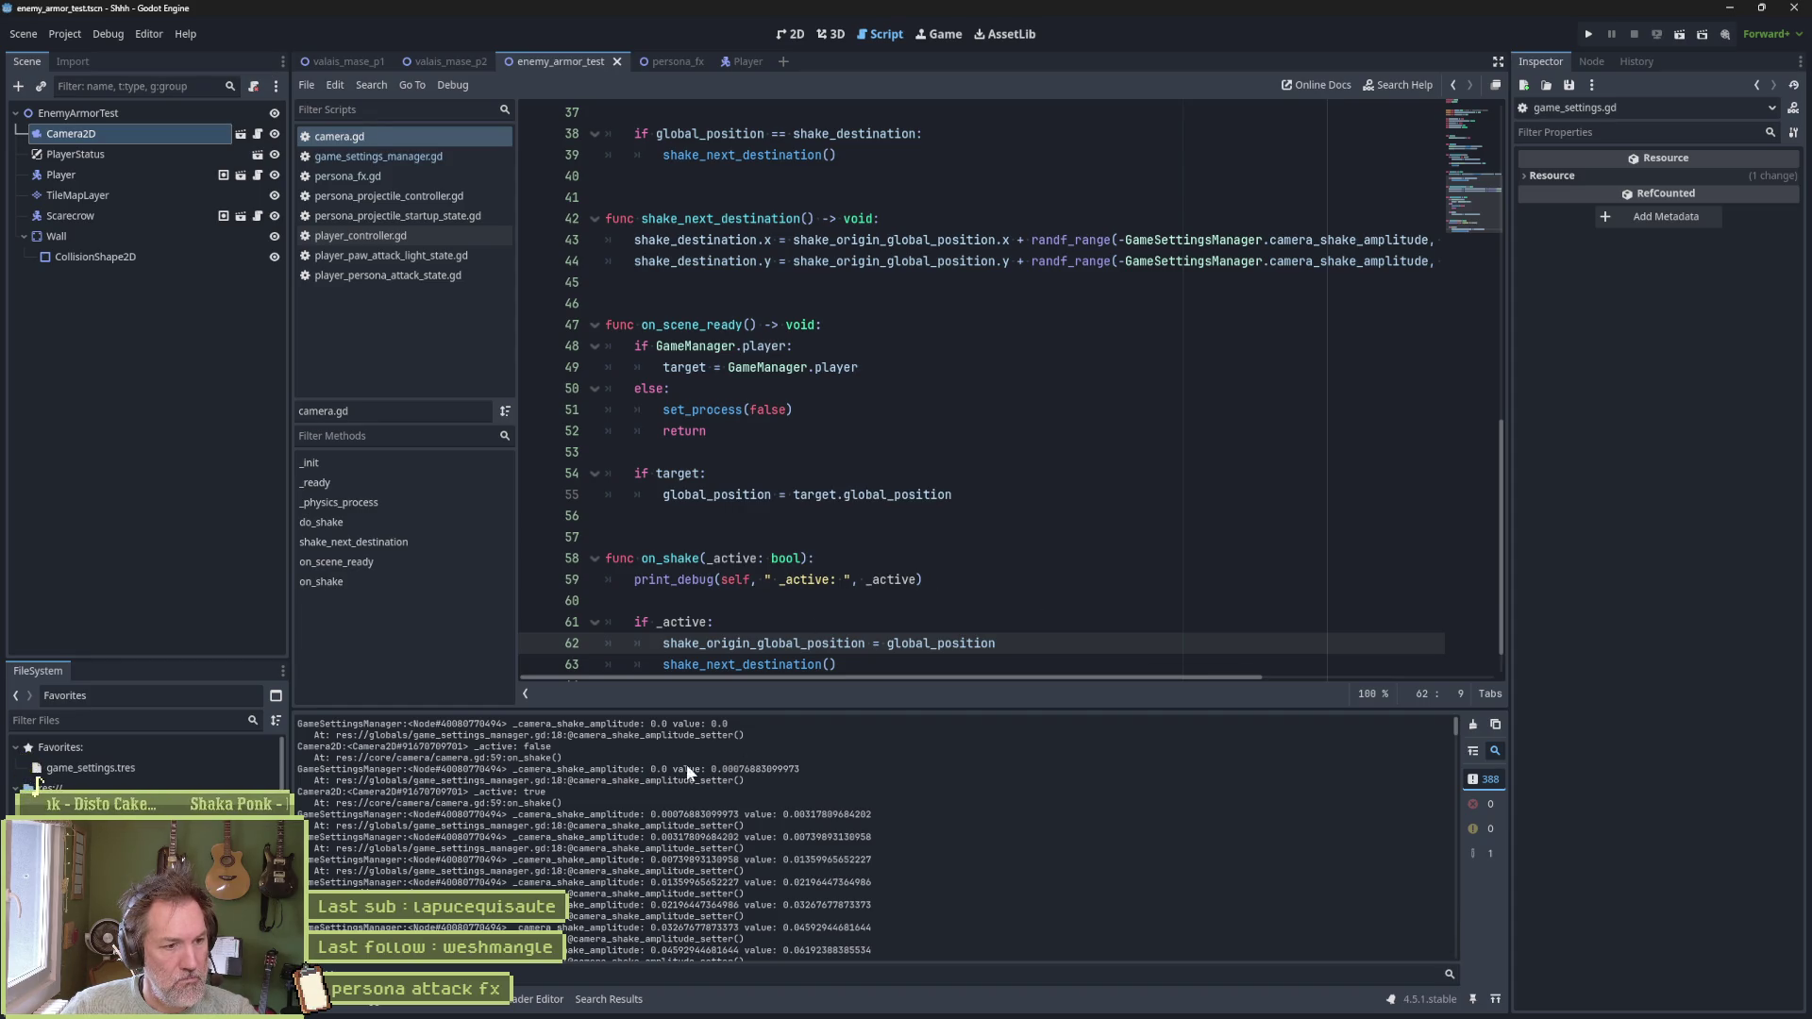
left_click_drag(594, 769, 767, 769)
left_click_drag(497, 792, 560, 793)
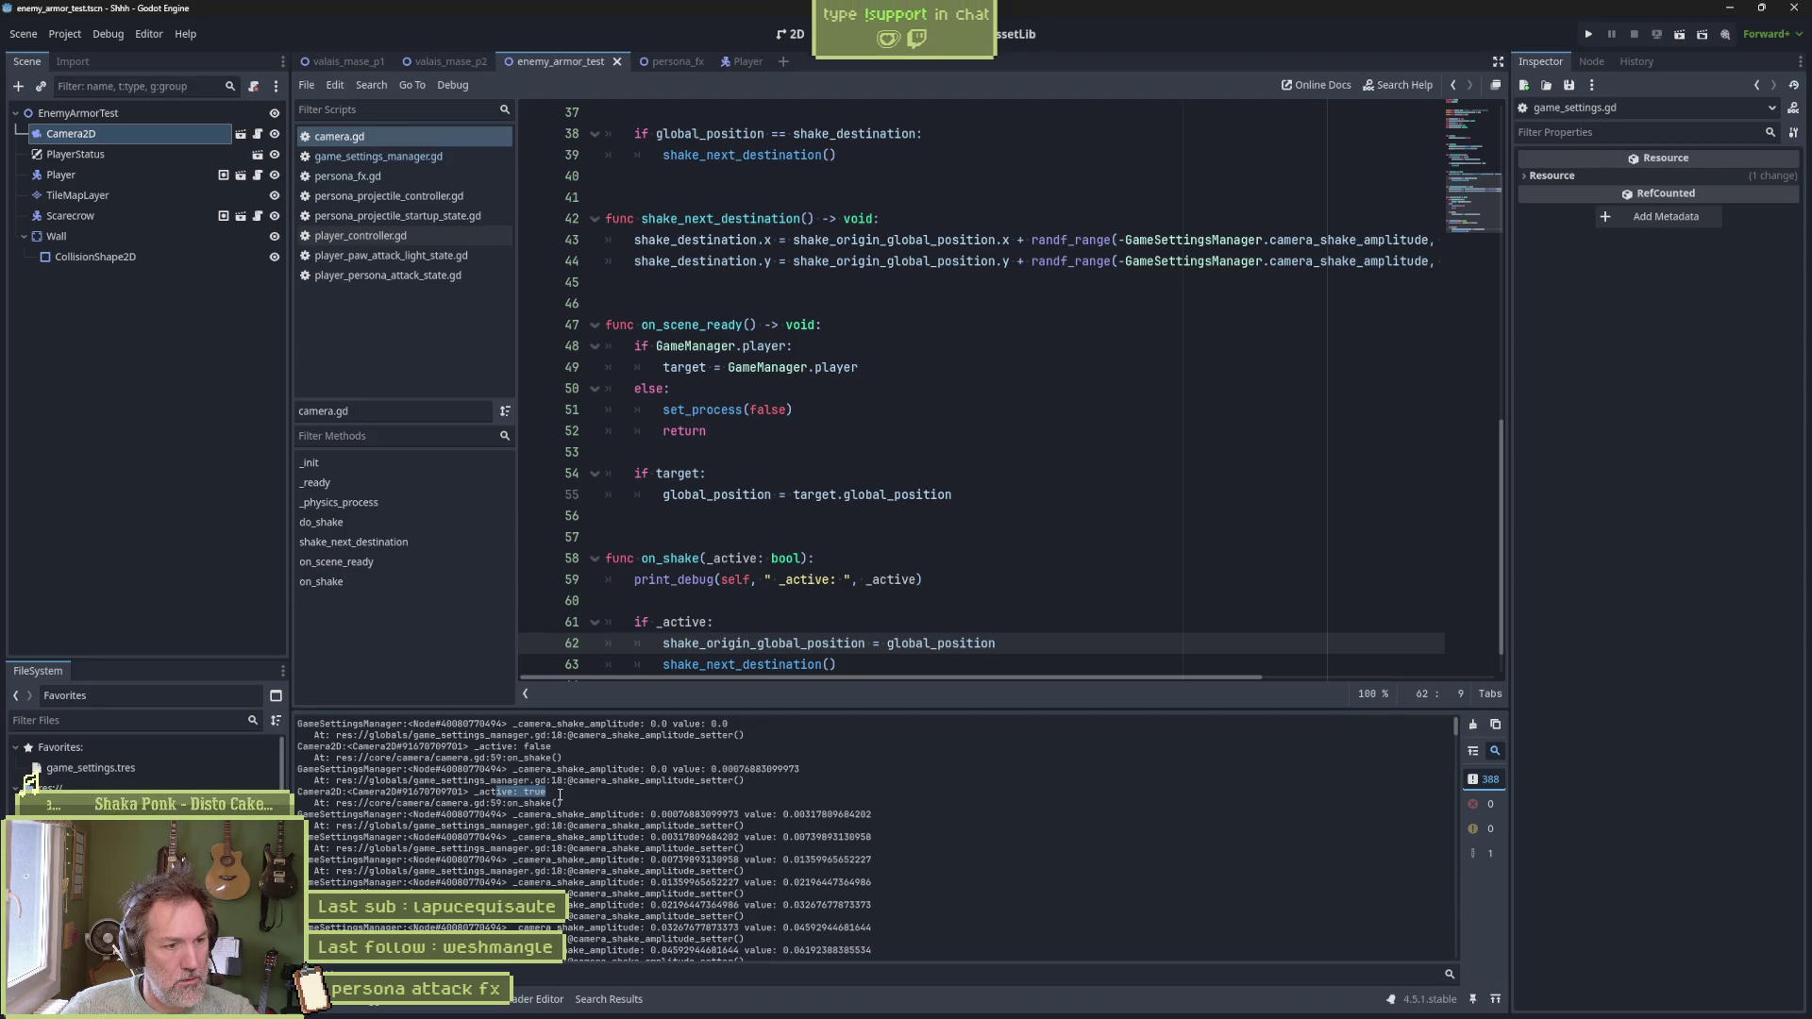
left_click_drag(578, 789, 691, 870)
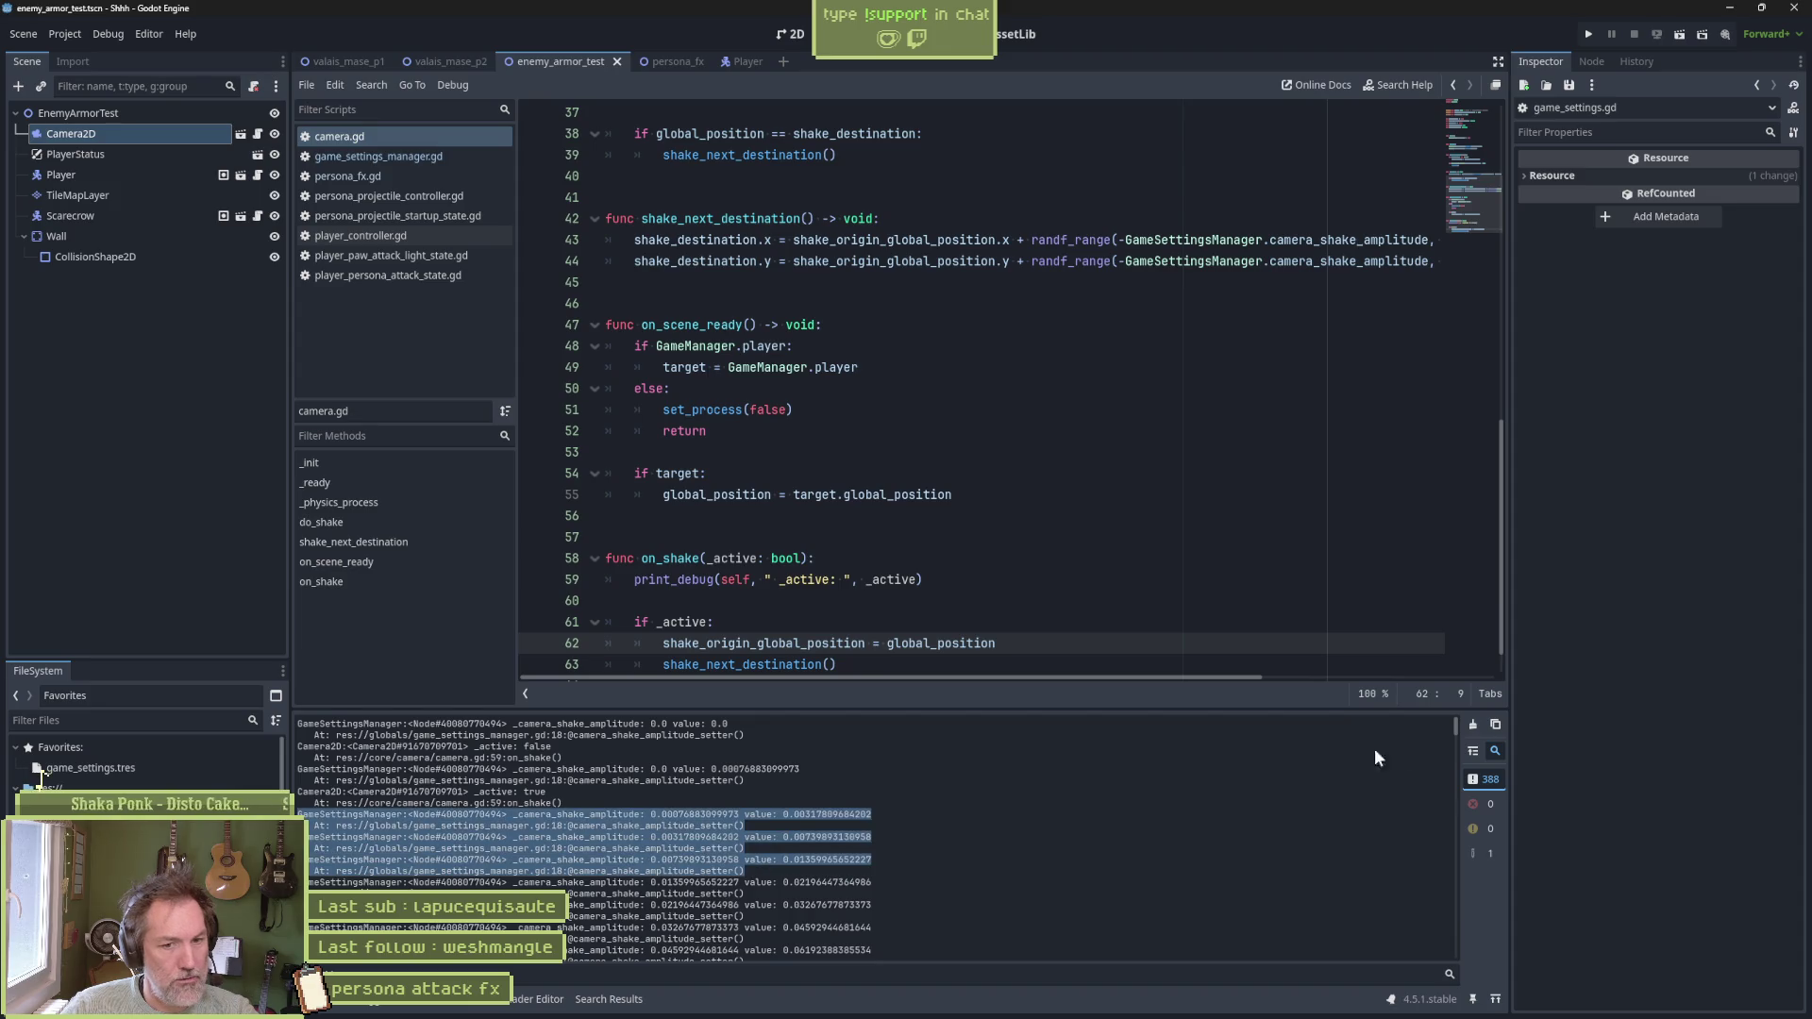
left_click_drag(1451, 727, 1462, 932)
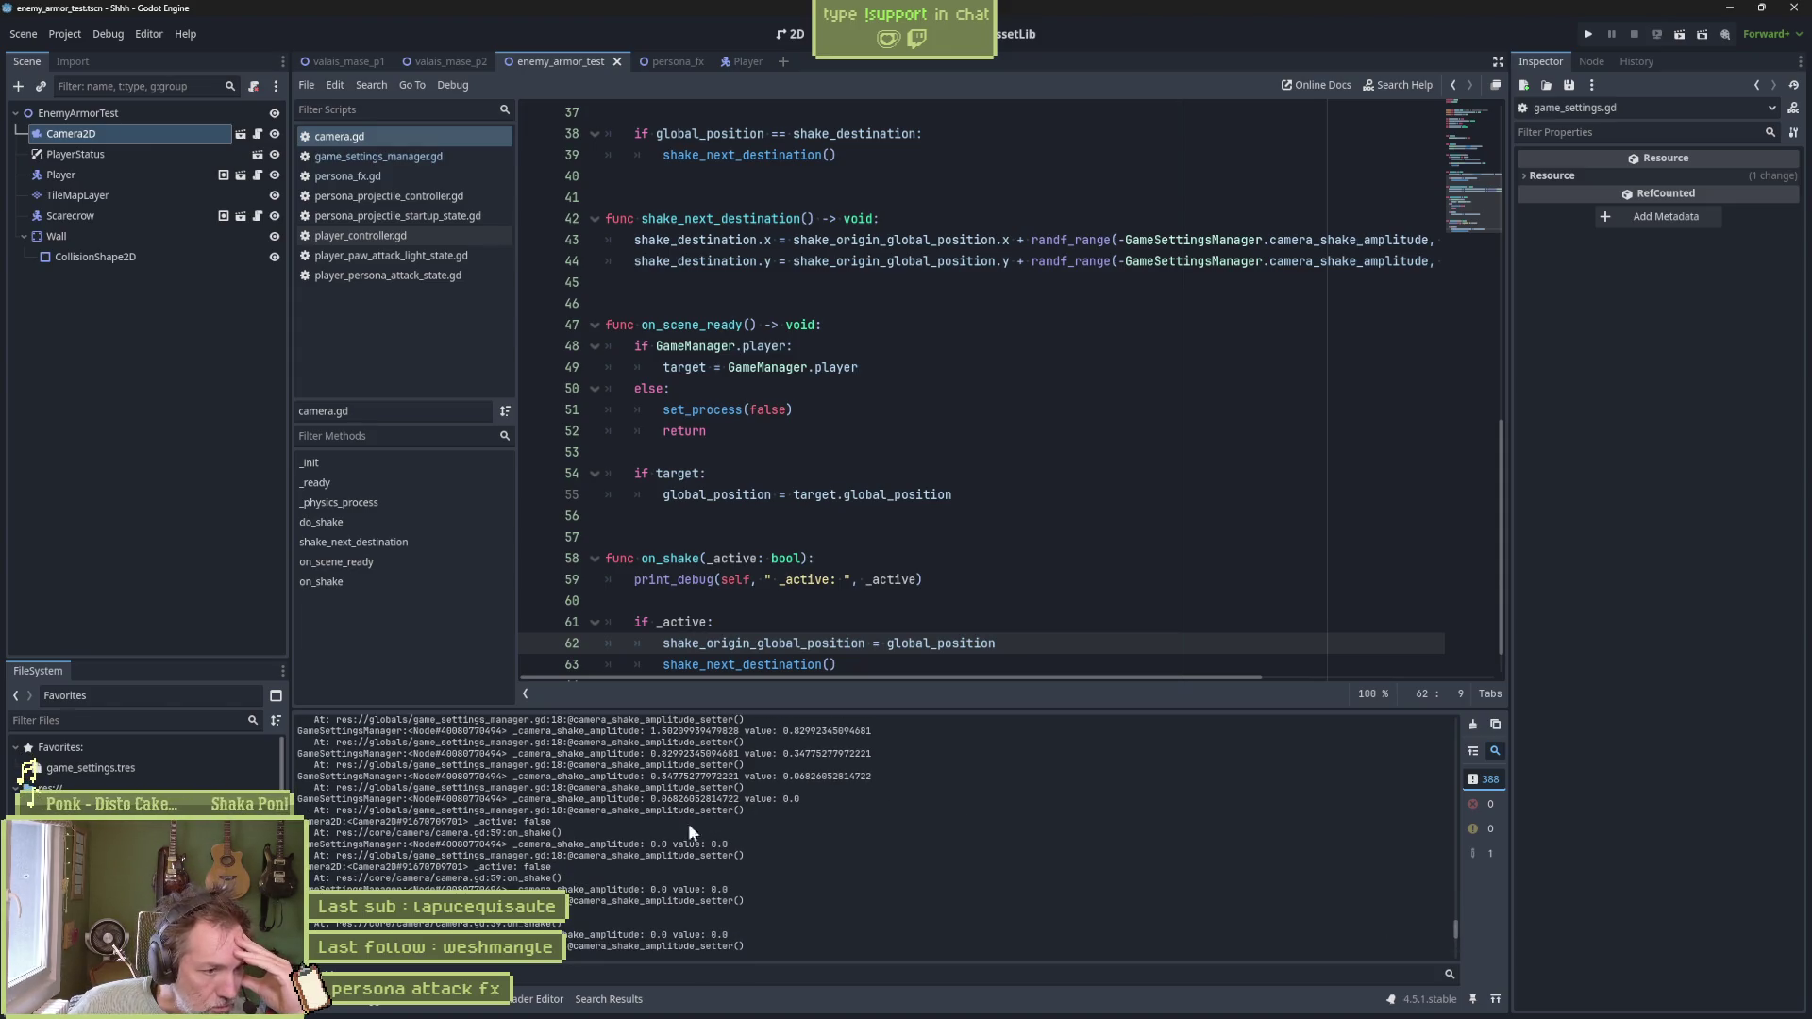
left_click_drag(470, 822, 552, 810)
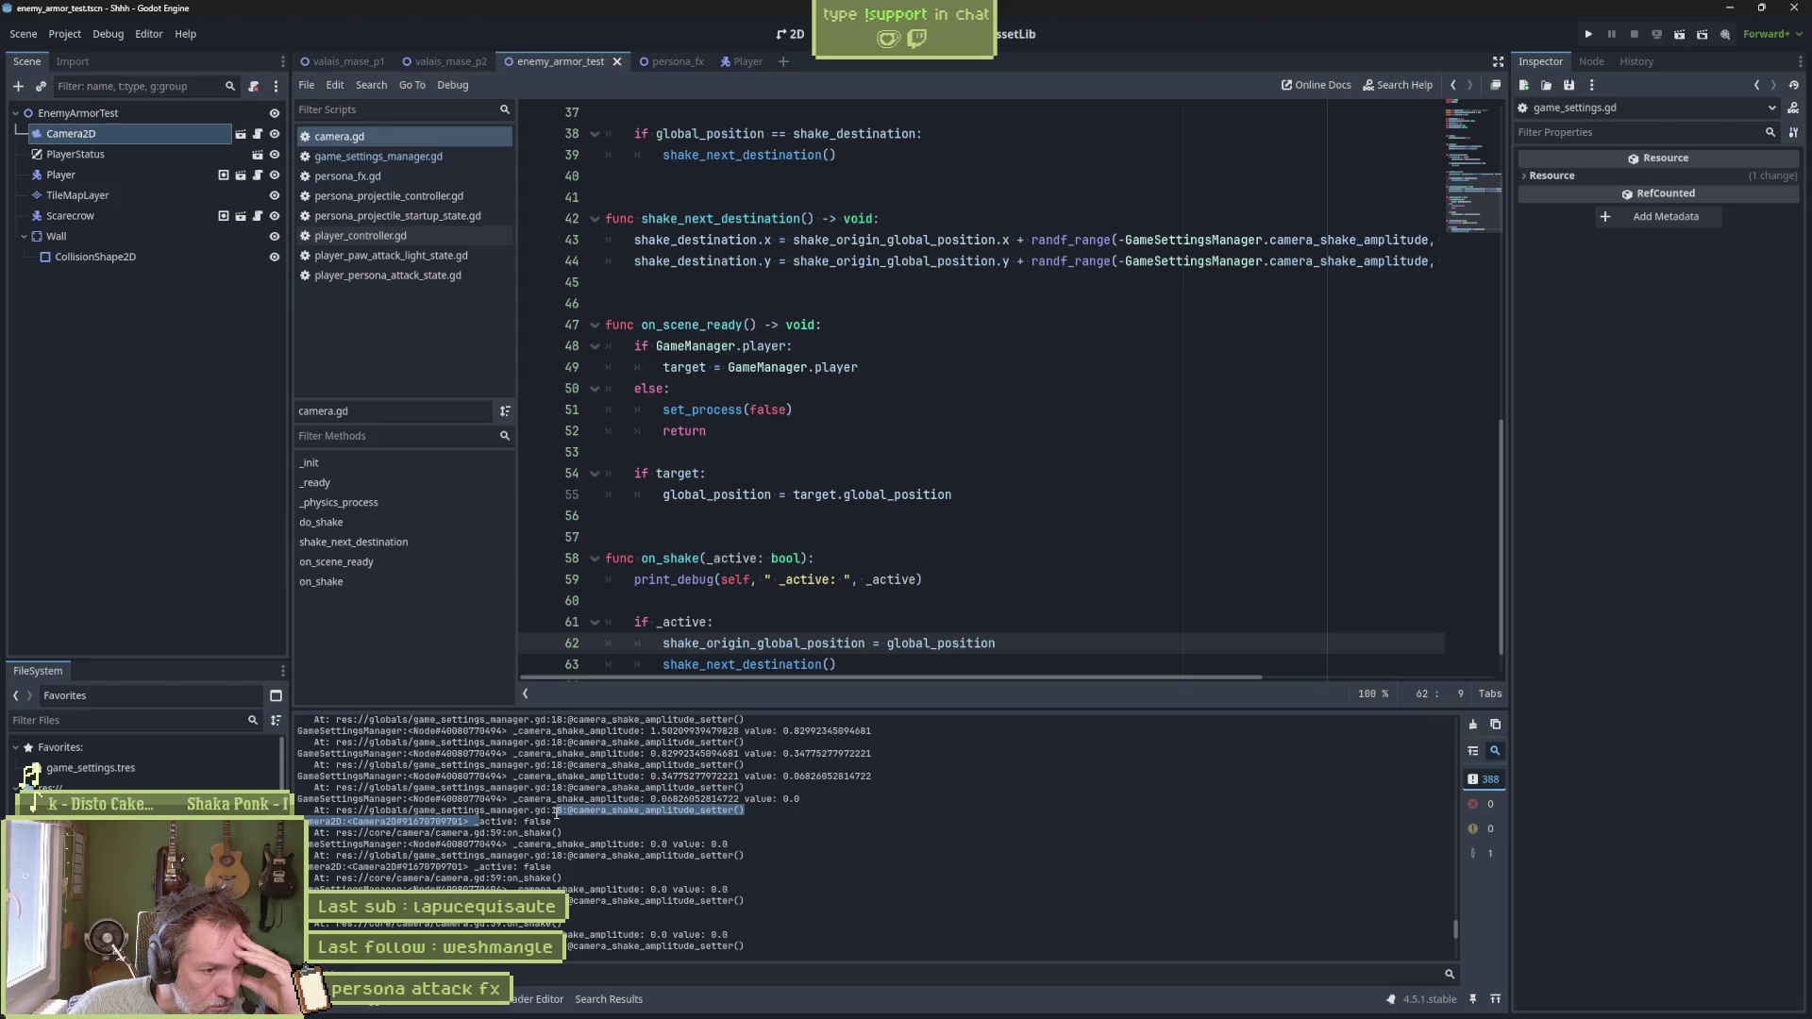
mouse_move(503, 843)
left_mouse_down()
mouse_move(680, 845)
mouse_move(750, 883)
mouse_move(755, 944)
left_mouse_up()
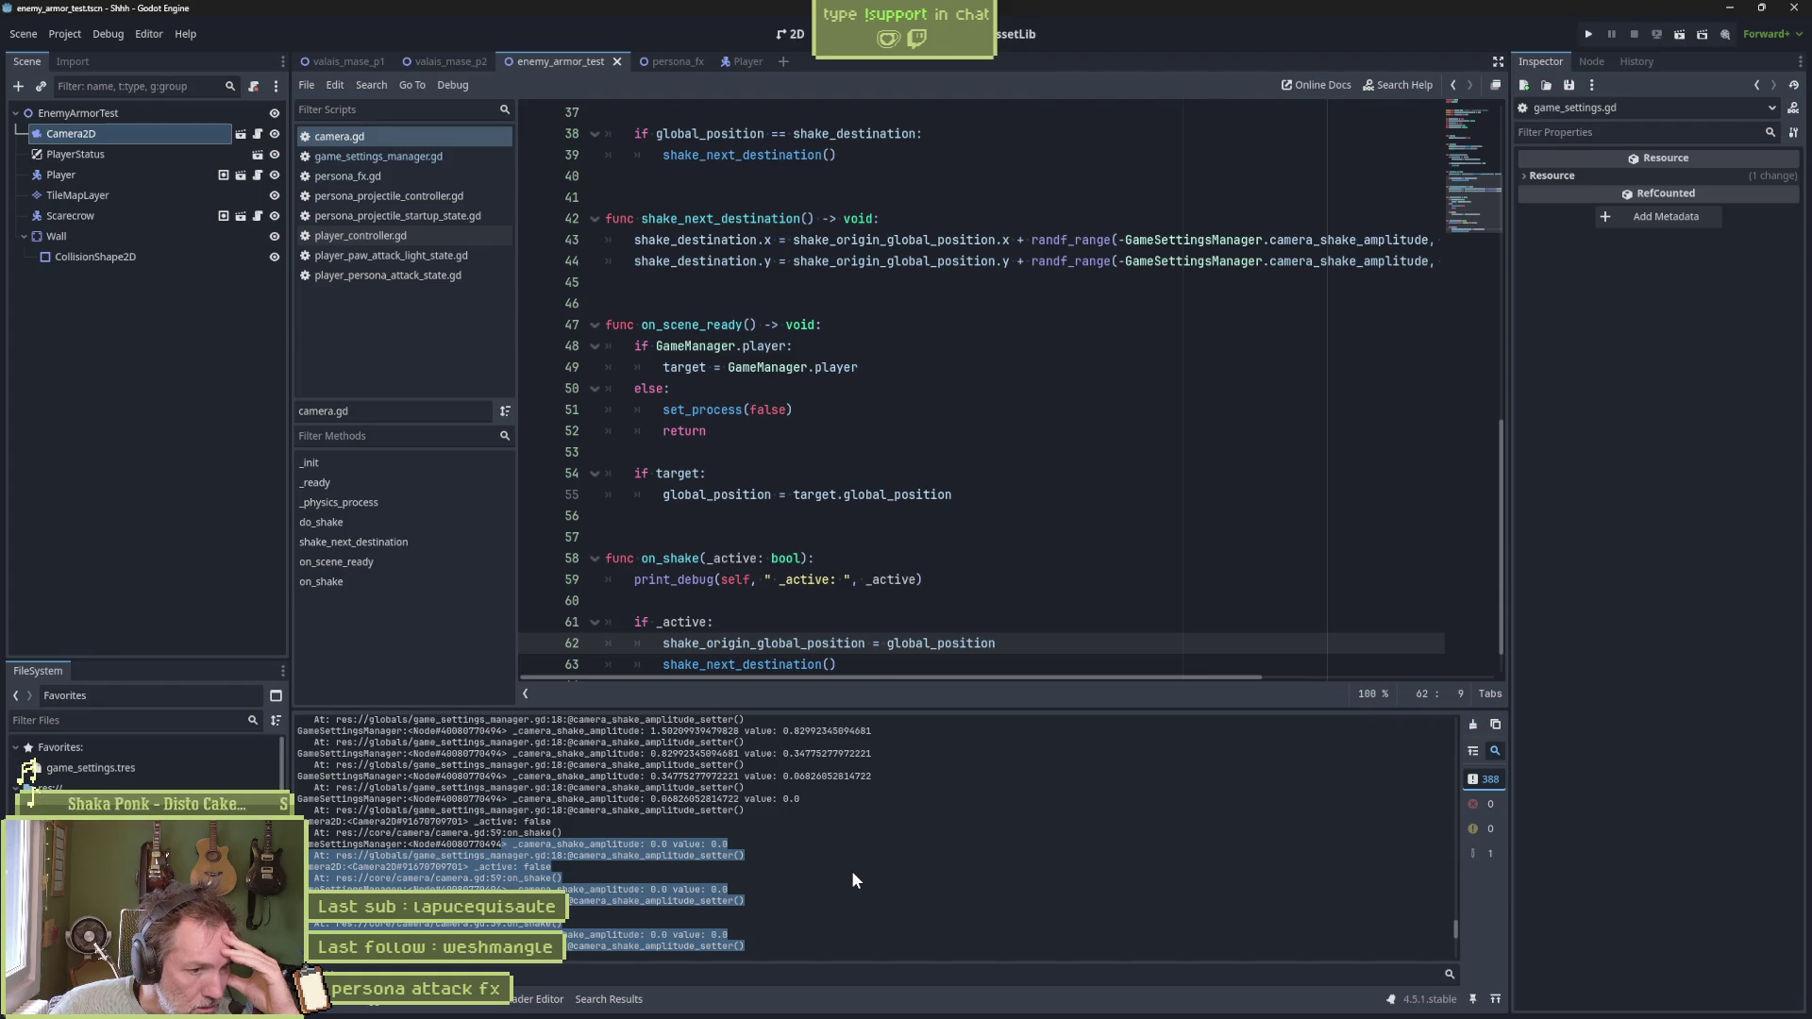
scroll(848, 875, "down", 2)
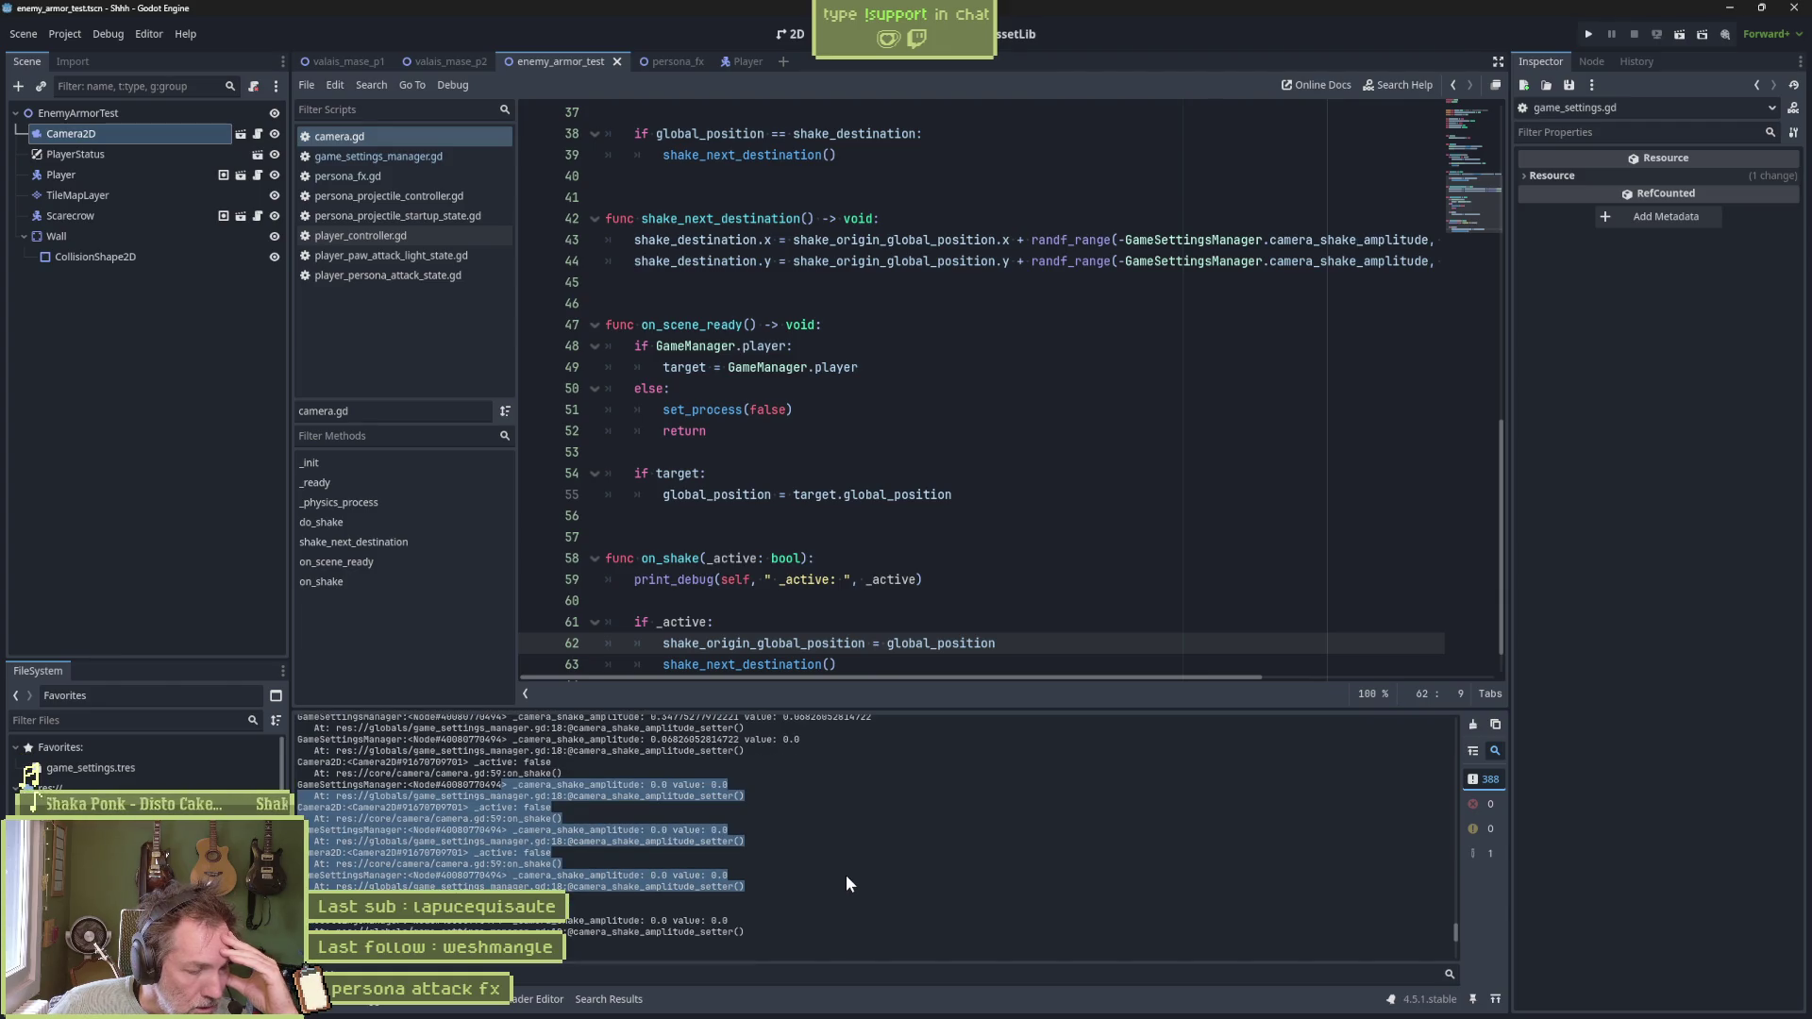
scroll(846, 875, "down", 1)
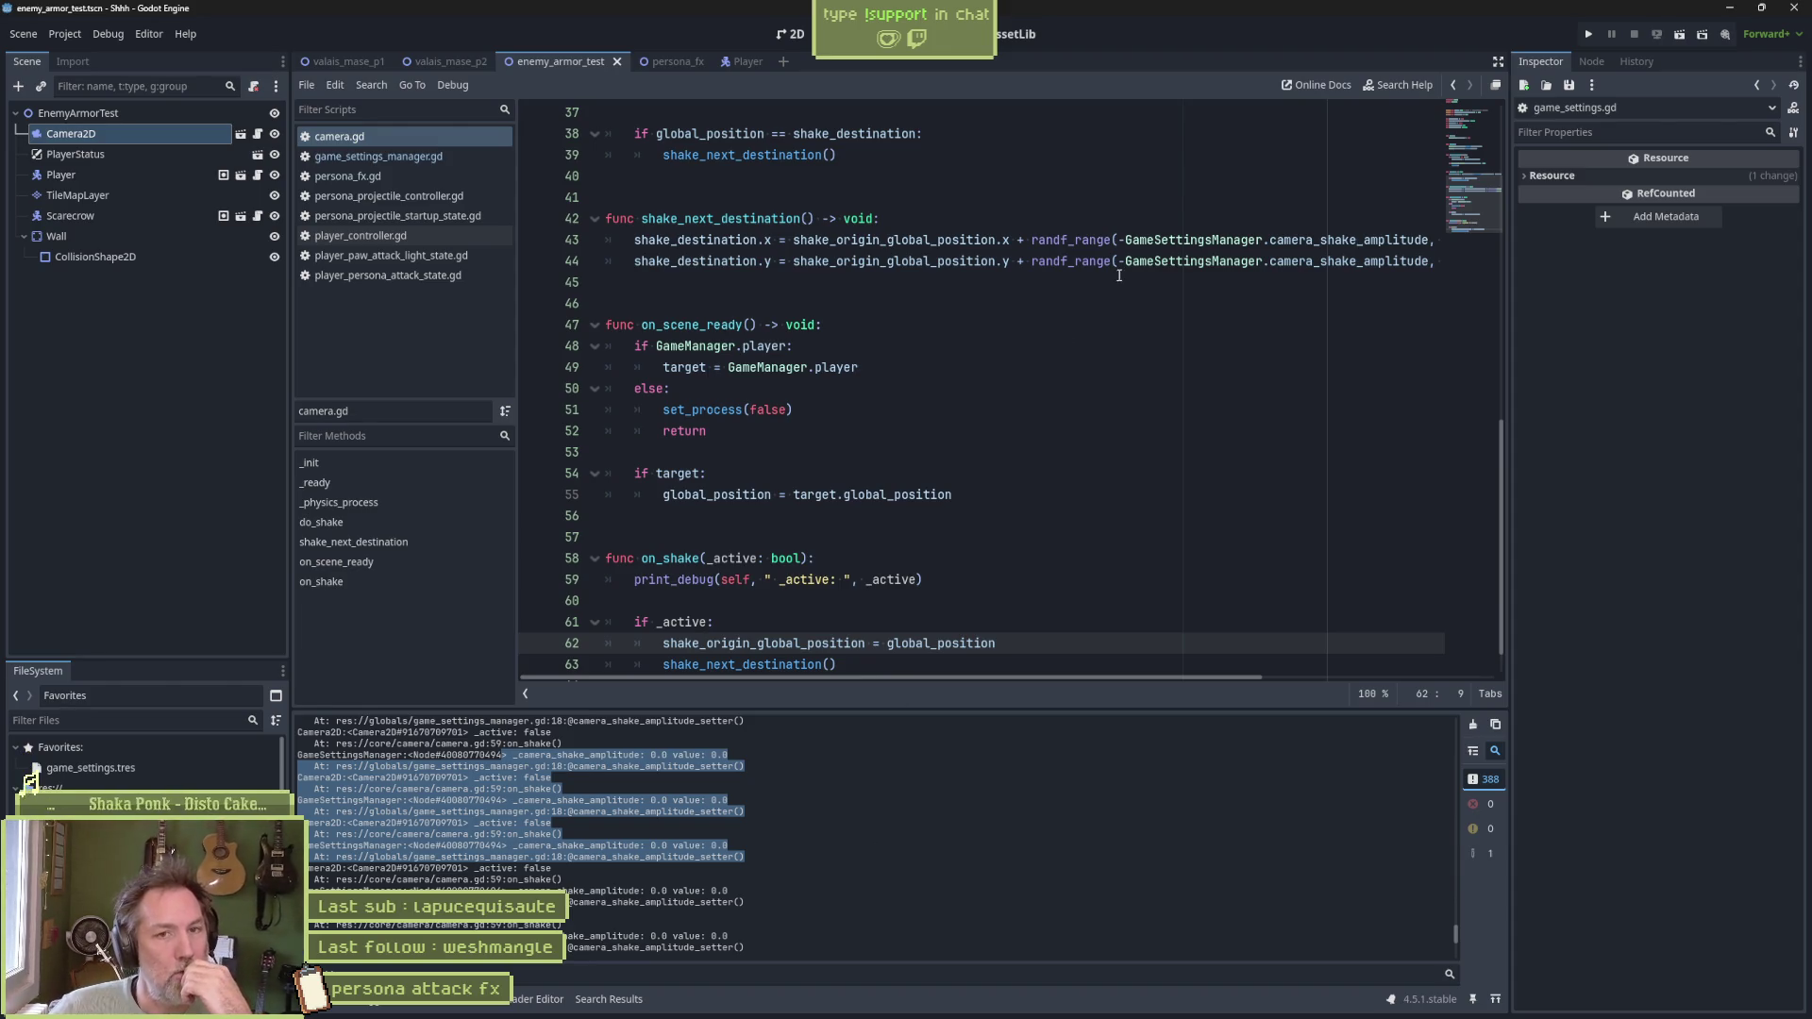
left_click(427, 156)
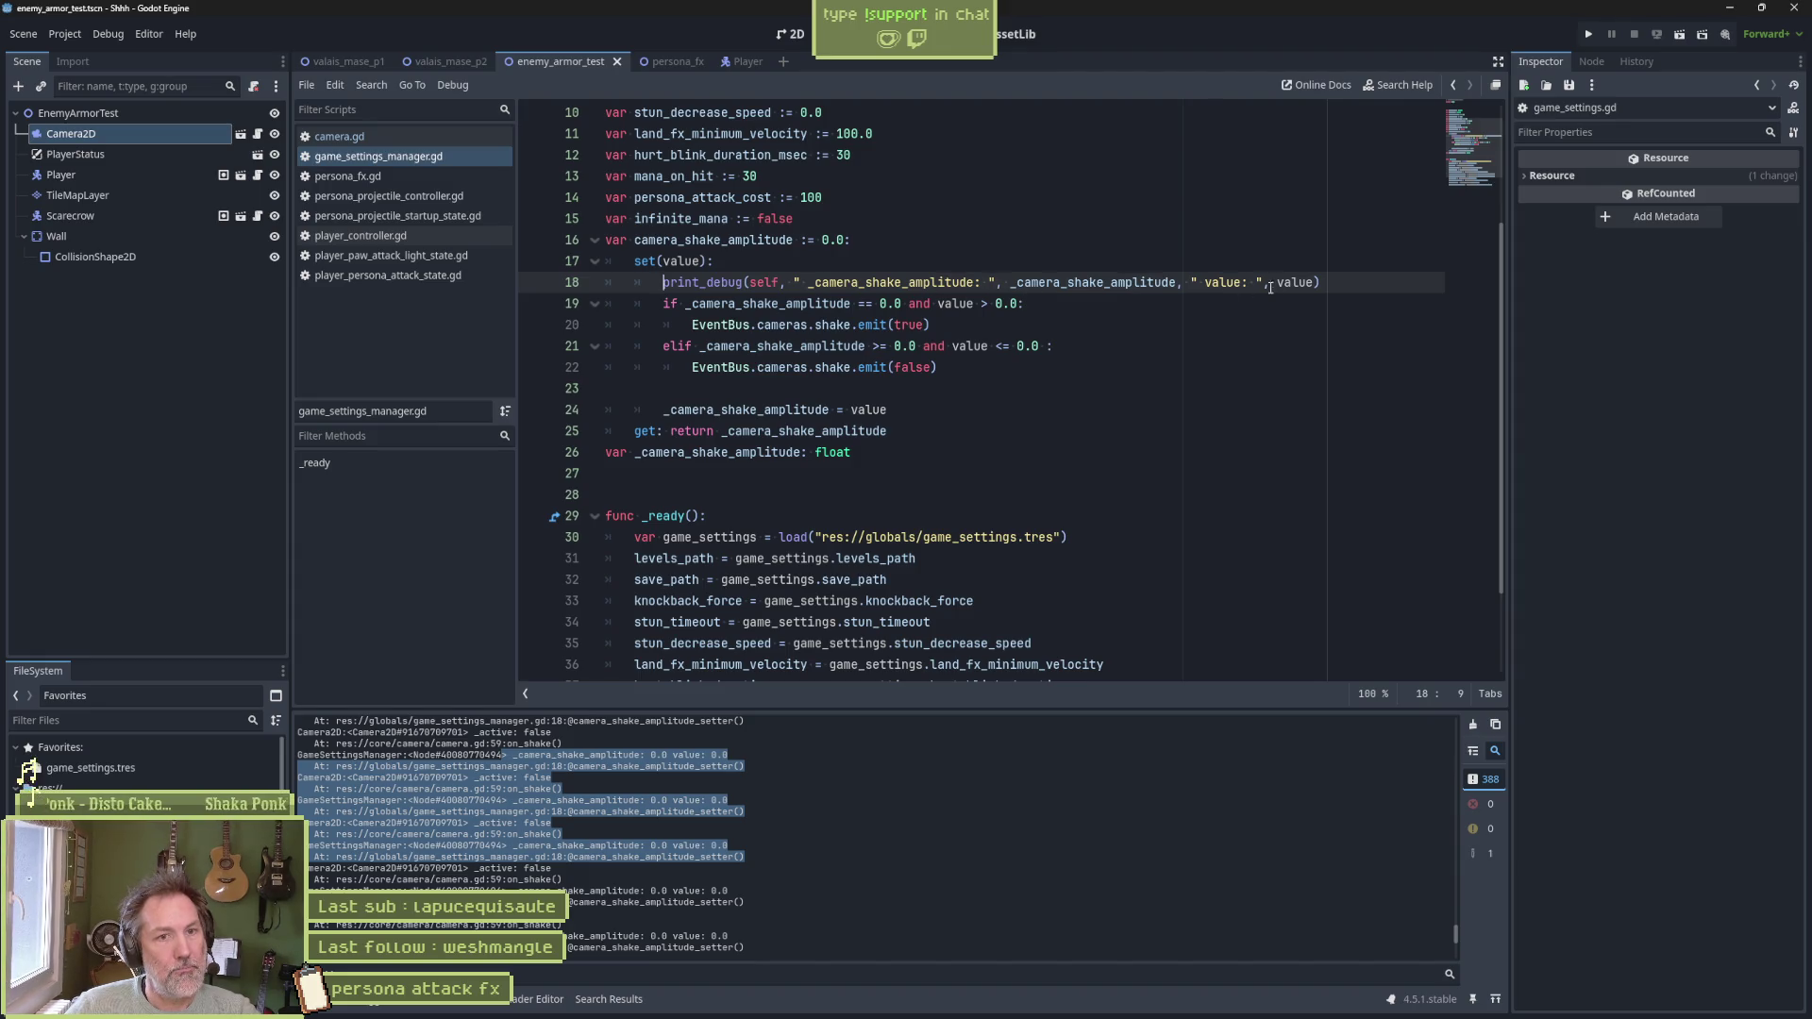
Nest the setter's emit branches under 'if value != _camera_shake_amplitude:' and run the scene
key("Return")
type("if ")
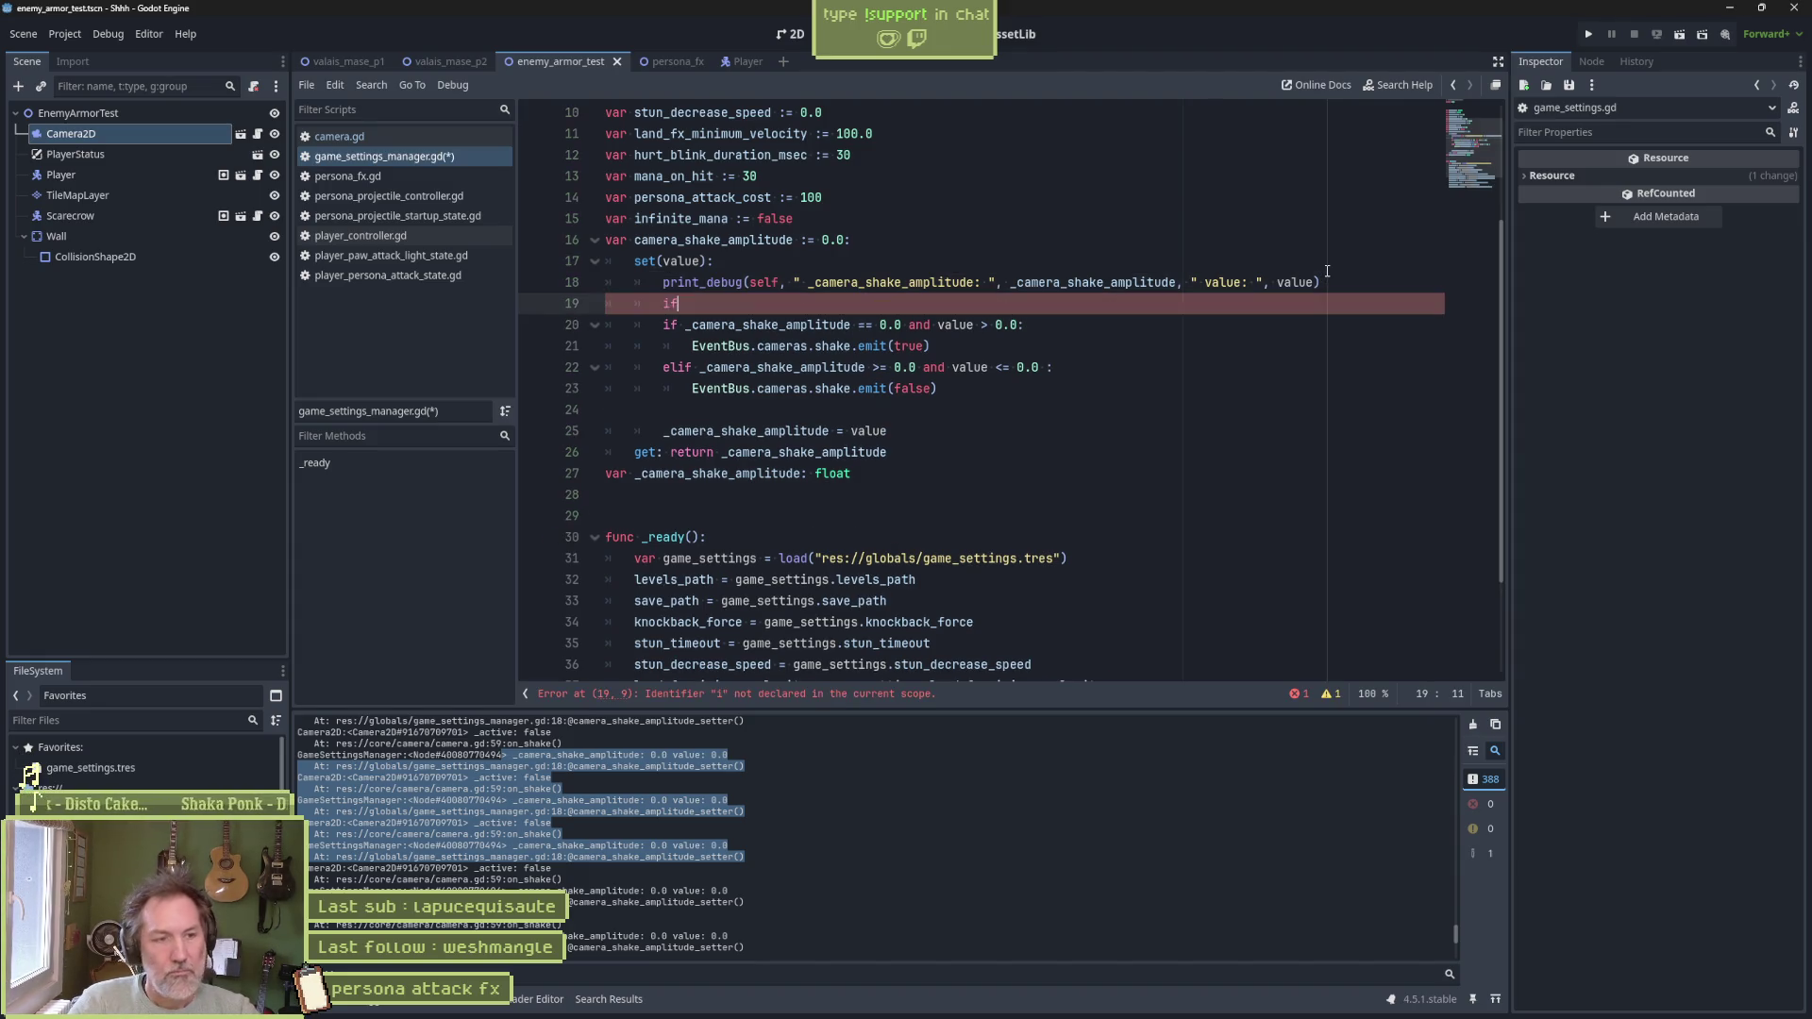
type("value !=")
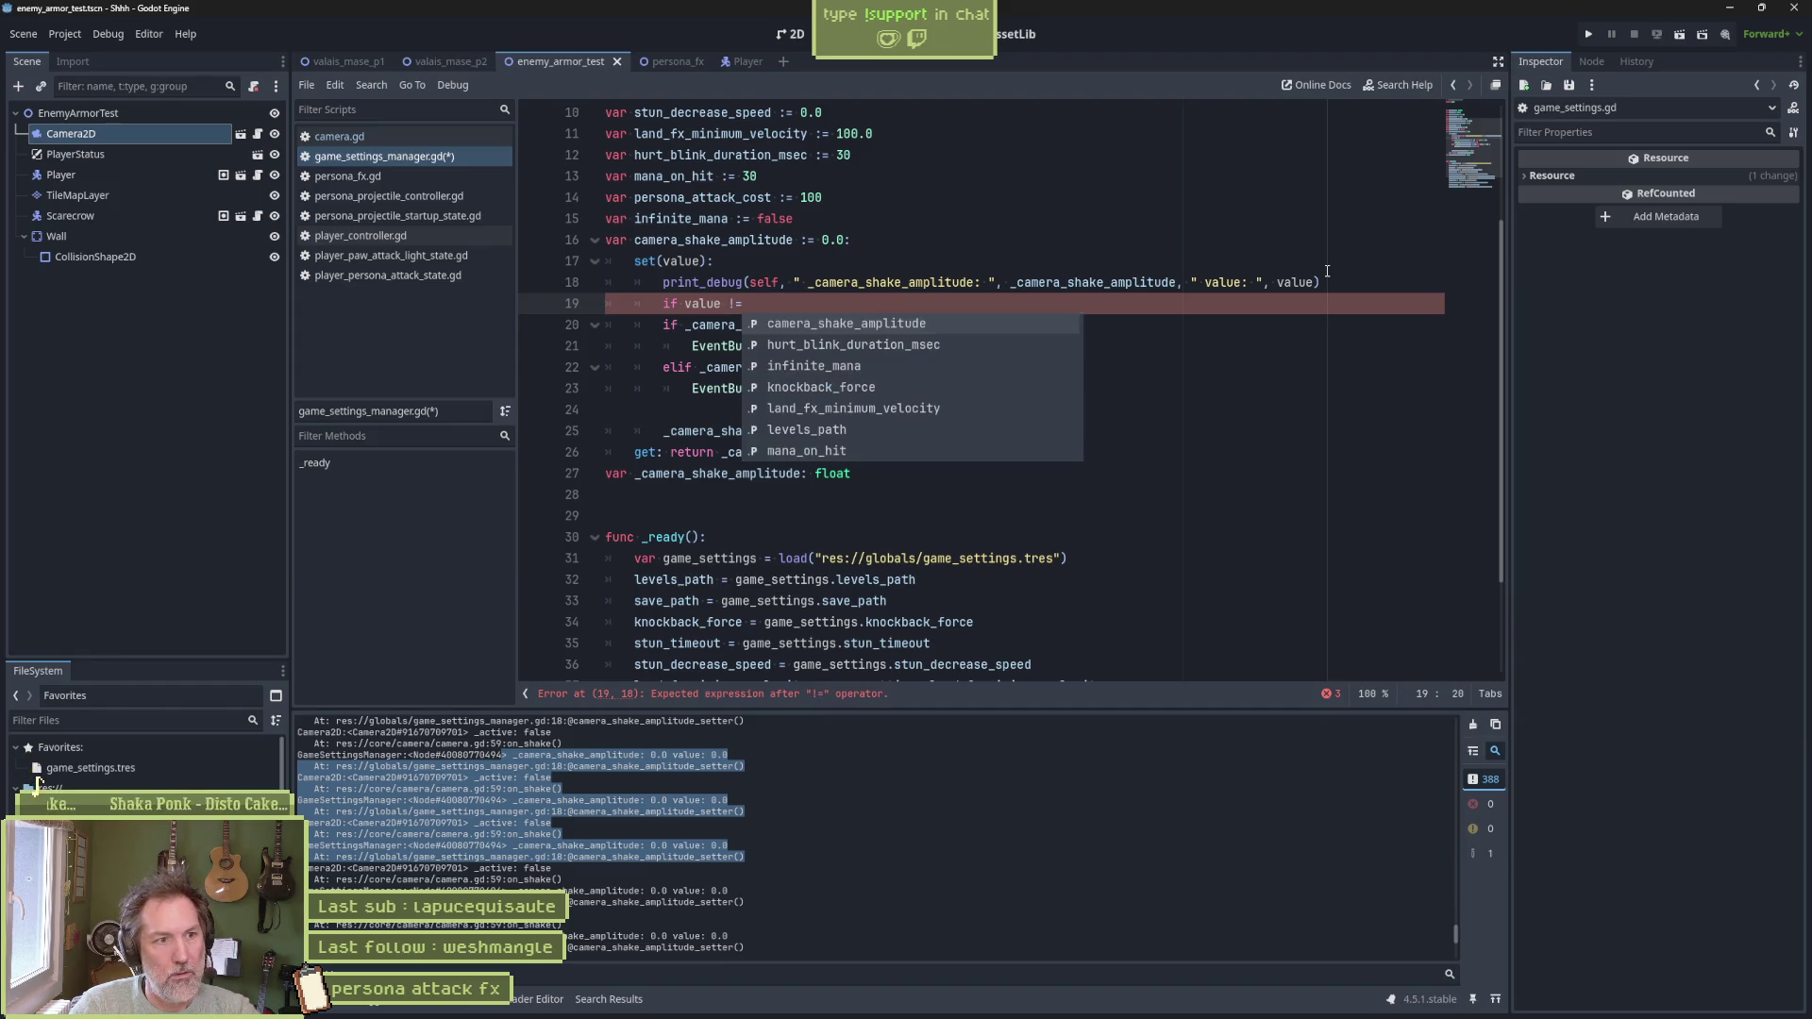
type("_cam")
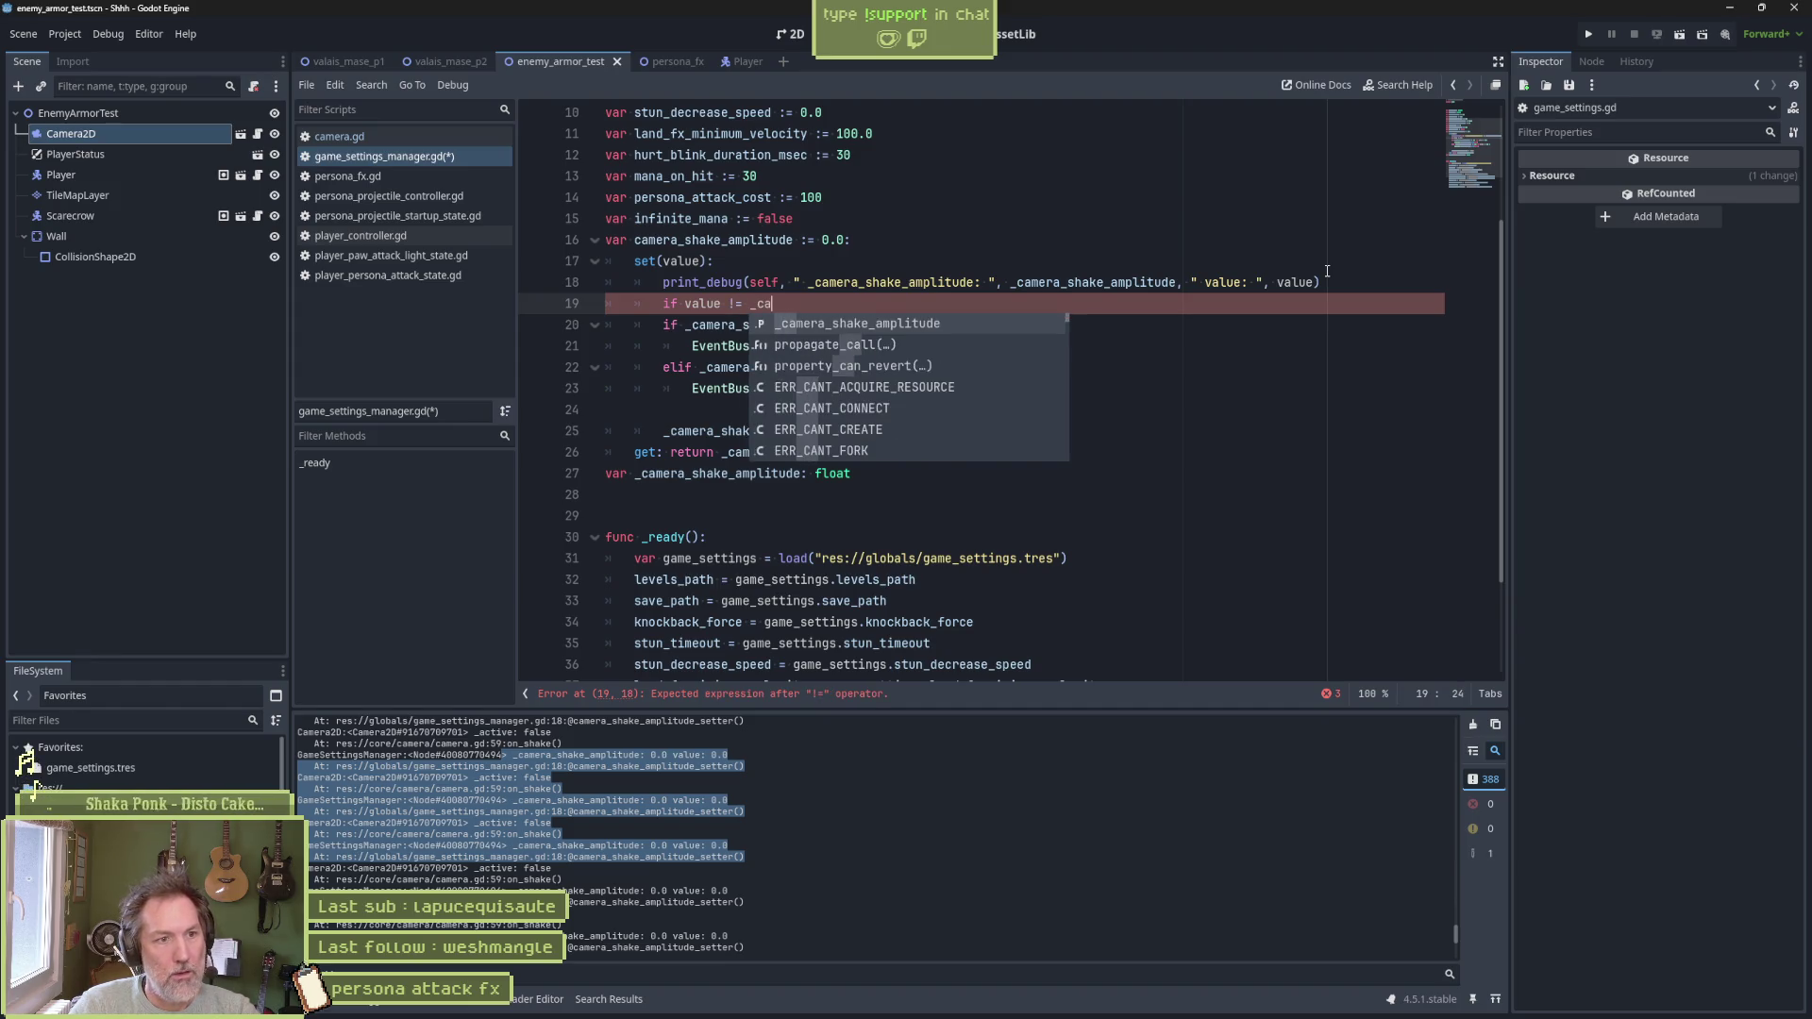
key("Return")
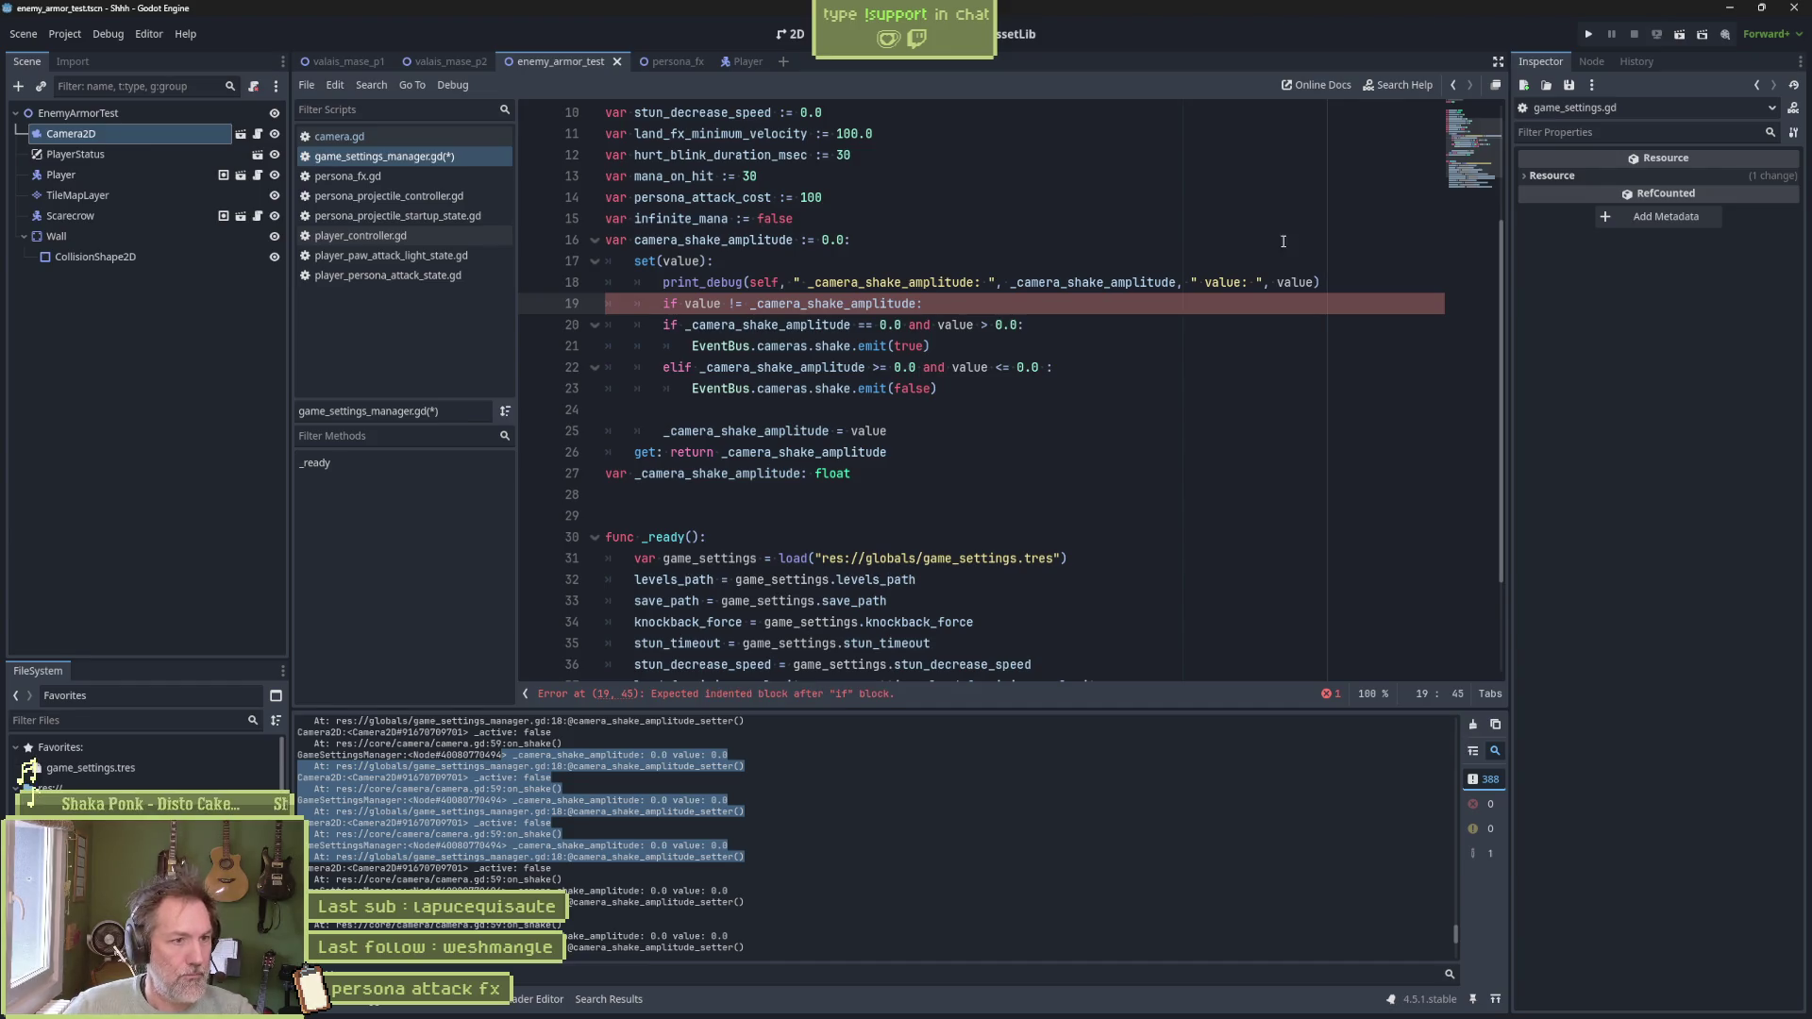
type(":")
mouse_move(889, 325)
left_mouse_down()
mouse_move(894, 368)
mouse_move(939, 389)
left_mouse_up()
key("Tab")
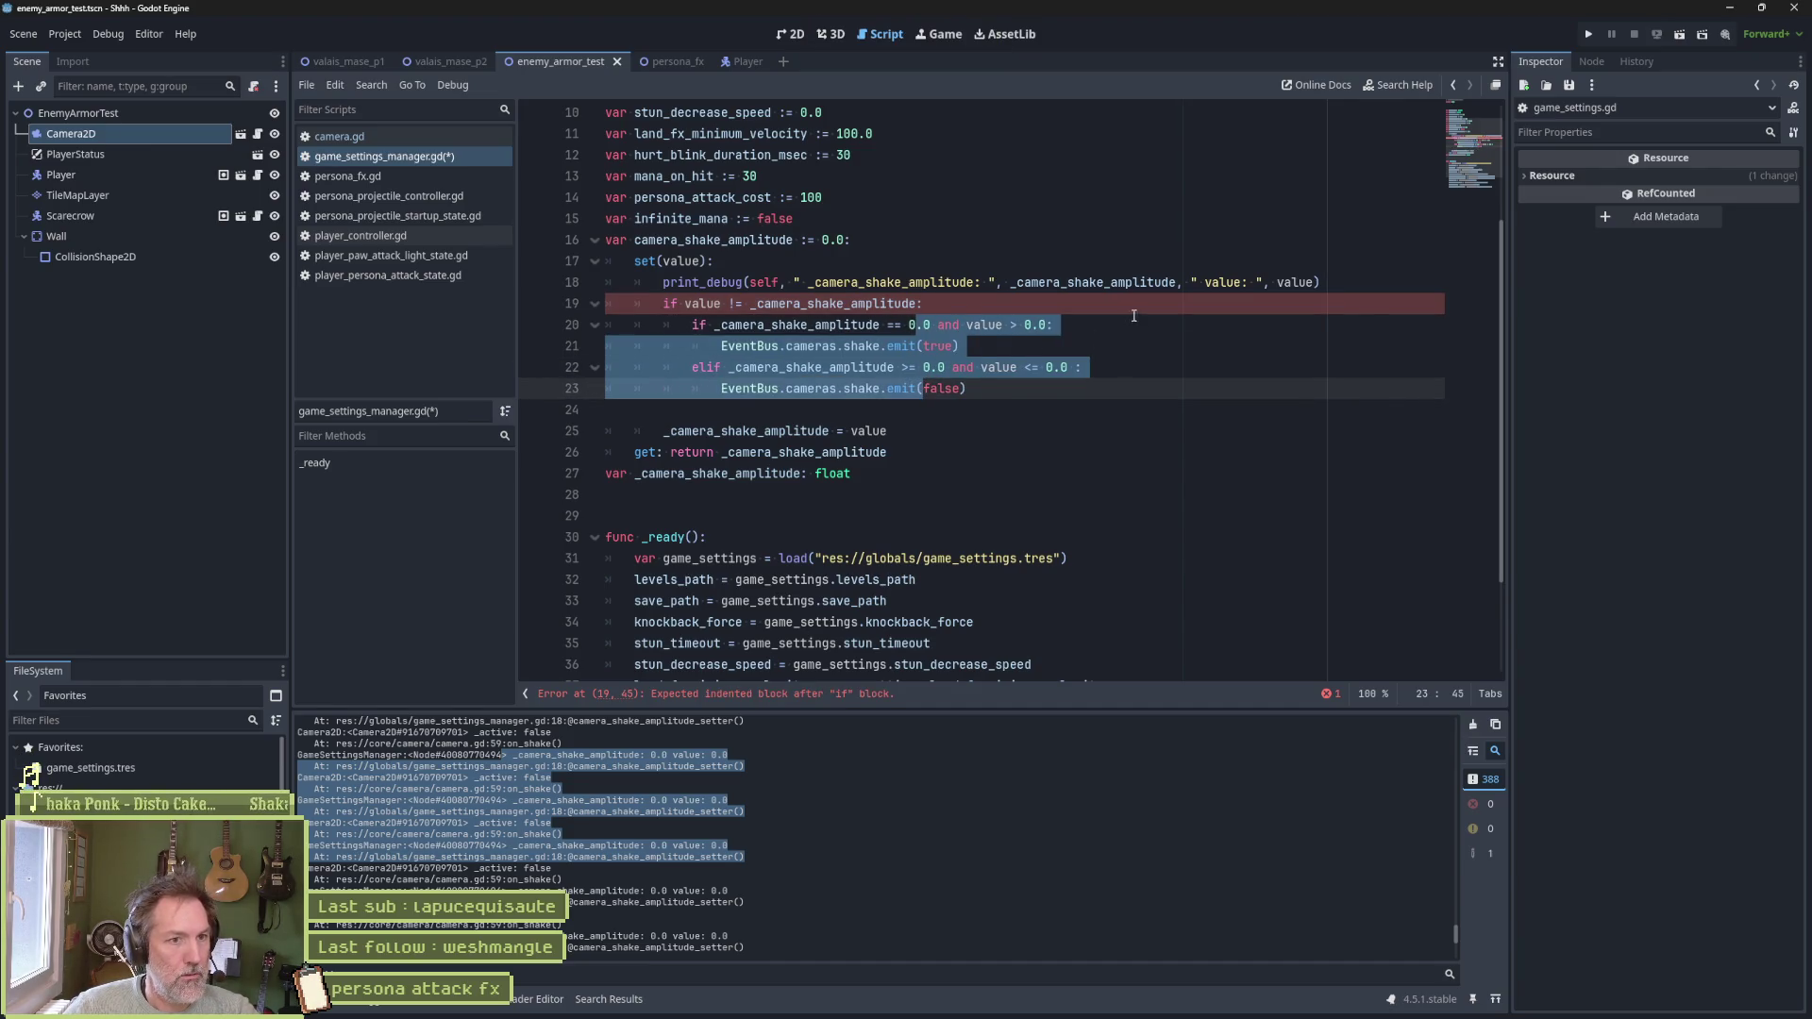
left_click(1115, 319)
key("F6")
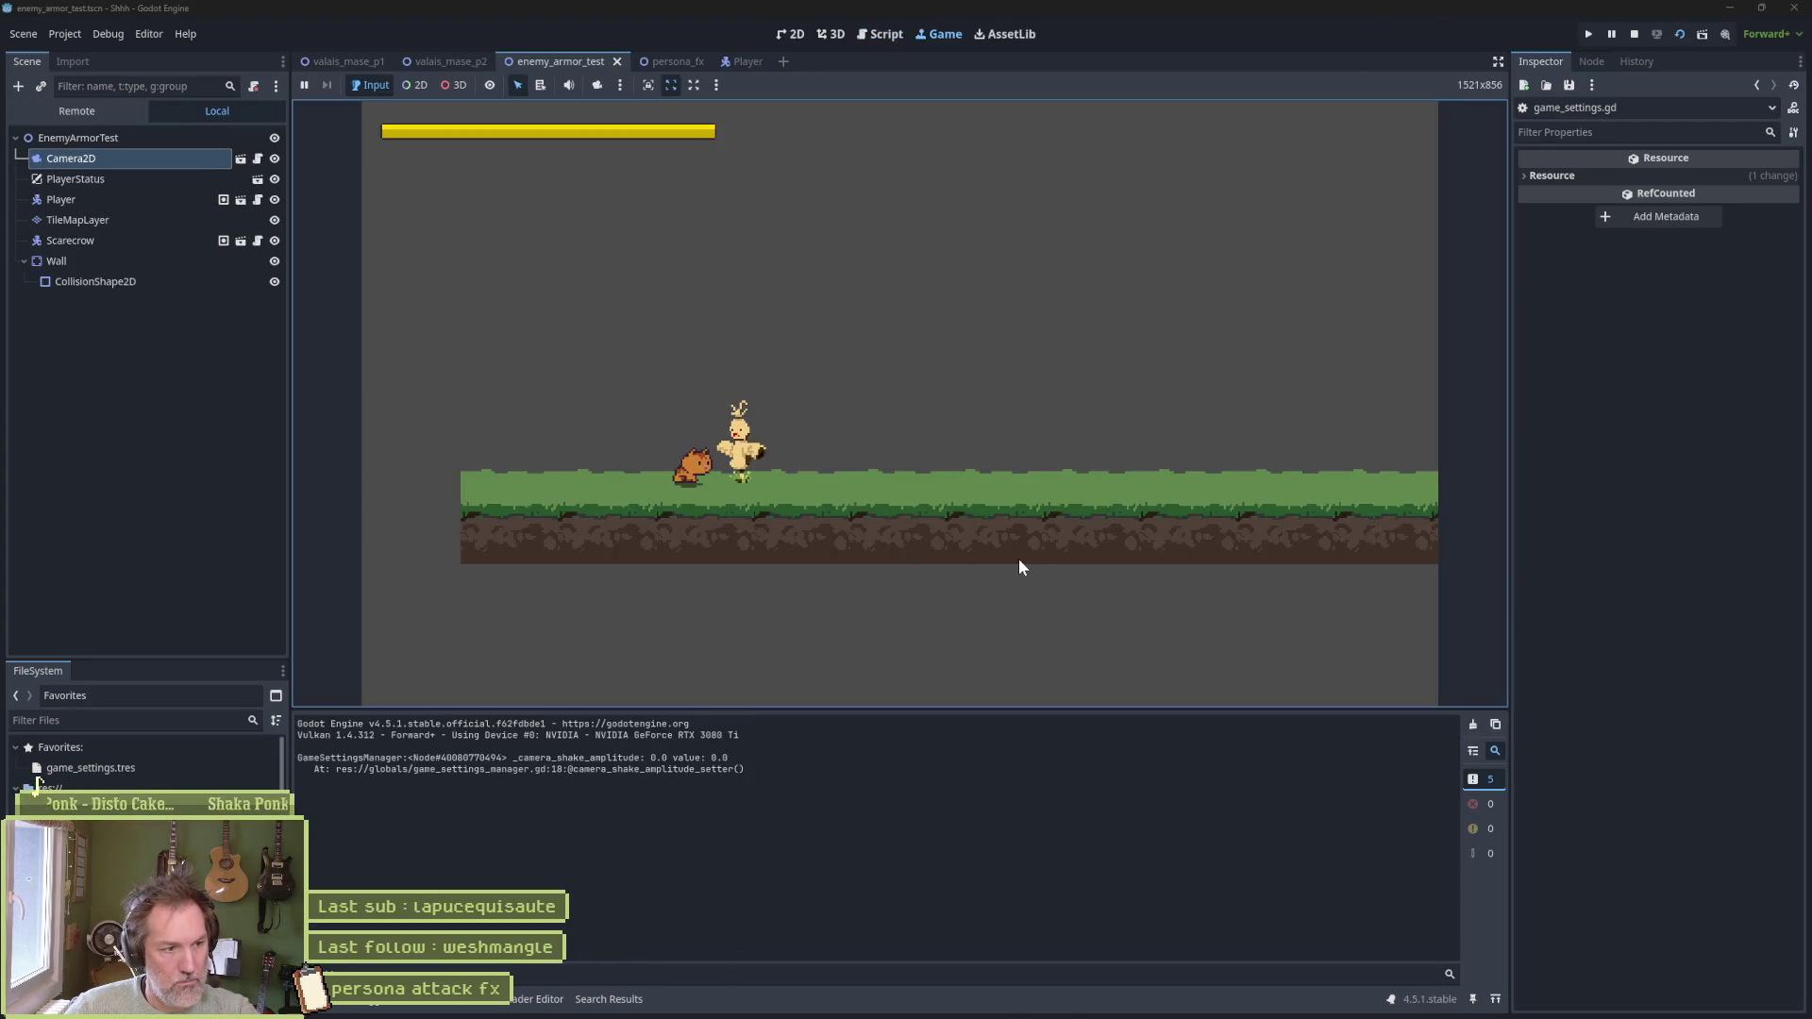
Attack once to trigger the shake, scroll up through the logged amplitude values, then stop the game
left_click(1018, 558)
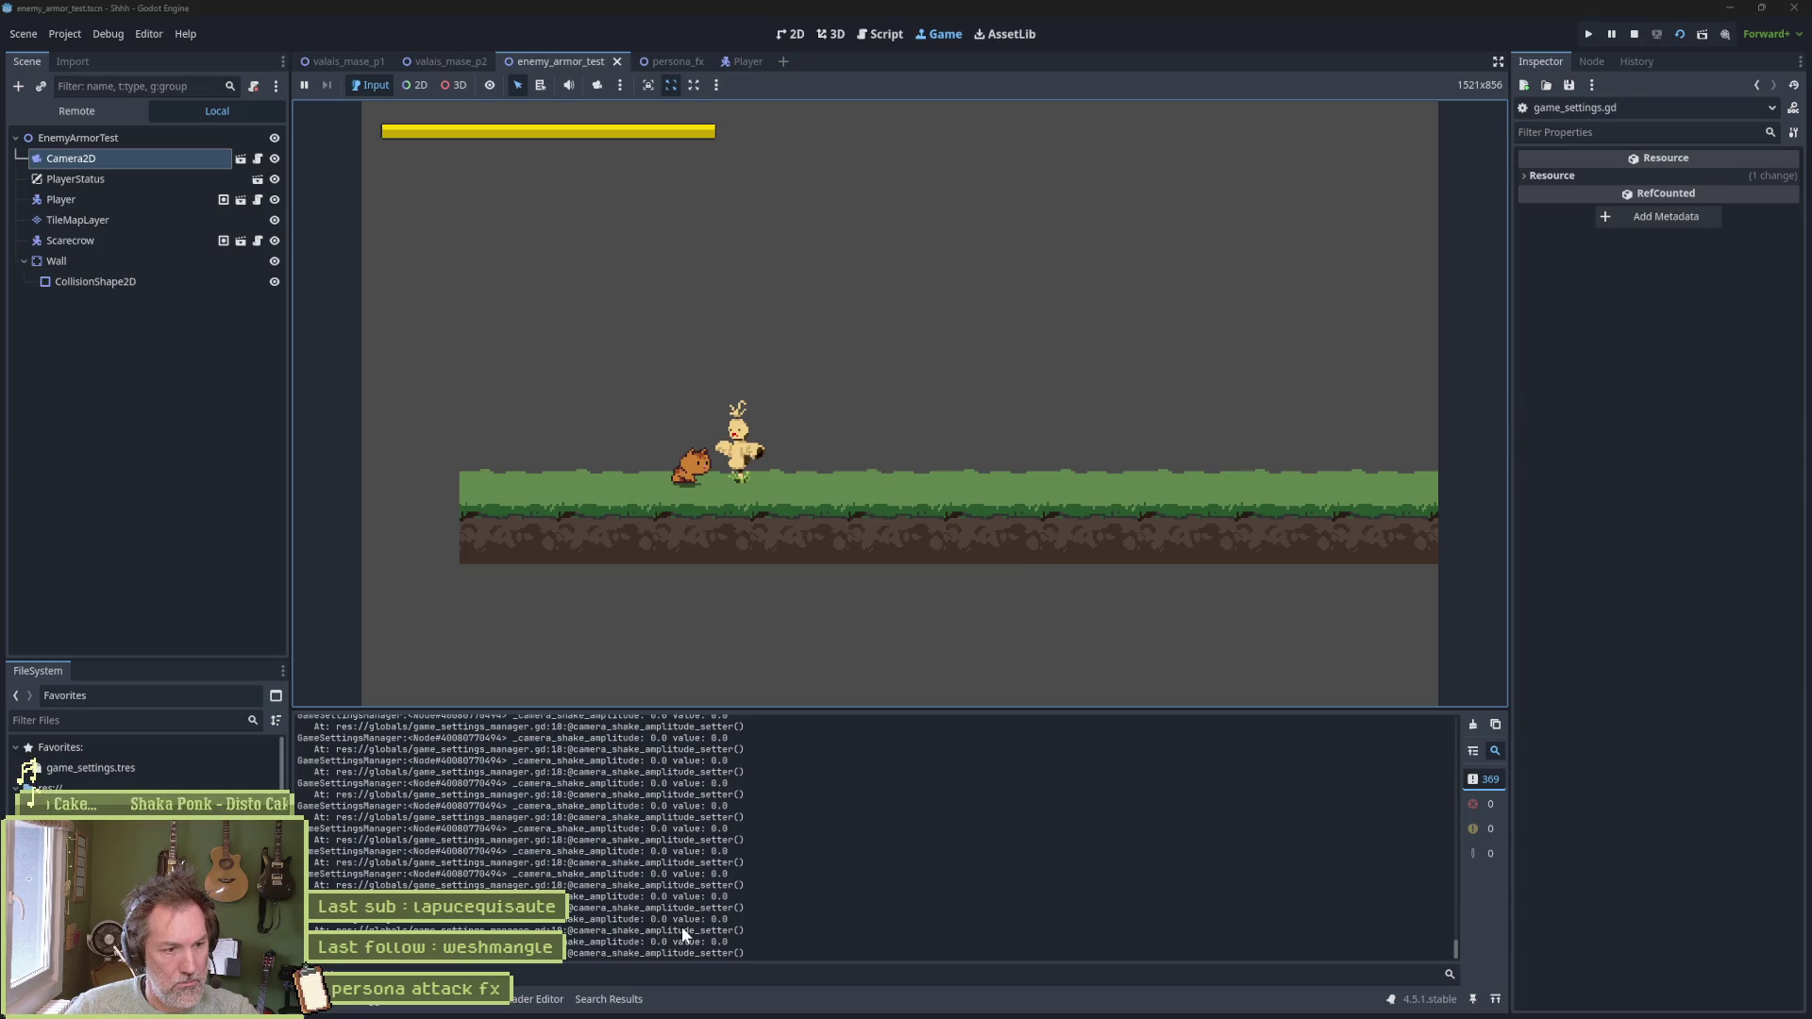
scroll(717, 933, "up", 3)
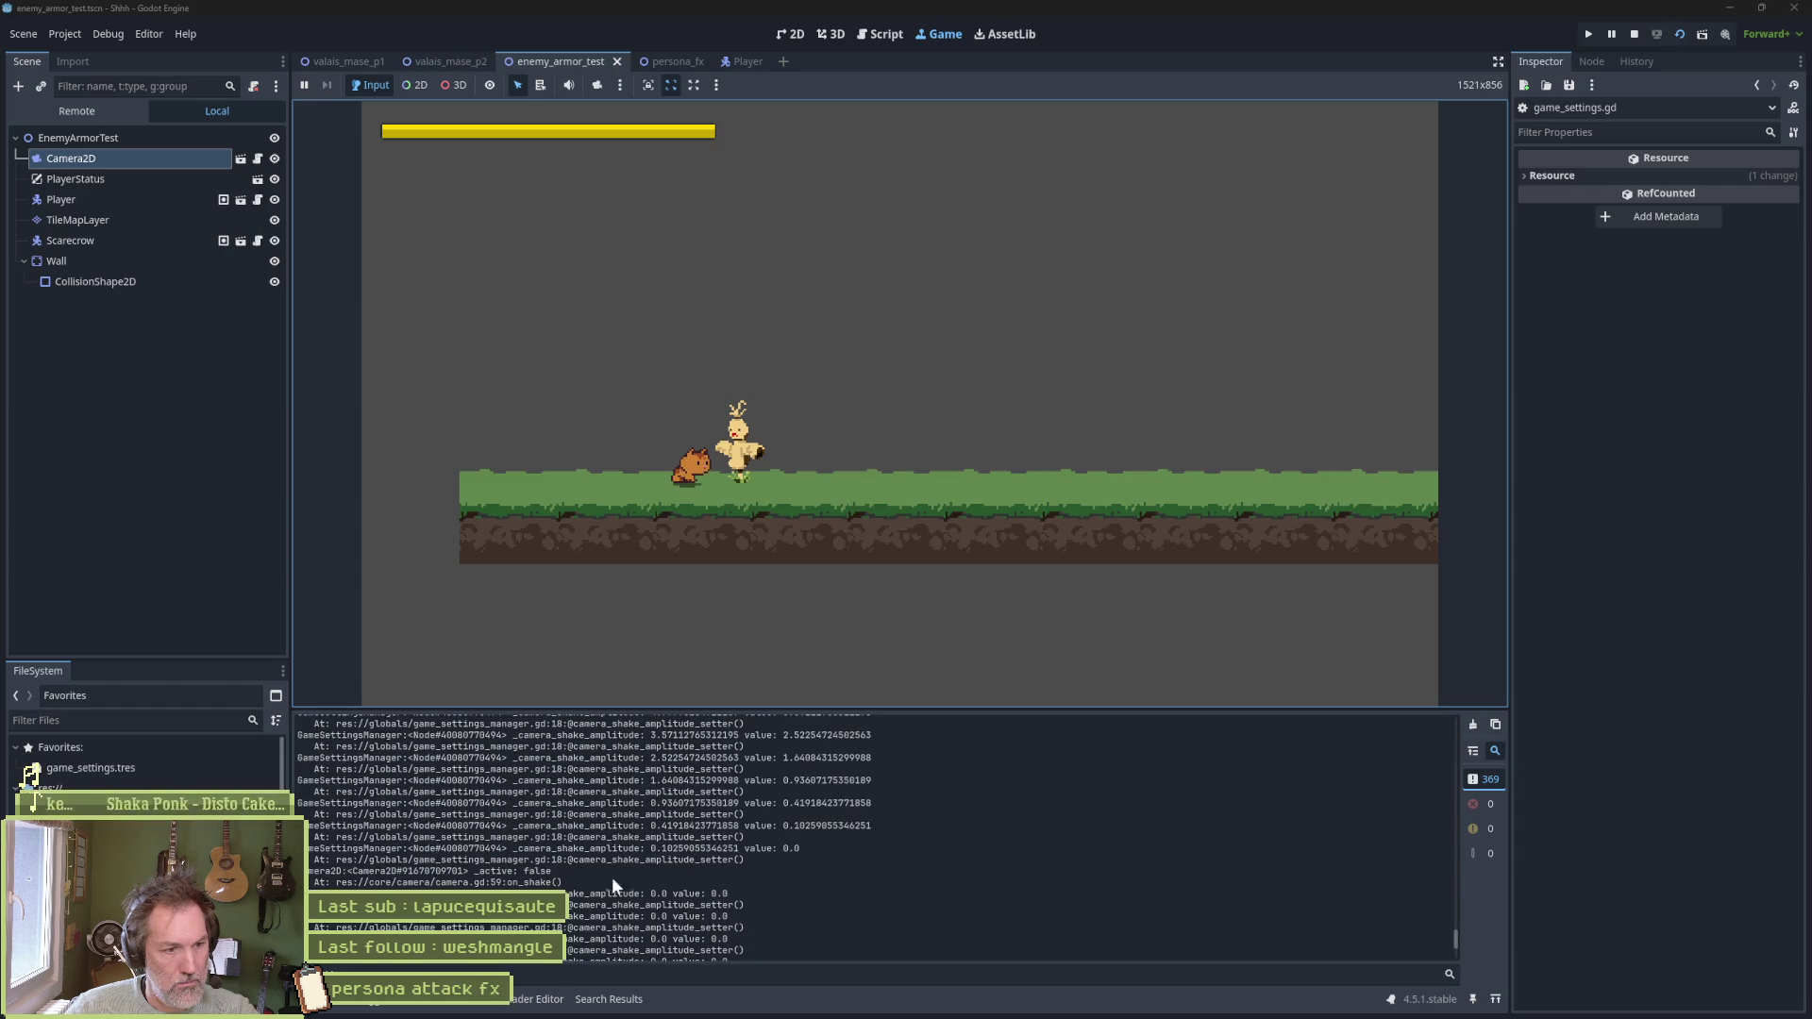
scroll(740, 877, "up", 1)
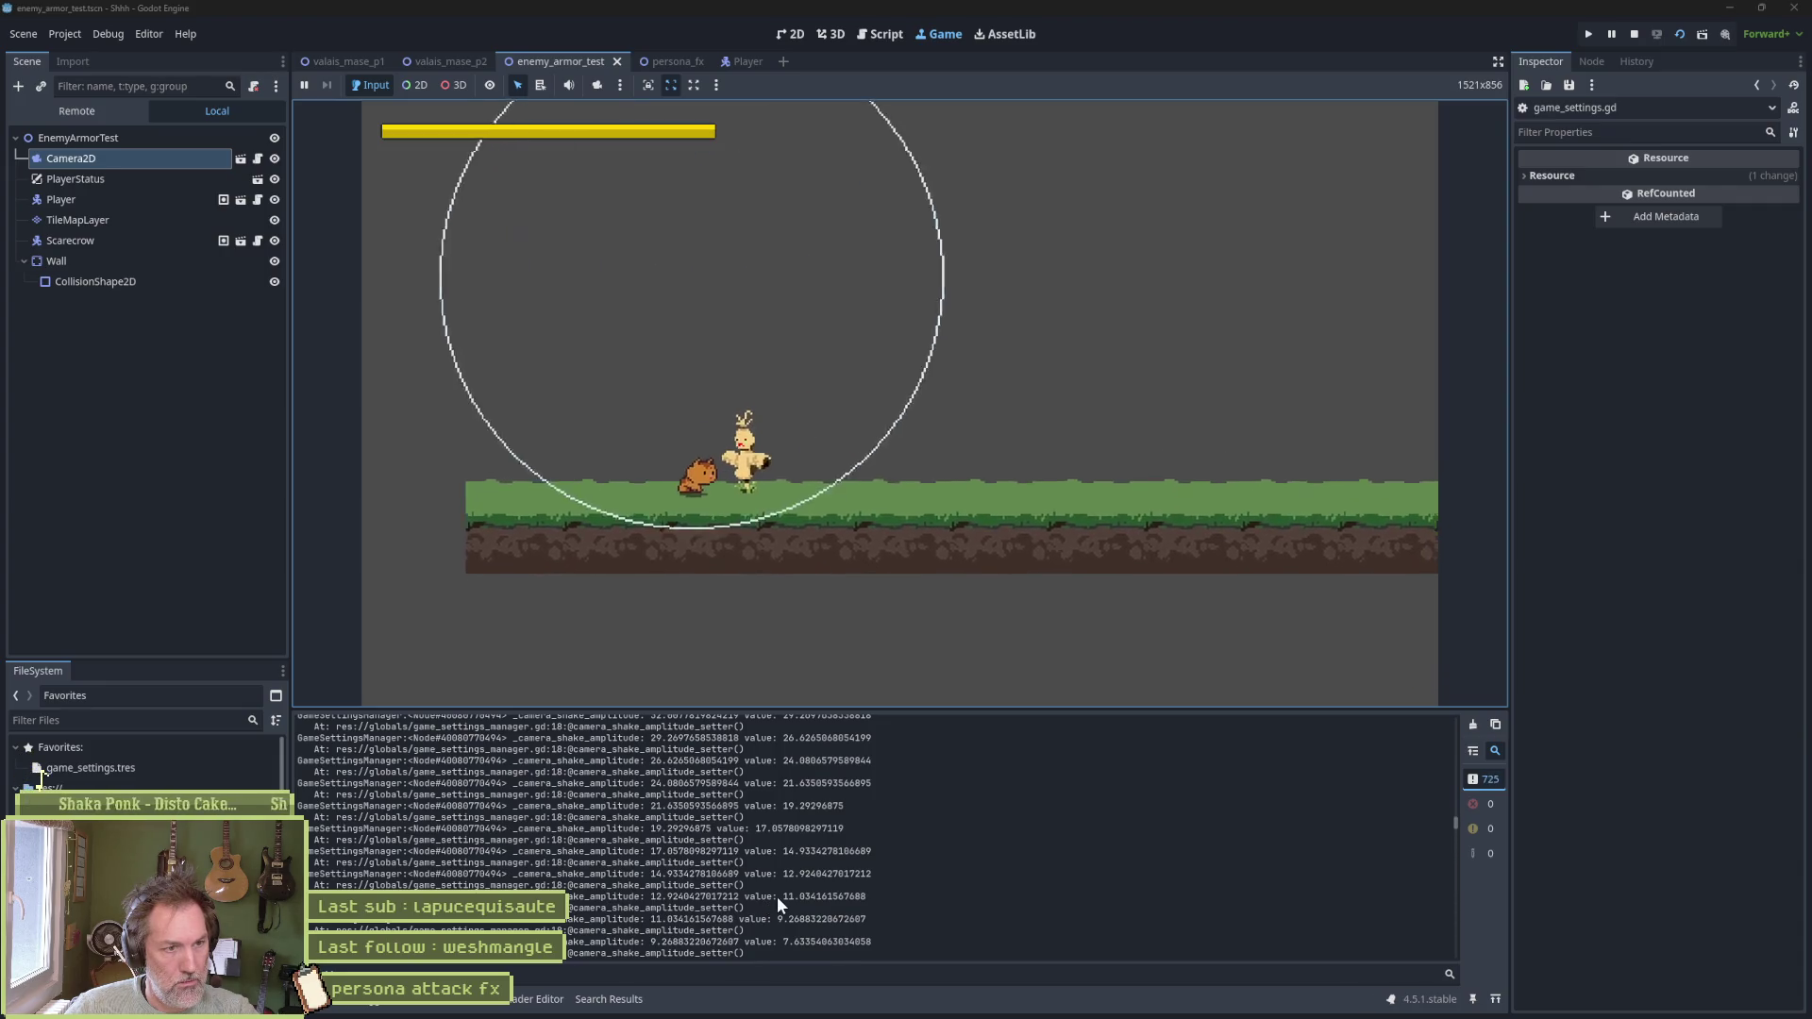
scroll(778, 897, "up", 1)
key("F8")
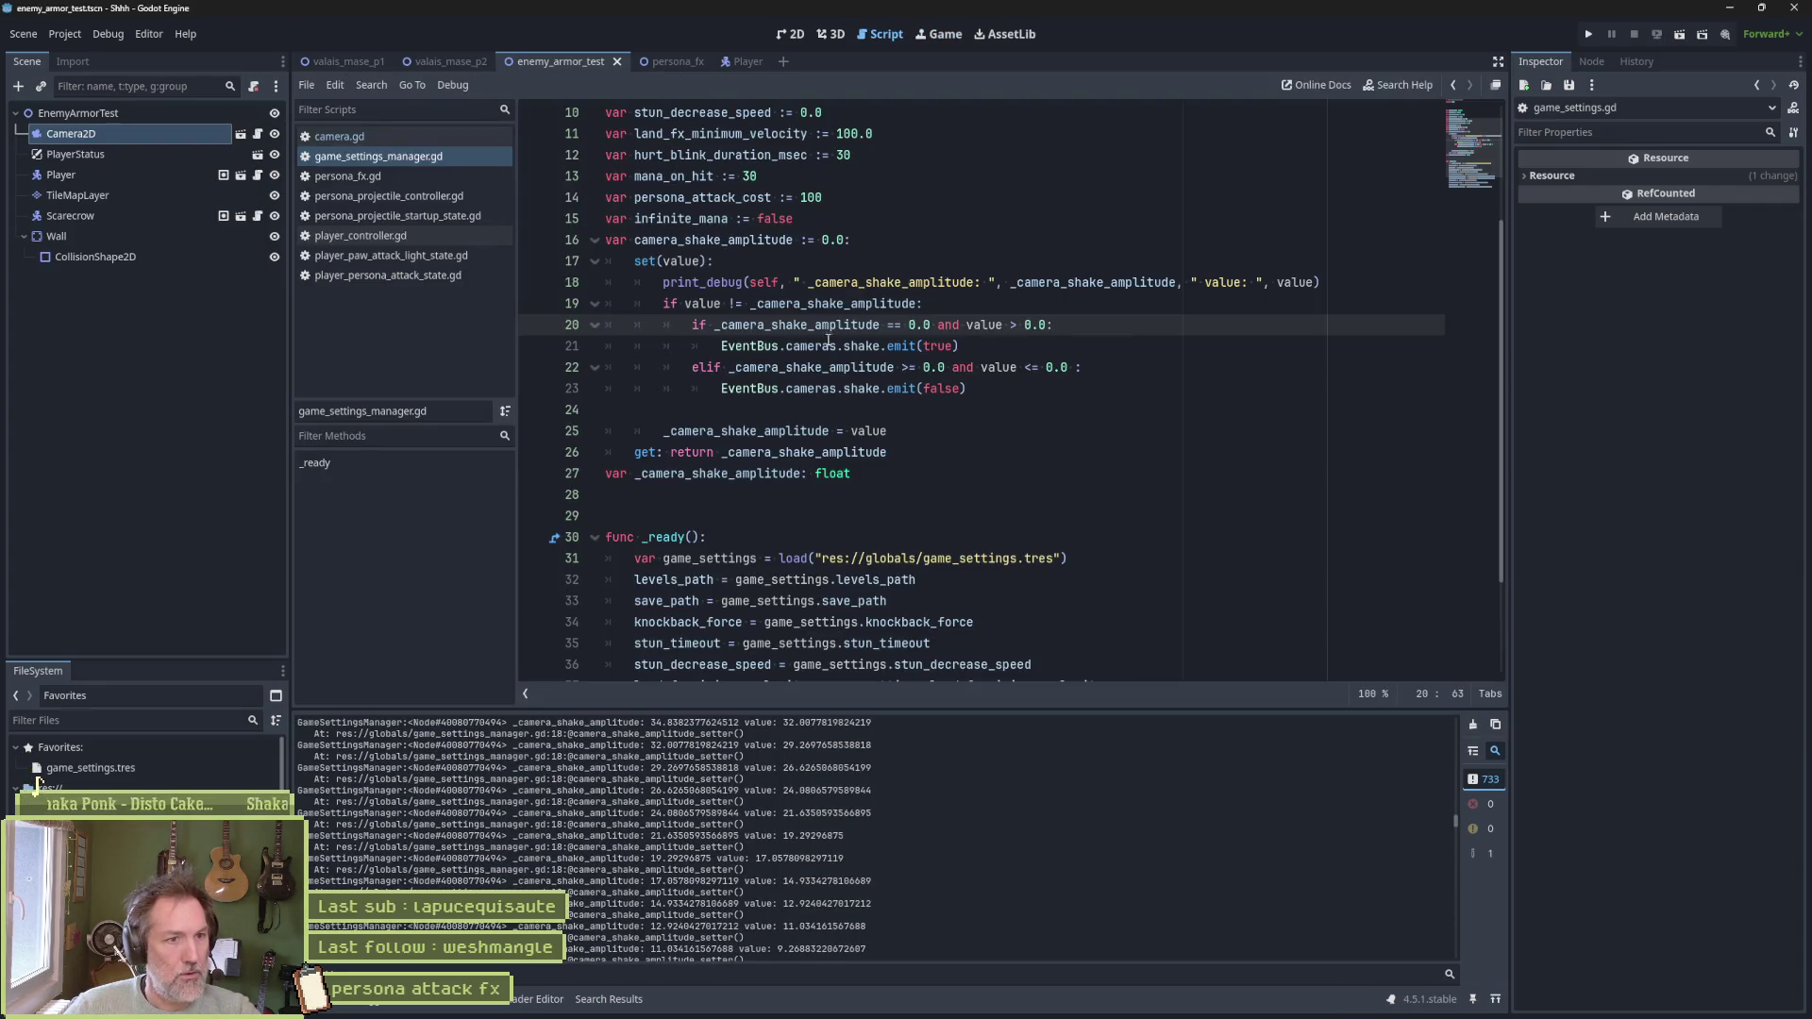
Move the debug print into the true emit branch and change its message to 'shake emit true'
left_click(819, 282)
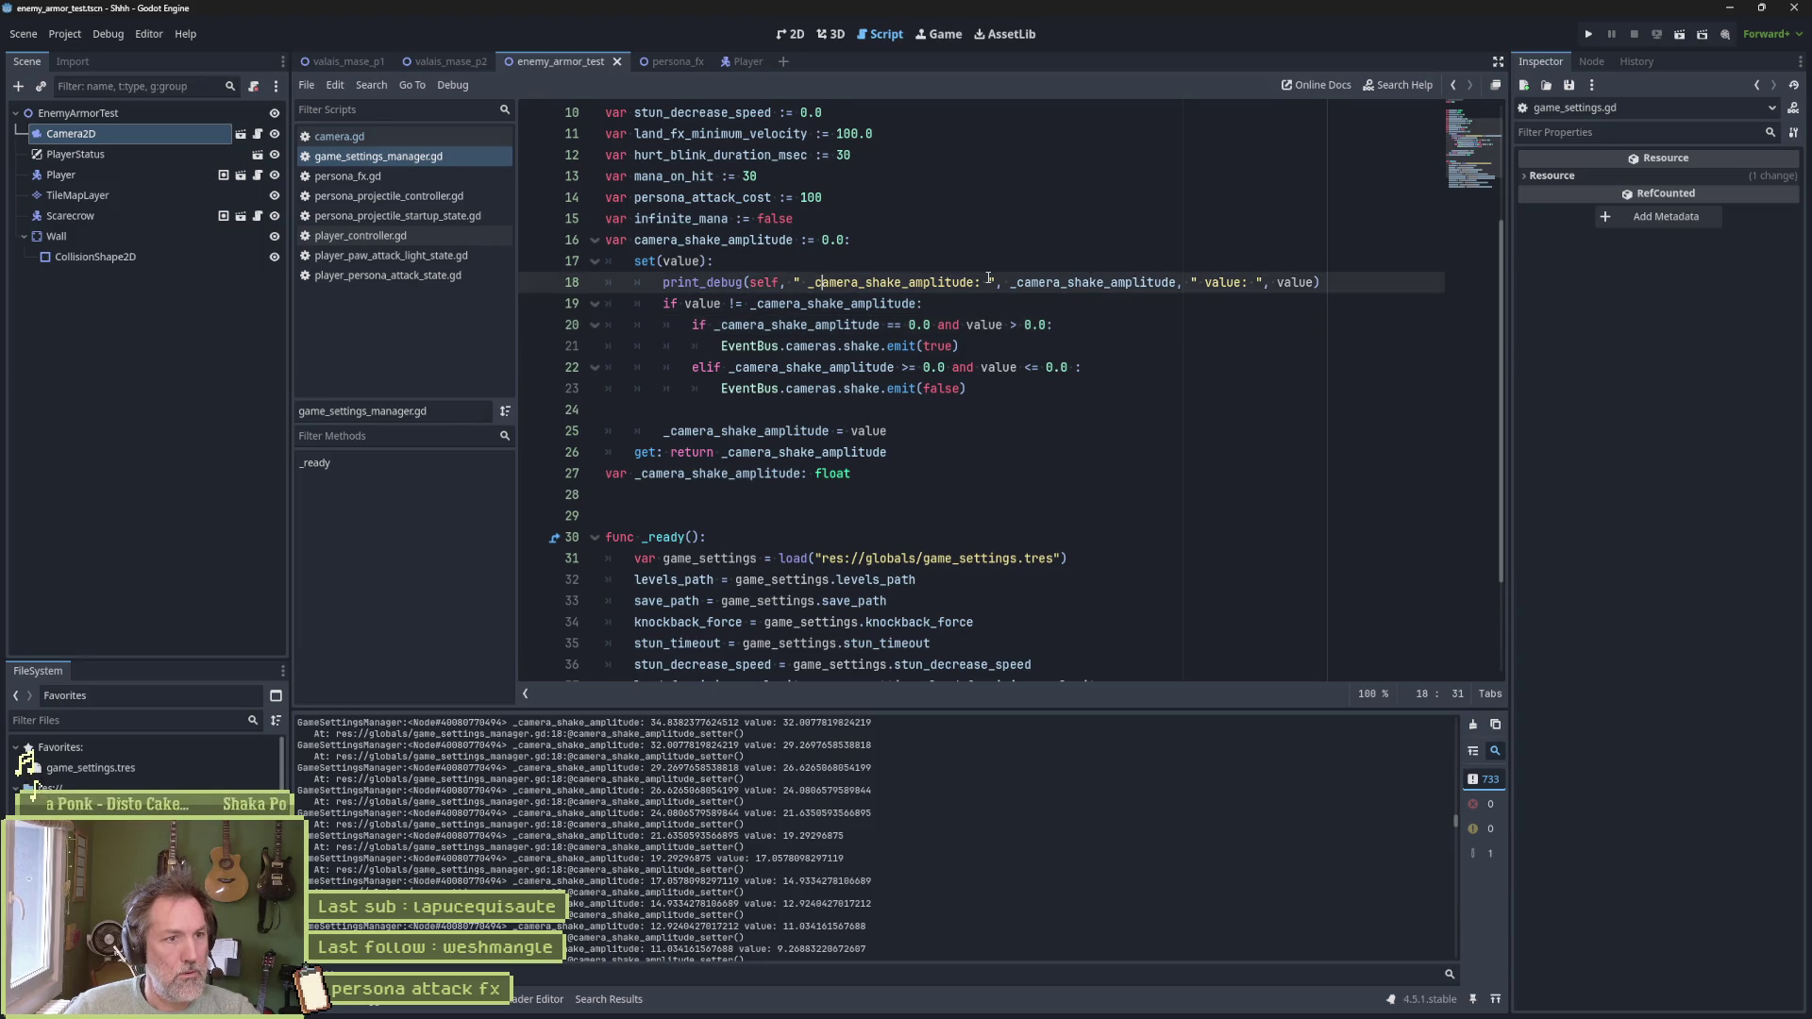
key("alt+Down")
key("alt+Down")
key("Home")
key("Tab")
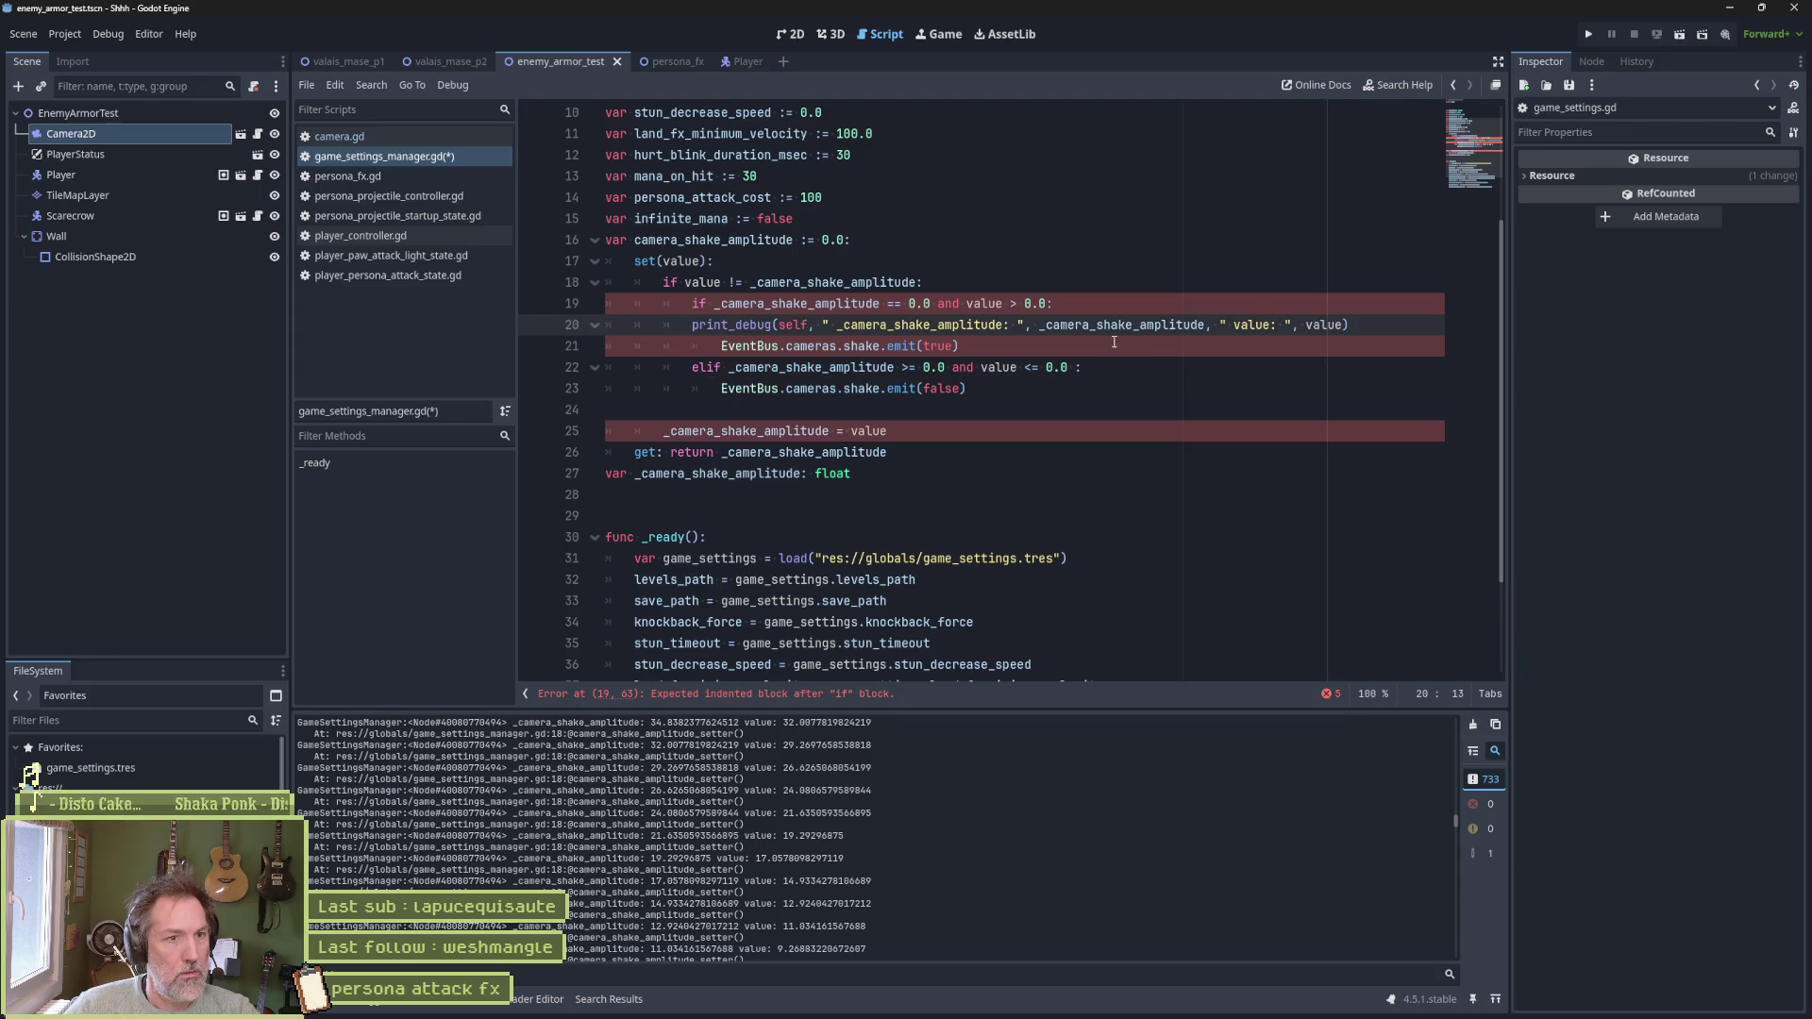
key("Tab")
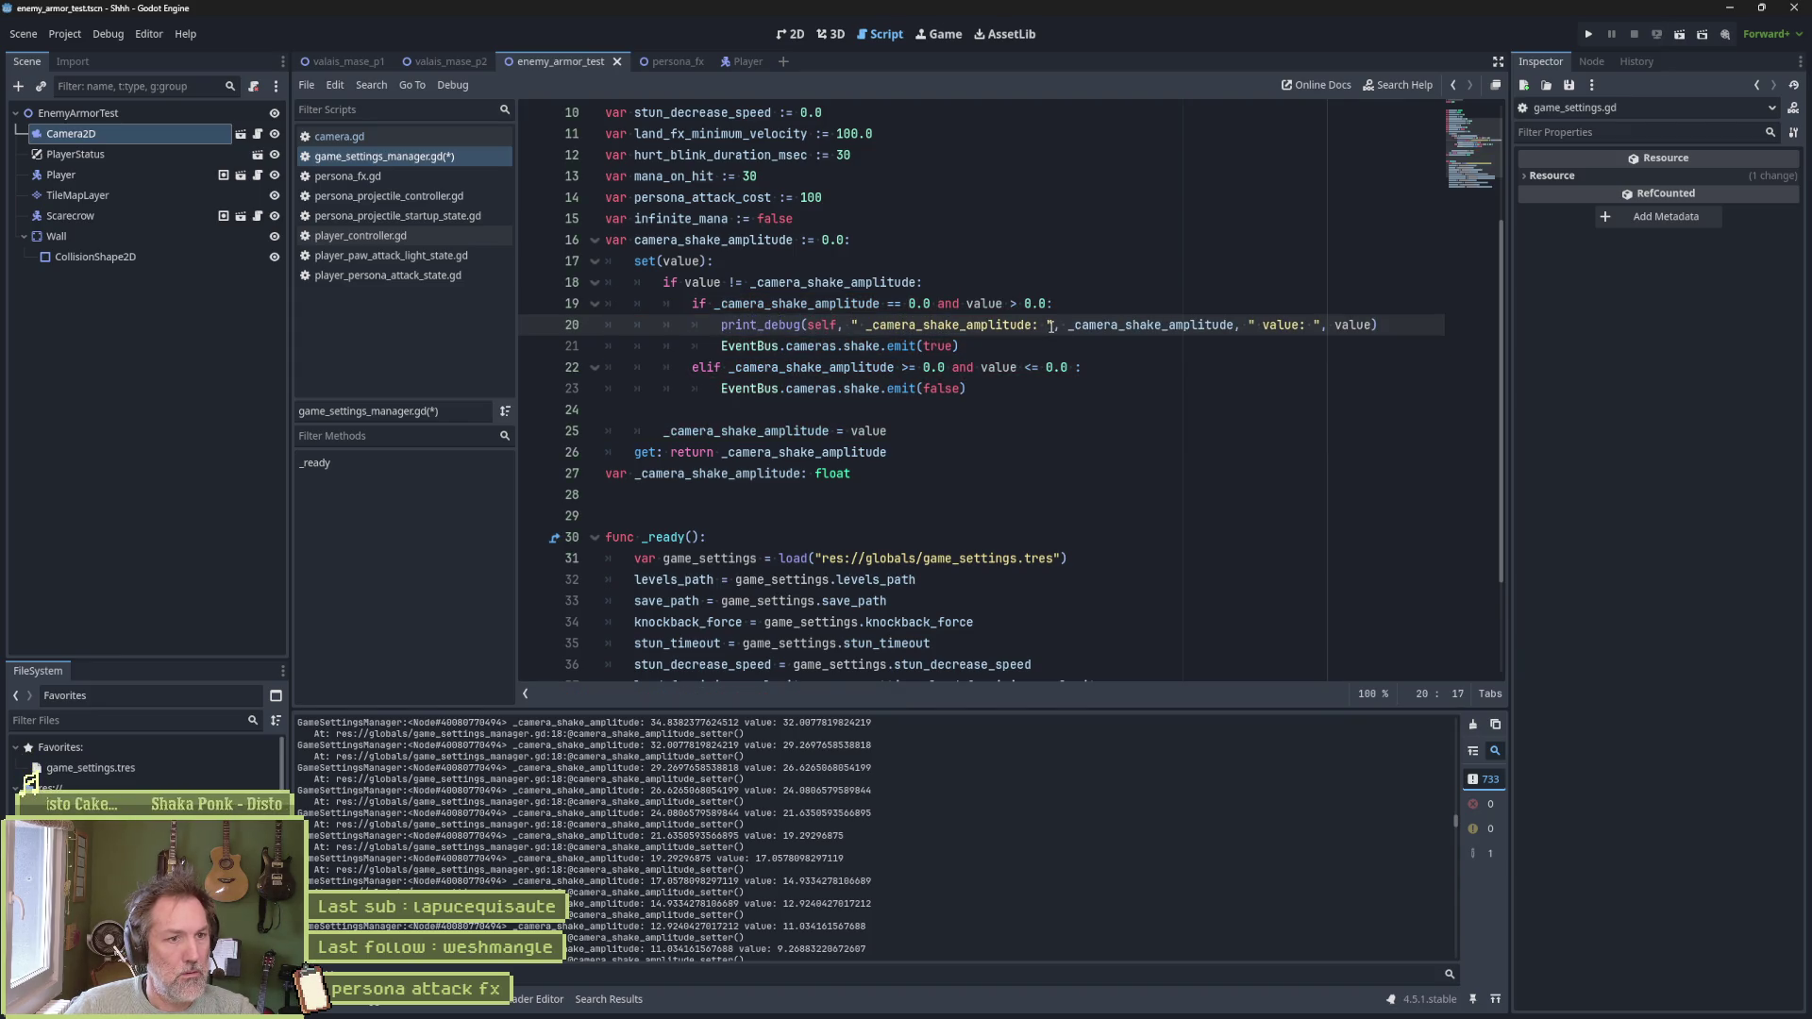
left_click_drag(866, 324, 1376, 323)
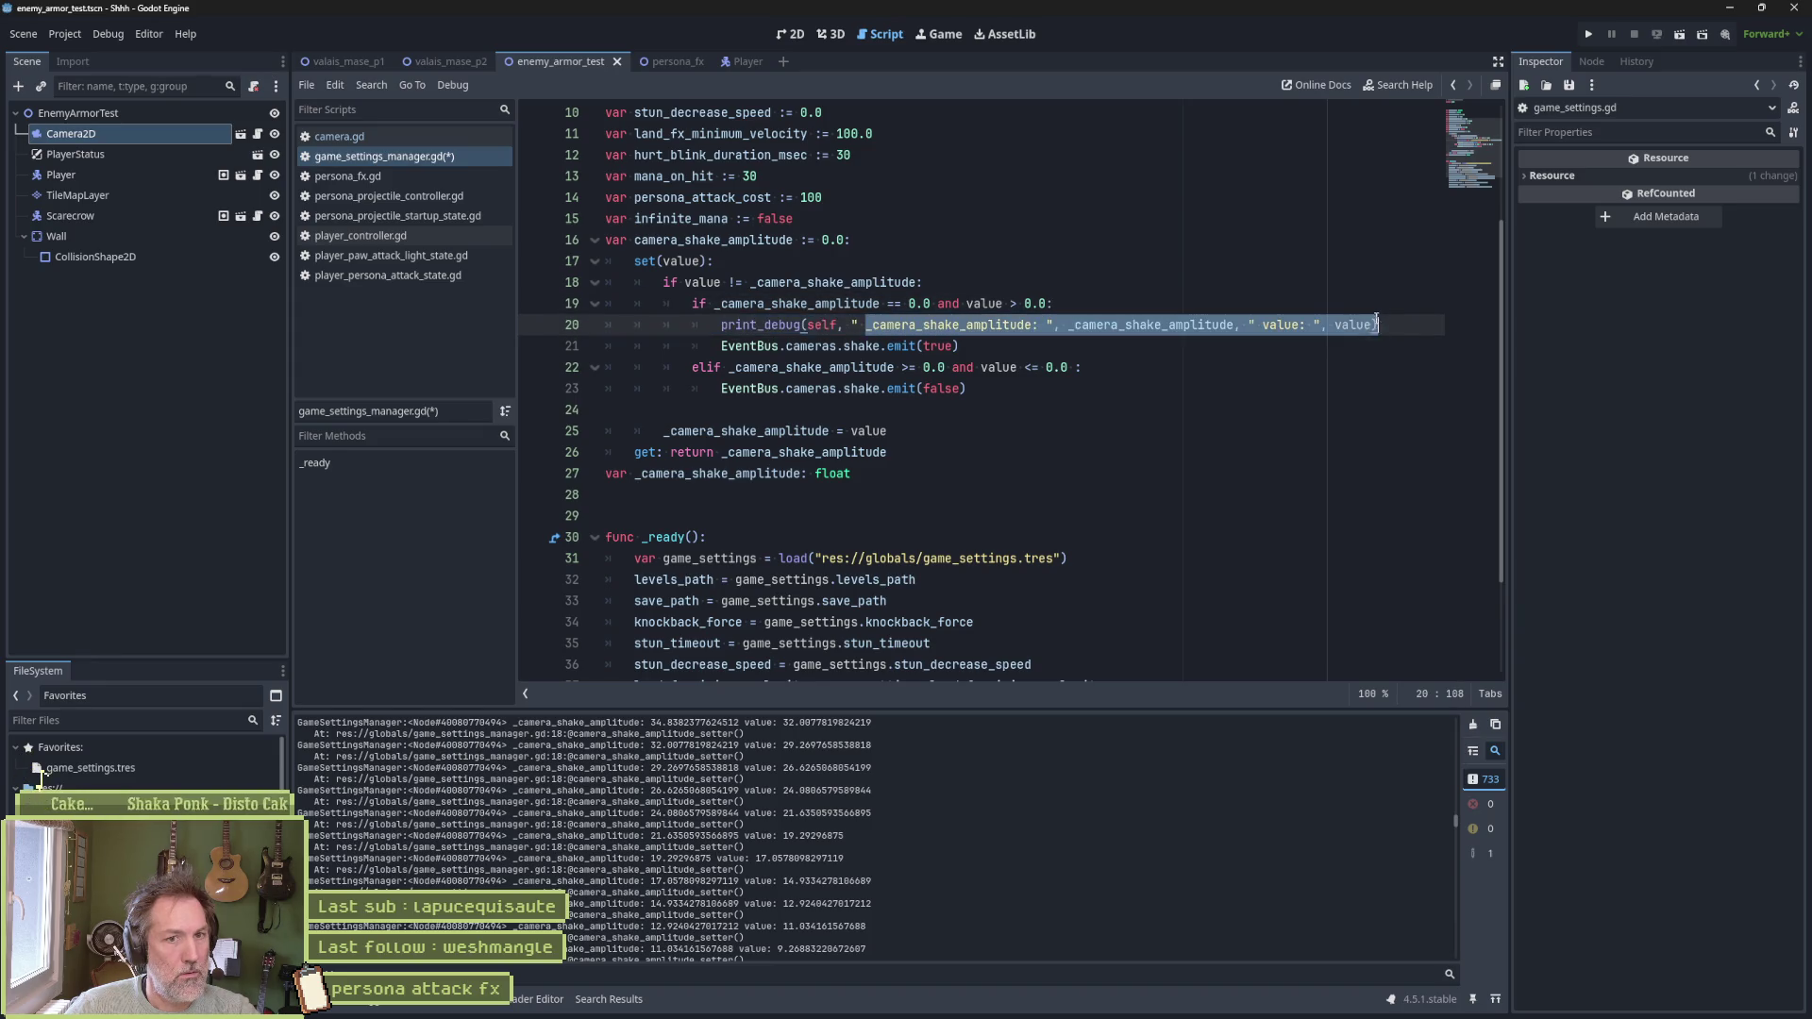
type("shake emit tr")
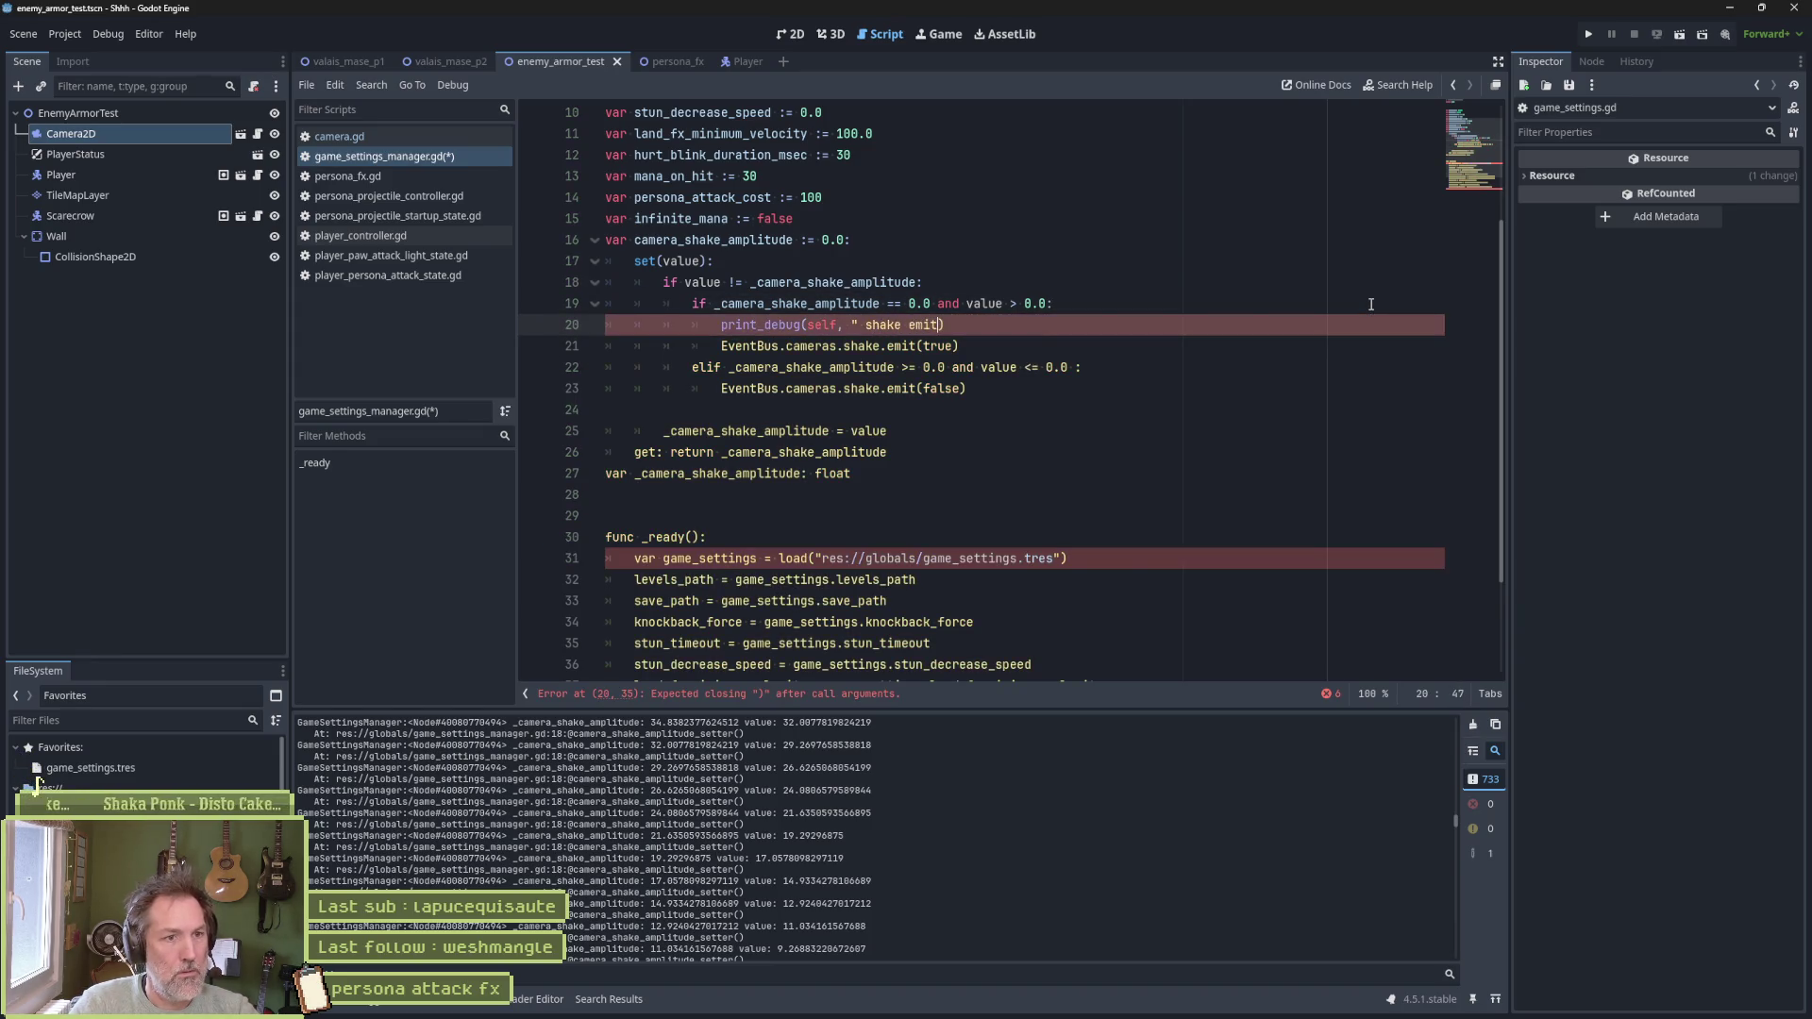
type("ue\"")
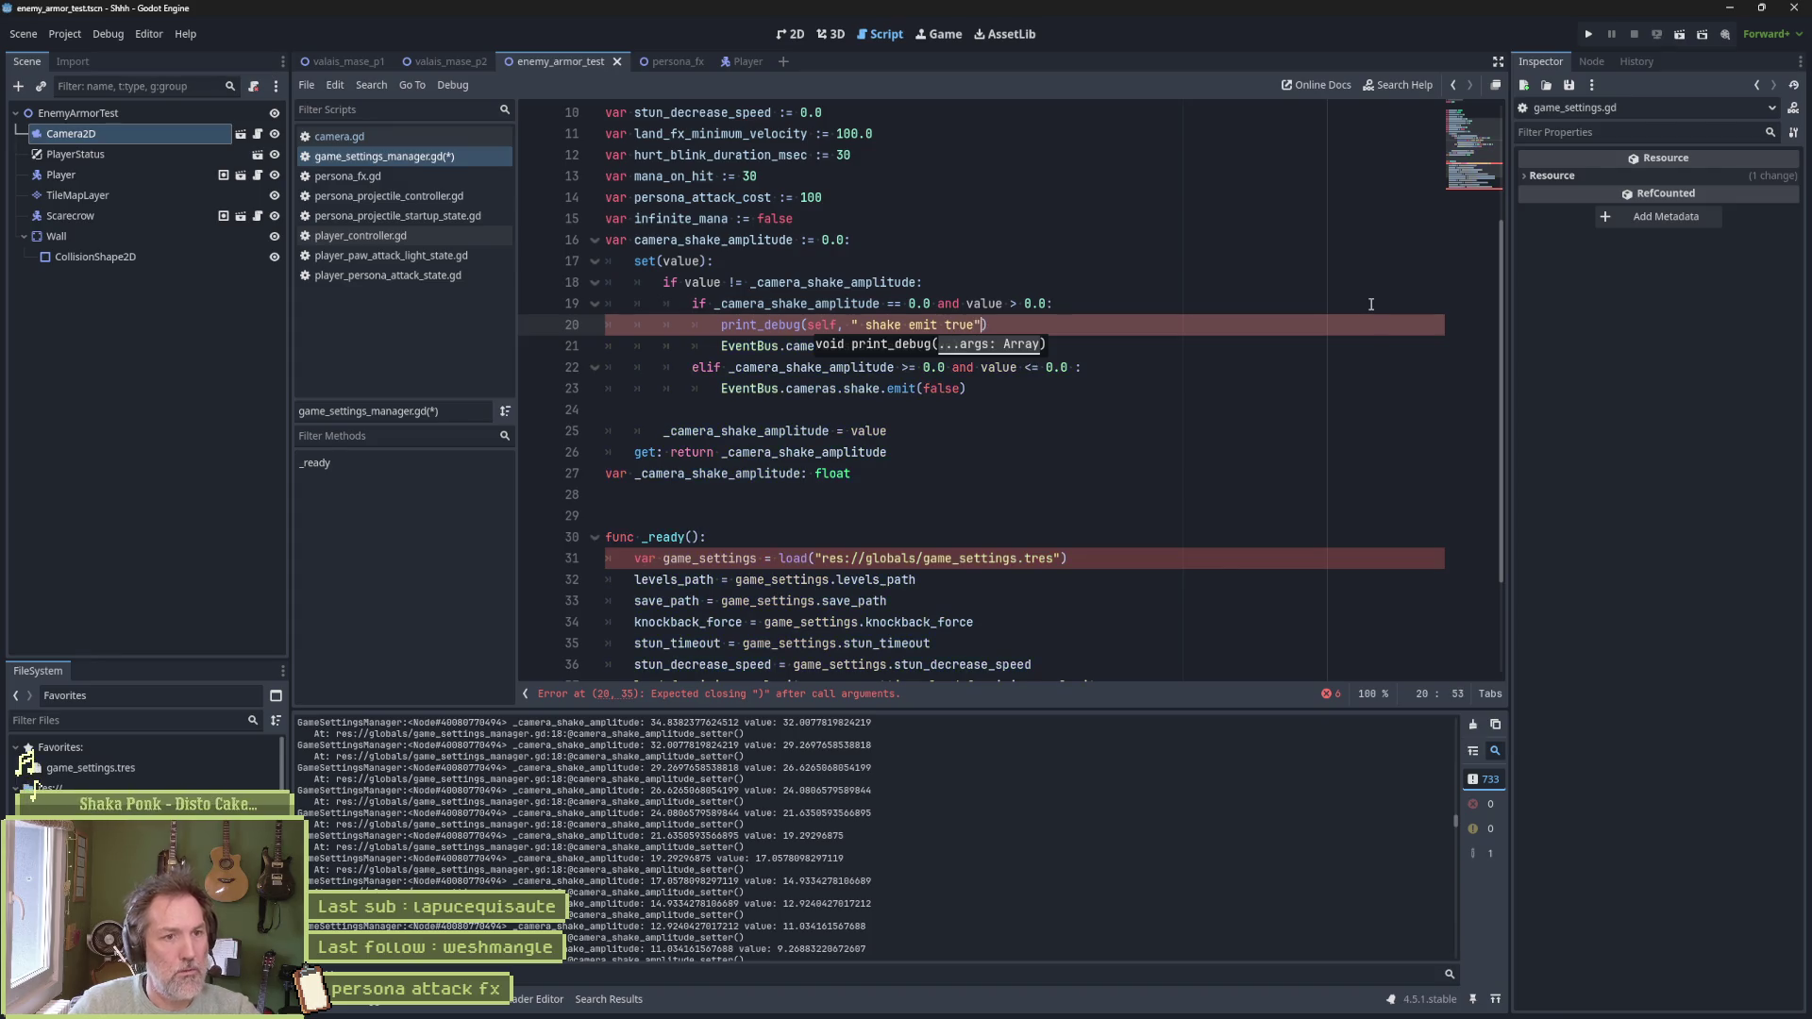
key("End")
Paste a 'shake emit false' debug print into the false branch, save, and rerun the game
left_click(1371, 304, "shift")
left_click(1074, 389)
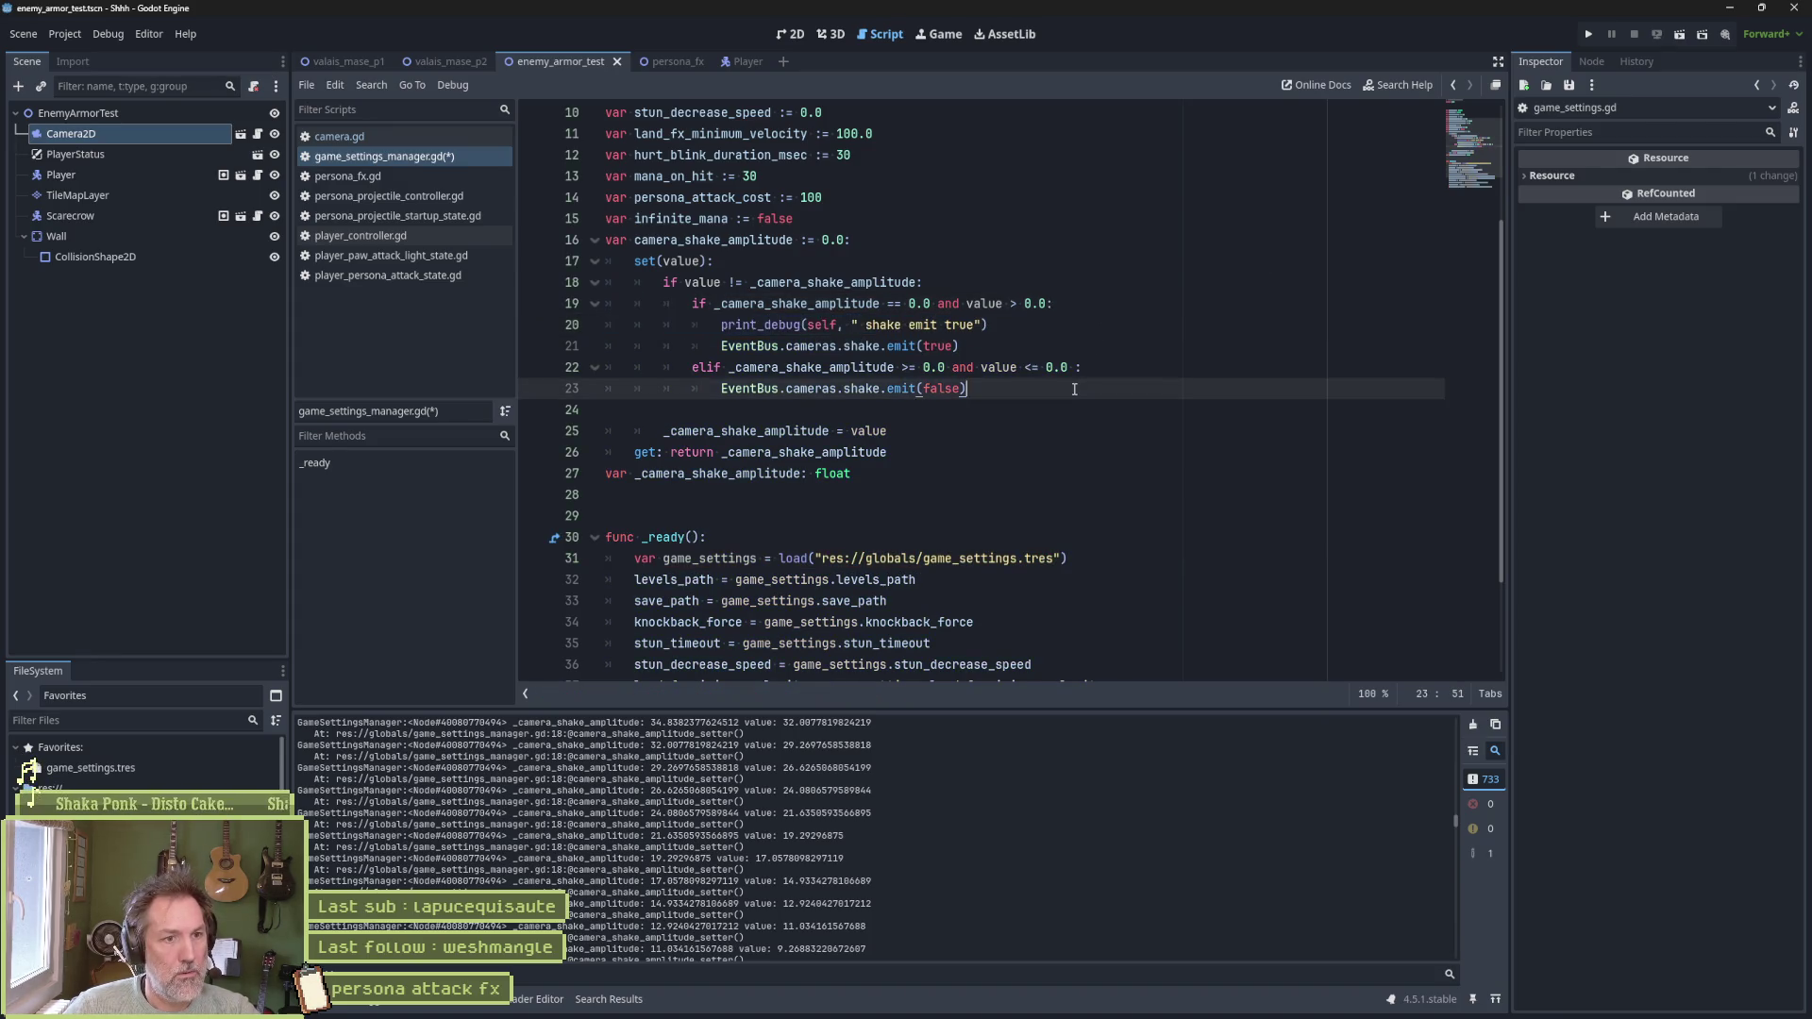
left_click(1107, 368)
type("print_debug(self, \" shake emit true\")")
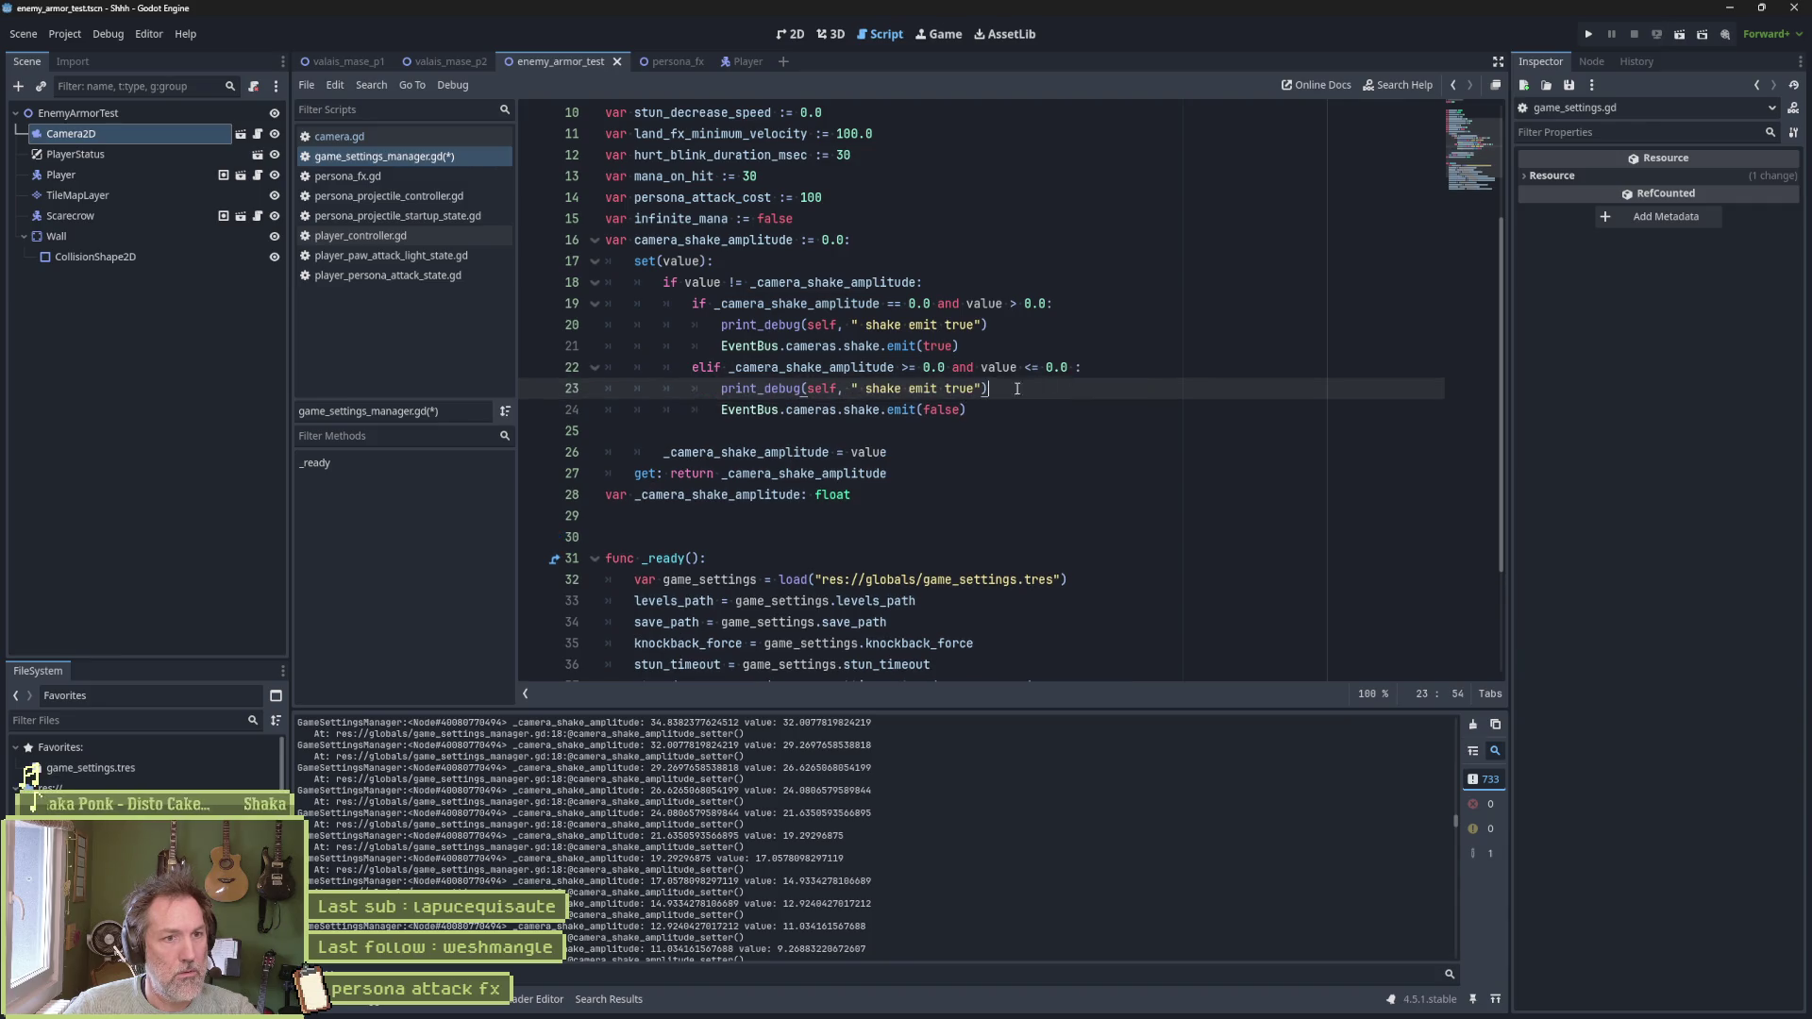
double_click(964, 389)
type("false")
key("ctrl+s")
key("F6")
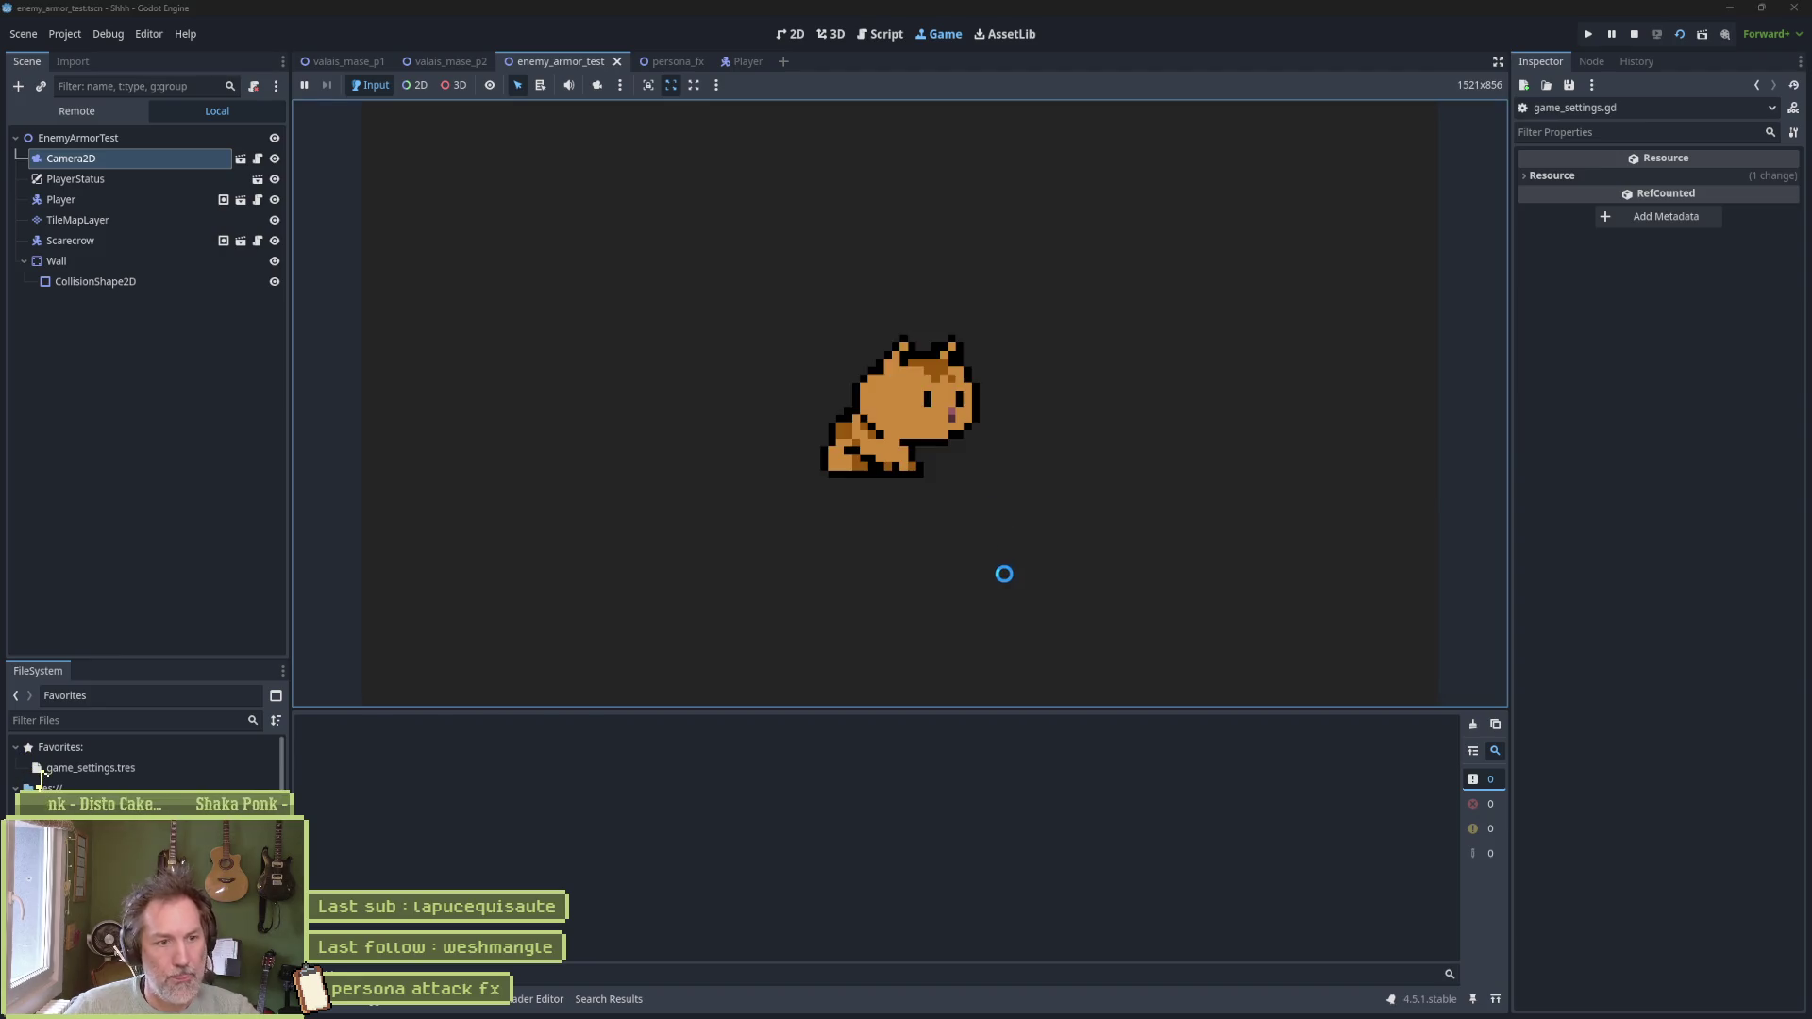
Attack once, stop the game, delete both print_debug lines from the setter, and return to camera.gd
key("x")
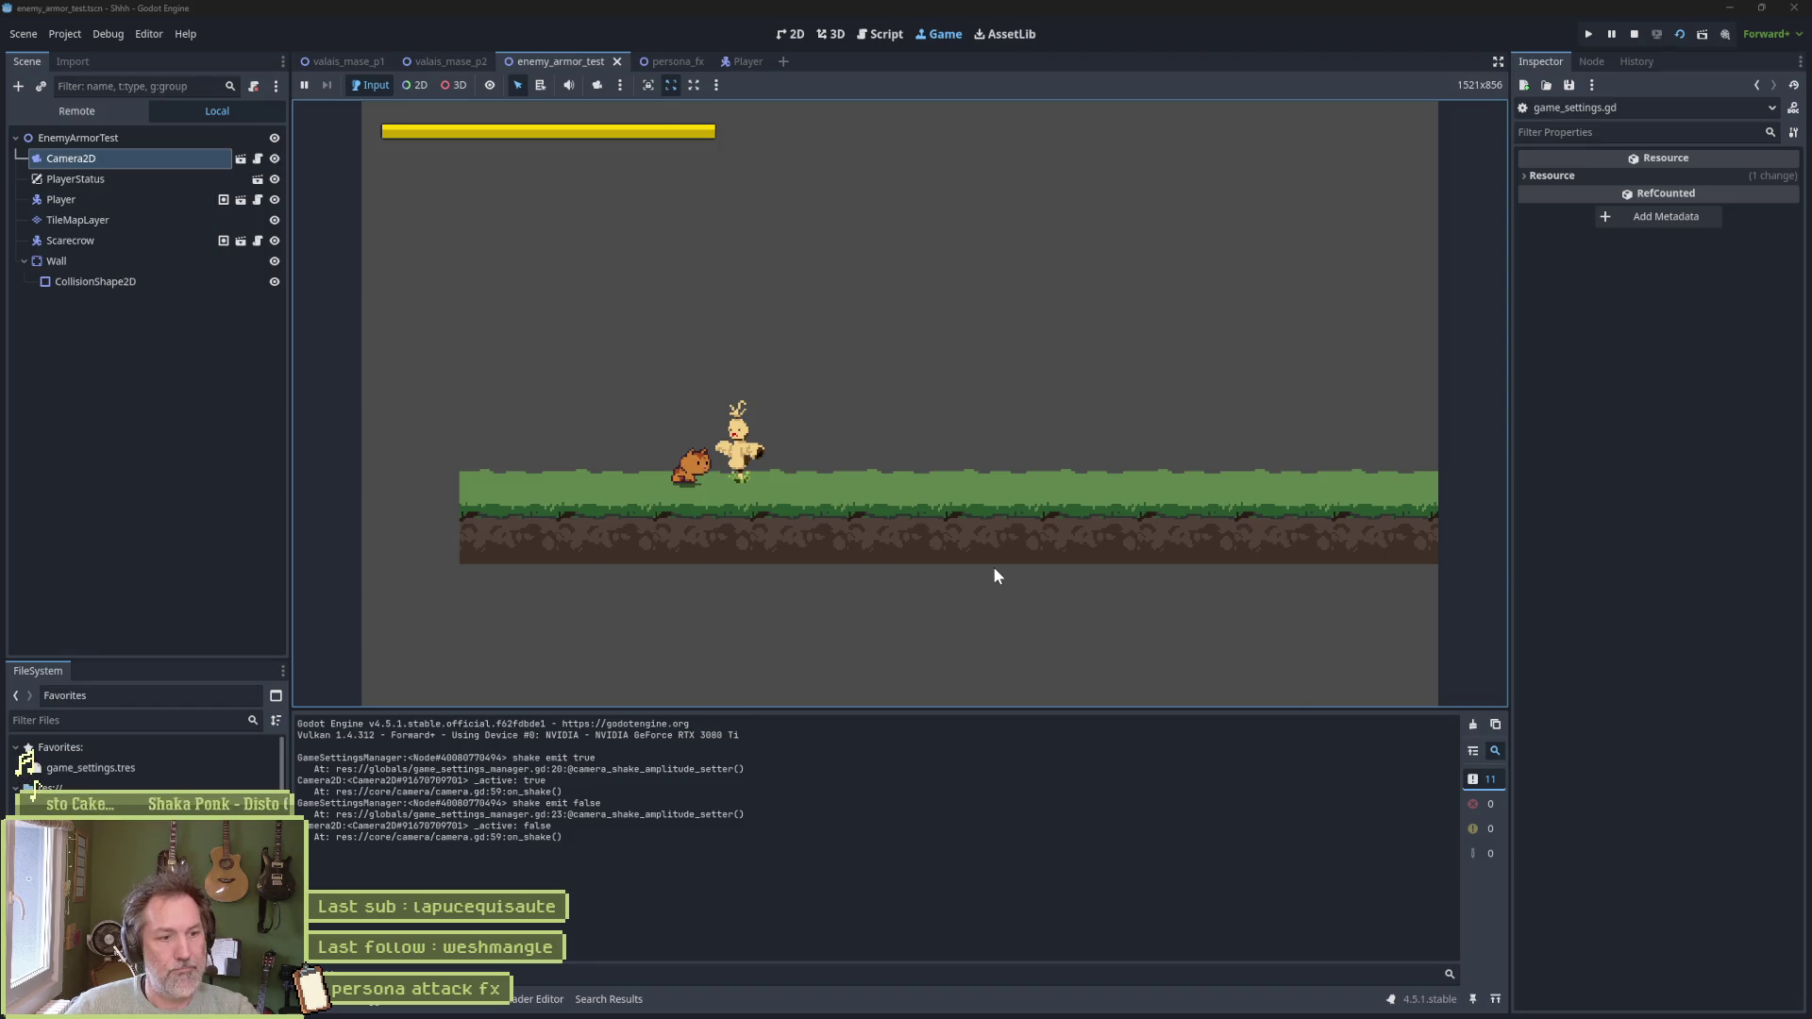
key("ctrl+shift+k")
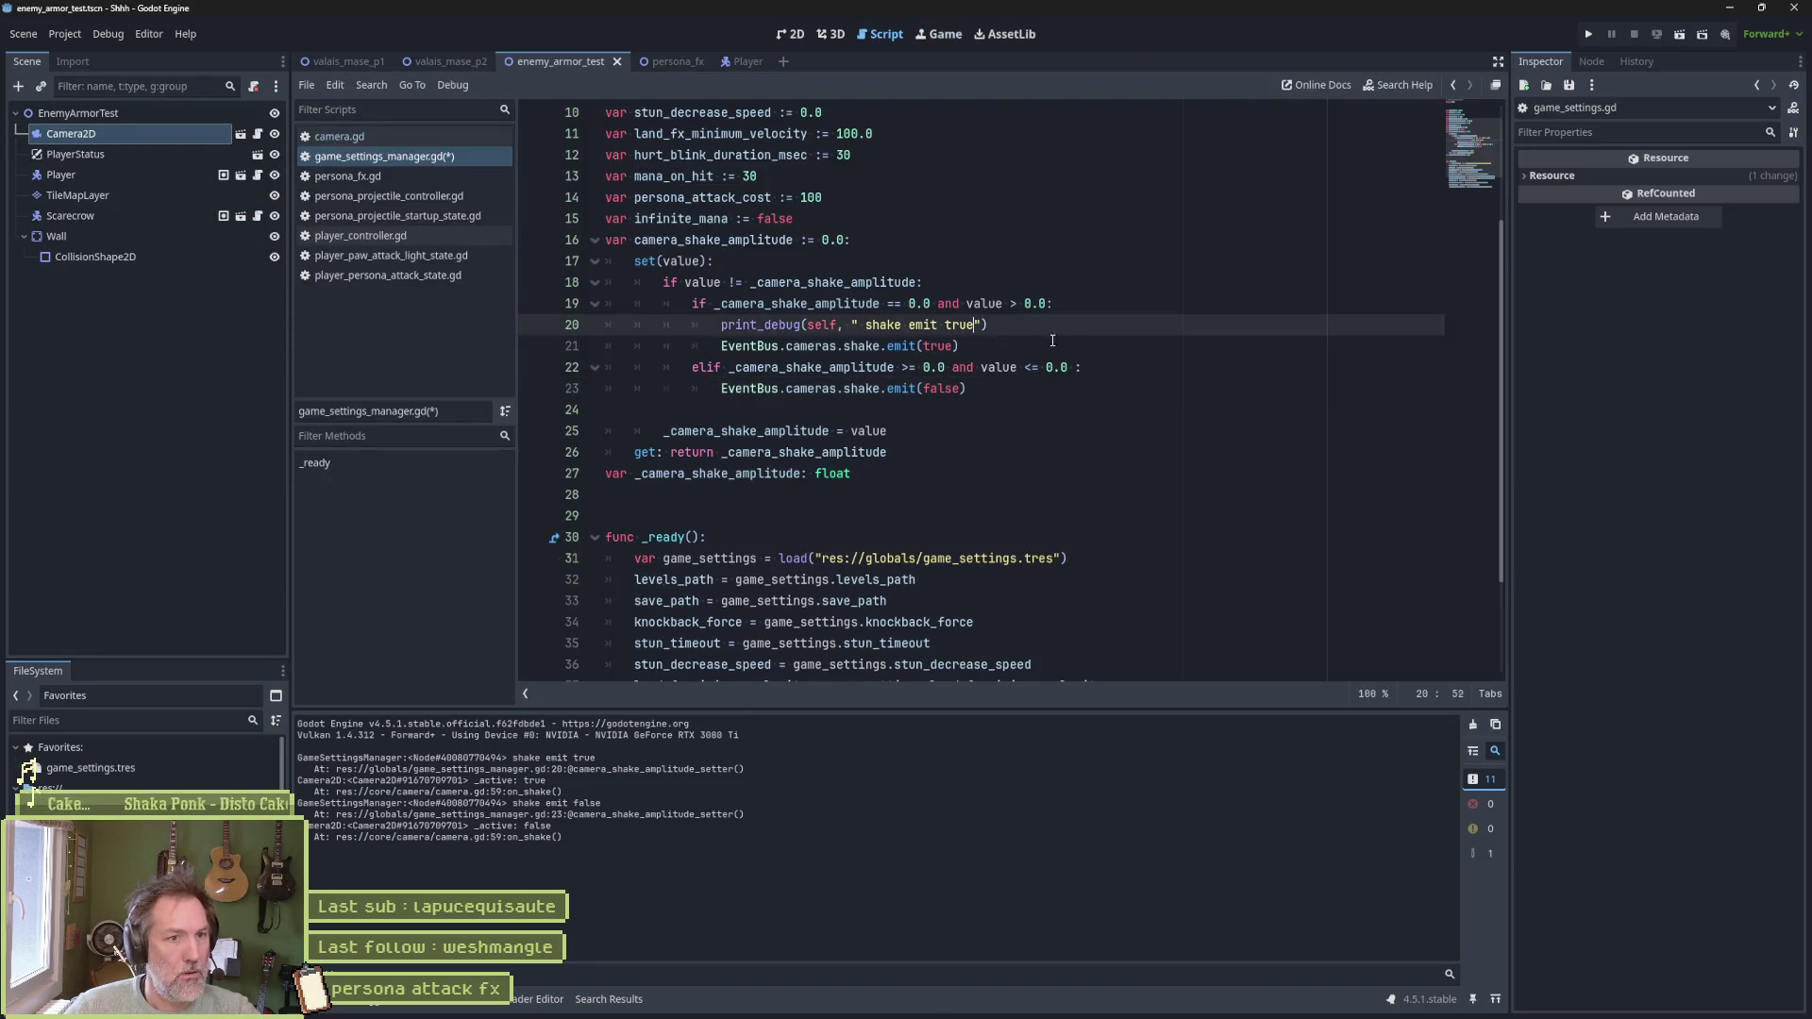
key("Up")
key("Up")
key("Up")
key("ctrl+shift+k")
key("alt+Left")
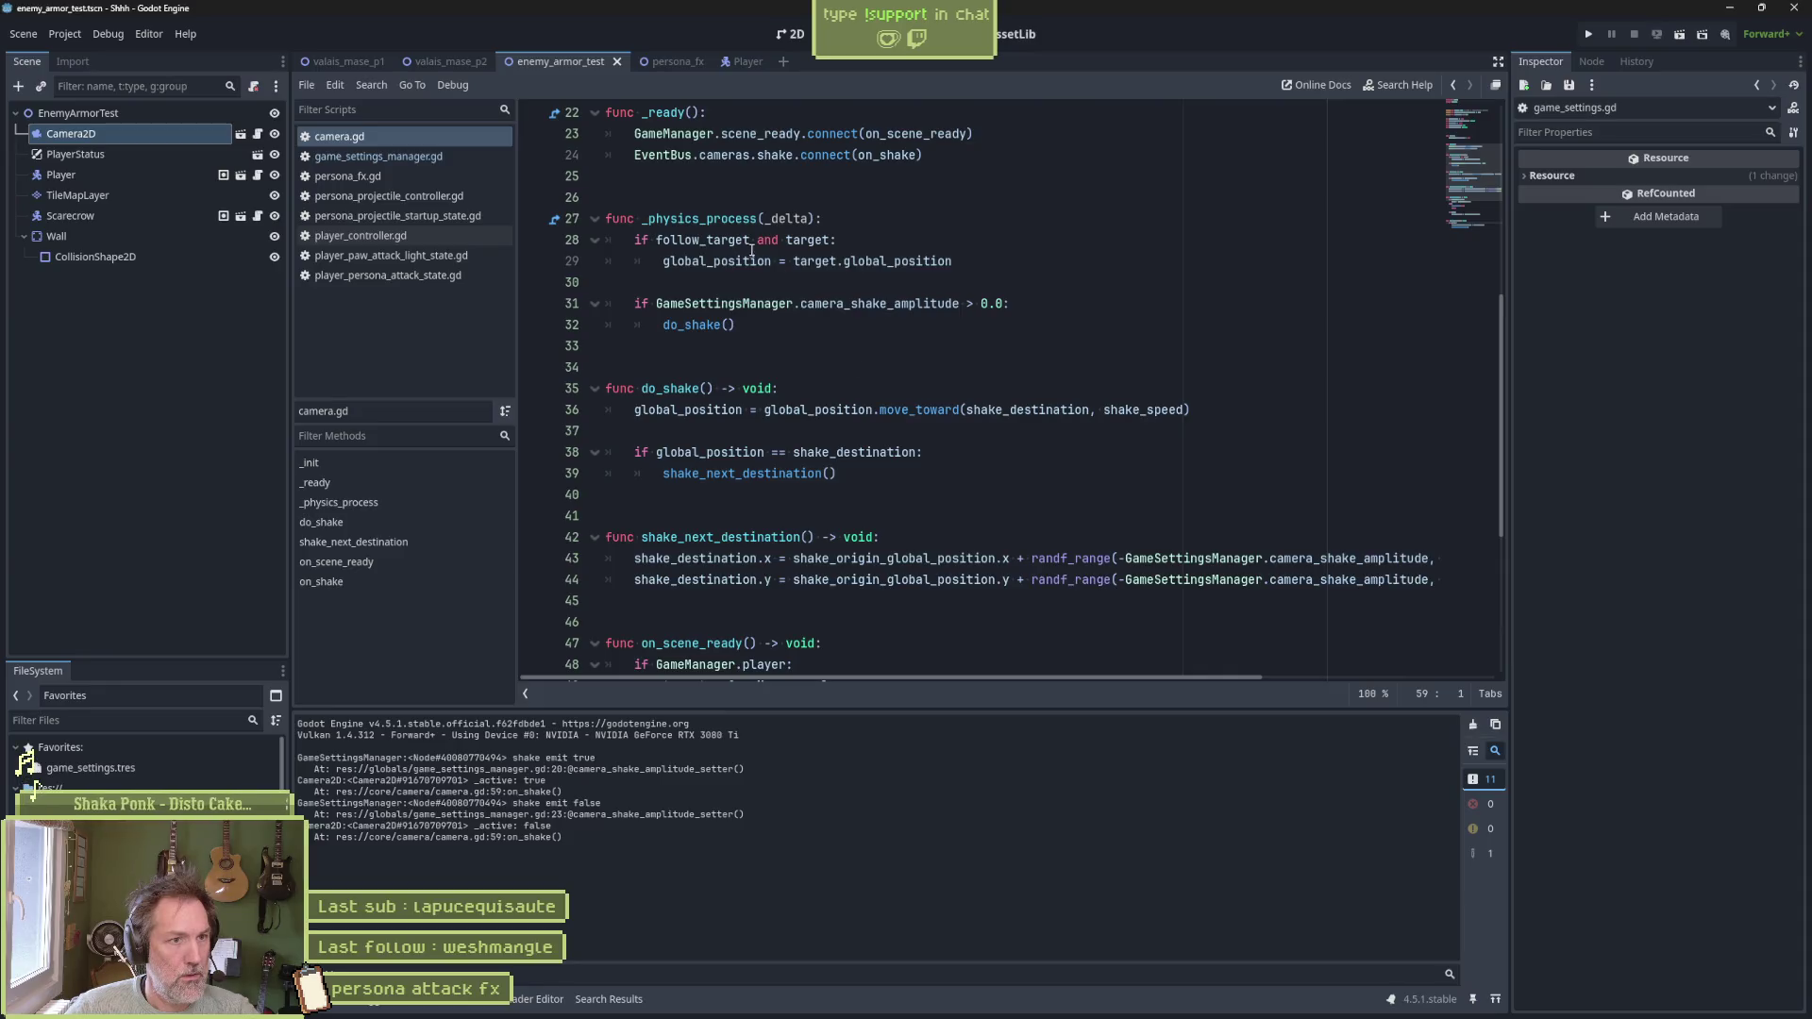
Search the whole project for EventBus.cameras.shake, taken from line 24 of camera.gd
left_click_drag(1012, 303, 658, 302)
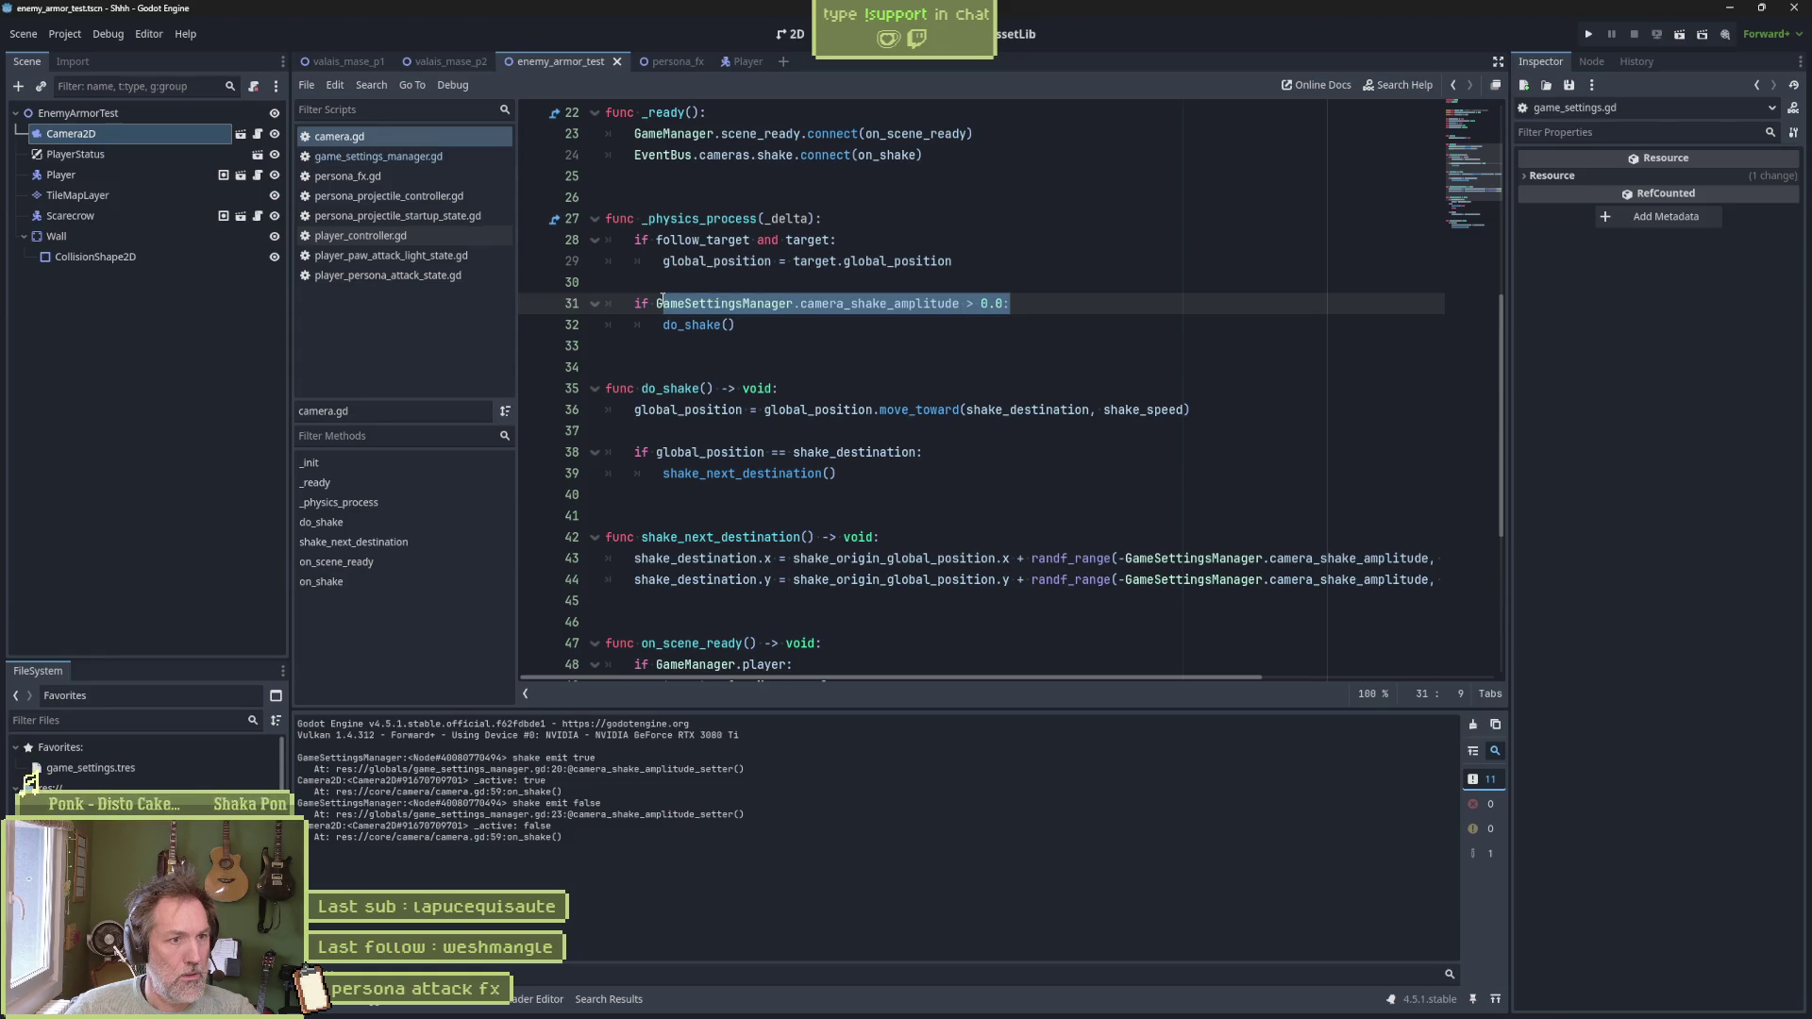
scroll(680, 304, "up", 1)
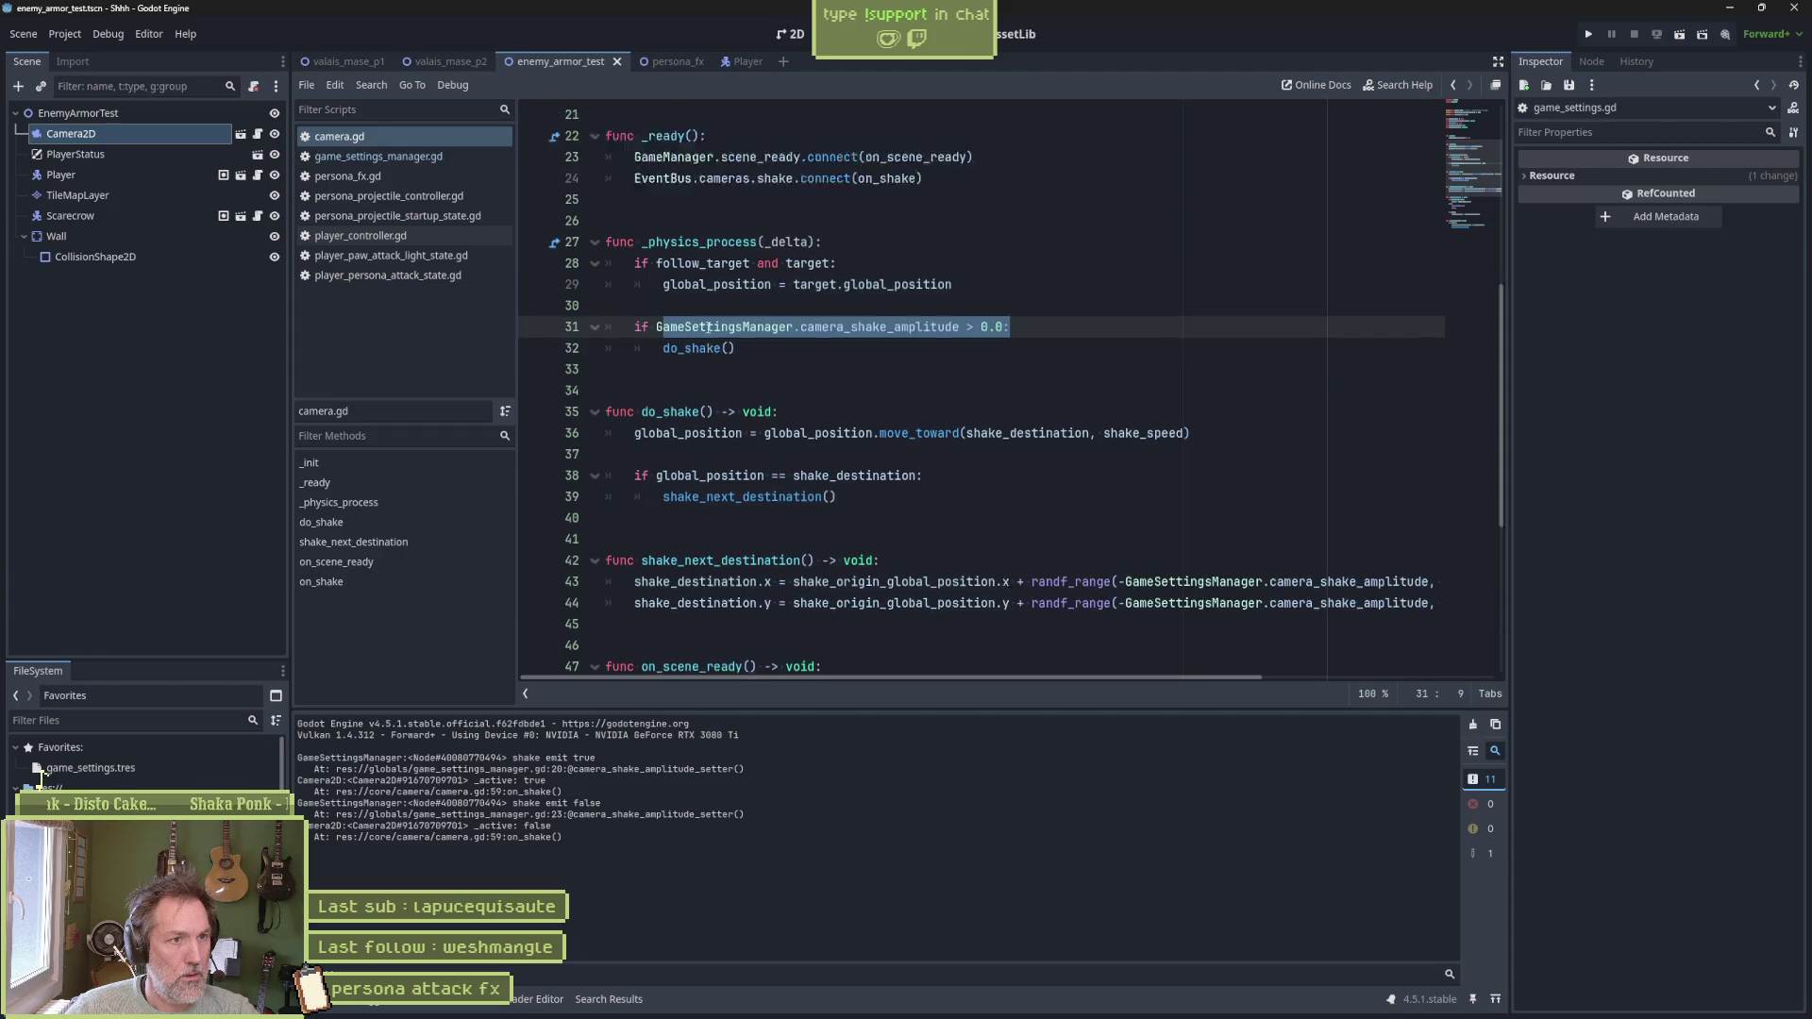
left_click(633, 218)
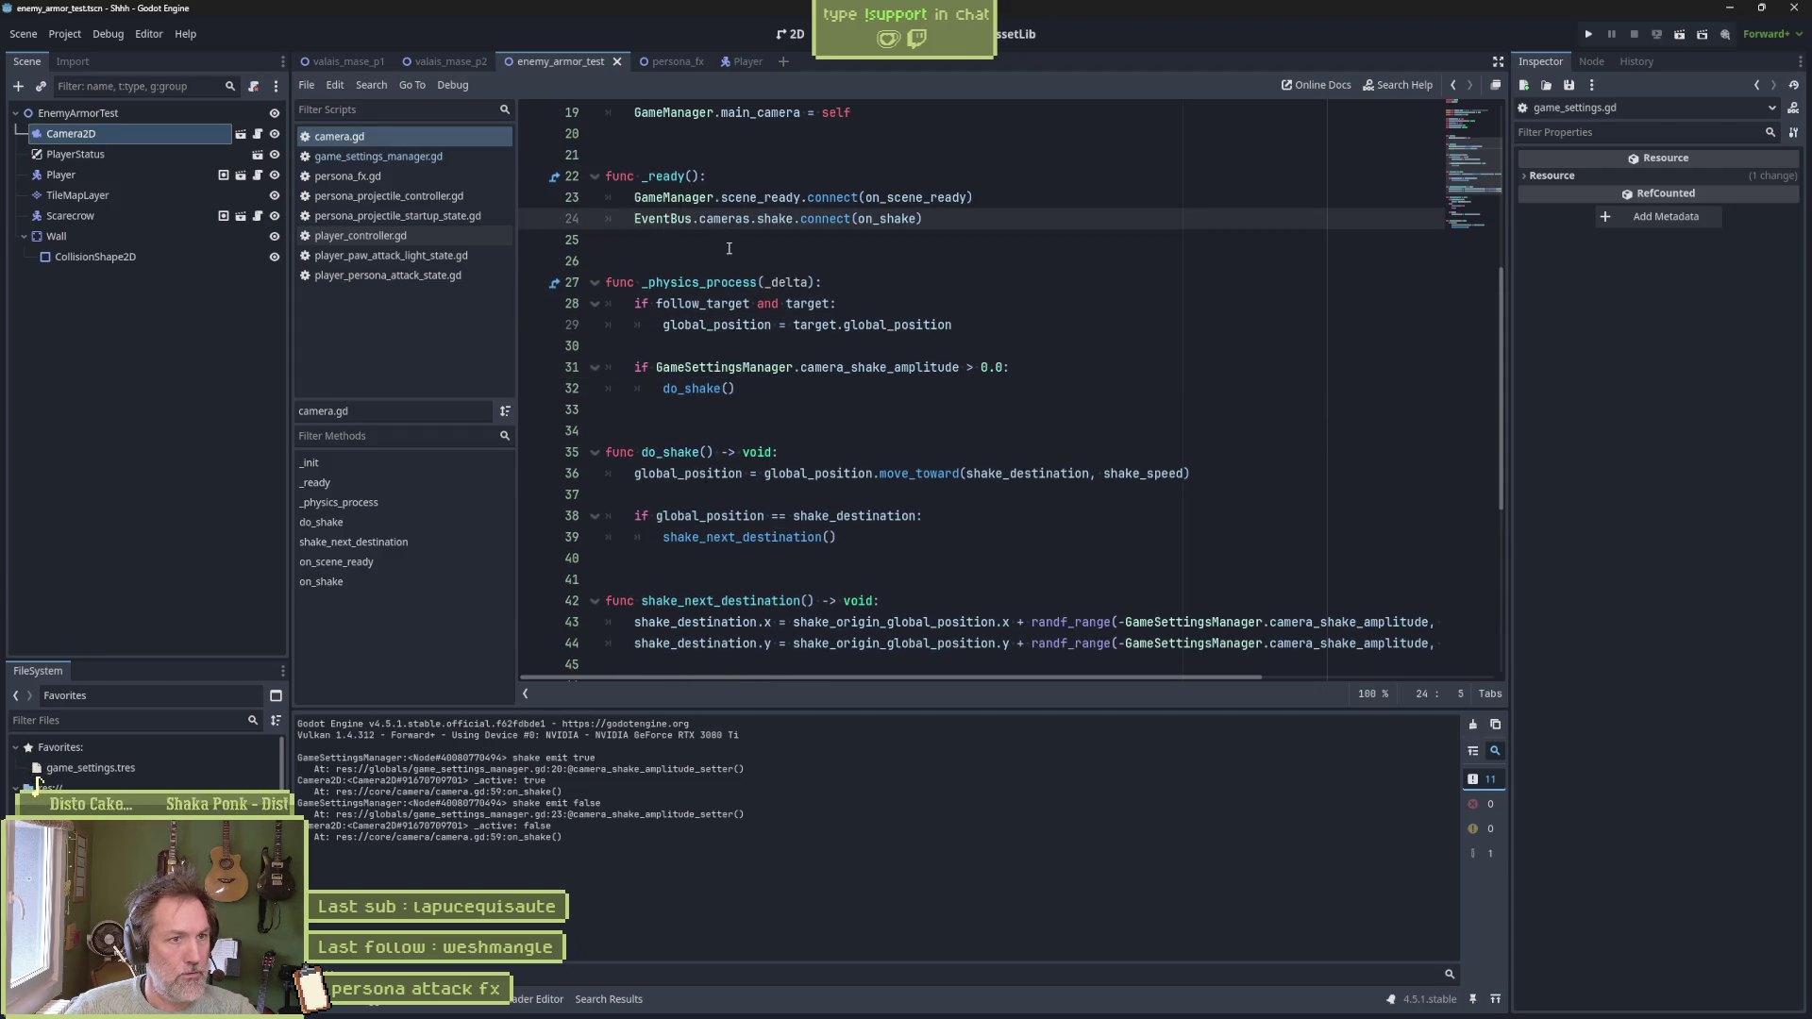
scroll(831, 340, "down", 5)
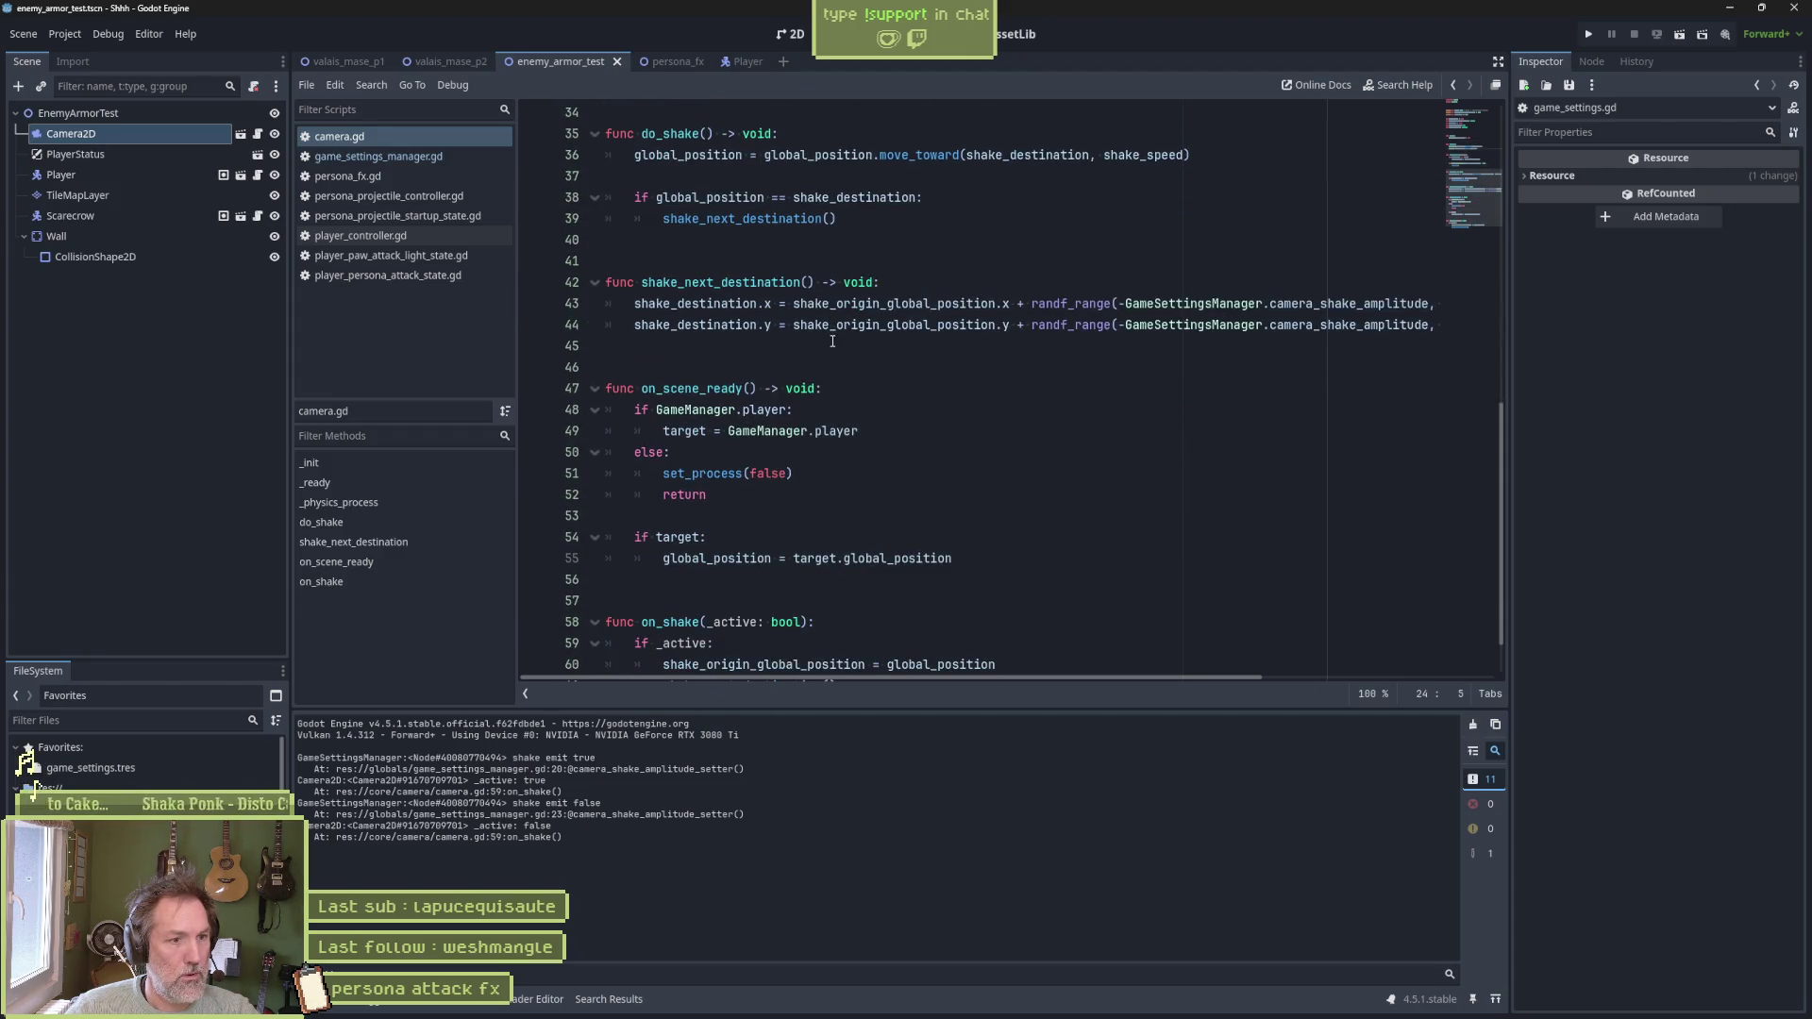
scroll(832, 342, "down", 1)
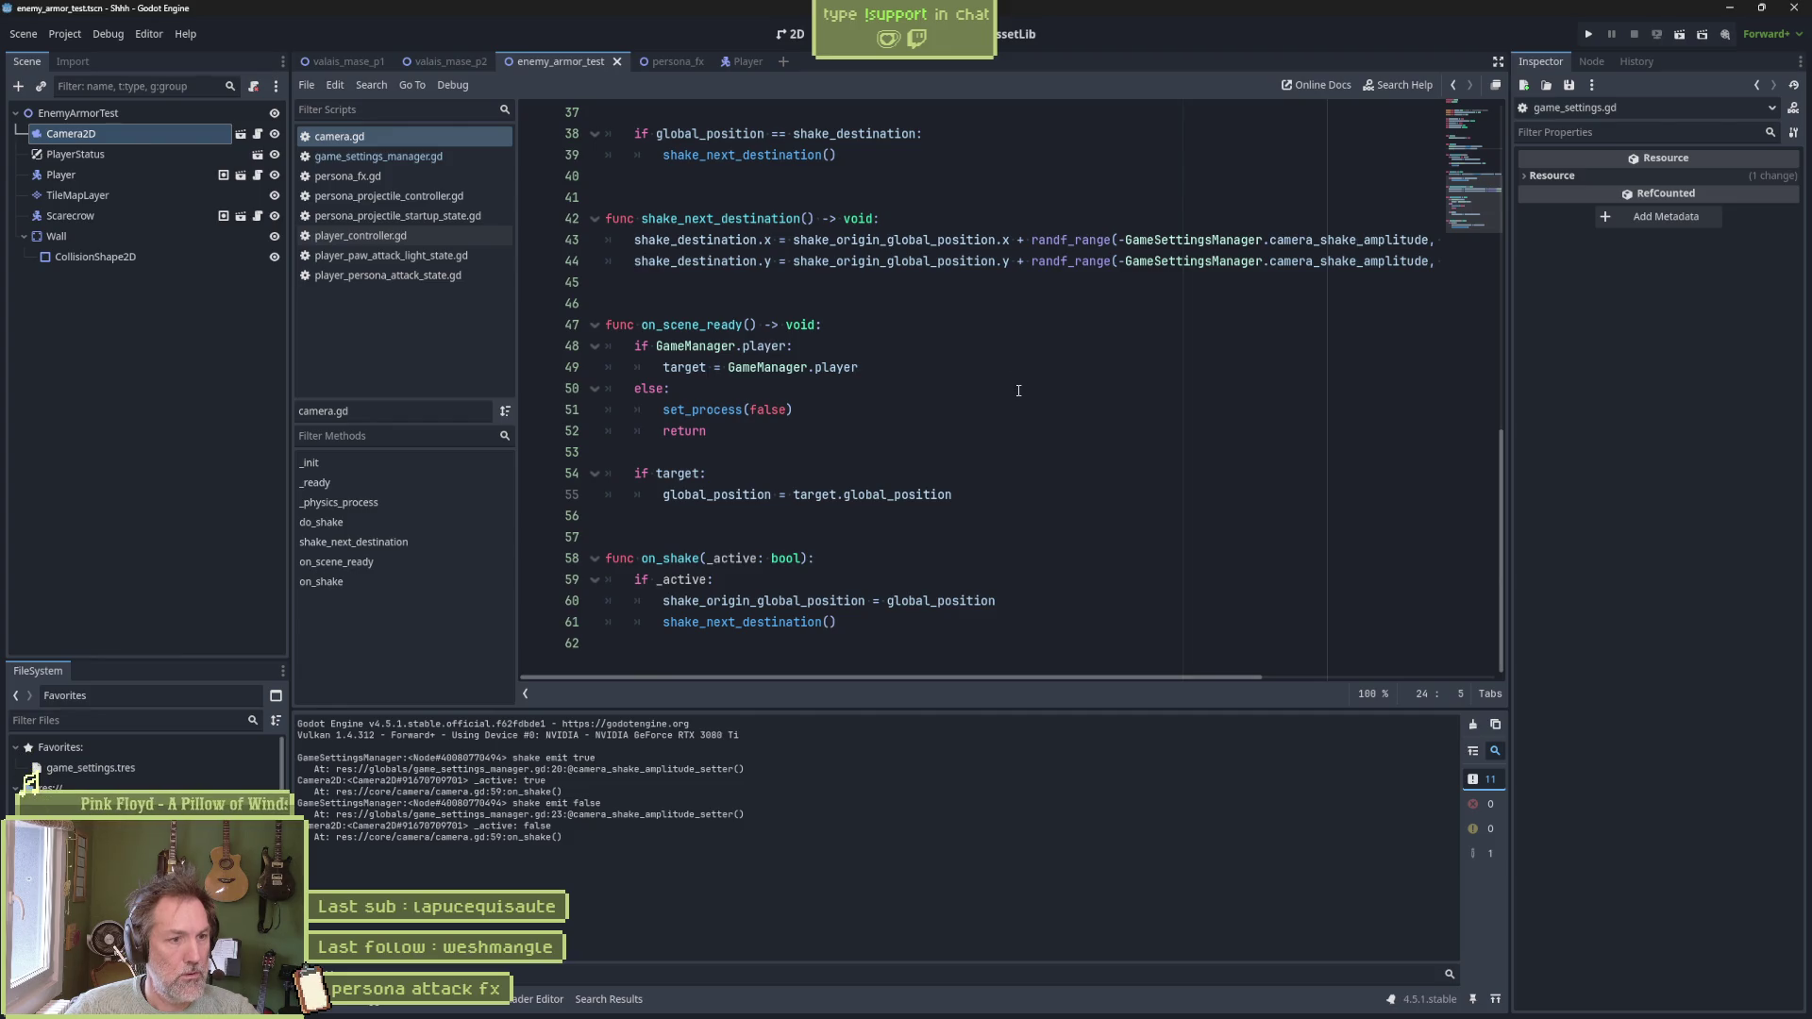
scroll(1056, 393, "up", 6)
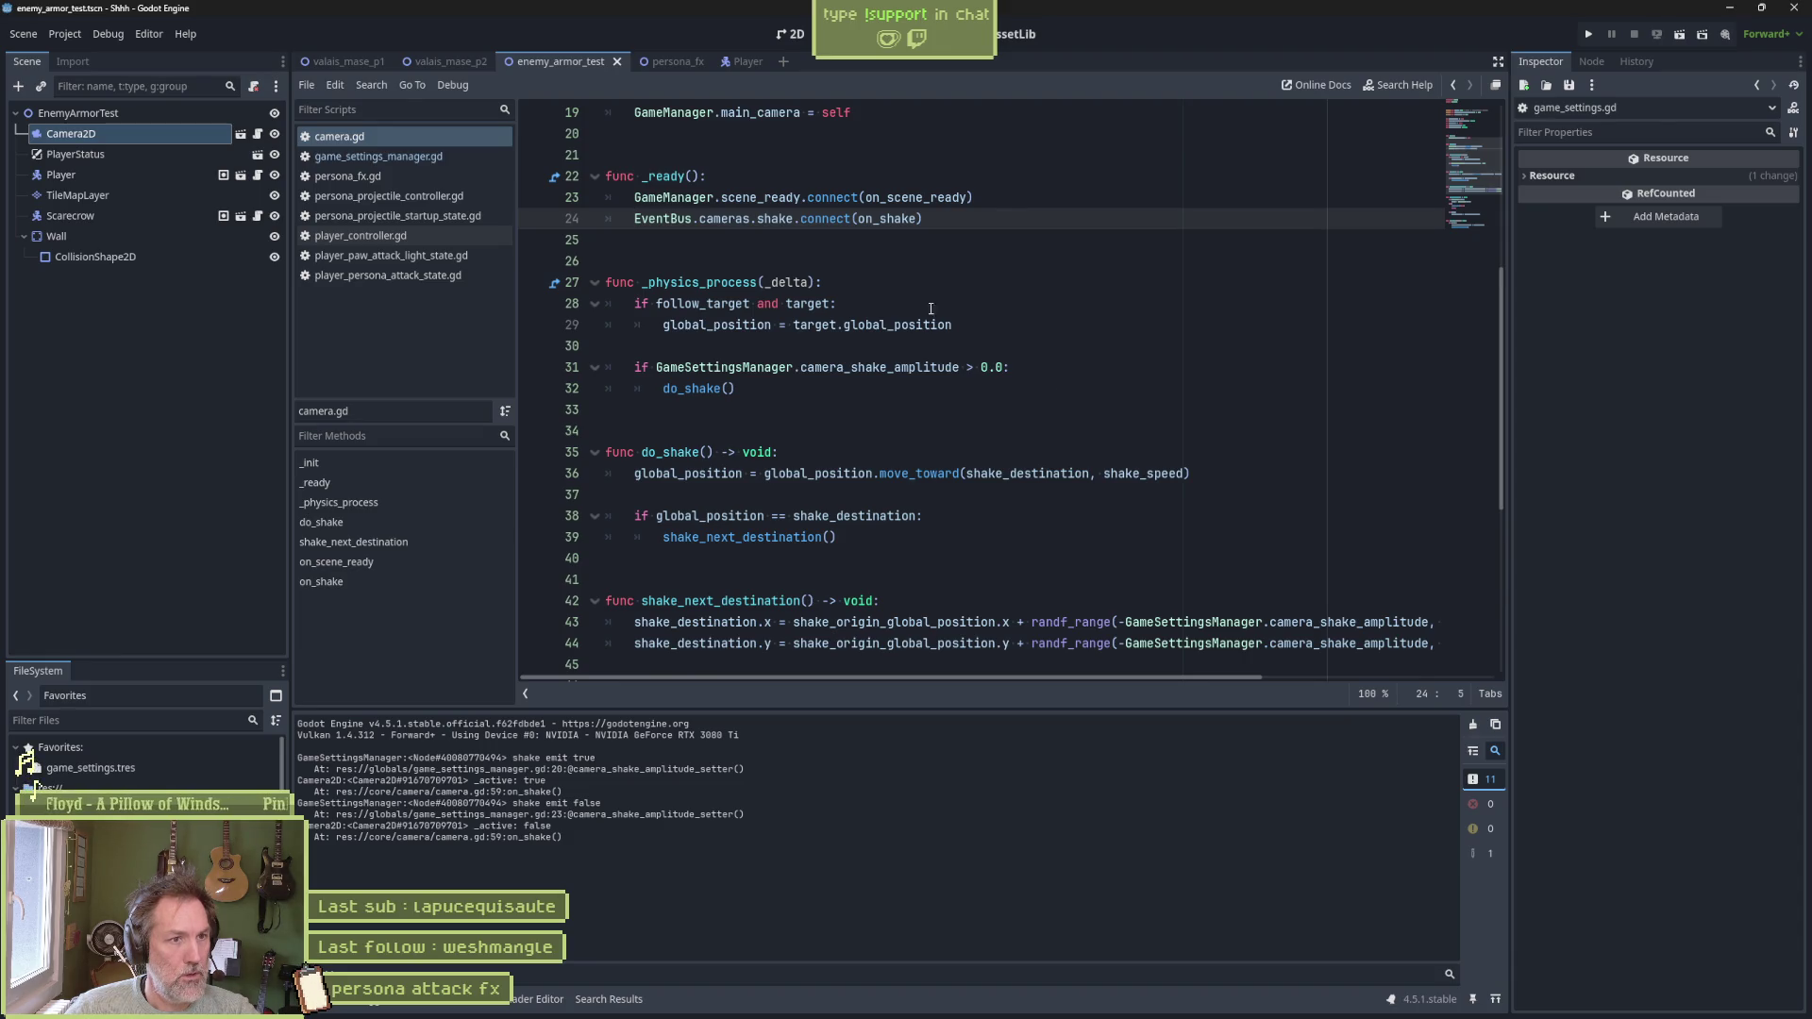
left_click(794, 218, "shift")
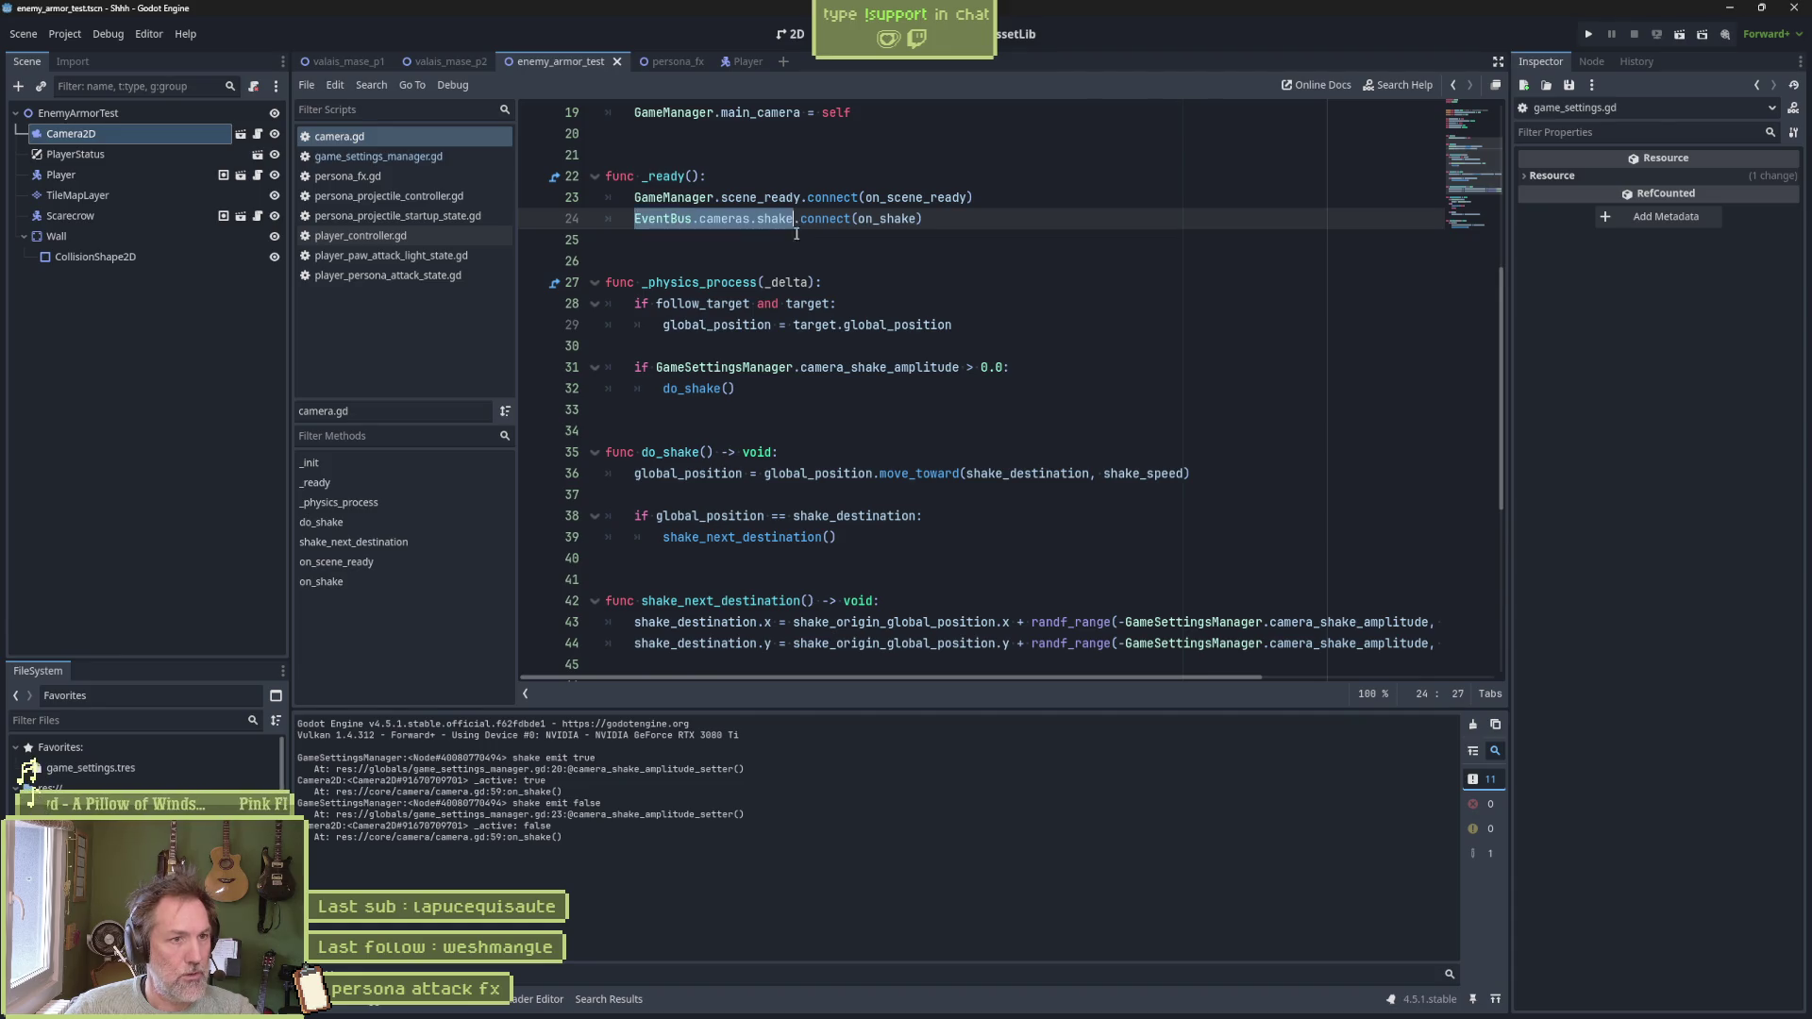
key("ctrl+shift+f")
left_click(895, 582)
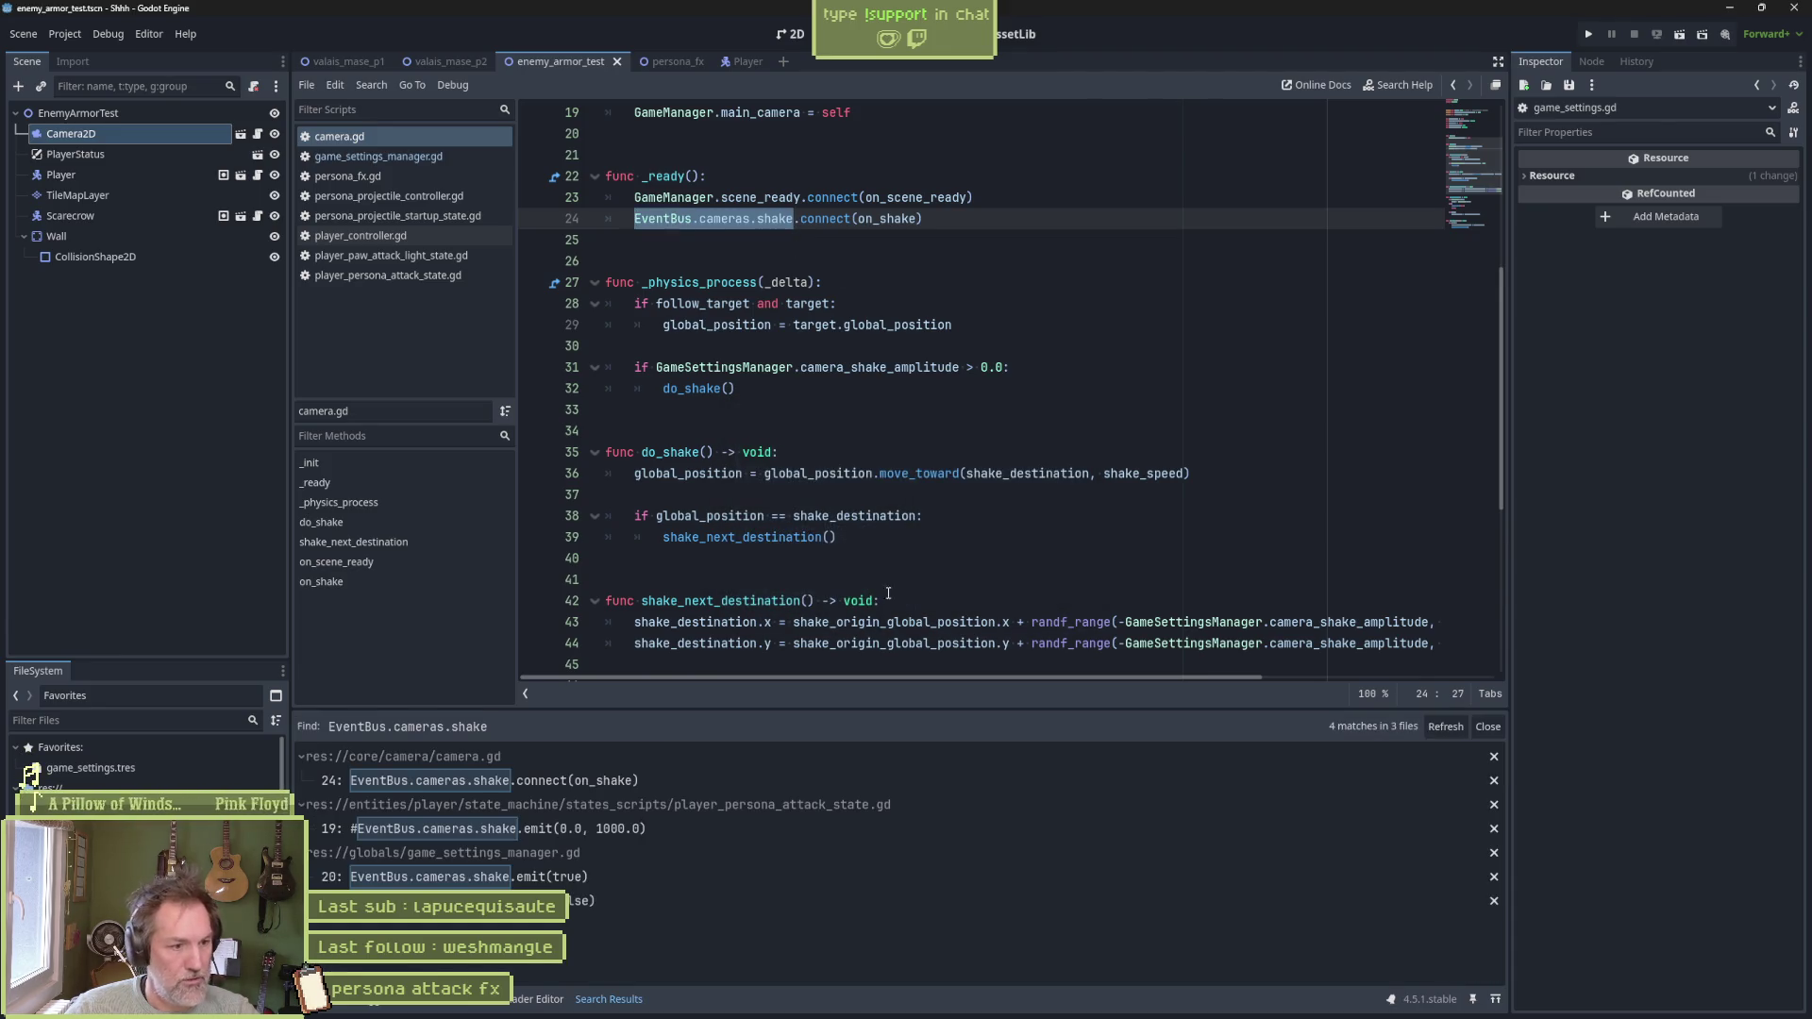
Delete the commented-out #EventBus shake emit line in player_persona_attack_state.gd, then run the scene
left_click(698, 831)
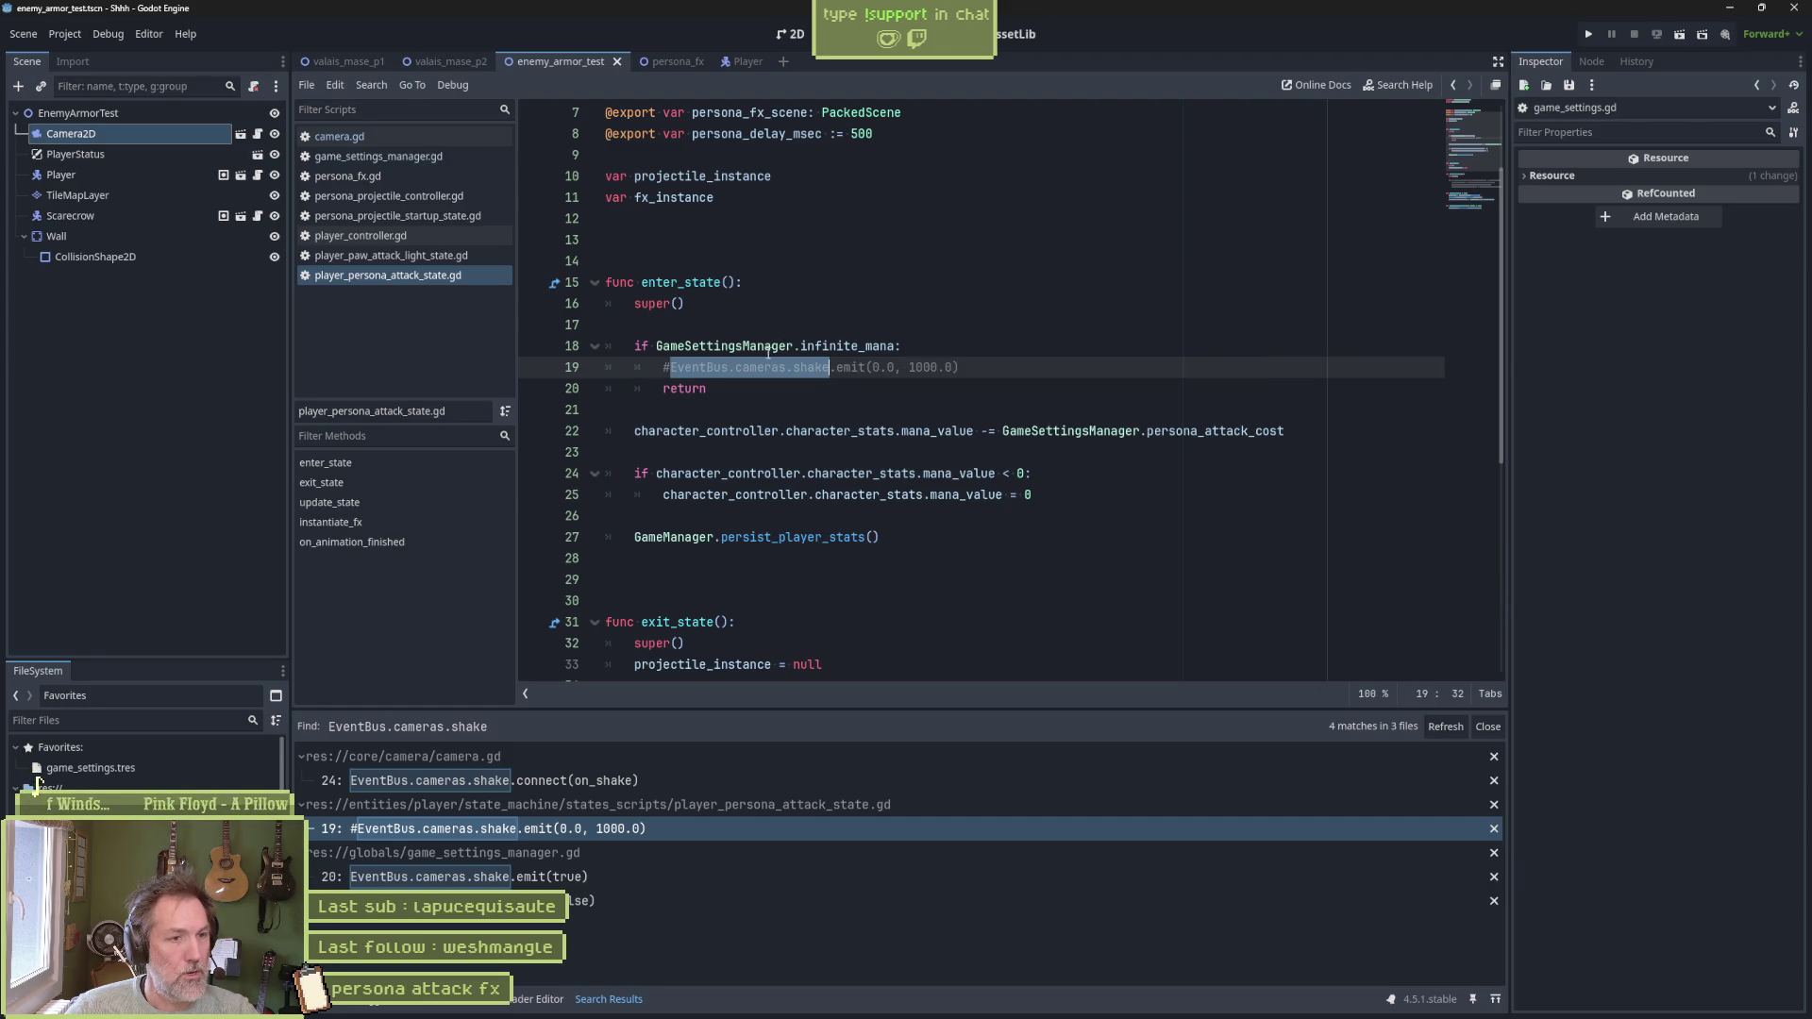
left_click(829, 368)
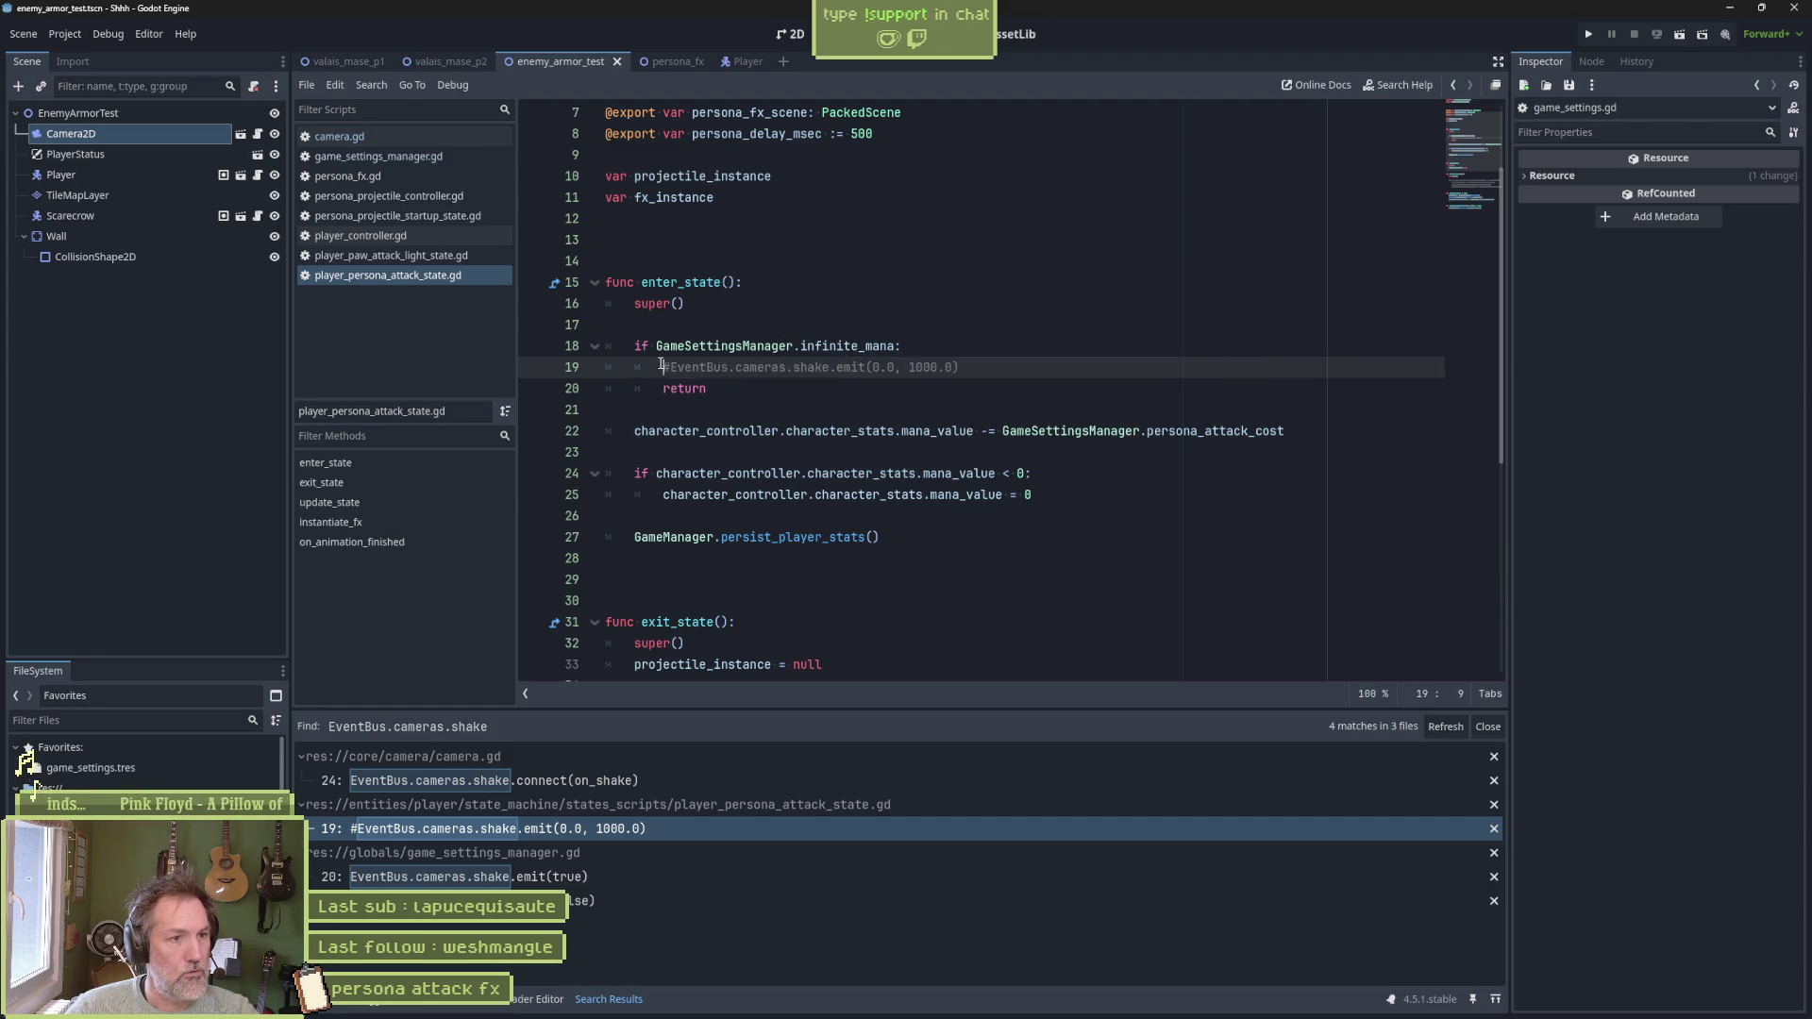
key("ctrl+shift+k")
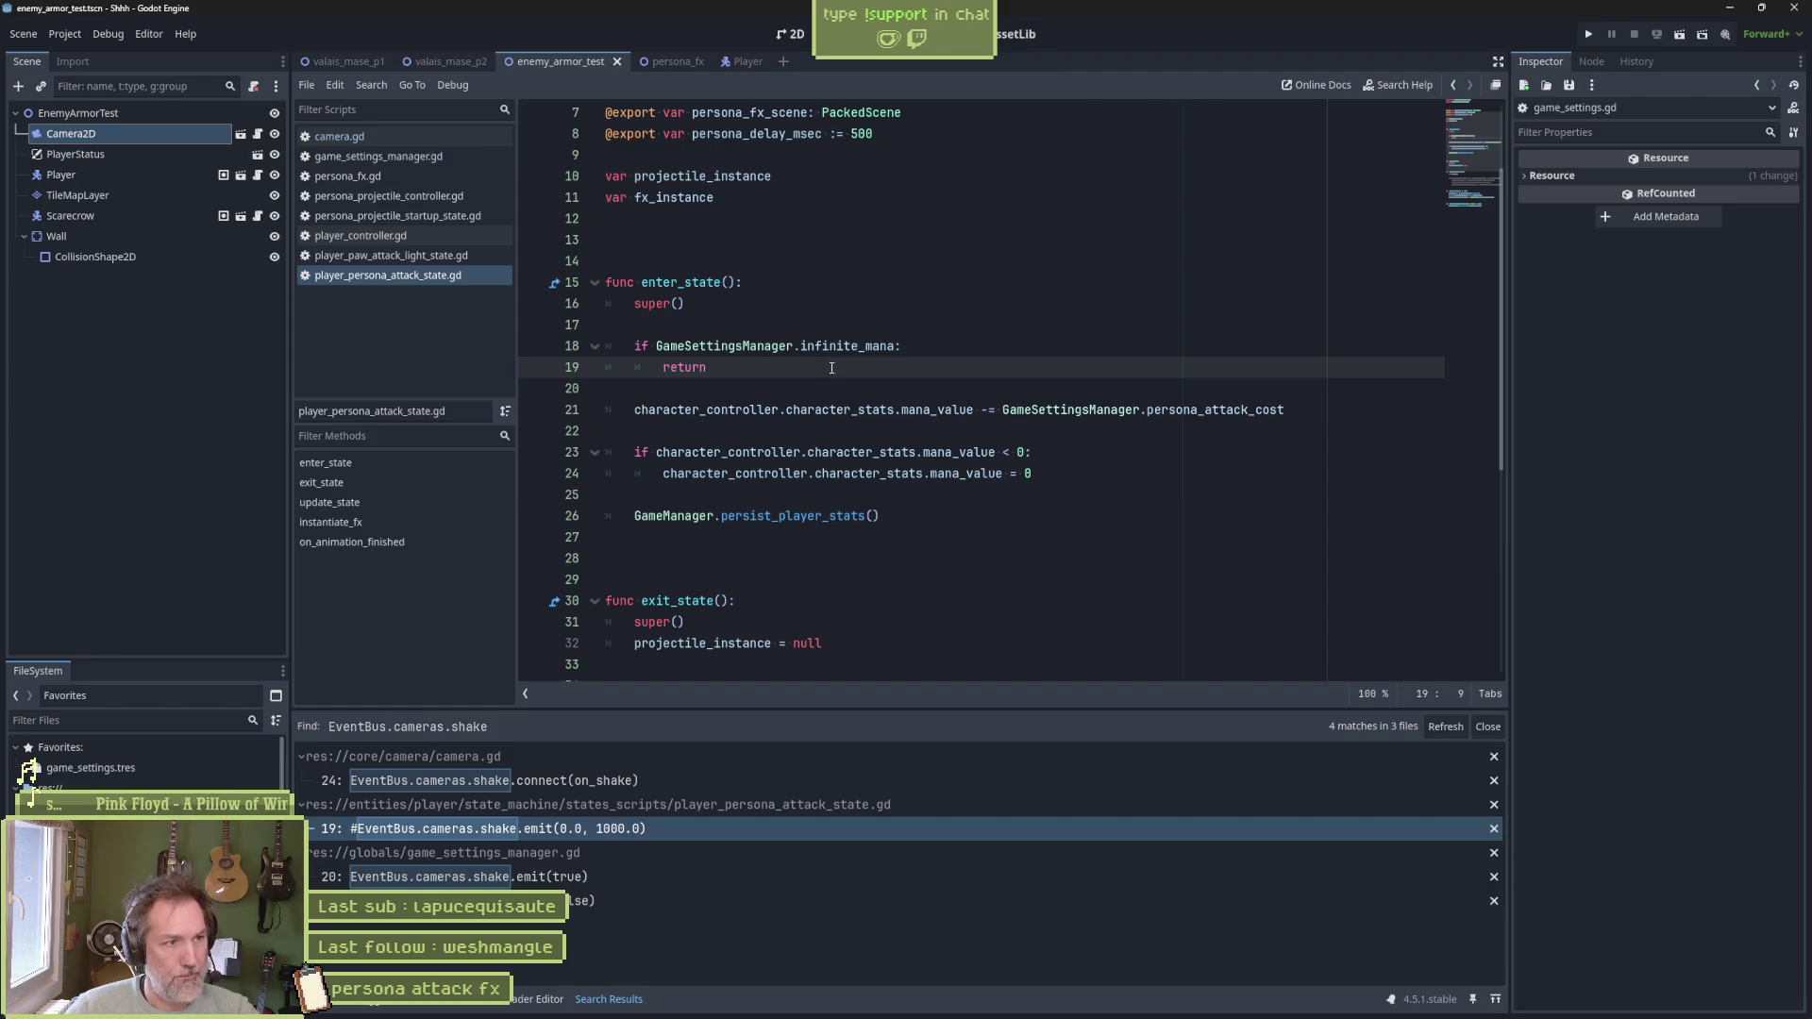
key("F6")
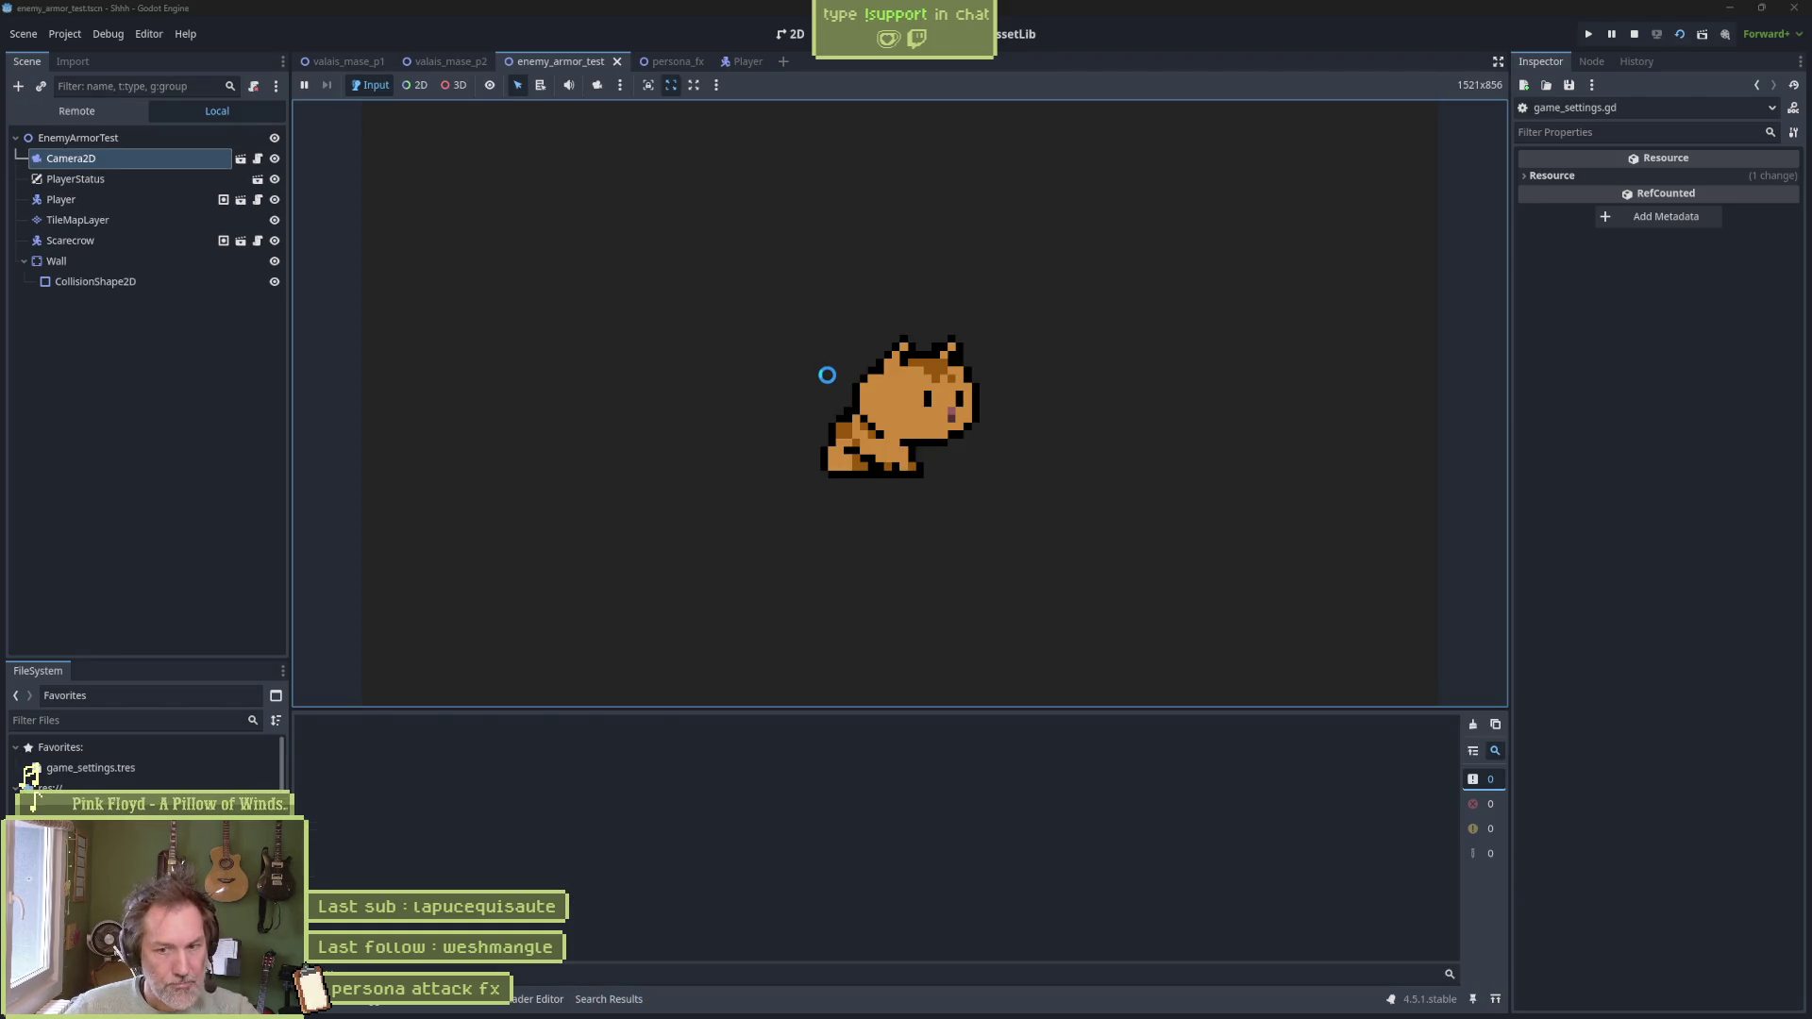
Test the persona attack over two runs of the enemy armor test scene, then switch to valais_mase_p2
key("x")
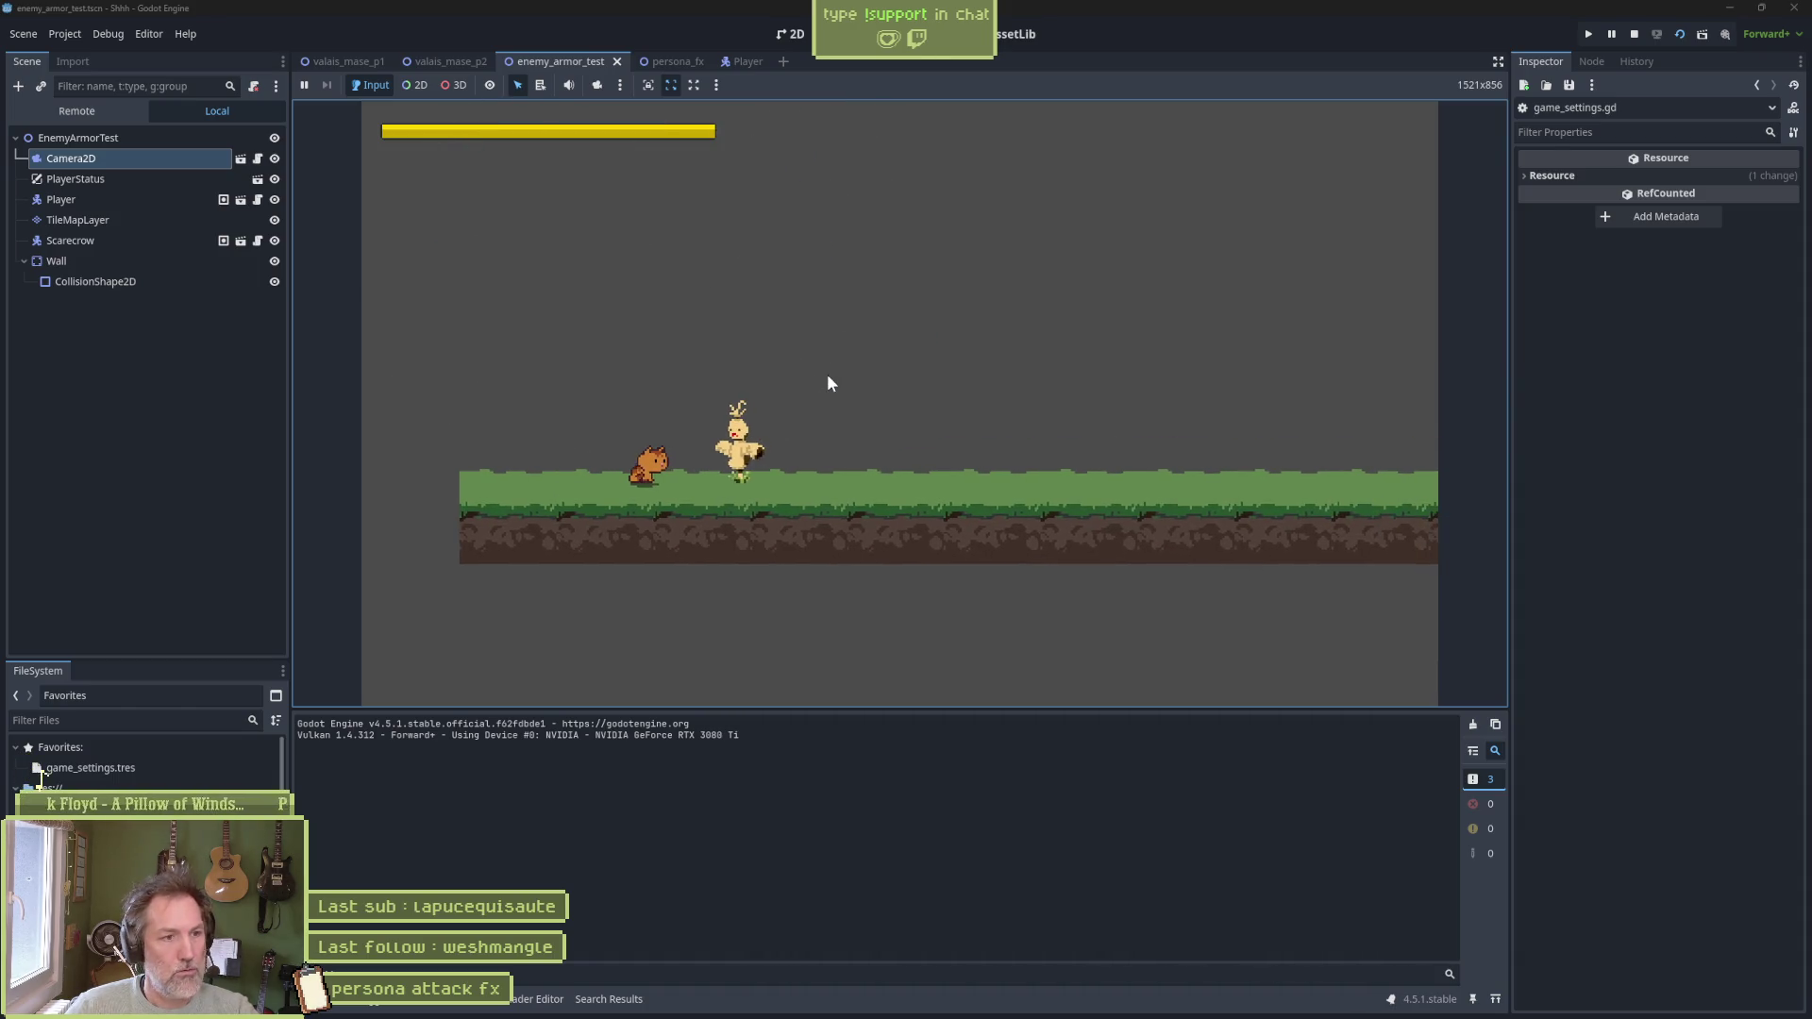
key("F8")
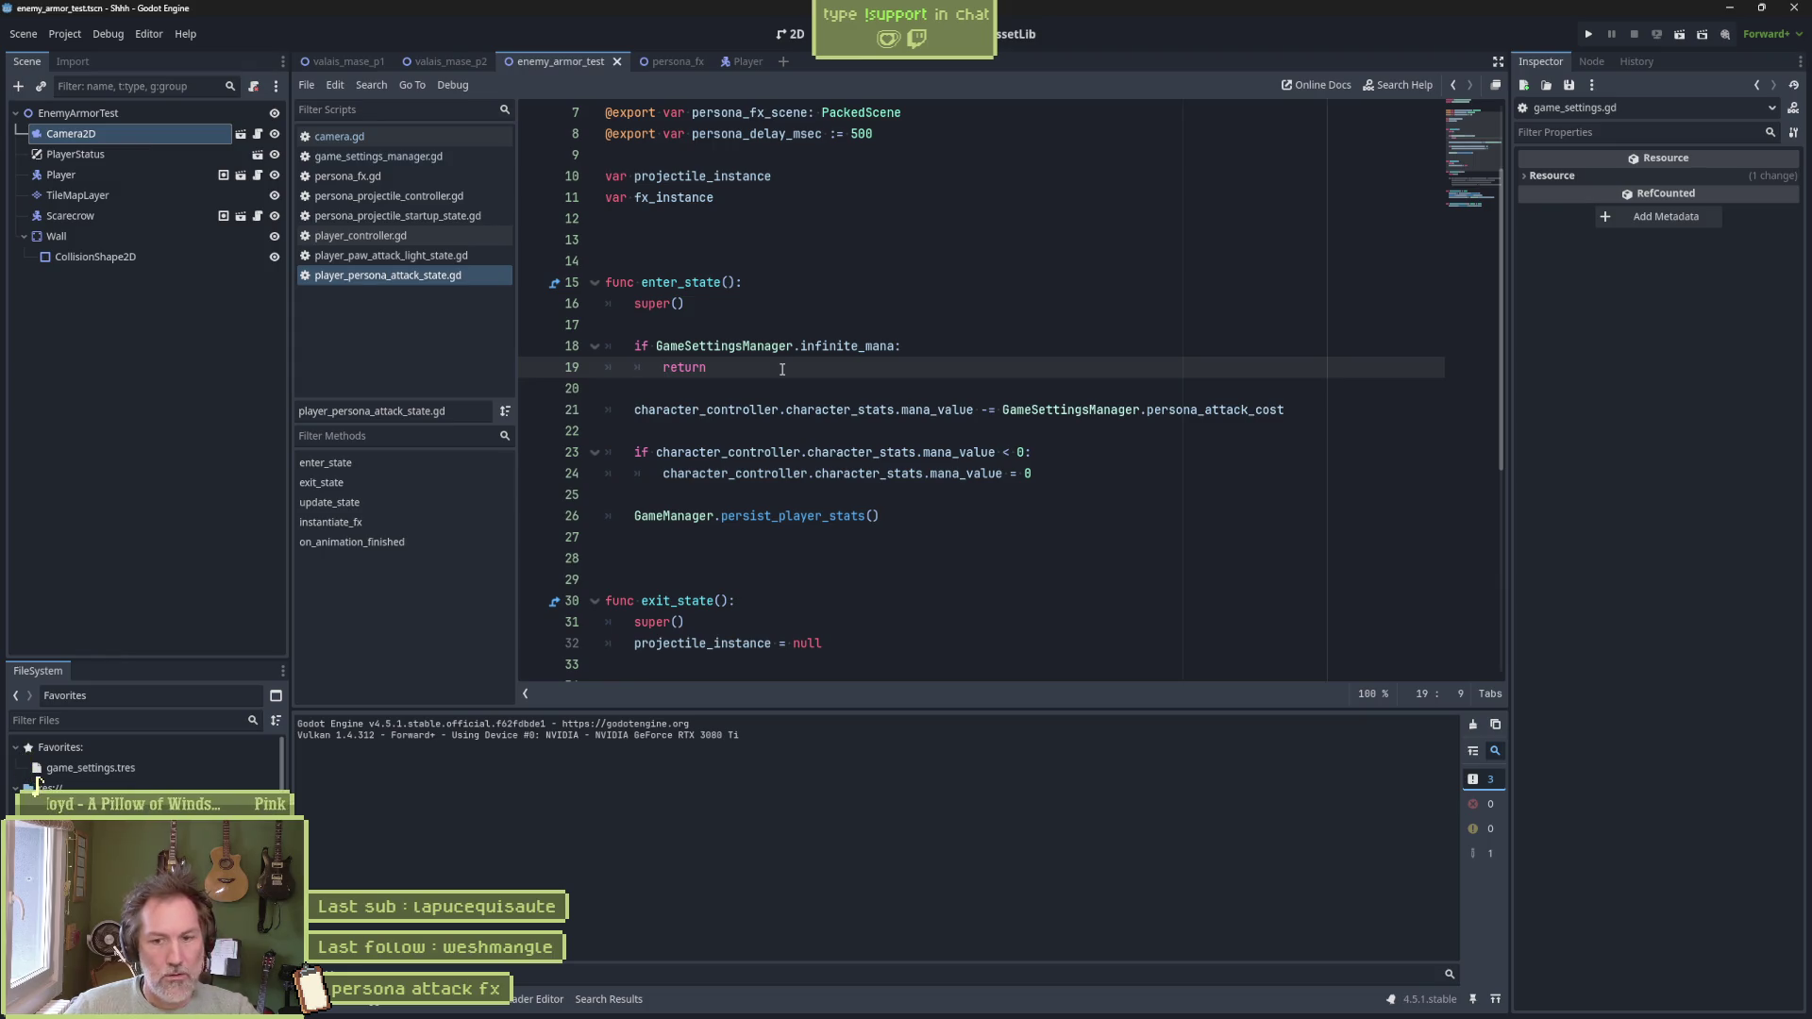
key("F6")
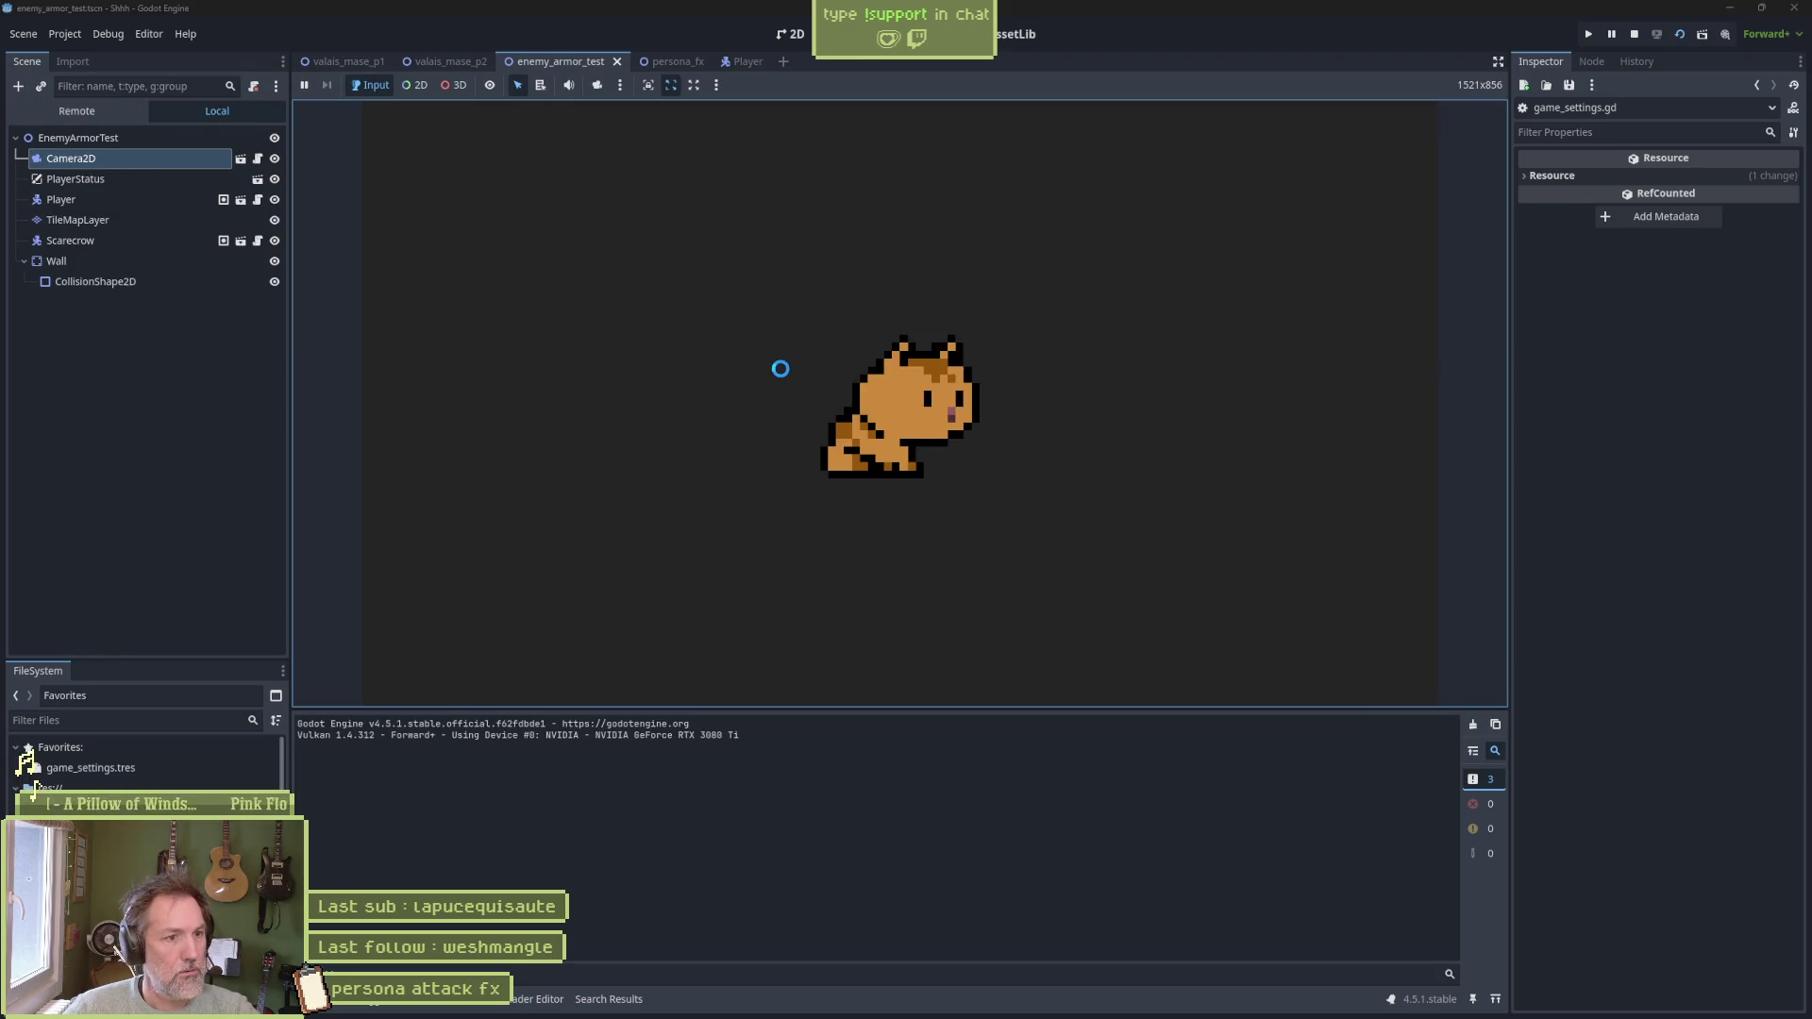
key("Right")
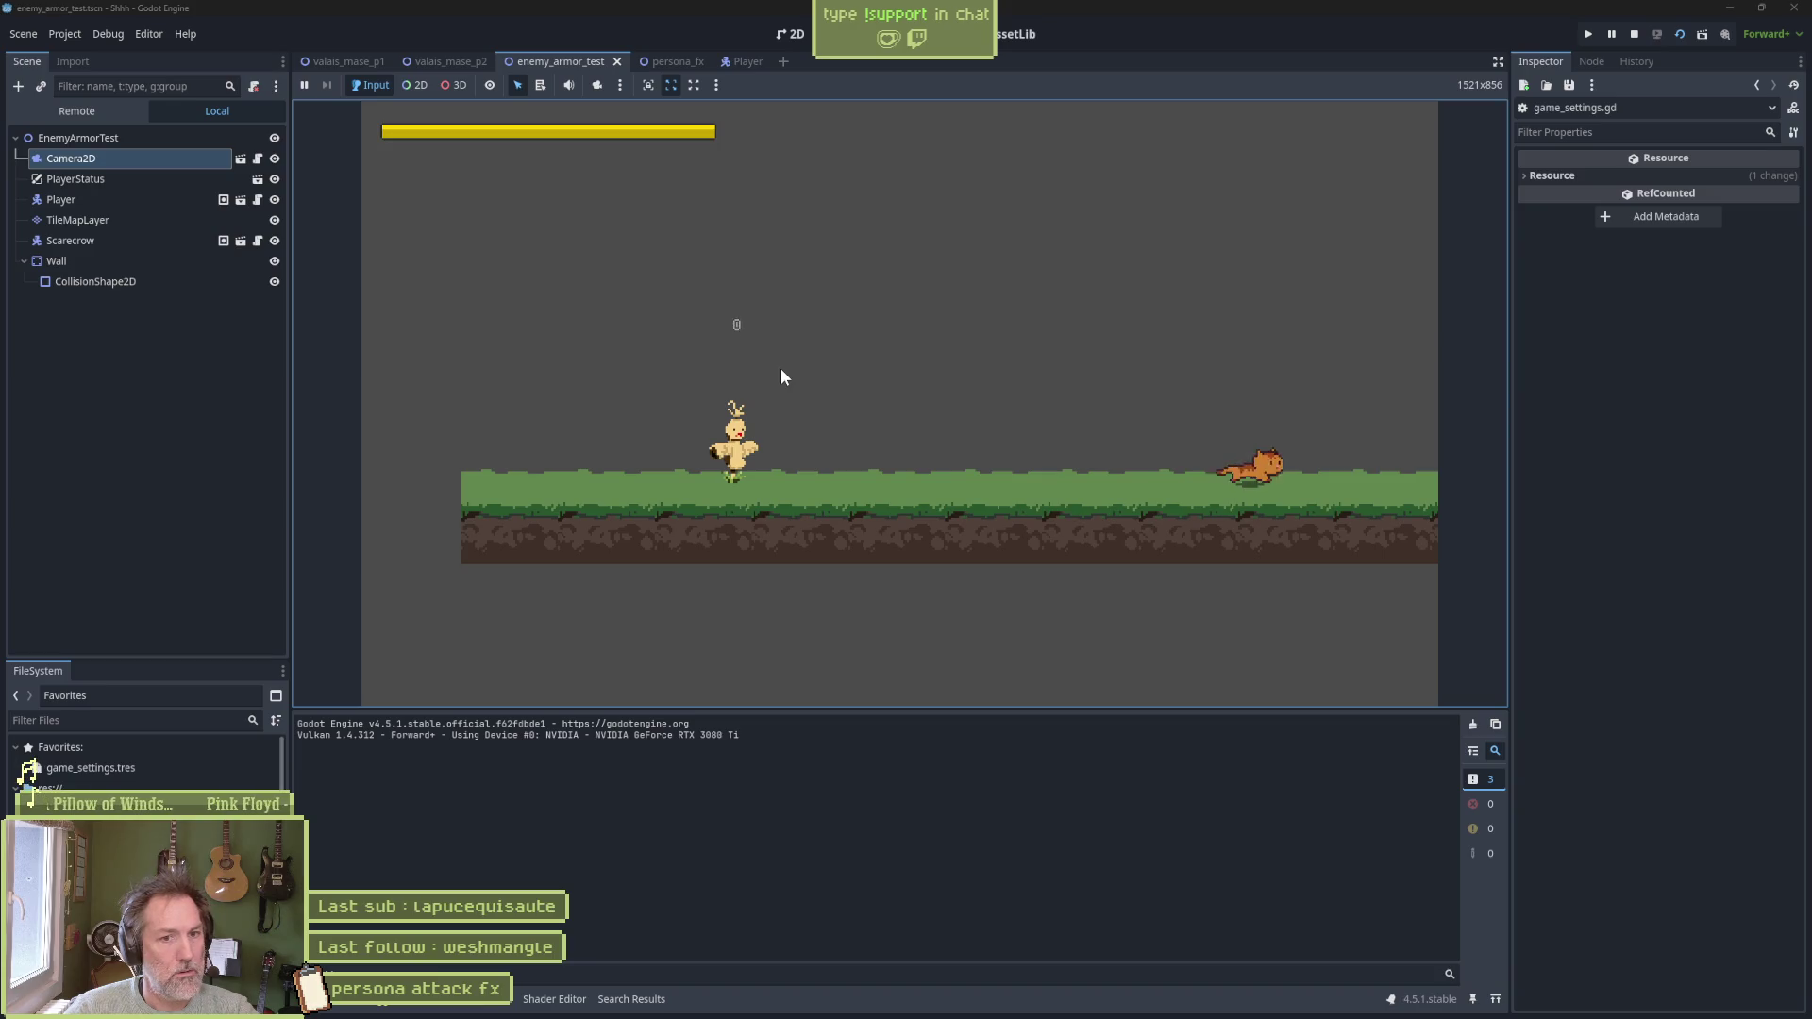
key("F8")
key("ctrl+shift+Tab")
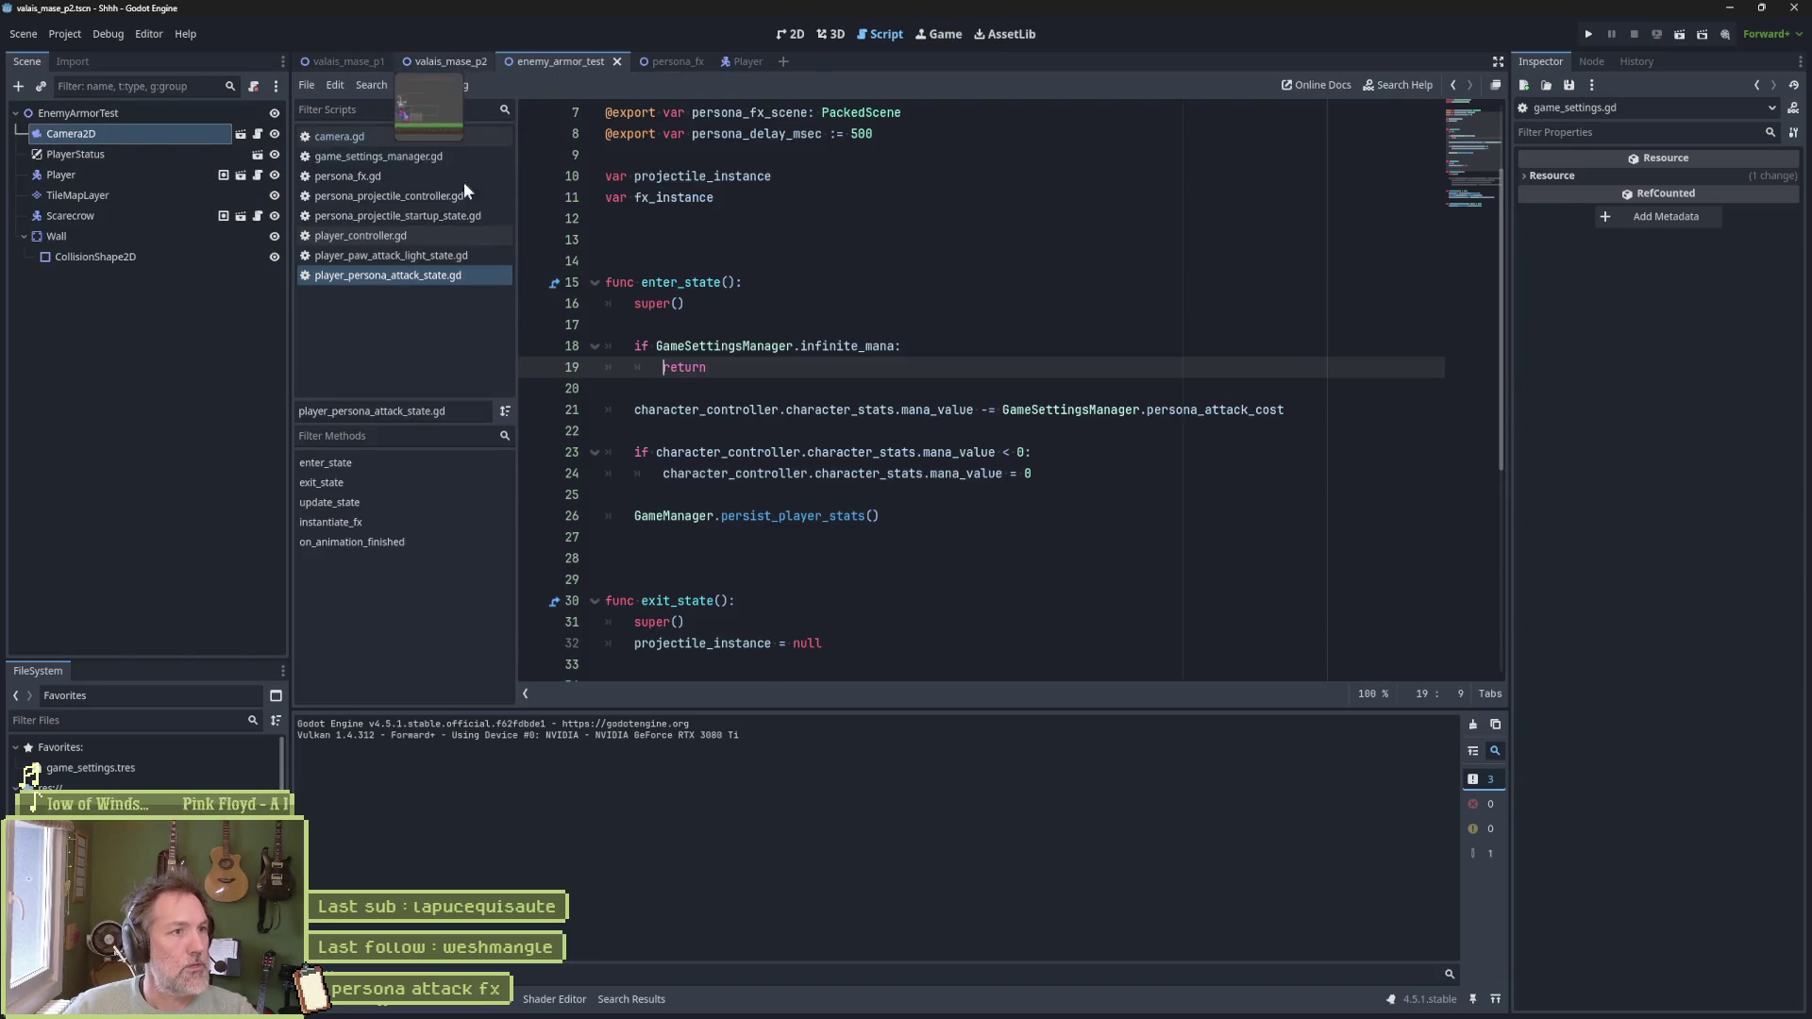
Run valais_mase_p2, transform the cat into the persona and back by walking, then stop the game
key("F6")
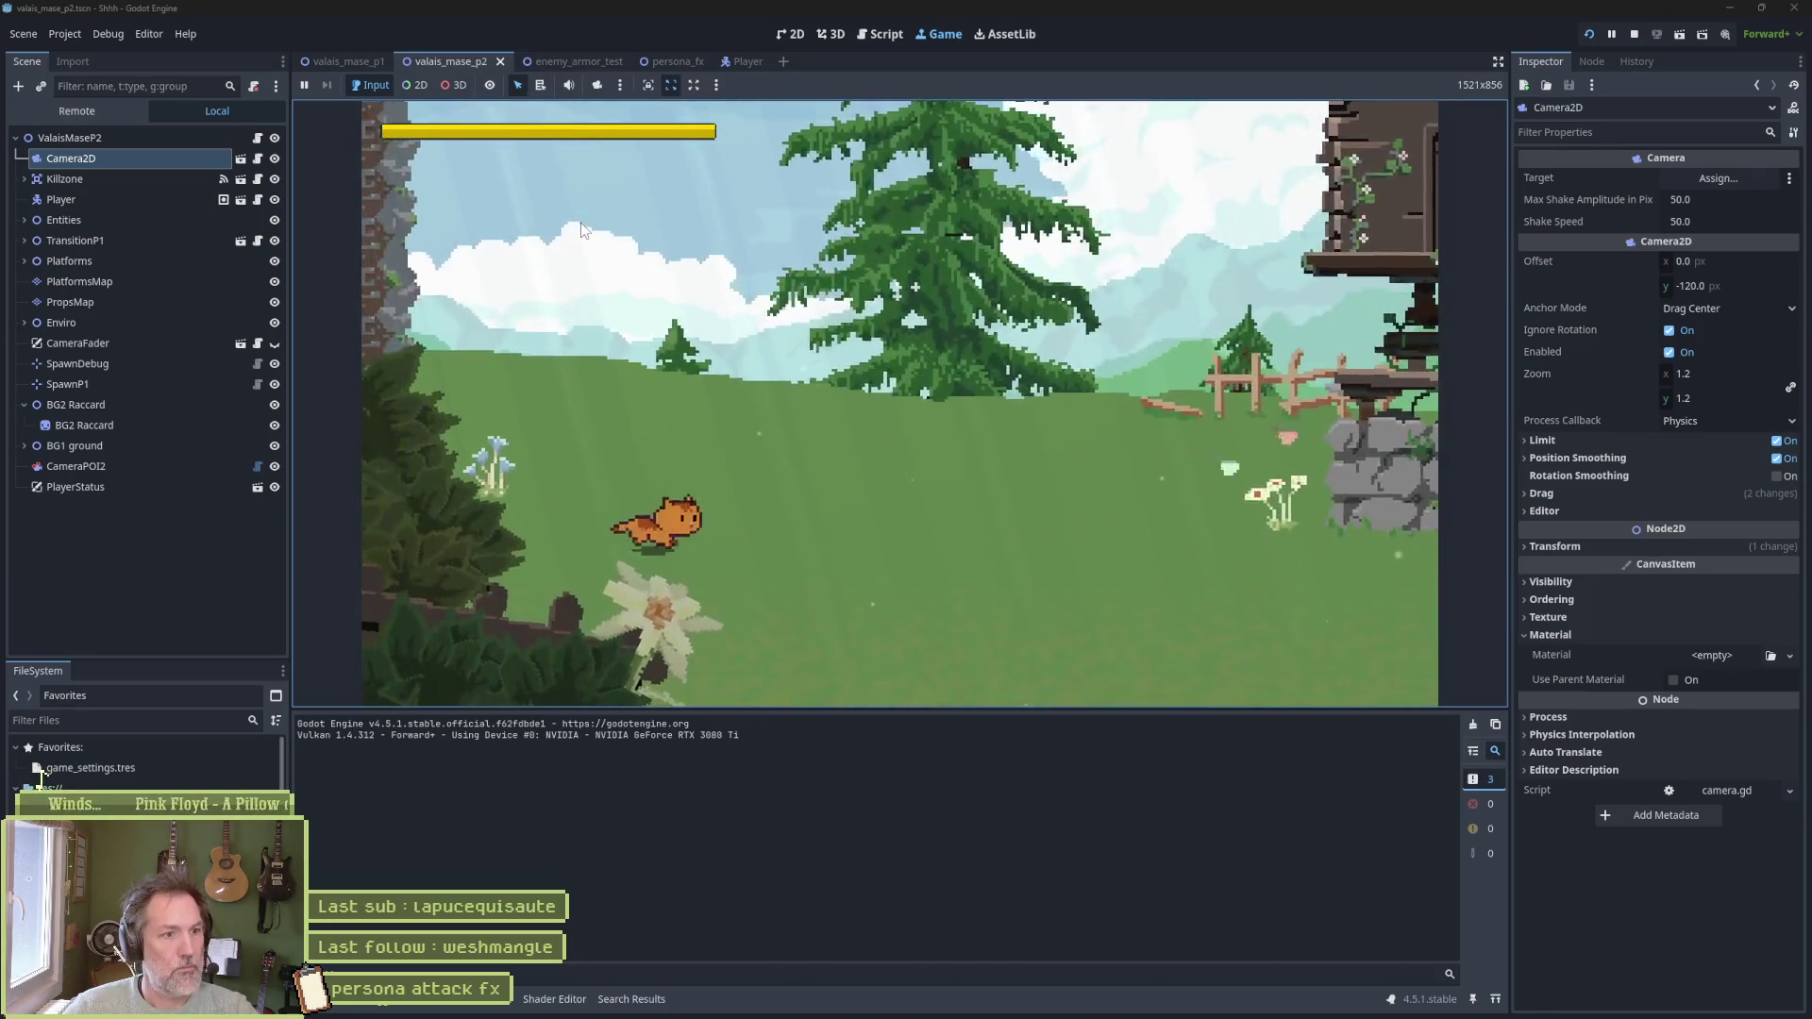
key("Right")
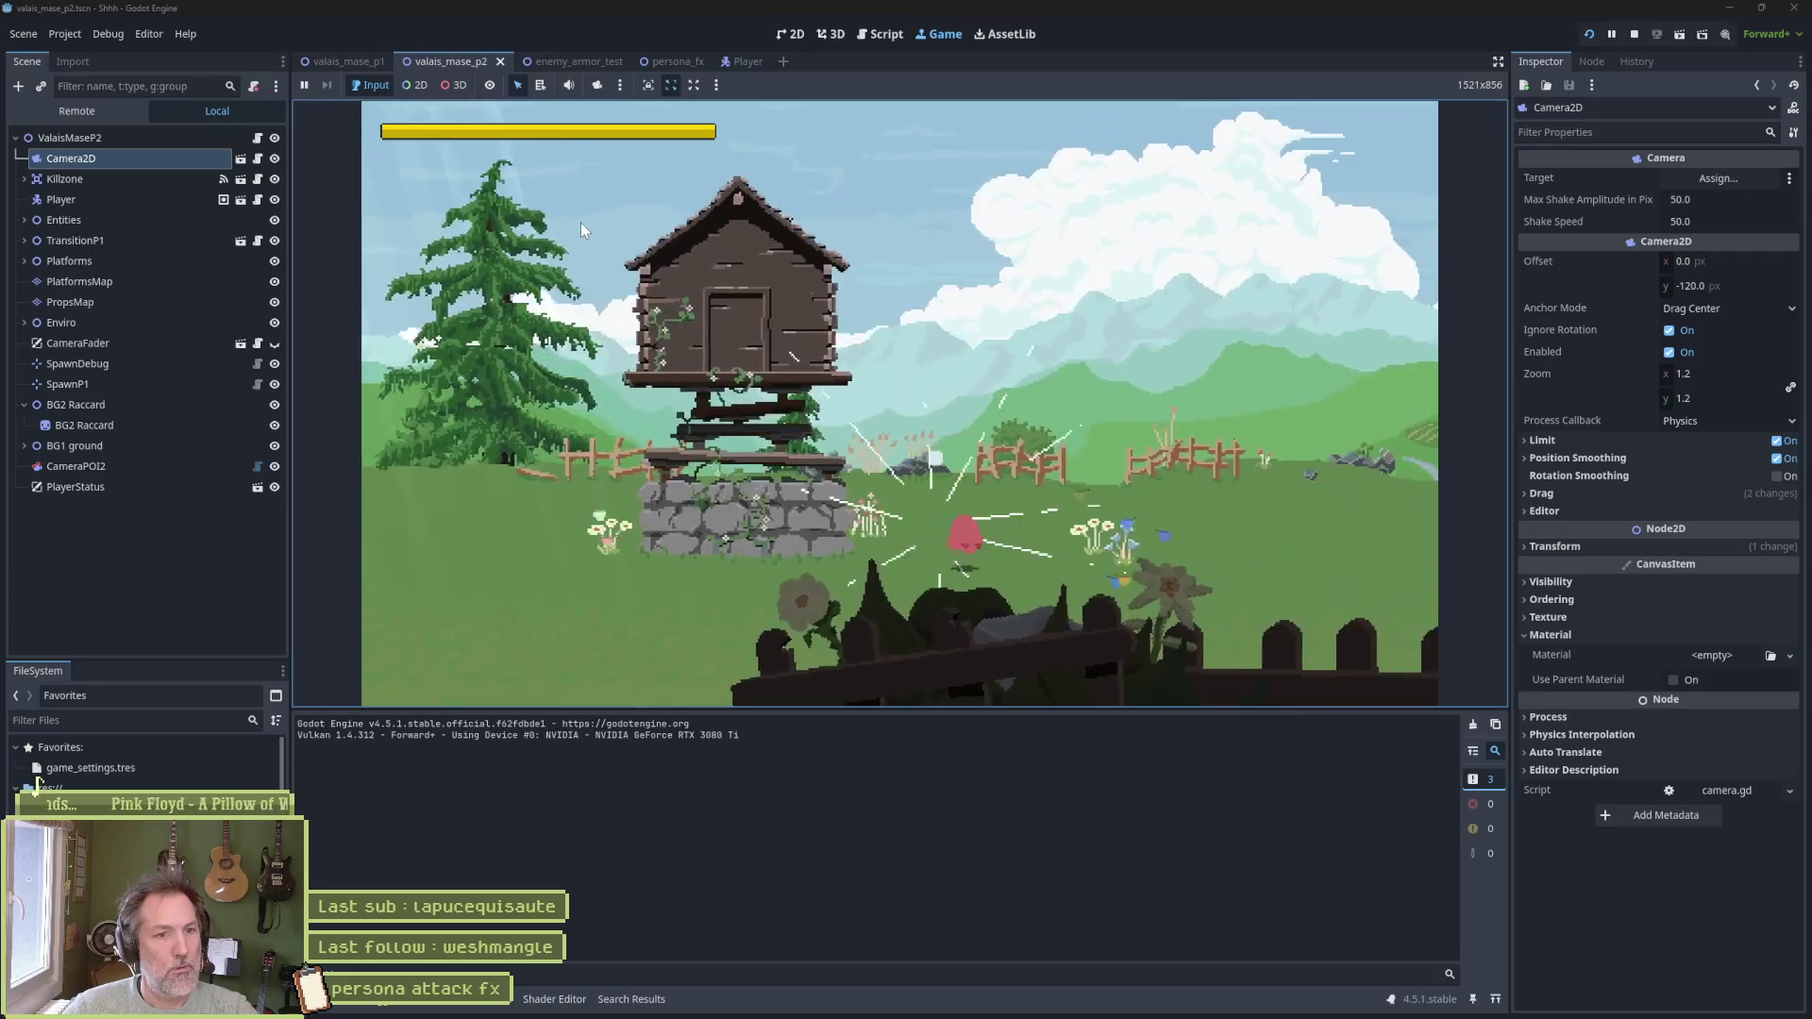
key("Left")
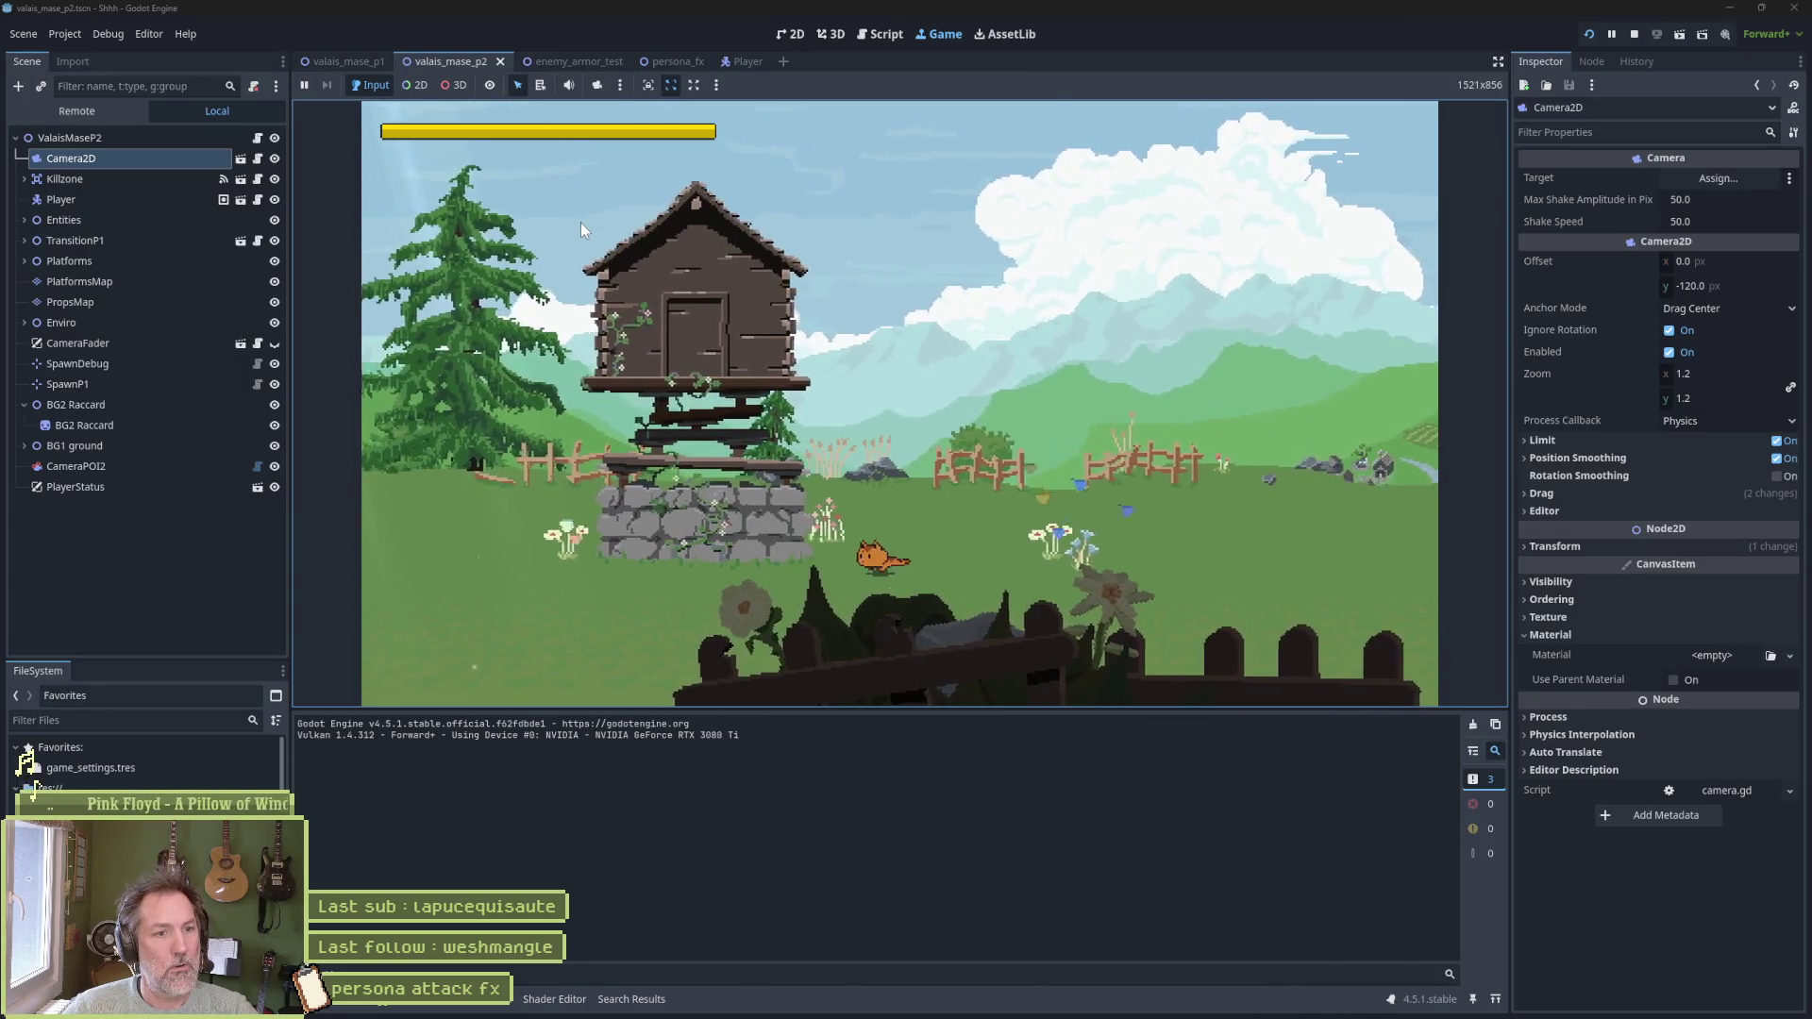
key("Left")
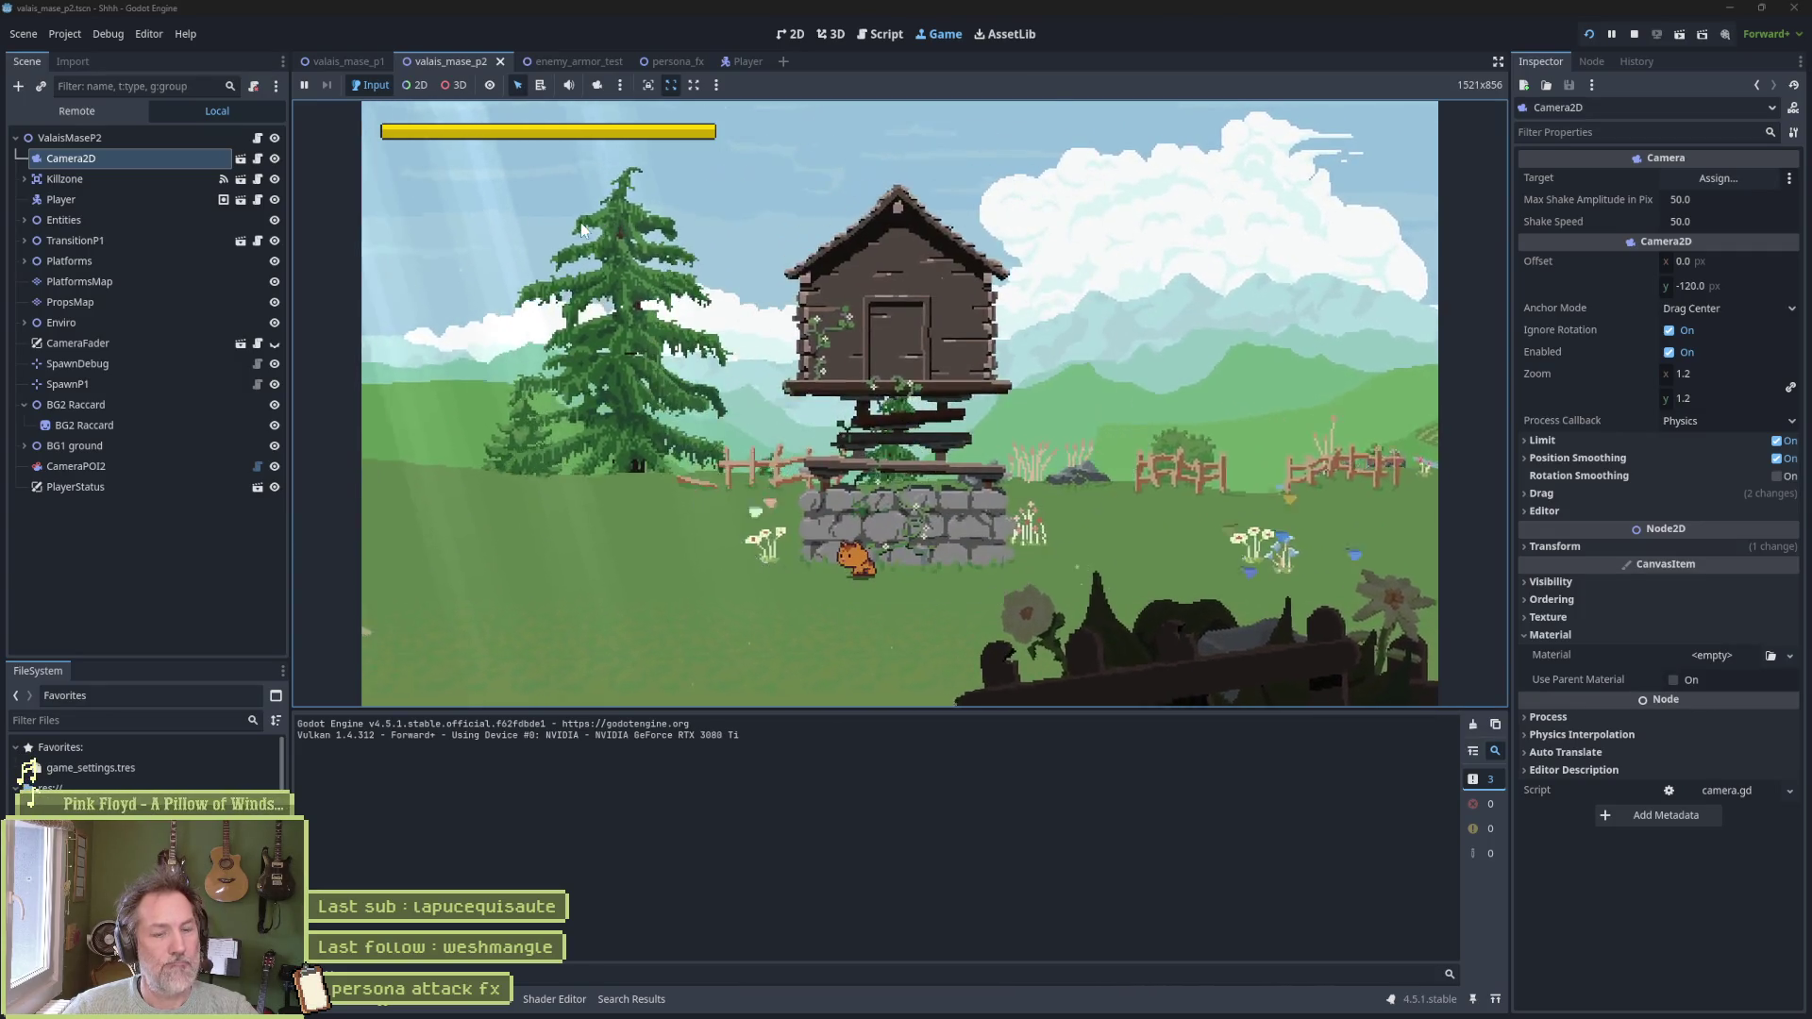
key("Right")
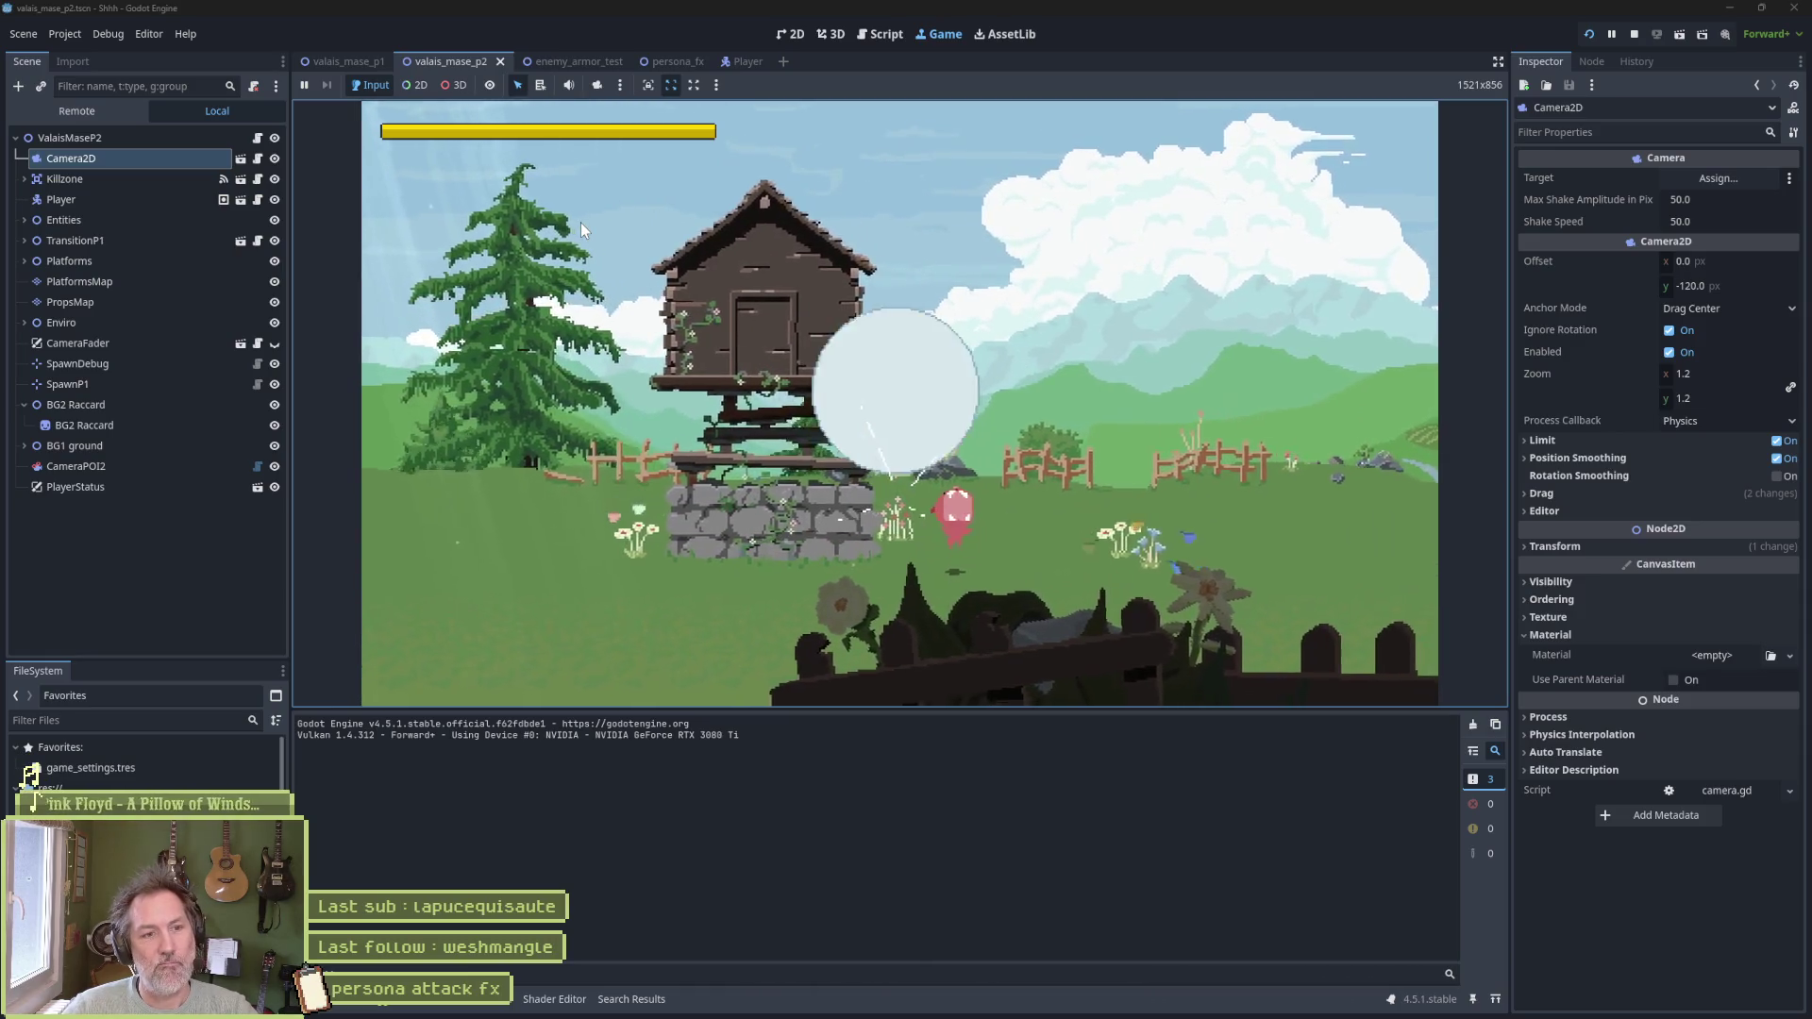
key("F8")
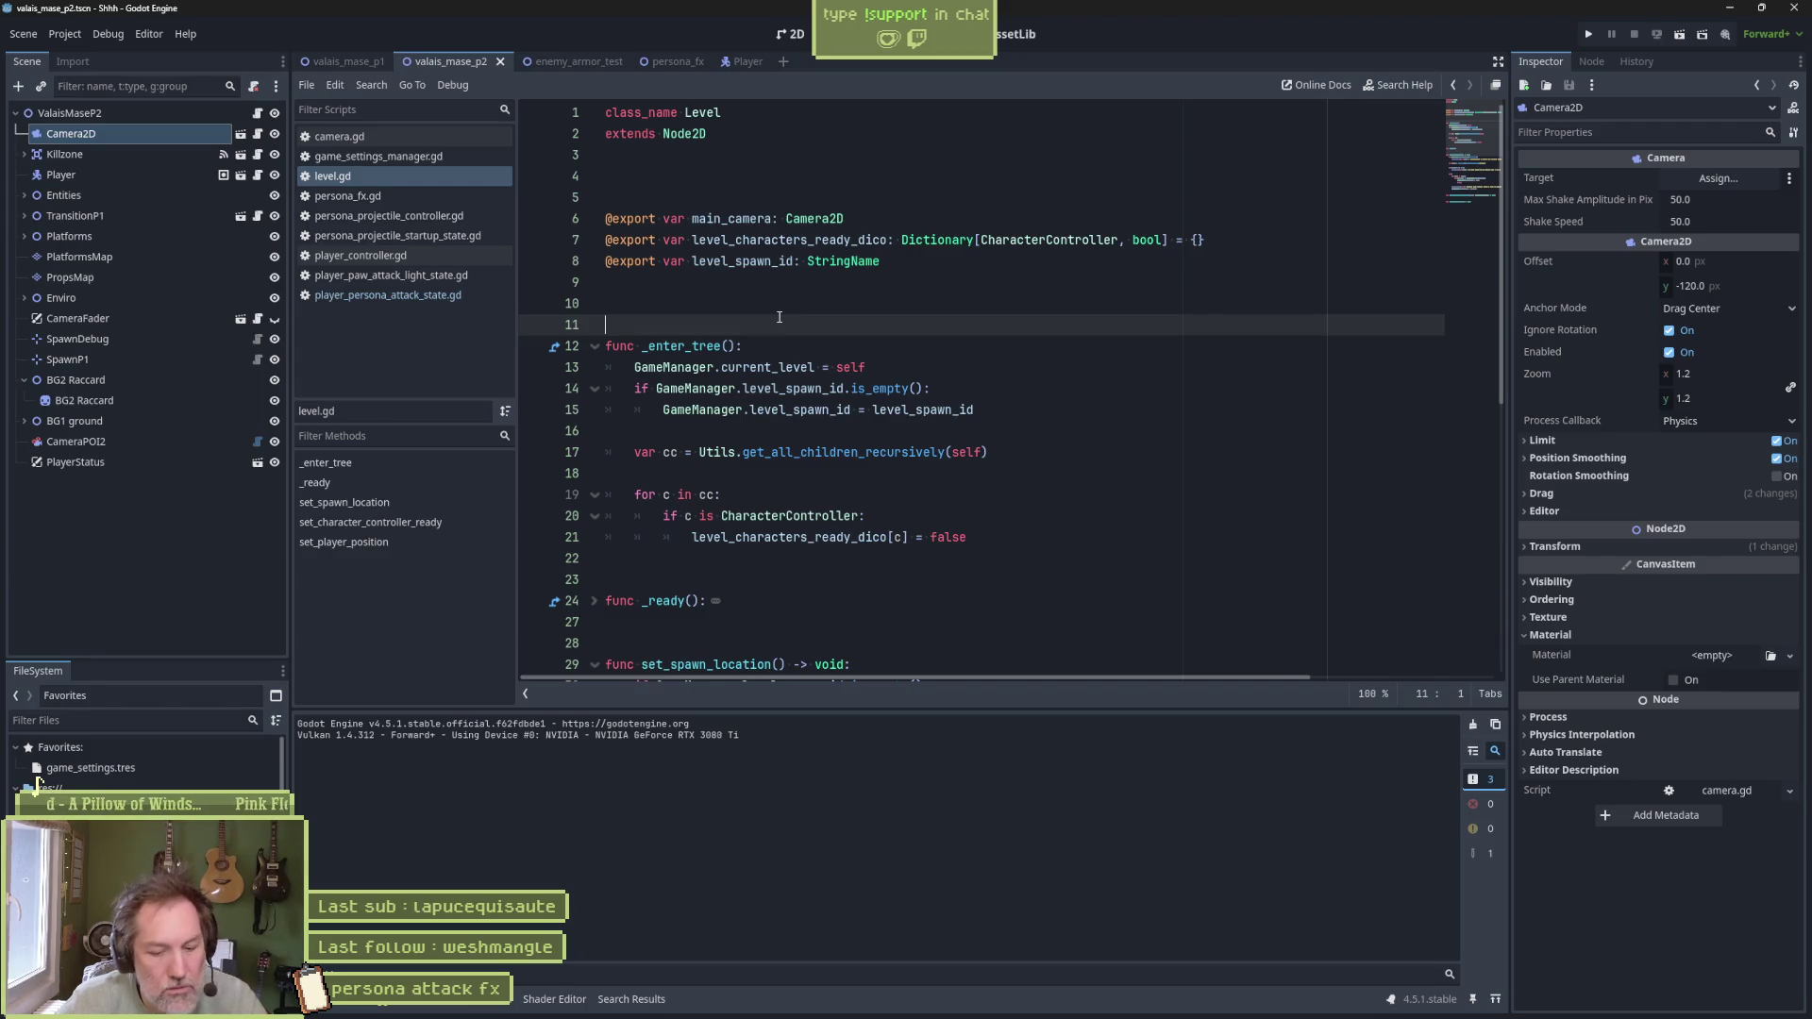
key("F5")
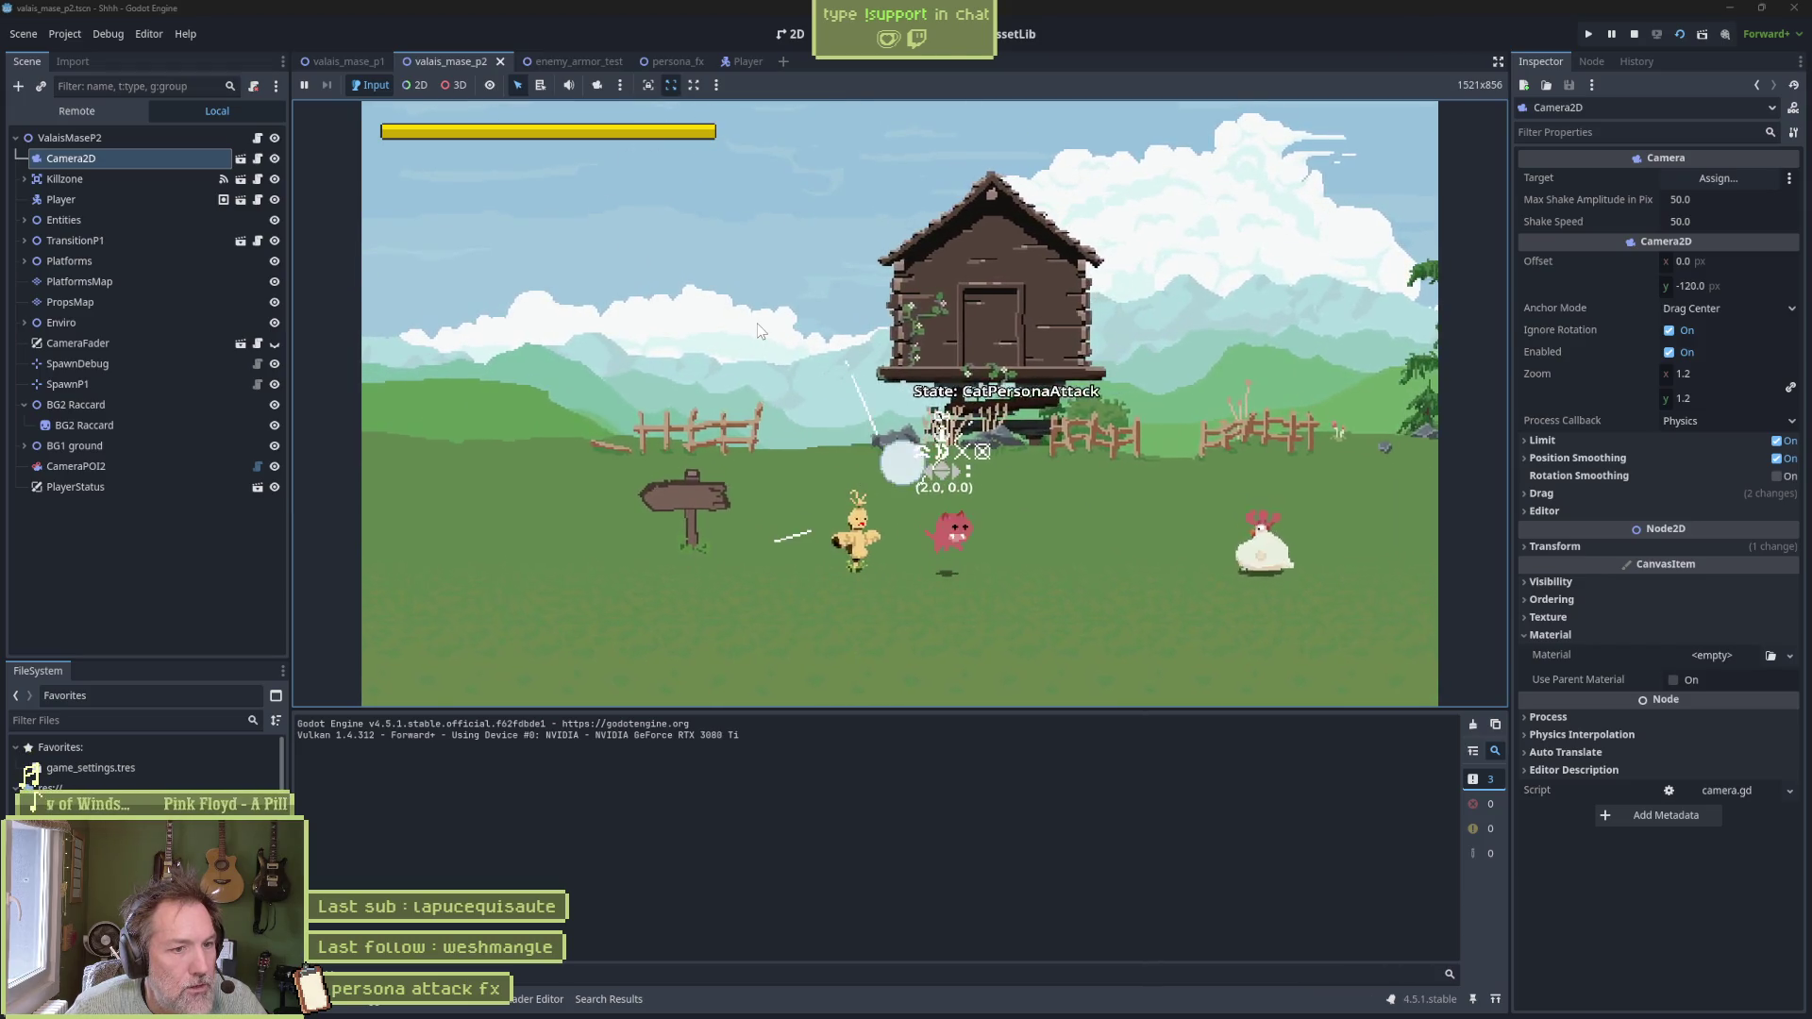
key("Left")
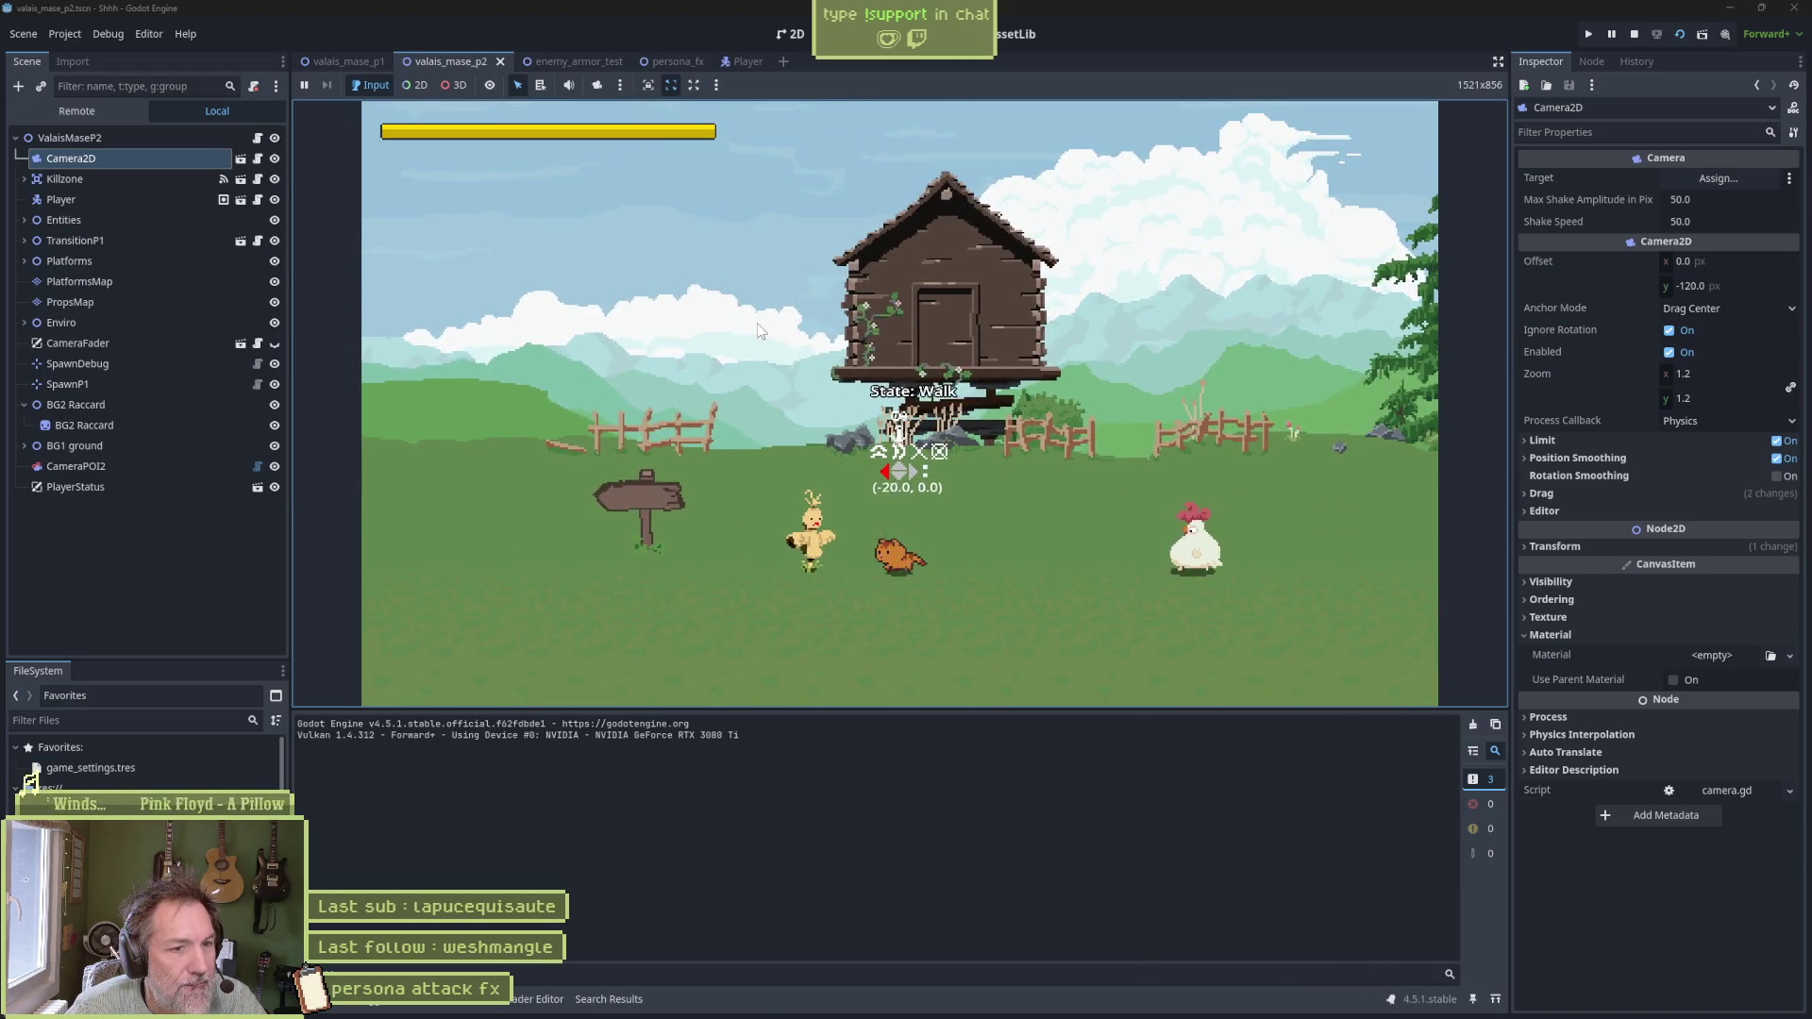
key("x")
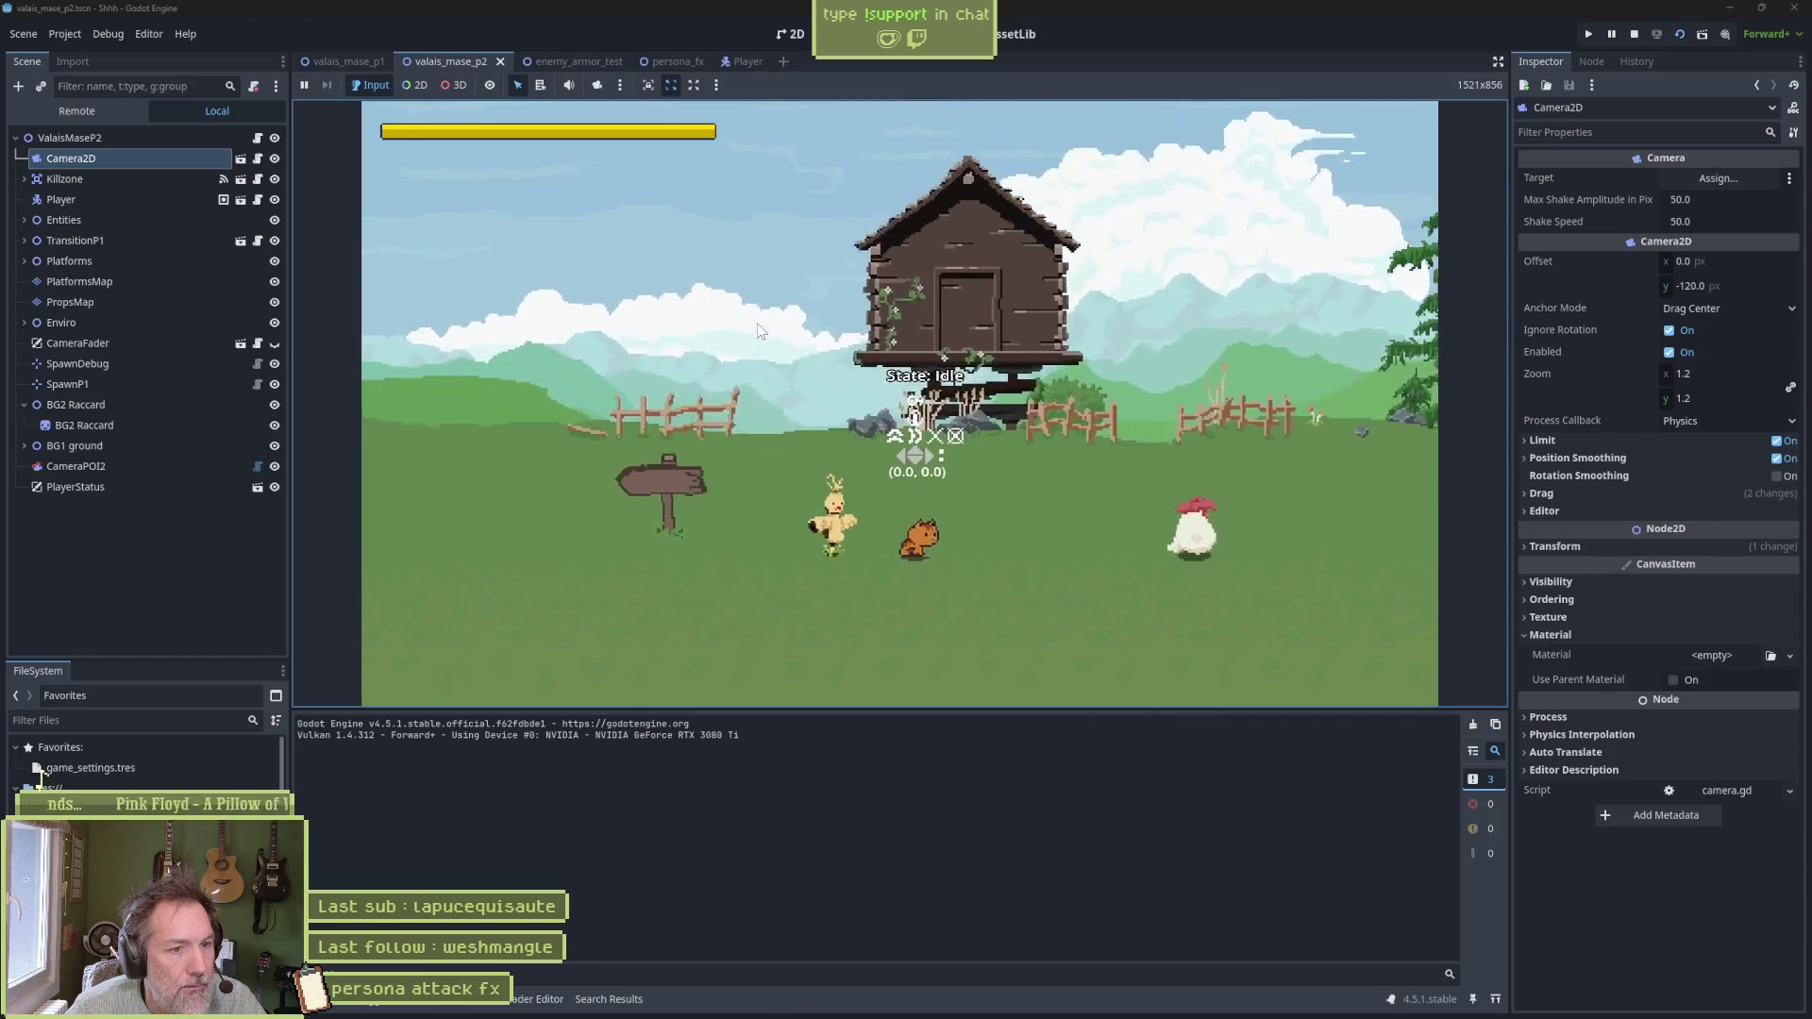
key("F8")
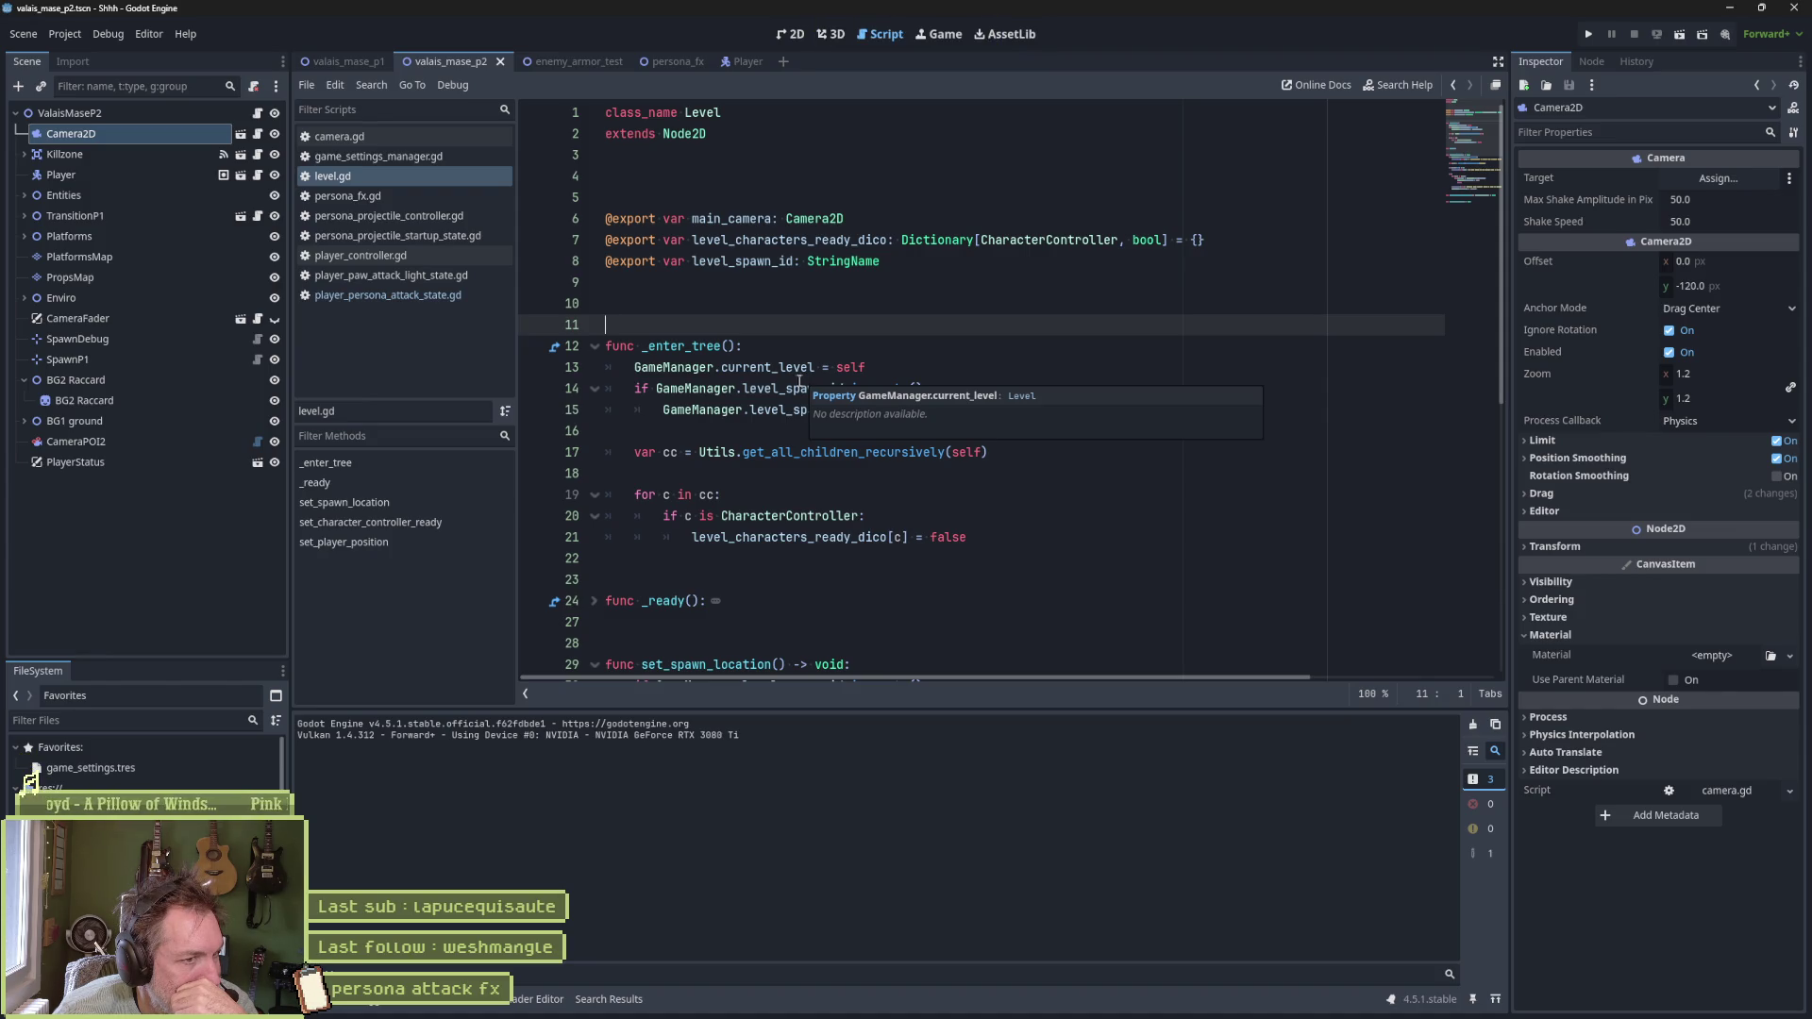
left_click(339, 136)
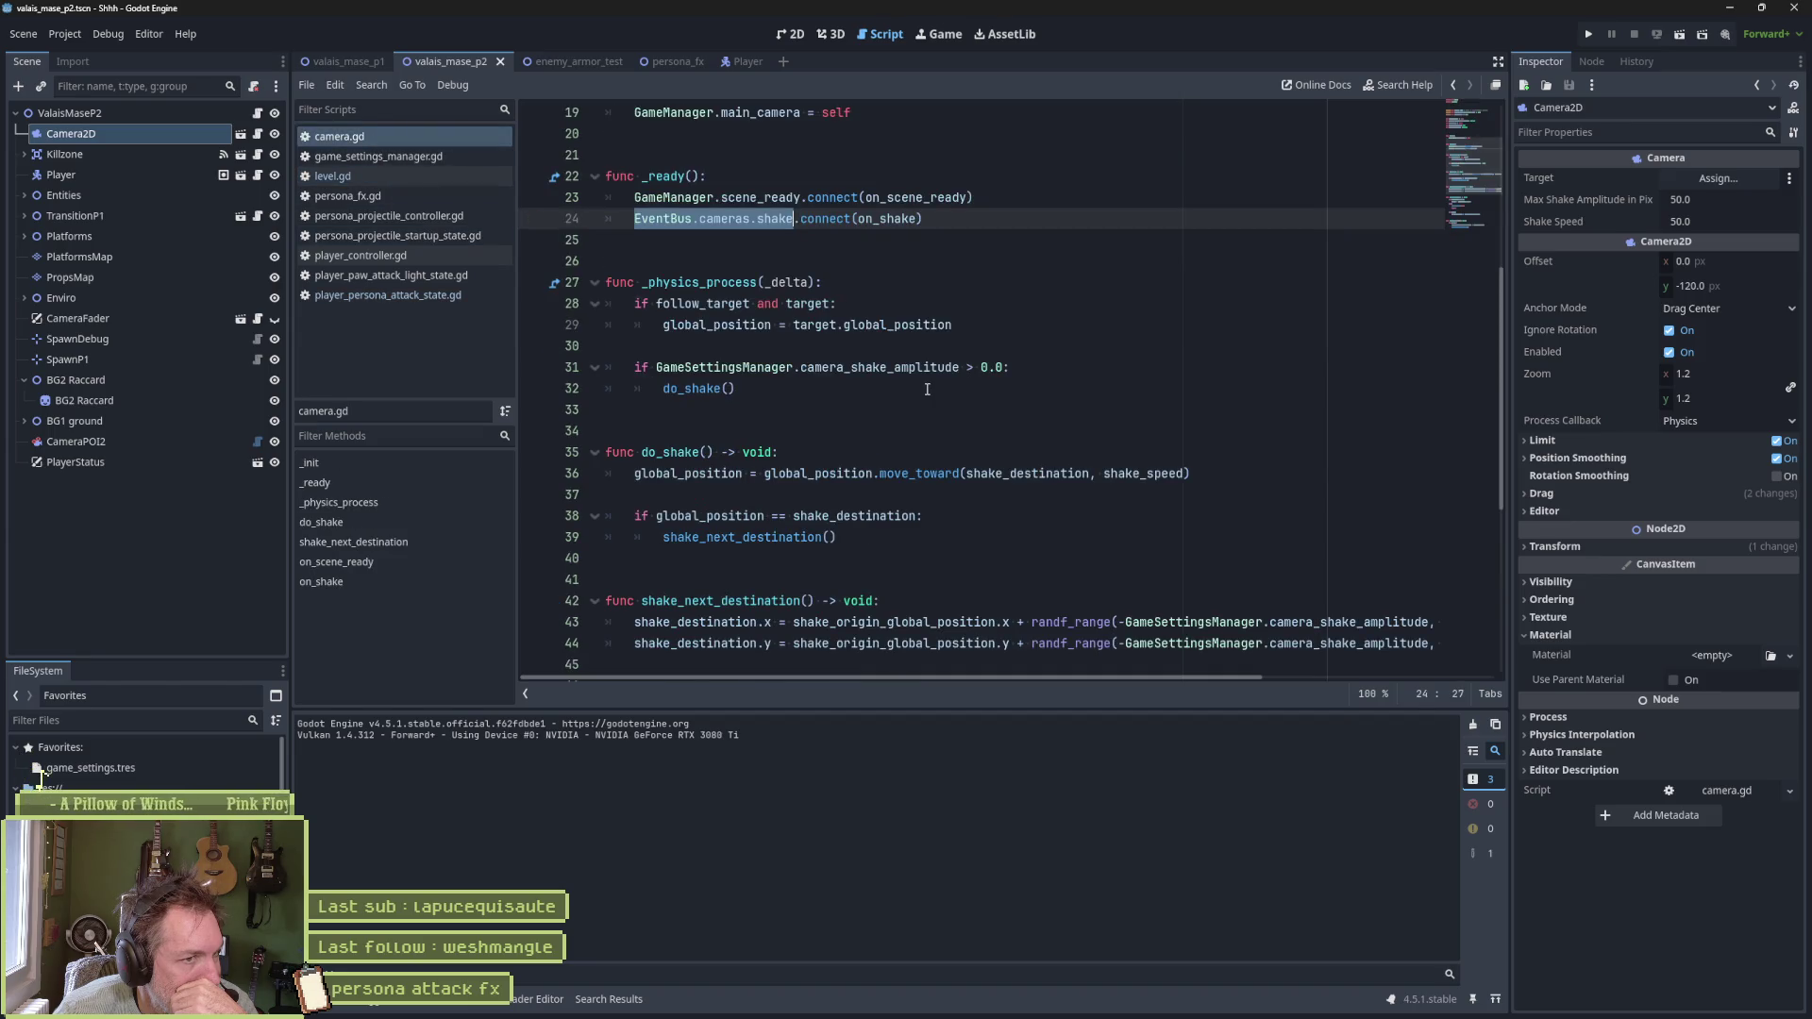
Review on_shake's shake origin assignment on line 60 in camera.gd, then test-run the level and play the recording
left_click(415, 581)
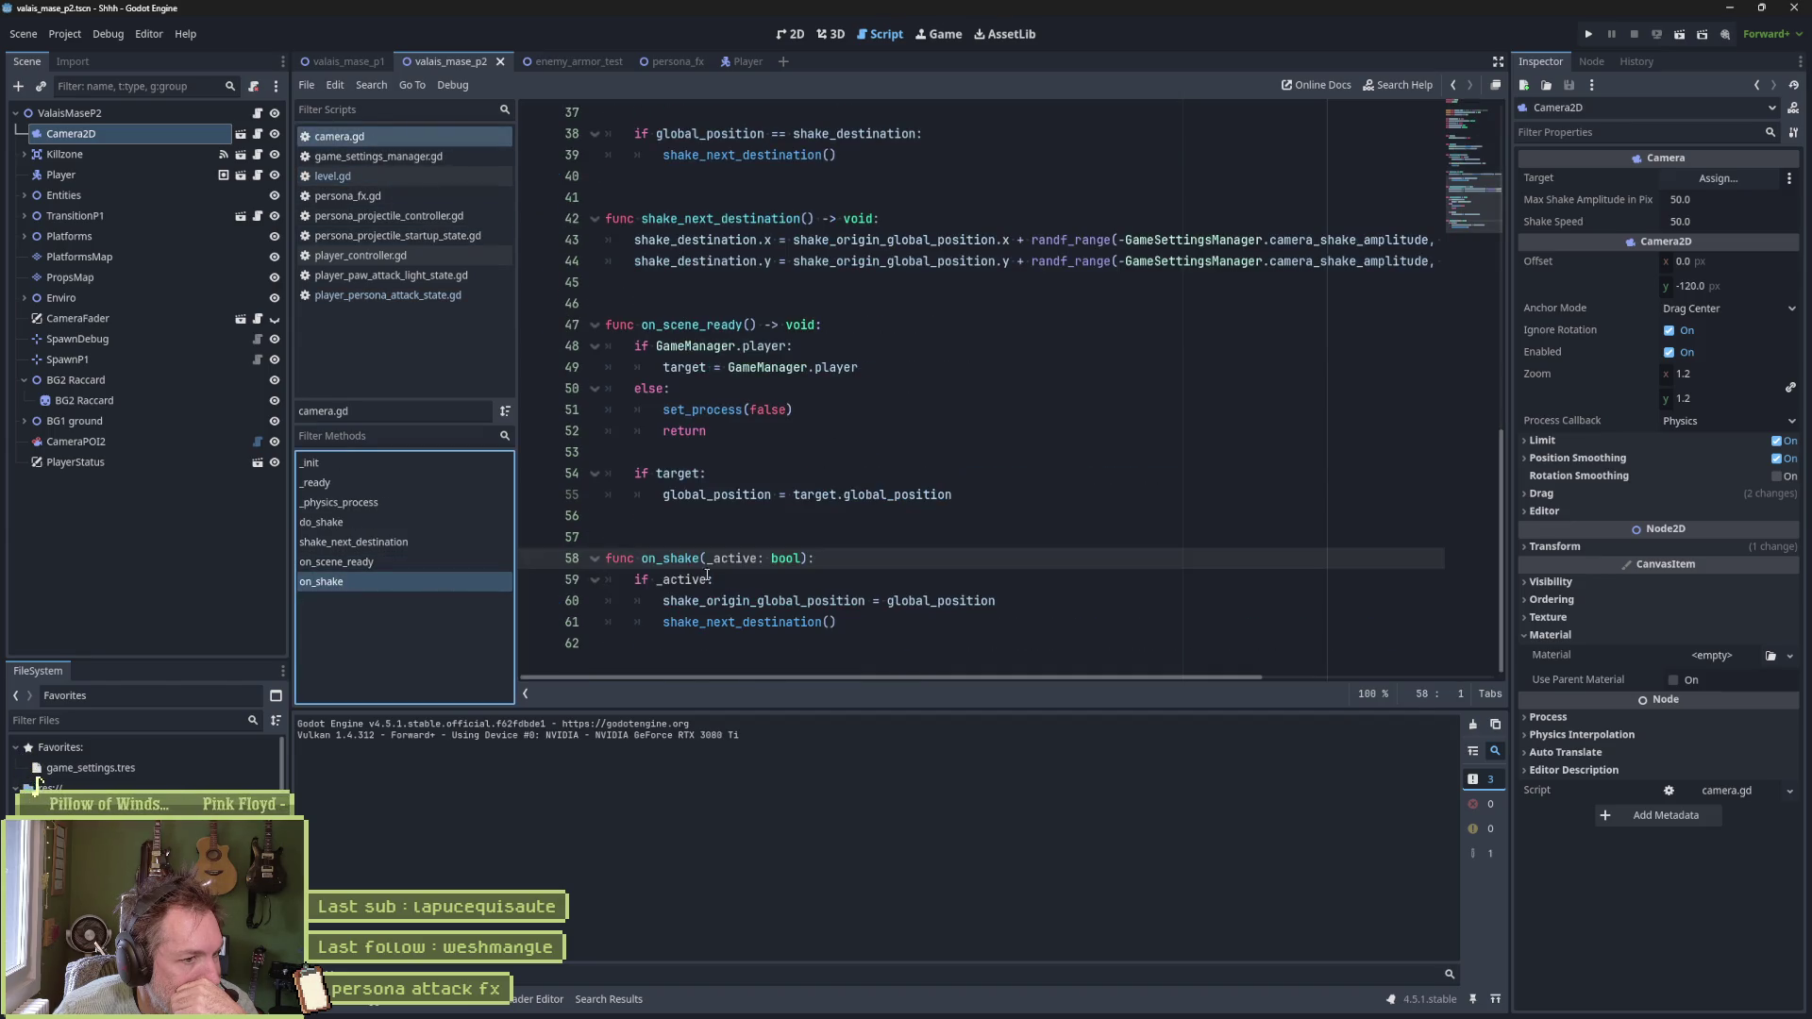
left_click_drag(996, 601, 634, 601)
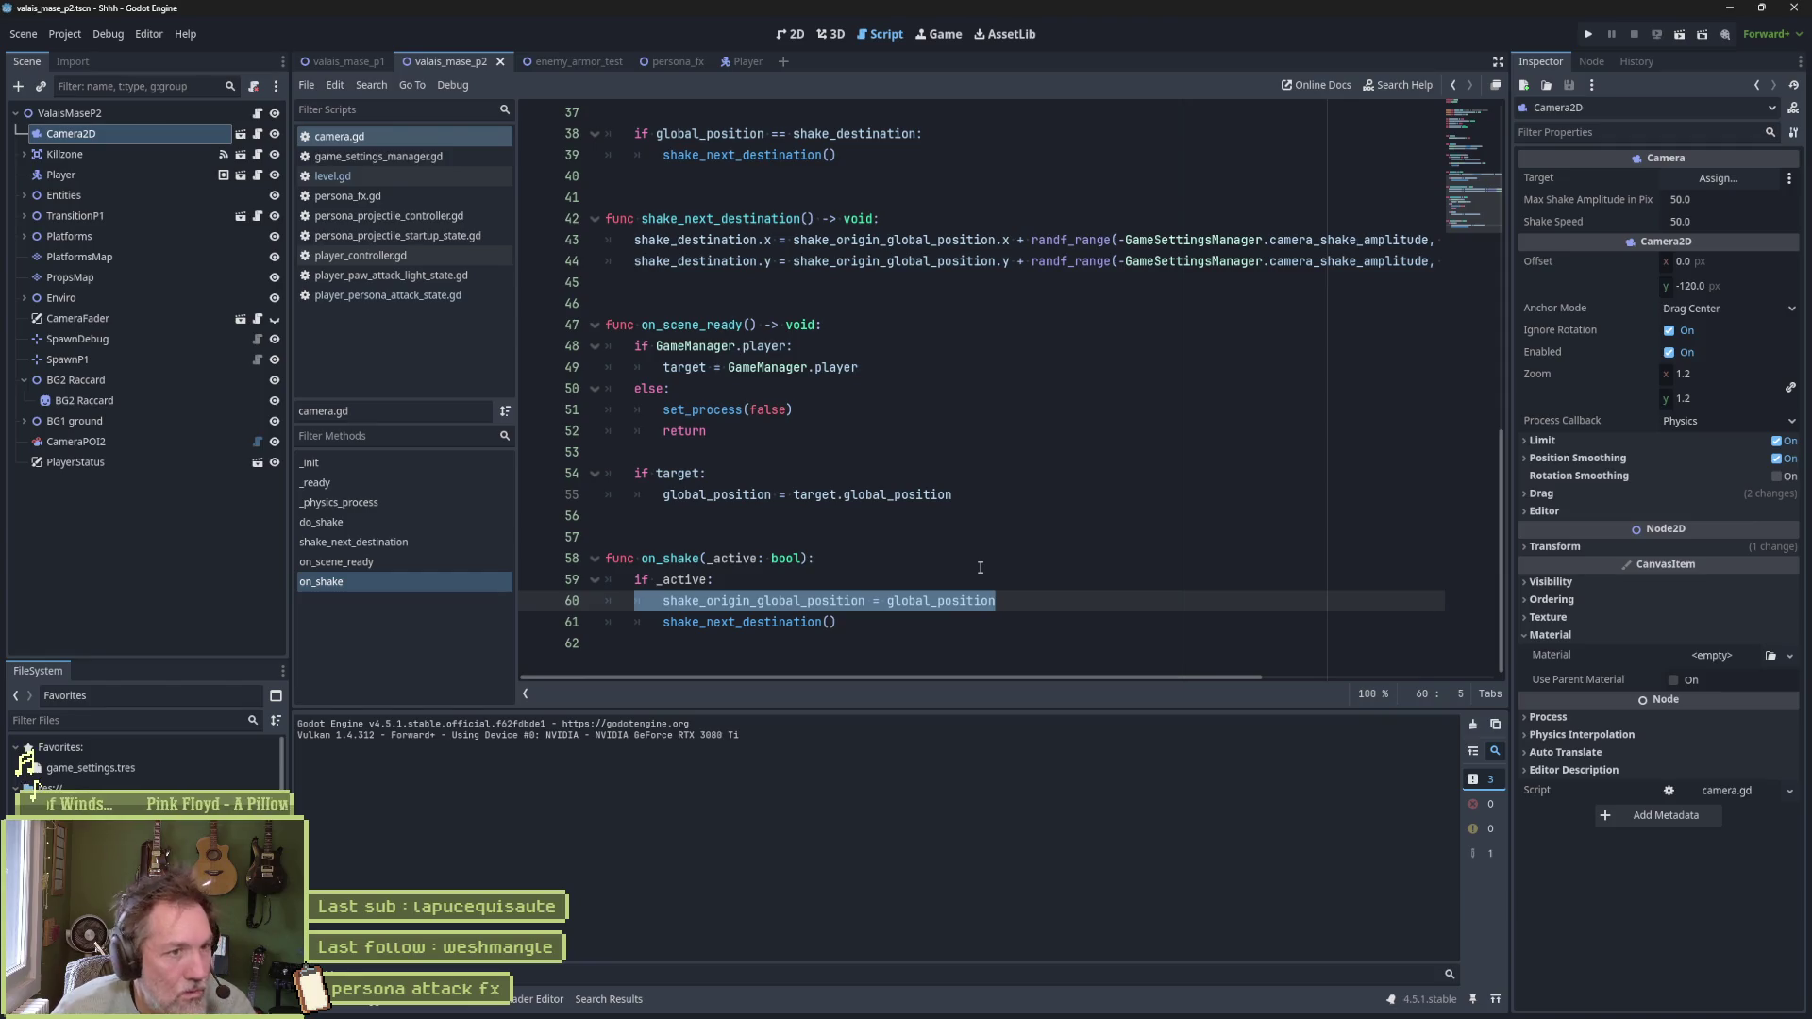
key("F6")
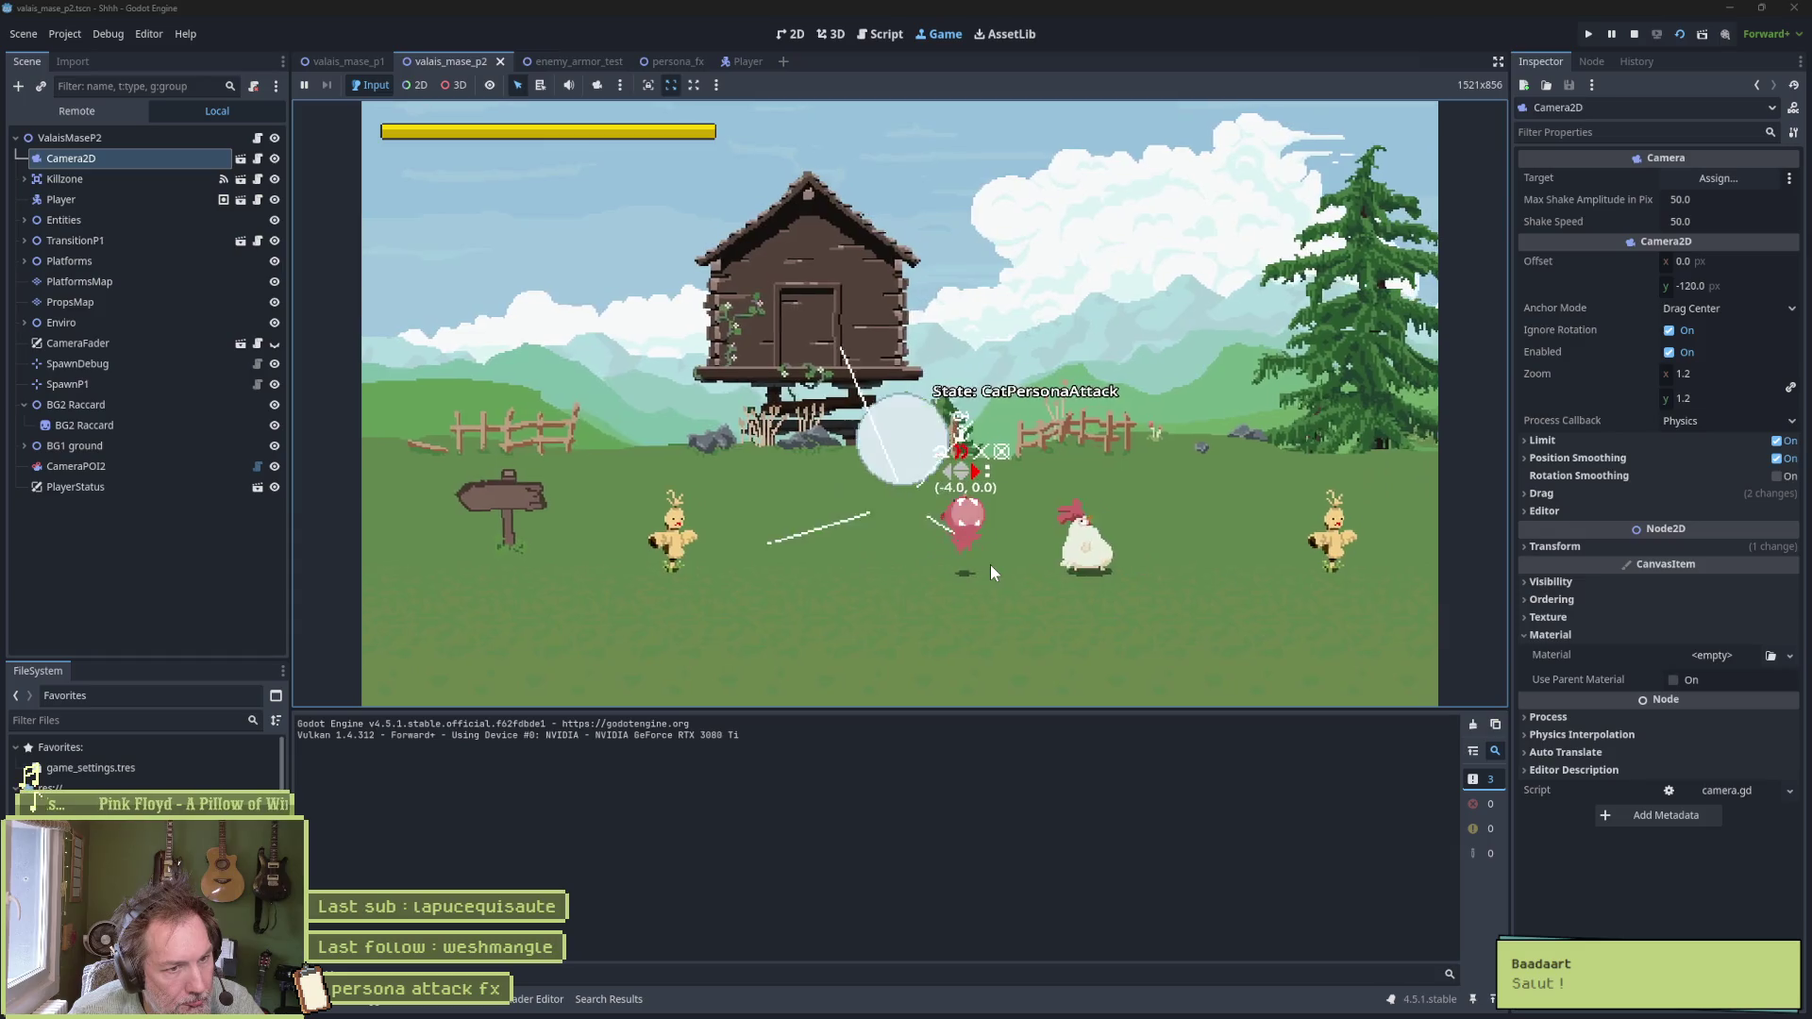
key("F8")
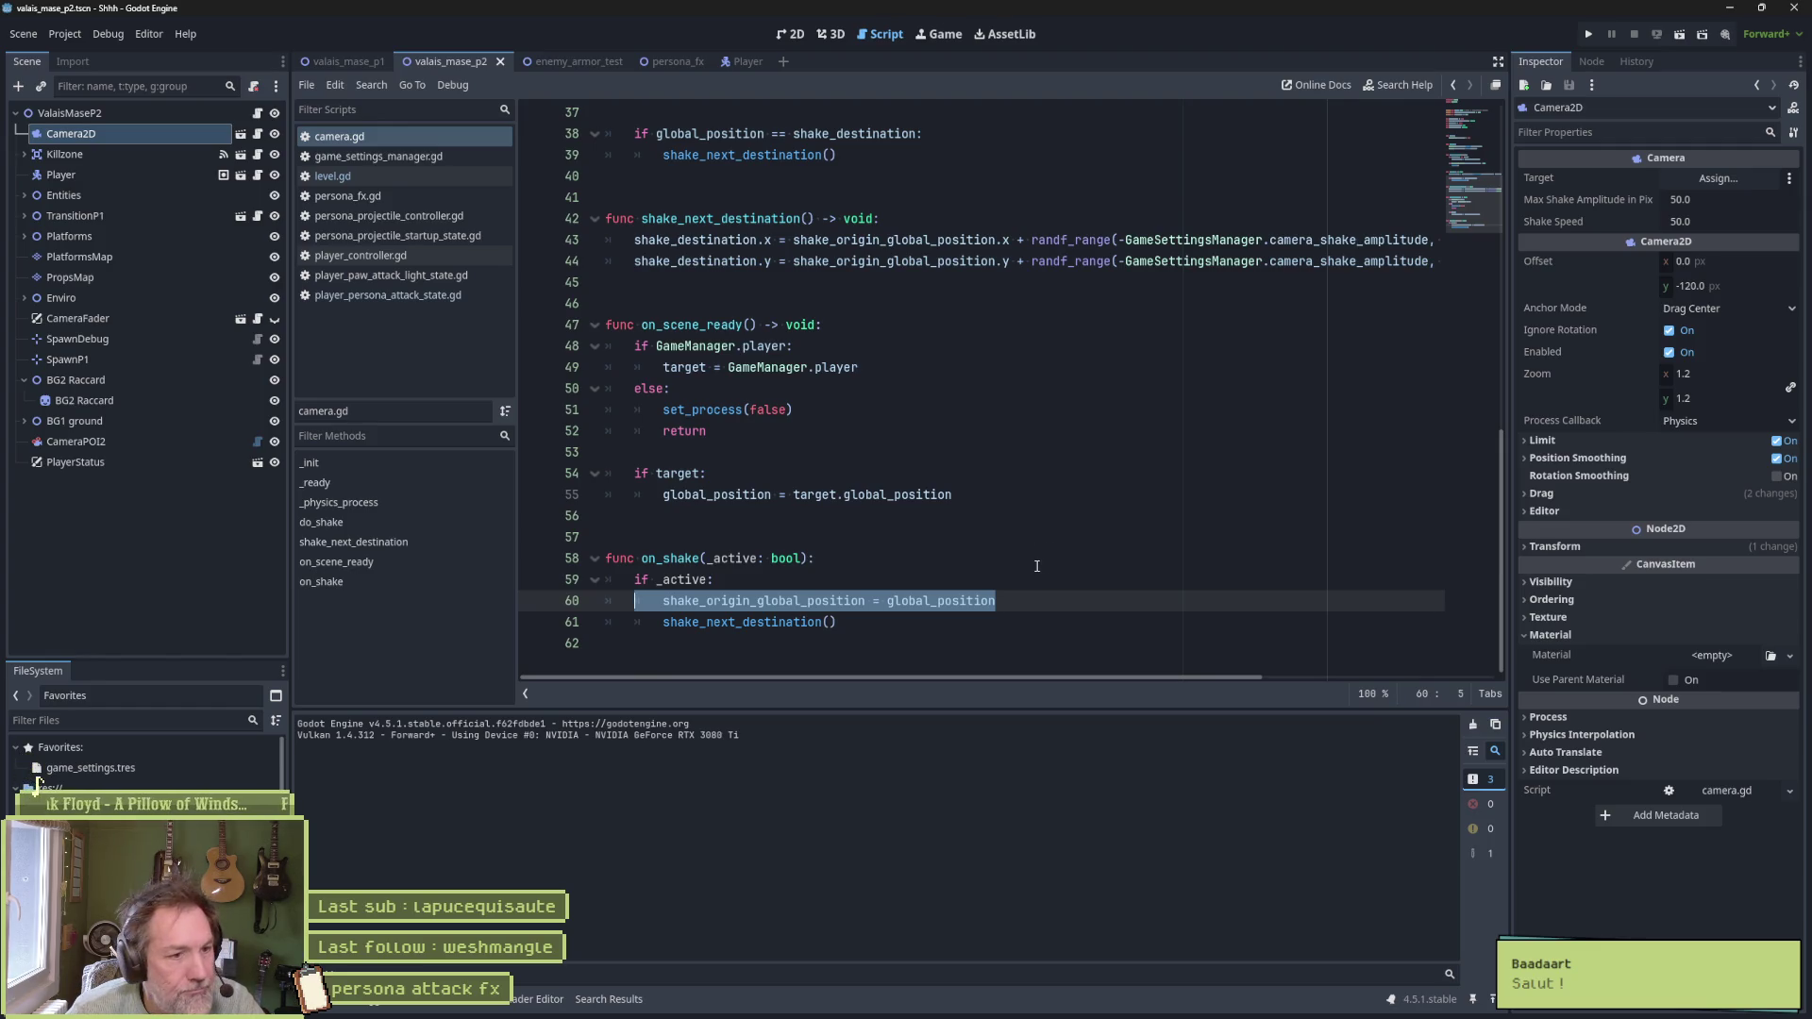
left_click(1062, 587)
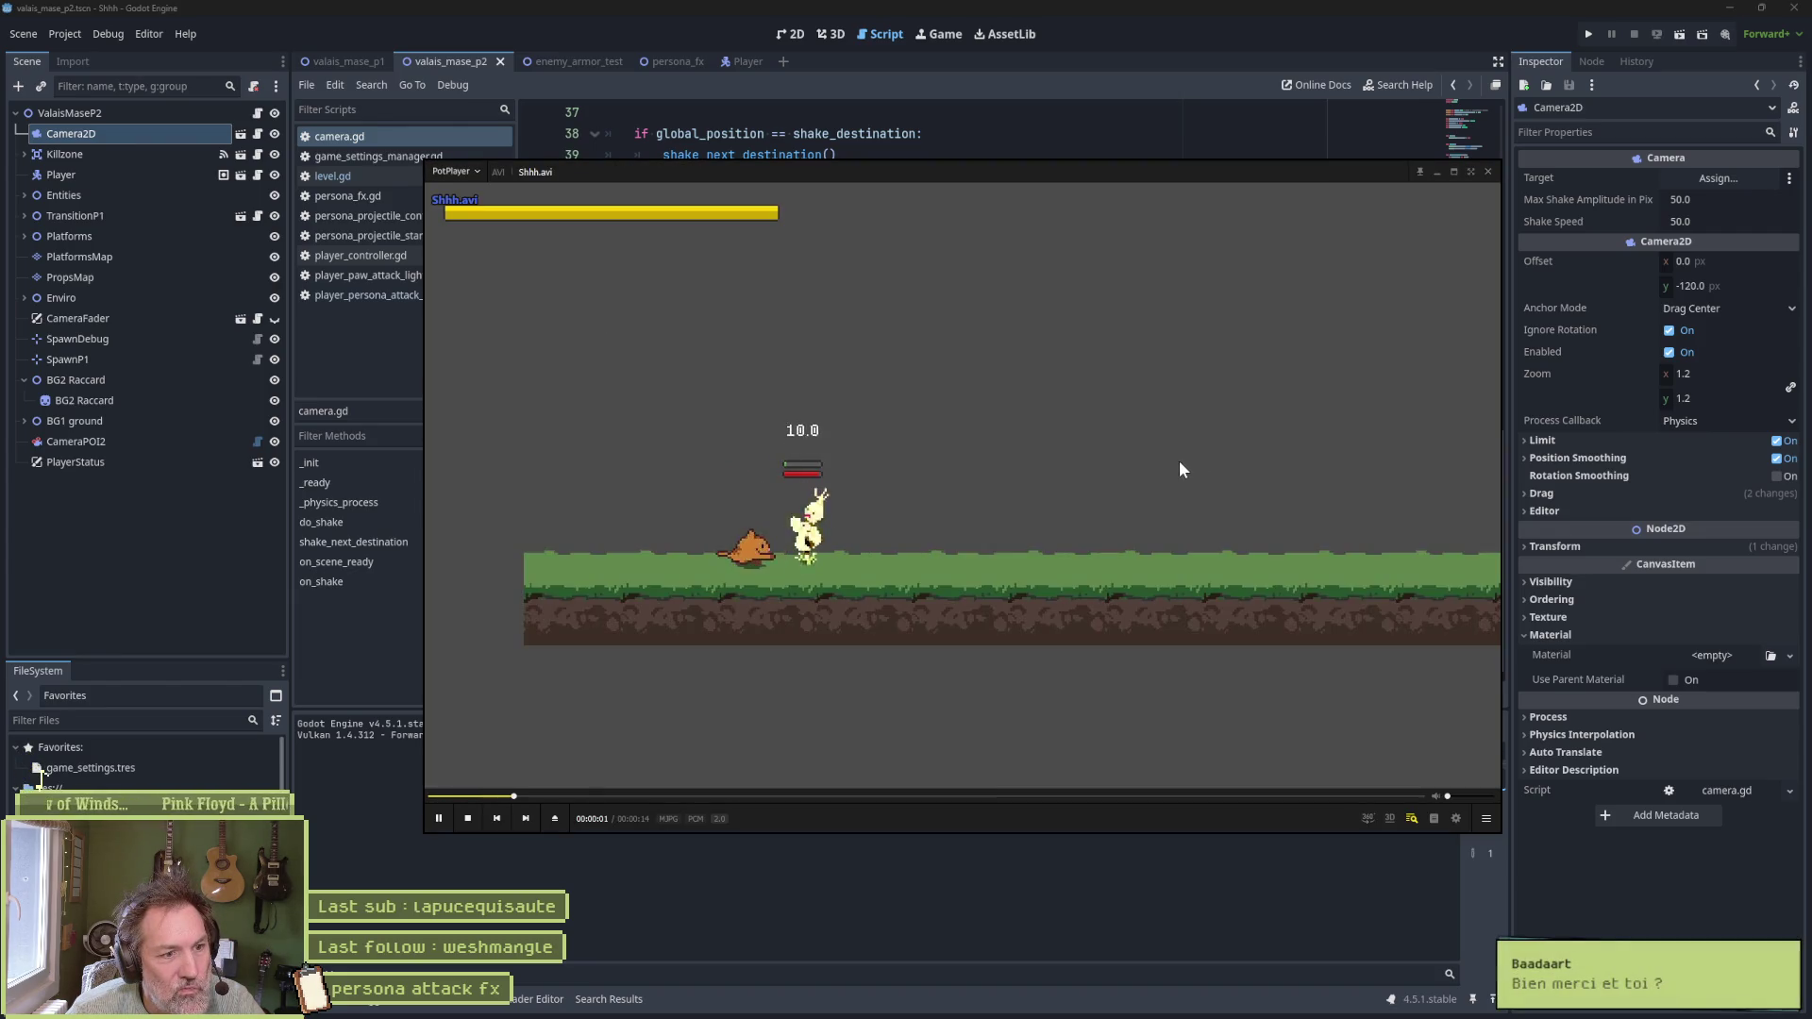
key("space")
Record a fresh game run and step through the Shhh.avi clip frame by frame in PotPlayer
left_click(1487, 171)
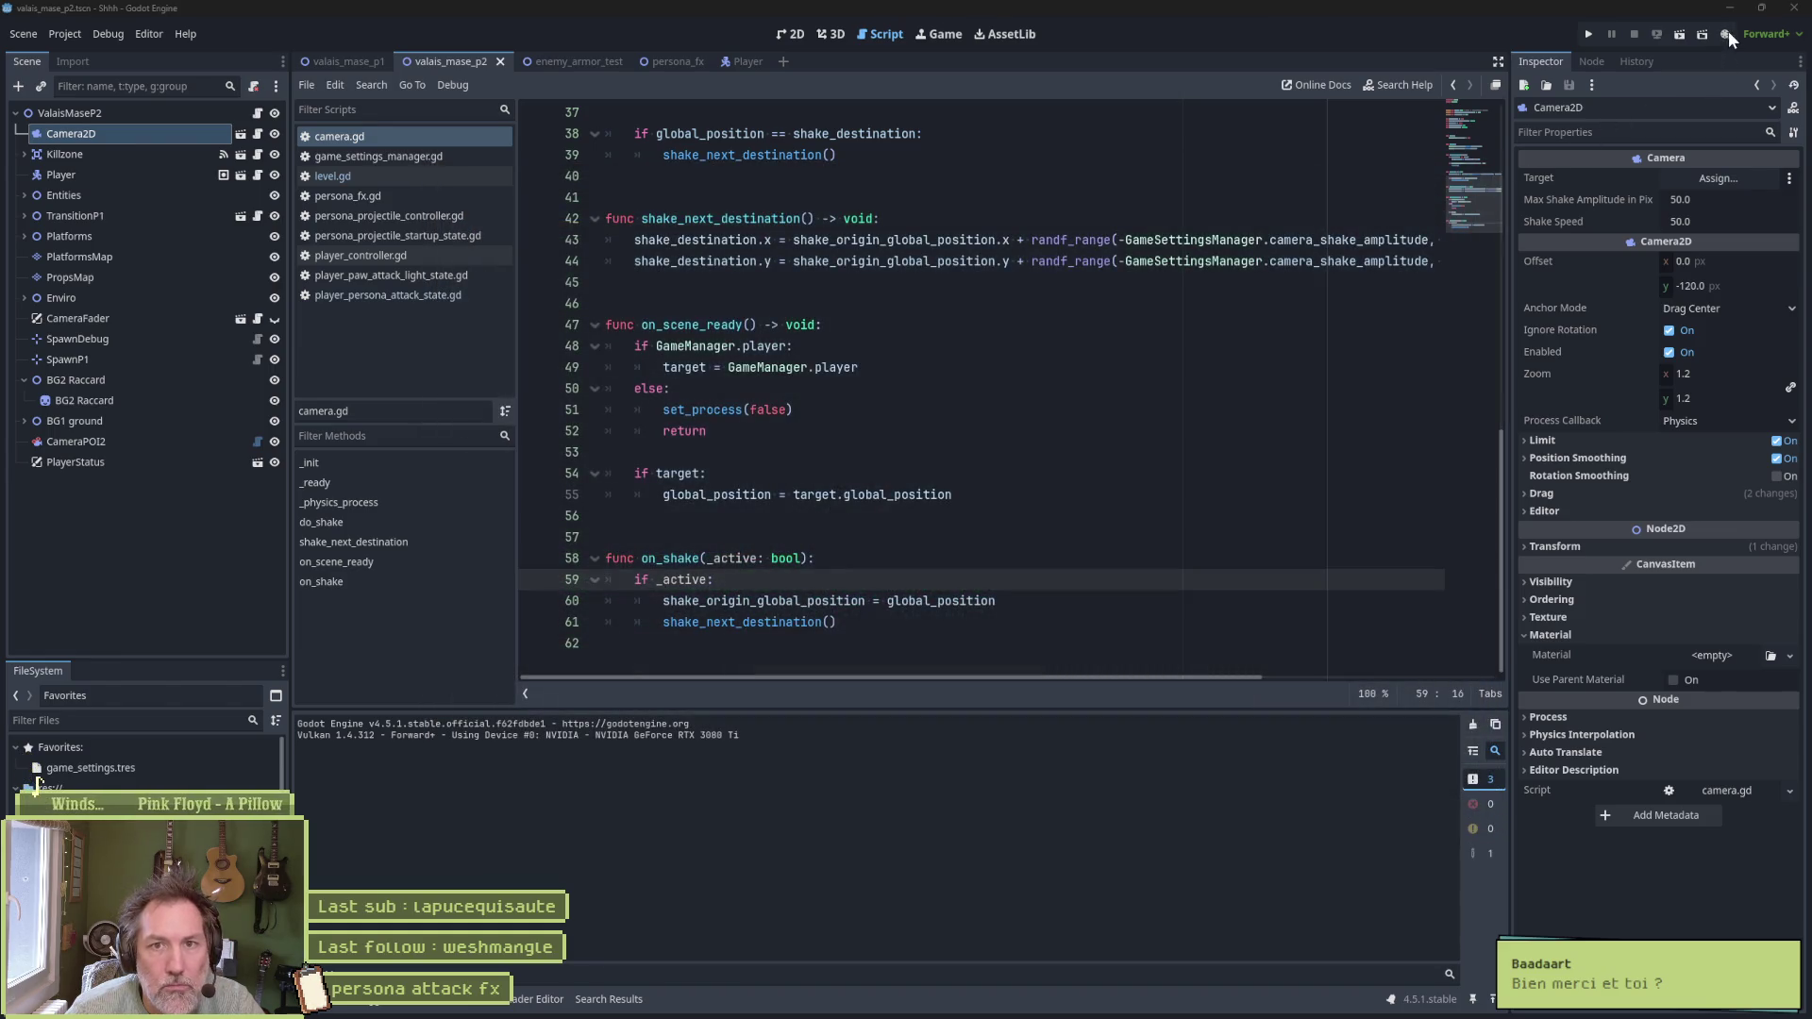
left_click(1588, 34)
left_click(1226, 368)
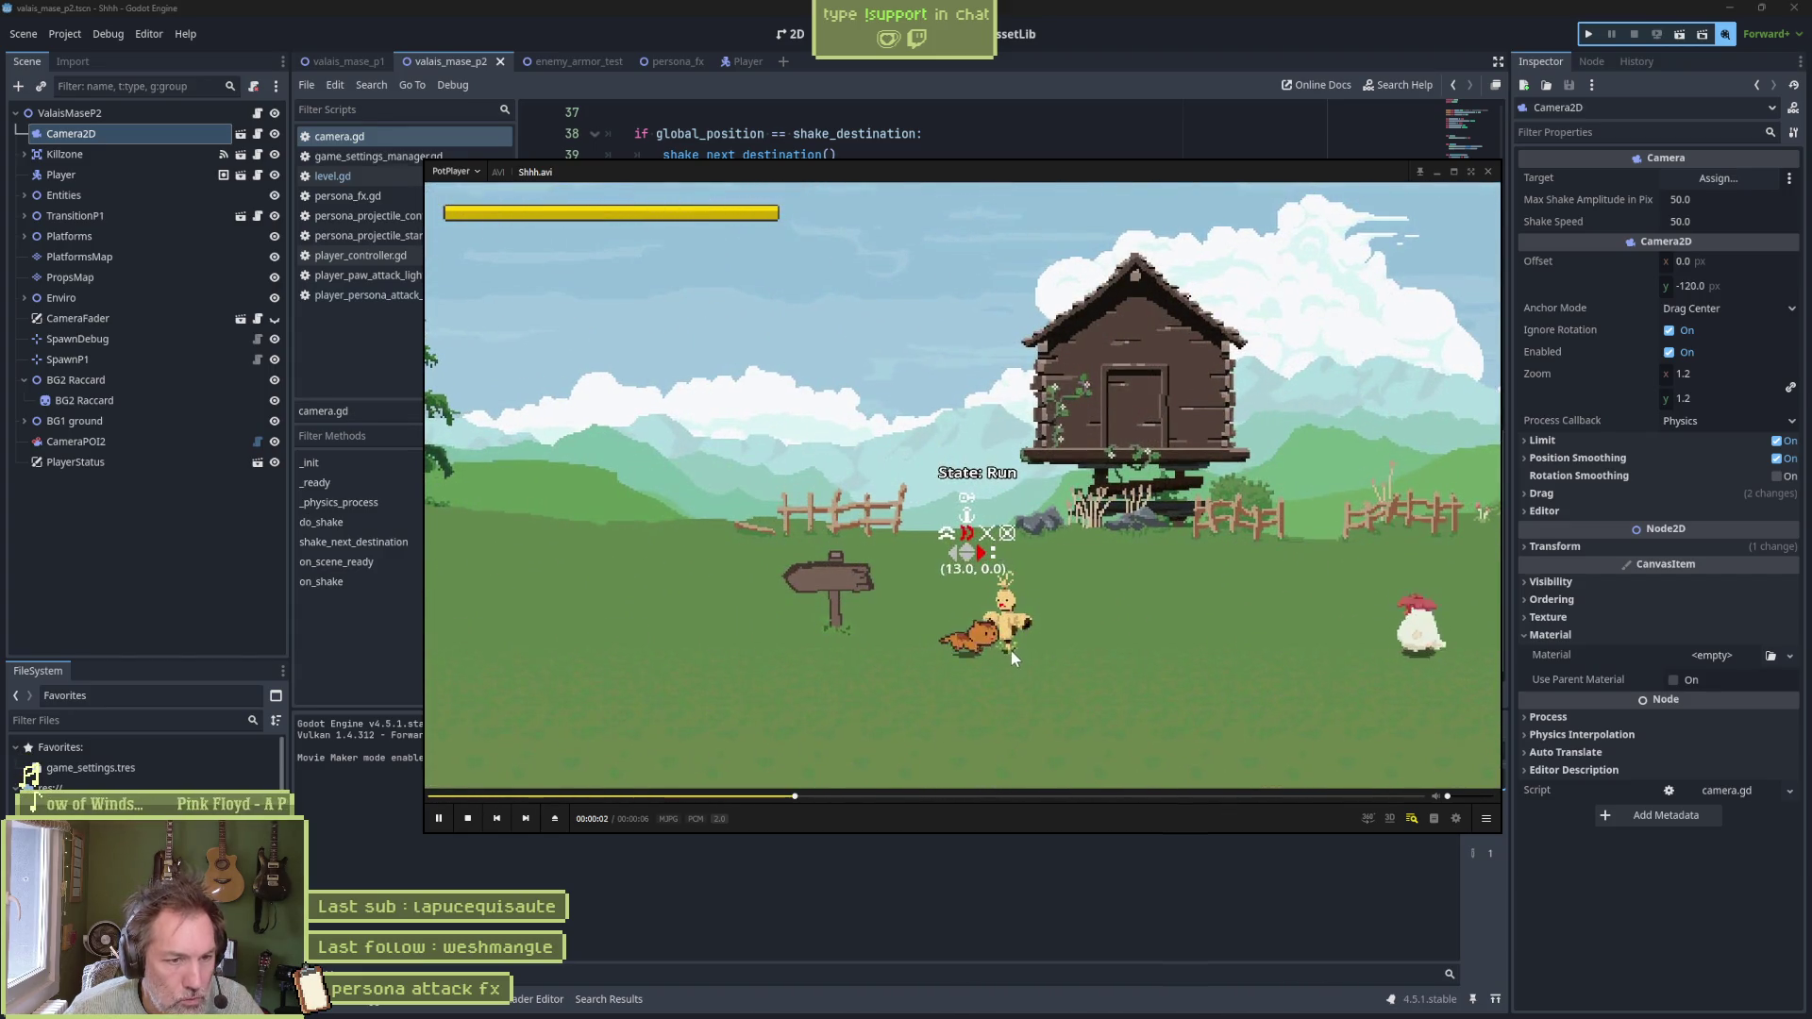
left_click(1022, 660)
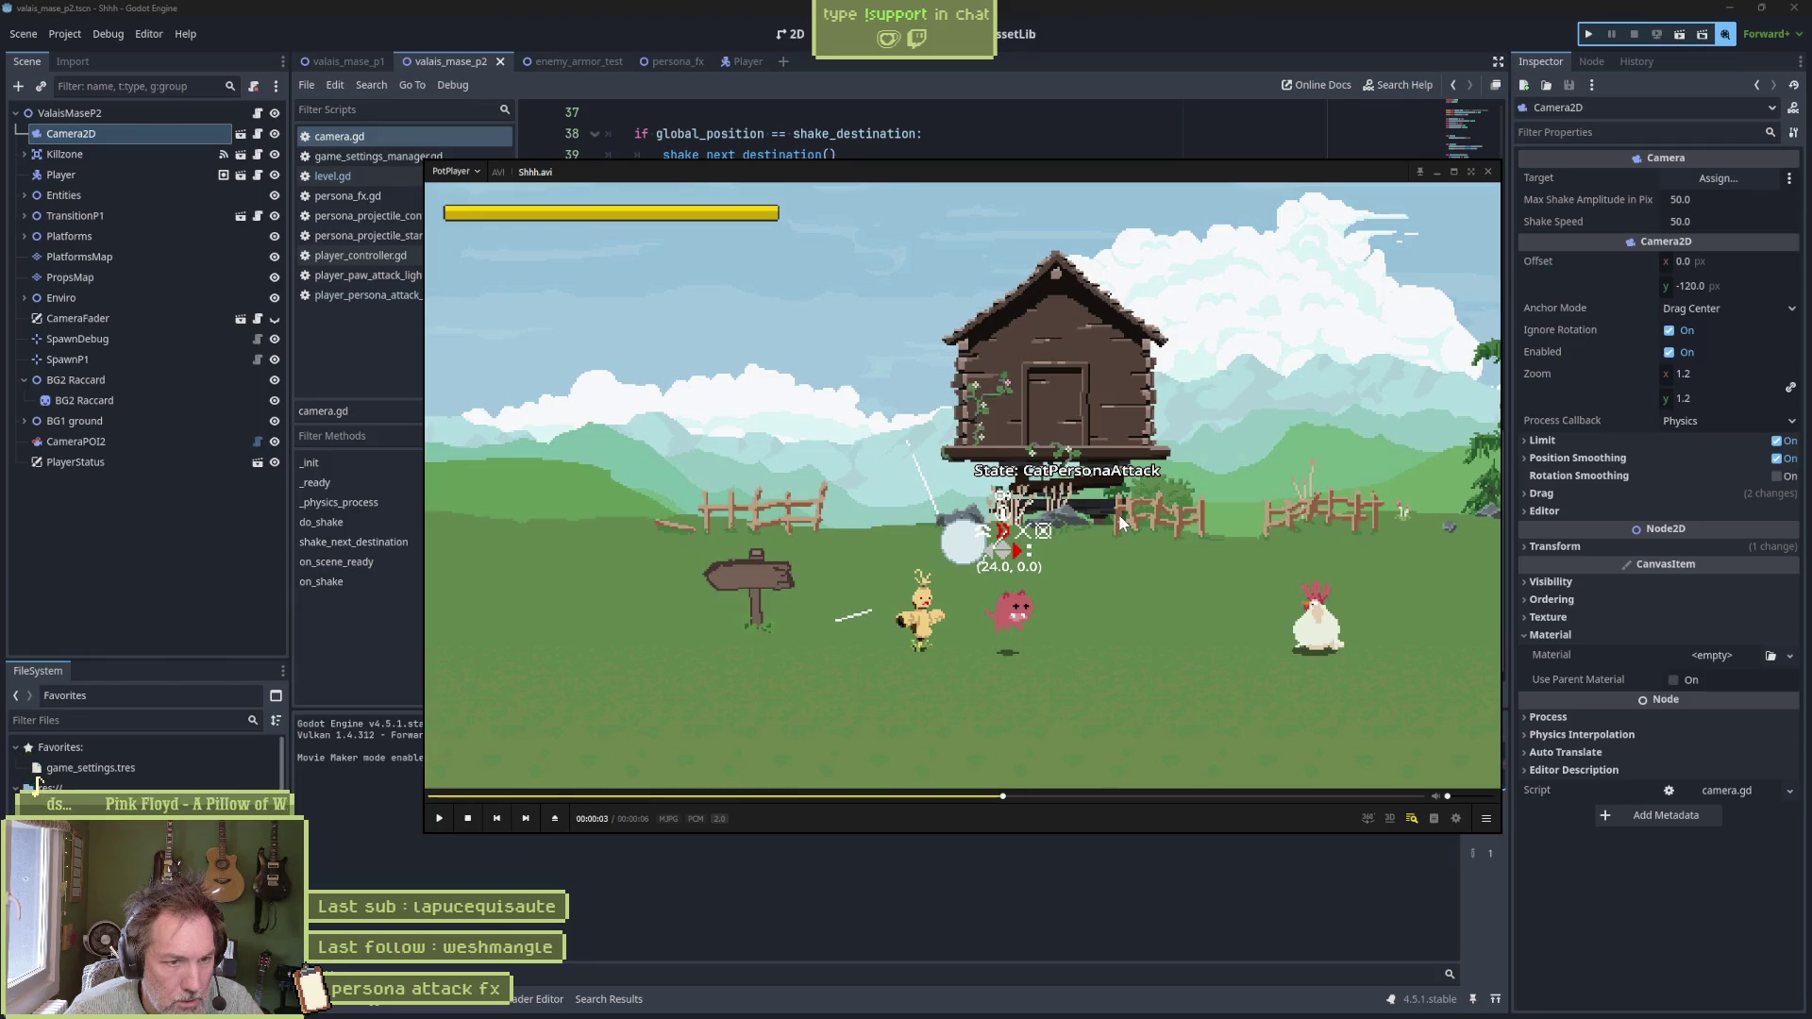
key("f")
key("f")
key("f")
key("f")
key("f")
key("f")
key("f")
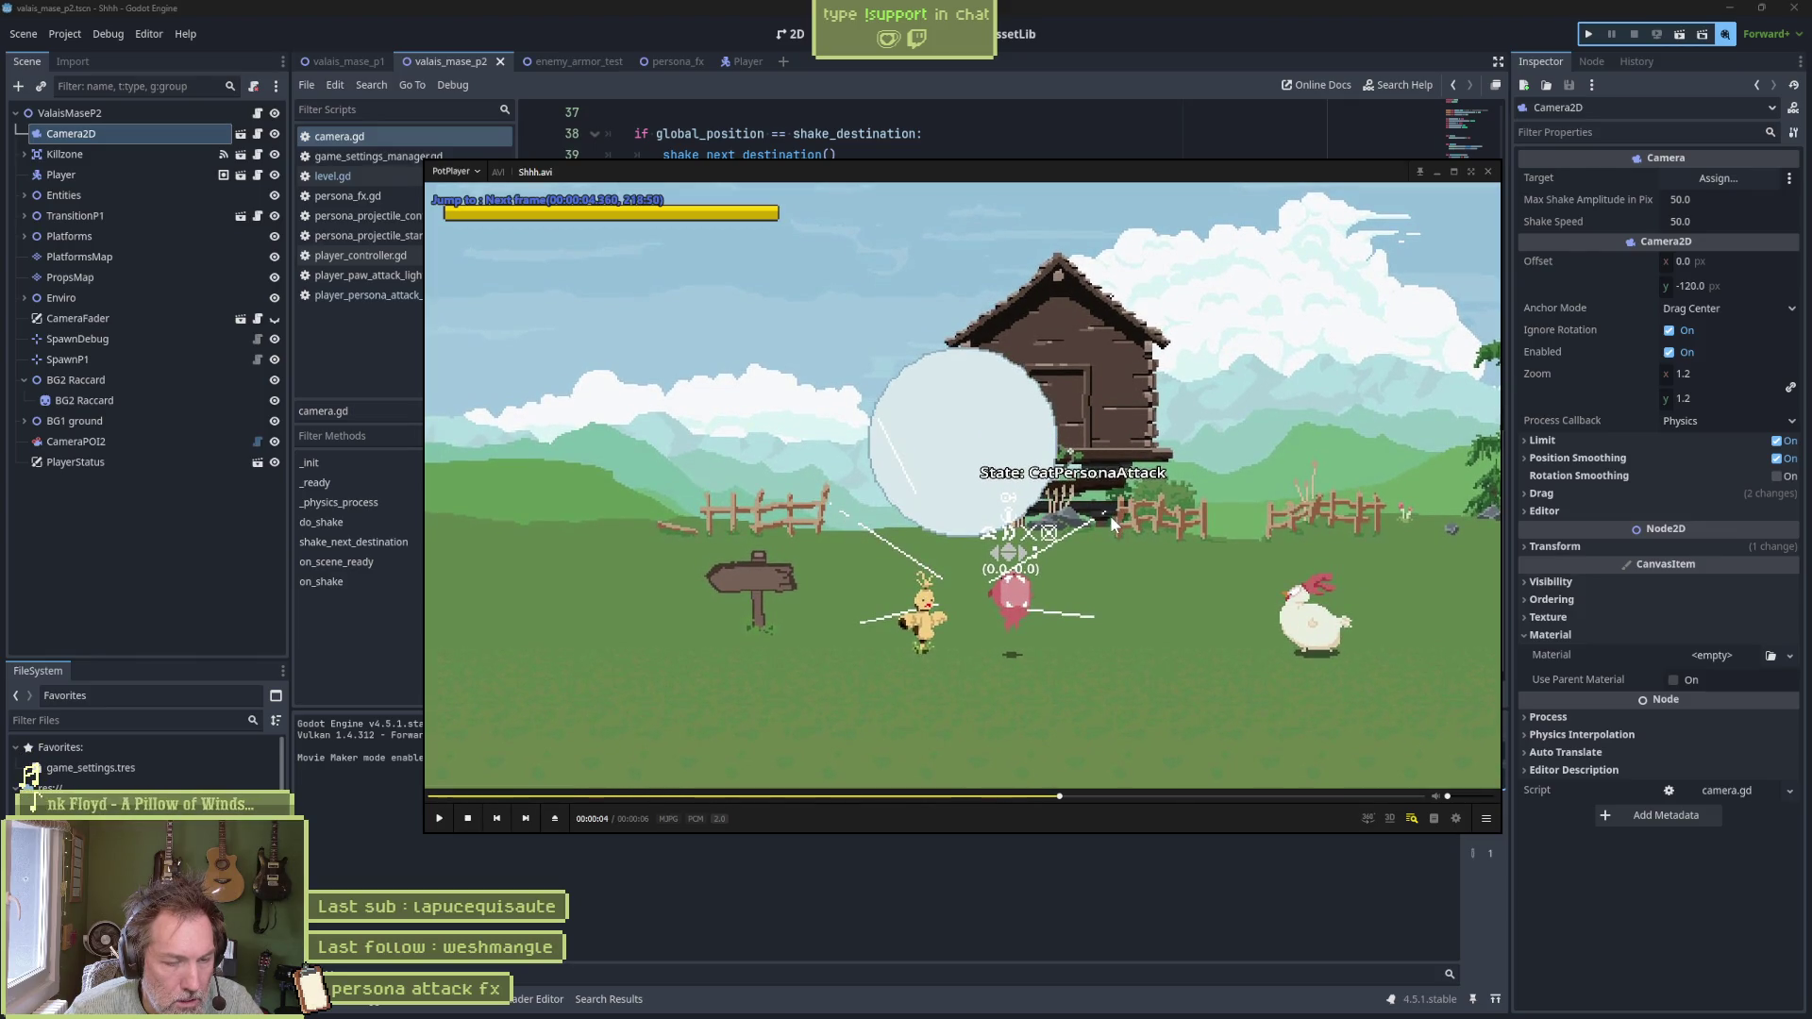
key("space")
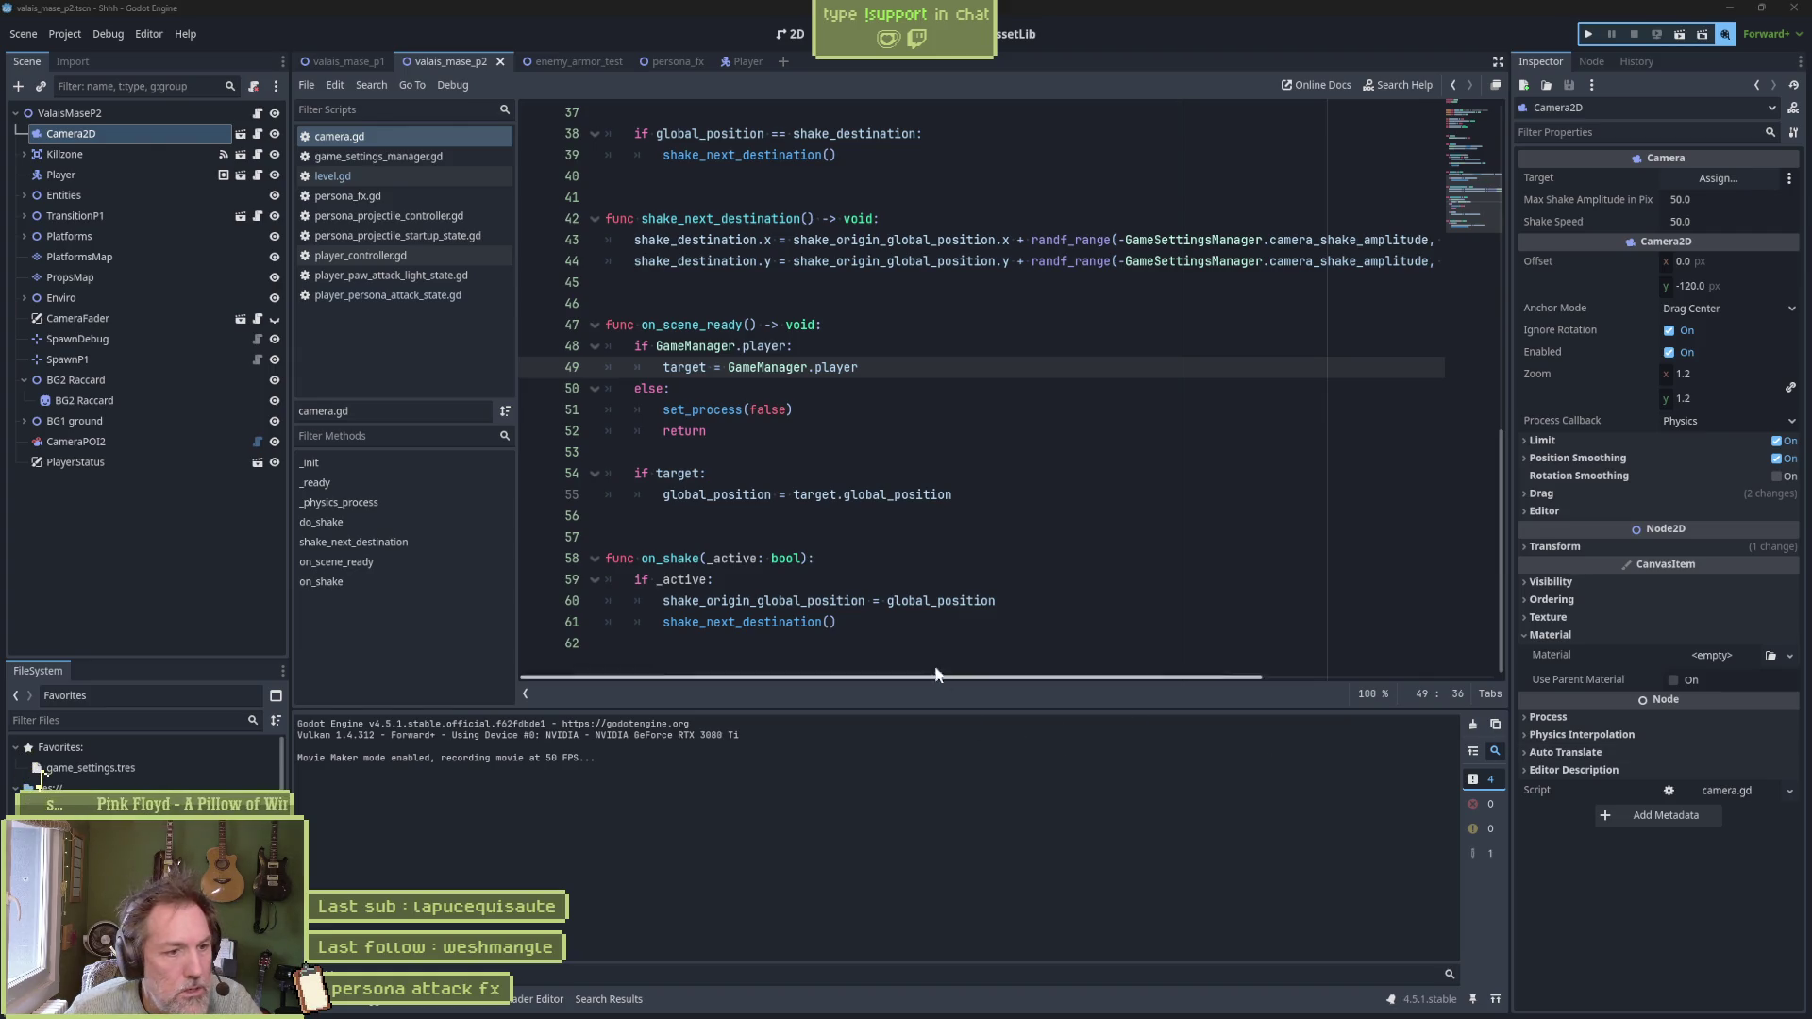
left_click(929, 623)
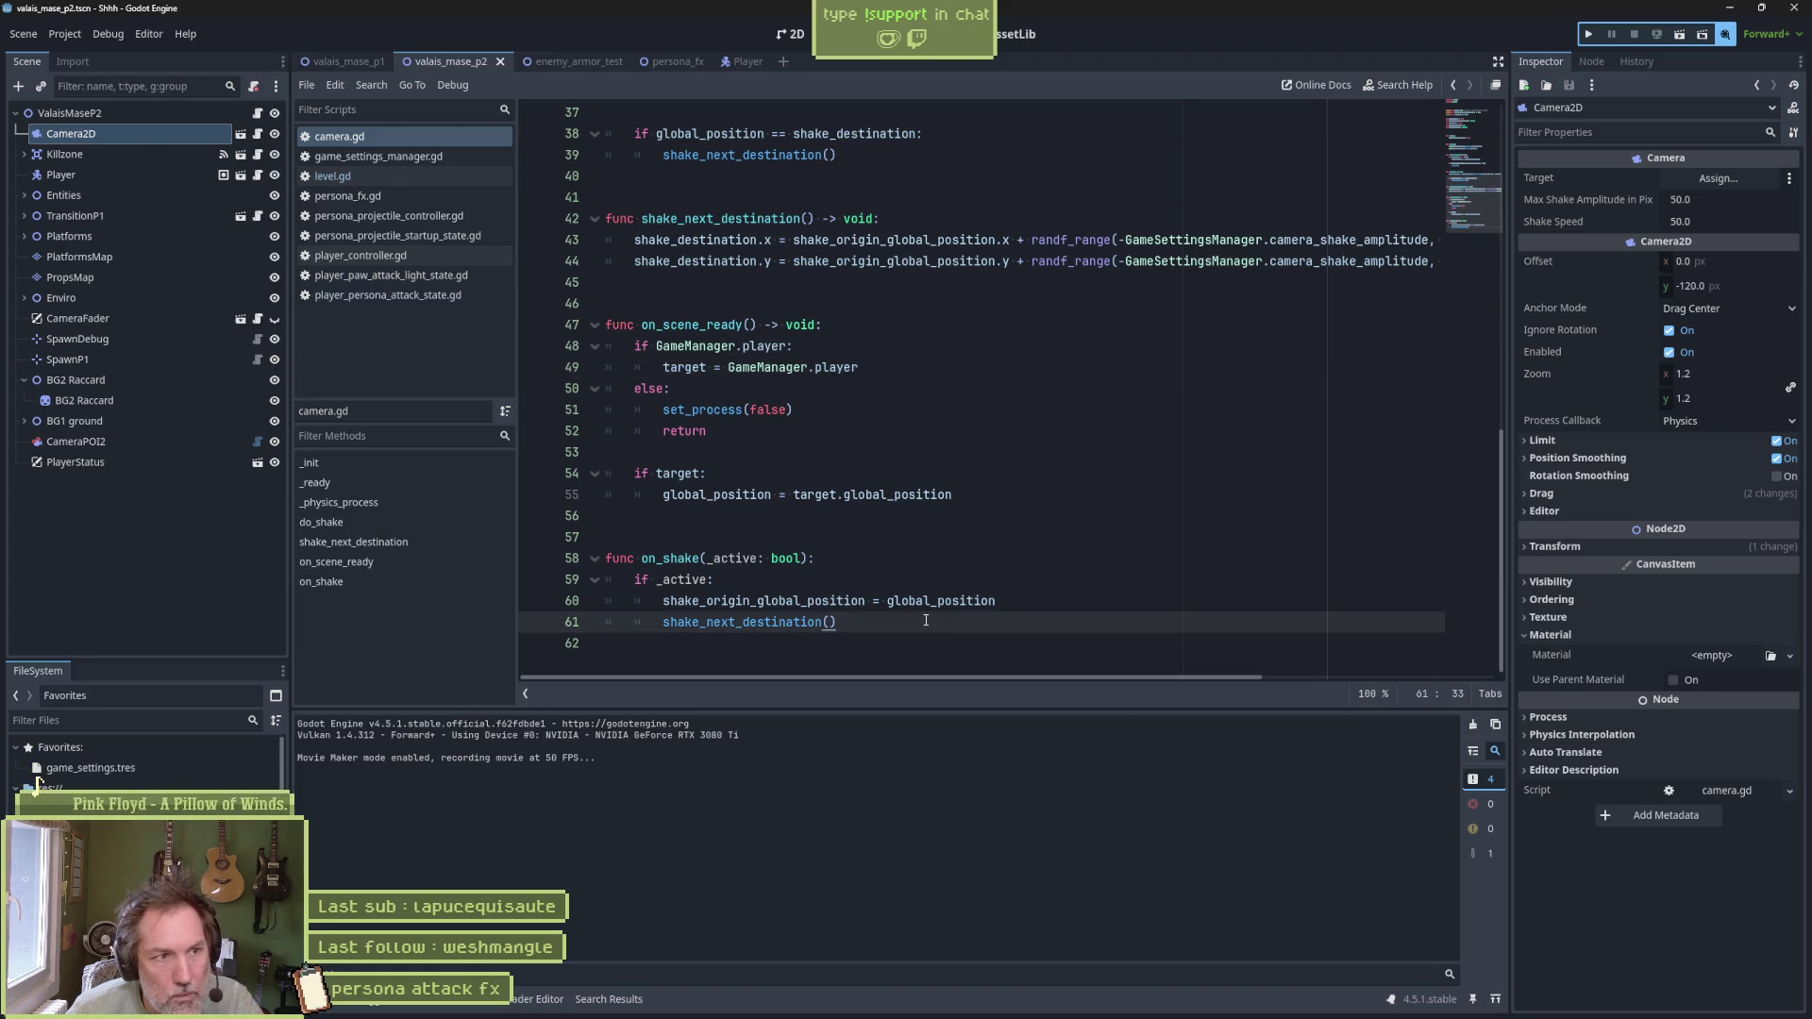
key("F5")
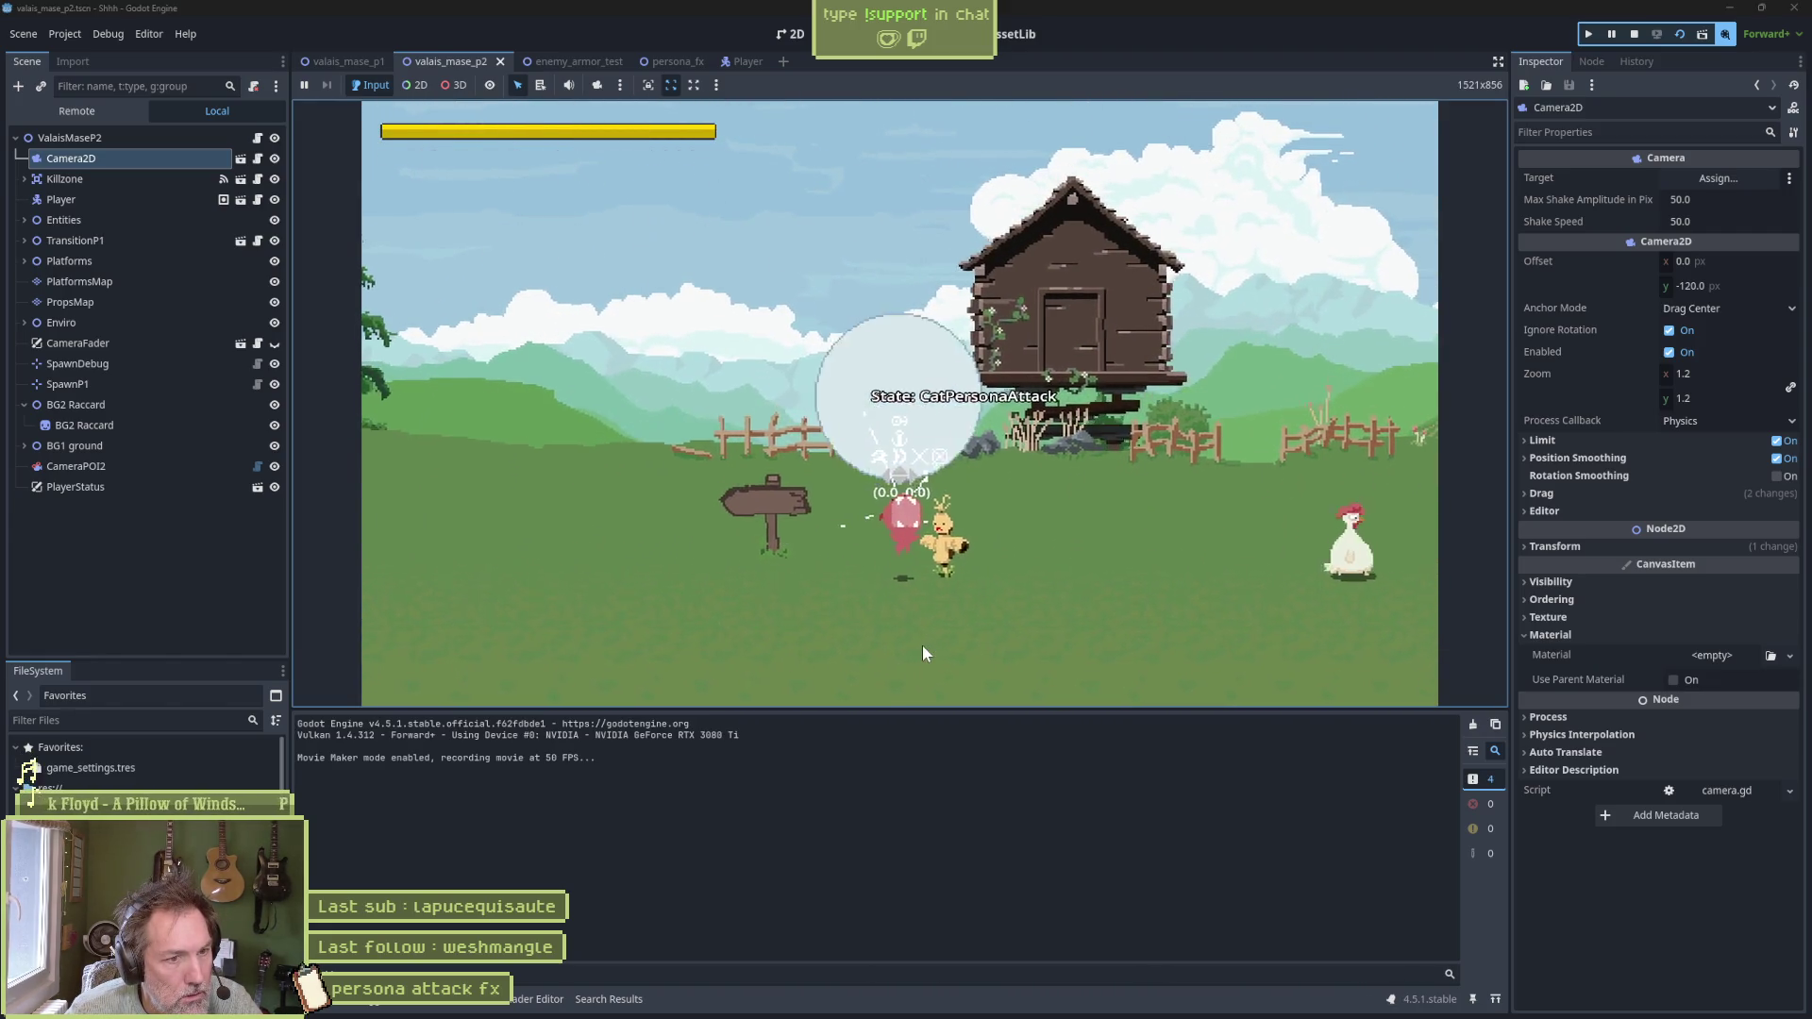
key("x")
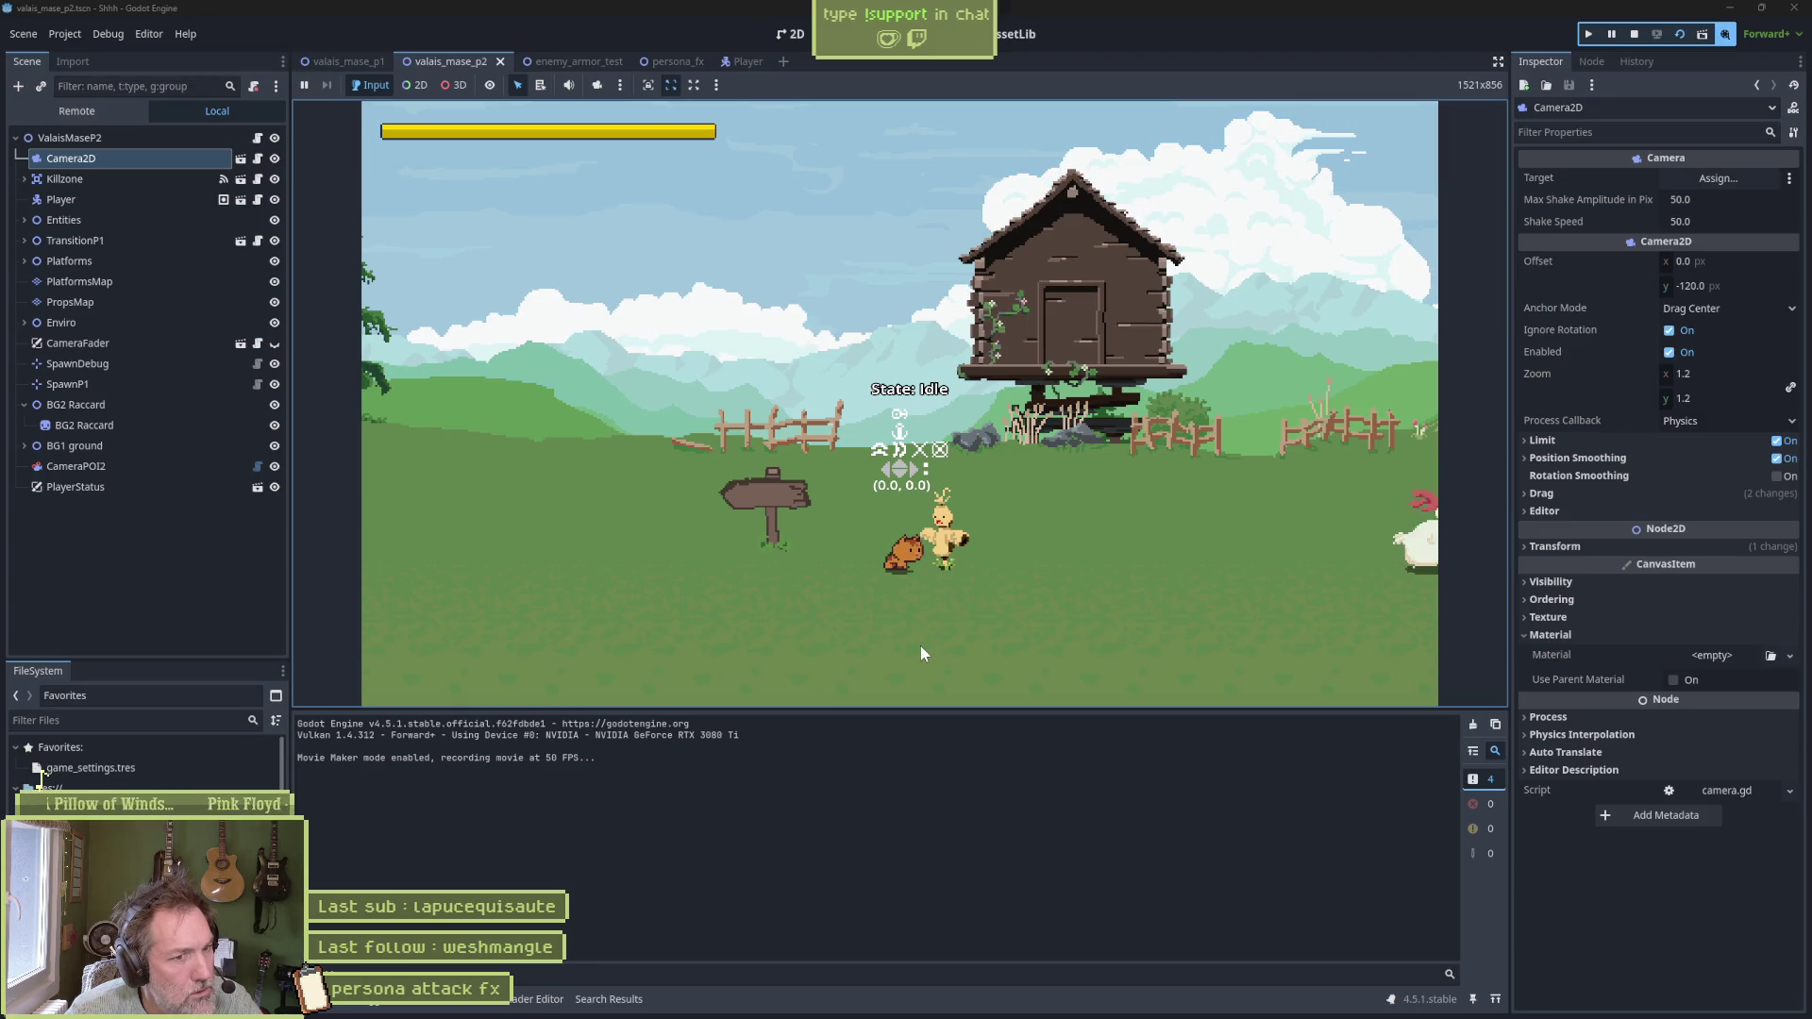
key("x")
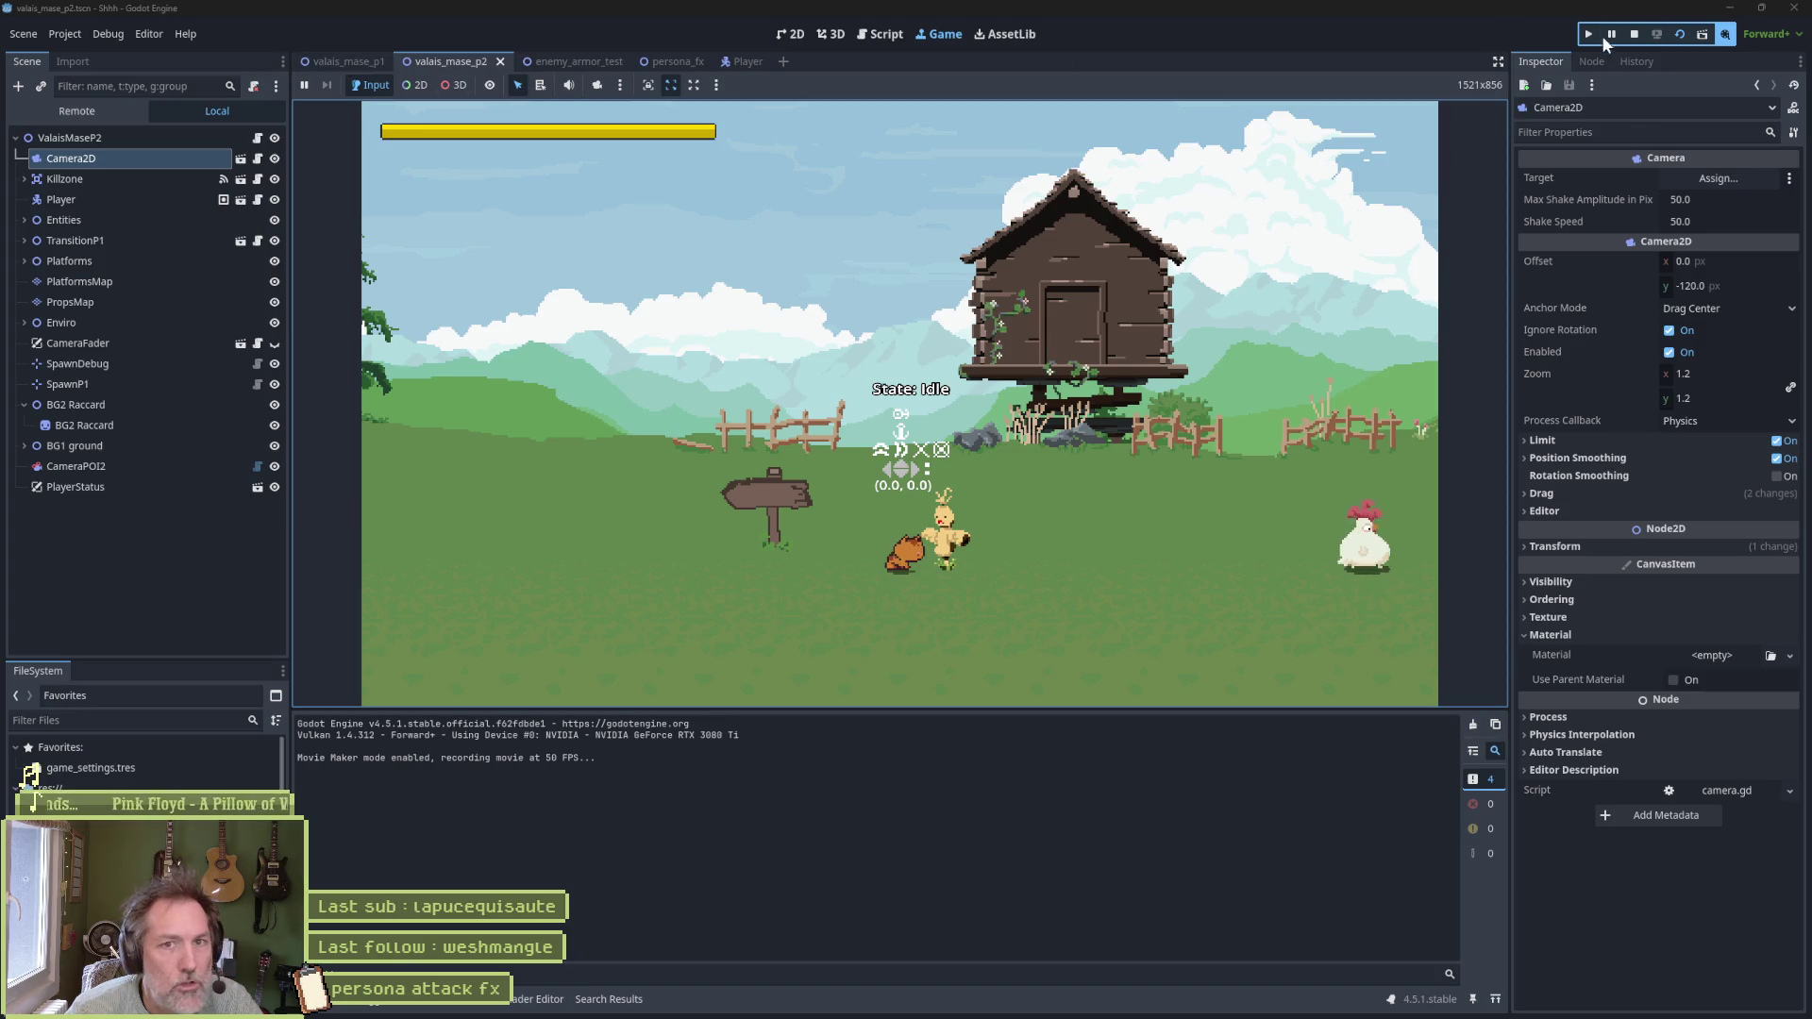
key("F8")
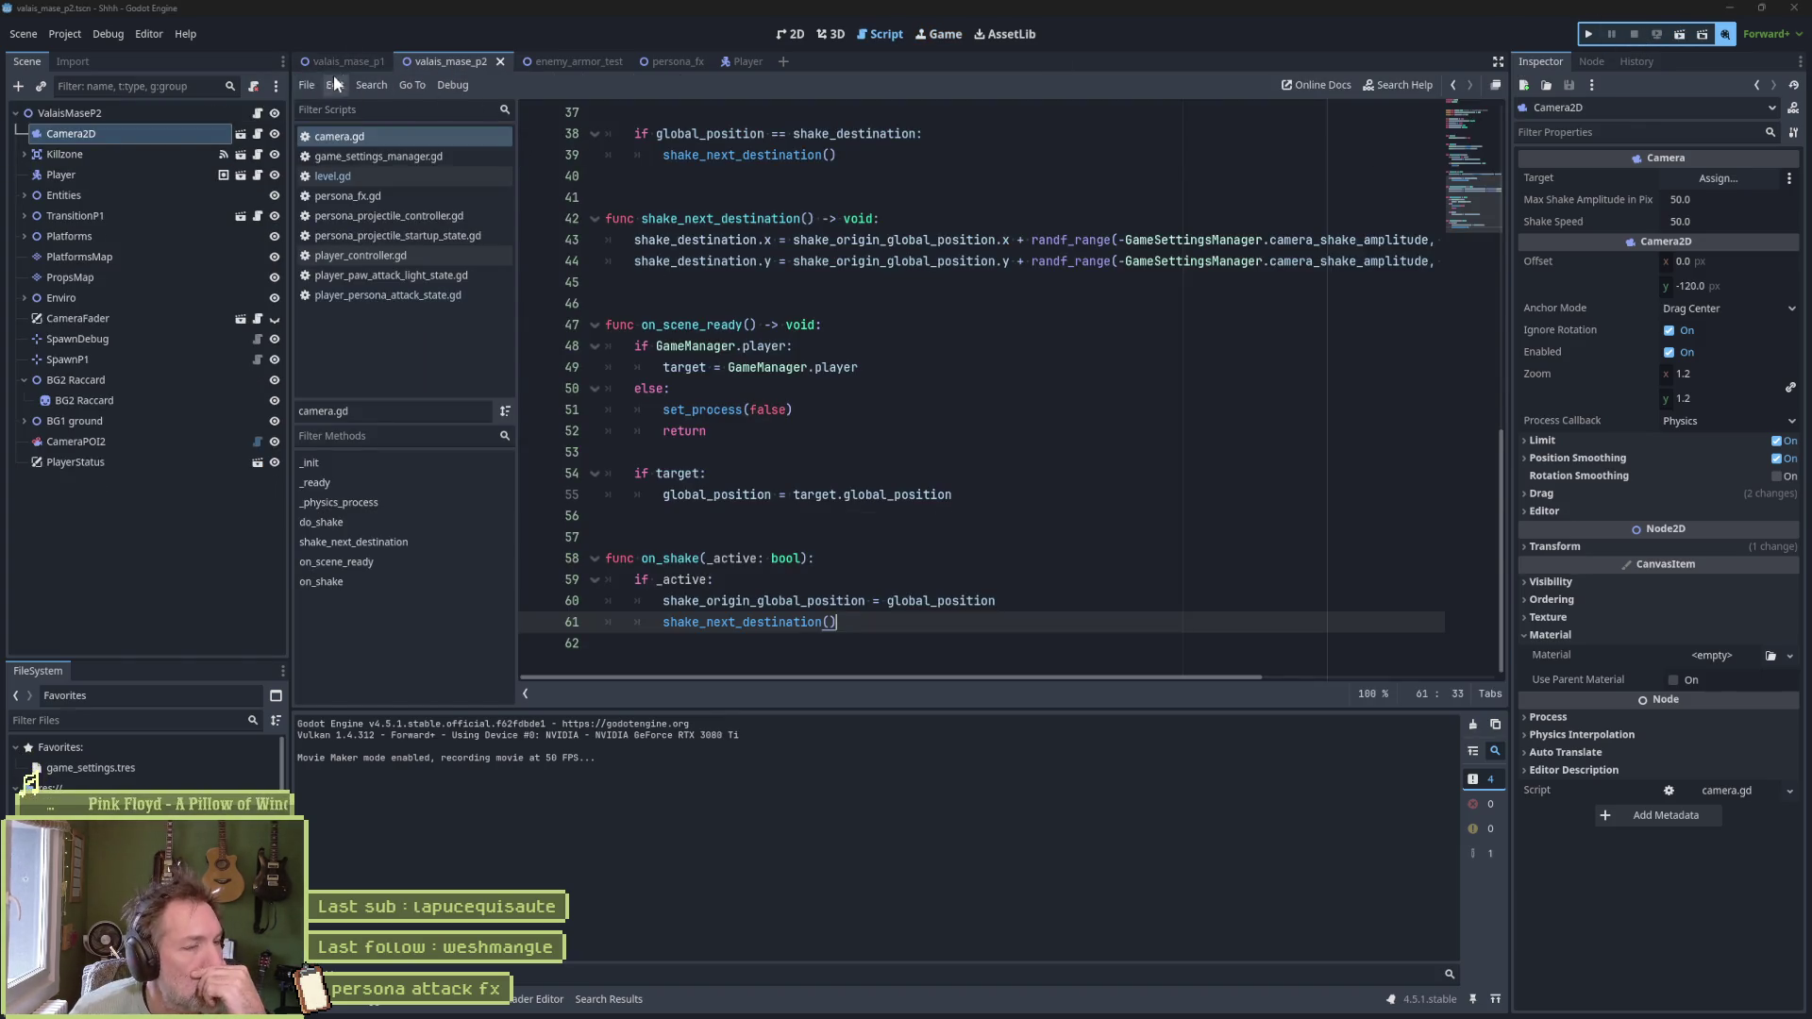
In the 2D view, inspect the Player node's controller settings, then open the persona_fx scene
key("ctrl+F1")
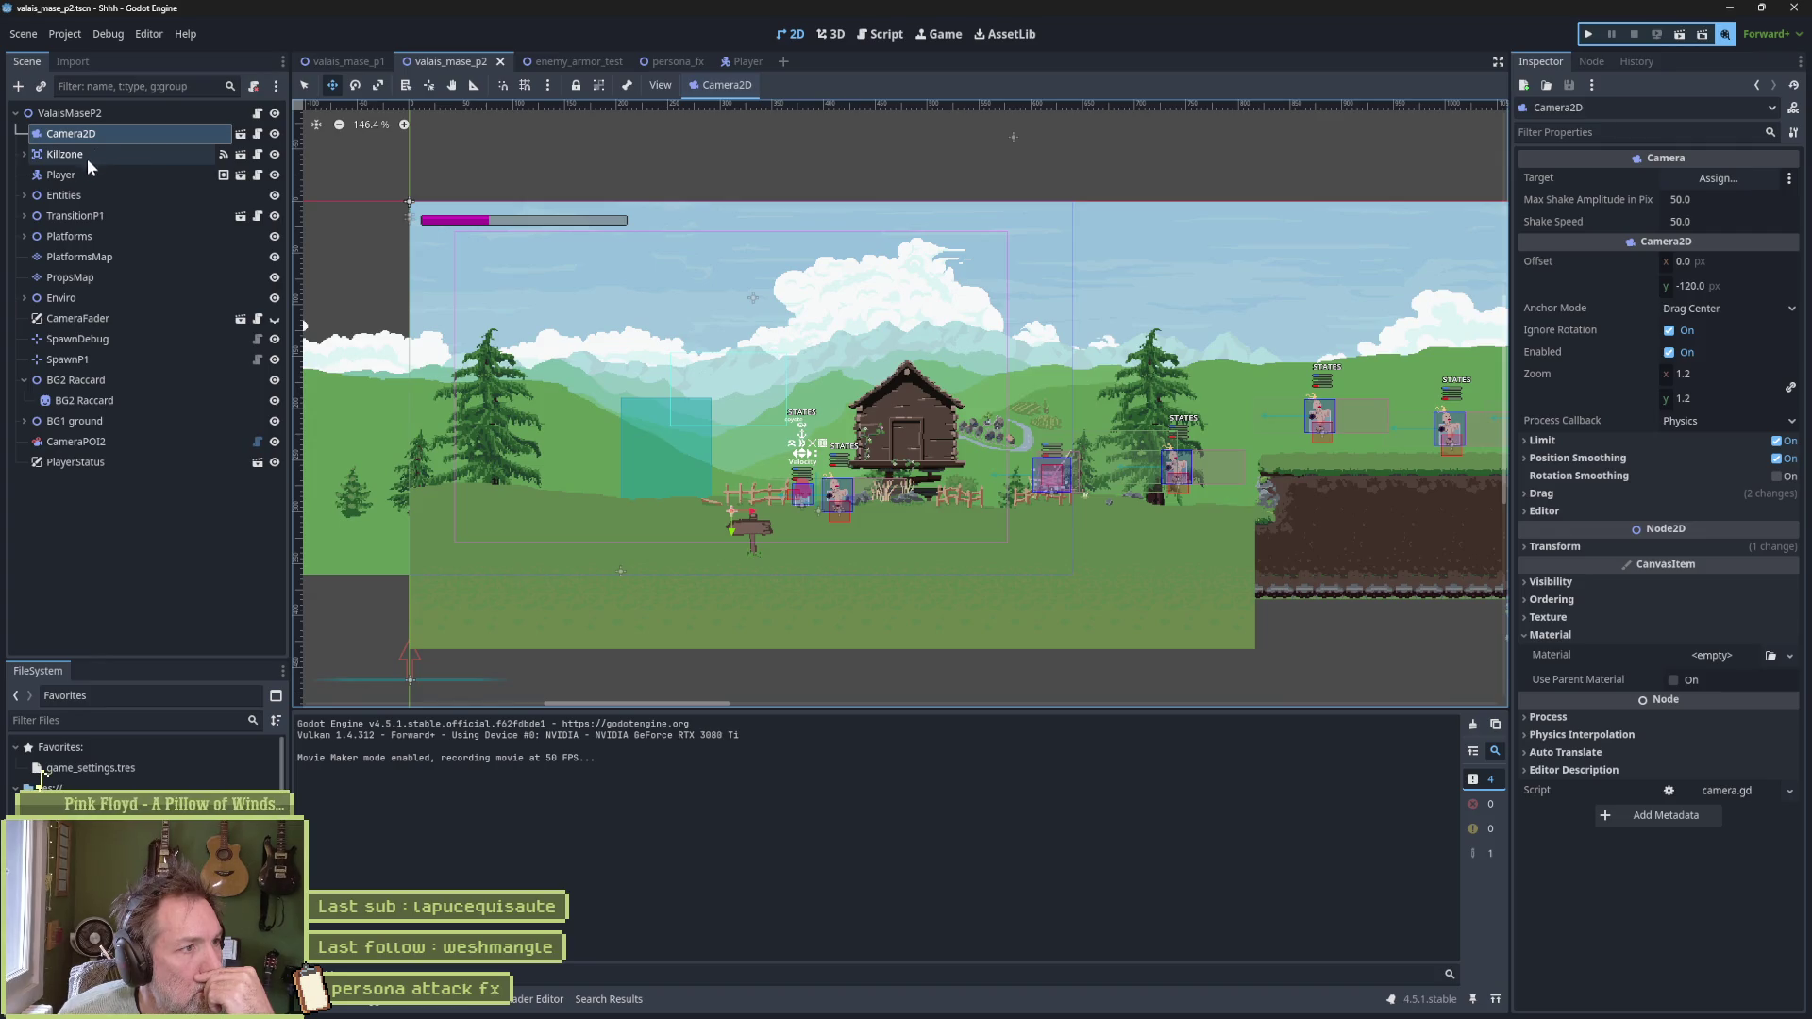
left_click(81, 177)
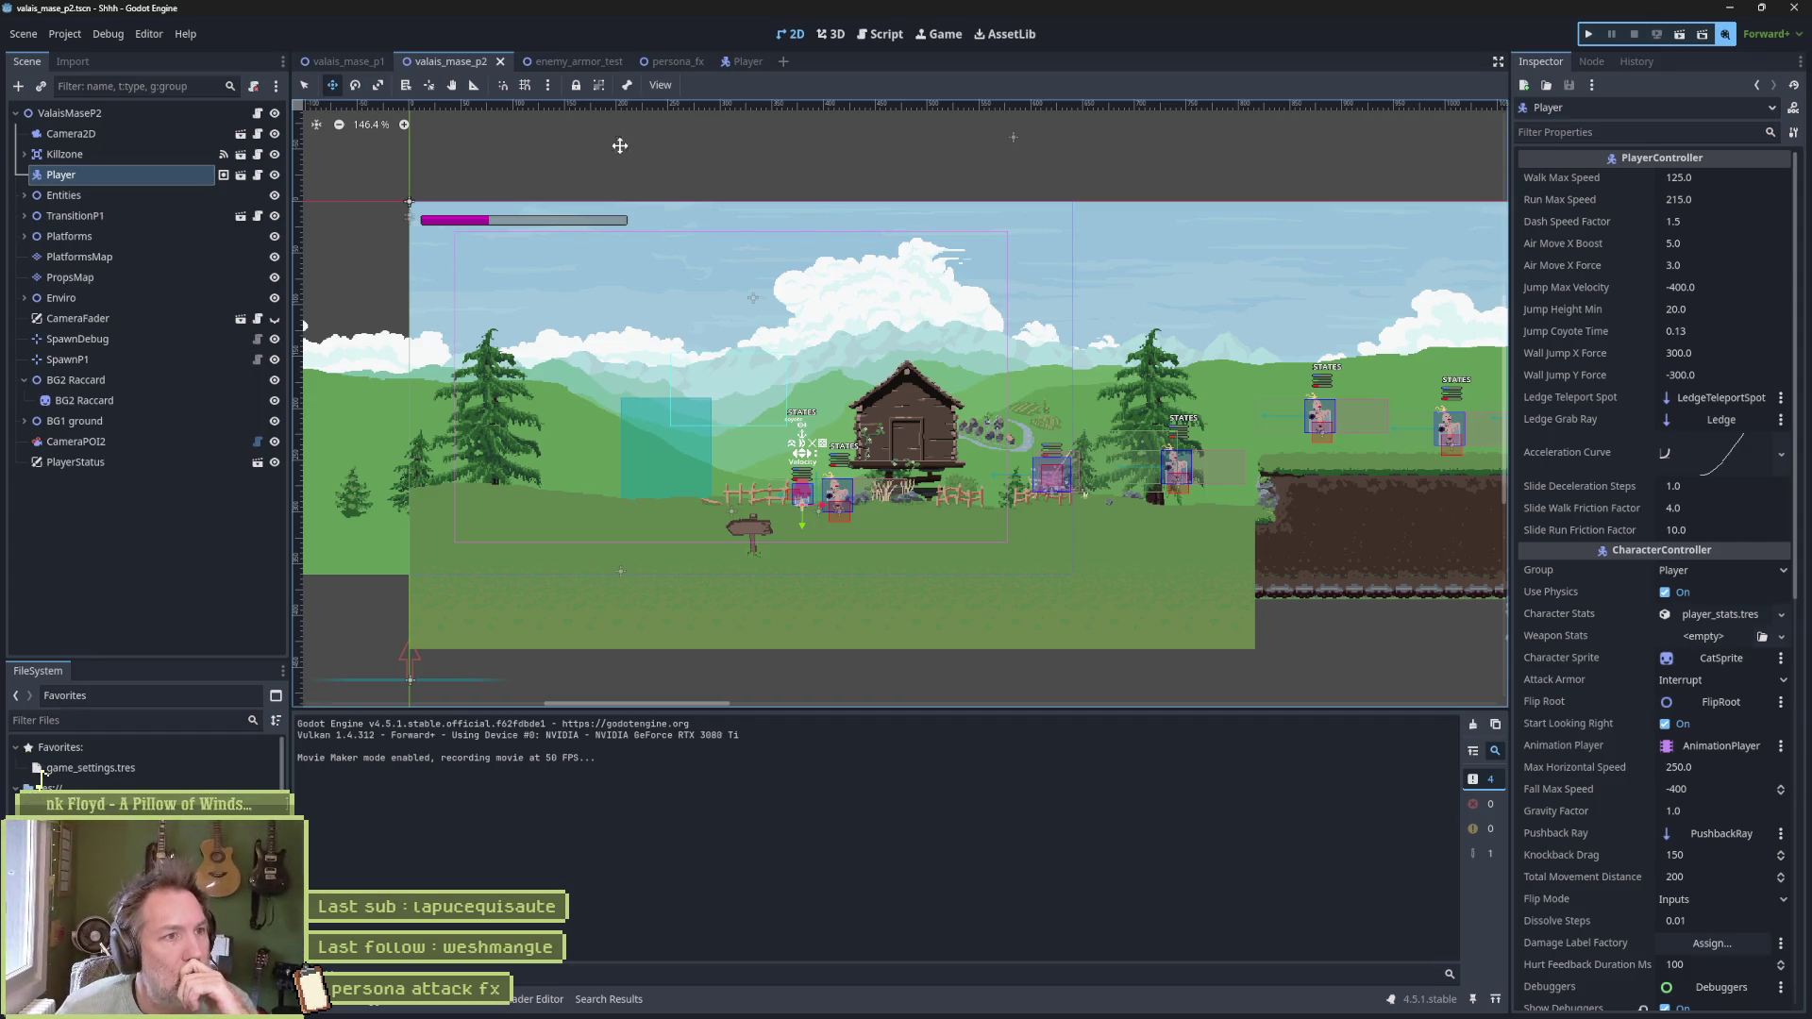
left_click(672, 61)
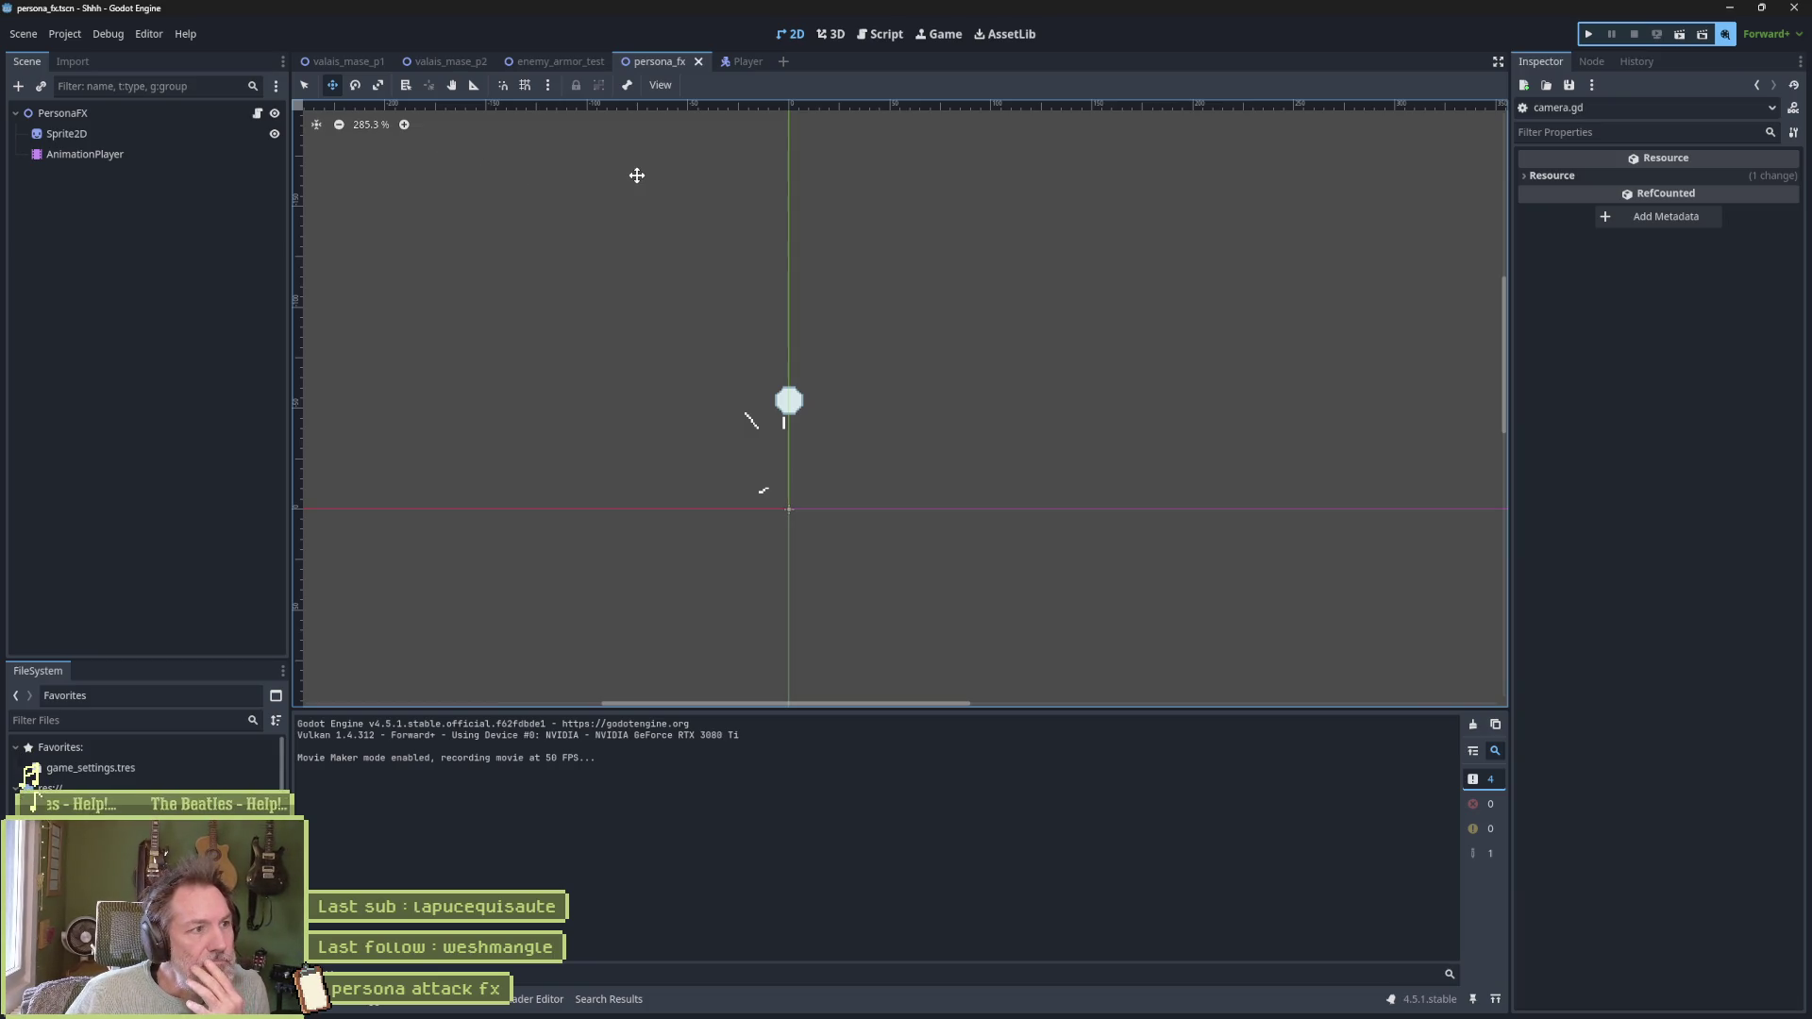
Check PersonaFX's camera shake amplitude, then run enemy_armor_test and show its live Remote tree
left_click(162, 115)
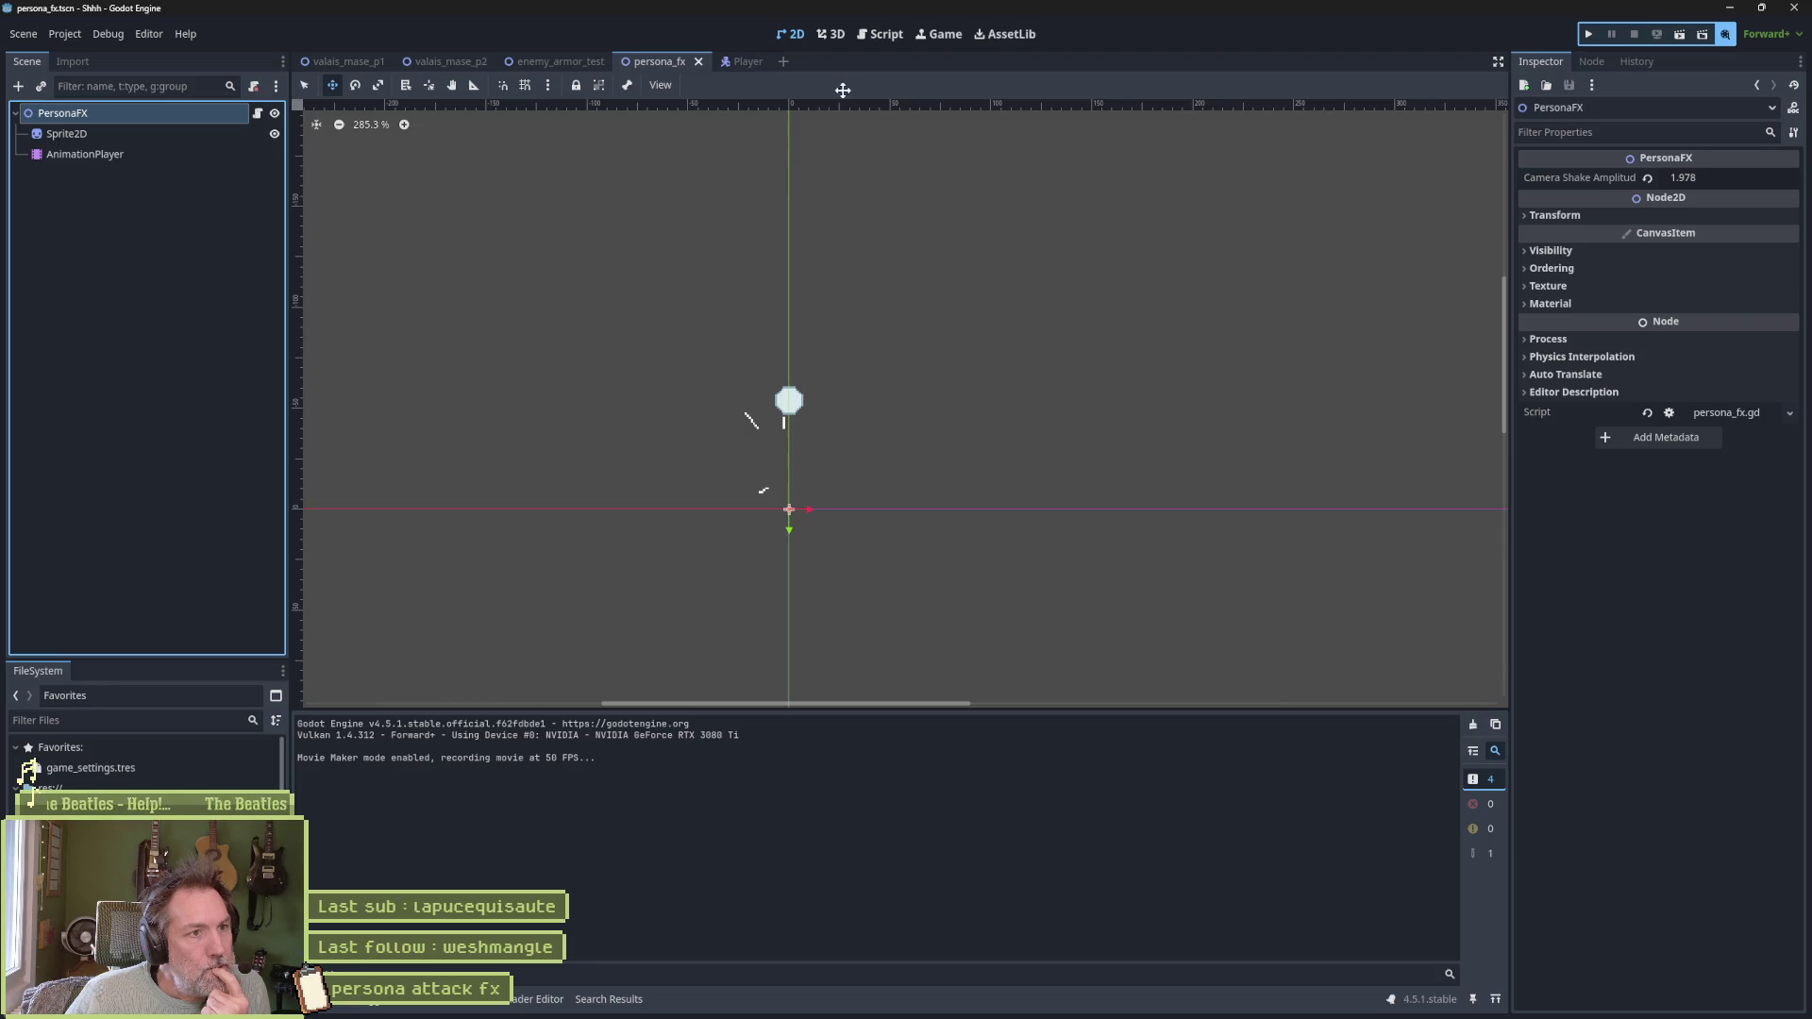
left_click(563, 61)
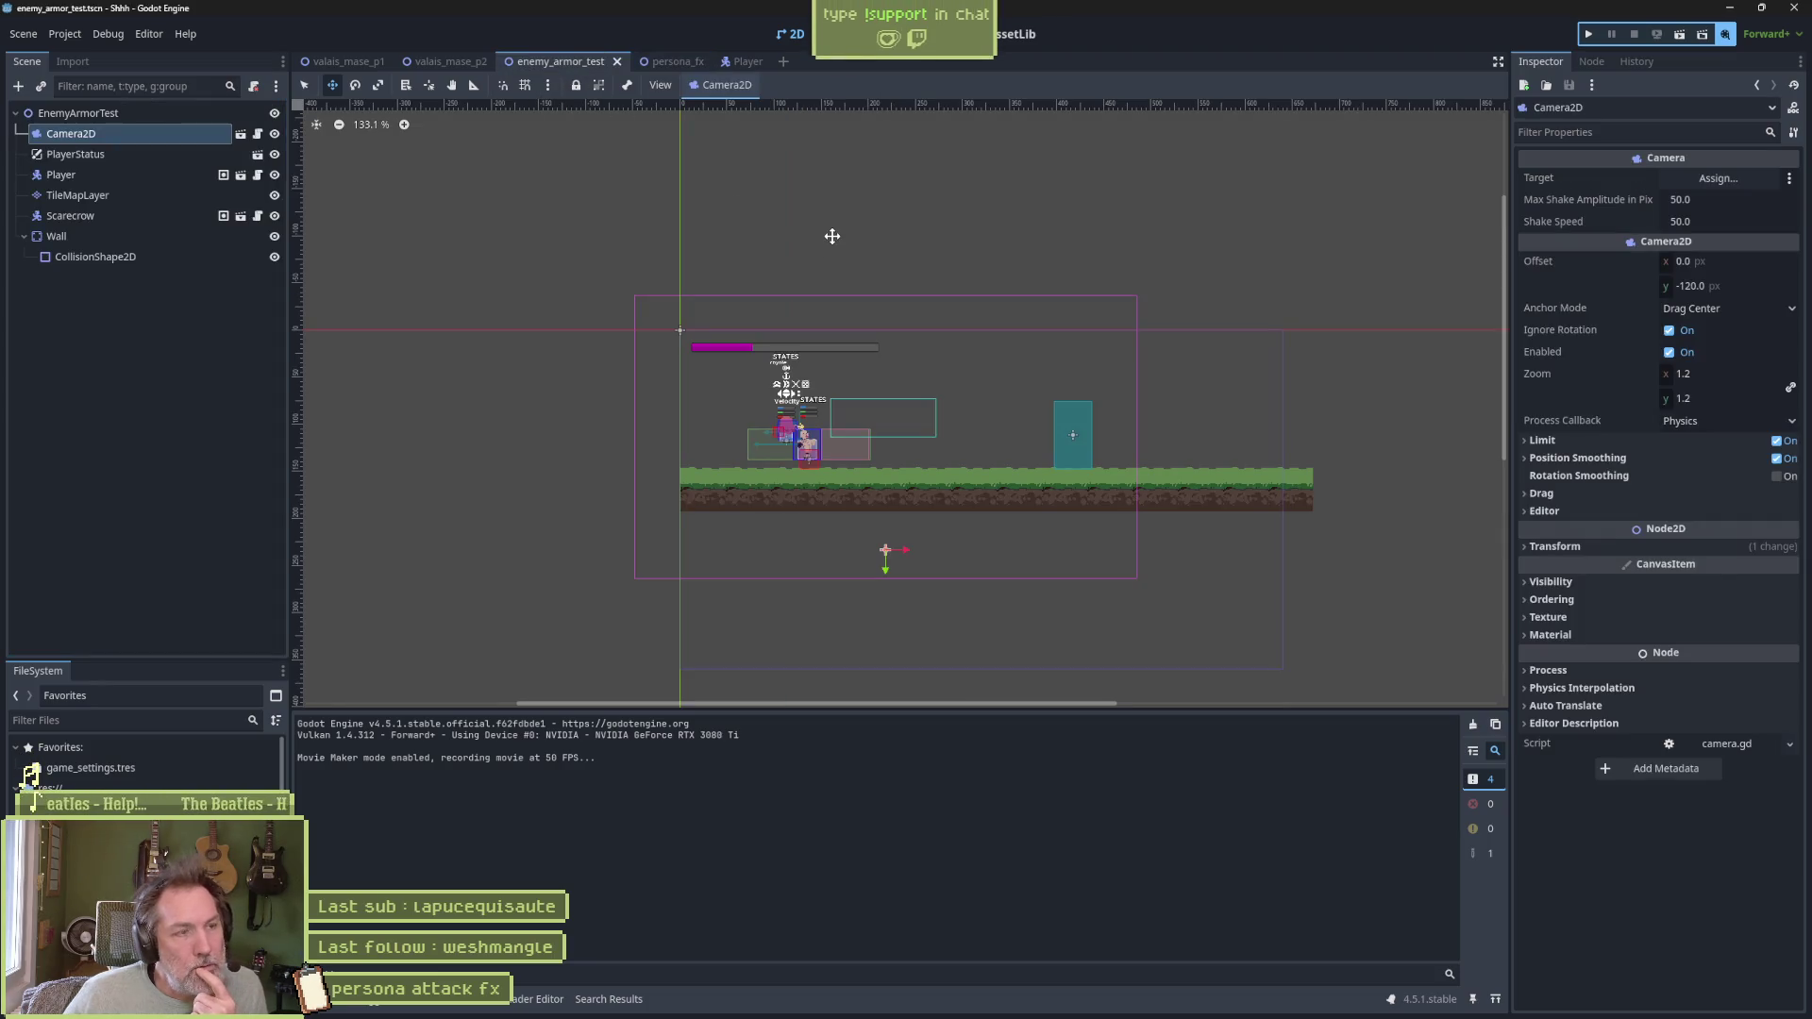
key("F6")
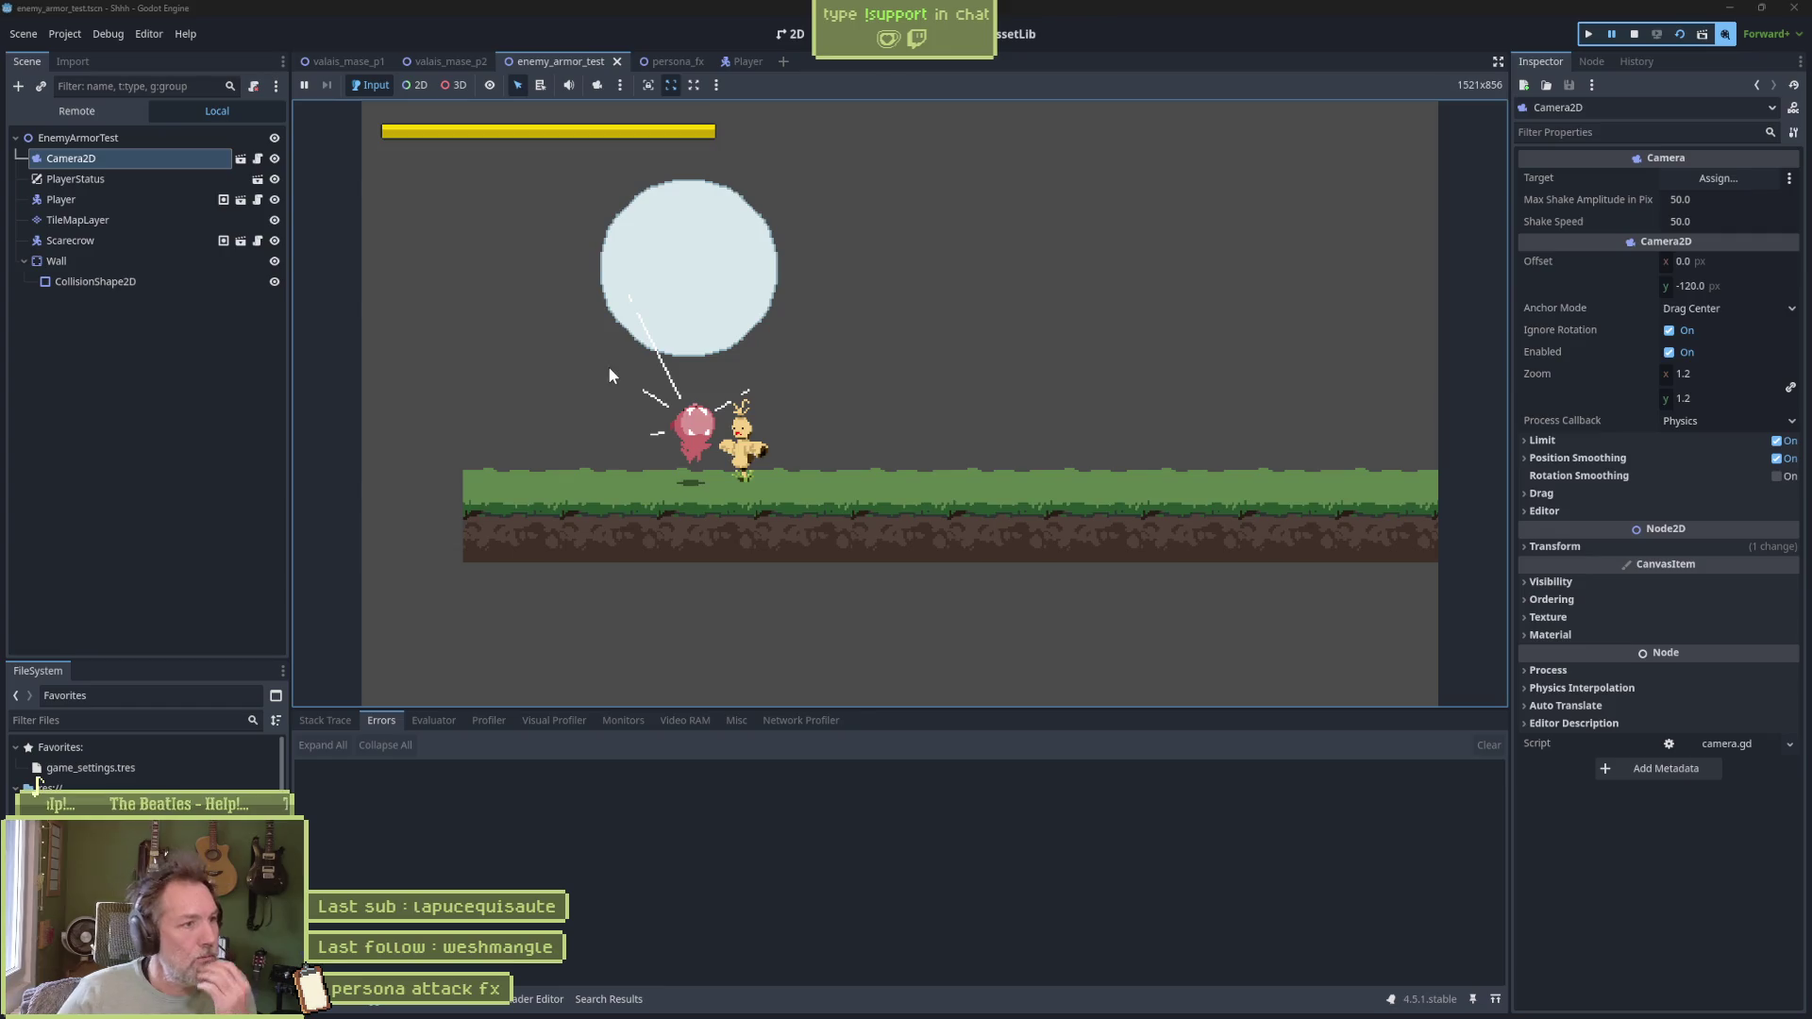
left_click(113, 111)
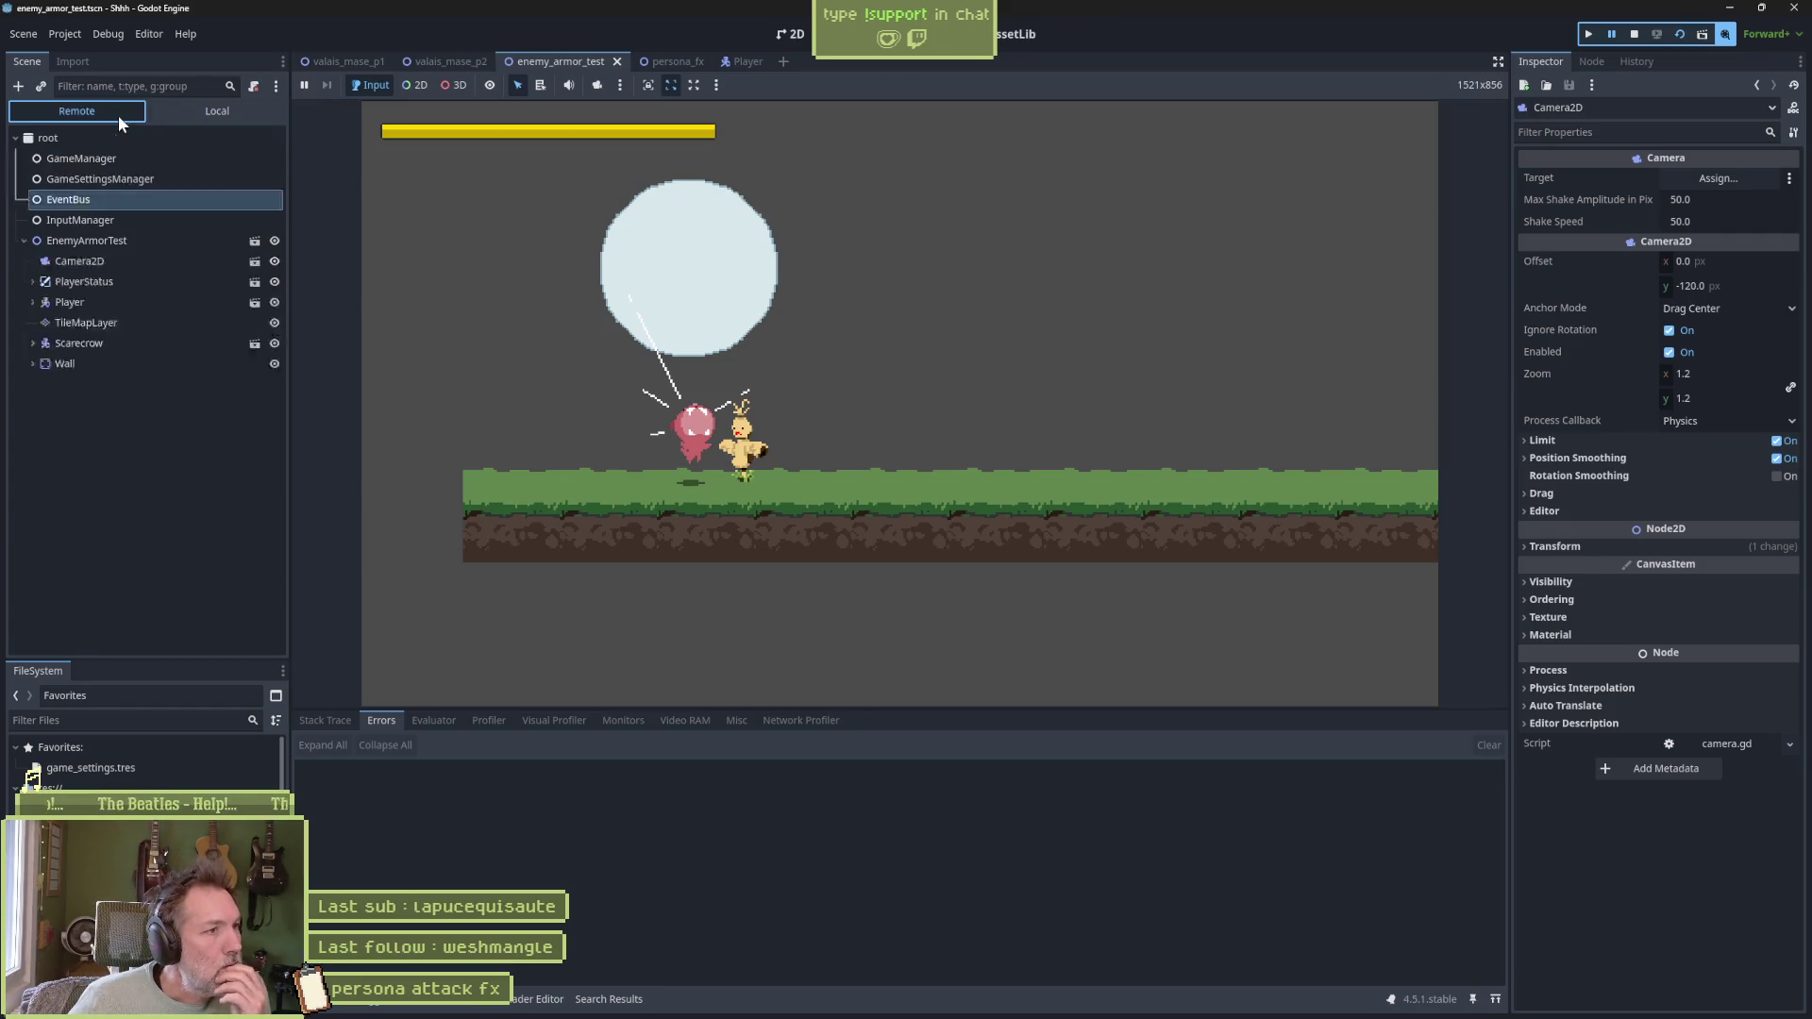
Expand EnemyArmorTest in the live tree, inspect the PersonaFX instance, then stop the game
left_click(24, 241)
double_click(83, 385)
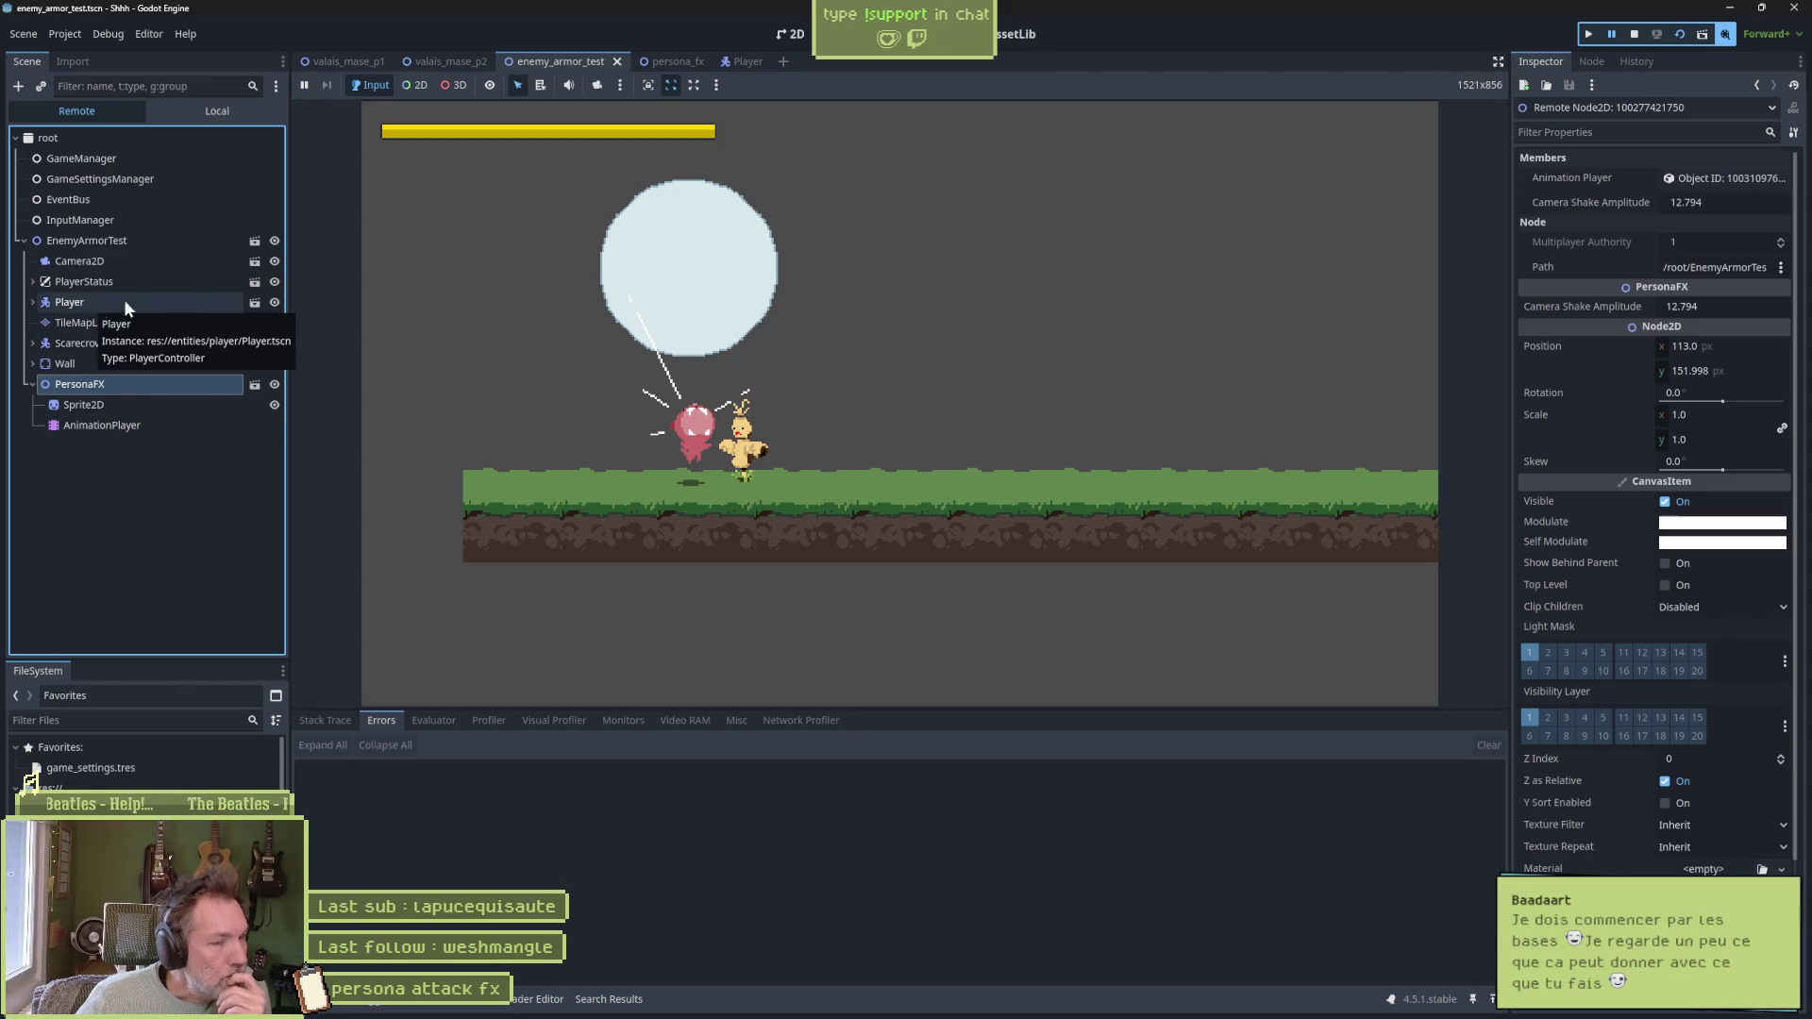
left_click(1627, 34)
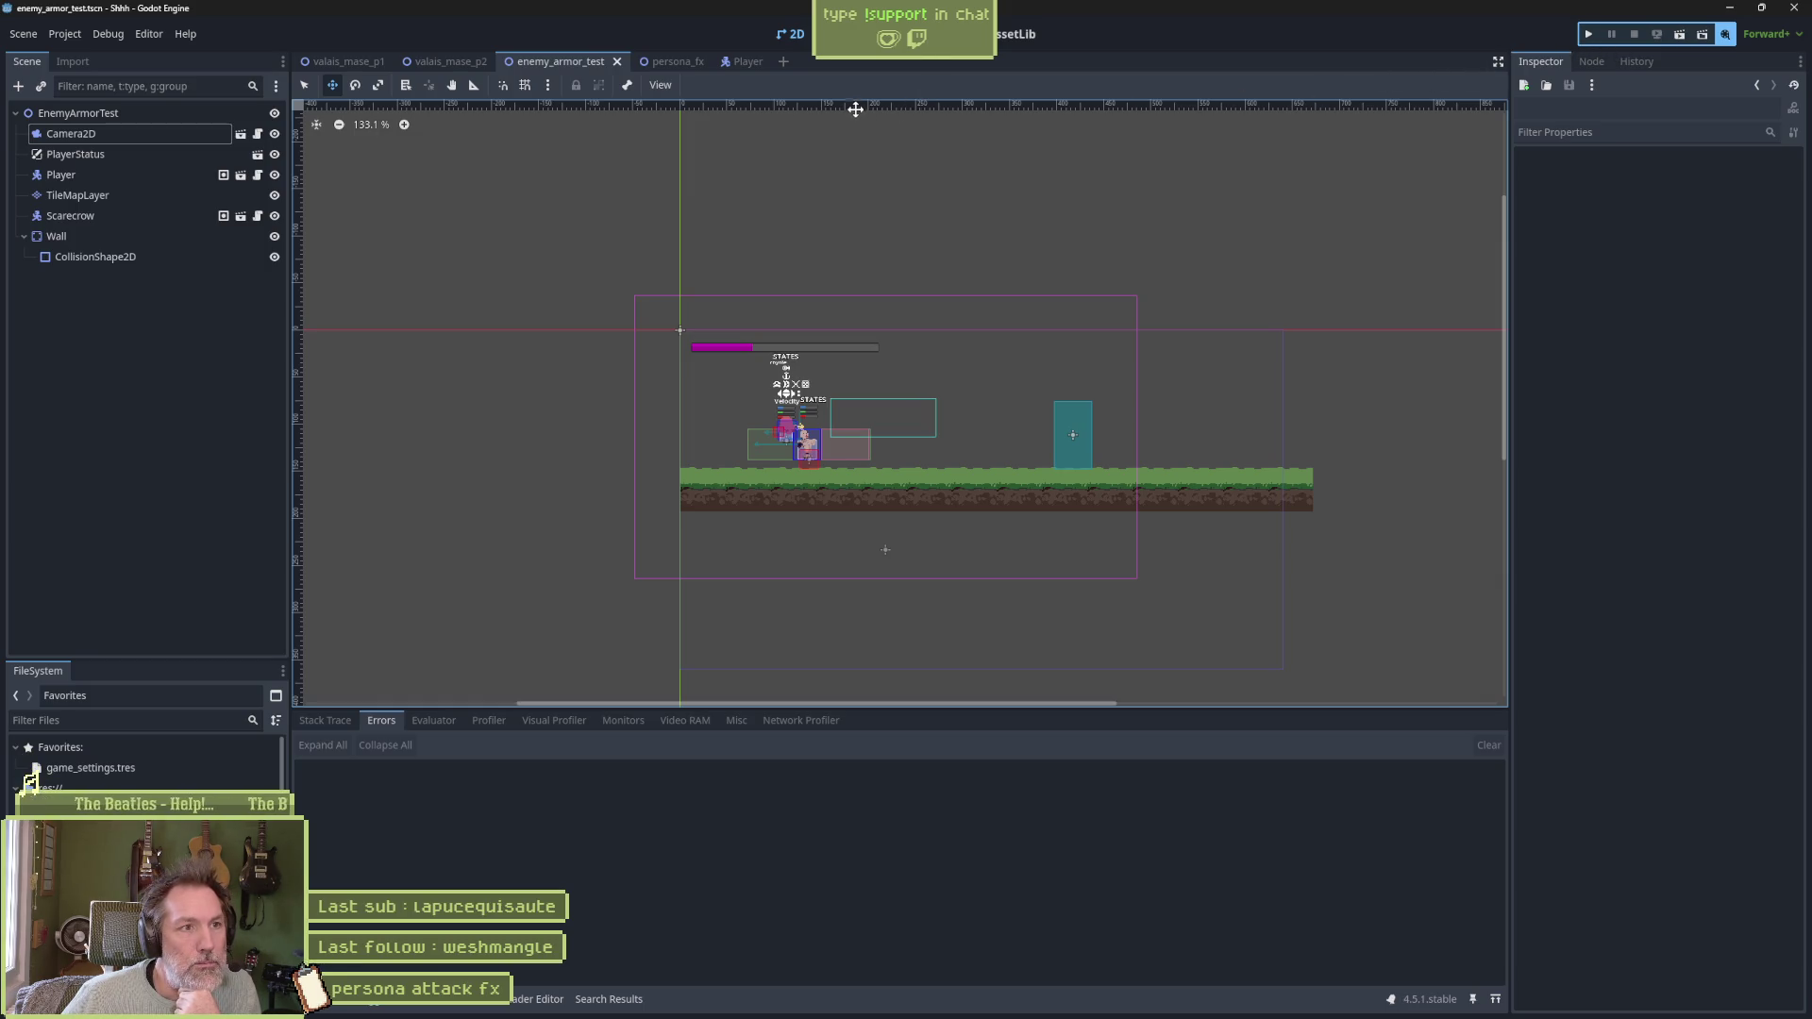
Open player_persona_attack_state.gd from the Player scene
left_click(901, 34)
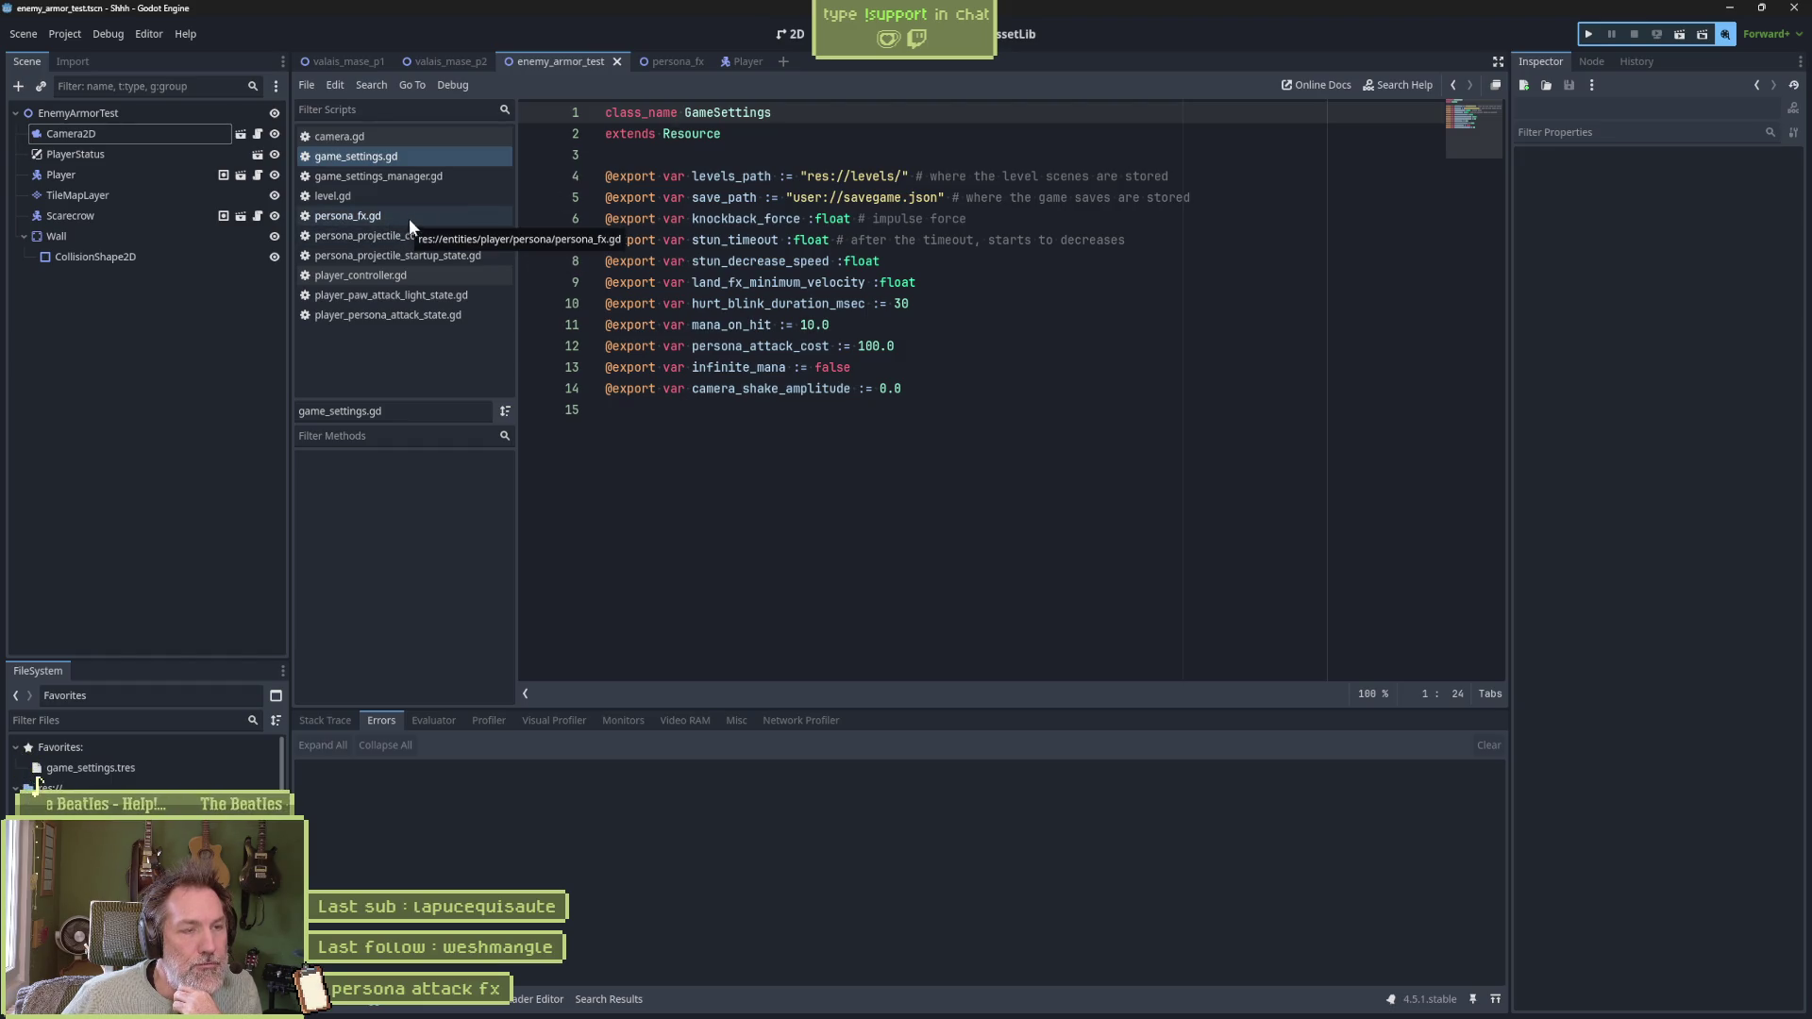
left_click(736, 61)
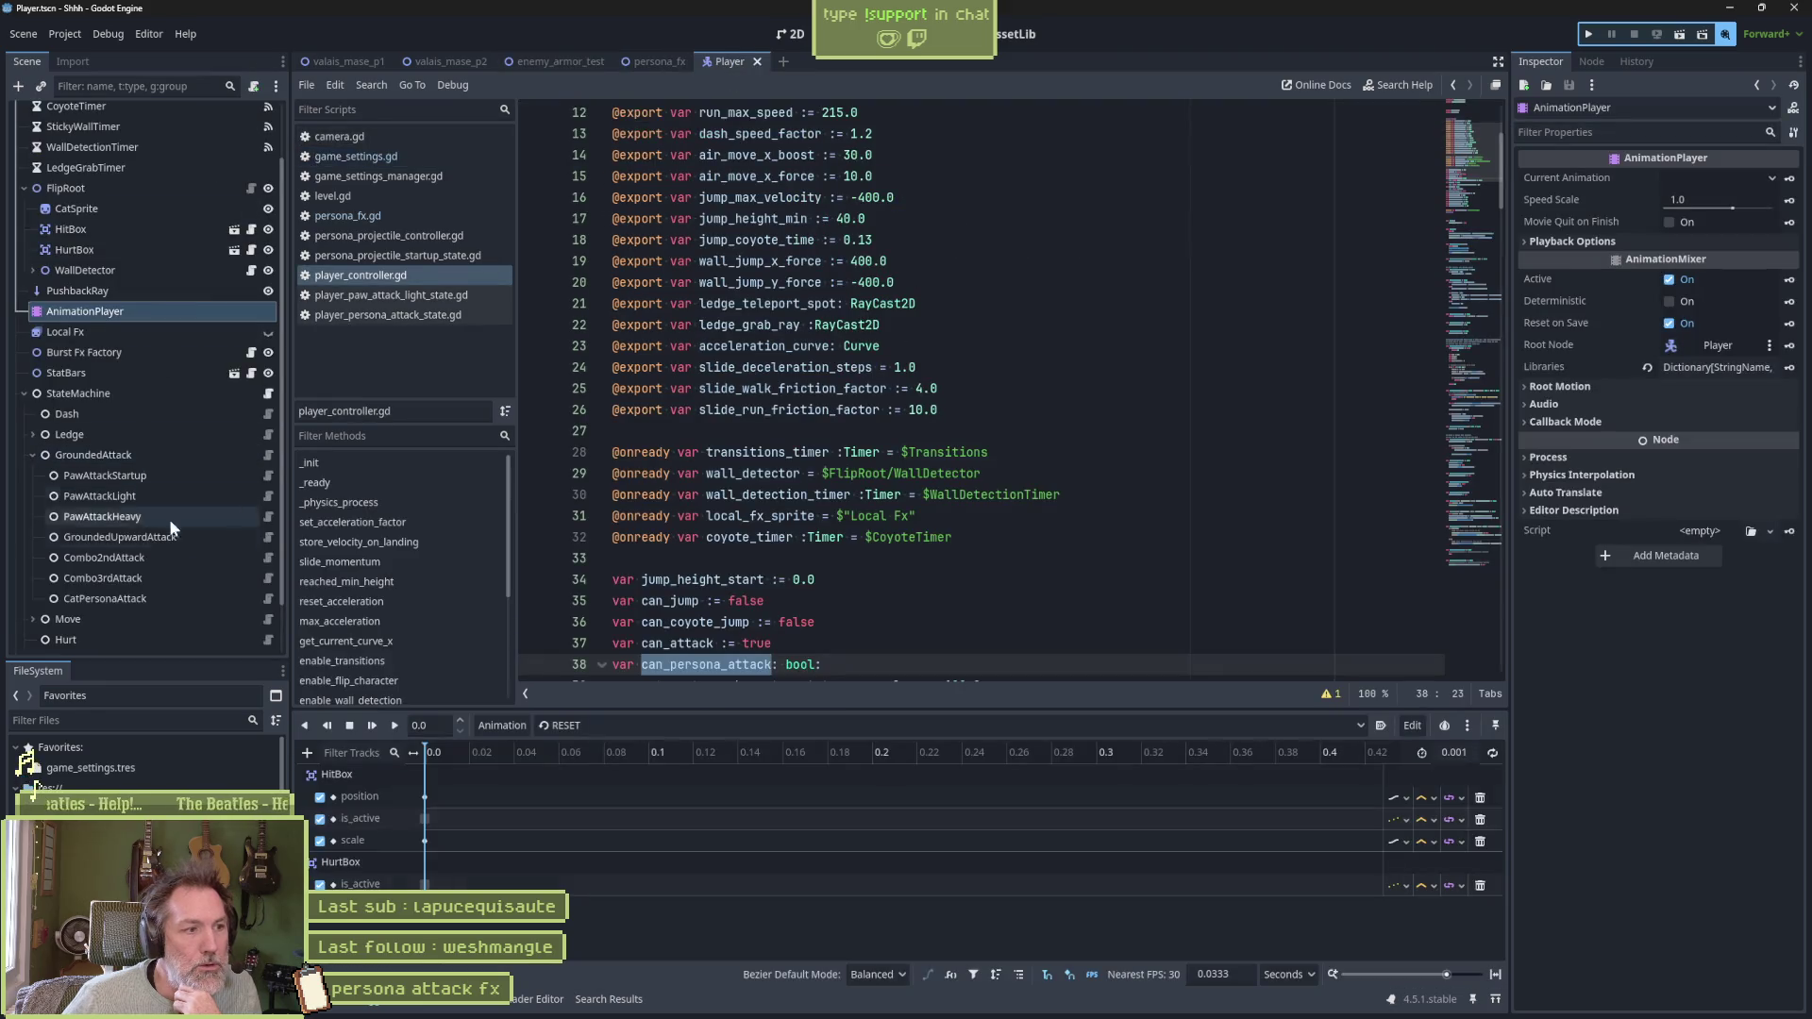
left_click(266, 598)
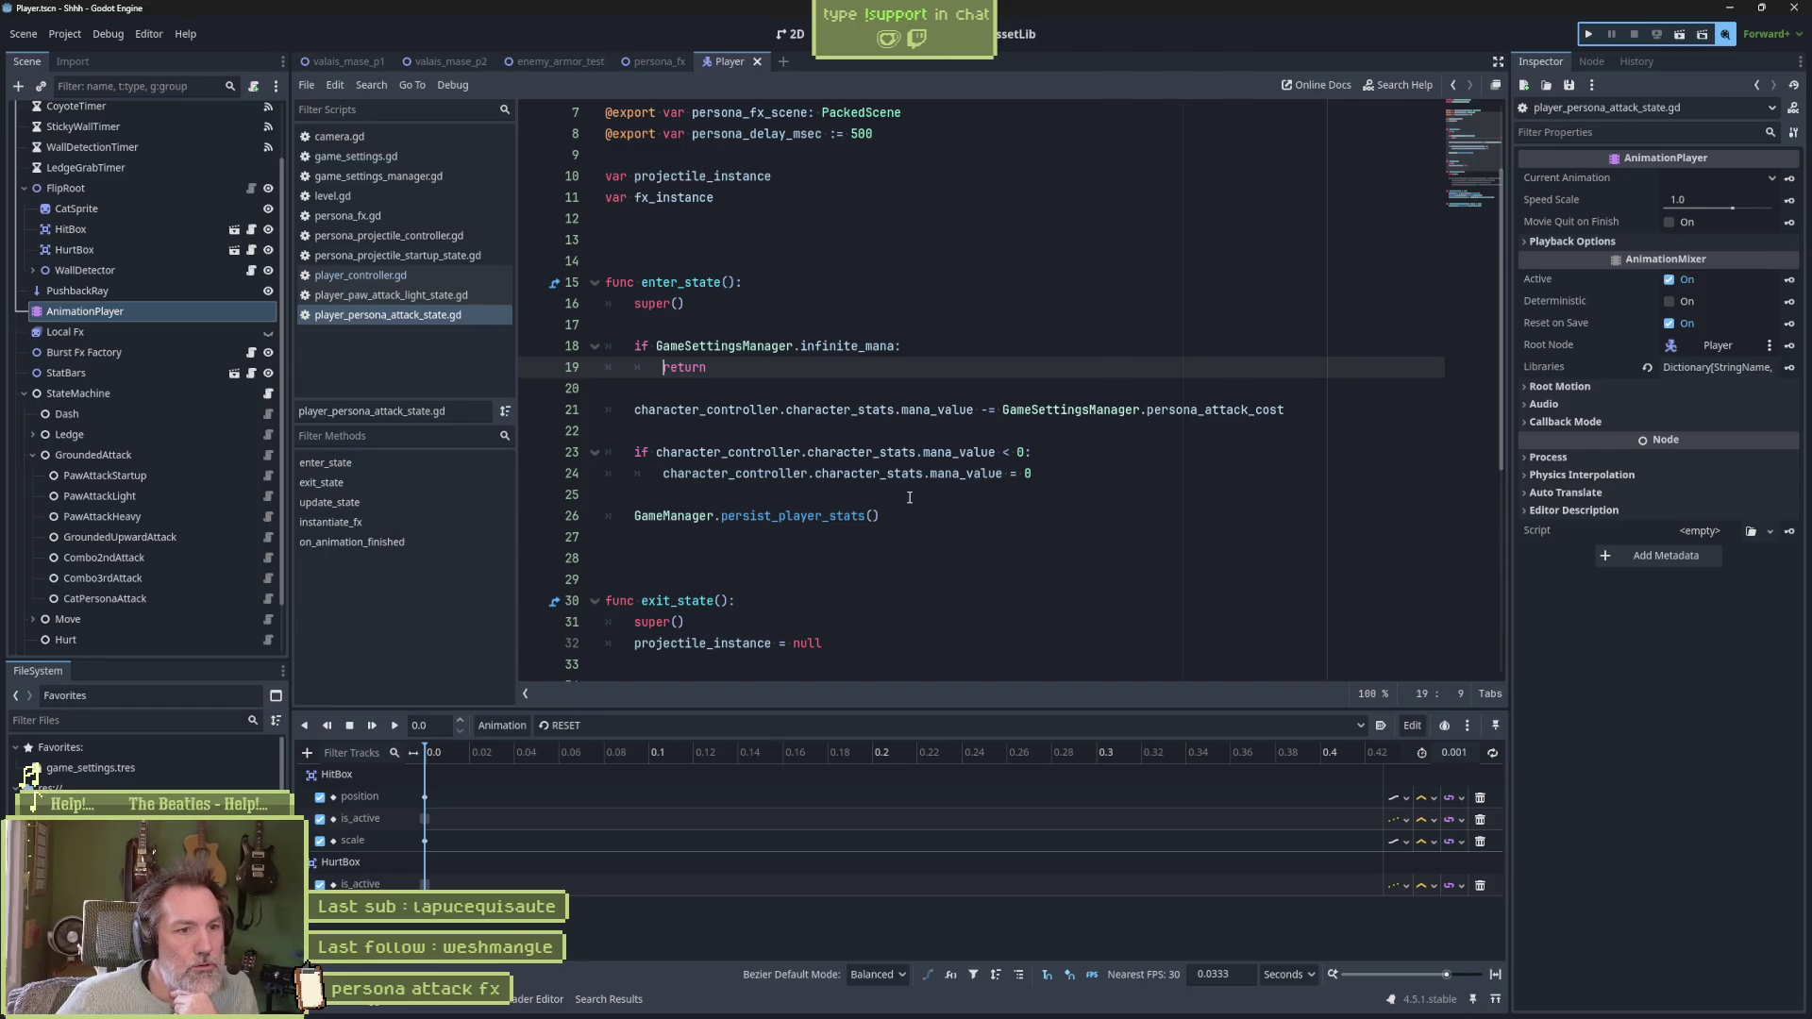
Select instantiate_fx on line 44 and launch Find in Files for it
scroll(908, 497, "down", 5)
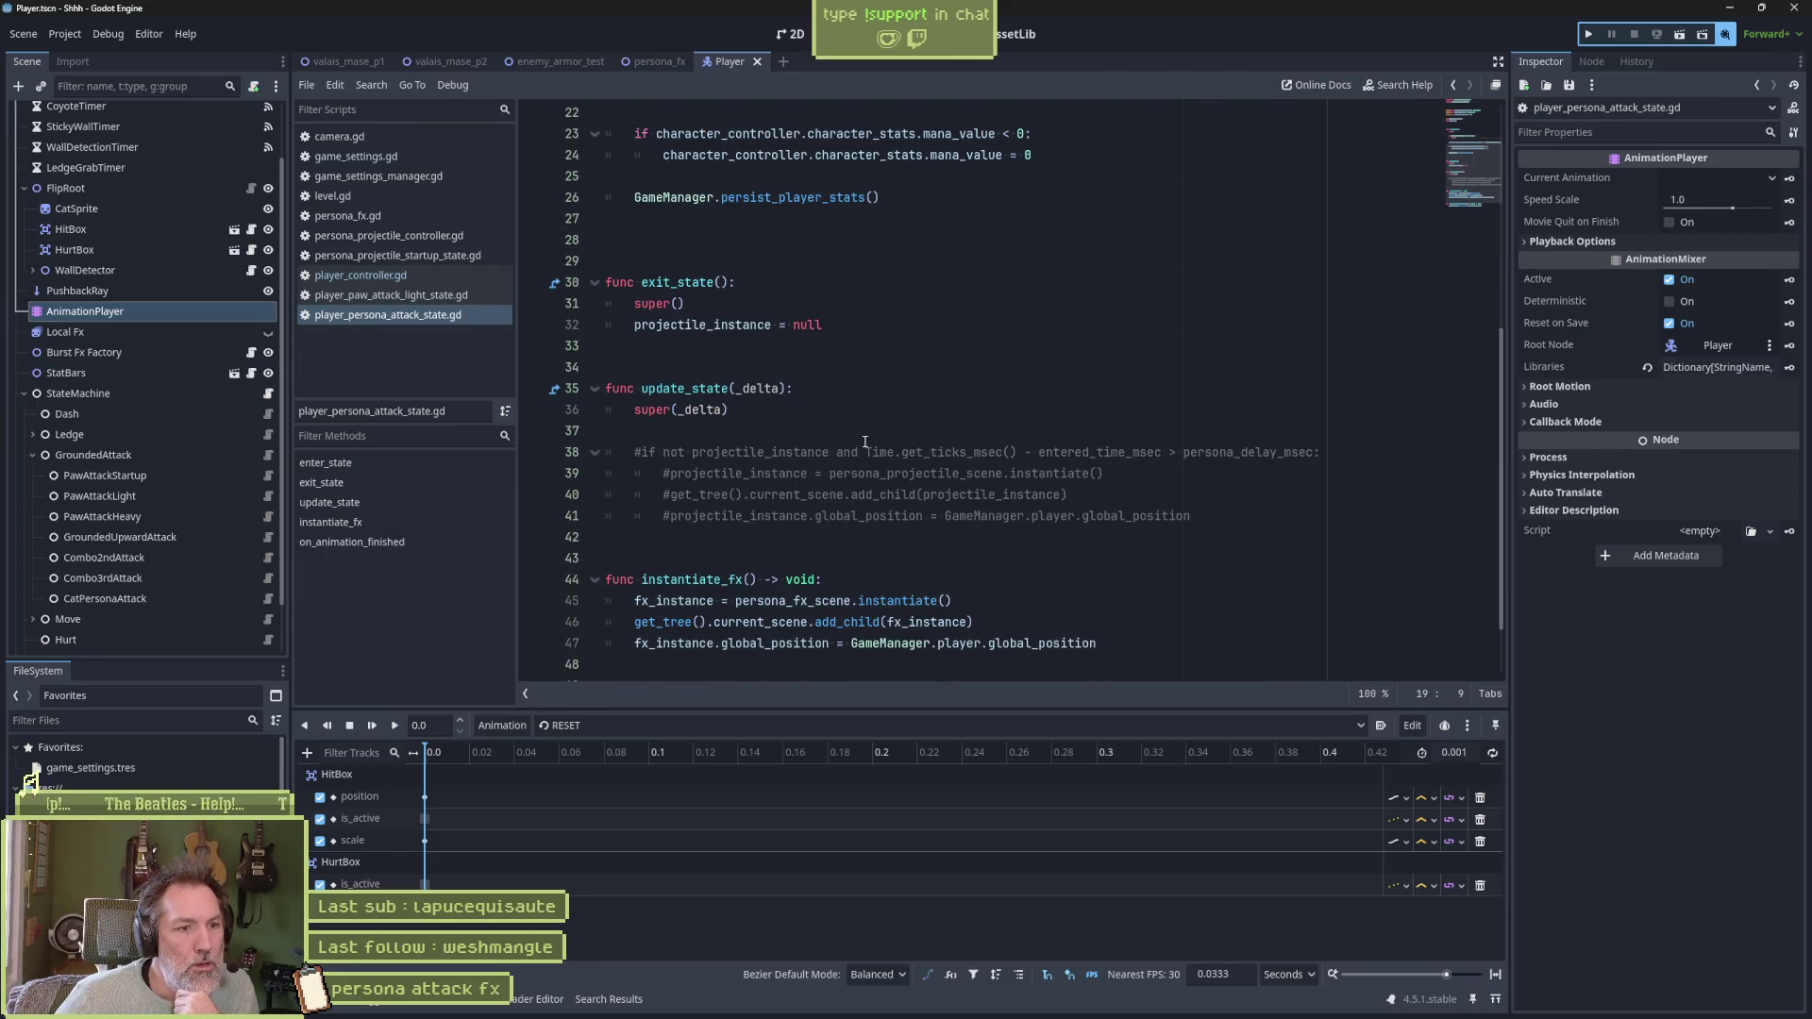
scroll(818, 553, "down", 1)
double_click(698, 517)
scroll(849, 490, "up", 5)
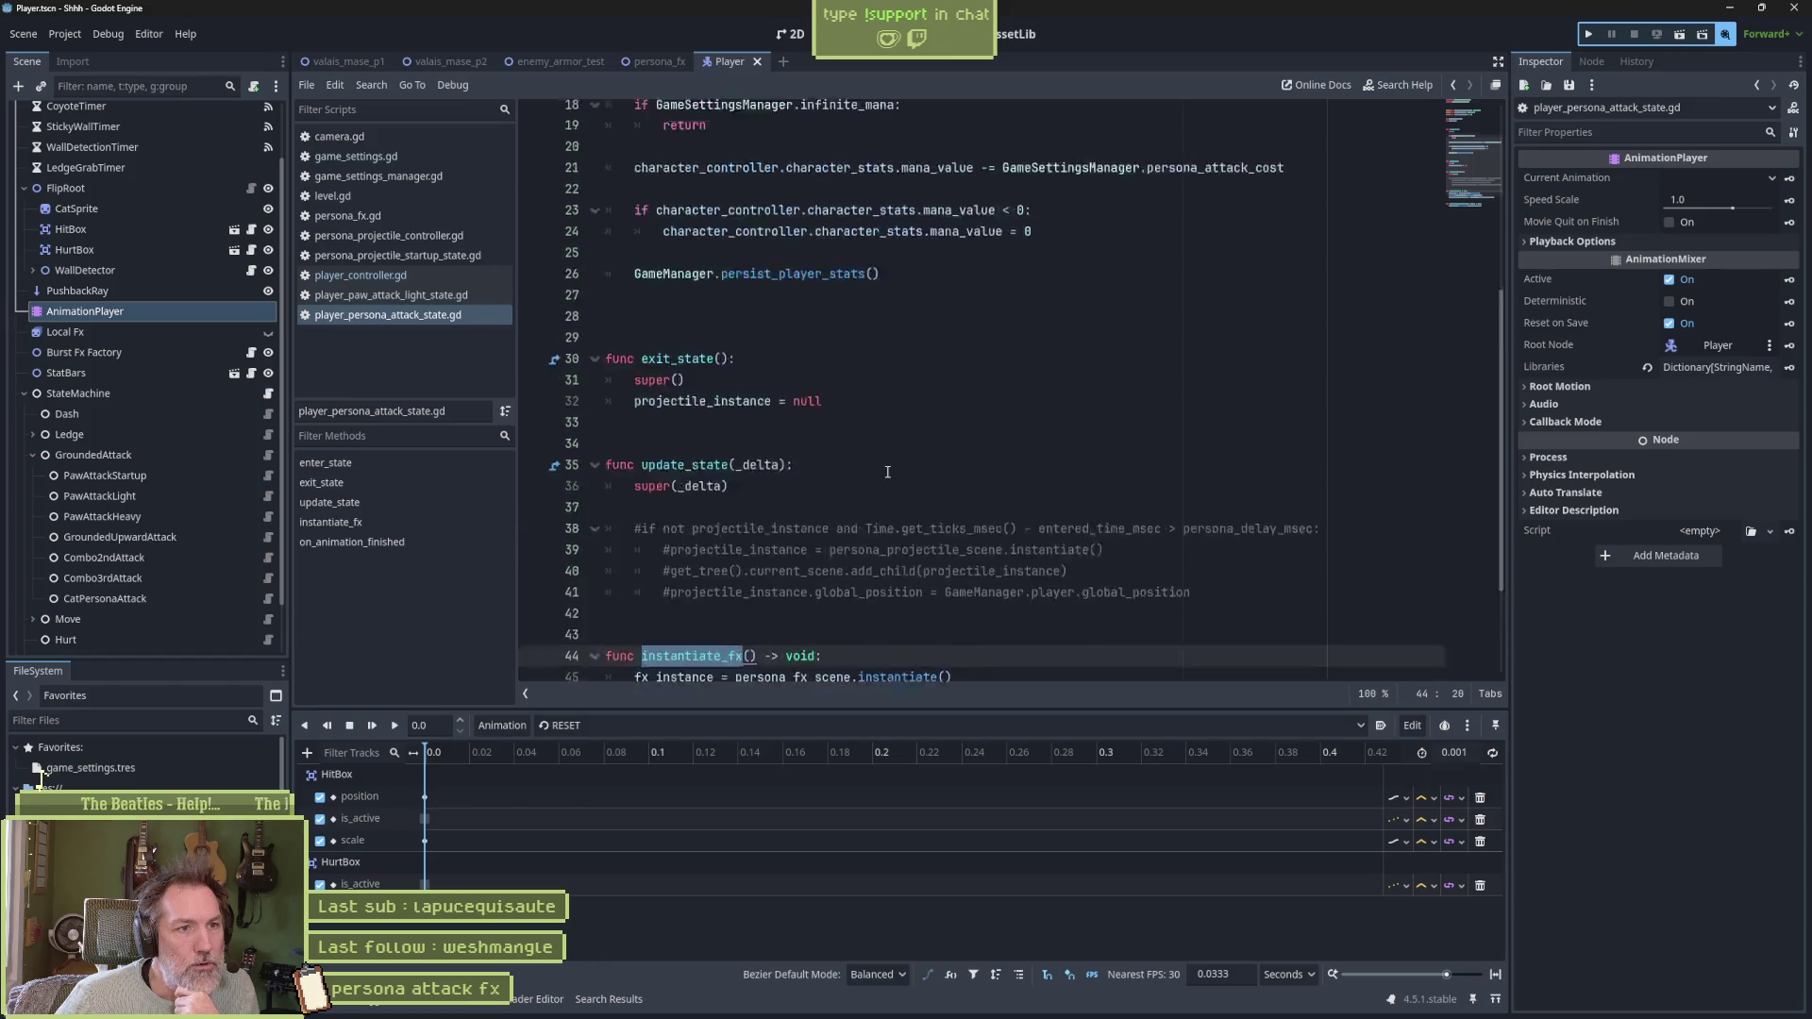
scroll(887, 472, "down", 5)
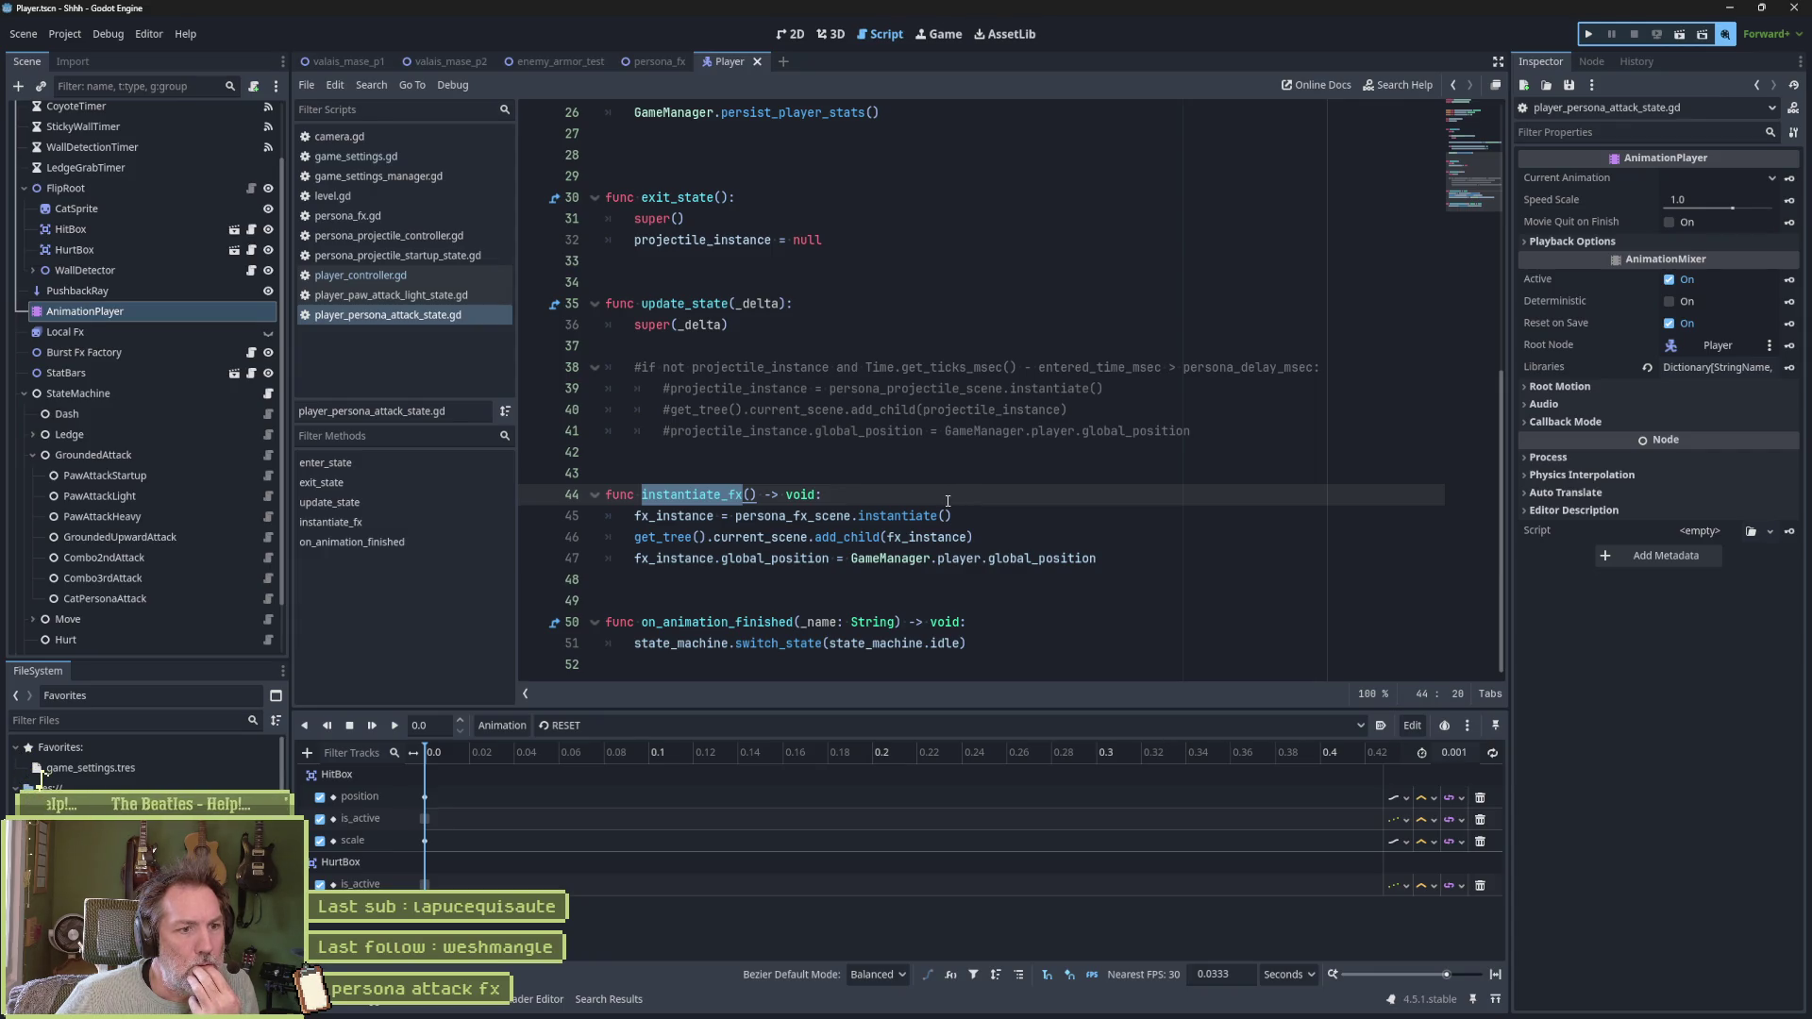
key("ctrl+shift+f")
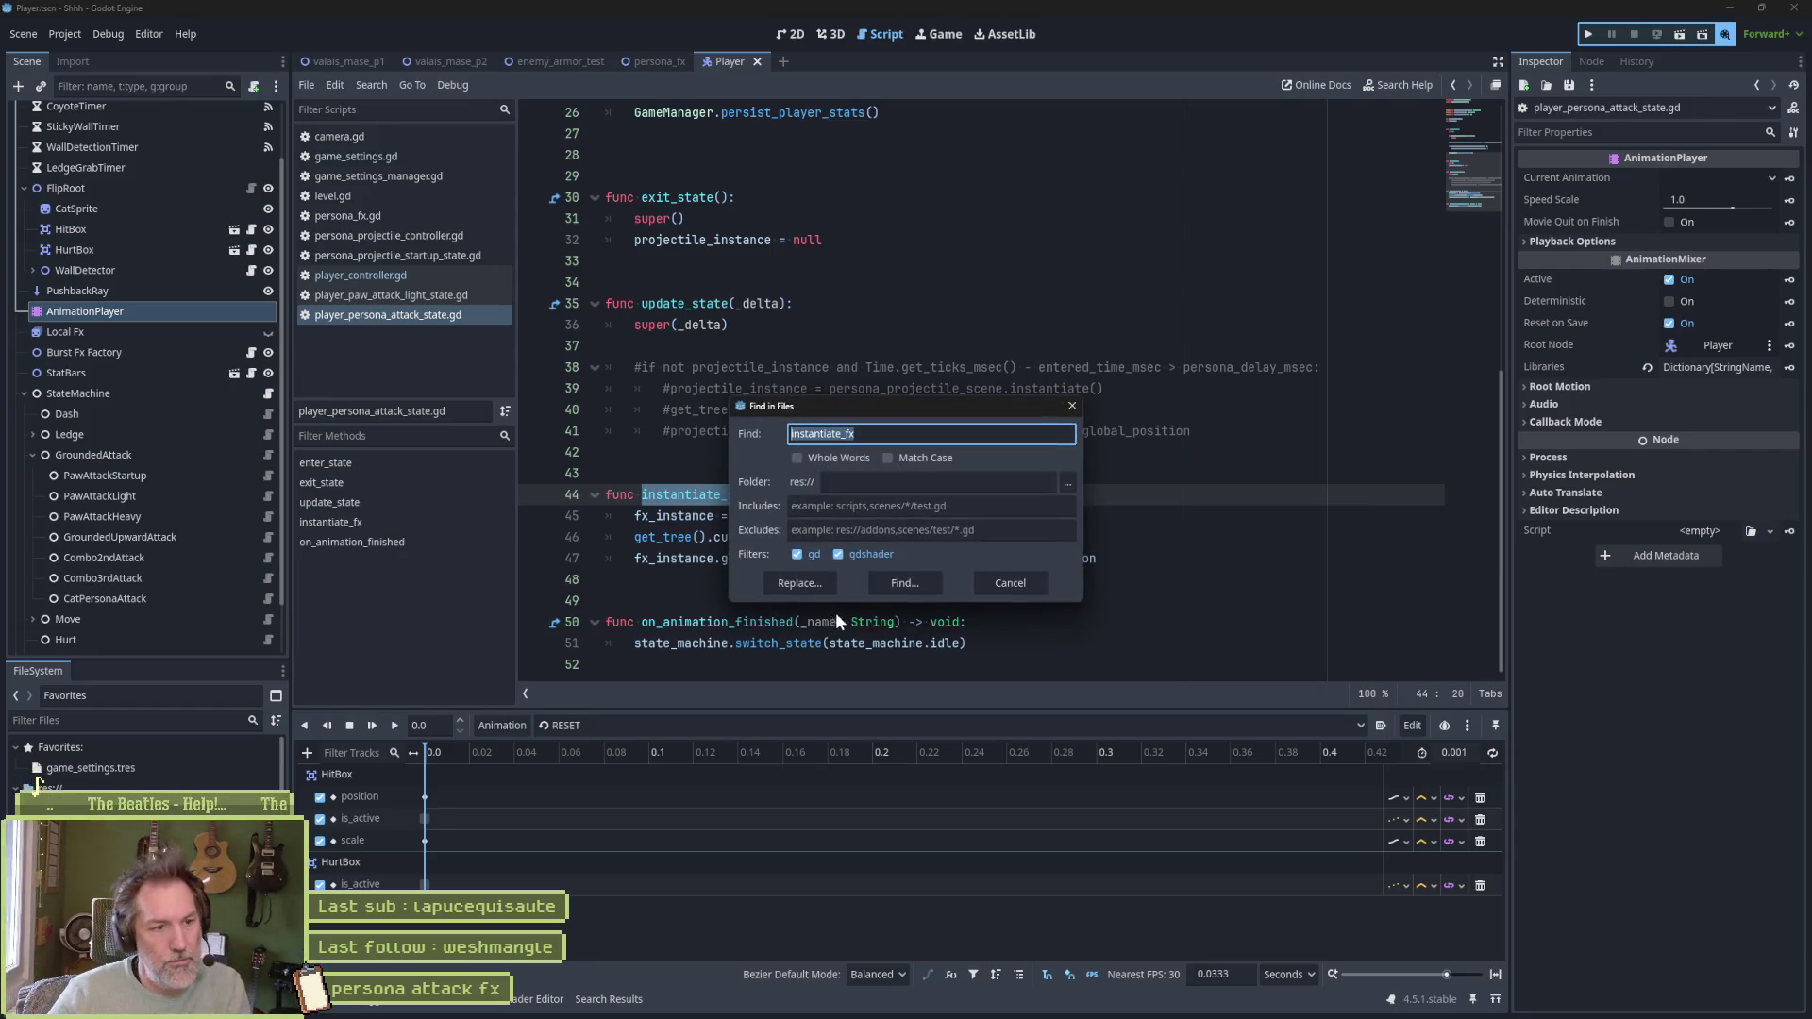
Find the 3 instantiate_fx matches, then inspect CatPersonaAttack's persona_projectile_scene and persona_fx_scene exports
left_click(904, 583)
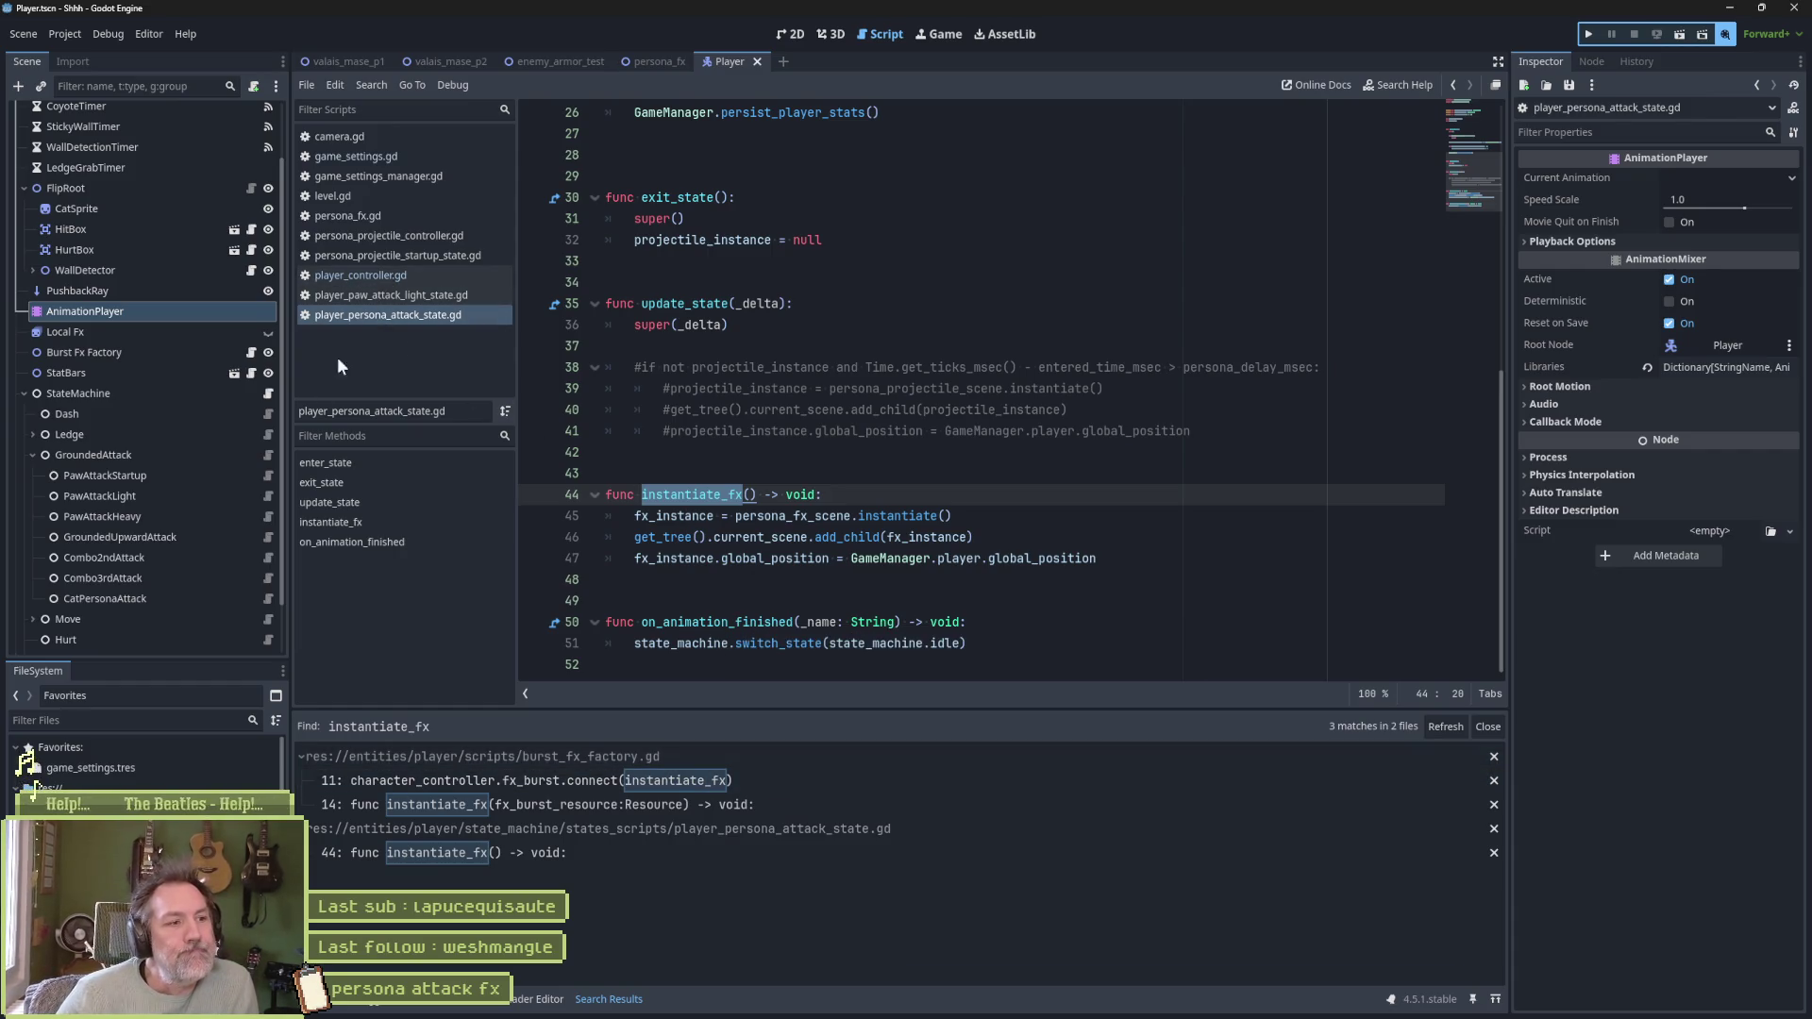
left_click(188, 604)
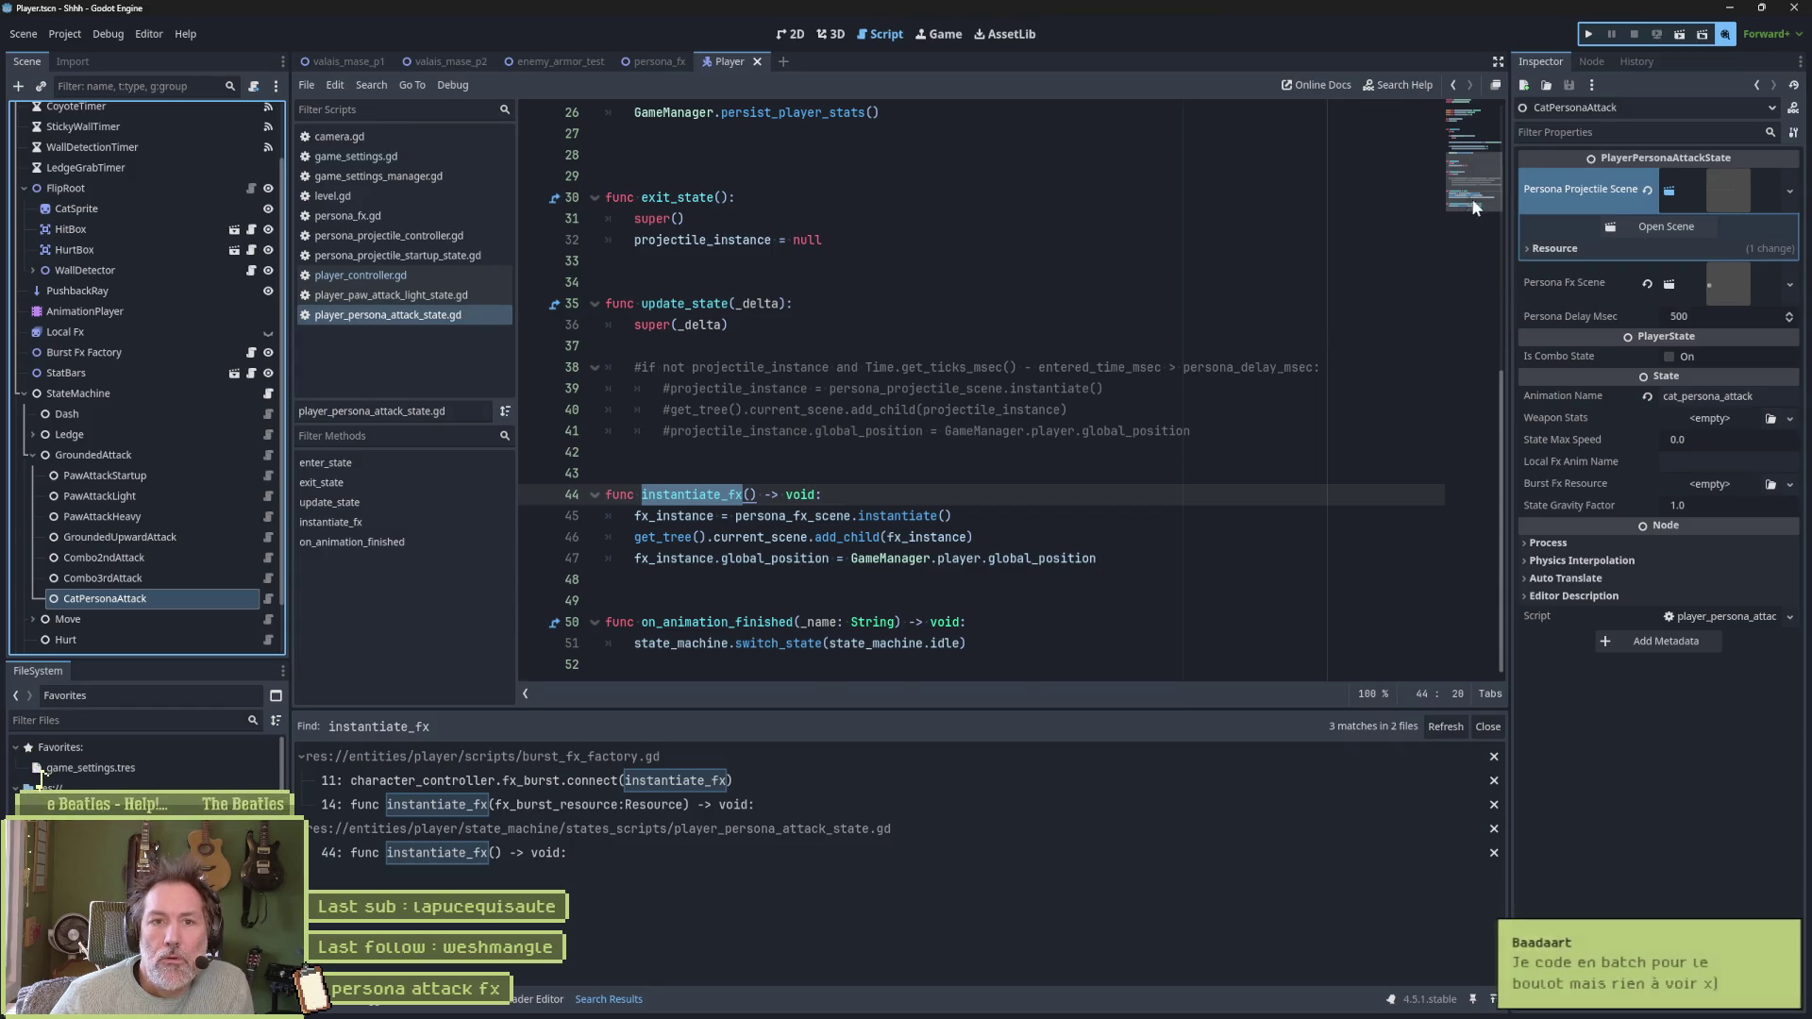
scroll(1350, 373, "up", 8)
double_click(786, 217)
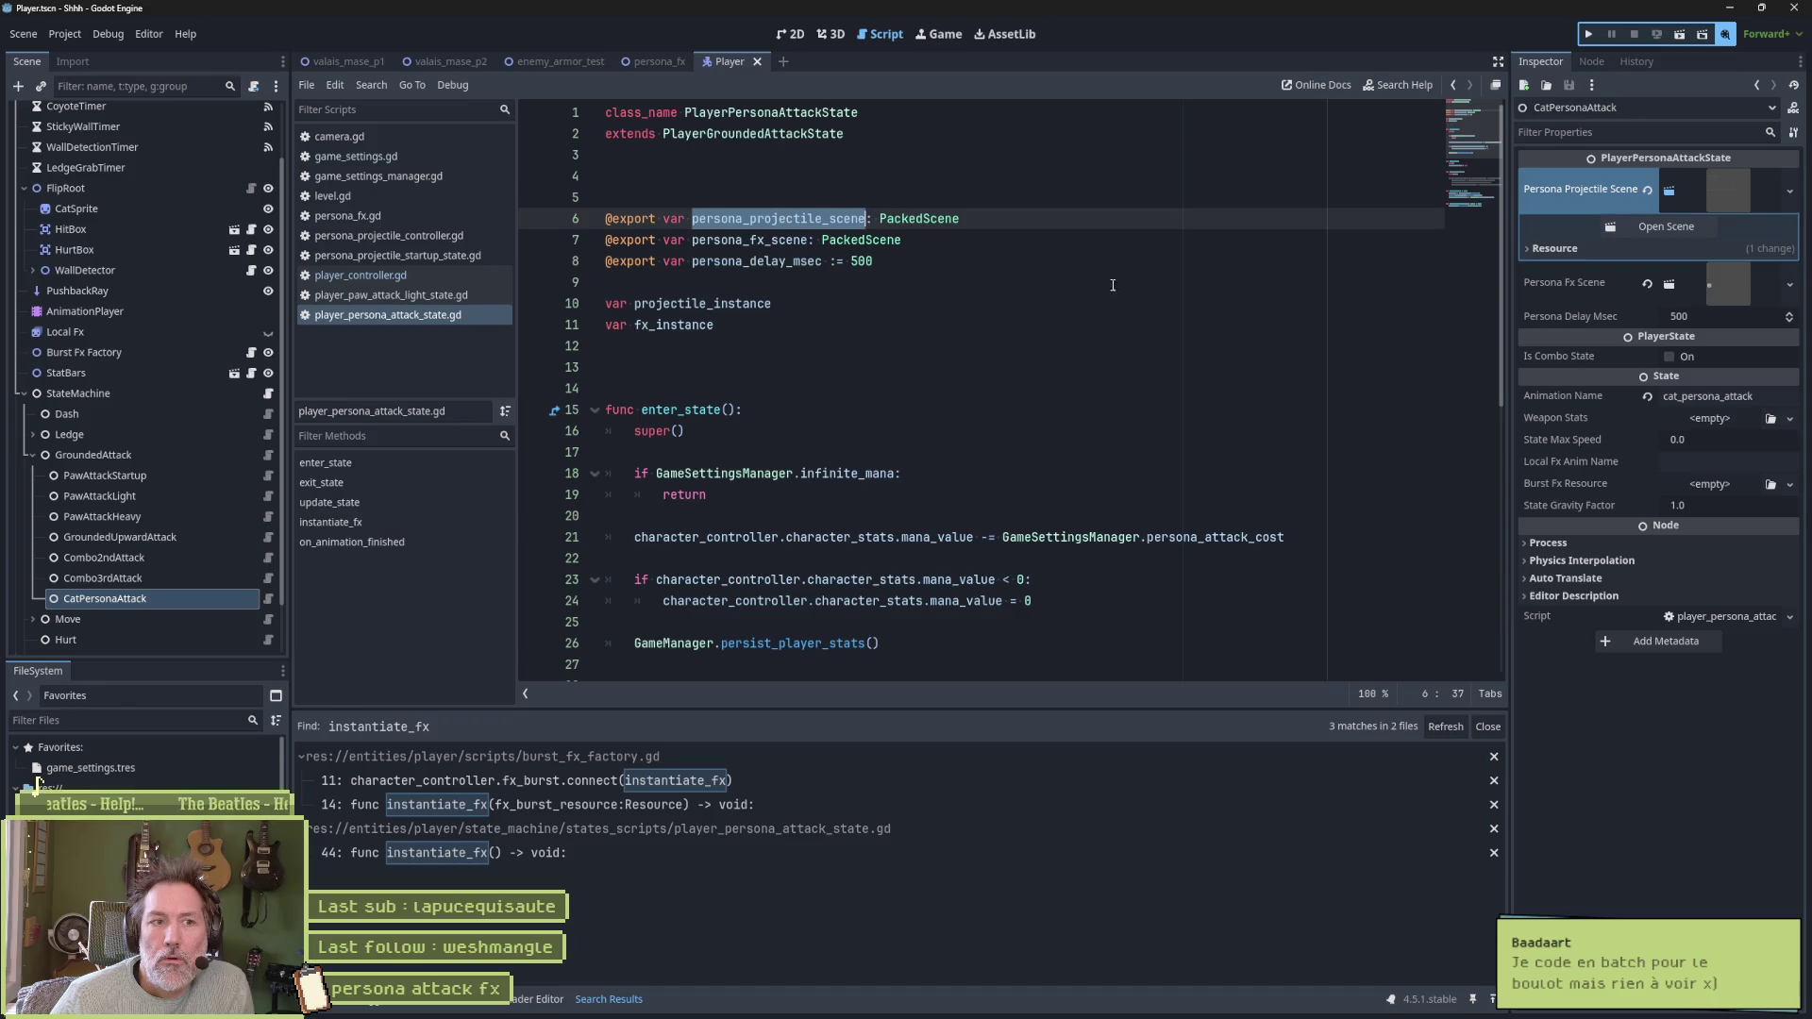
scroll(1179, 311, "down", 7)
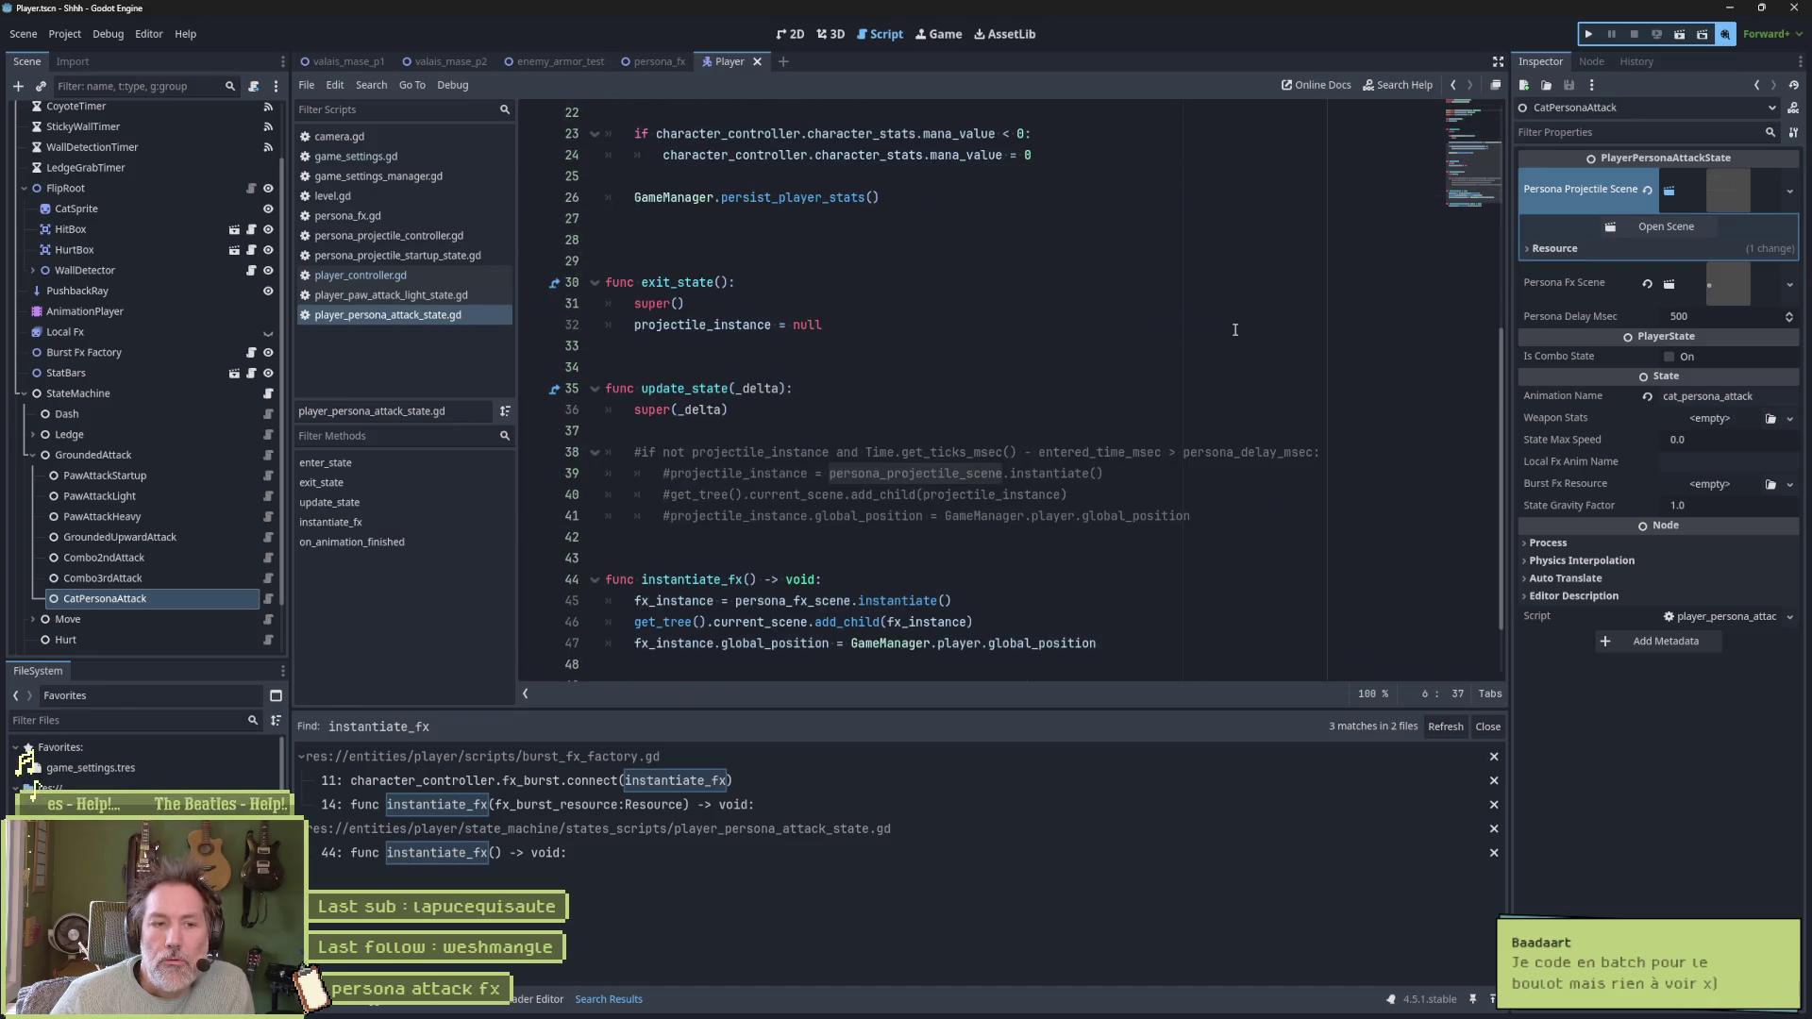
scroll(769, 247, "up", 7)
double_click(769, 239)
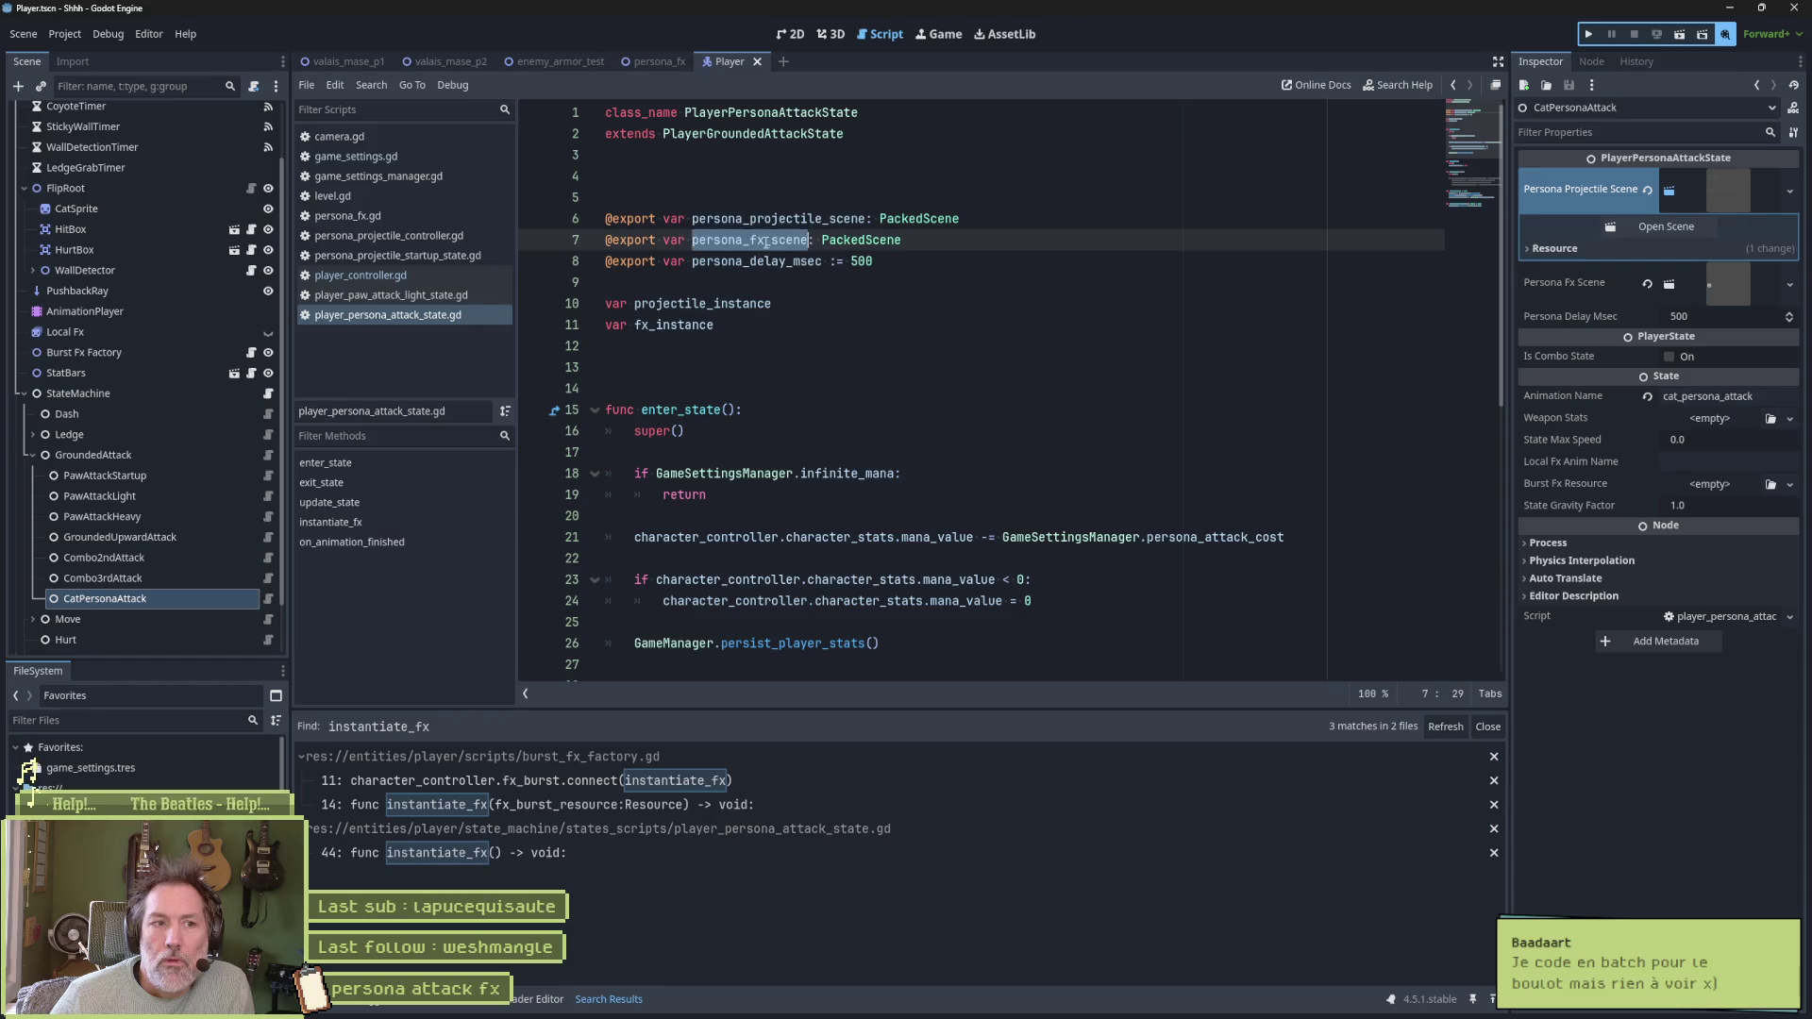
scroll(1227, 358, "down", 8)
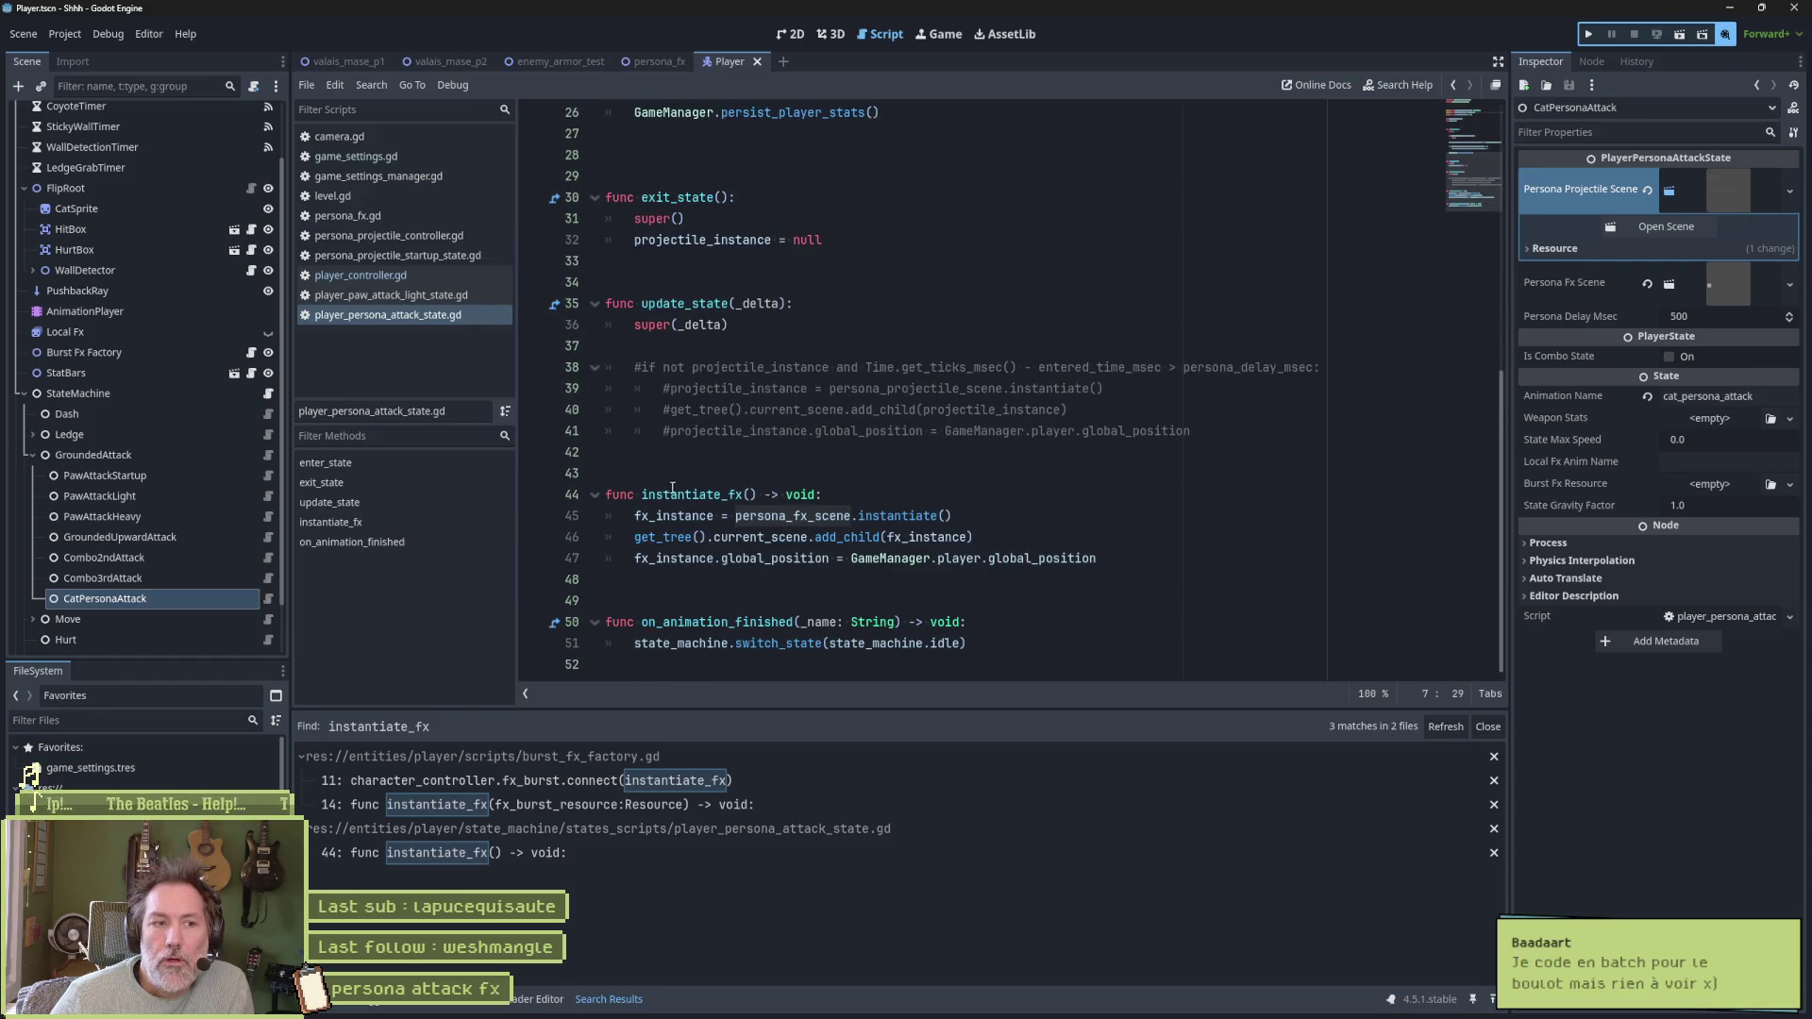
double_click(726, 492)
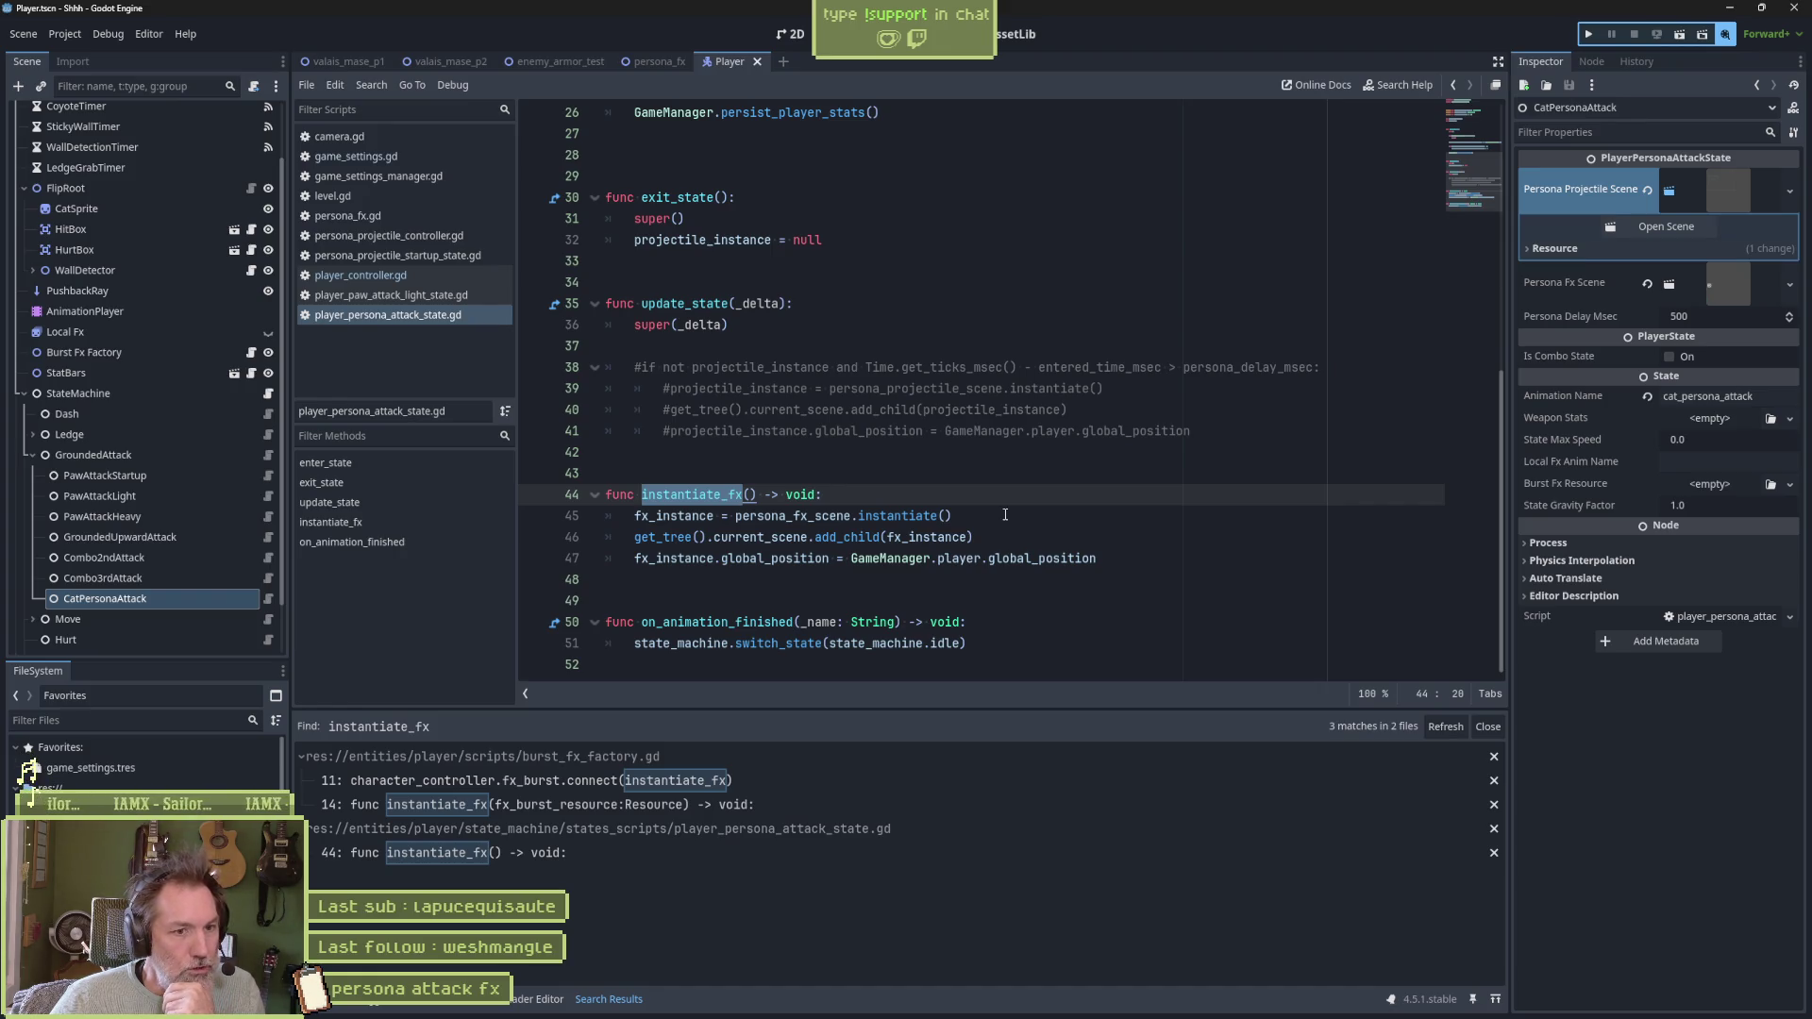
left_click(919, 490)
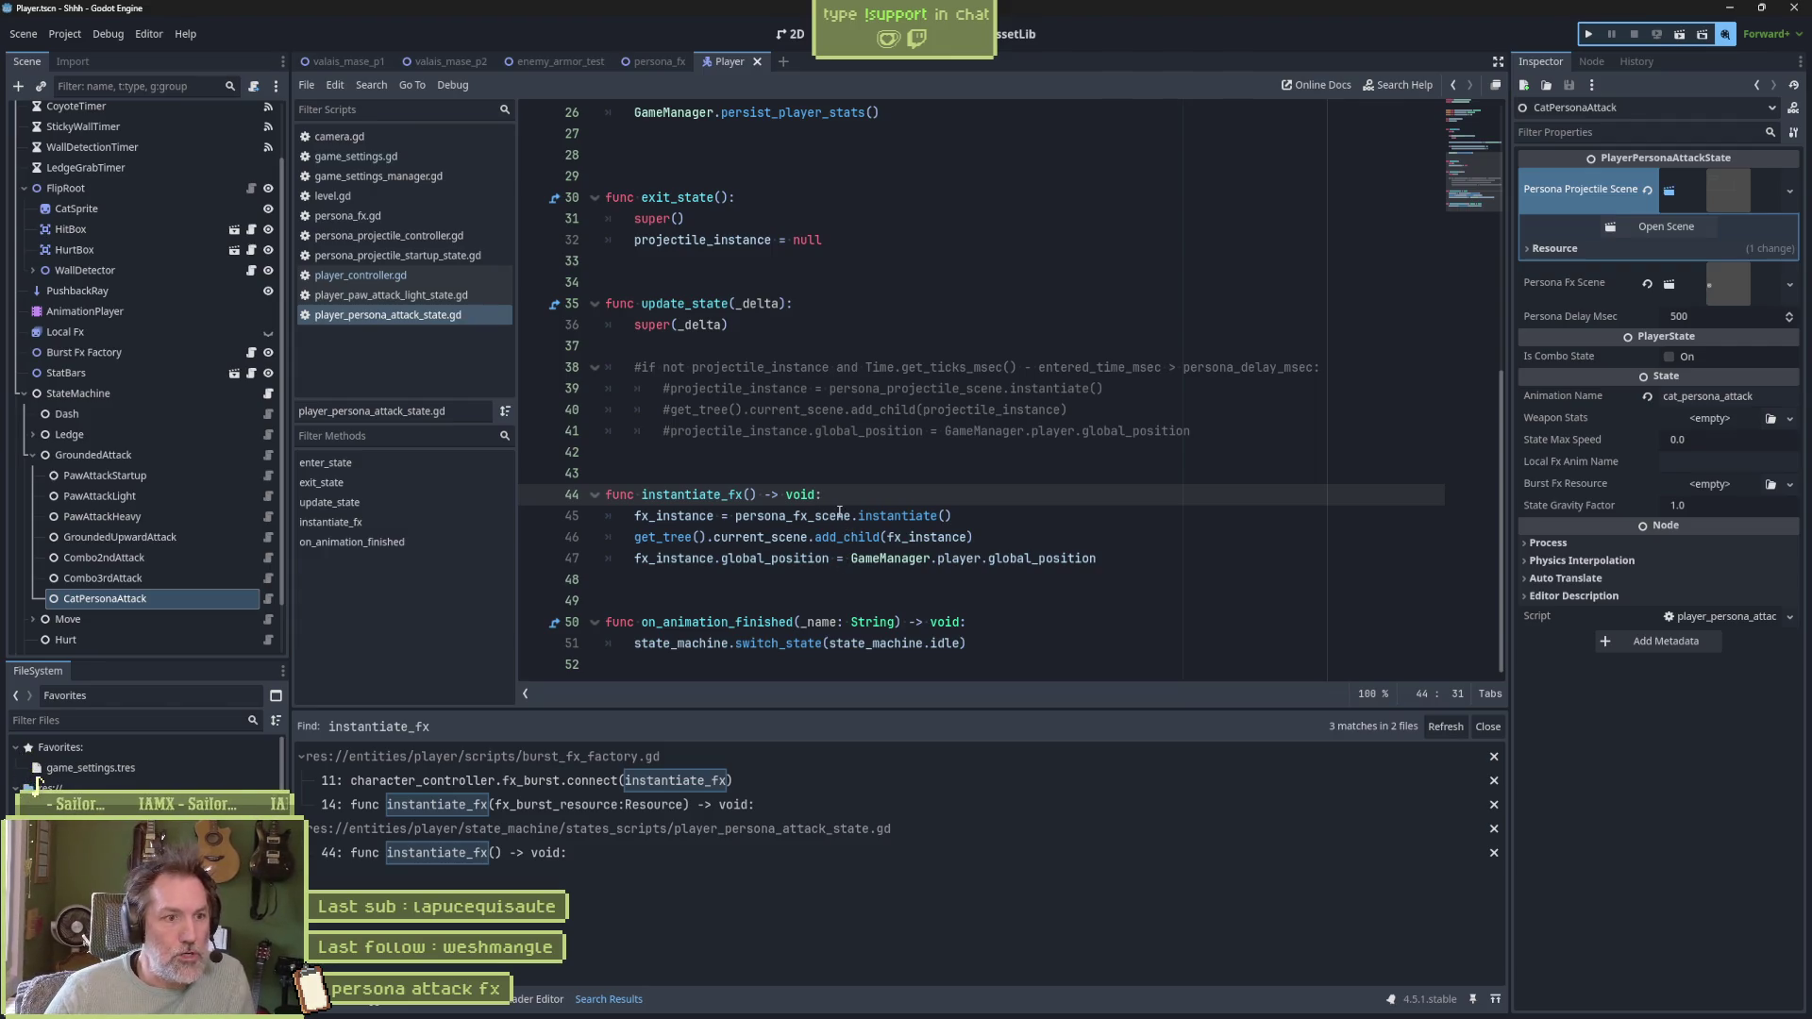
mouse_move(665, 197)
left_mouse_down()
mouse_move(660, 264)
mouse_move(717, 538)
mouse_move(774, 561)
left_mouse_up()
left_click(774, 561)
left_click_drag(739, 197, 962, 628)
left_click(994, 558)
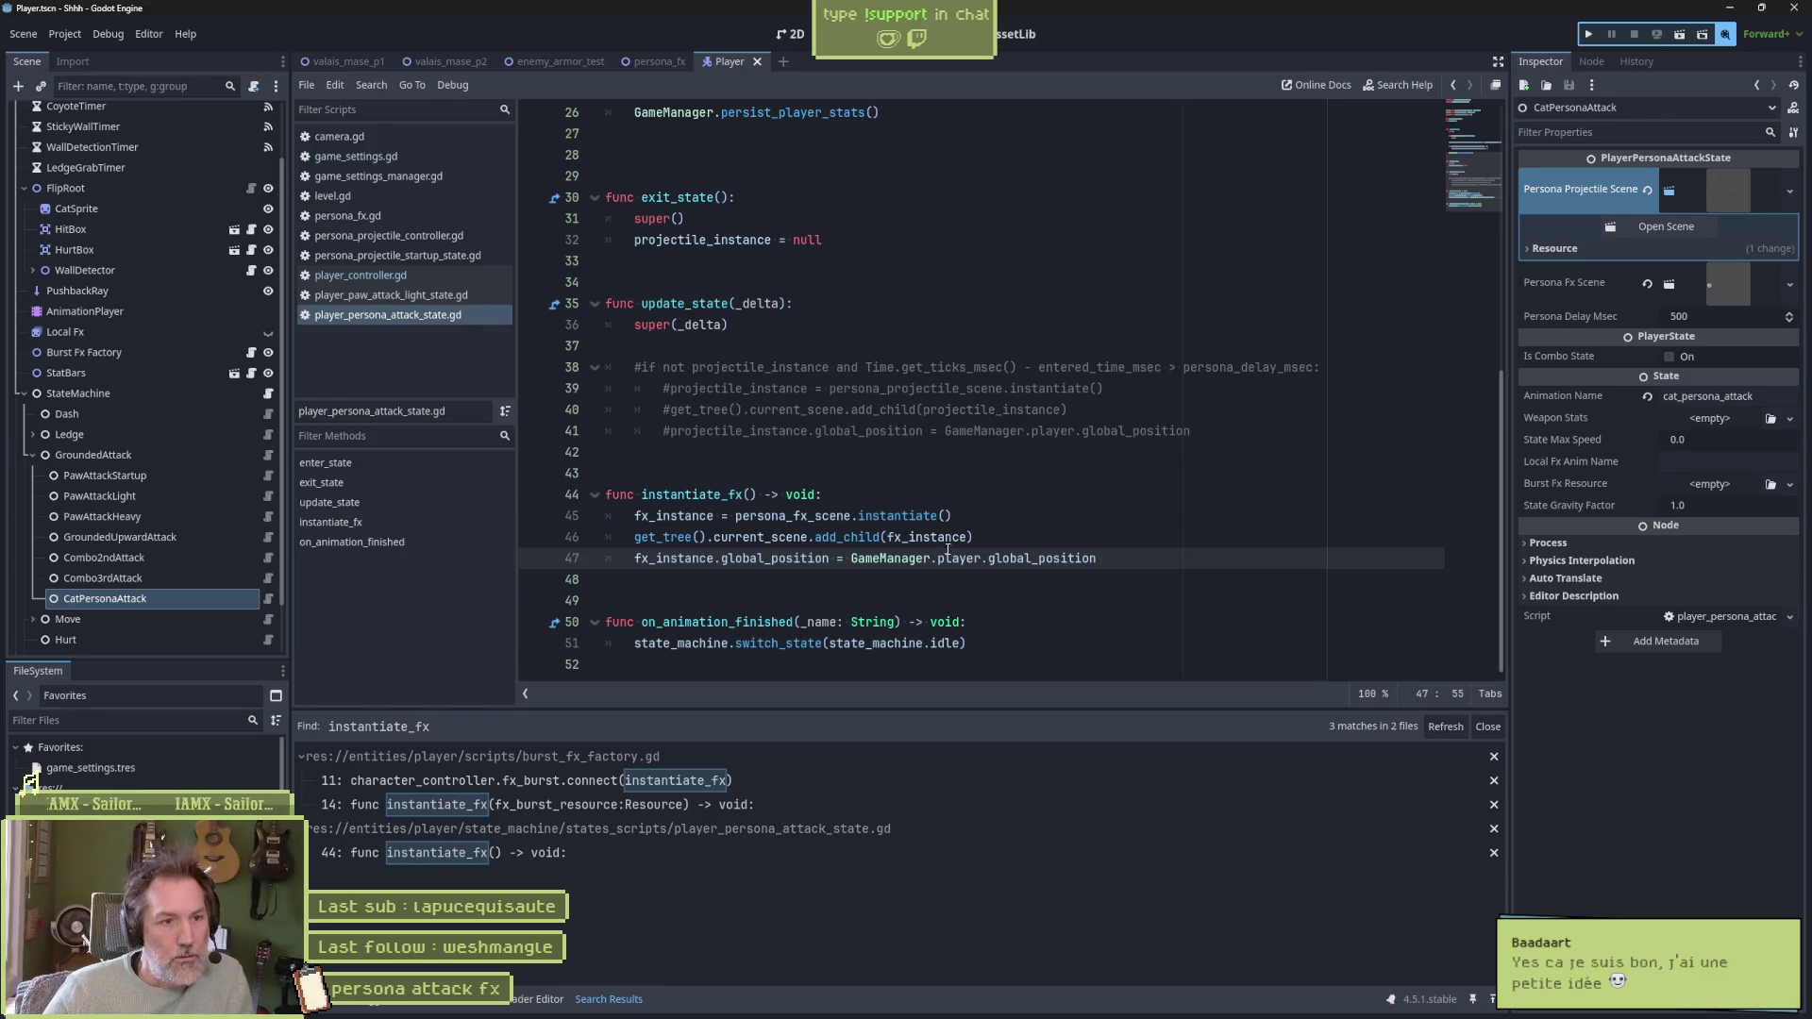
left_click(834, 467)
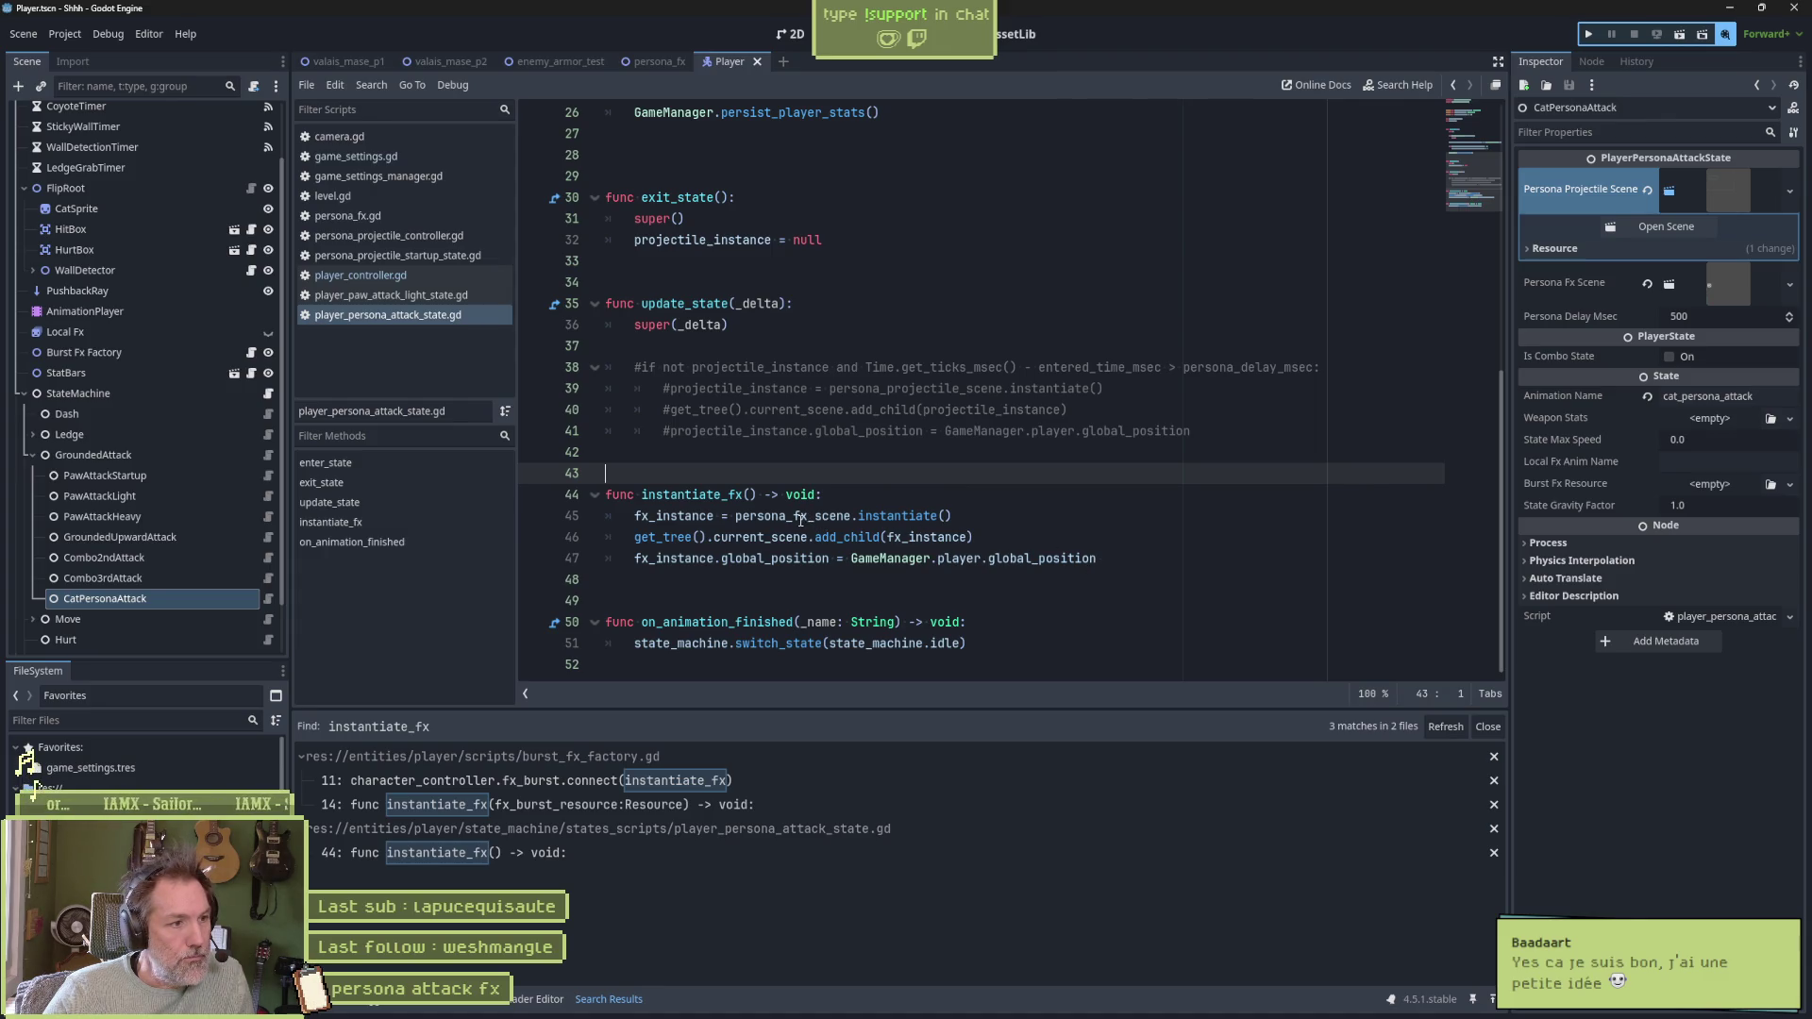
mouse_move(795, 516)
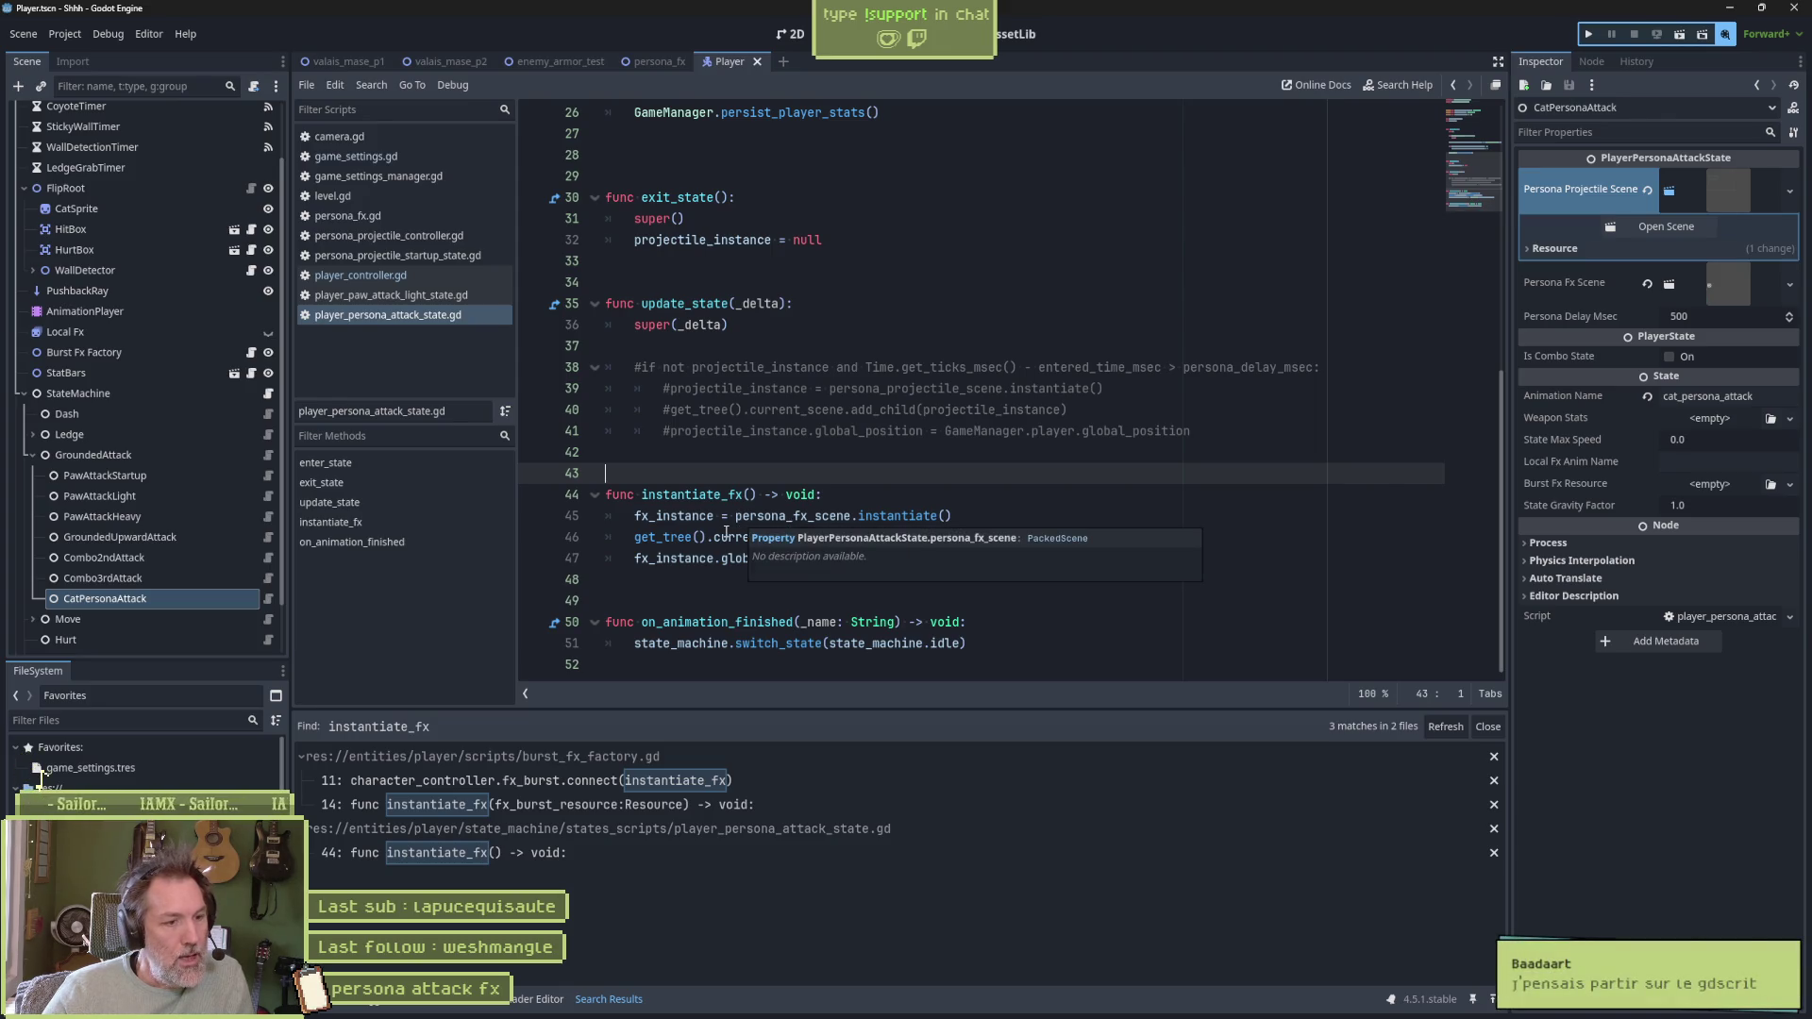
Load the Player's cat_persona_attack animation in the Animation panel via its AnimationPlayer
left_click(204, 309)
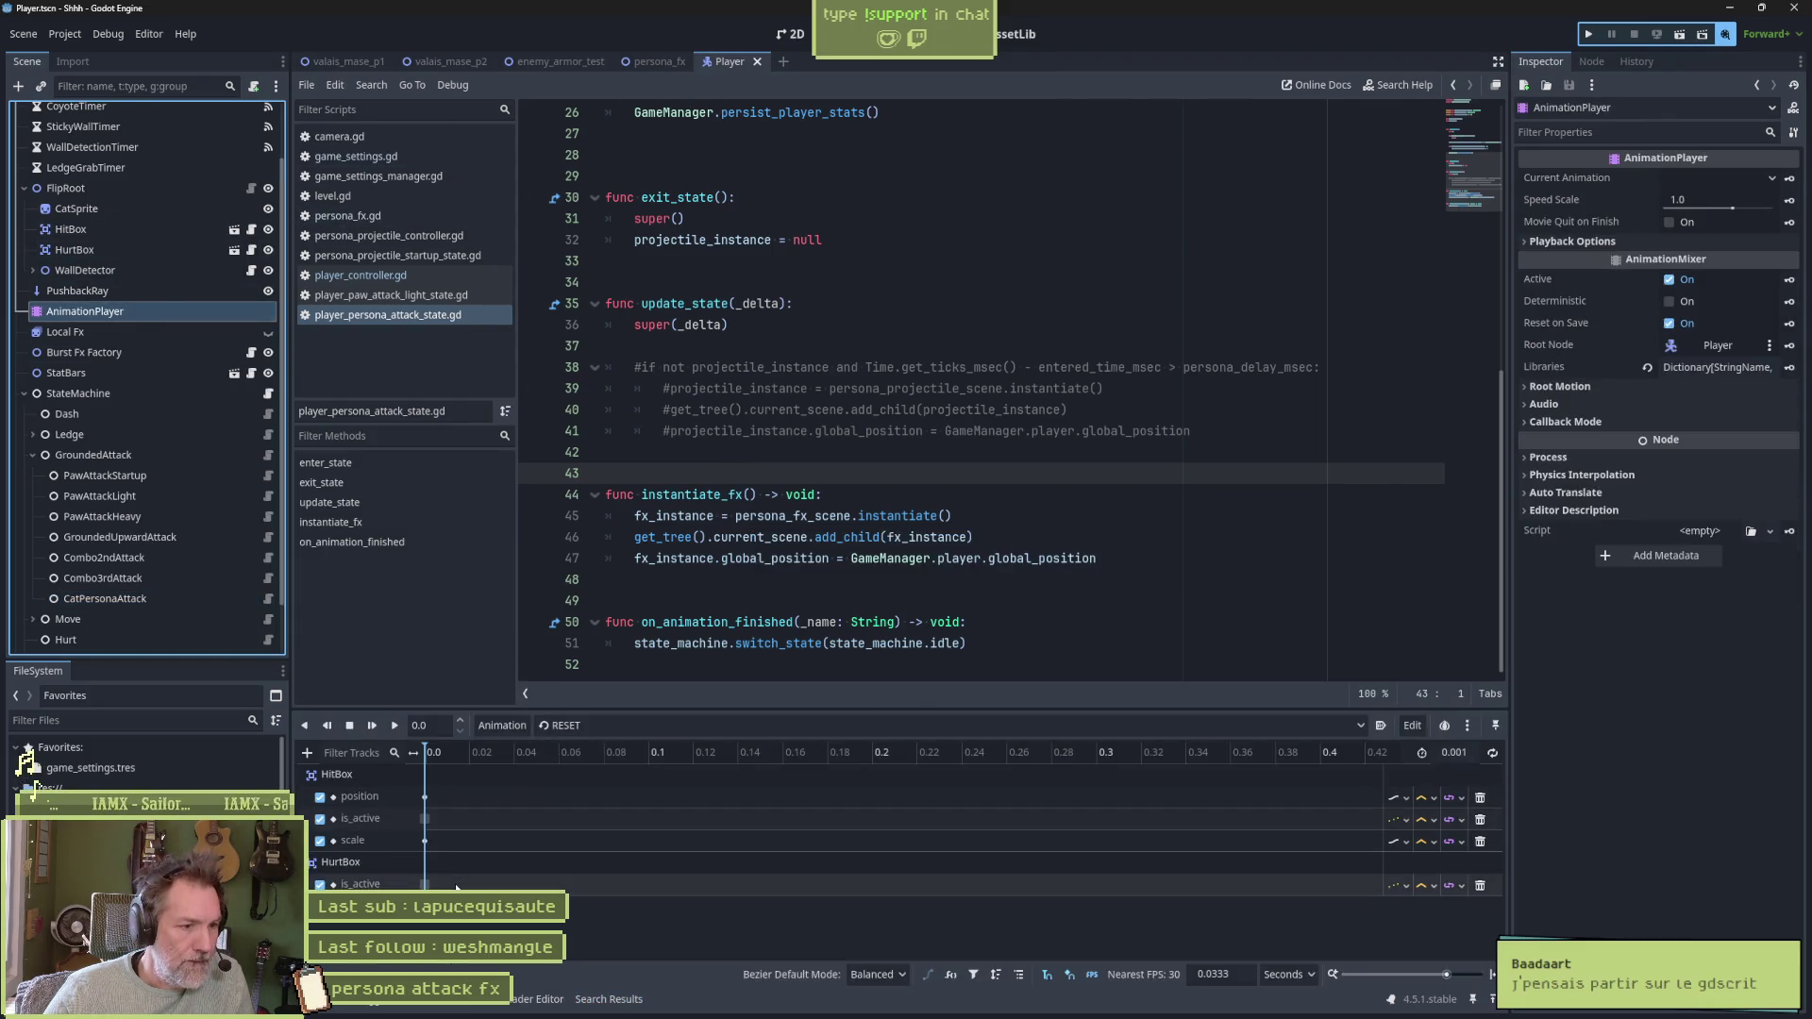
left_click(621, 723)
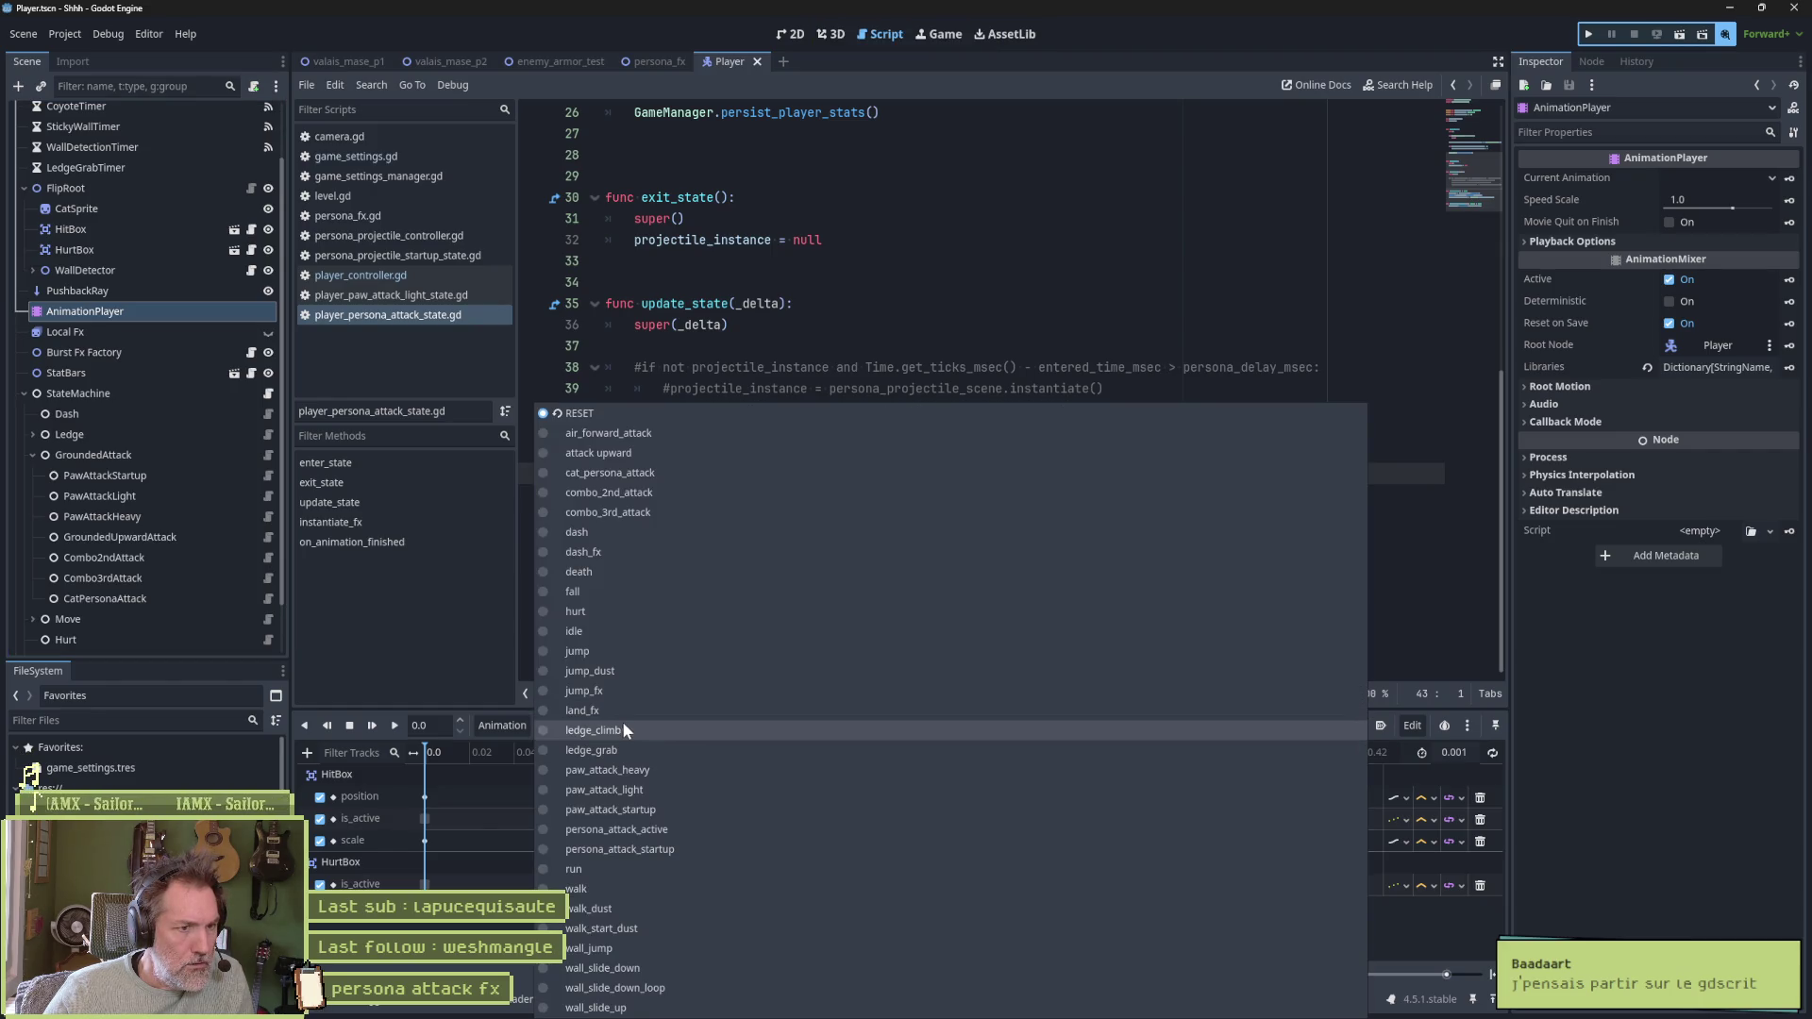
left_click(729, 472)
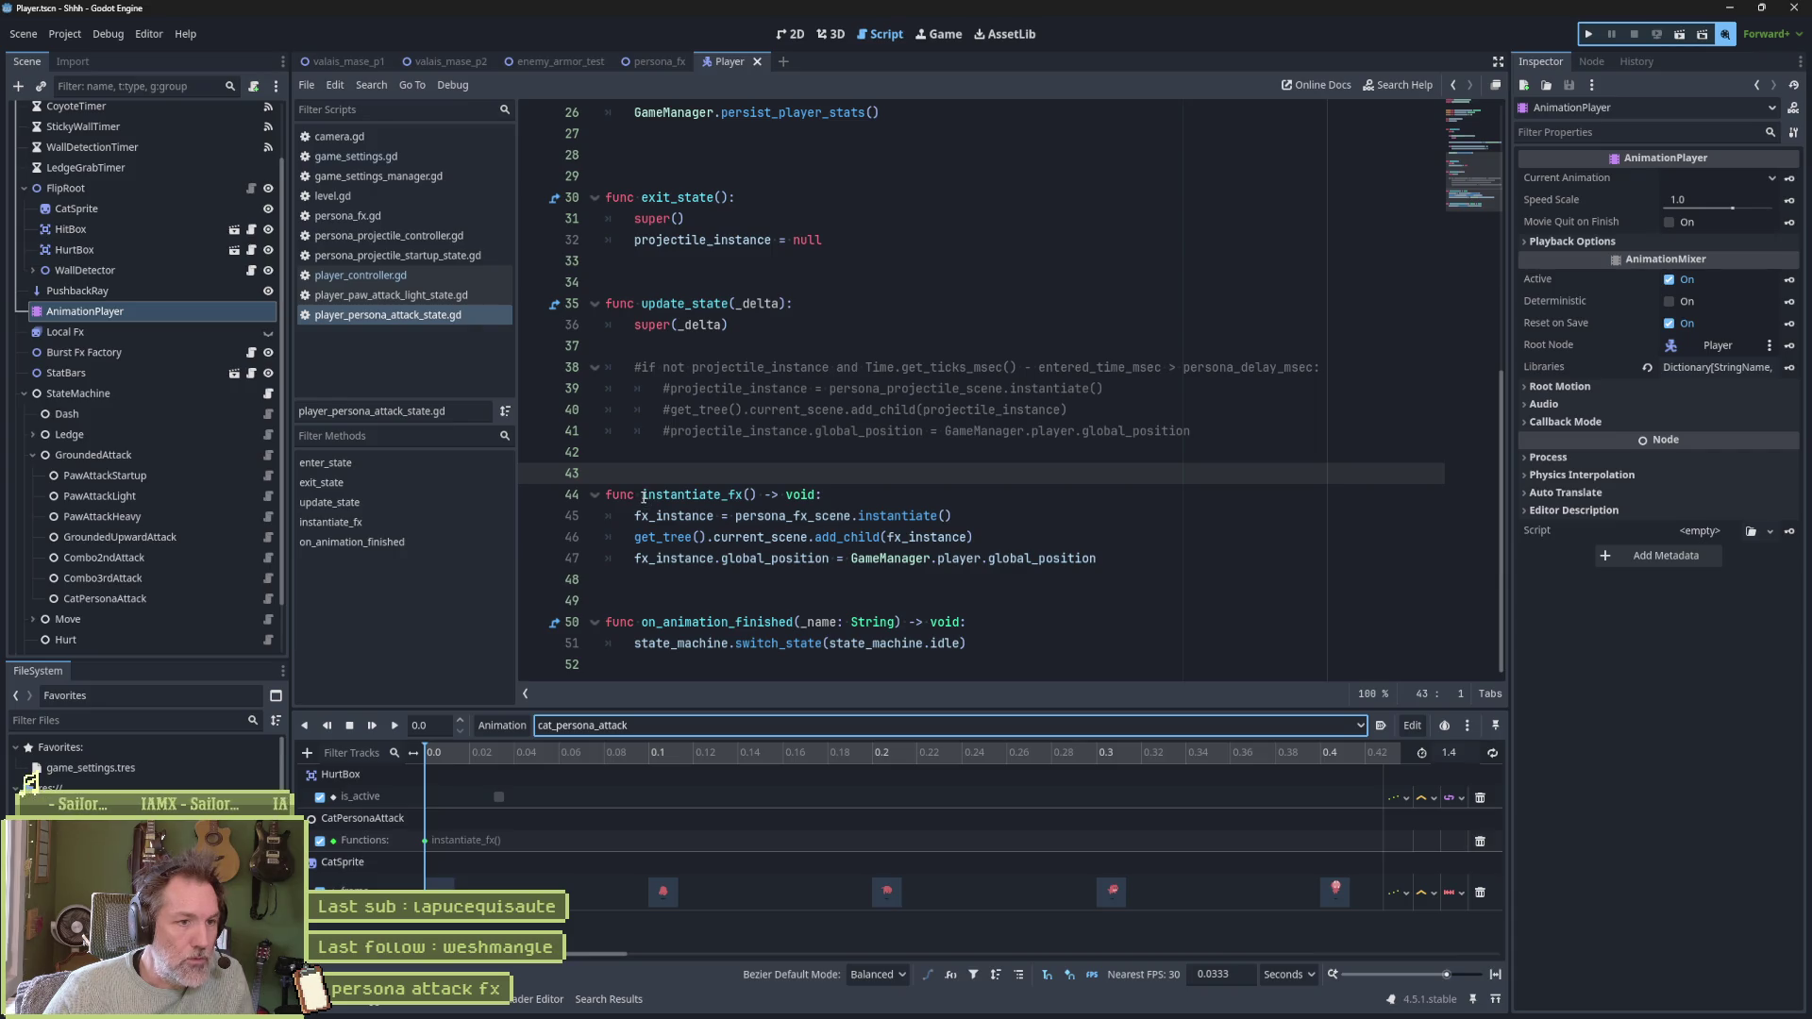
Select the body of instantiate_fx in the script, around line 46
left_click_drag(699, 494, 710, 559)
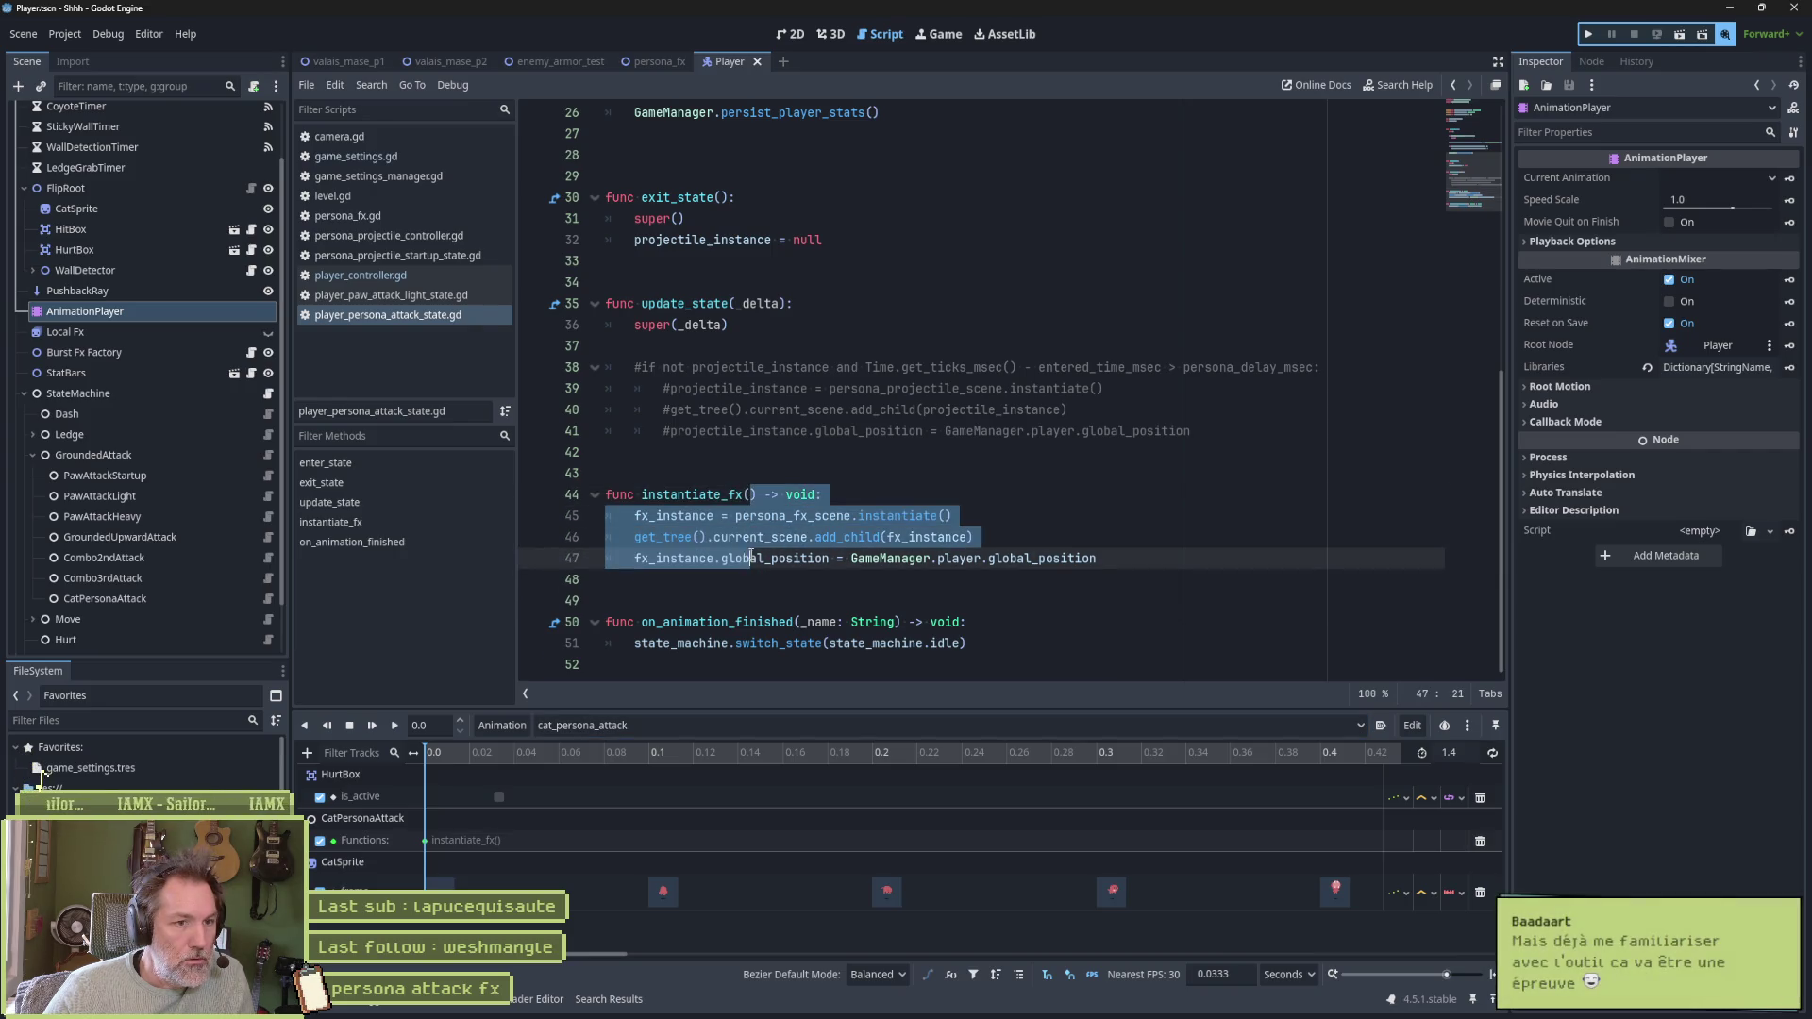
left_click(800, 537)
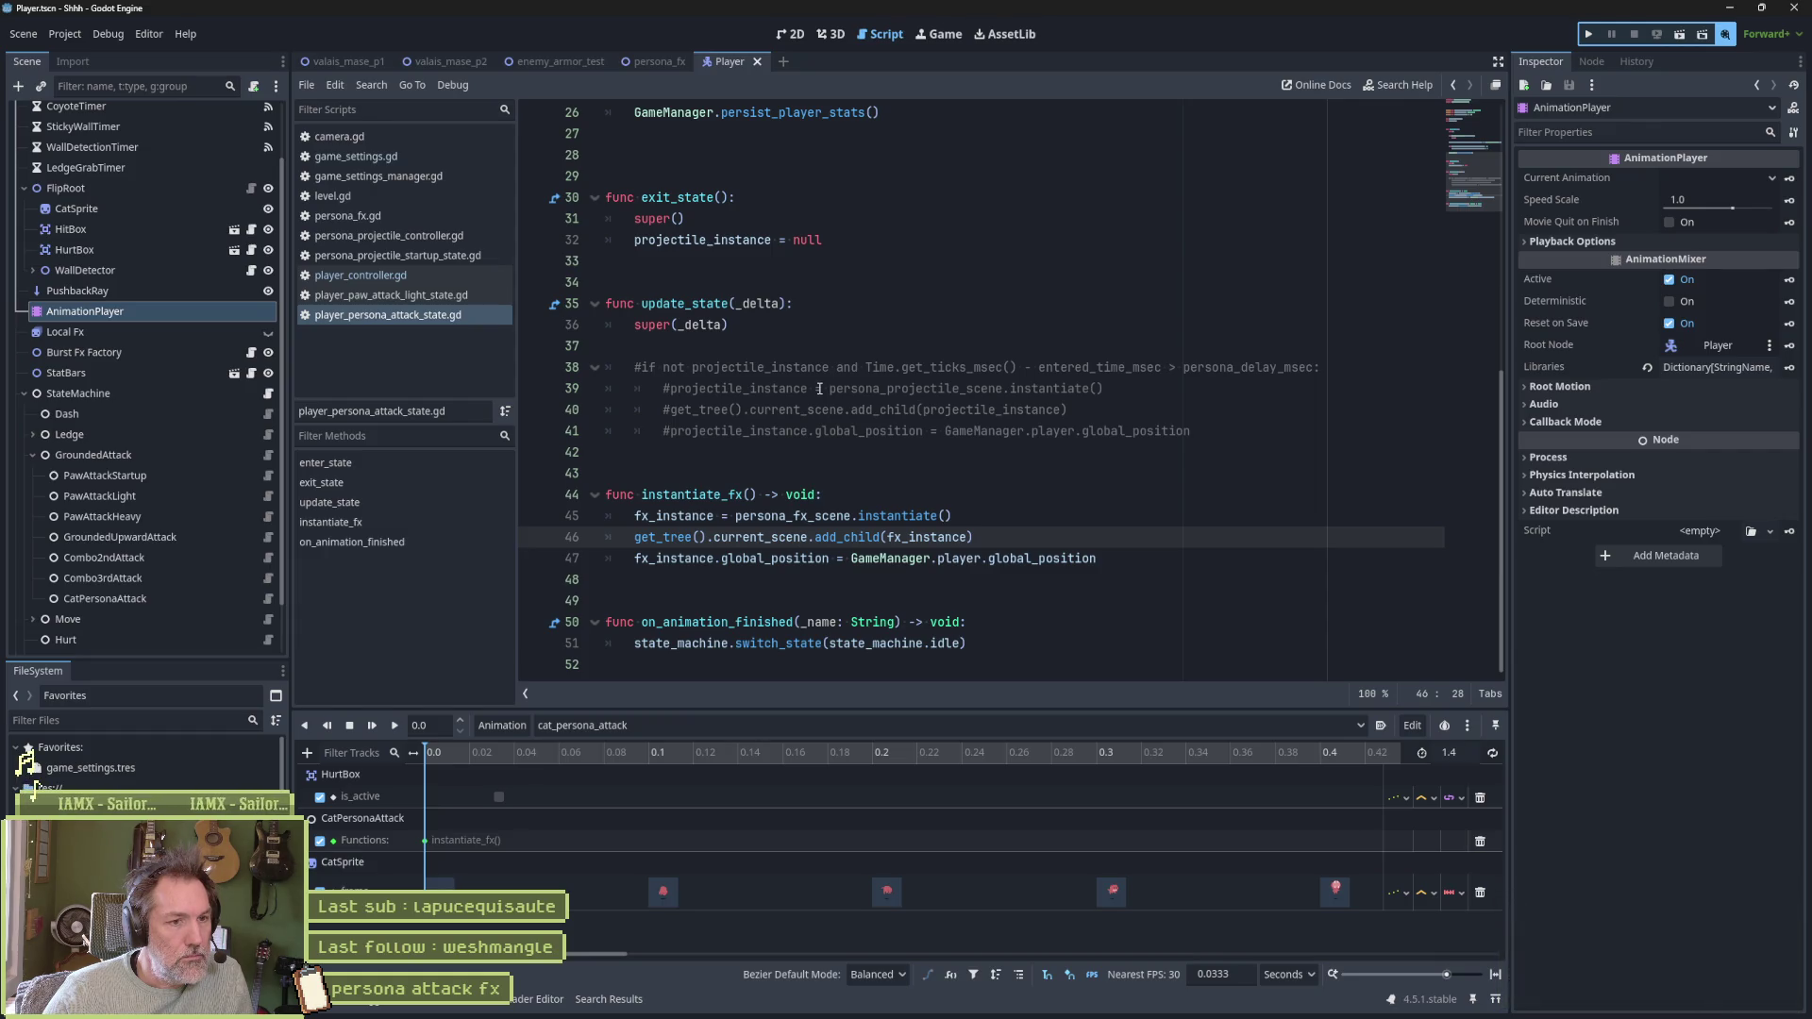
mouse_move(749, 495)
left_mouse_down()
mouse_move(761, 559)
mouse_move(832, 495)
mouse_move(699, 537)
mouse_move(772, 558)
left_mouse_up()
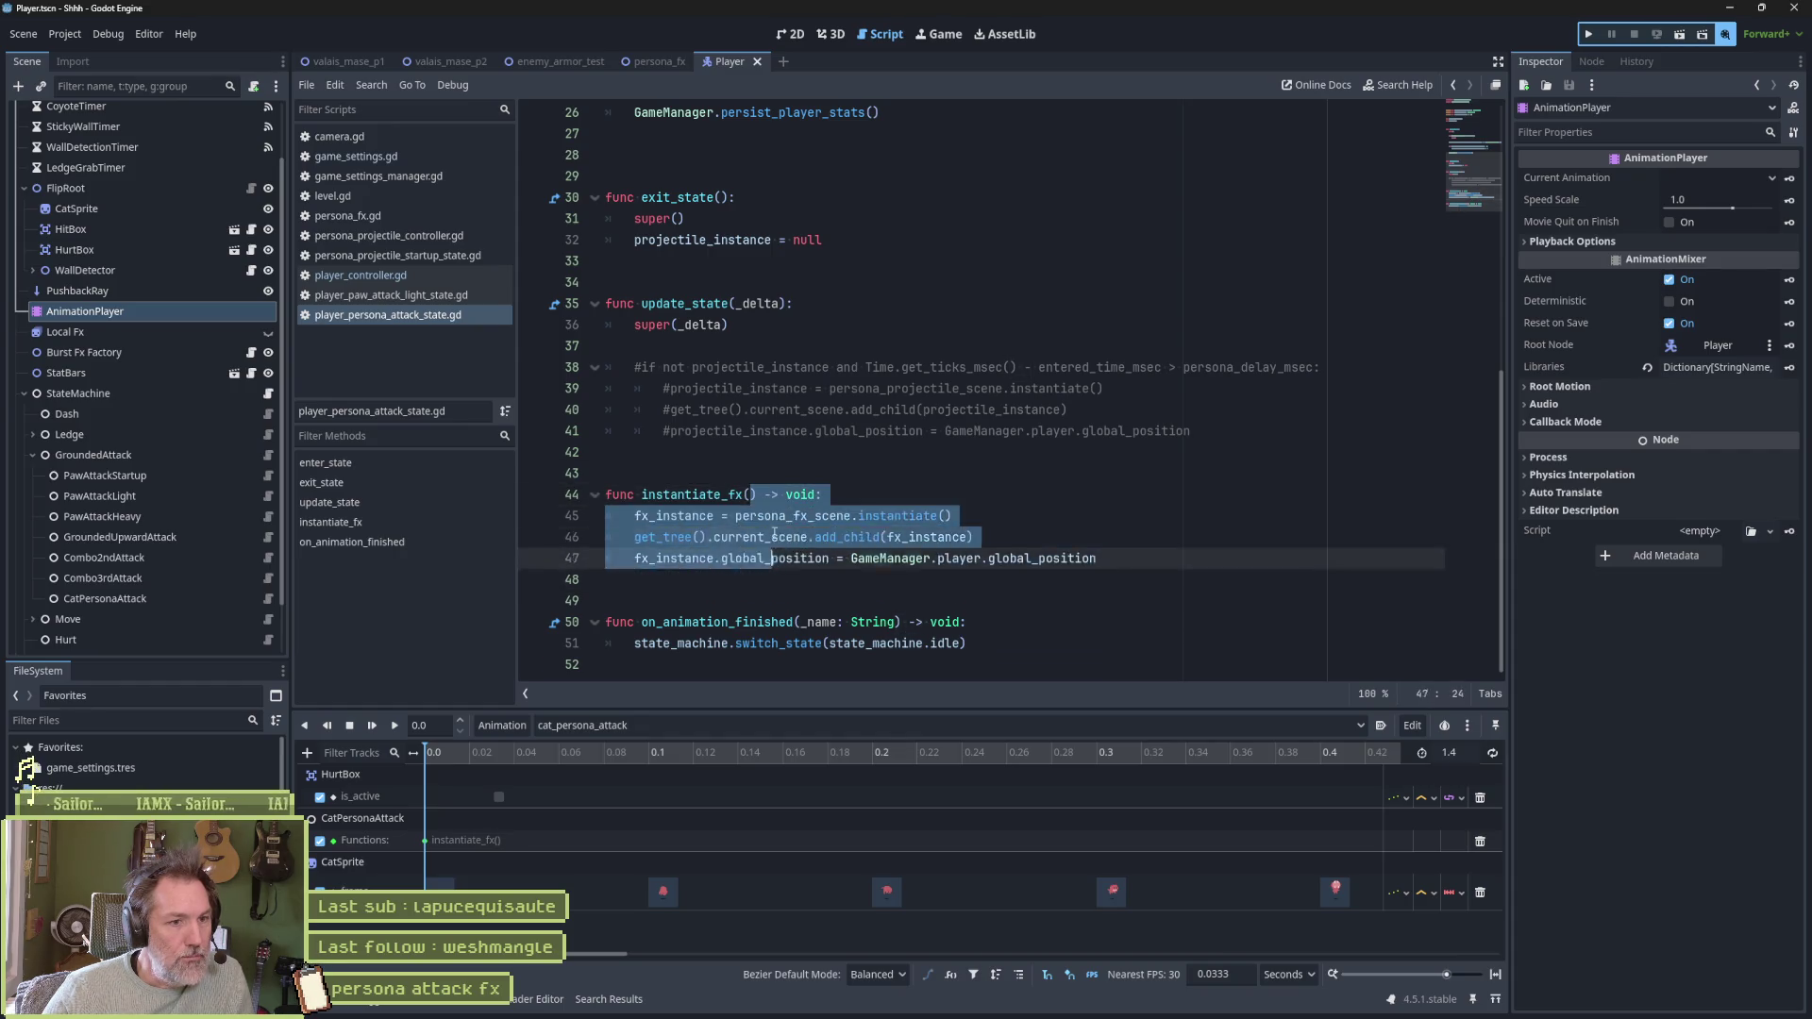
Duplicate the add_child line, strip get_tree().current_scene. from the copy, and comment out the original
left_click(814, 537)
key("shift+Home")
key("ctrl+c")
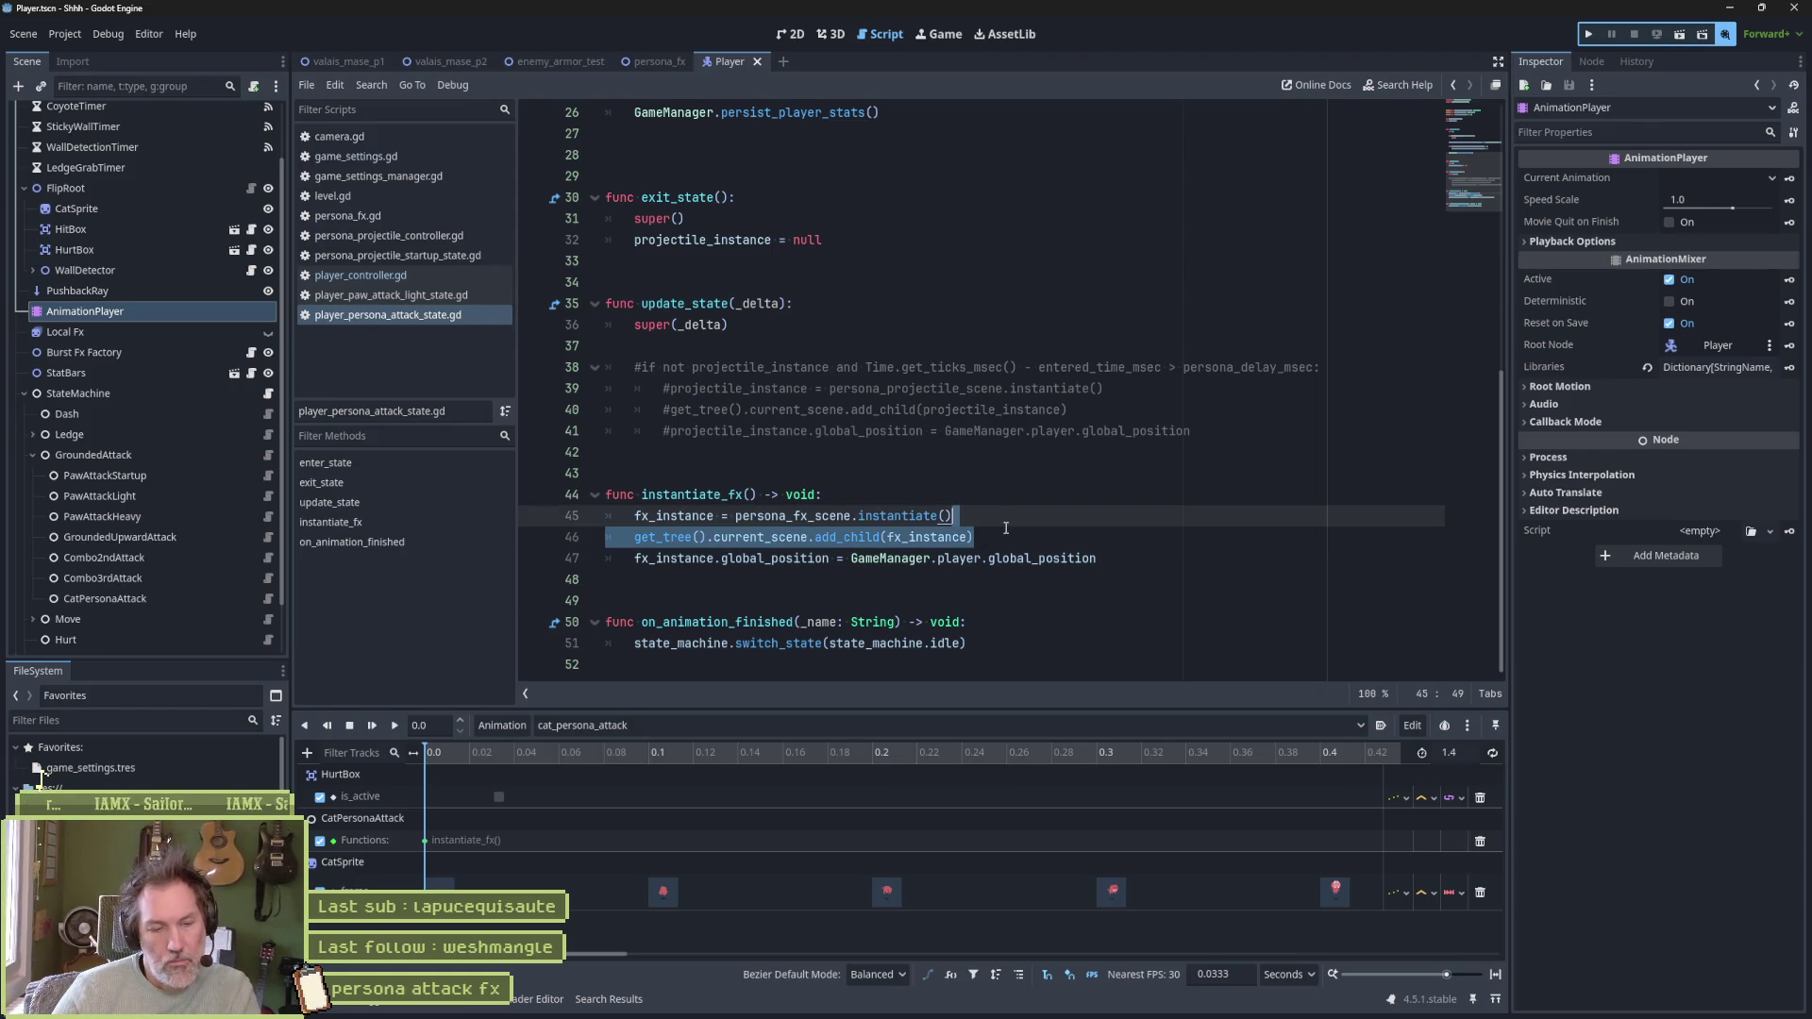
key("End")
key("Return")
key("ctrl+v")
left_click_drag(638, 560, 818, 558)
key("BackSpace")
key("Up")
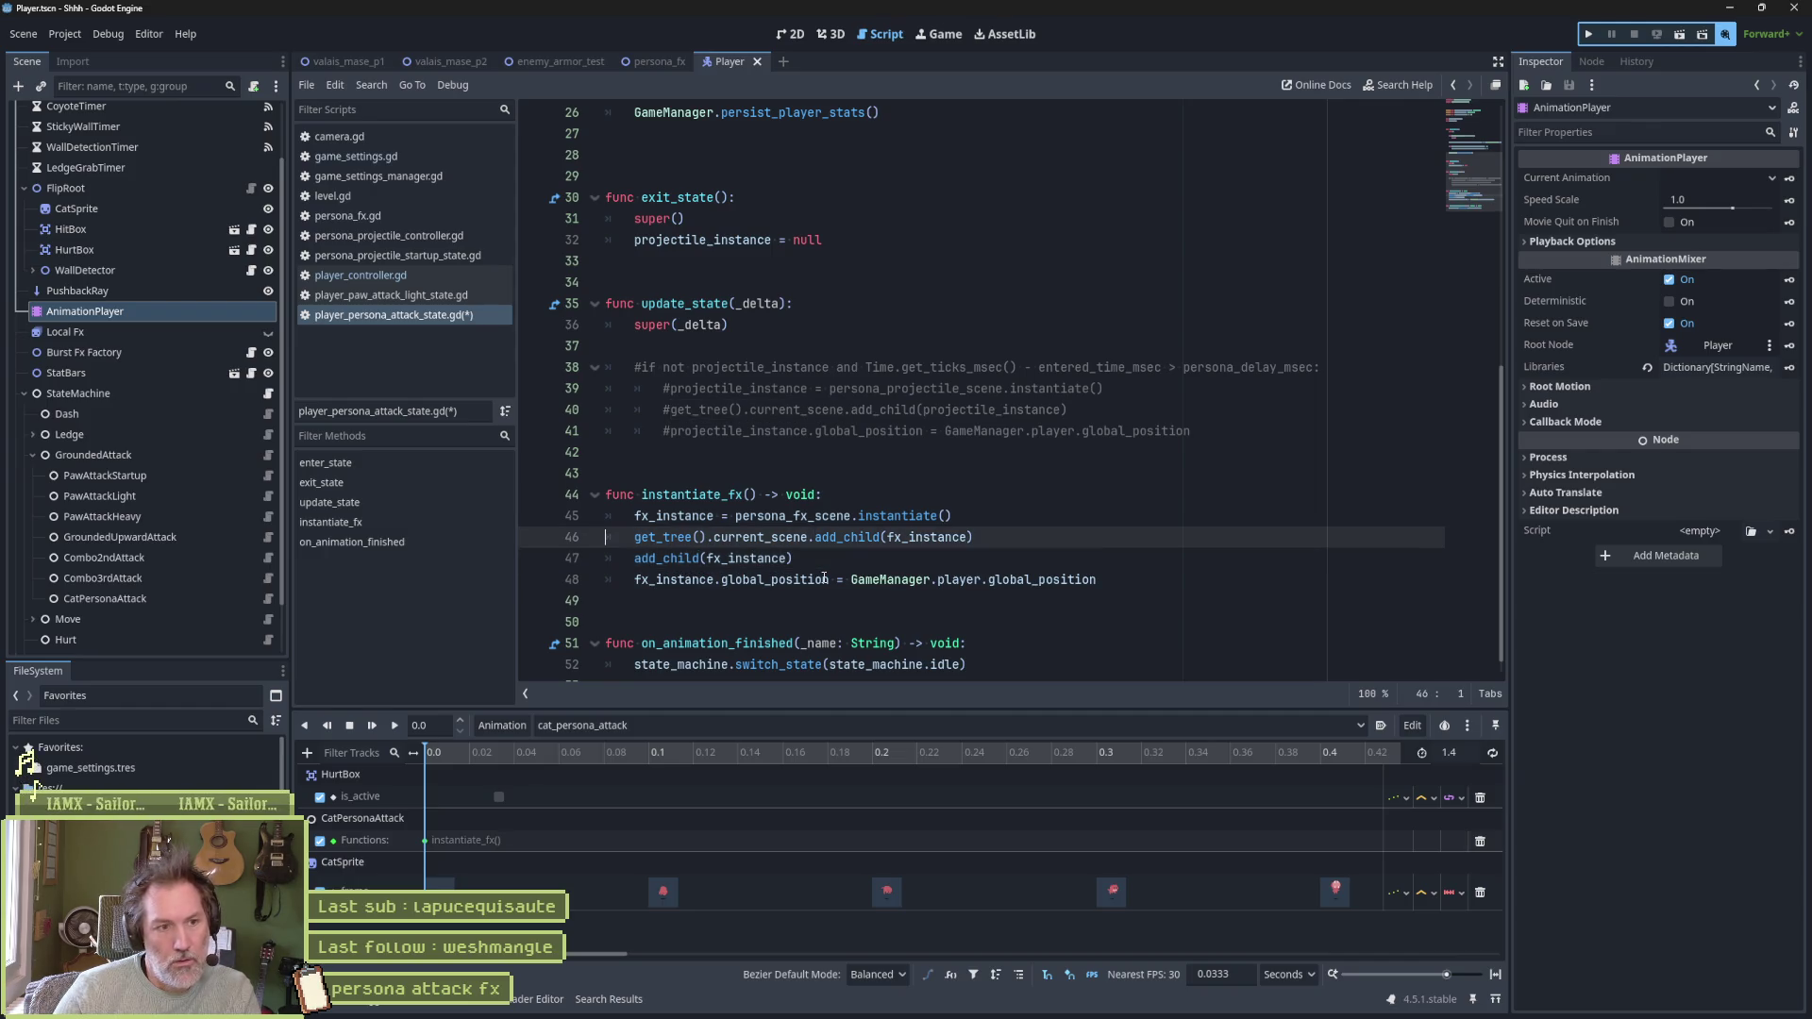
key("ctrl+k")
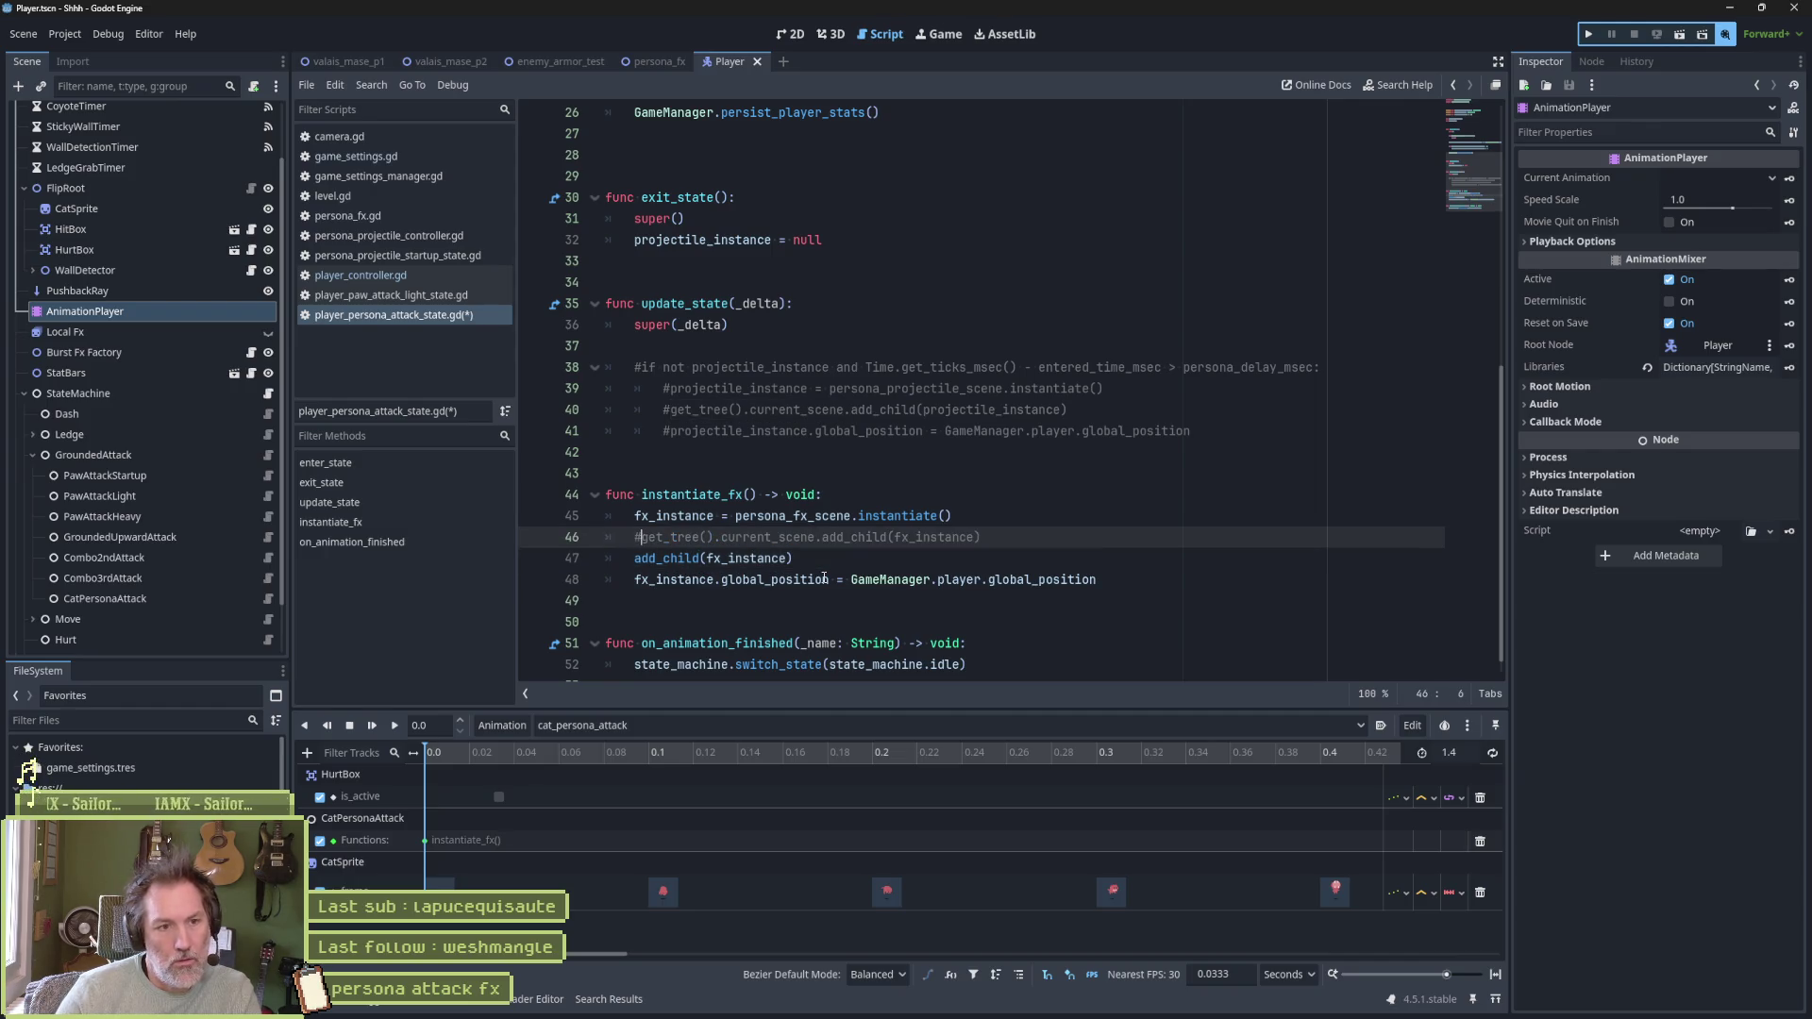
Run the enemy_armor_test scene and fire the persona attack toward the scarecrow
key("F5")
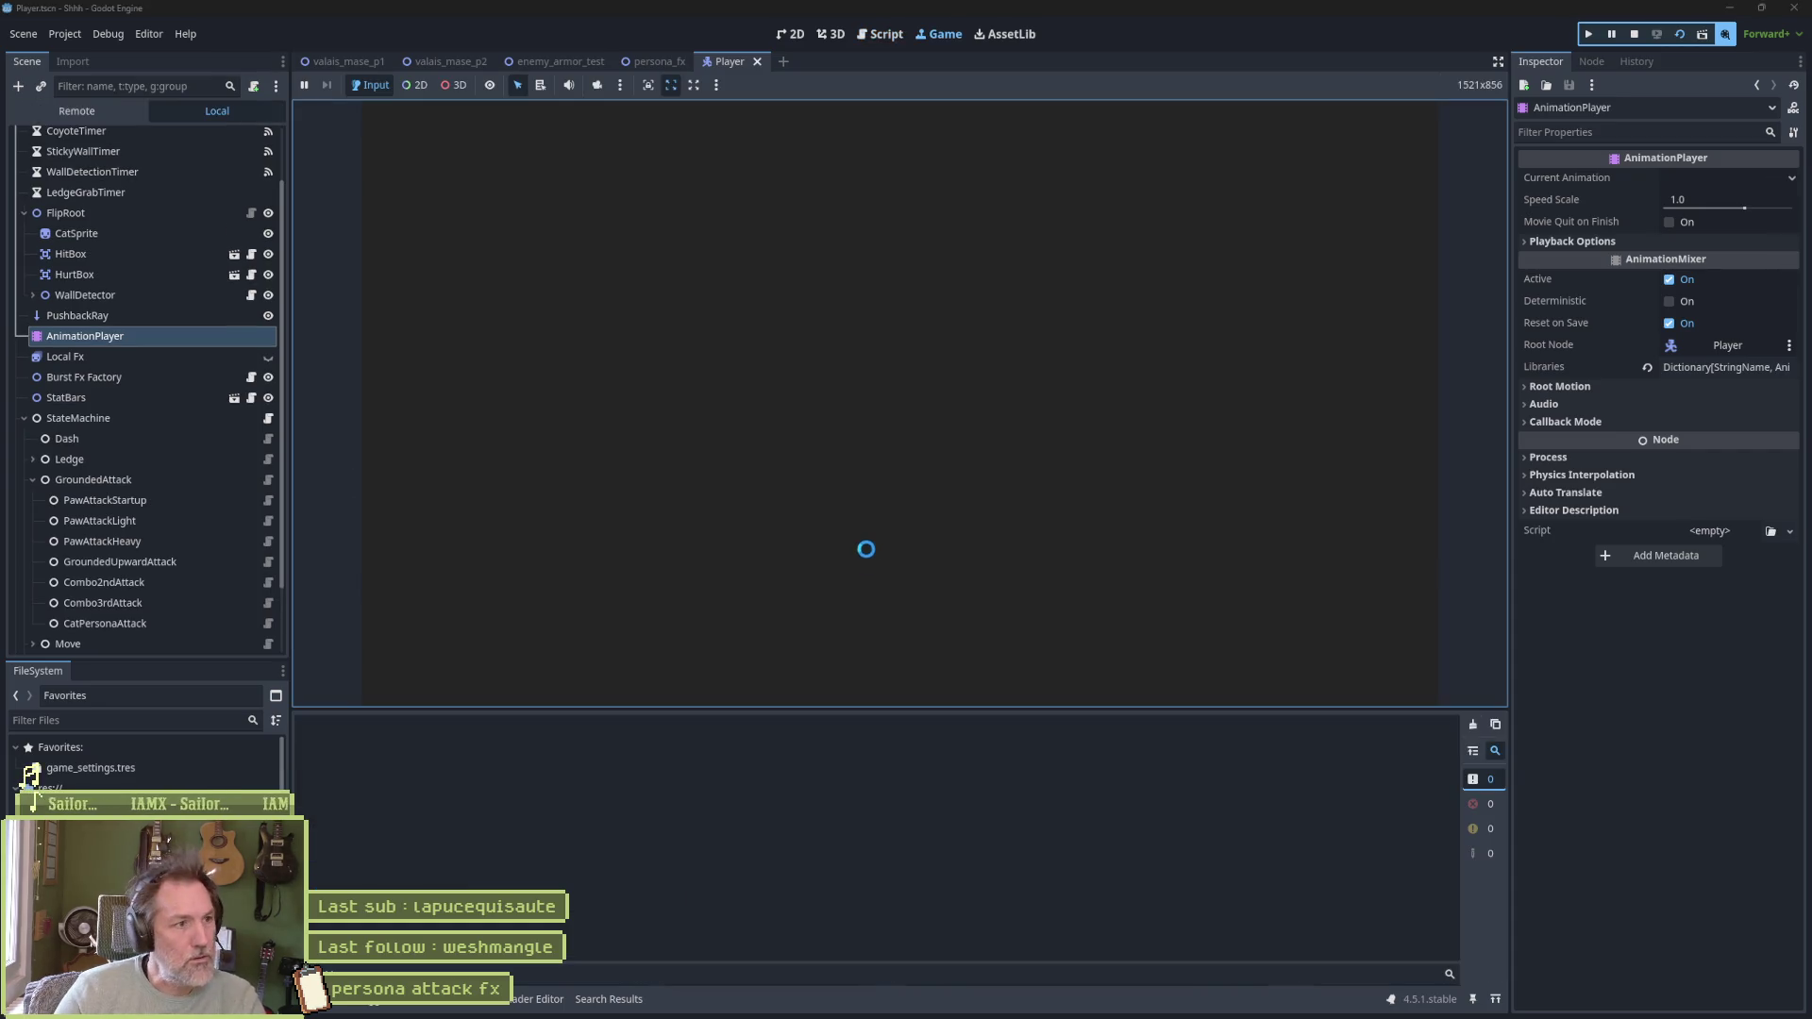
key("F8")
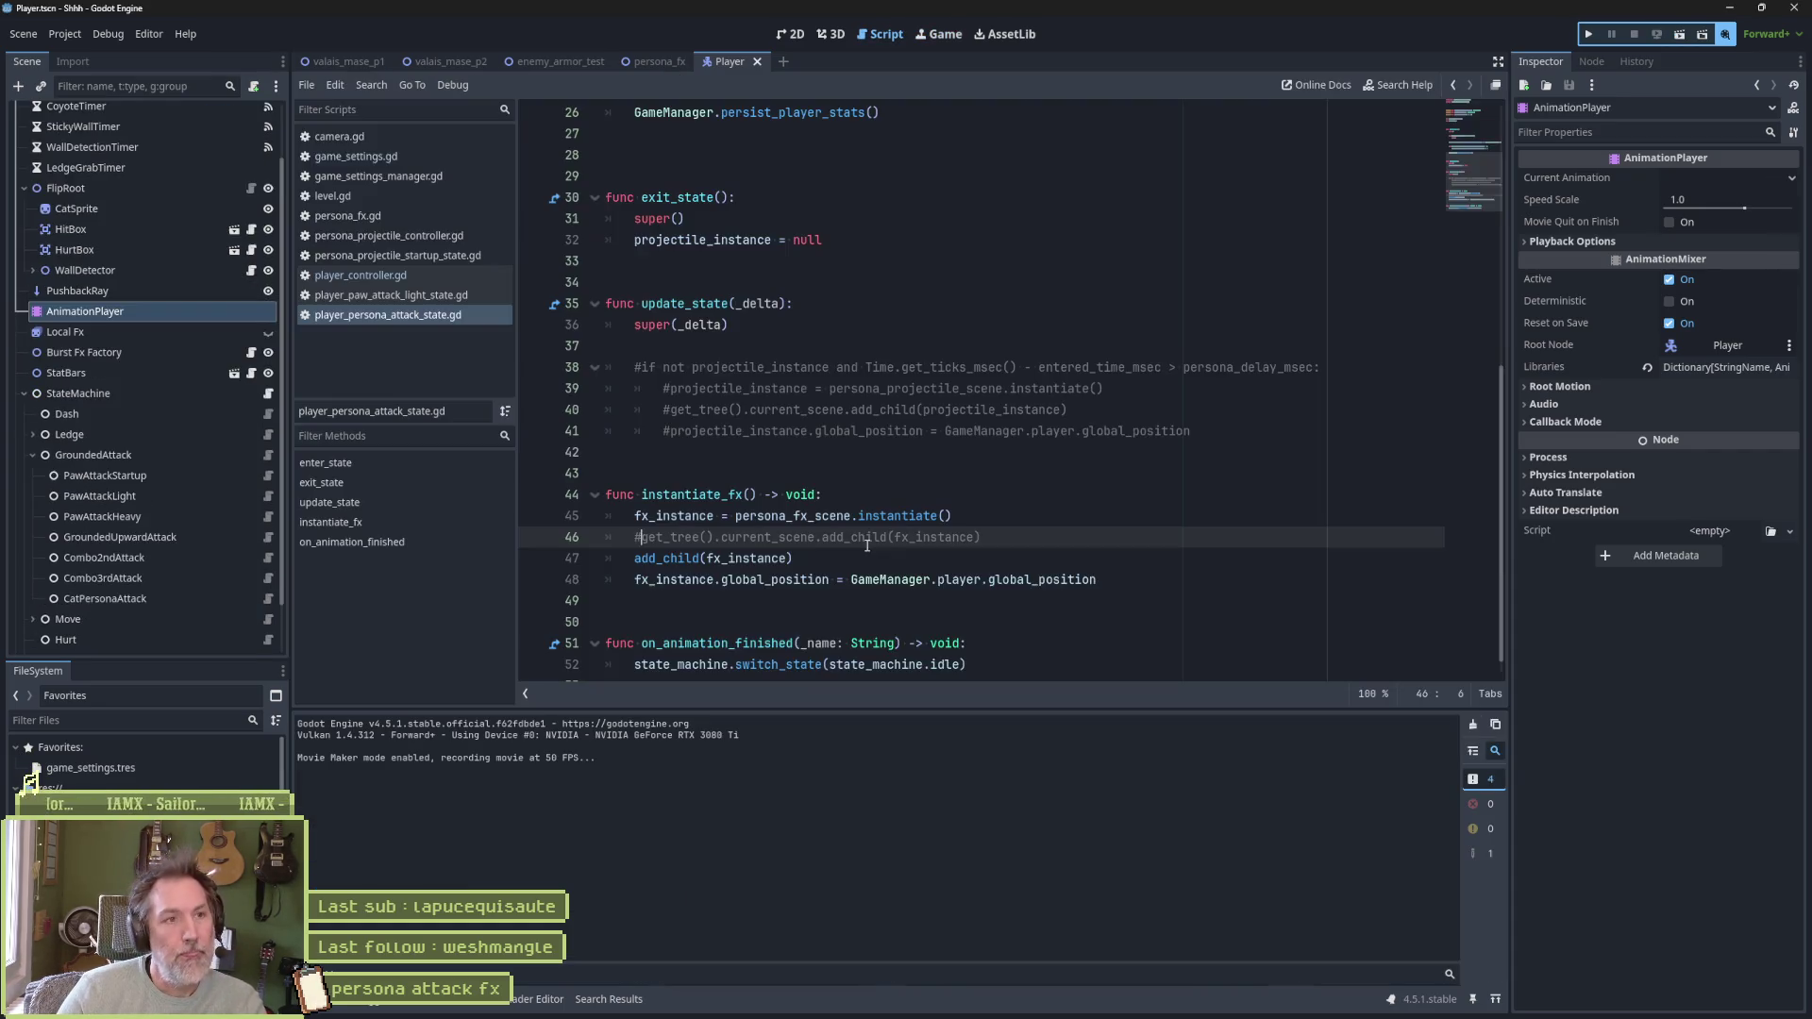
left_click(581, 63)
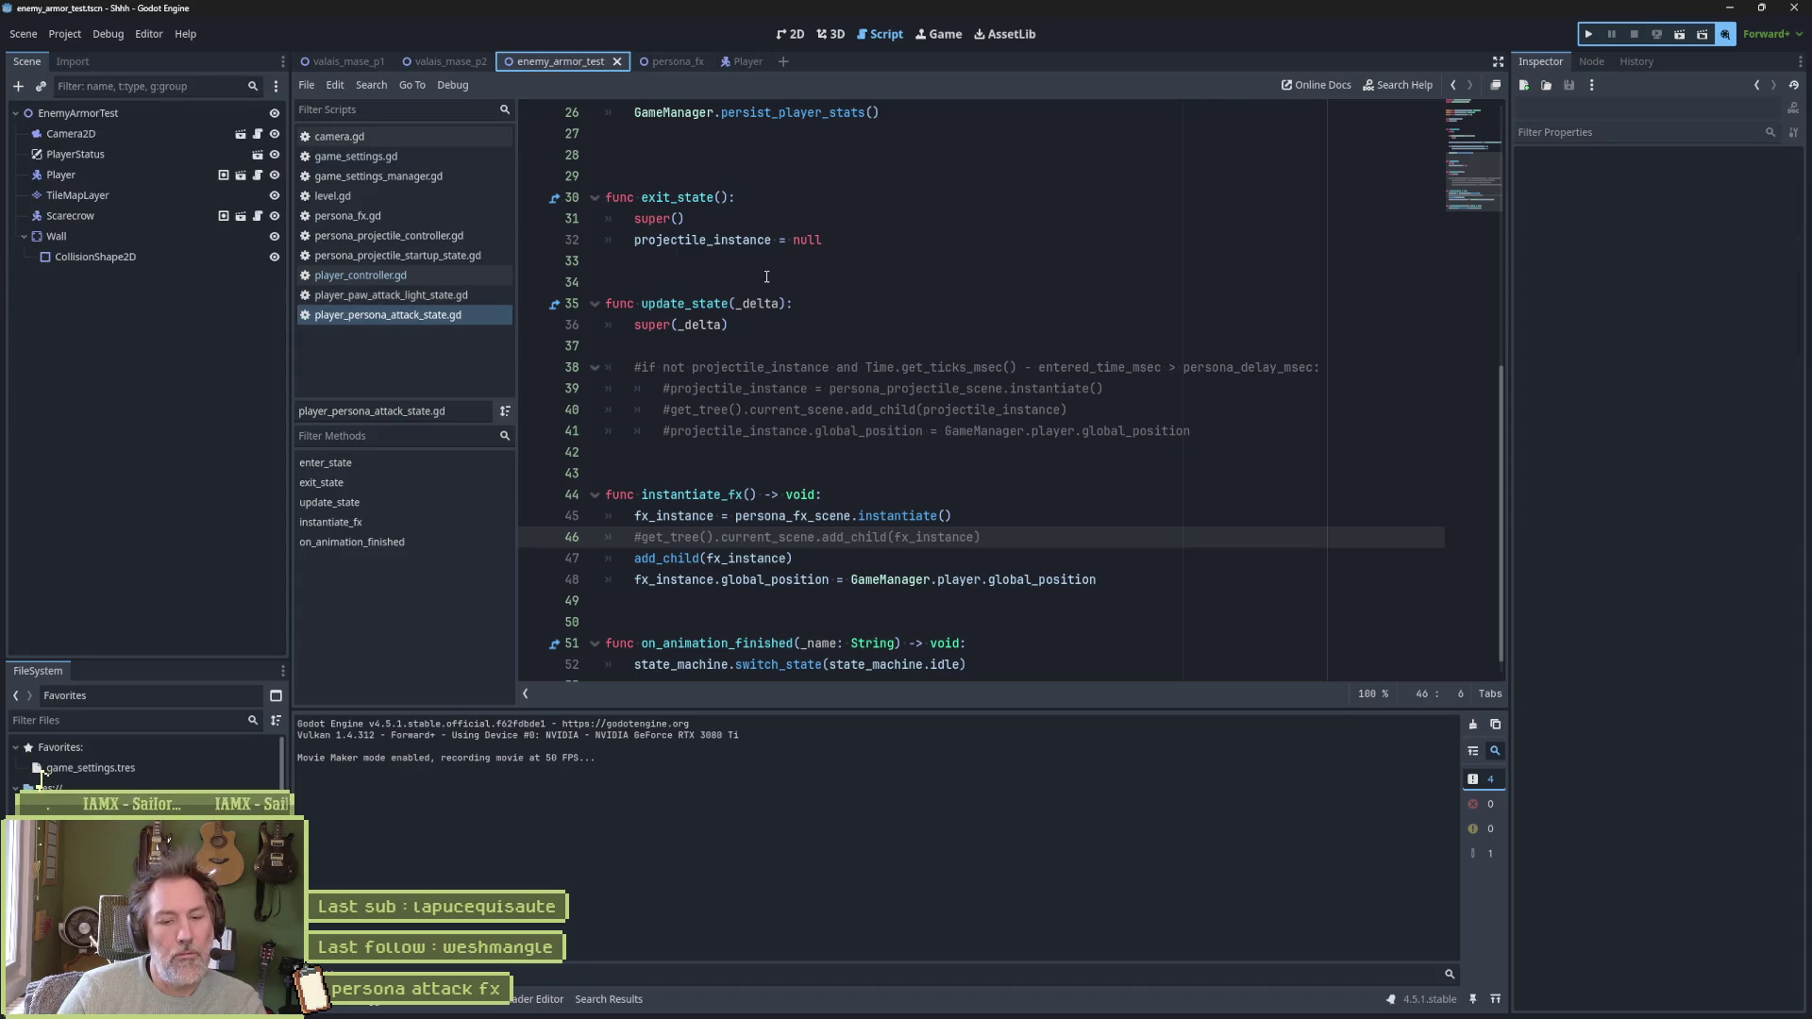
key("F6")
key("x")
key("Right")
key("x")
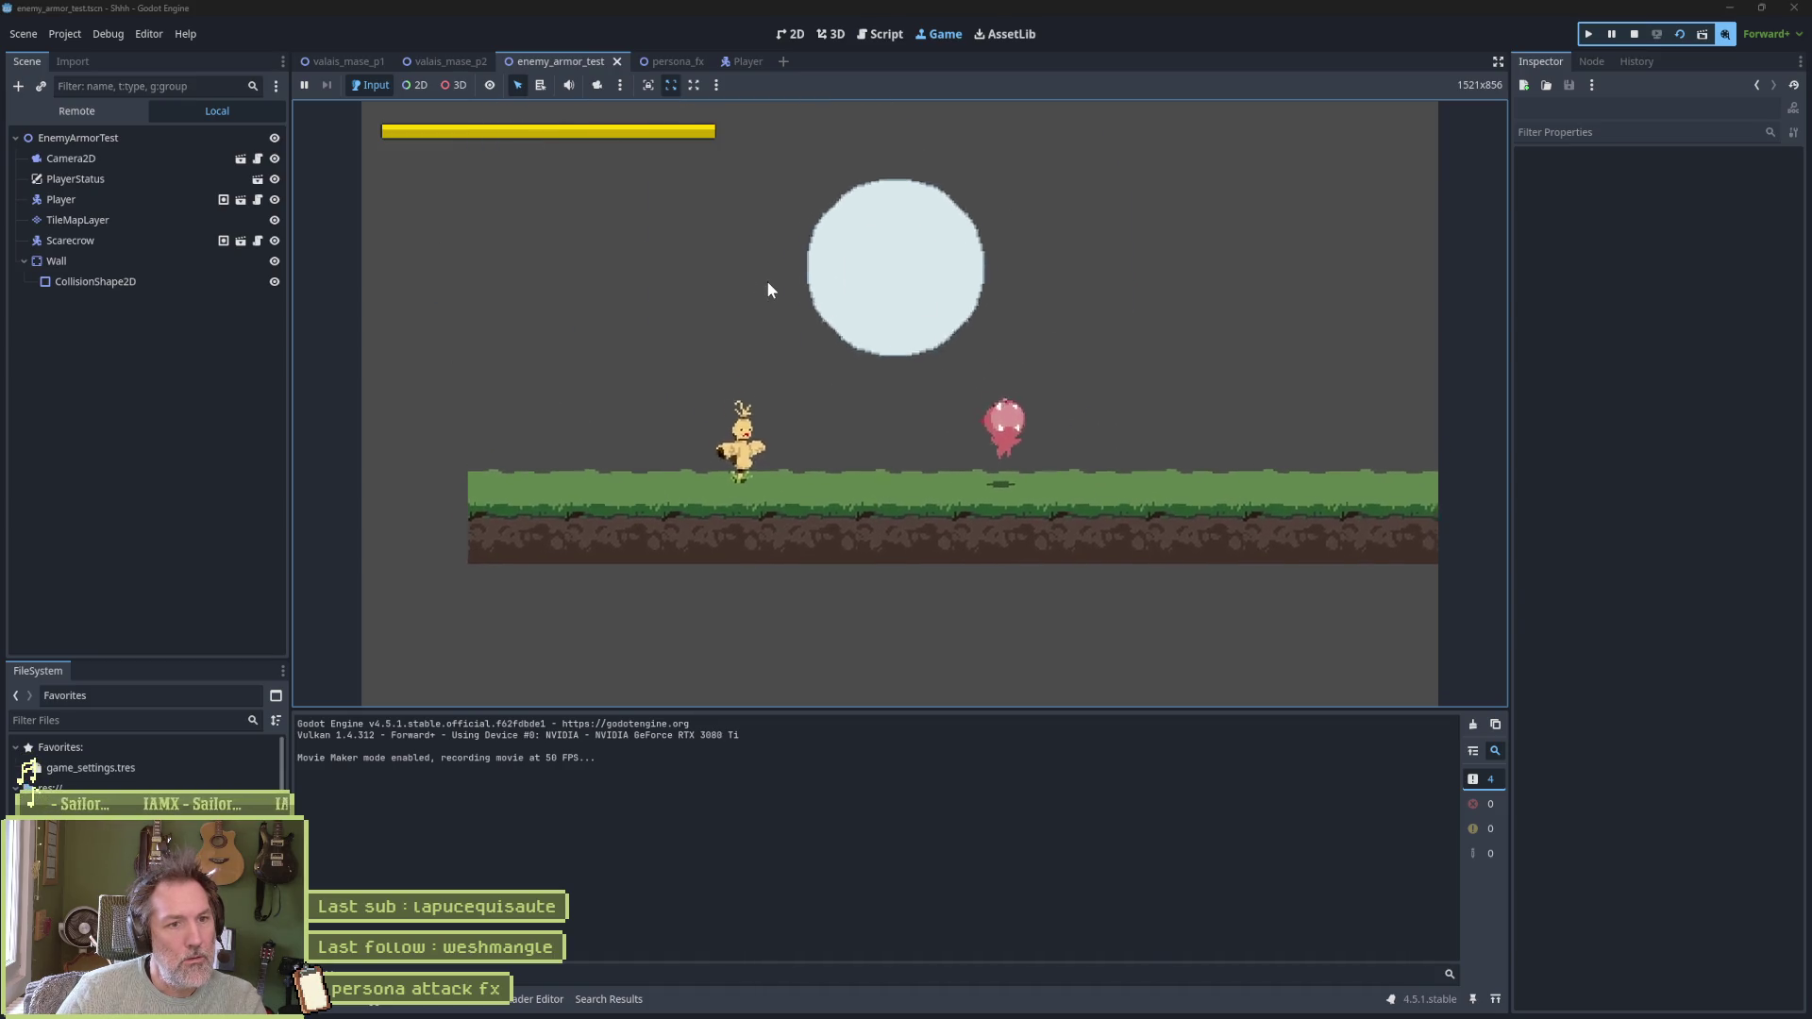
Pause the game mid-attack and inspect the live Player node in the Remote scene tree
key("x")
left_click(1611, 33)
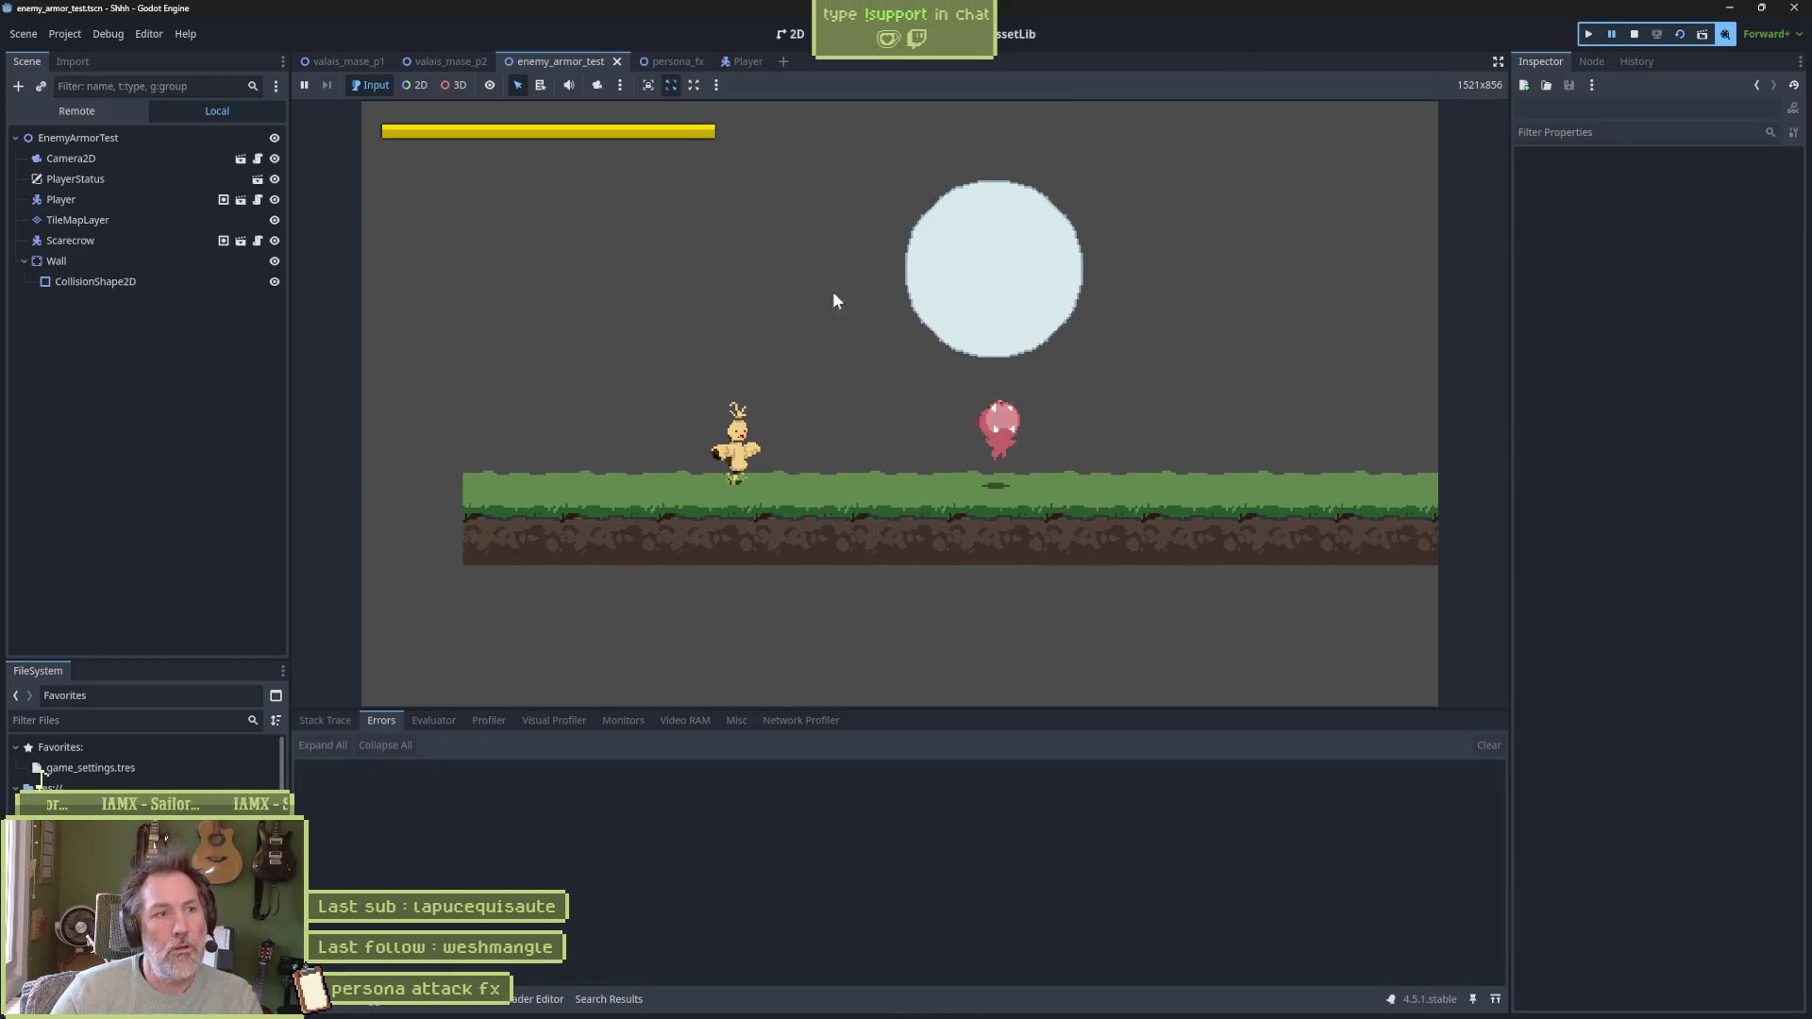
left_click(142, 113)
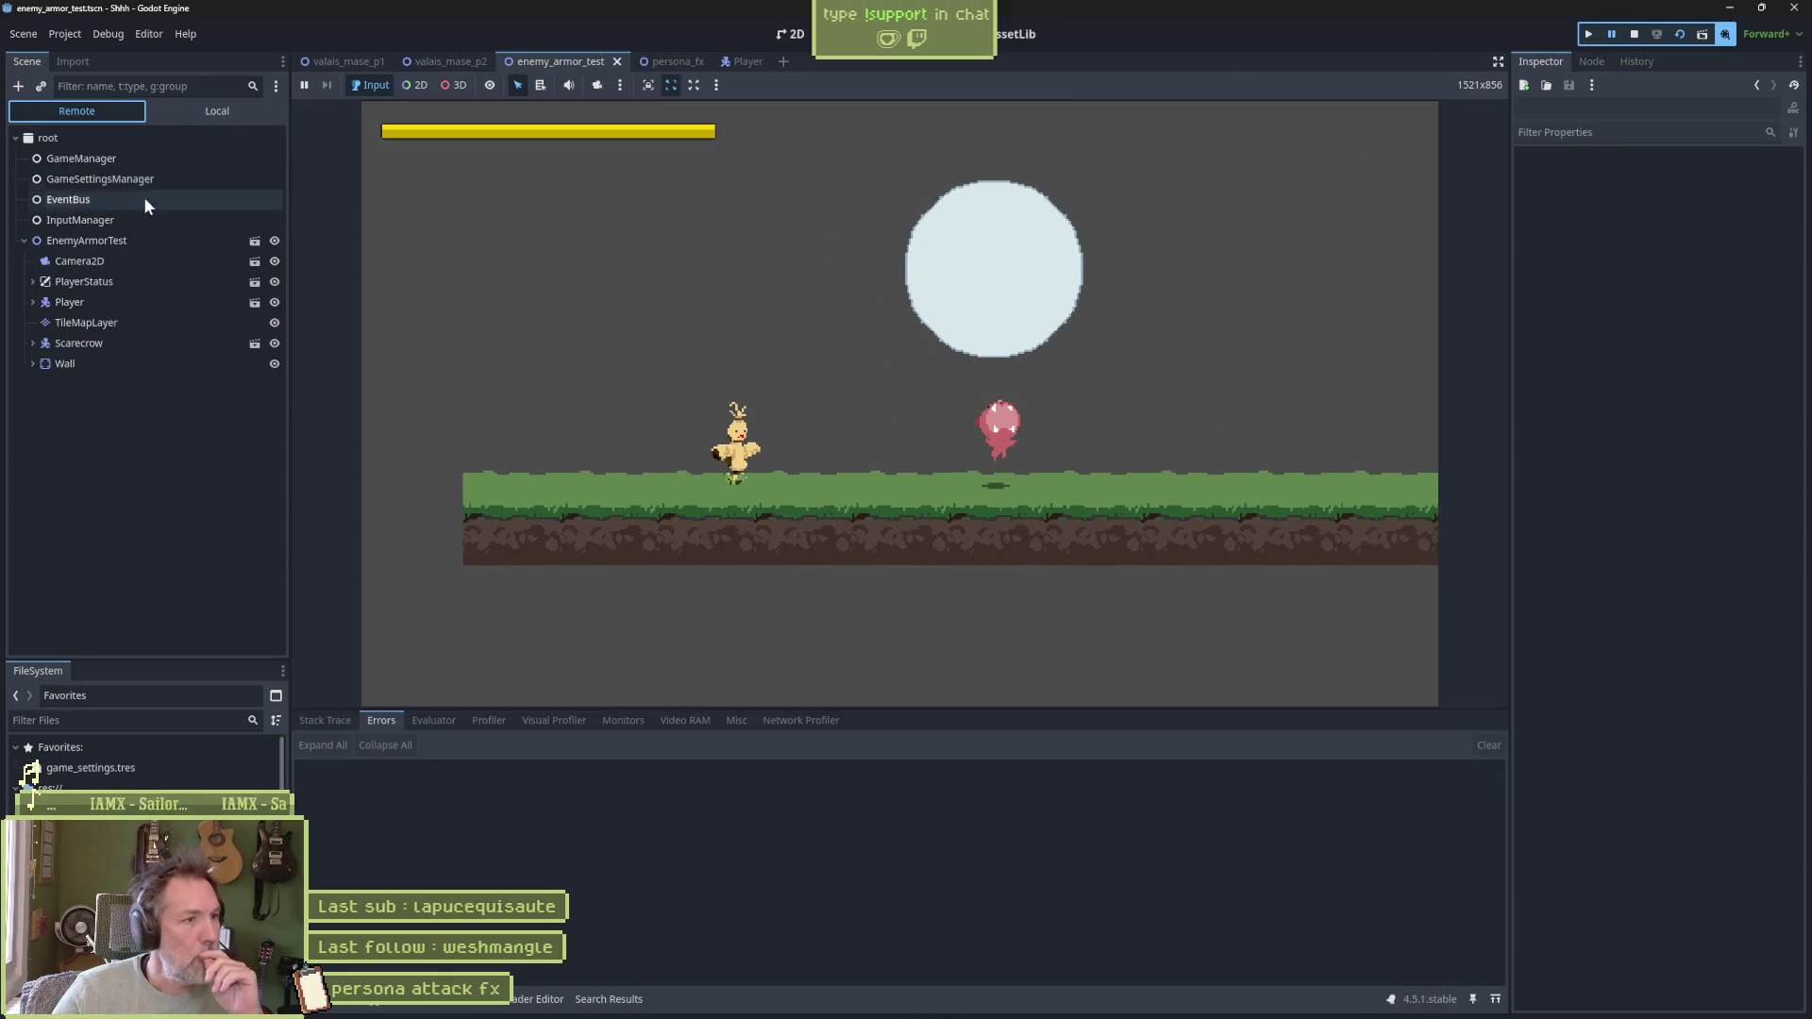
left_click(32, 301)
scroll(75, 397, "down", 1)
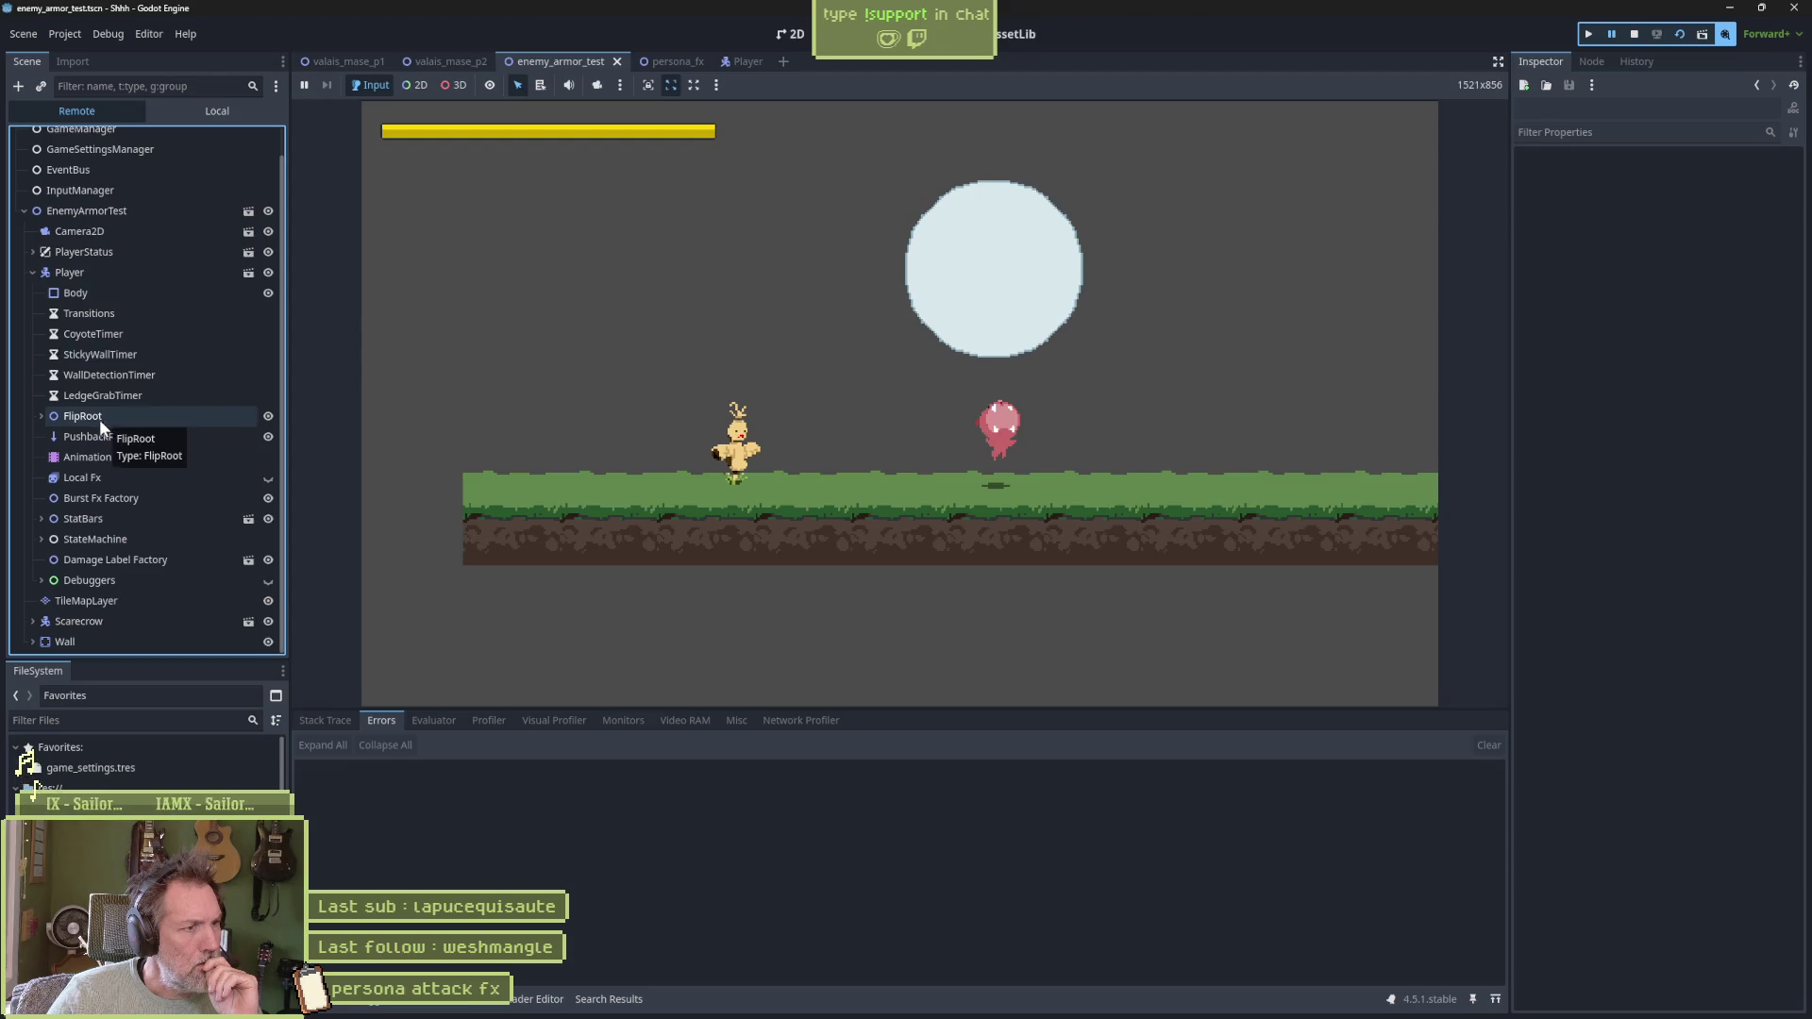
left_click(33, 272)
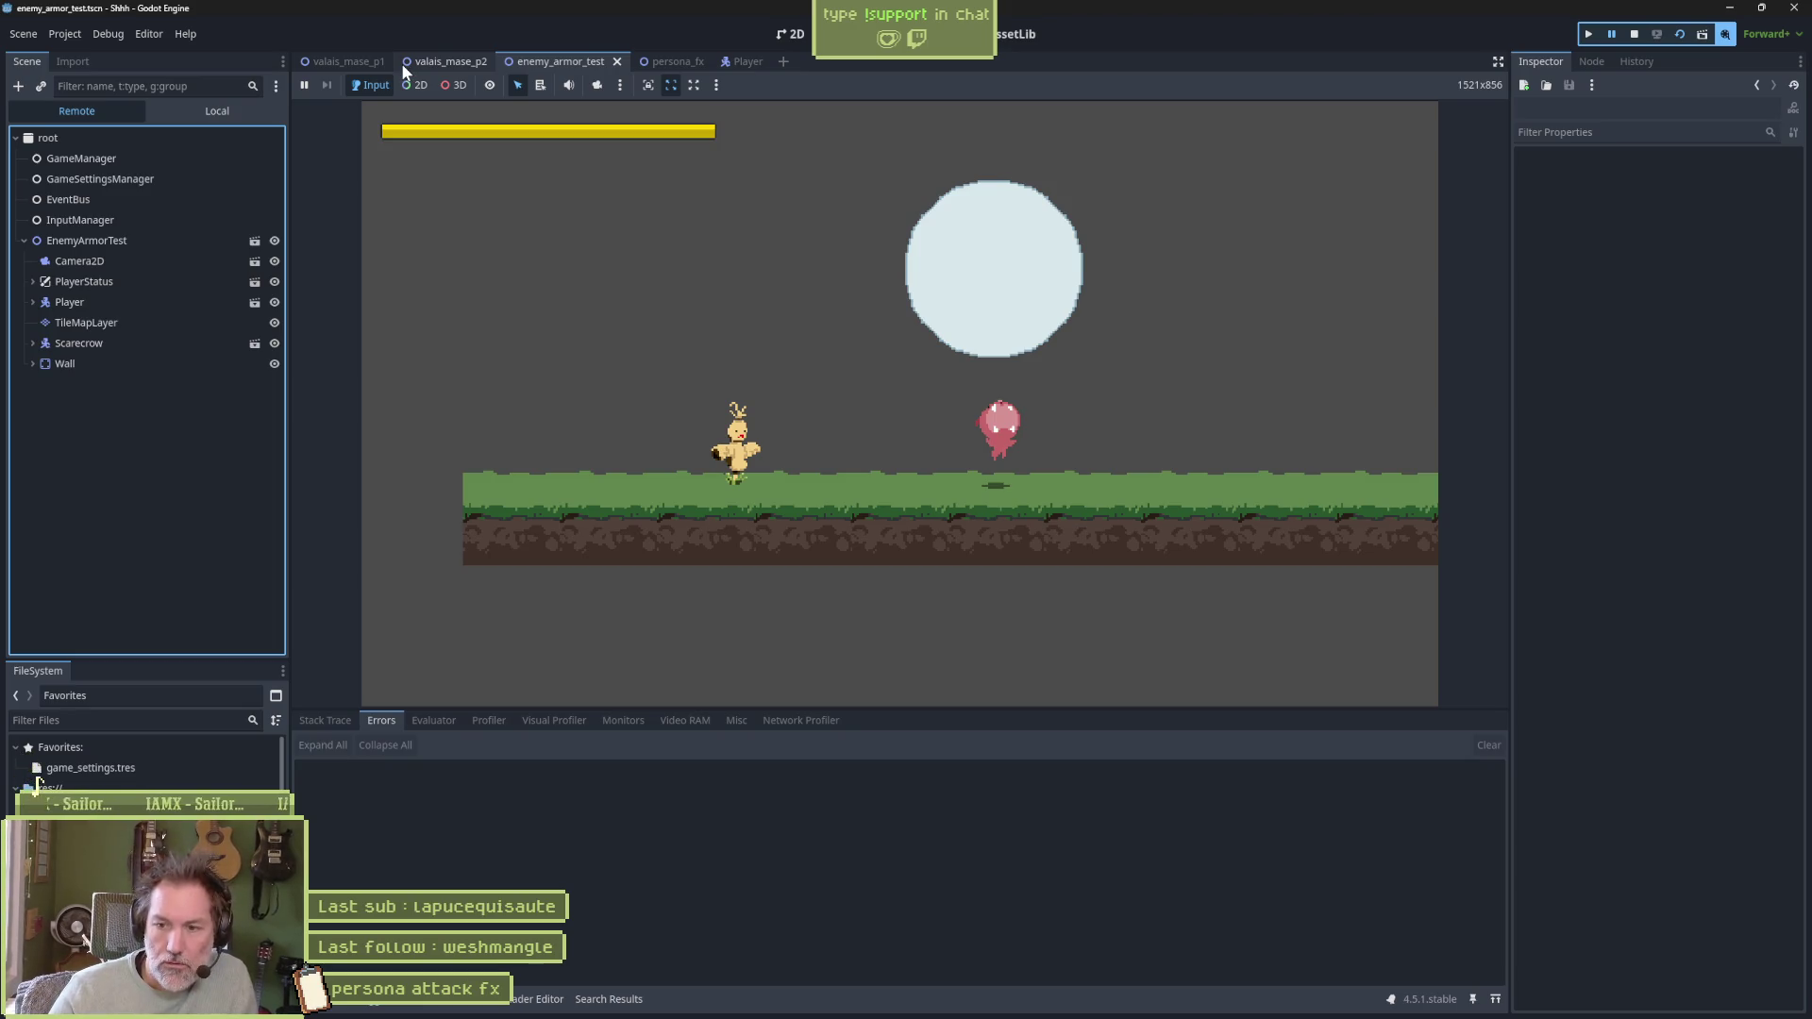
left_click(581, 197)
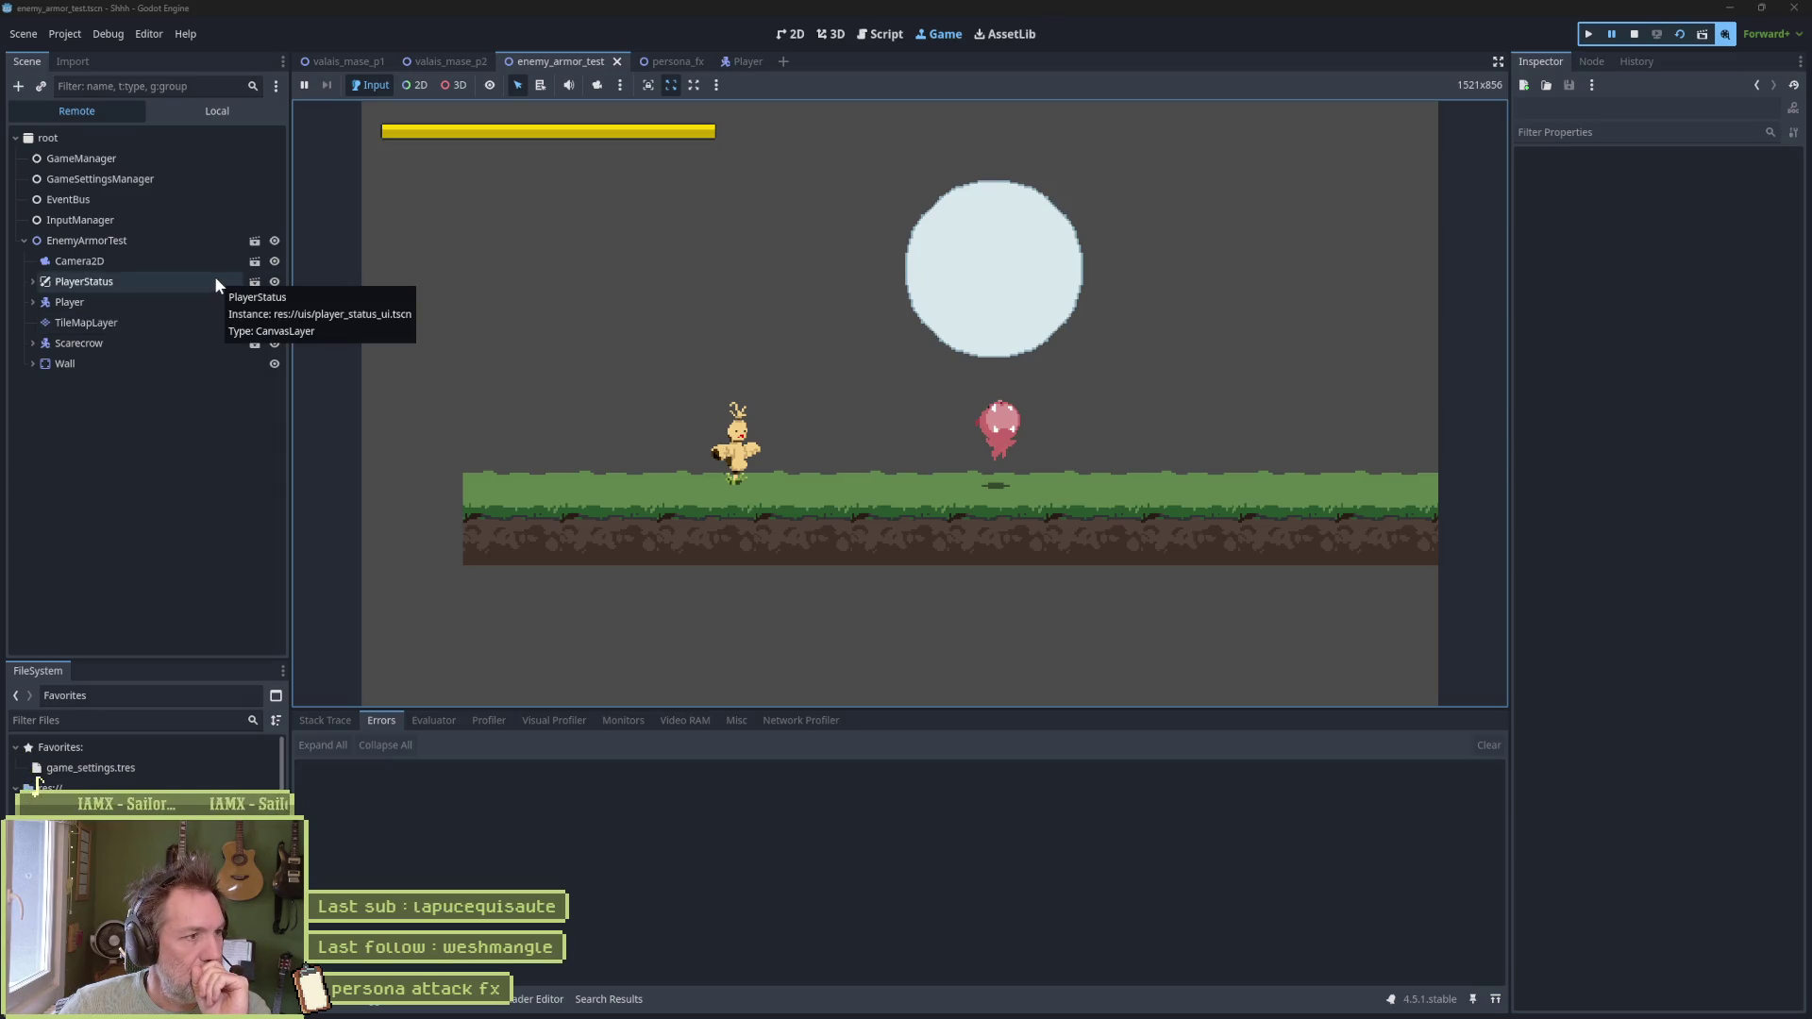
left_click(187, 85)
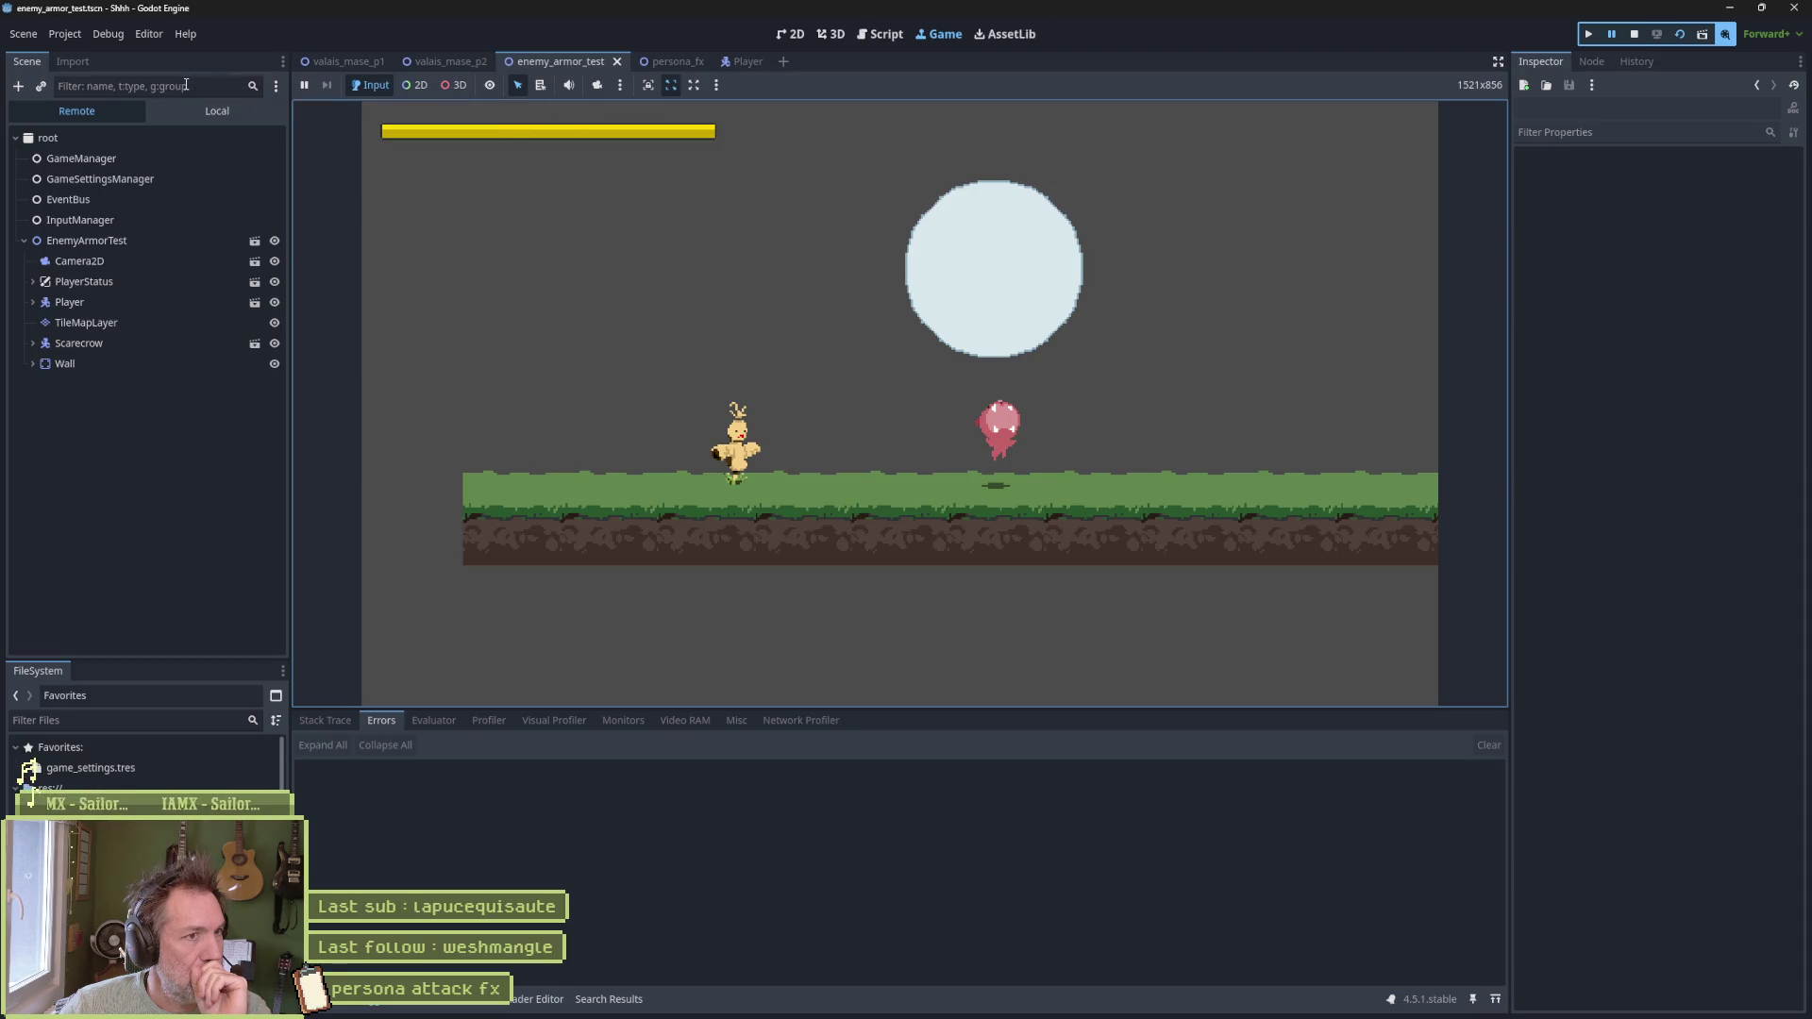
Filter the live tree for 'fx', select PersonaFX, then clear the filter
type("fx")
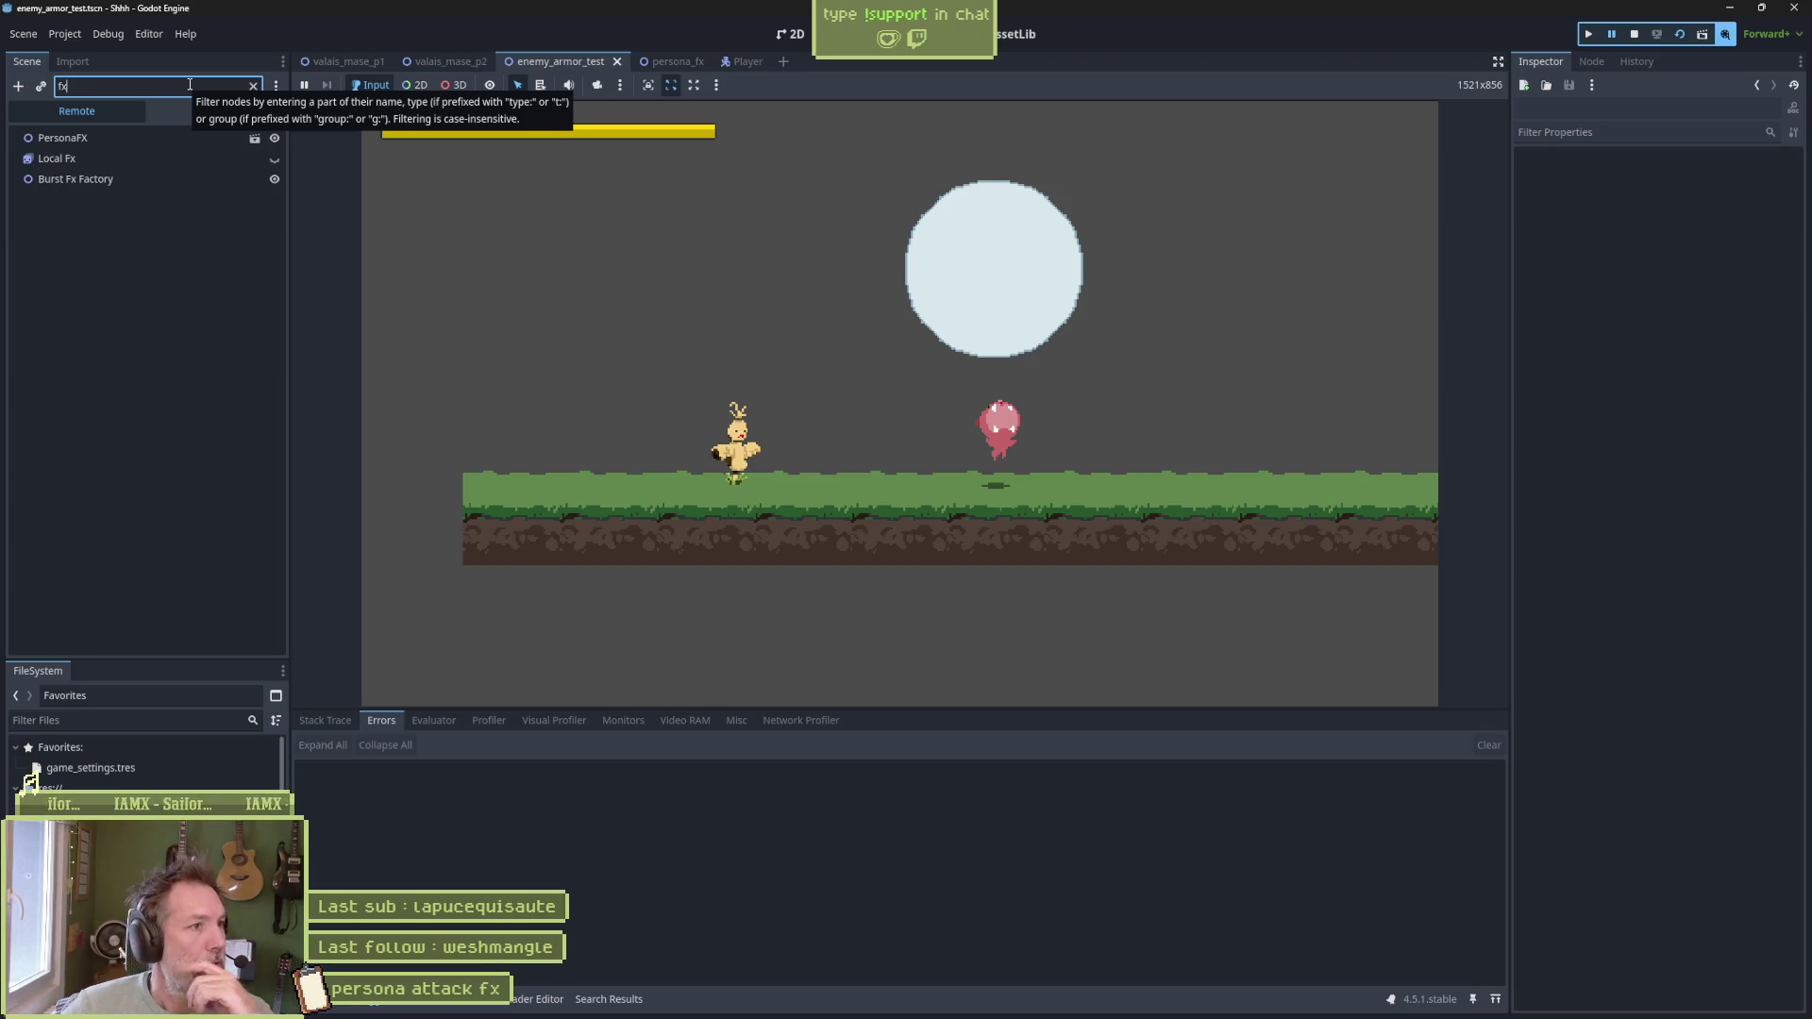
left_click(138, 136)
left_click(253, 86)
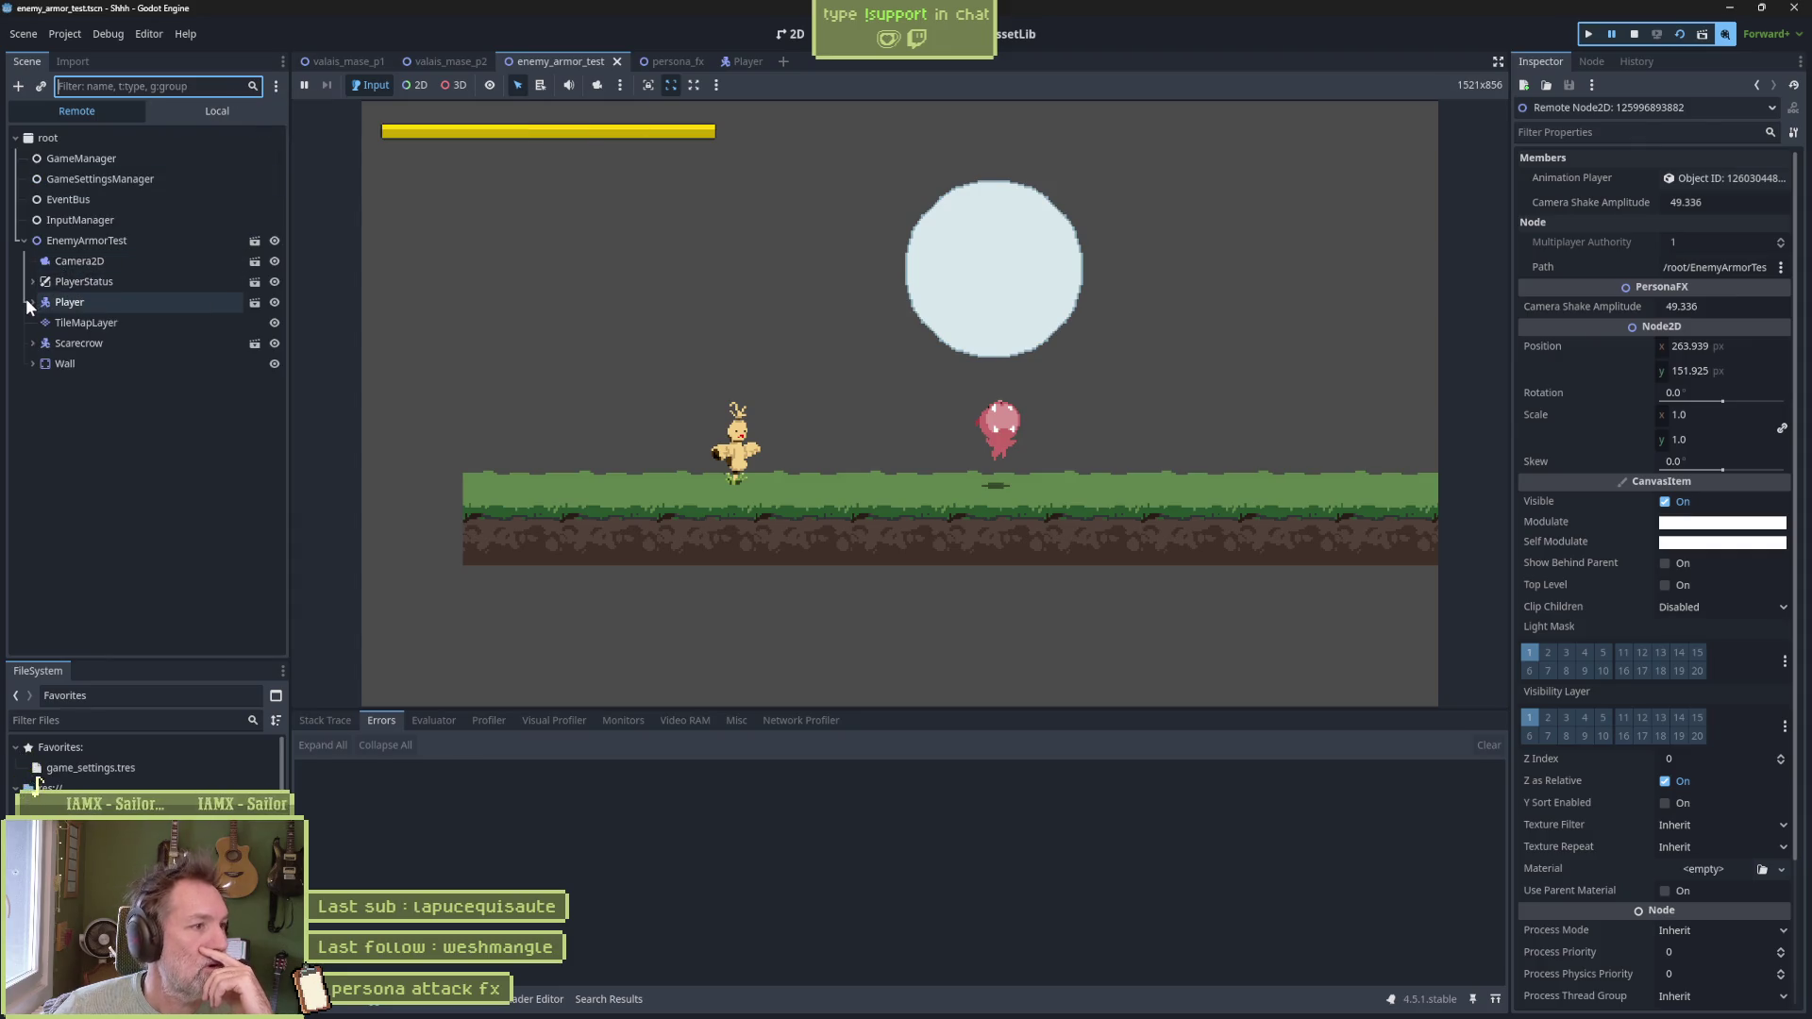
Expand Player > StateMachine > GroundedAttack to locate PersonaFX under CatPersonaAttack, then stop the game
left_click(32, 302)
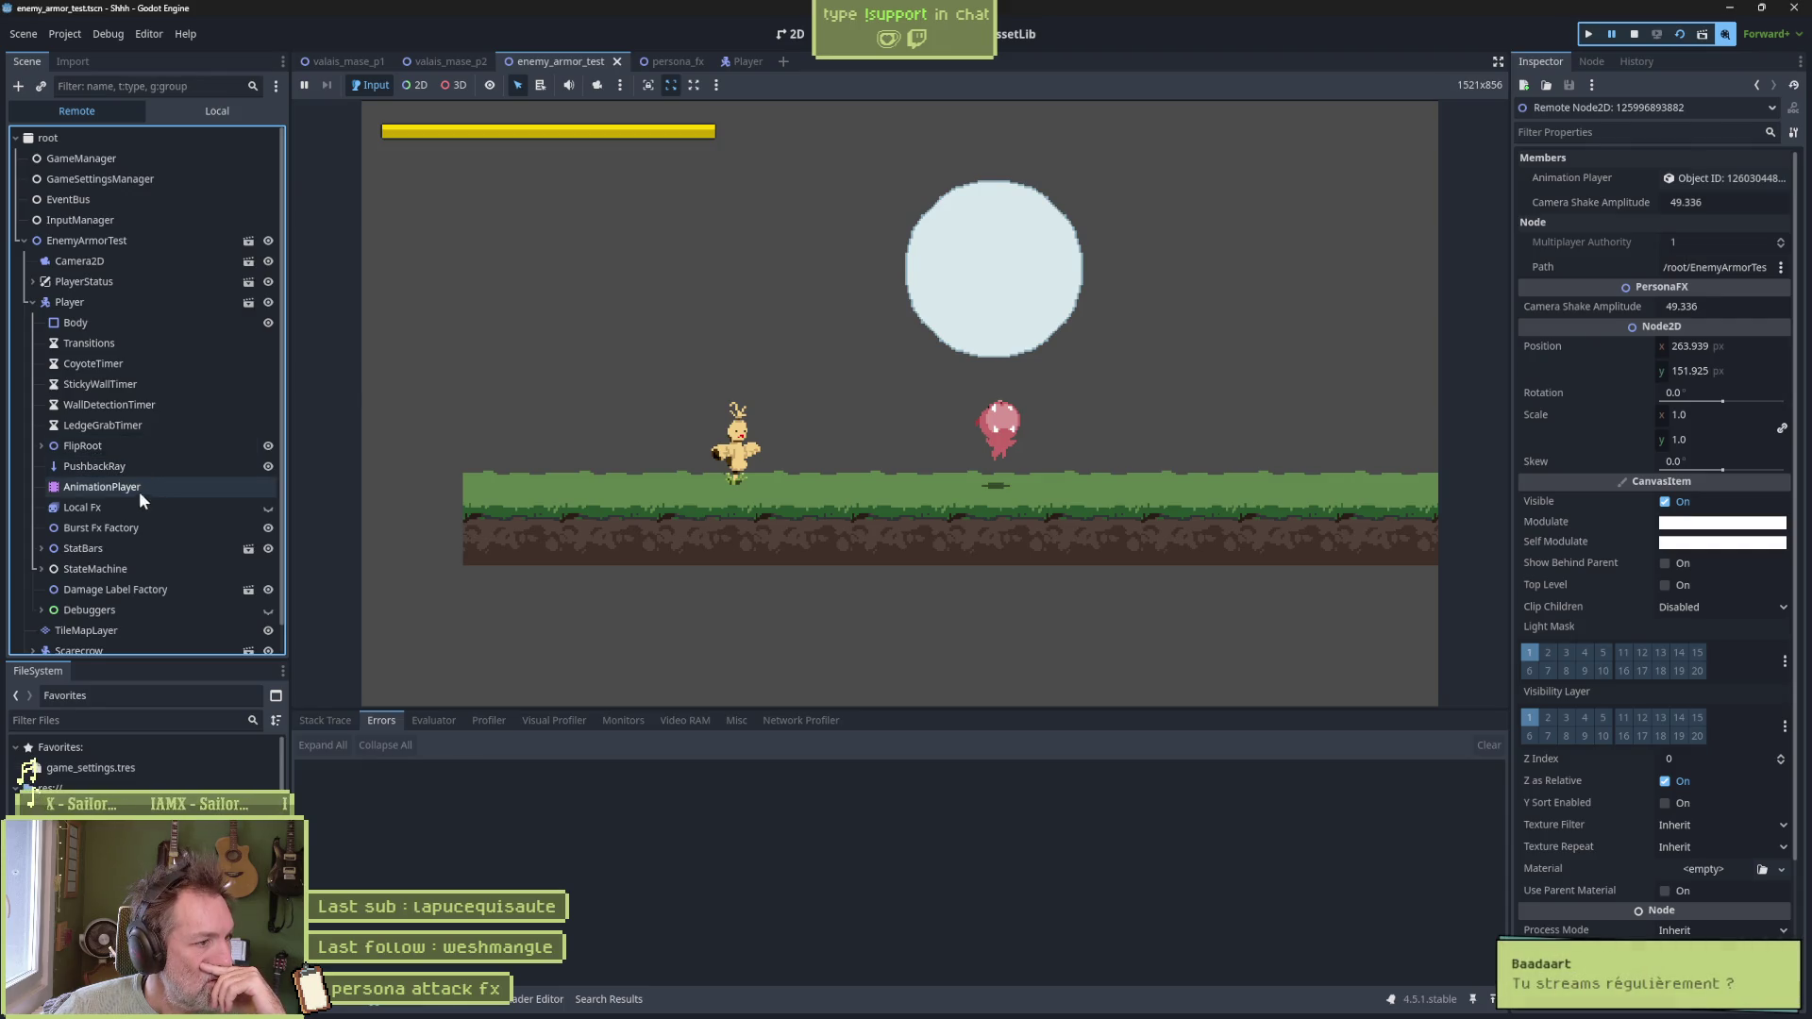
left_click(39, 449)
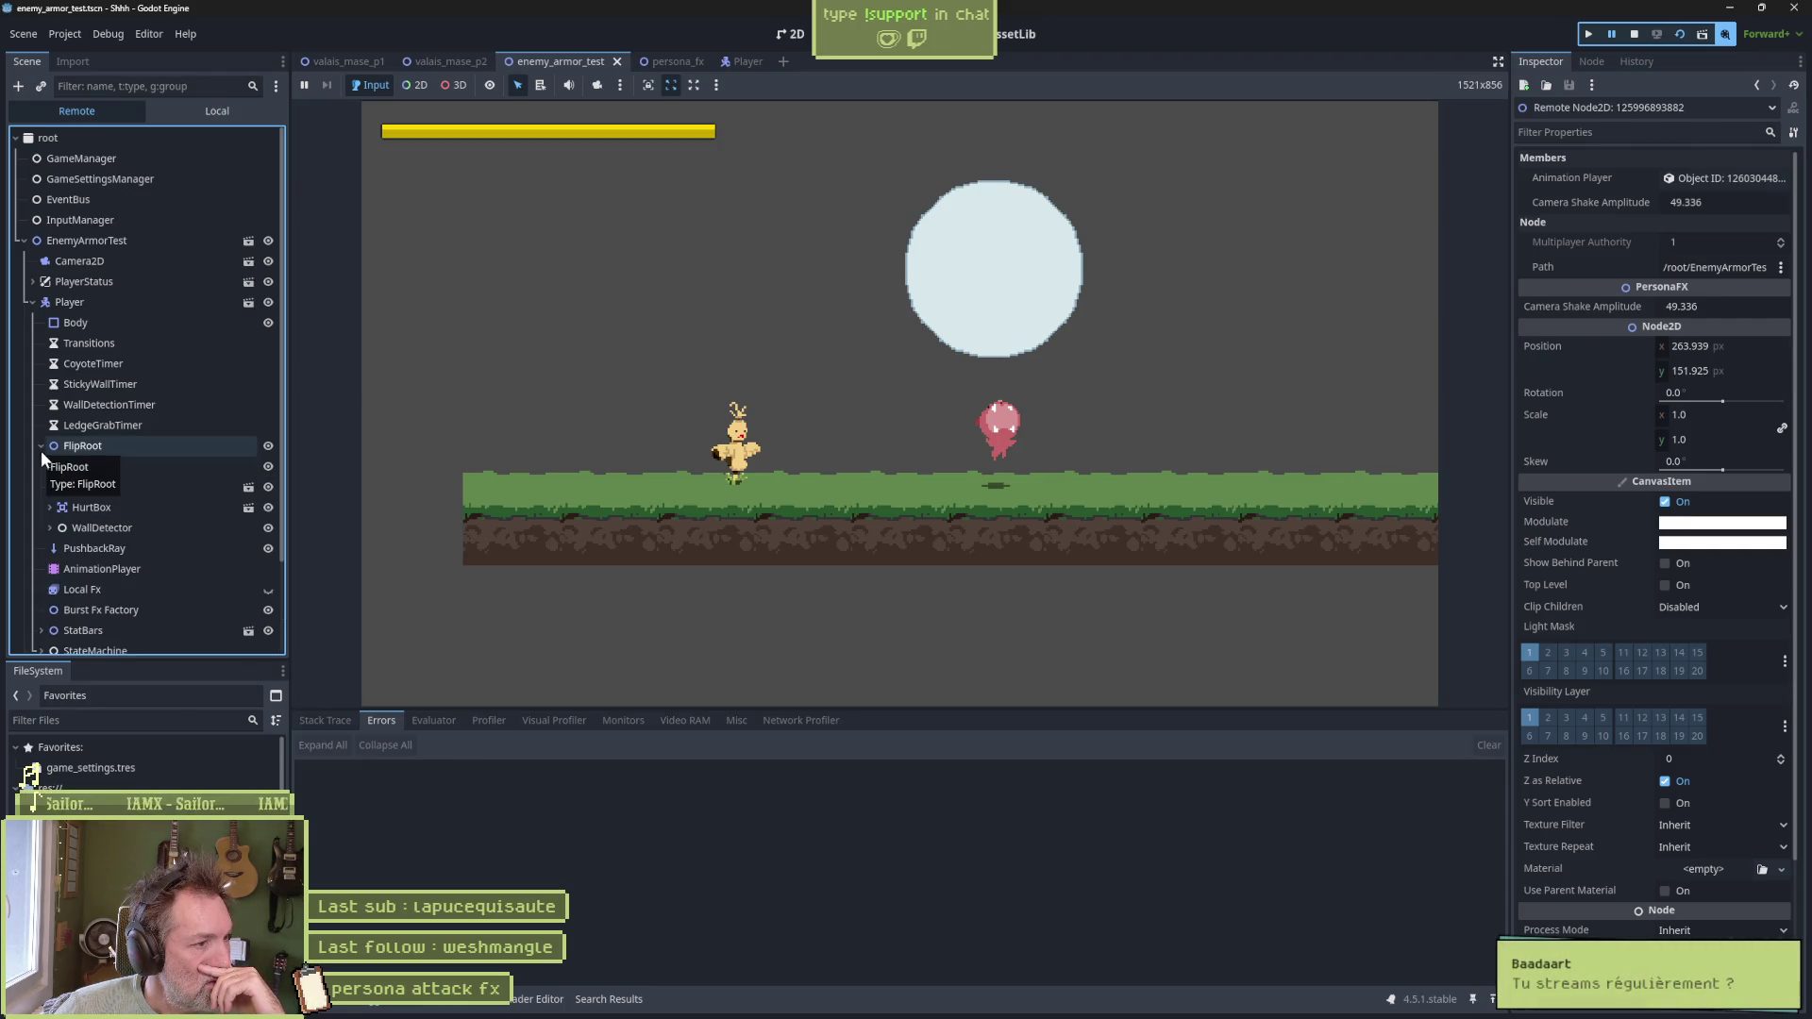
left_click(39, 445)
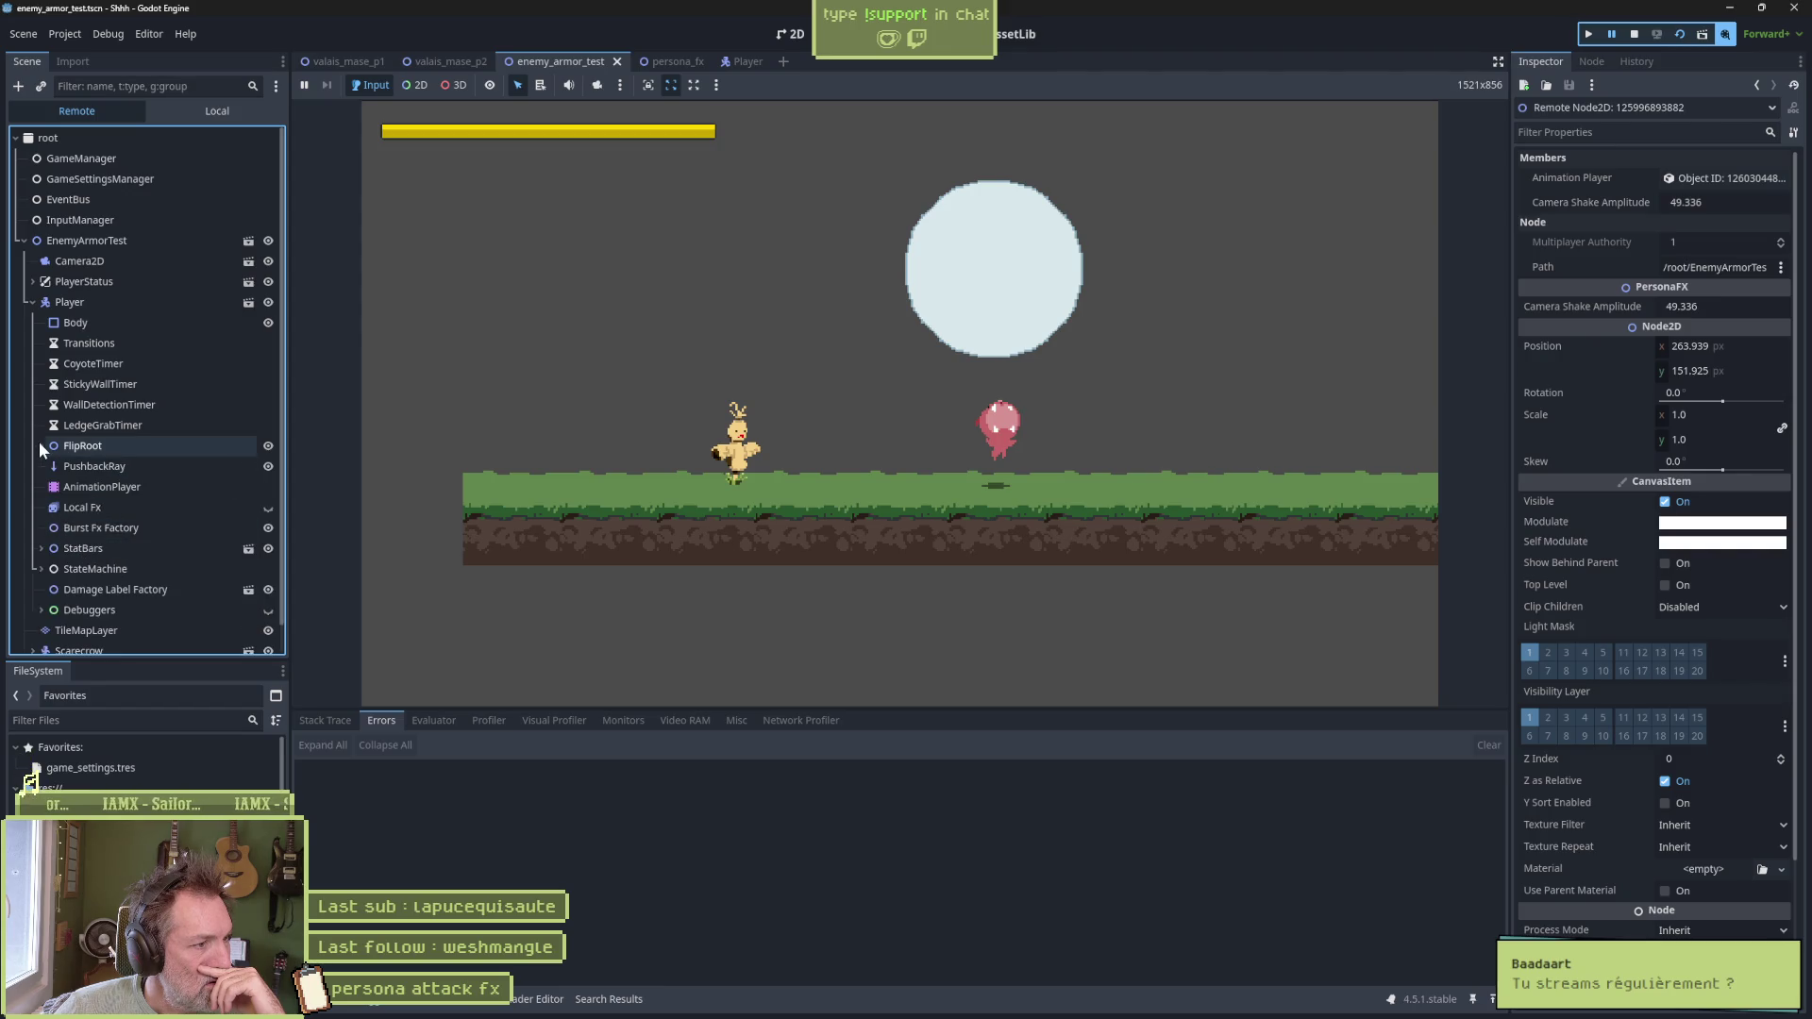
scroll(115, 477, "down", 1)
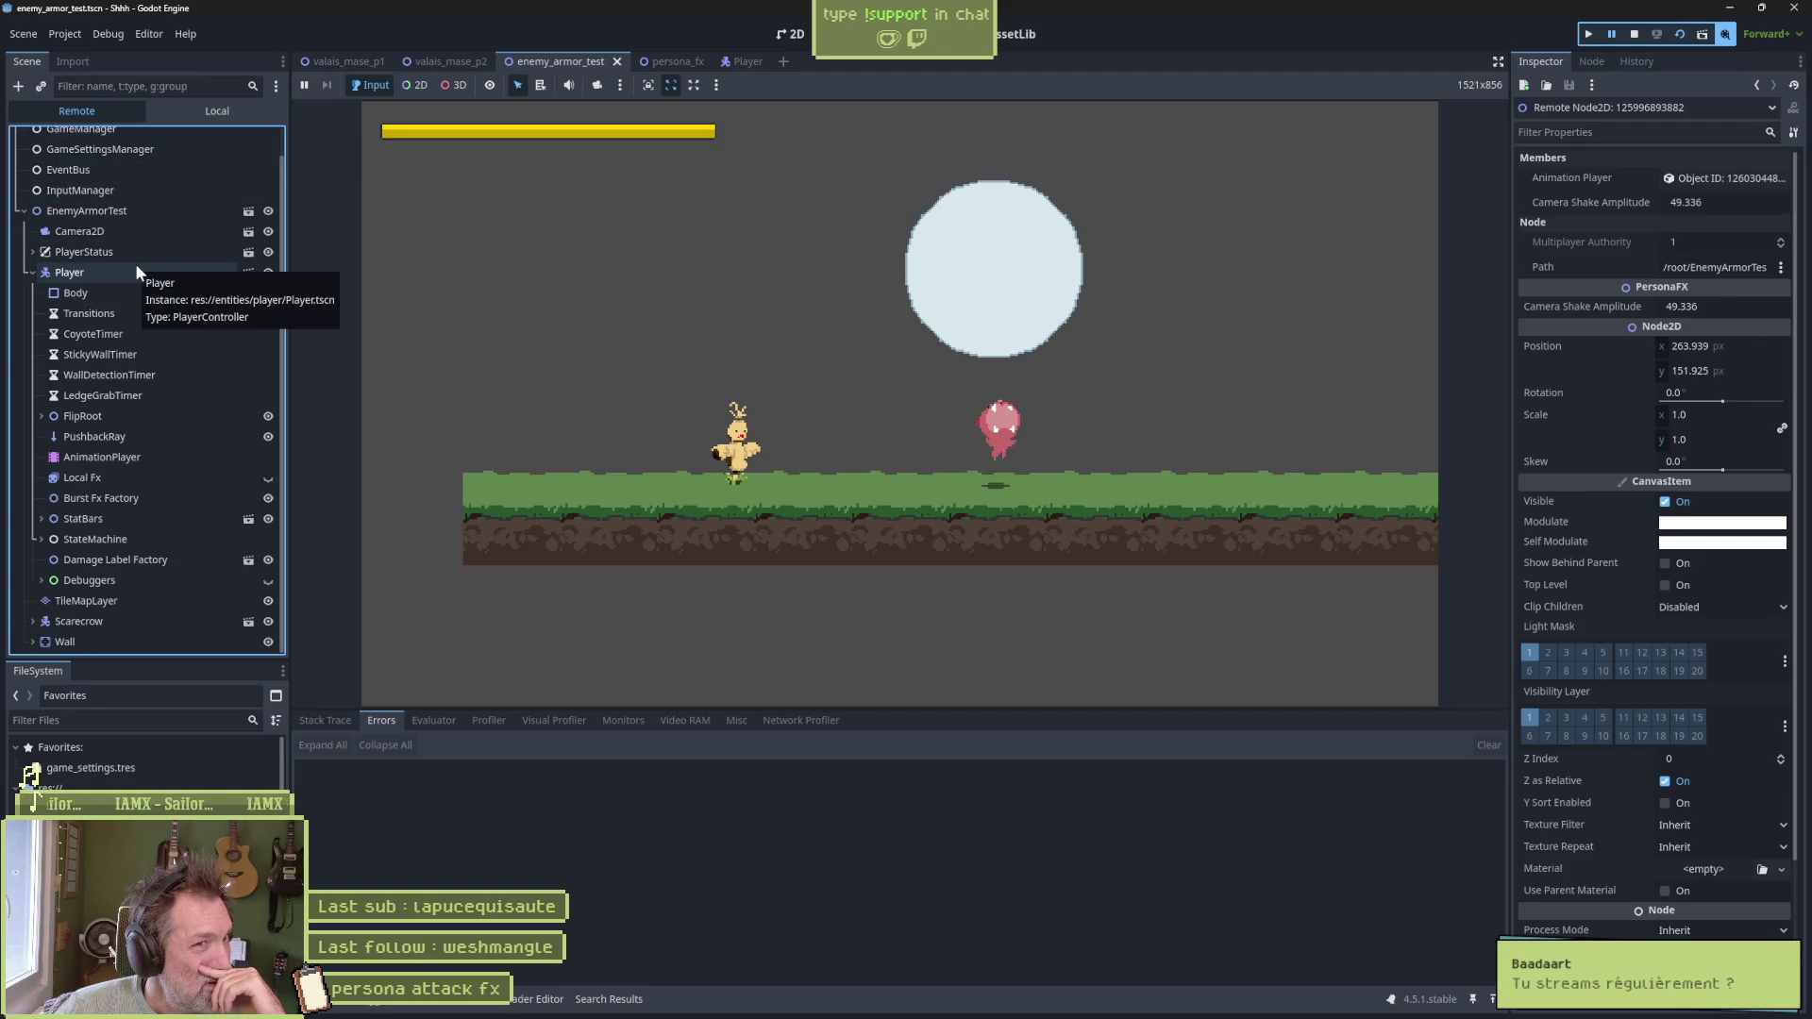
left_click(901, 34)
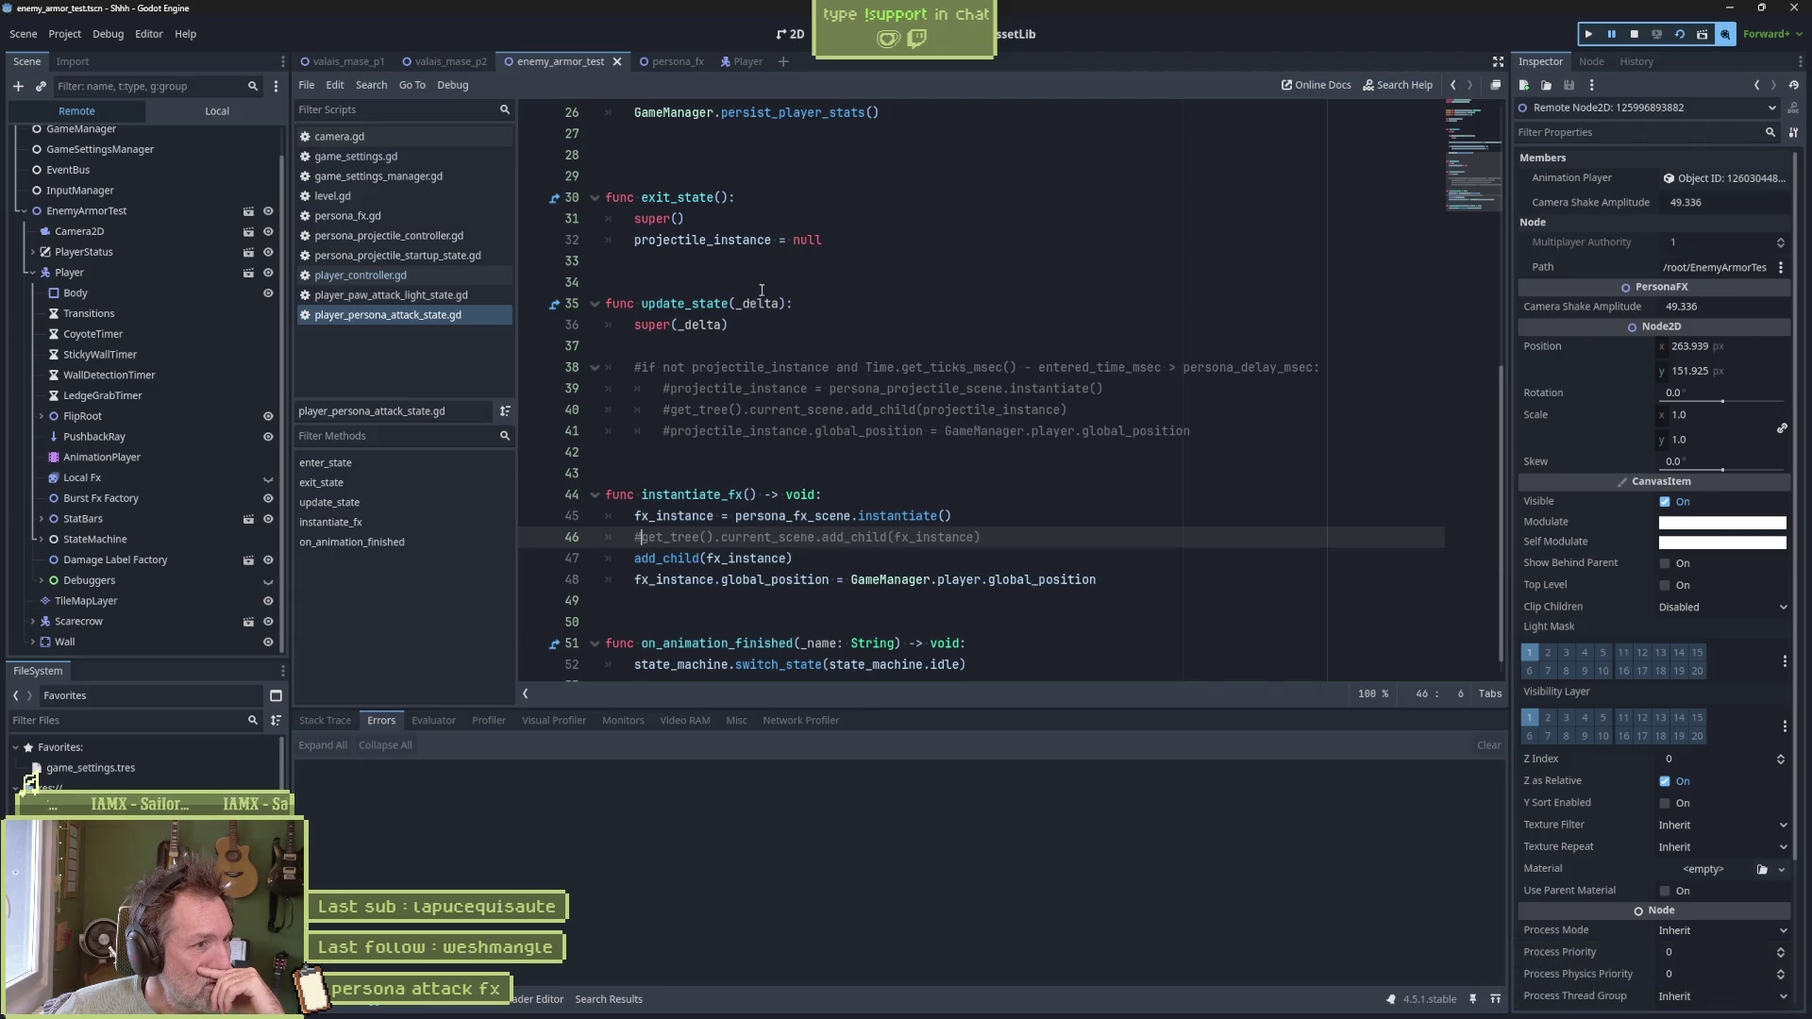
left_click(41, 542)
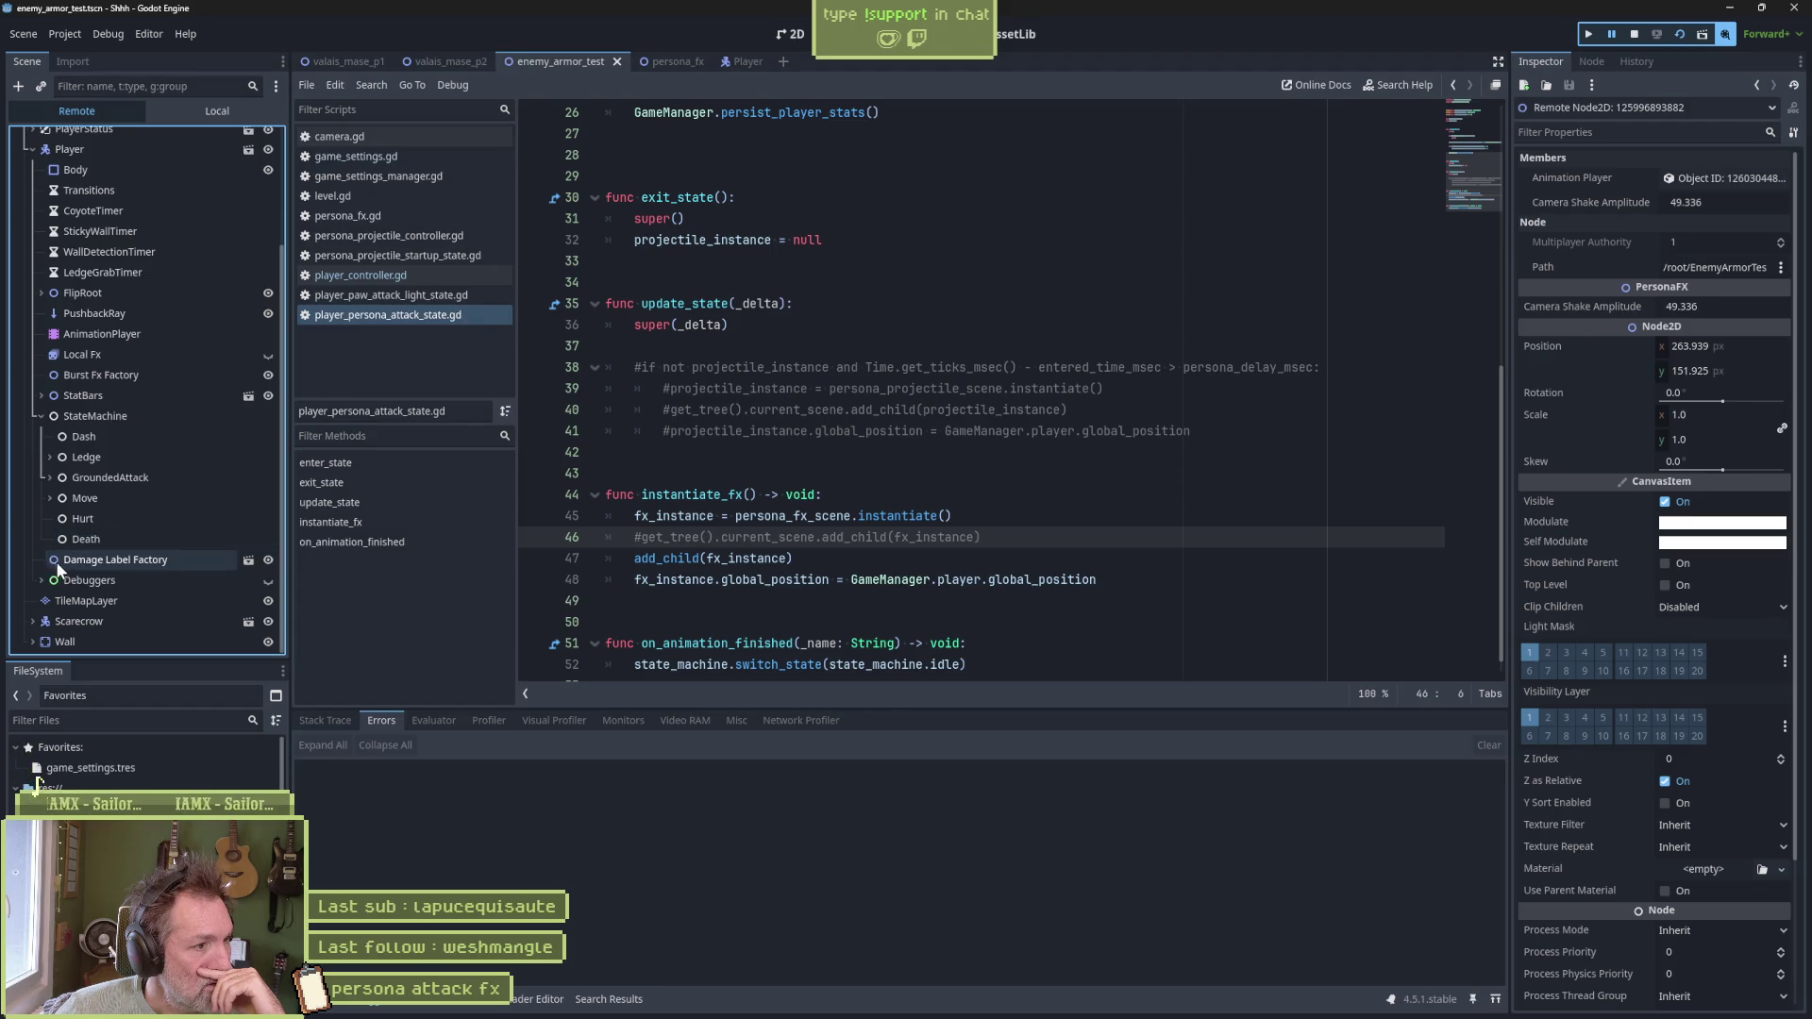
left_click(49, 478)
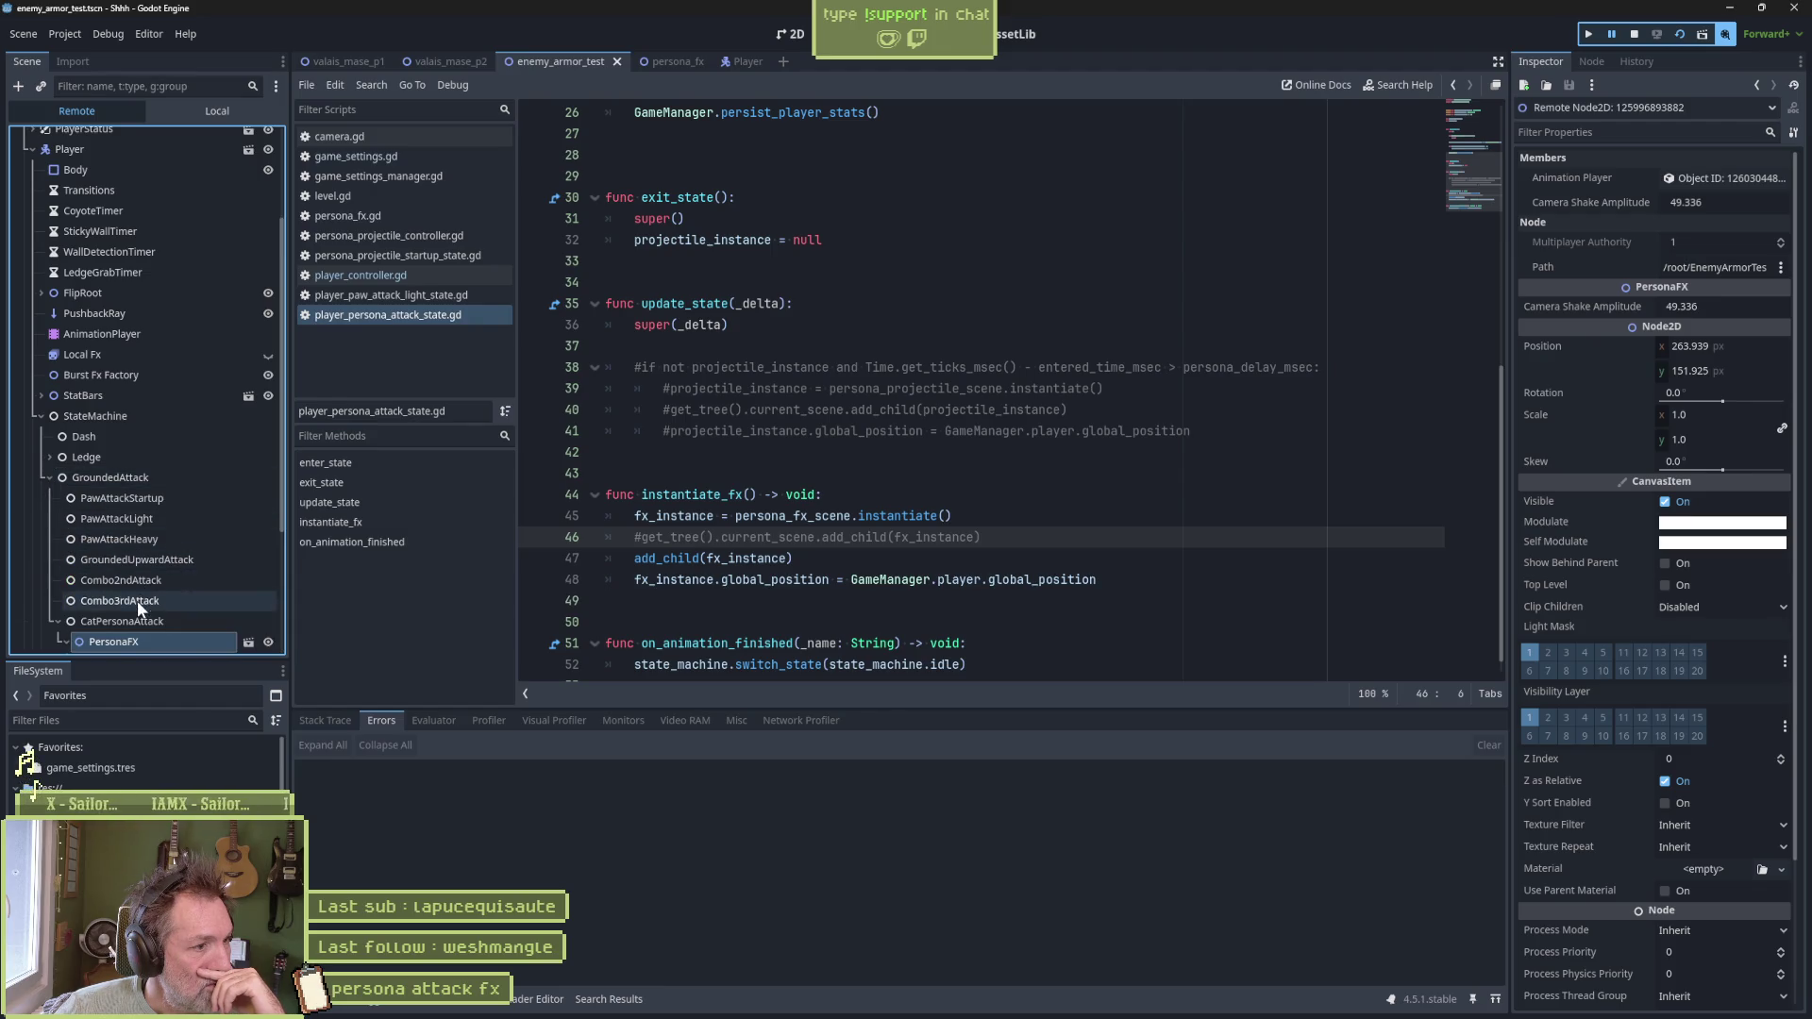
scroll(138, 600, "down", 2)
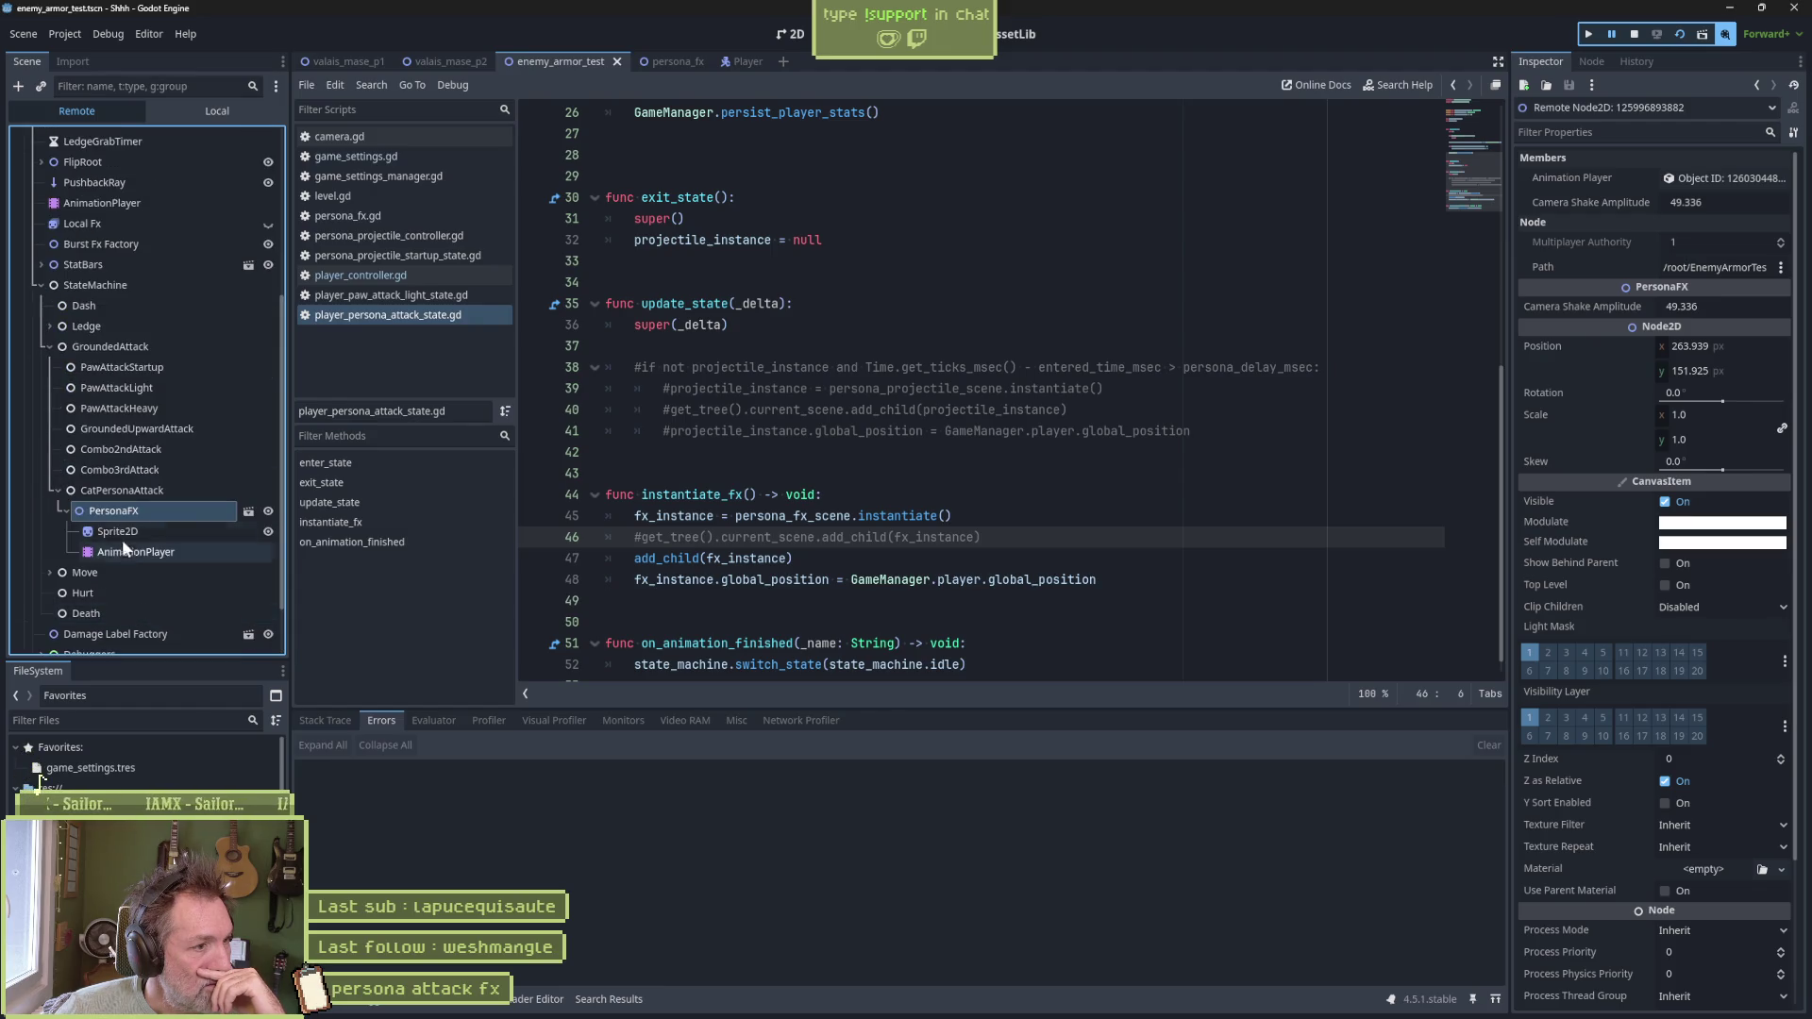
left_click(1636, 36)
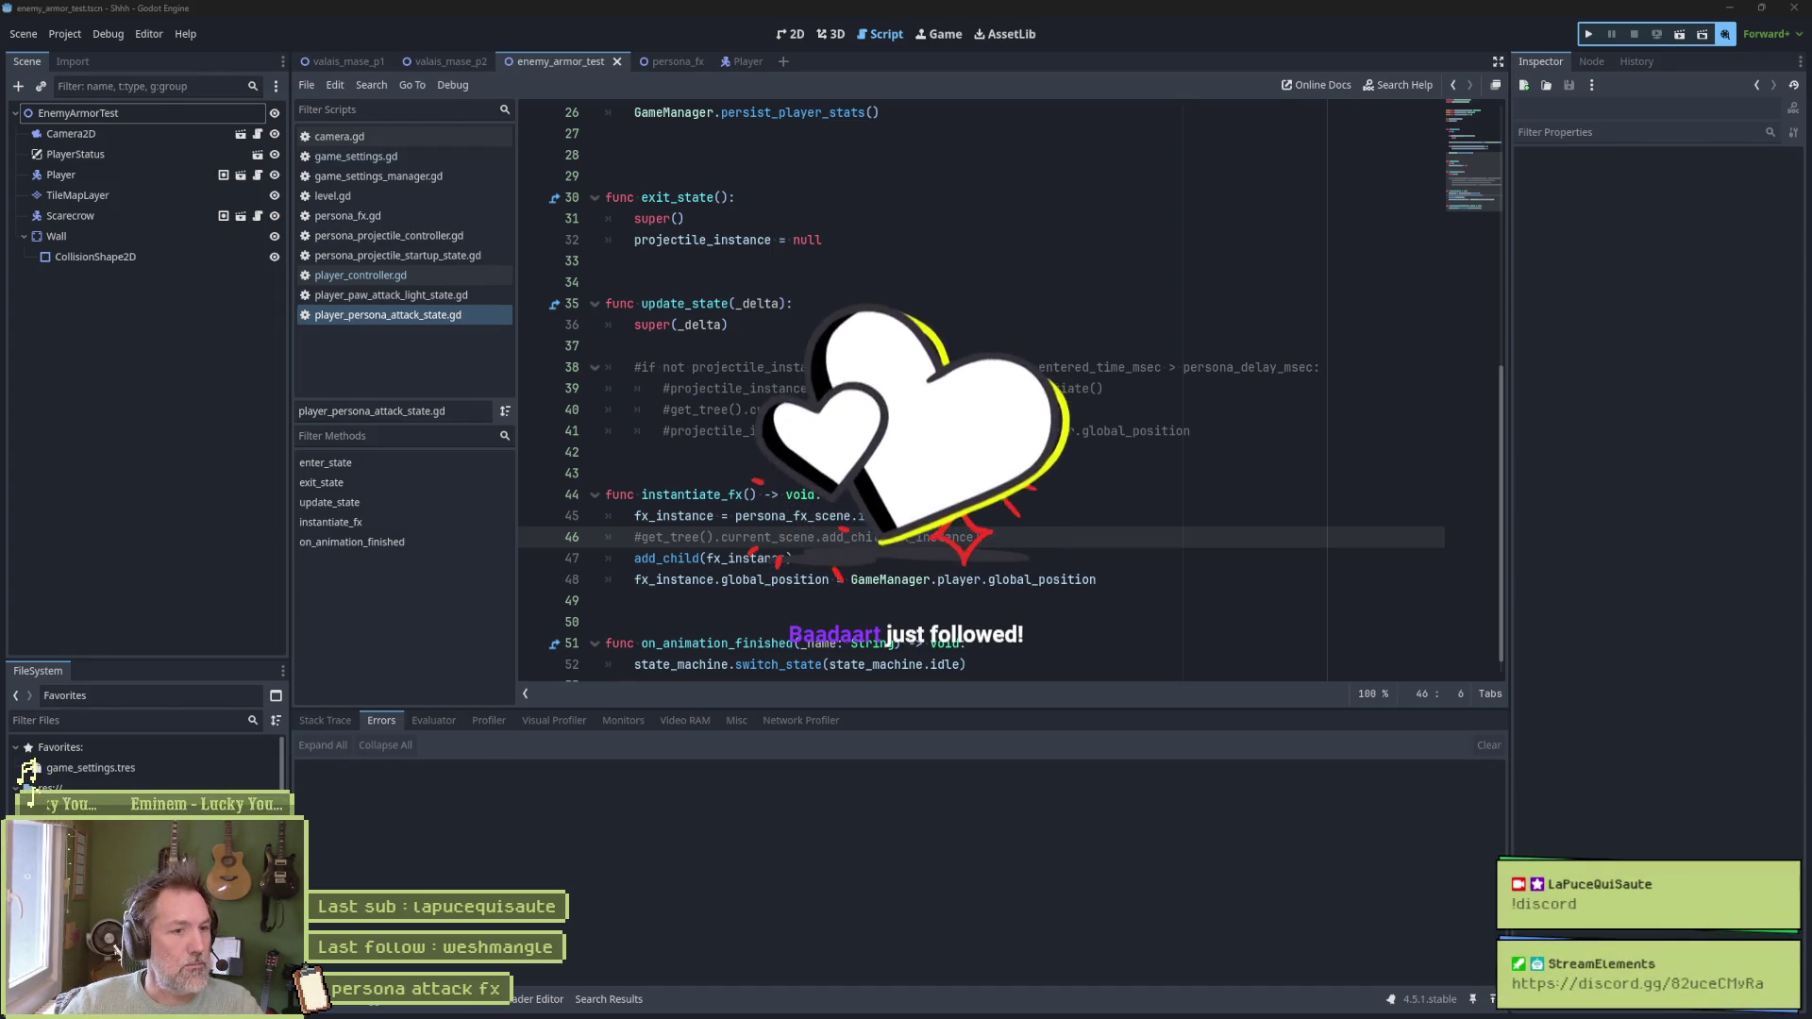
Prefix add_child on line 47 with character_controller. using autocomplete
key("Up")
key("Up")
key("Up")
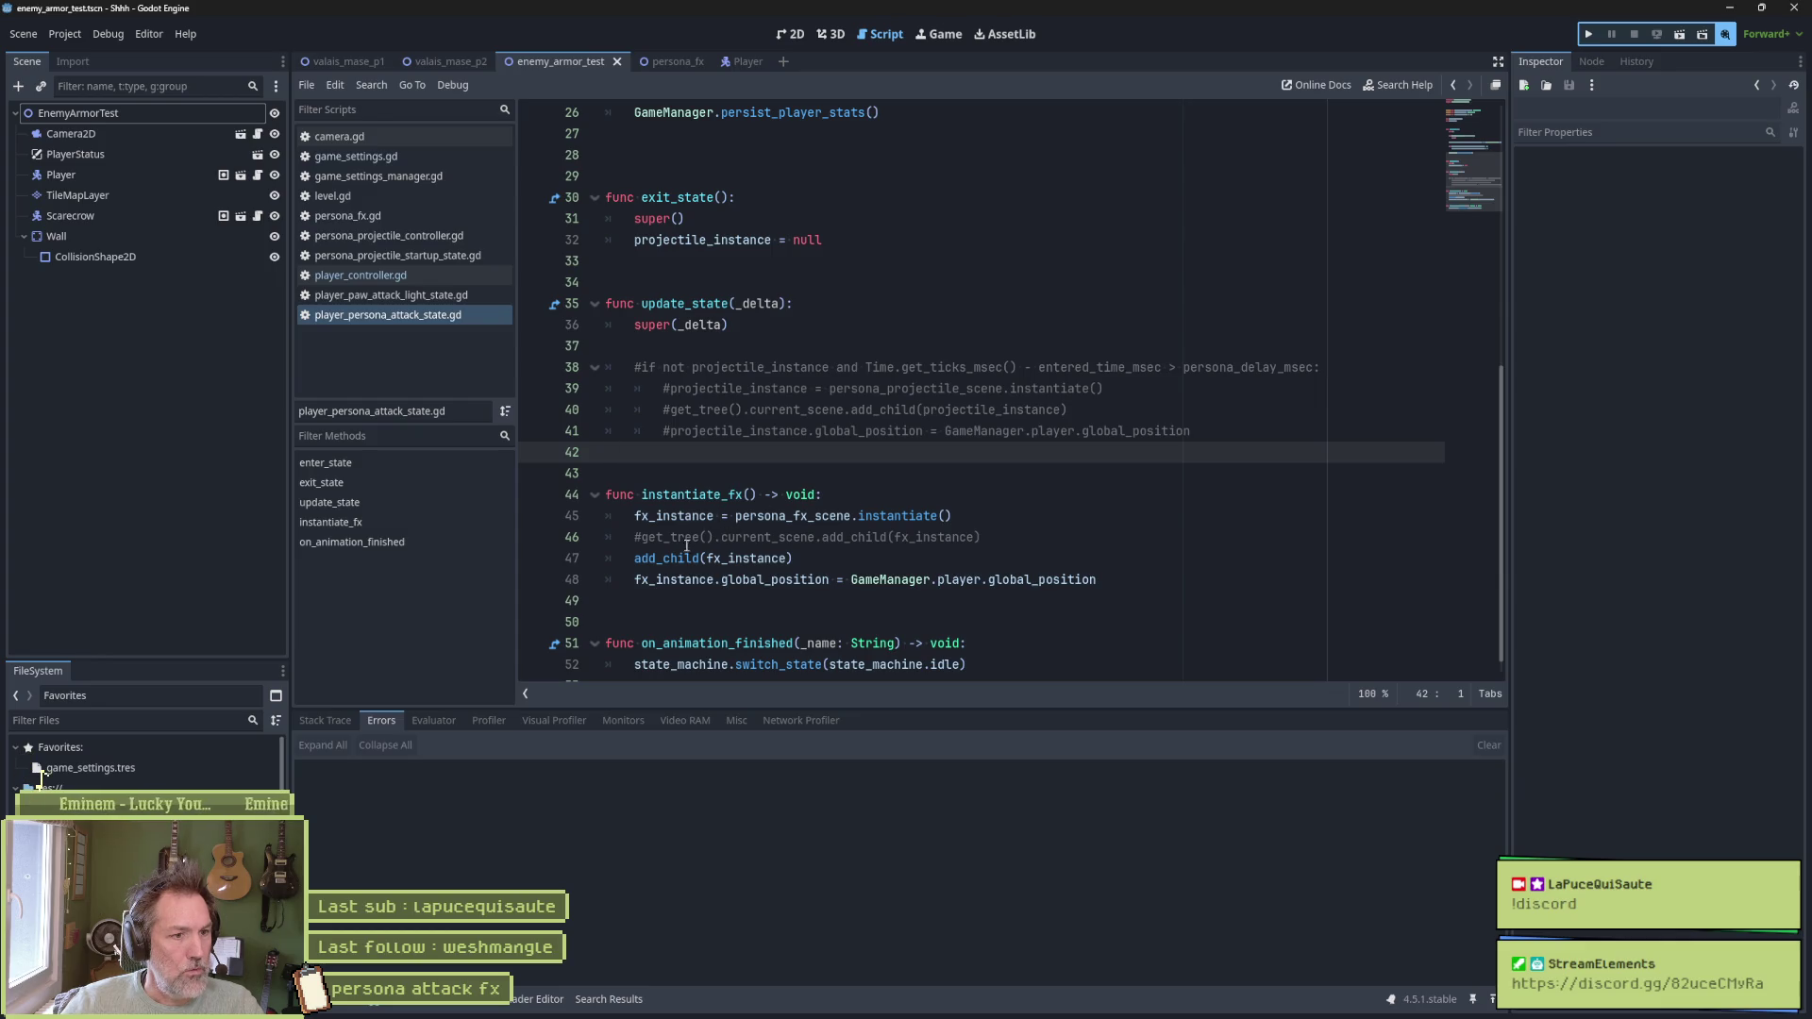
left_click(631, 558)
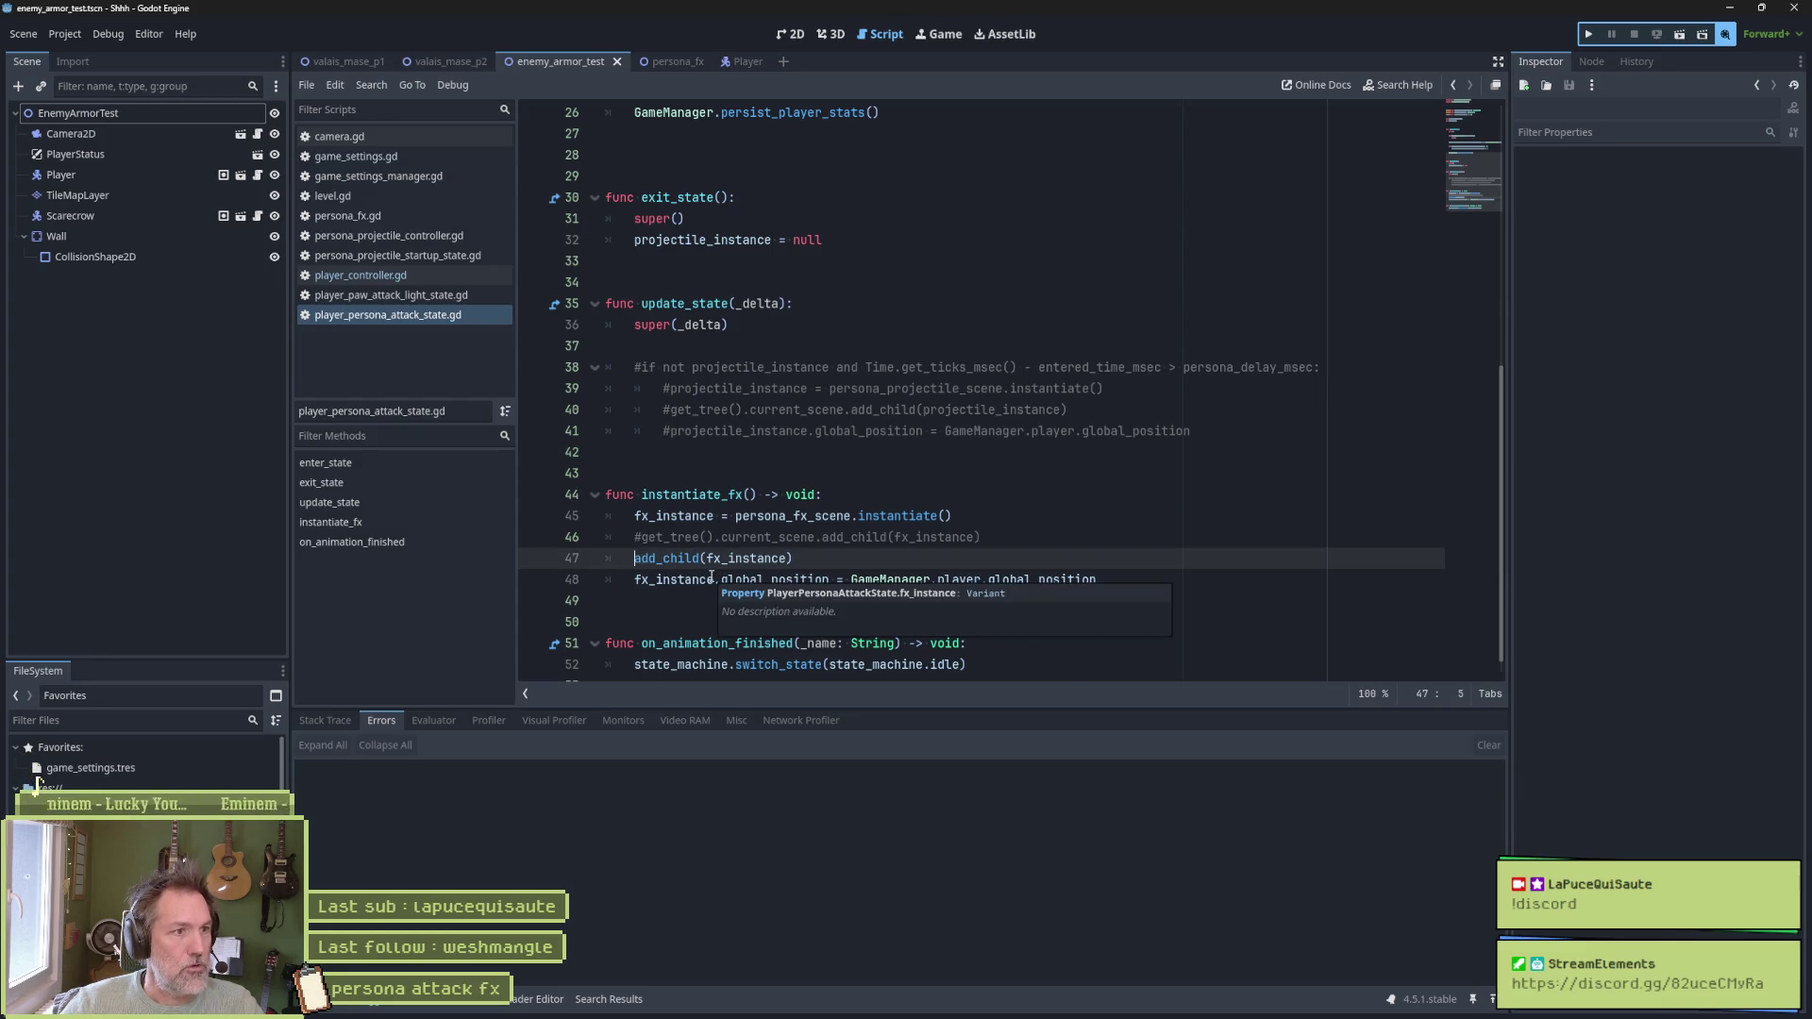
type("cha")
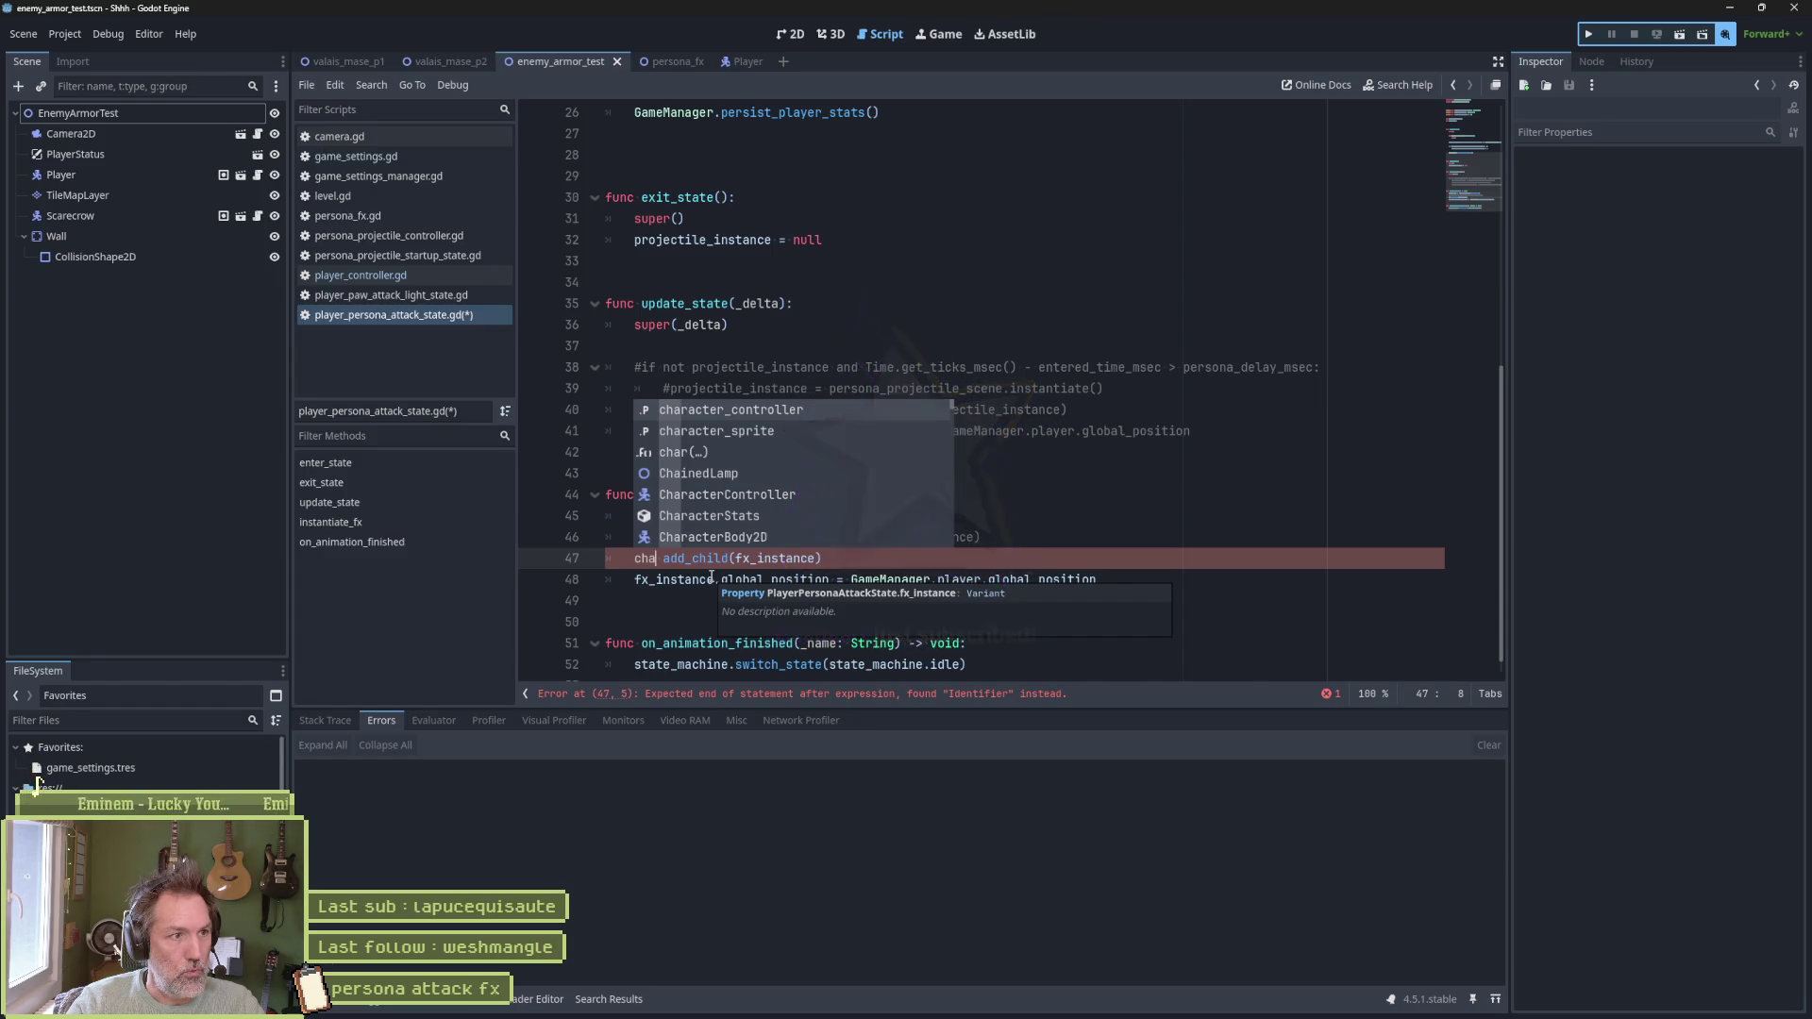
key("Return")
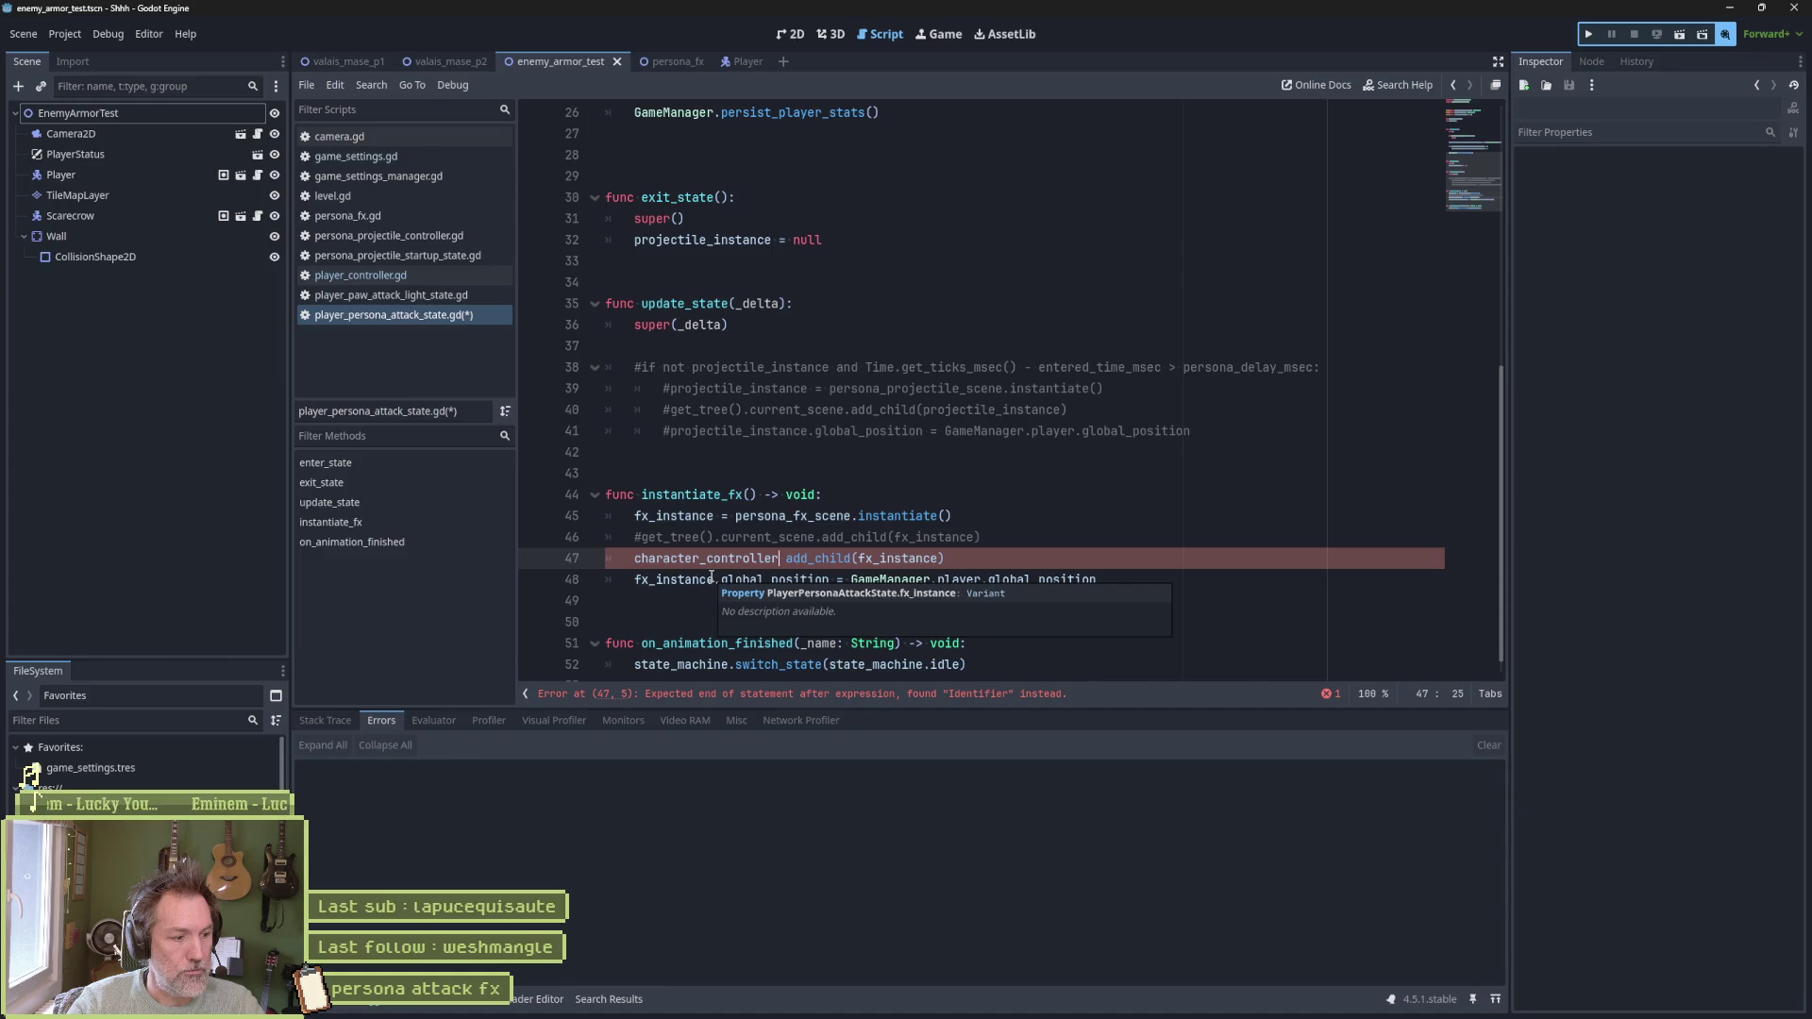
type(".")
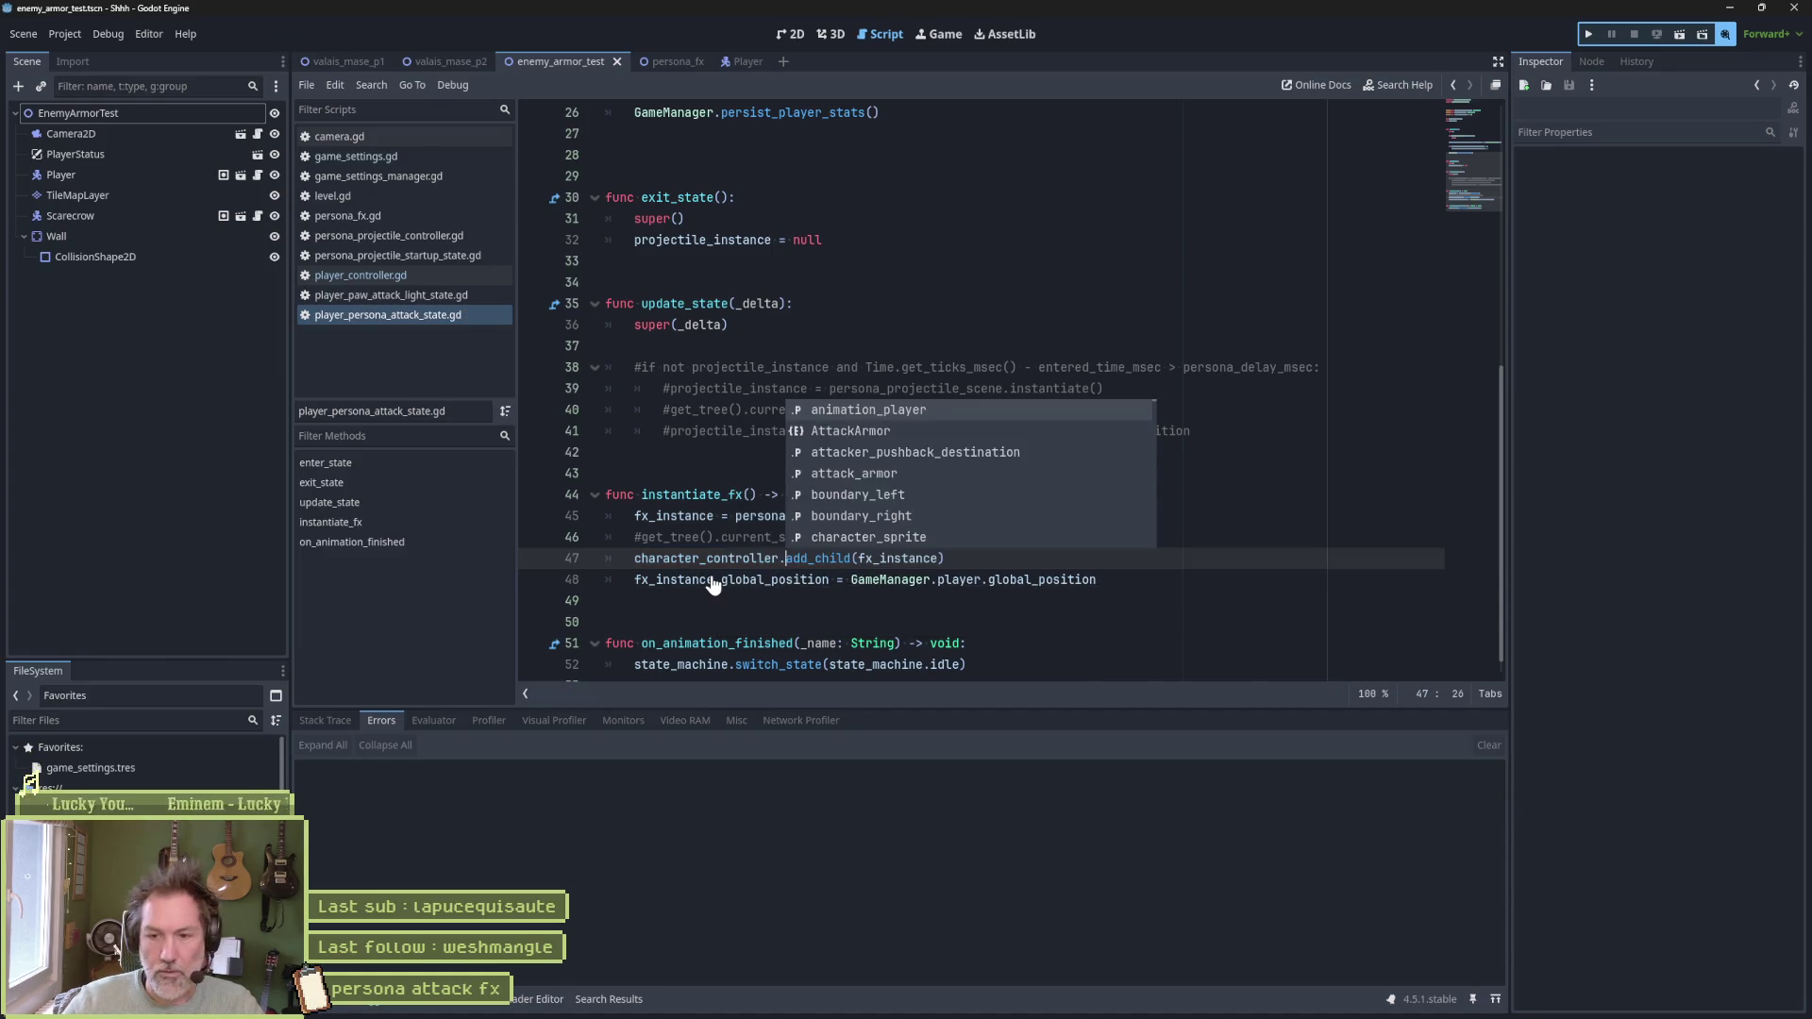
Run enemy_armor_test, pause, and select PersonaFX now sitting directly under Player, then resume
key("Escape")
left_click(1042, 560)
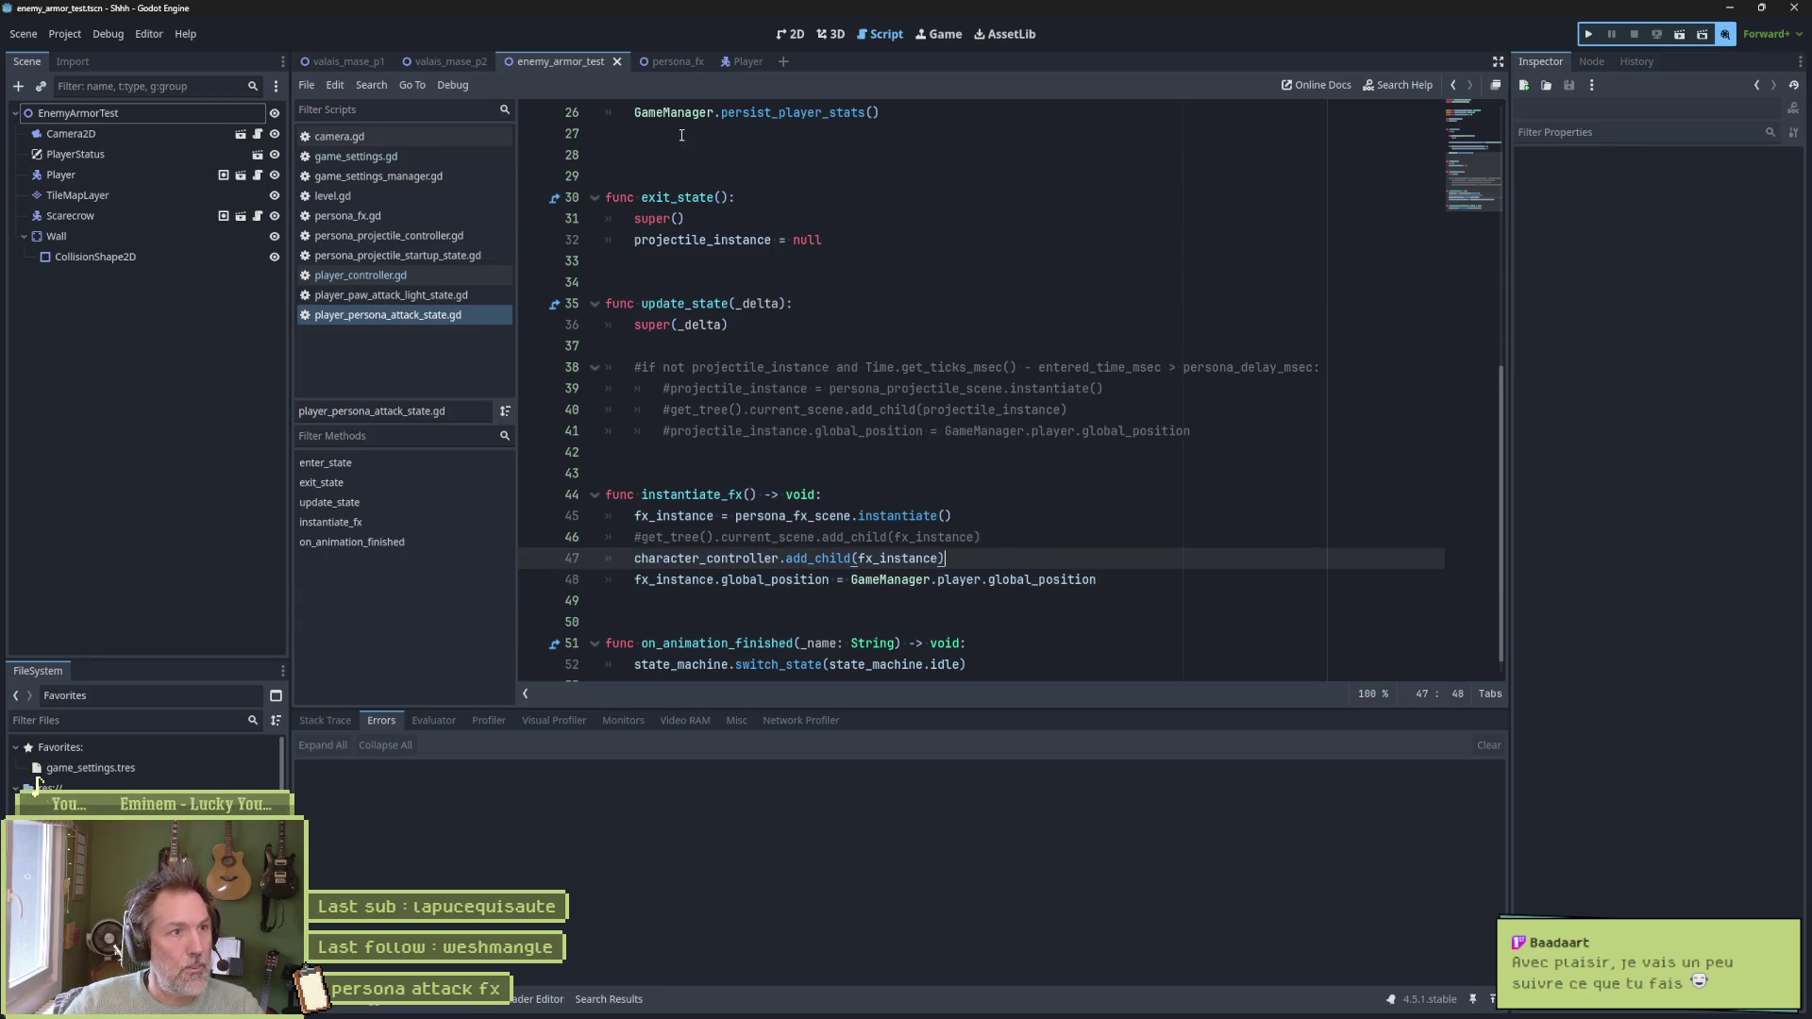
key("F6")
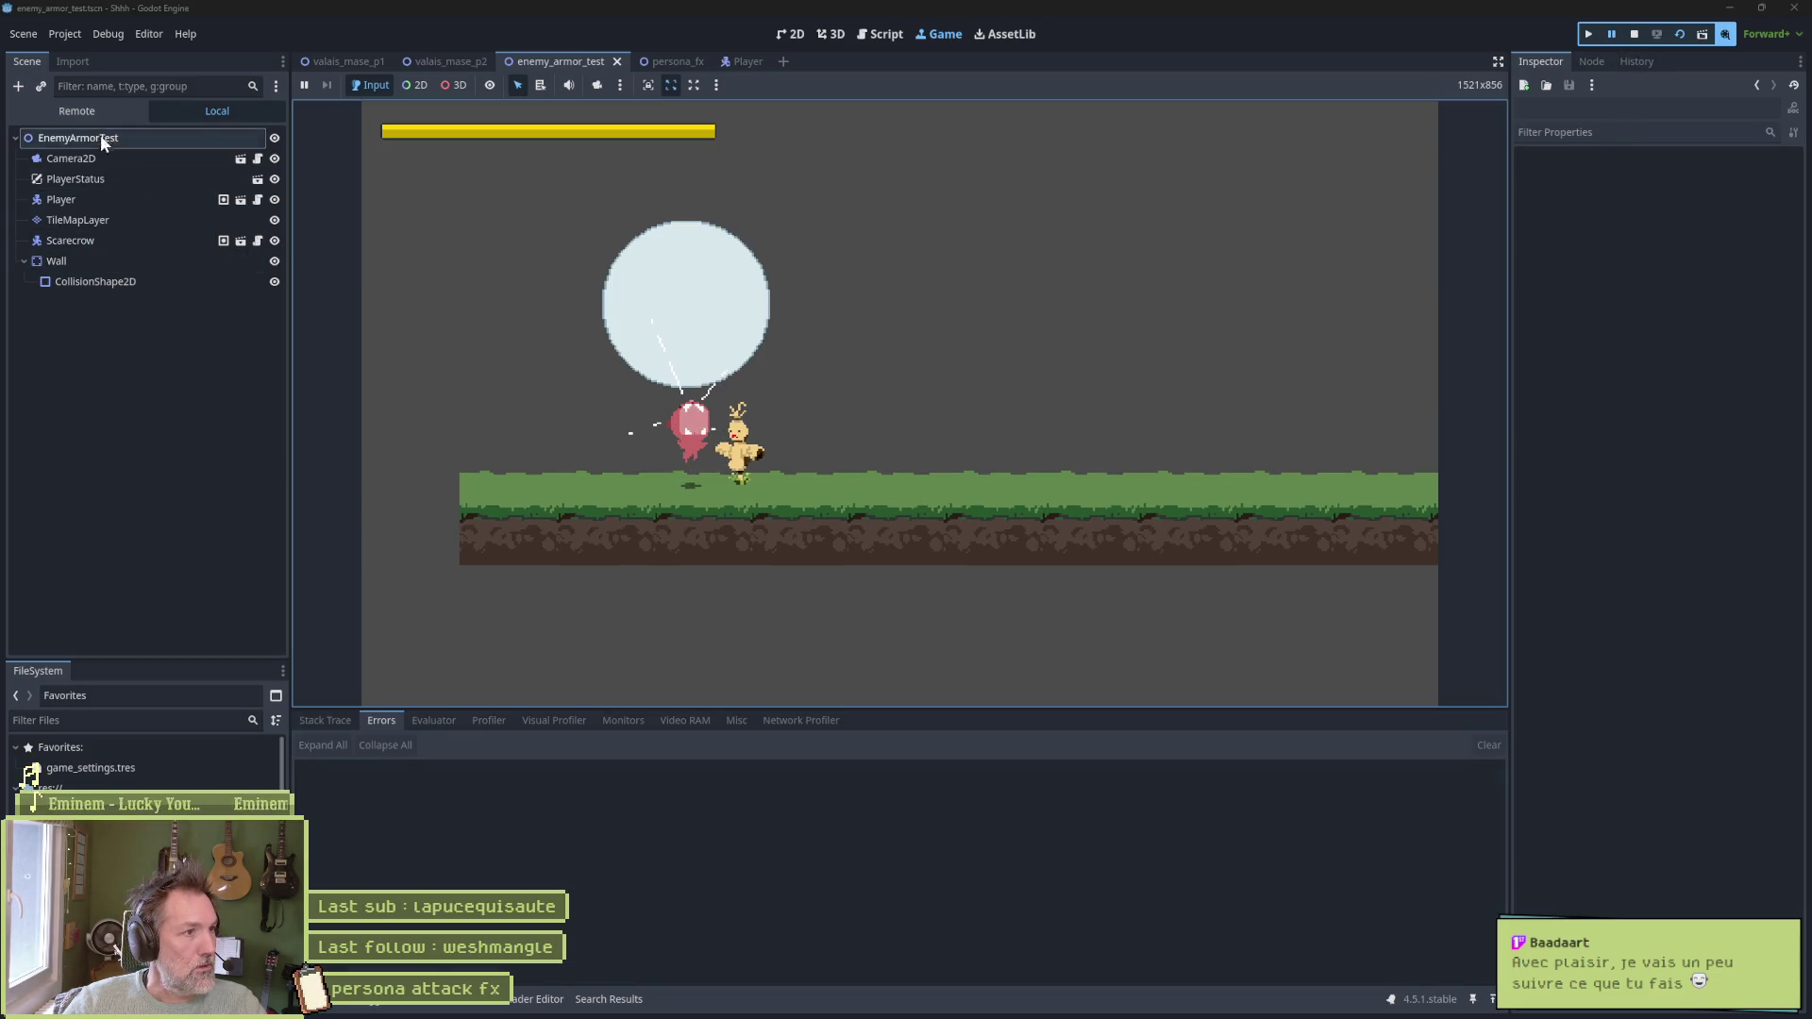
left_click(42, 292)
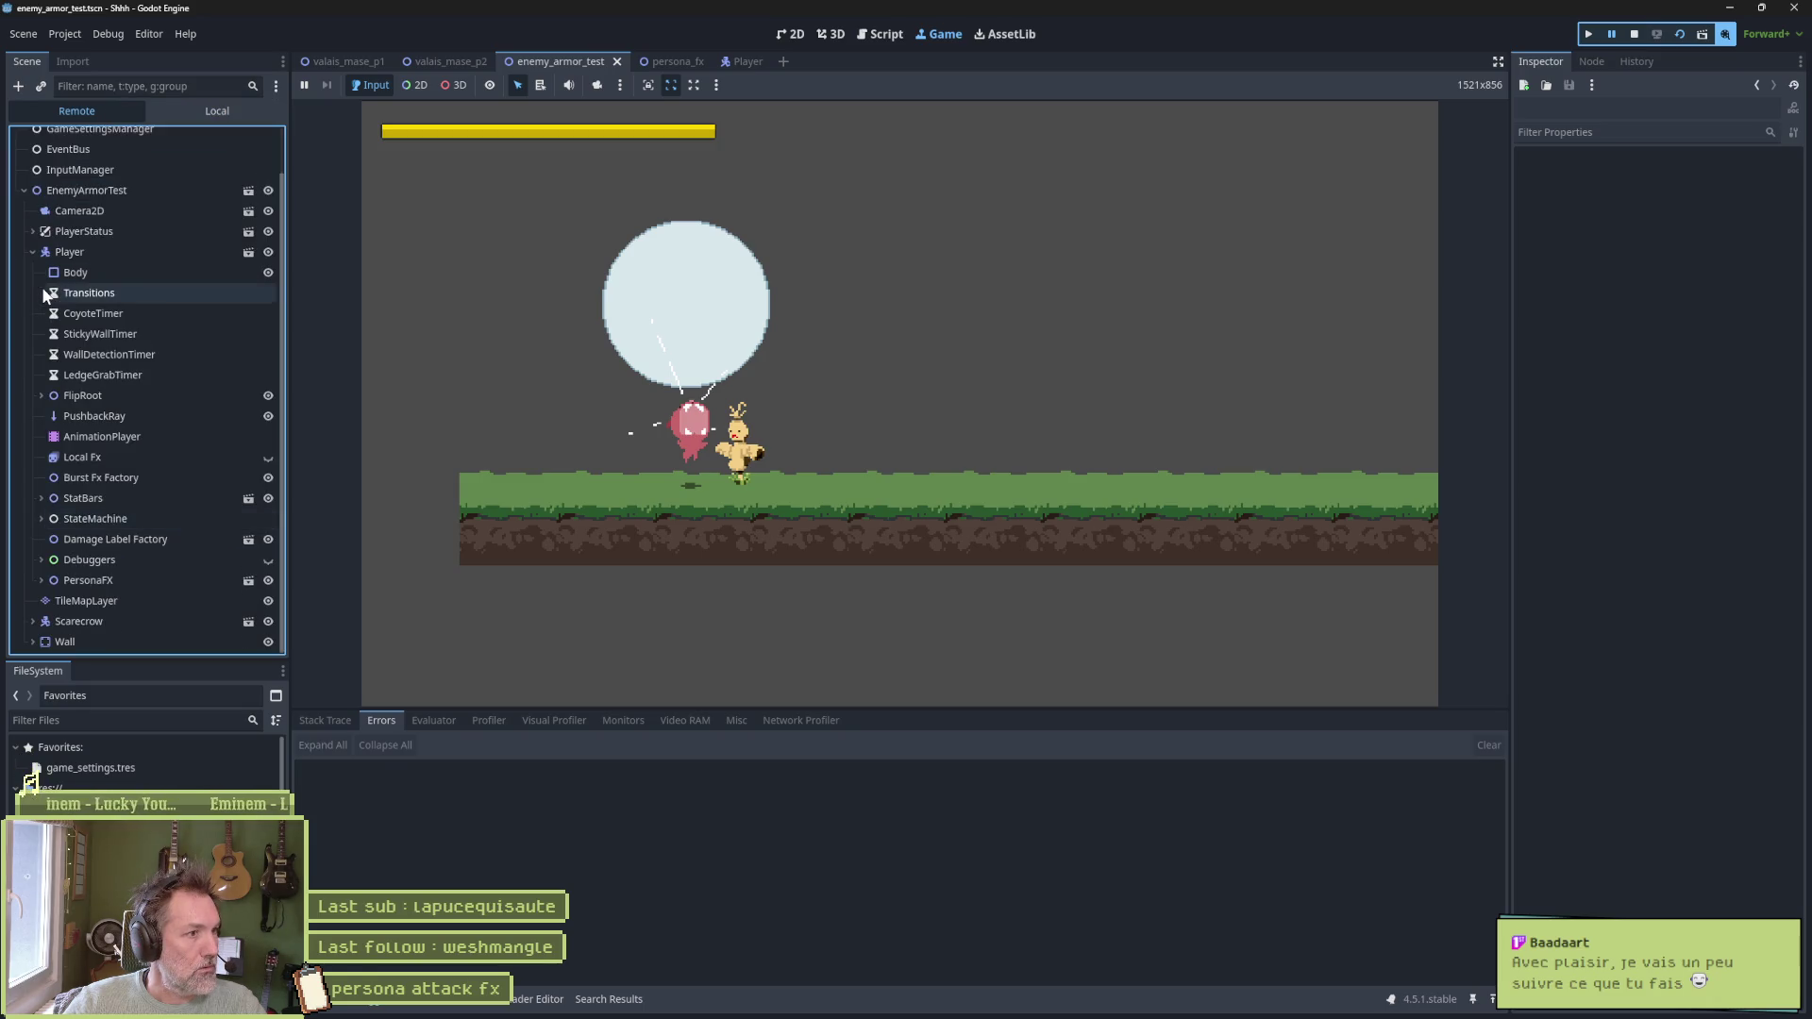
left_click(106, 579)
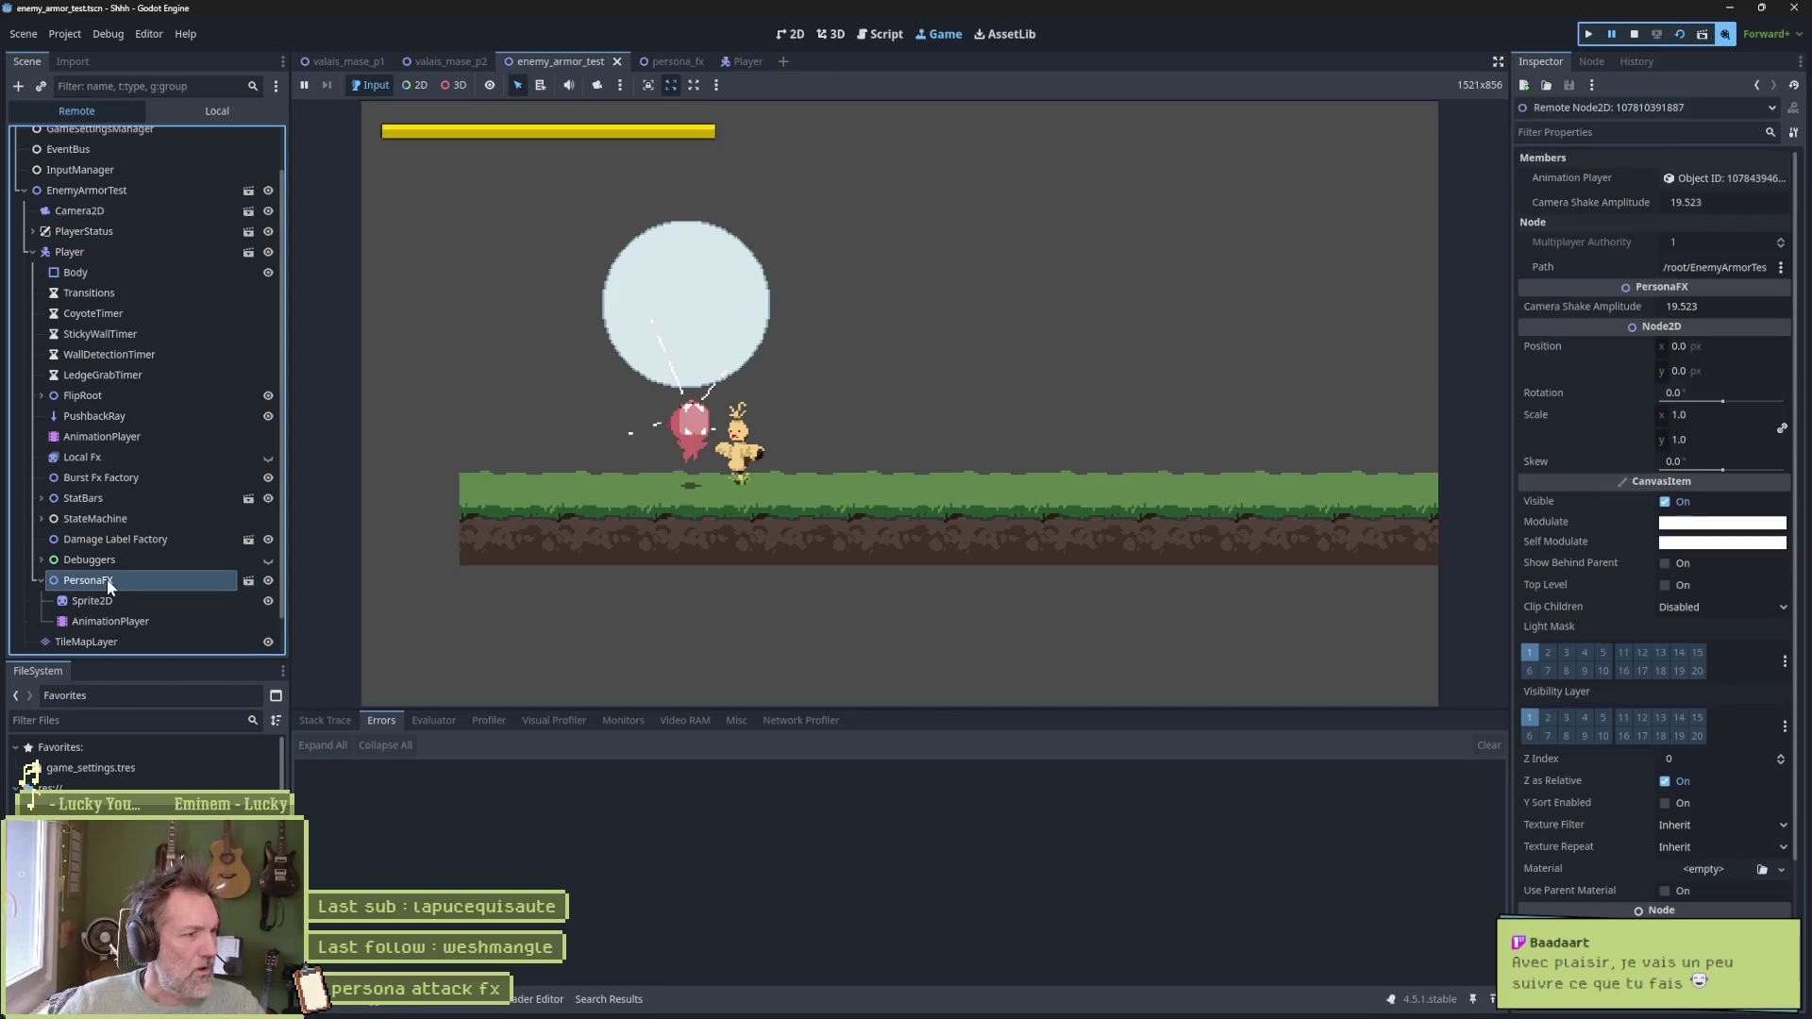
left_click(1613, 33)
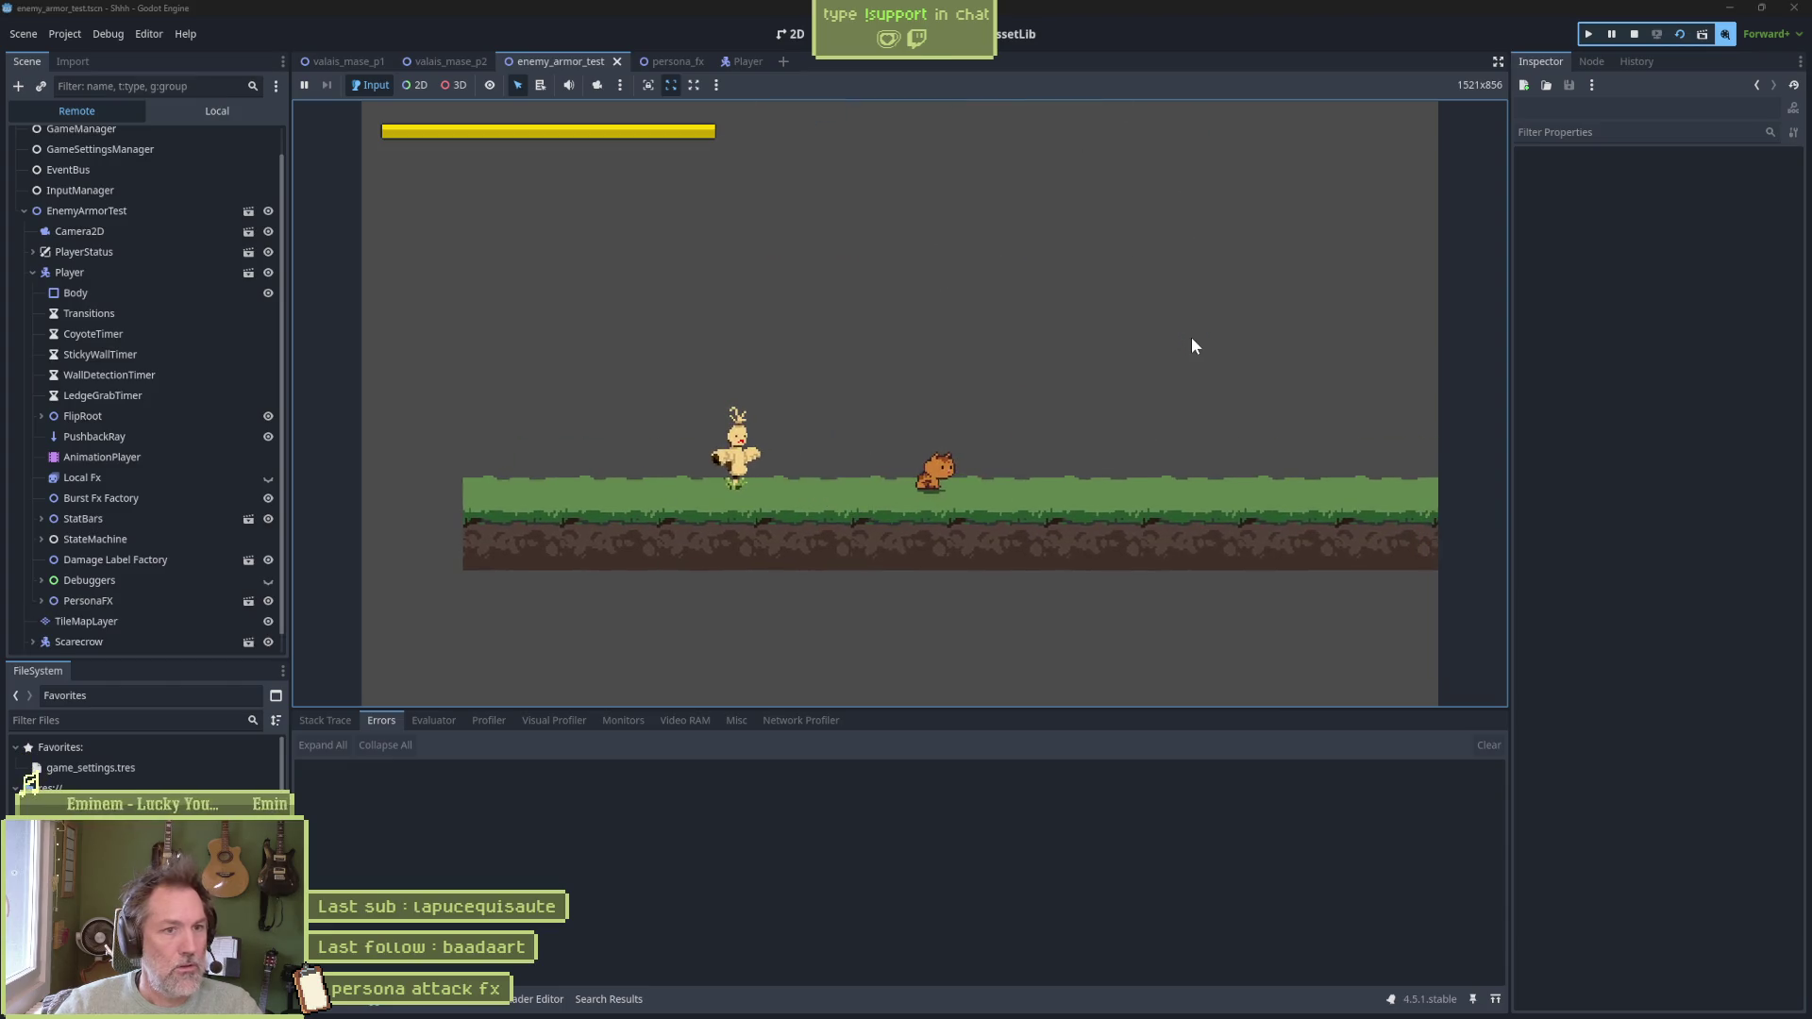
Stop the game and remove the extra blank line above exit_state in the state script
key("F8")
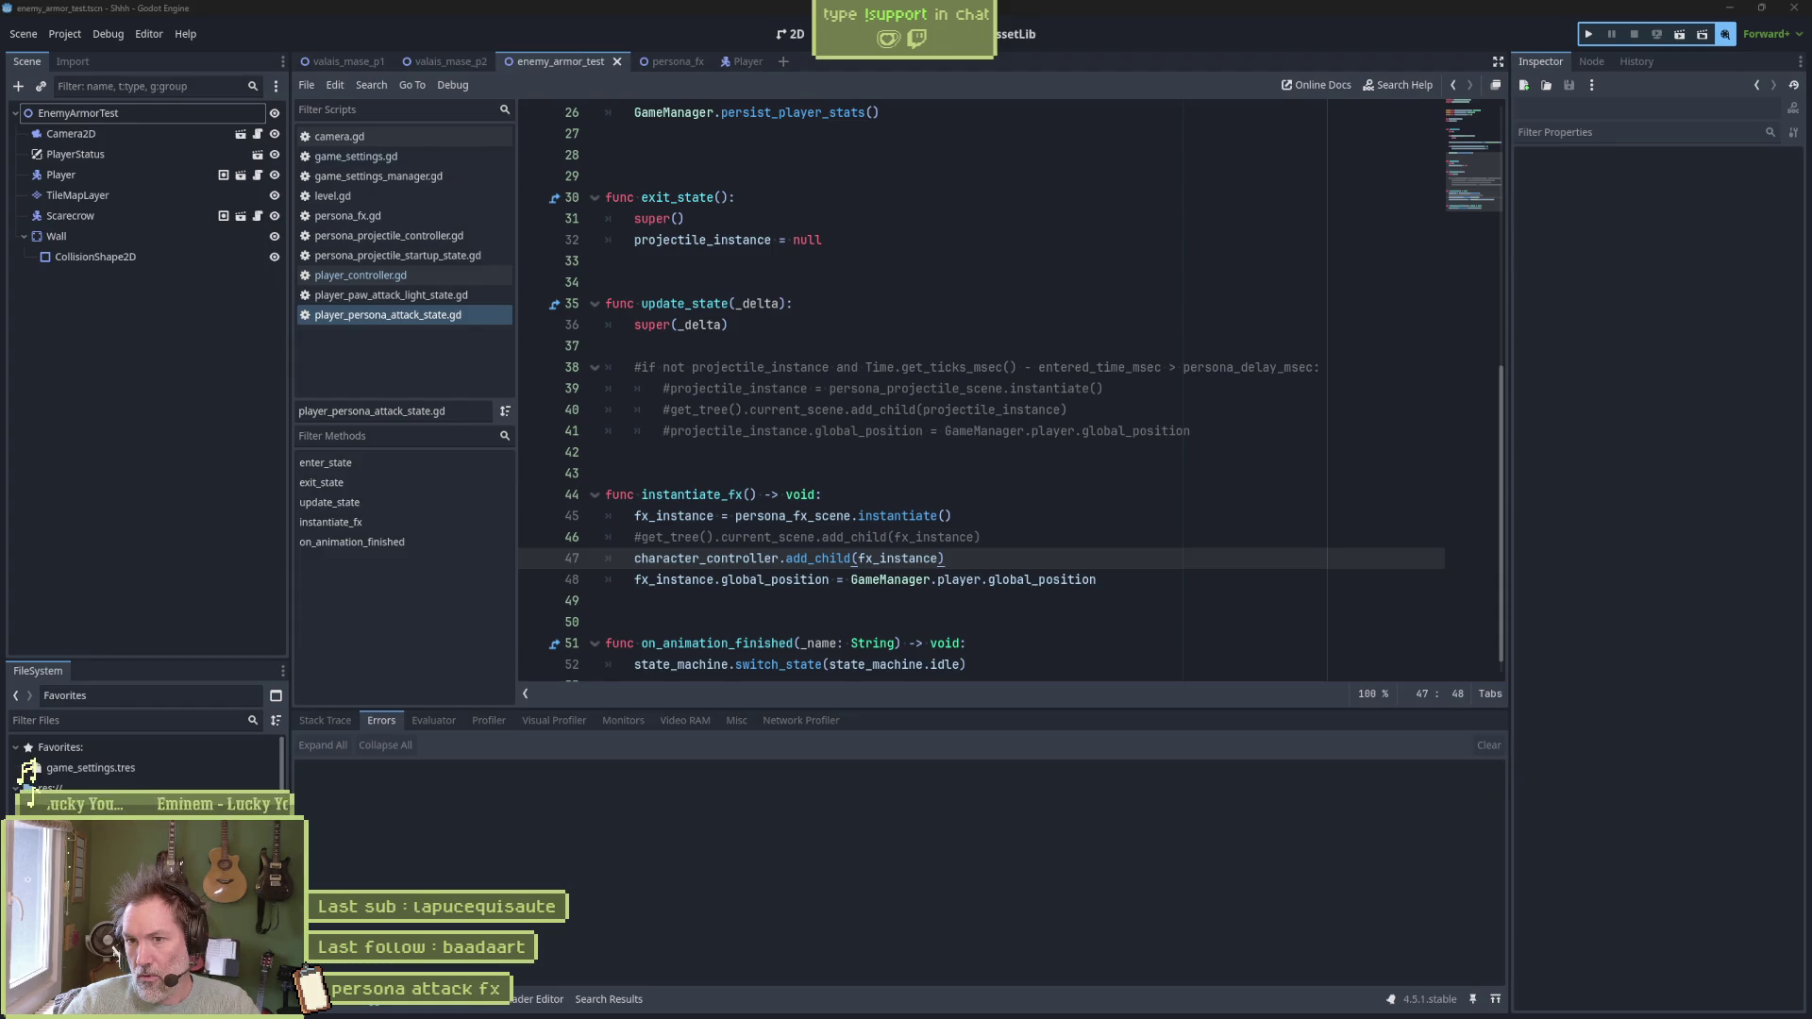
left_click(953, 284)
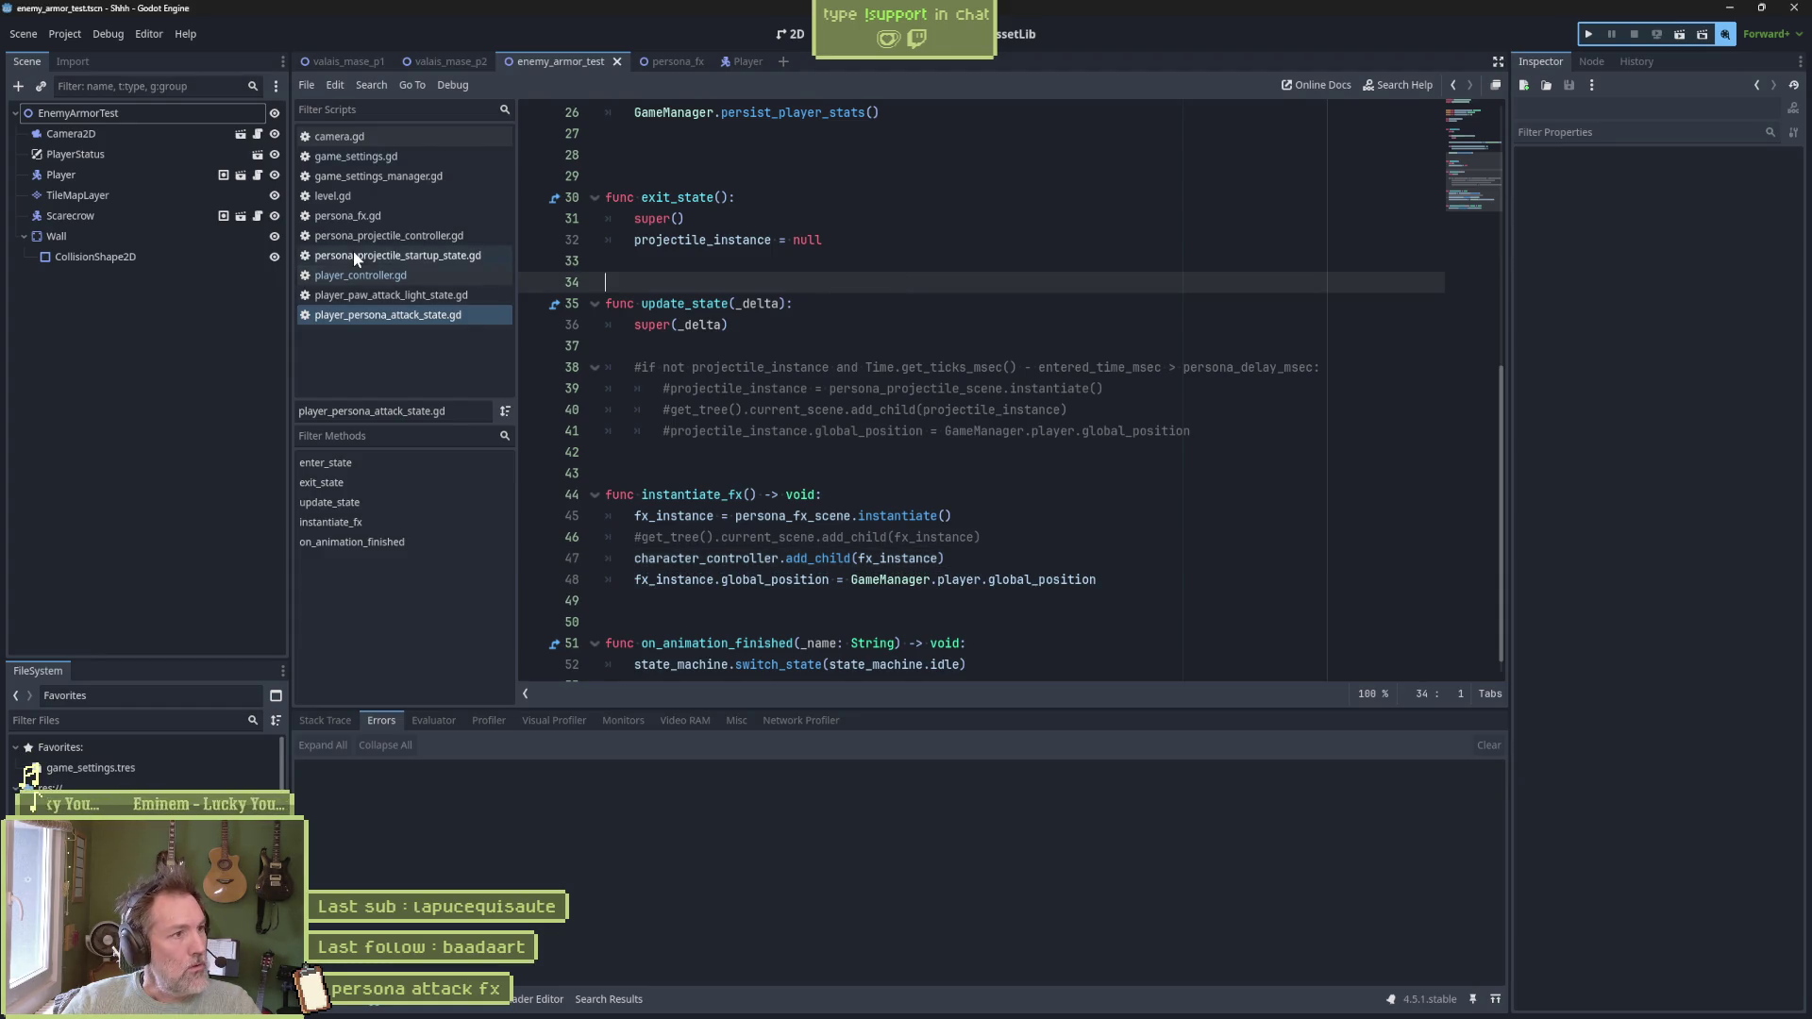
left_click(70, 121)
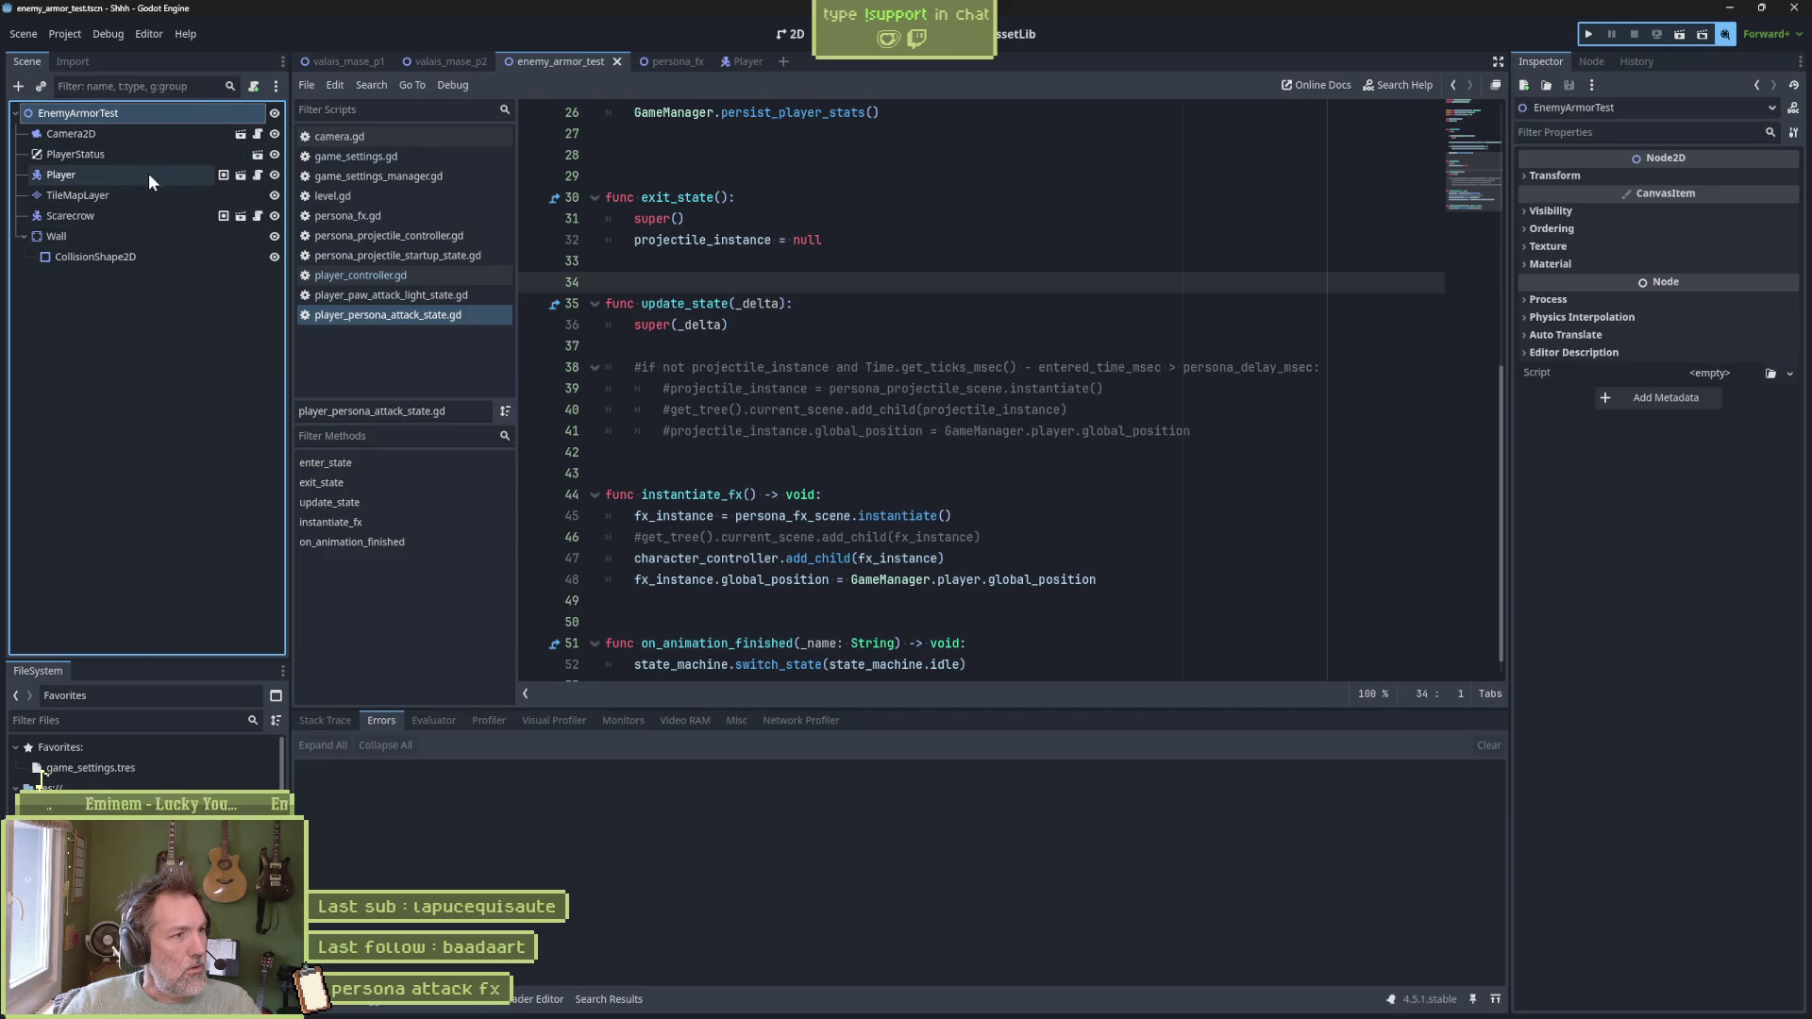
left_click(743, 180)
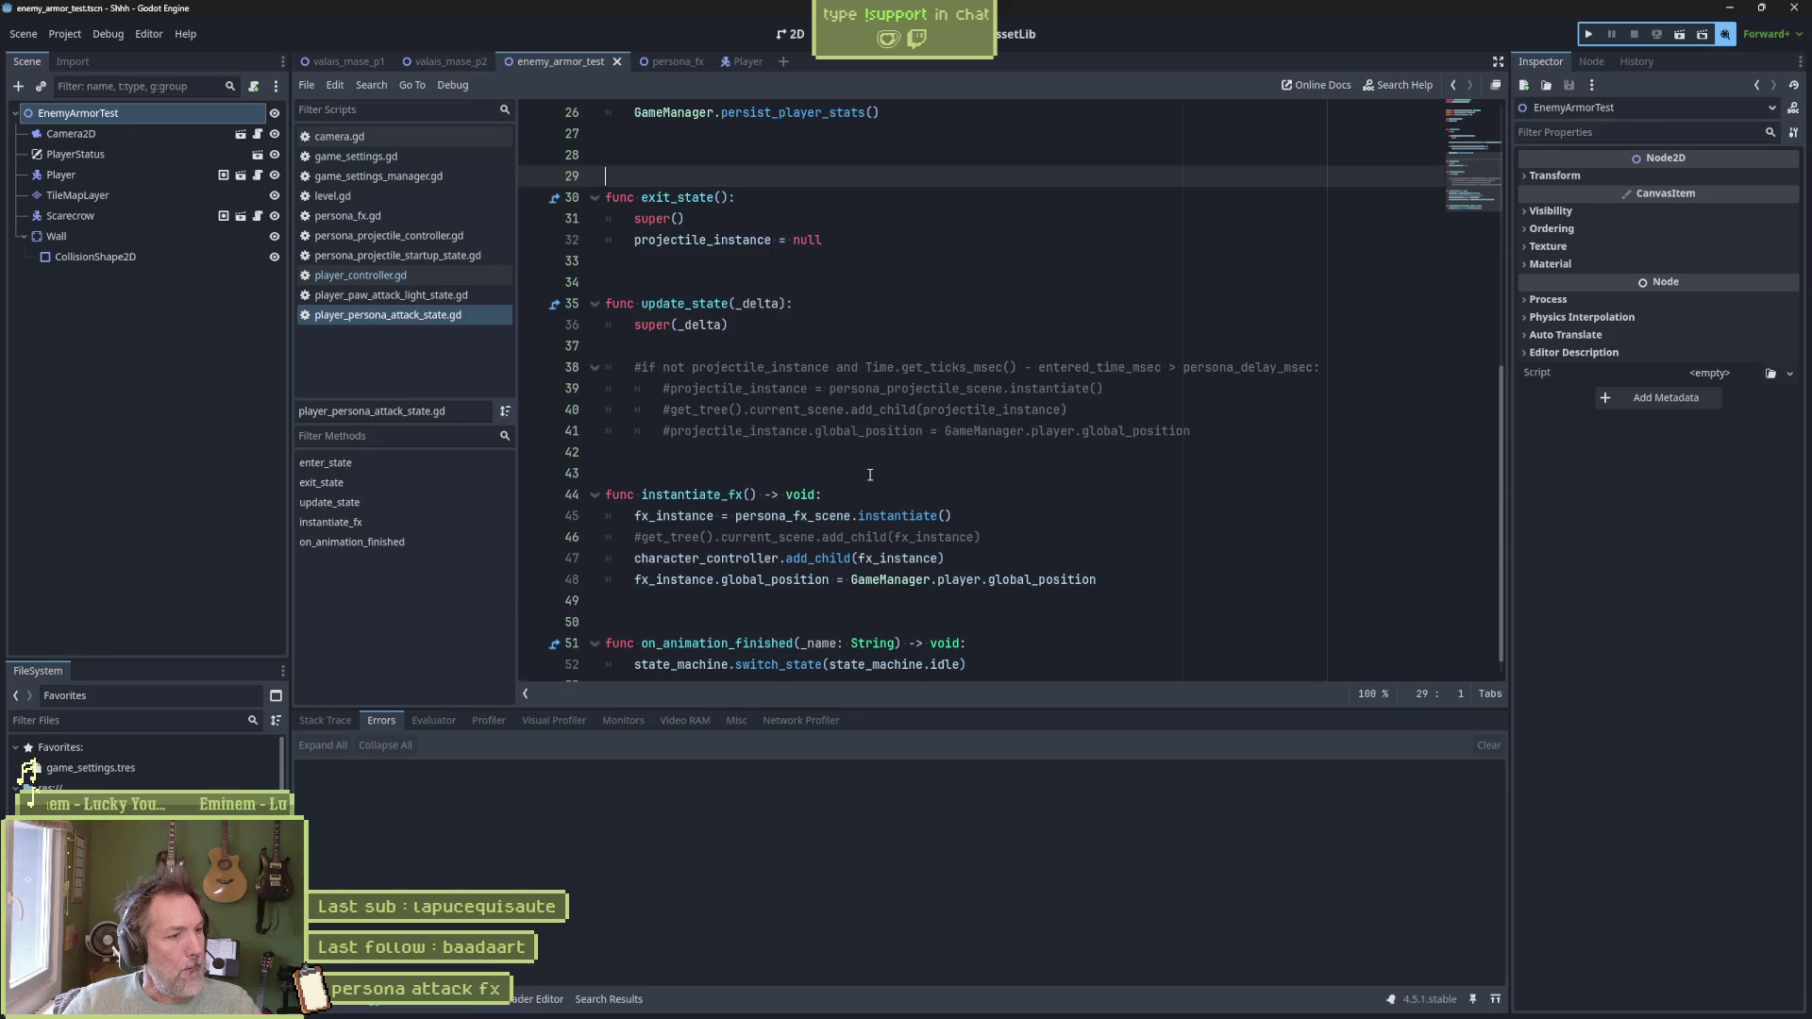
left_click(1003, 294)
left_click(971, 257)
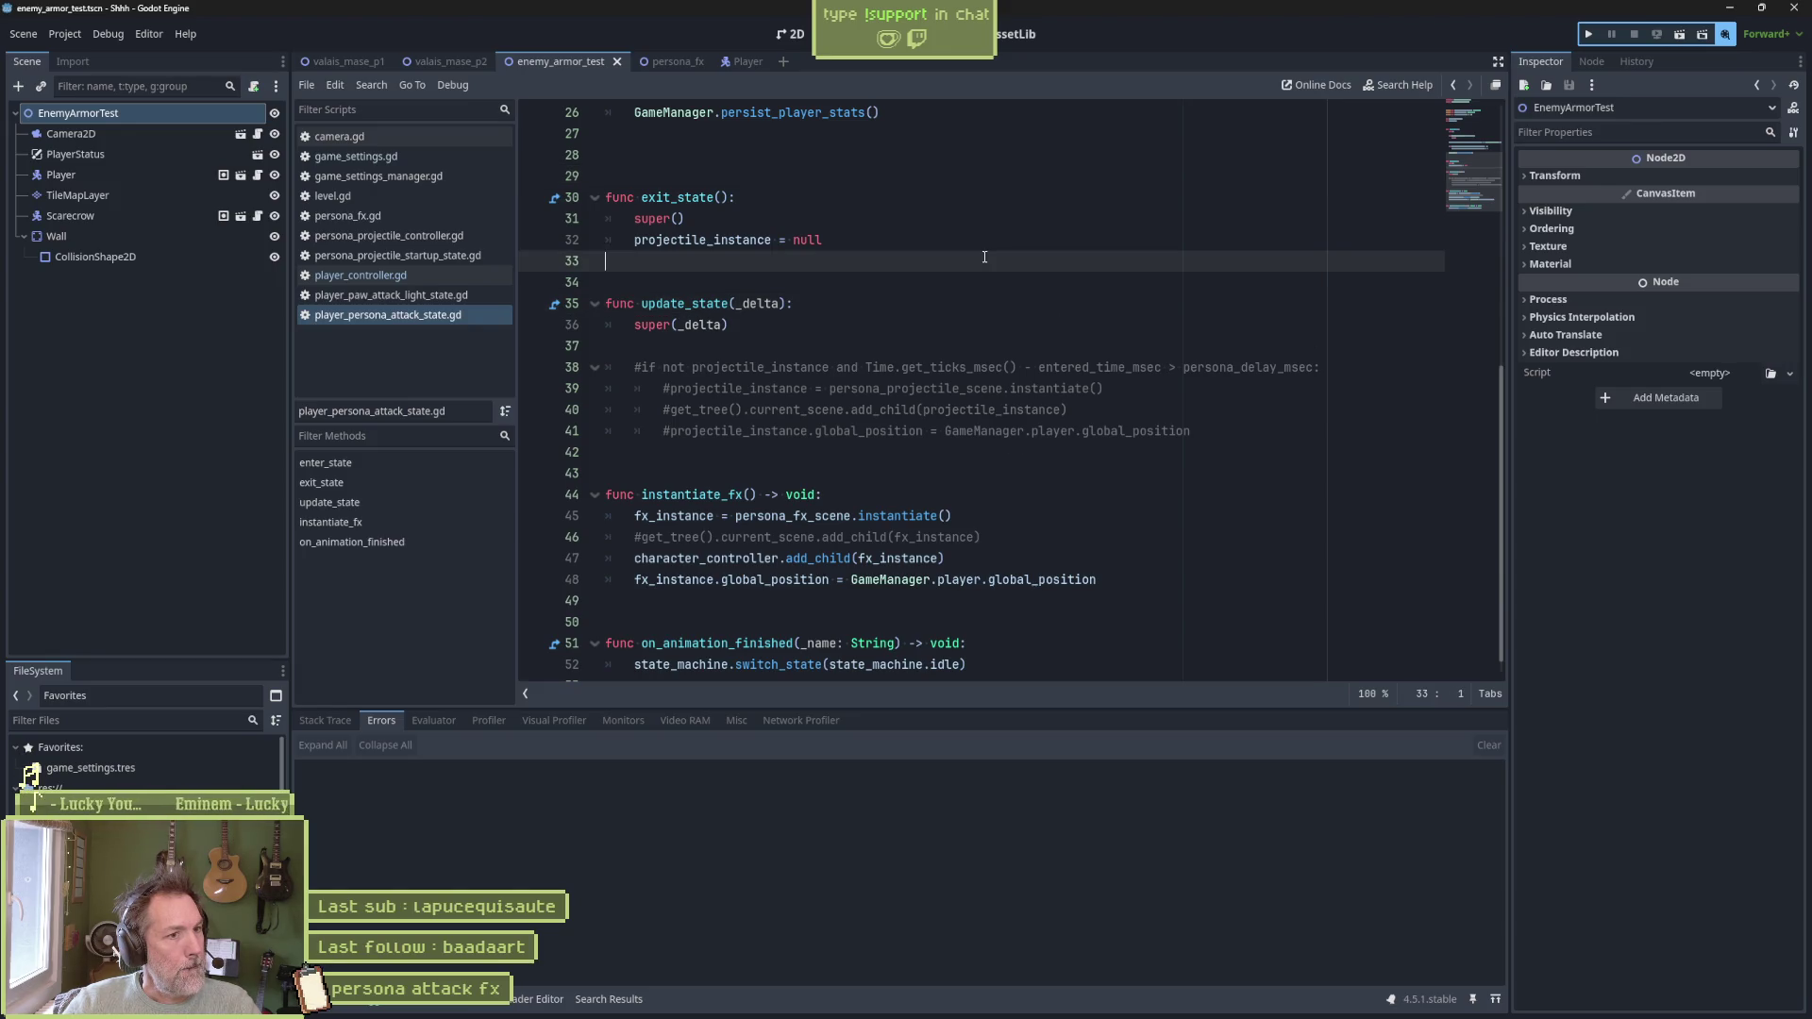
left_click(991, 190)
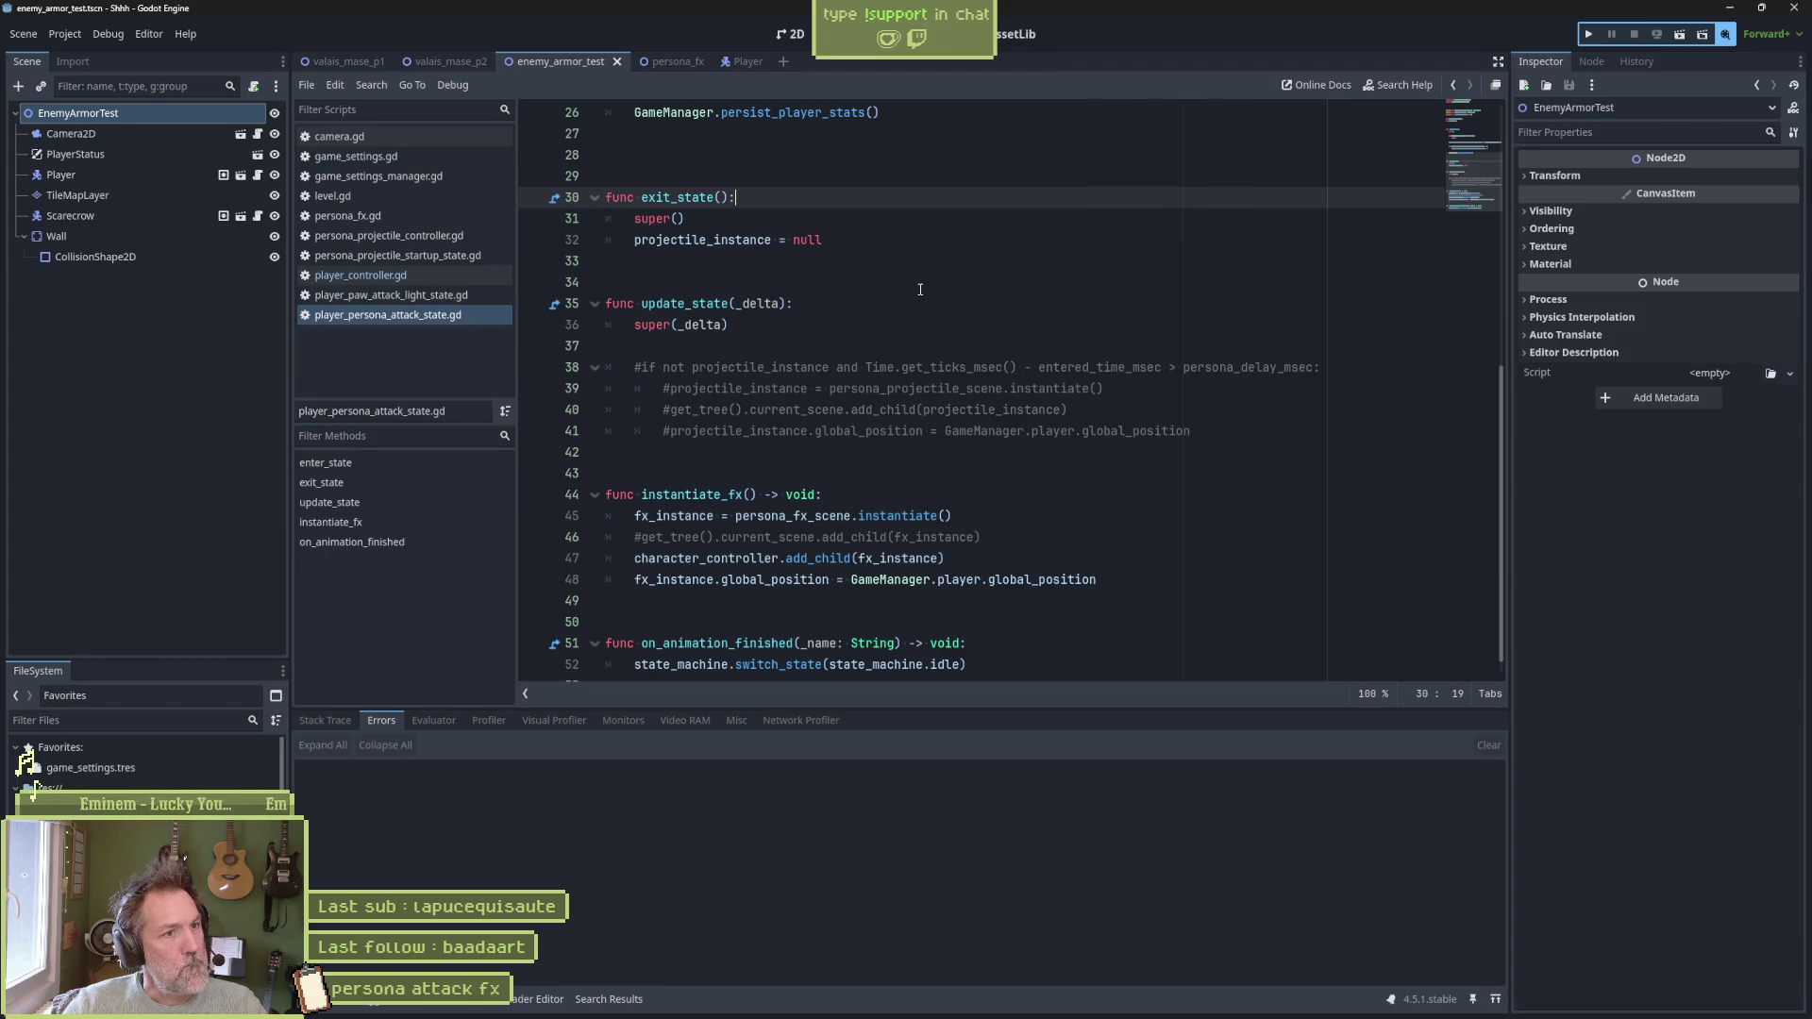
left_click(799, 172)
scroll(1047, 303, "up", 2)
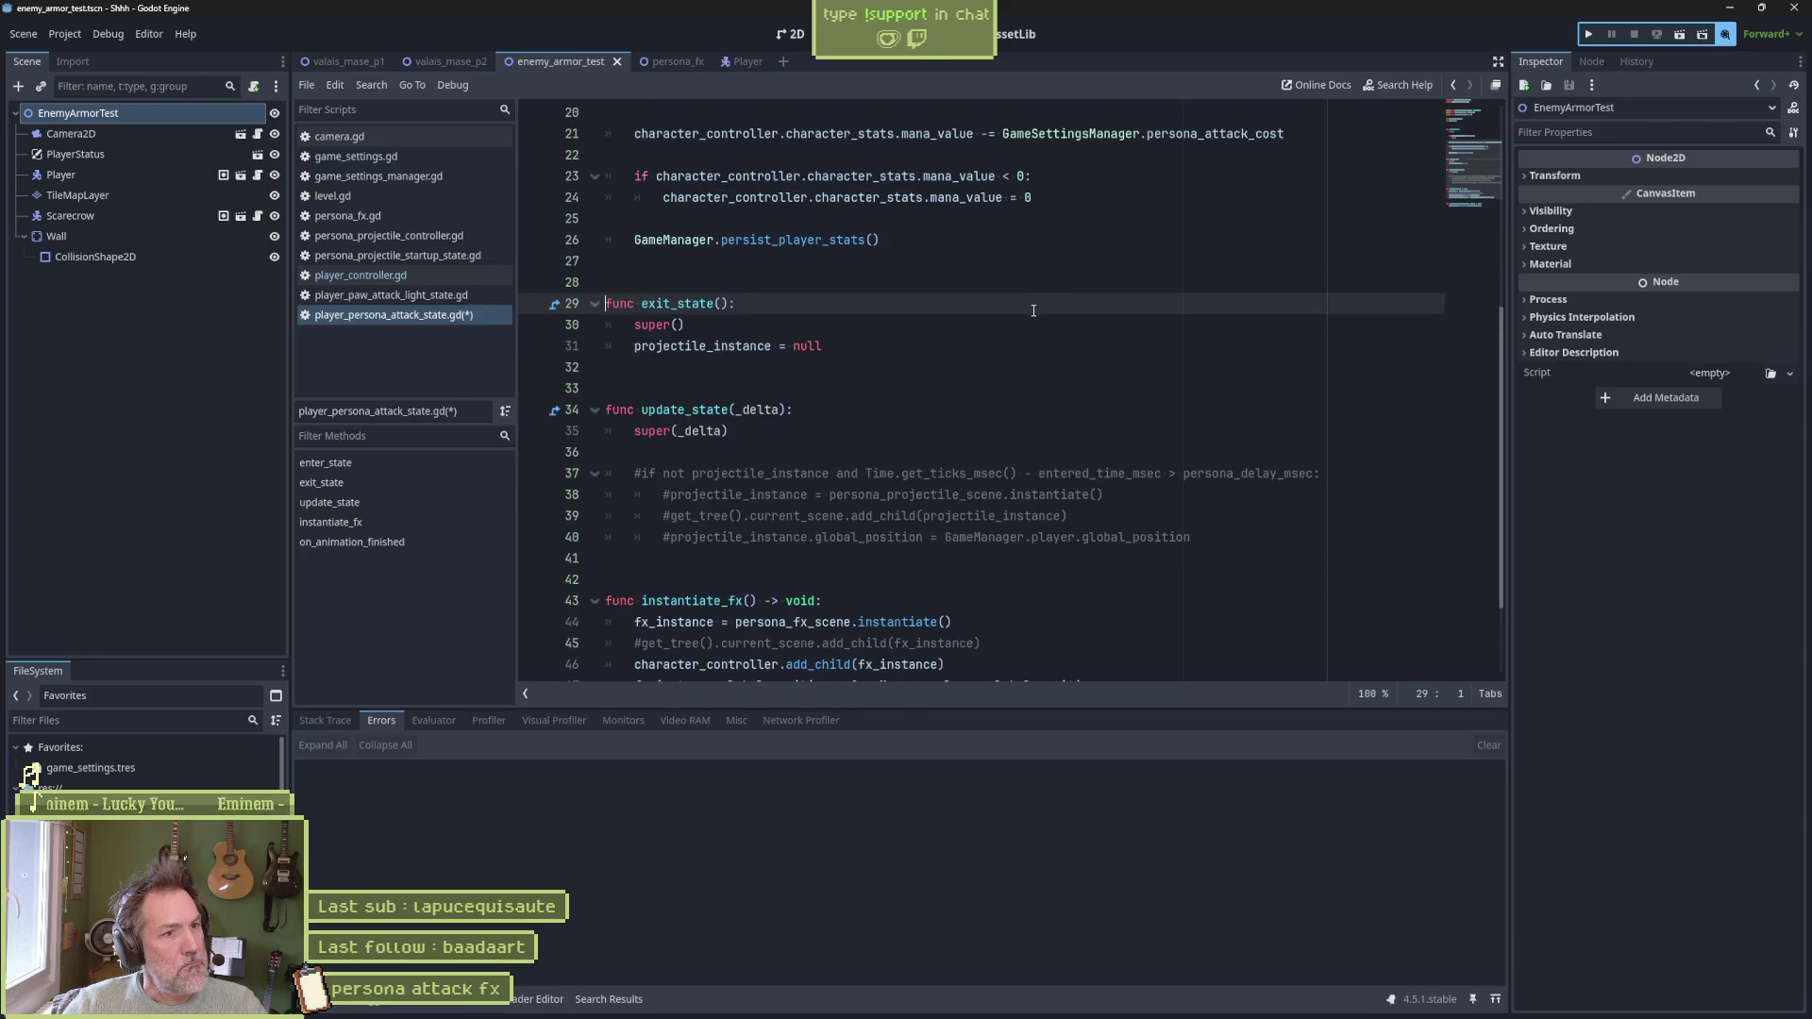
key("ctrl+alt+f")
scroll(808, 328, "up", 5)
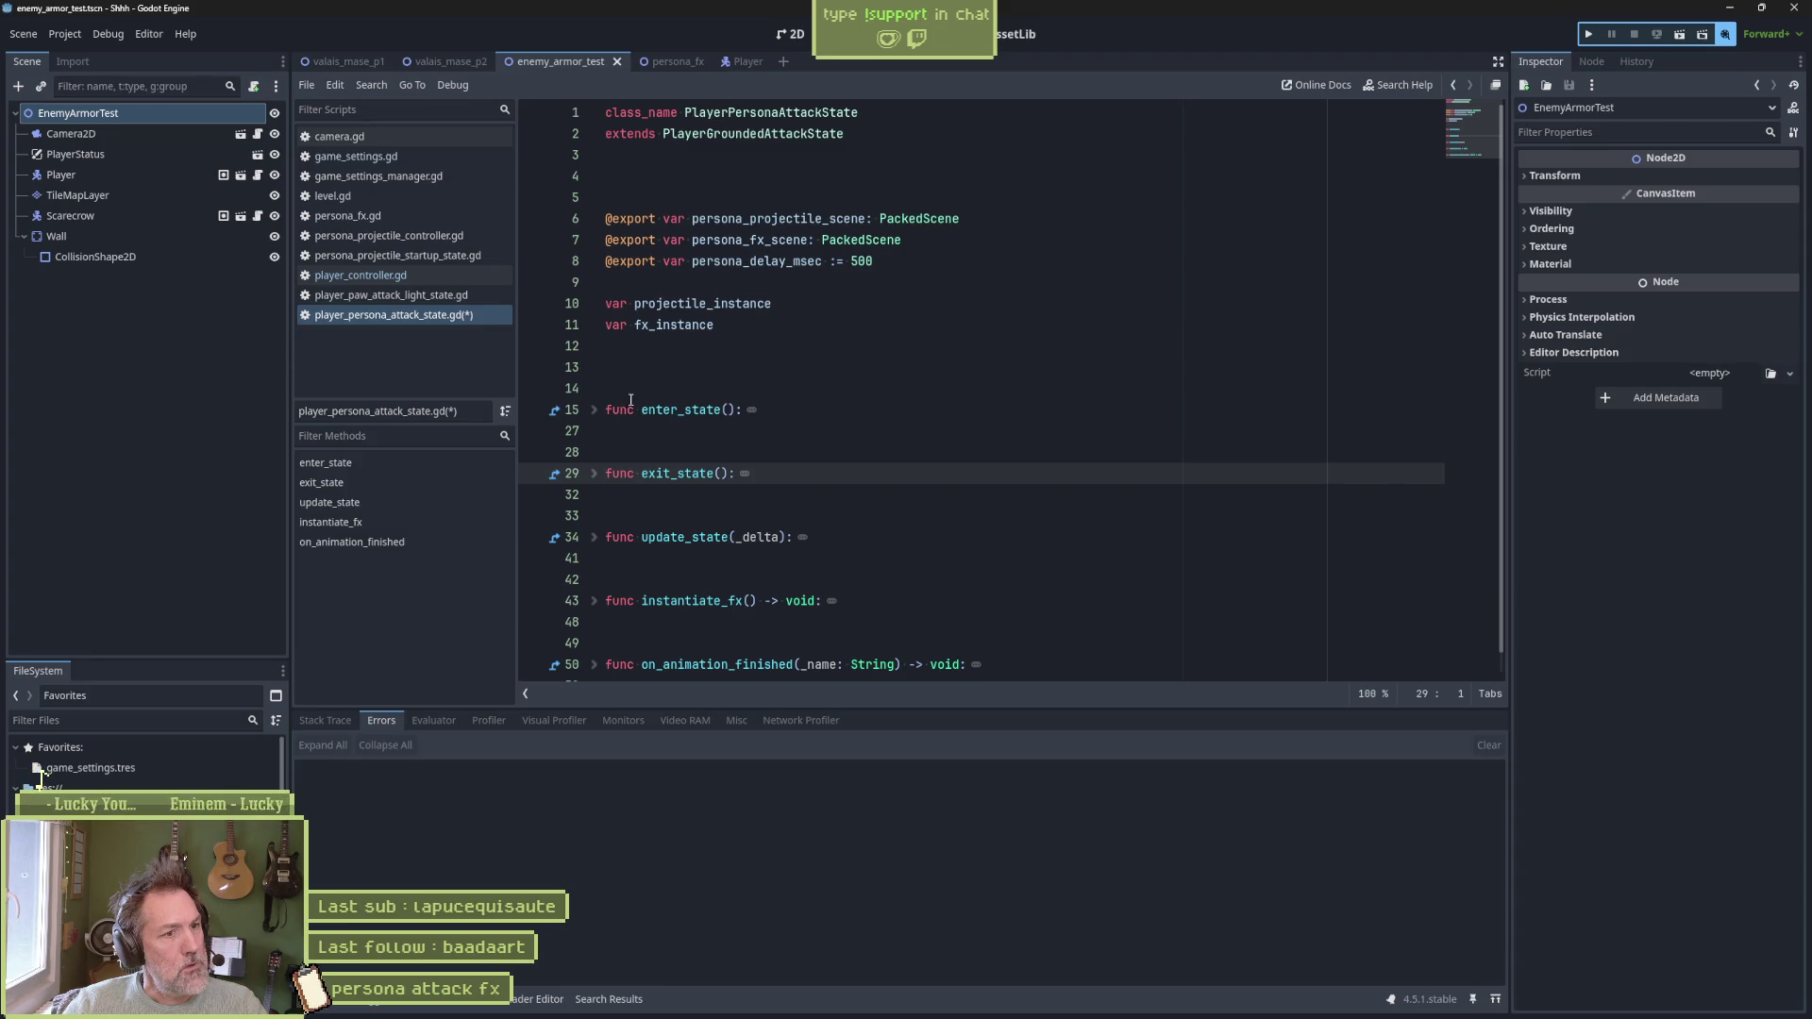
Unfold enter_state and glance at persona_fx.gd before returning to the persona attack state script
left_click(751, 410)
scroll(823, 415, "down", 2)
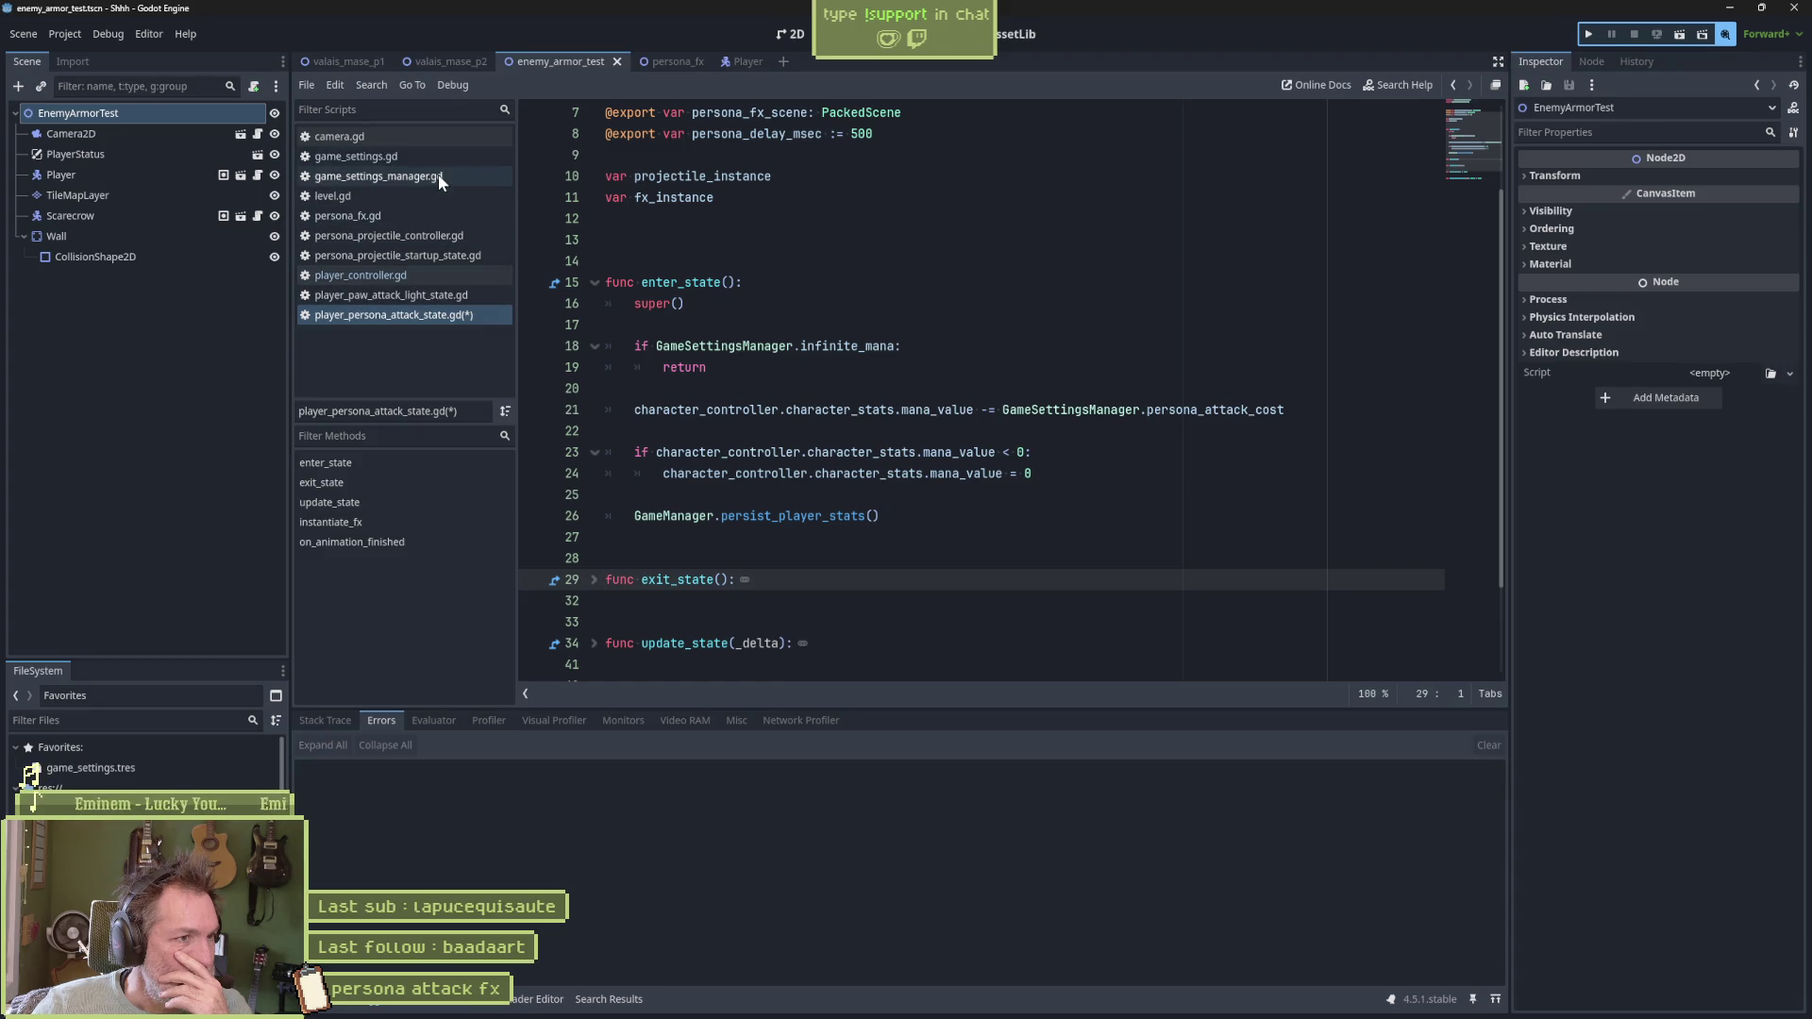
left_click(433, 215)
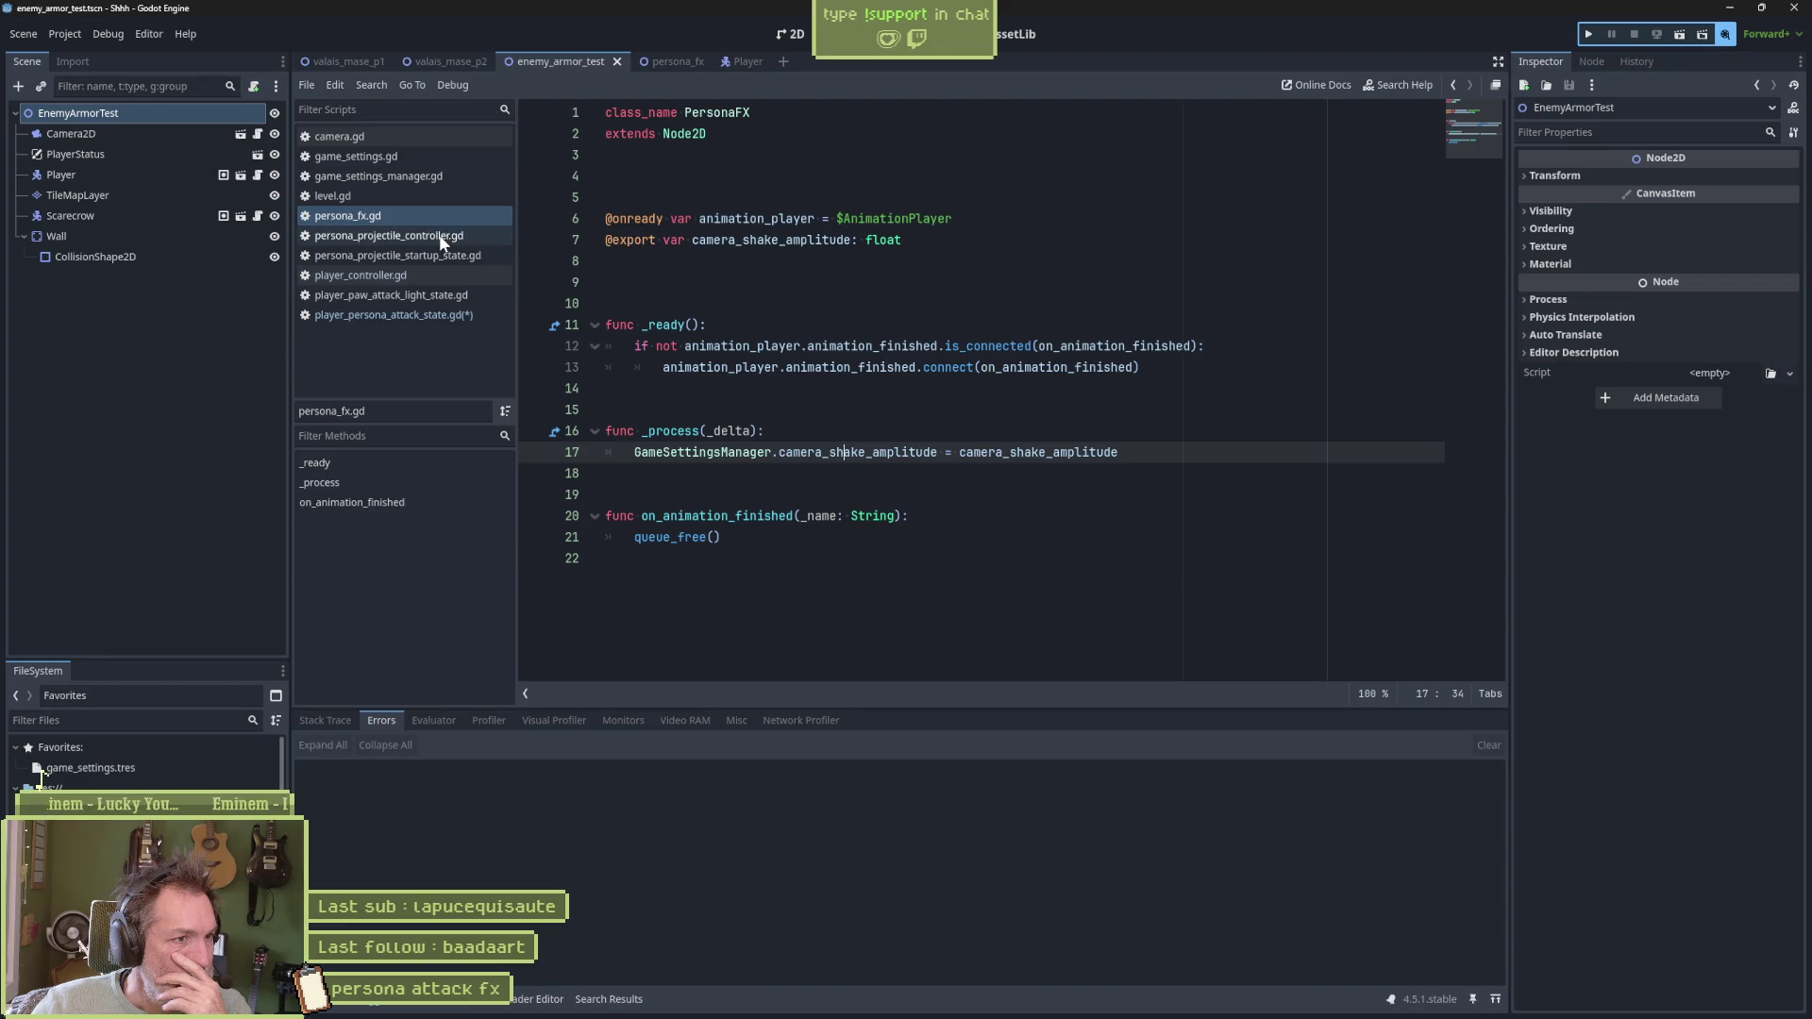
left_click(428, 314)
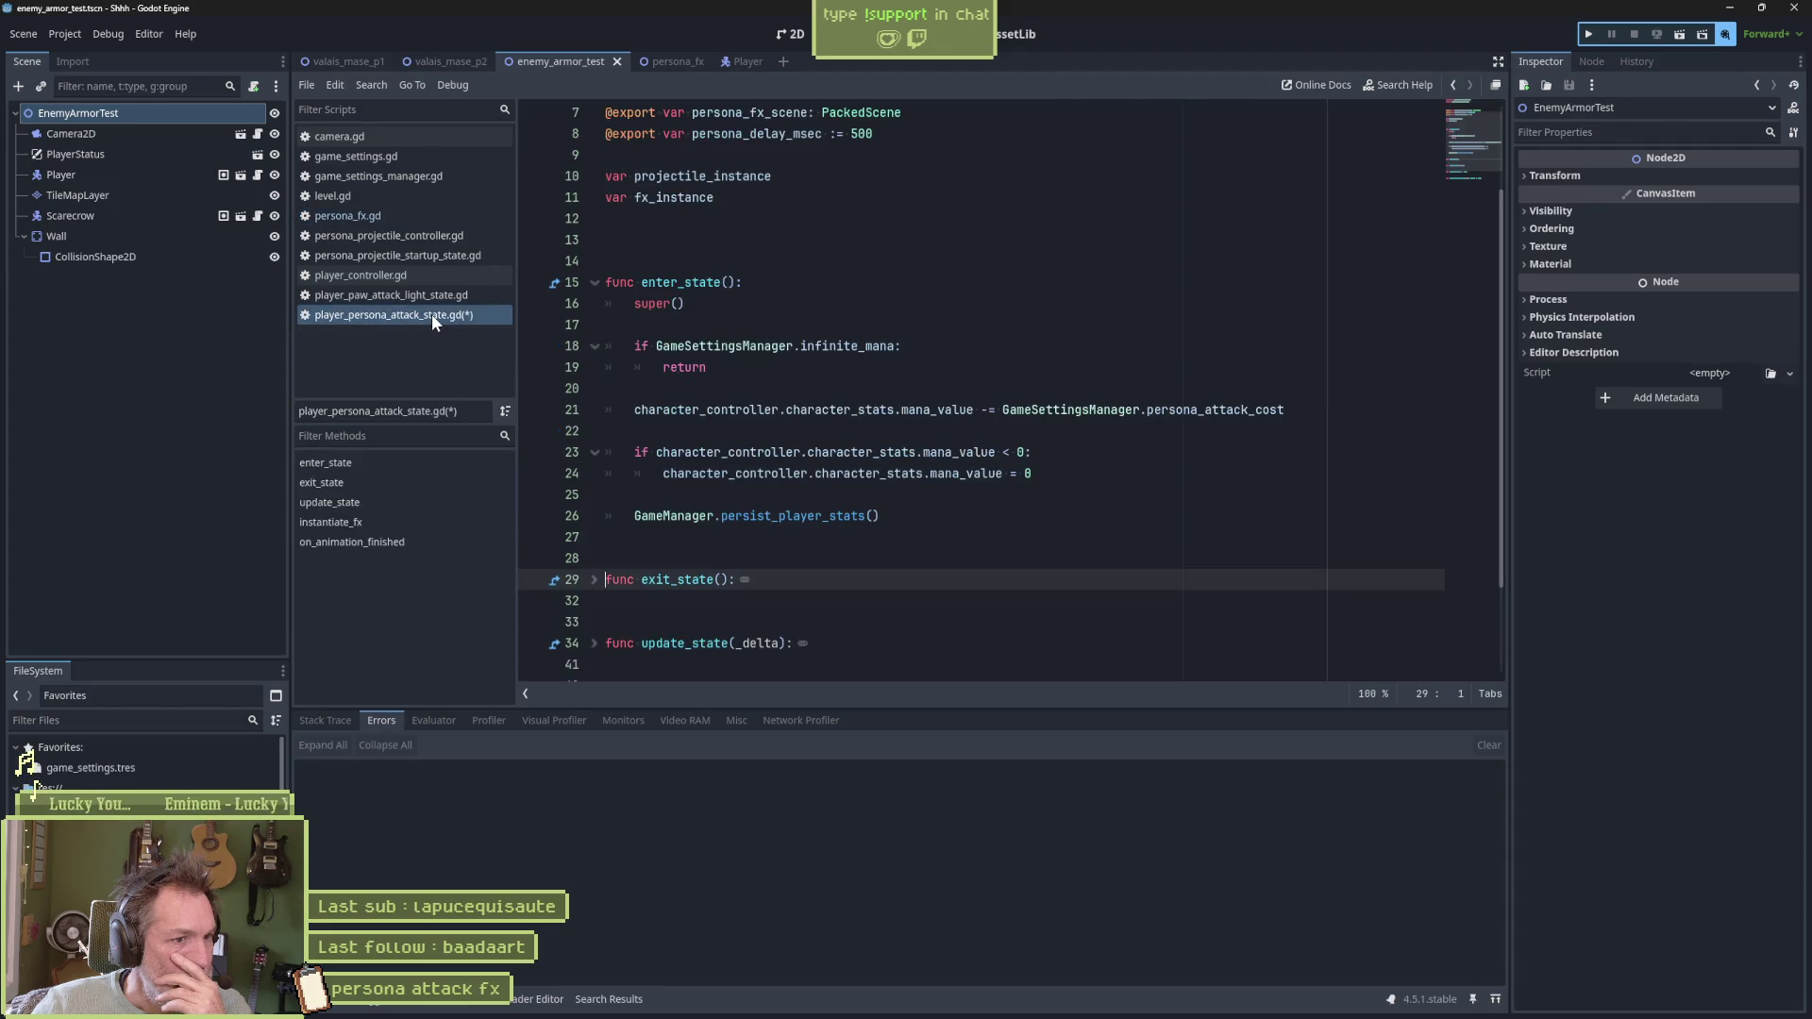
scroll(605, 604, "down", 2)
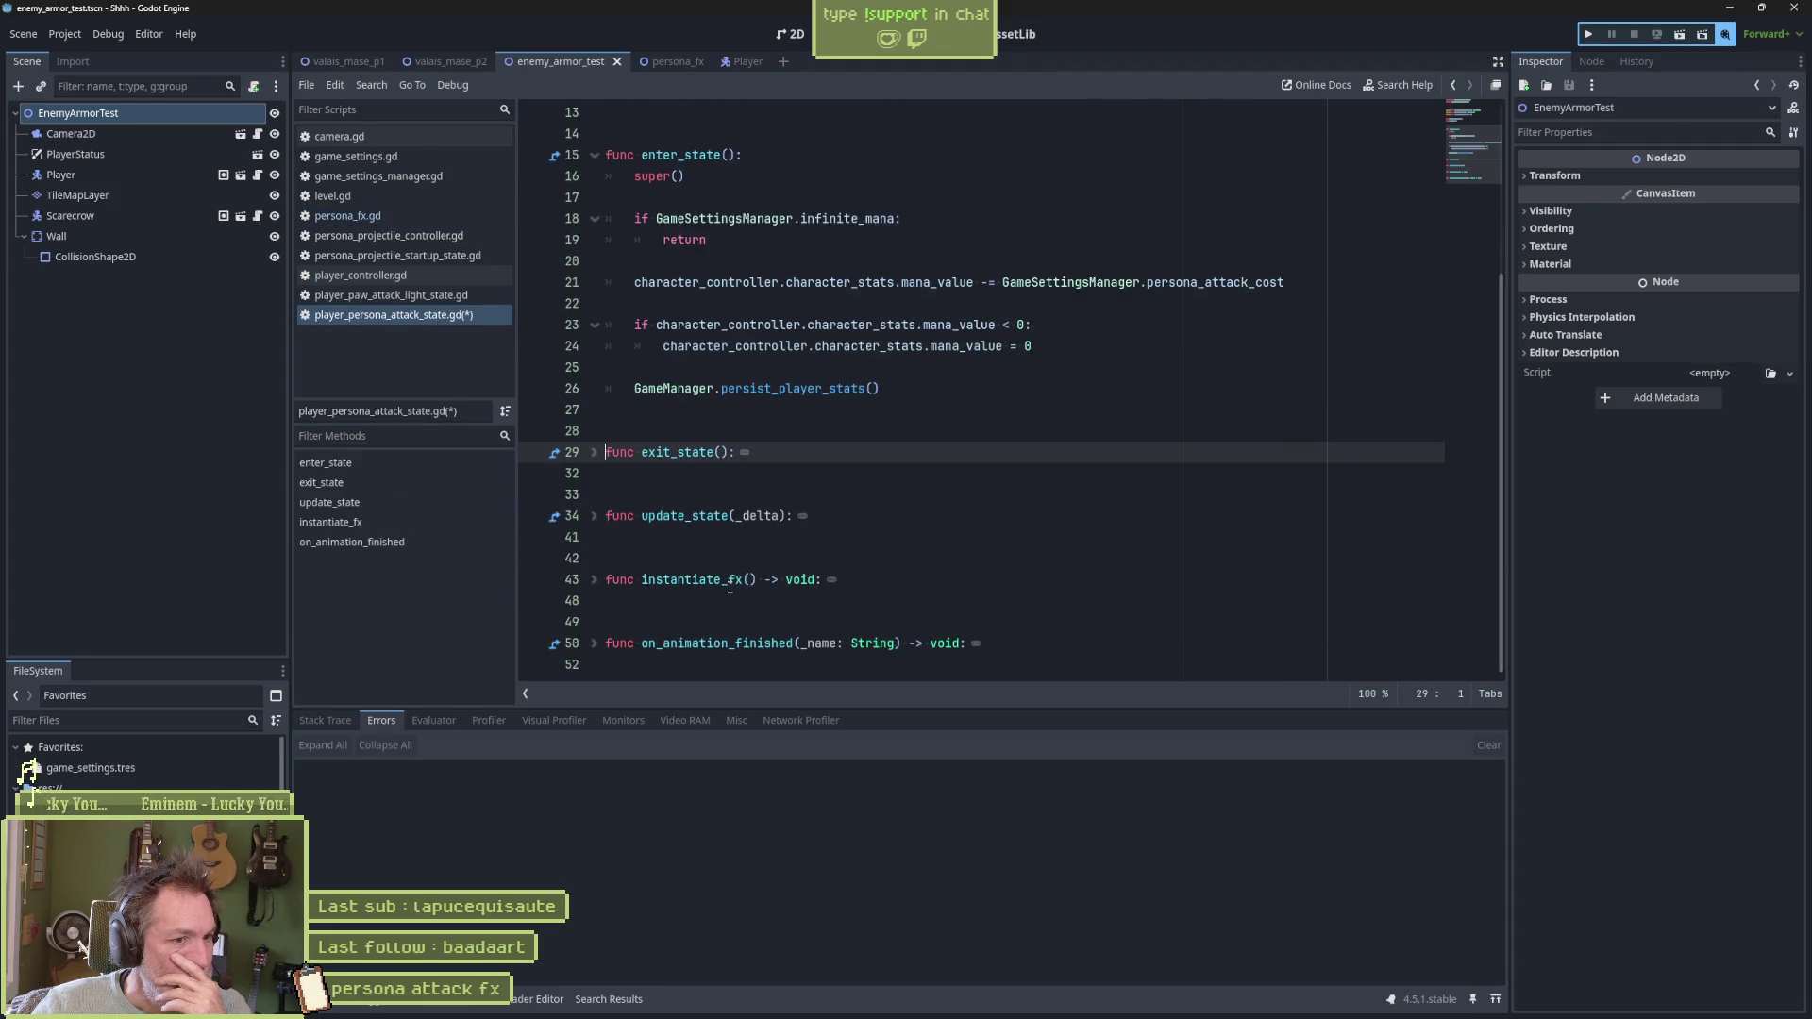
Delete the commented-out get_tree add_child line in instantiate_fx, save, and bring up Discord
left_click(594, 579)
scroll(849, 547, "down", 2)
left_click(1000, 537)
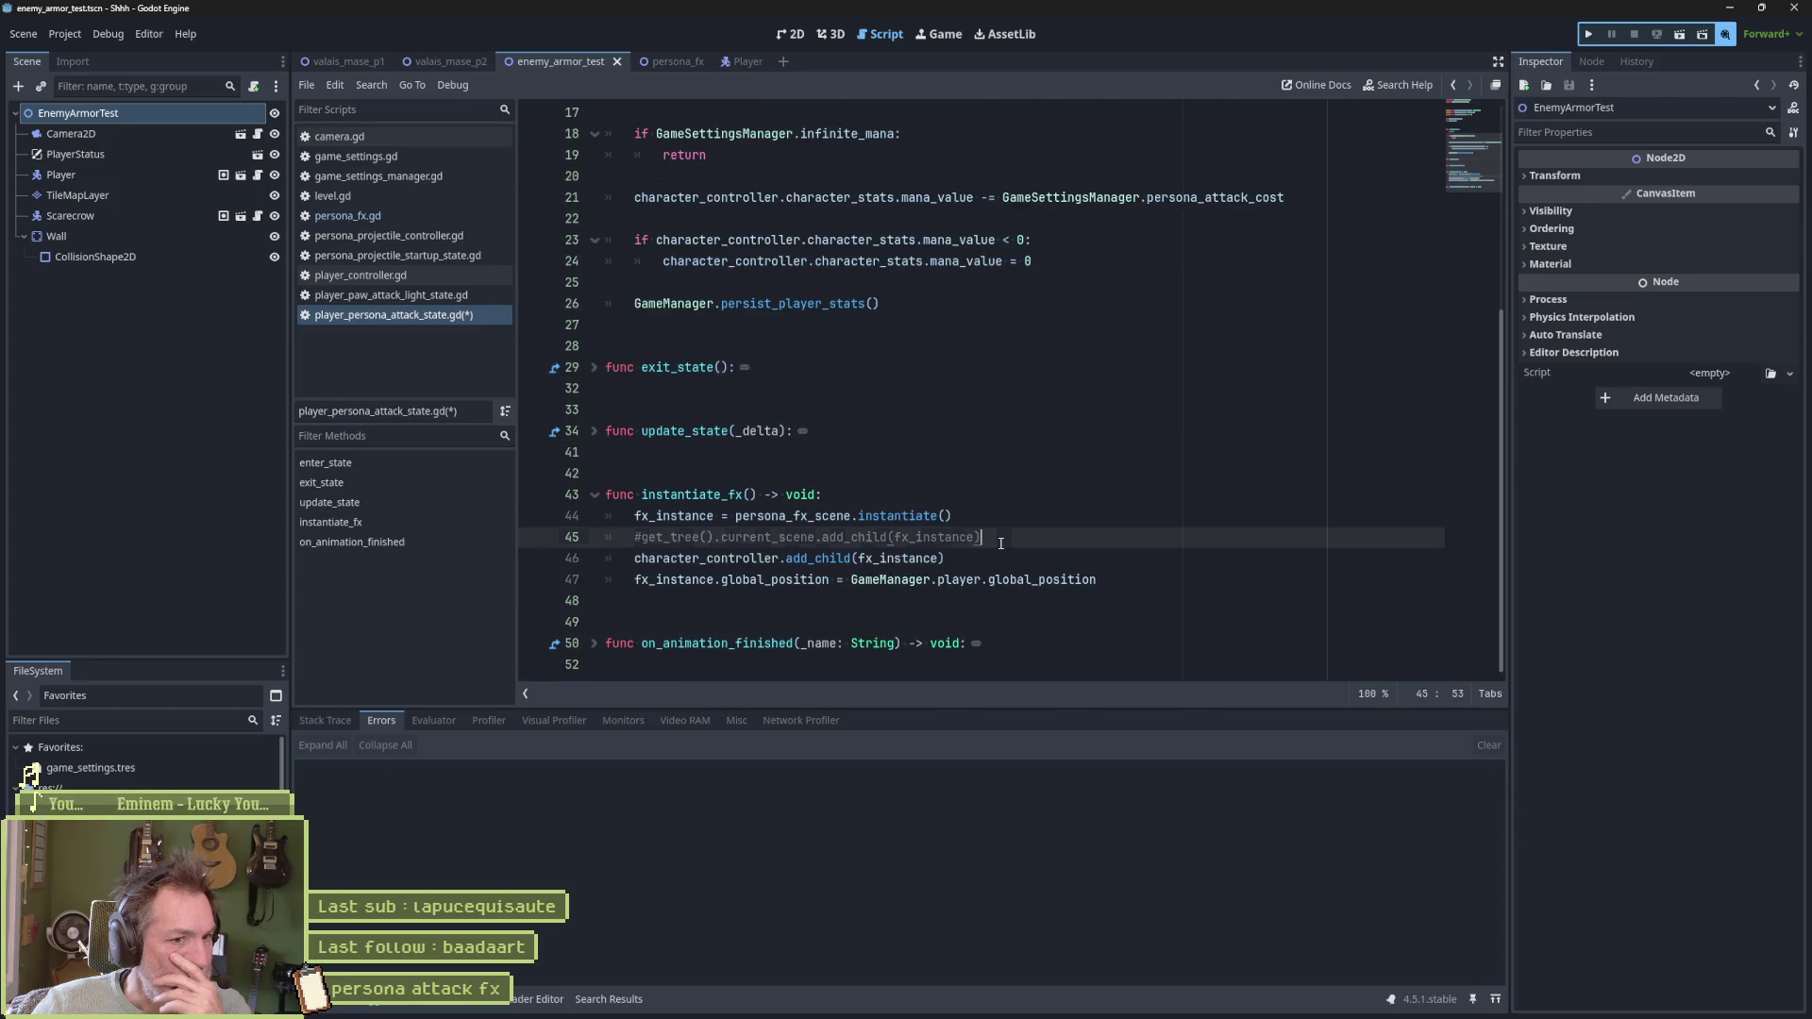
key("ctrl+shift+k")
key("ctrl+s")
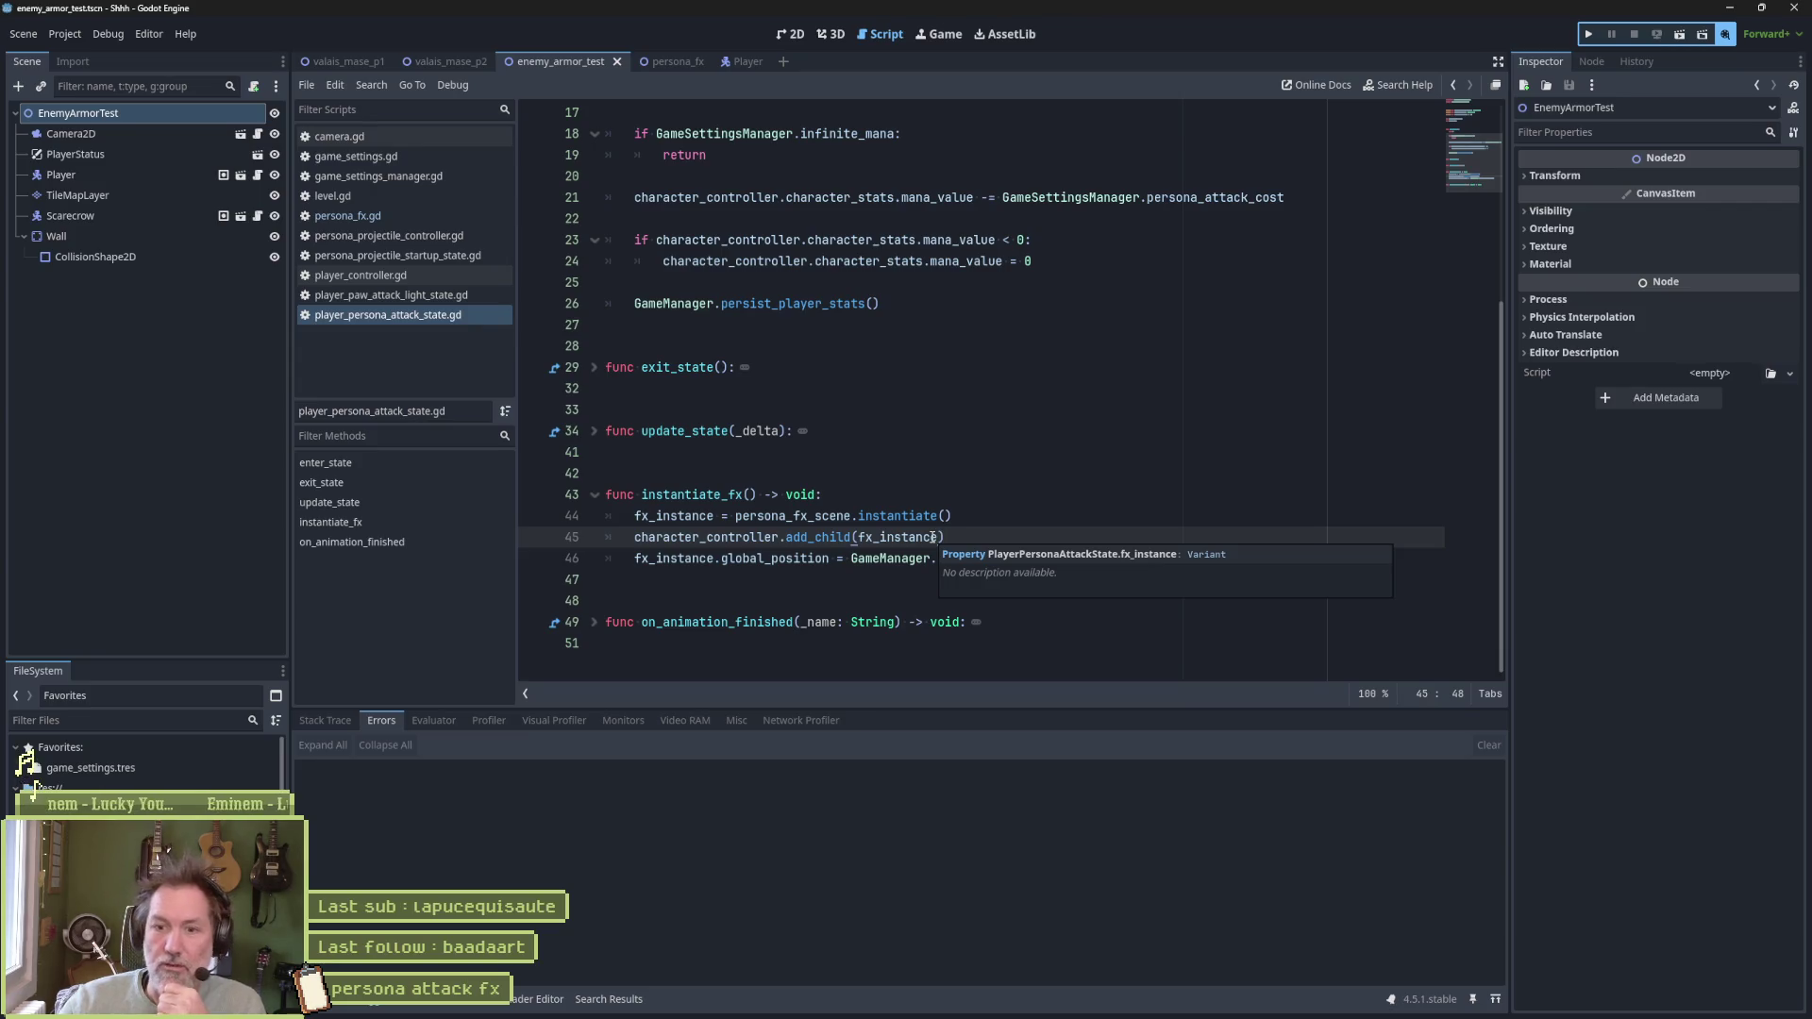
mouse_move(1121, 1014)
left_click(1249, 1002)
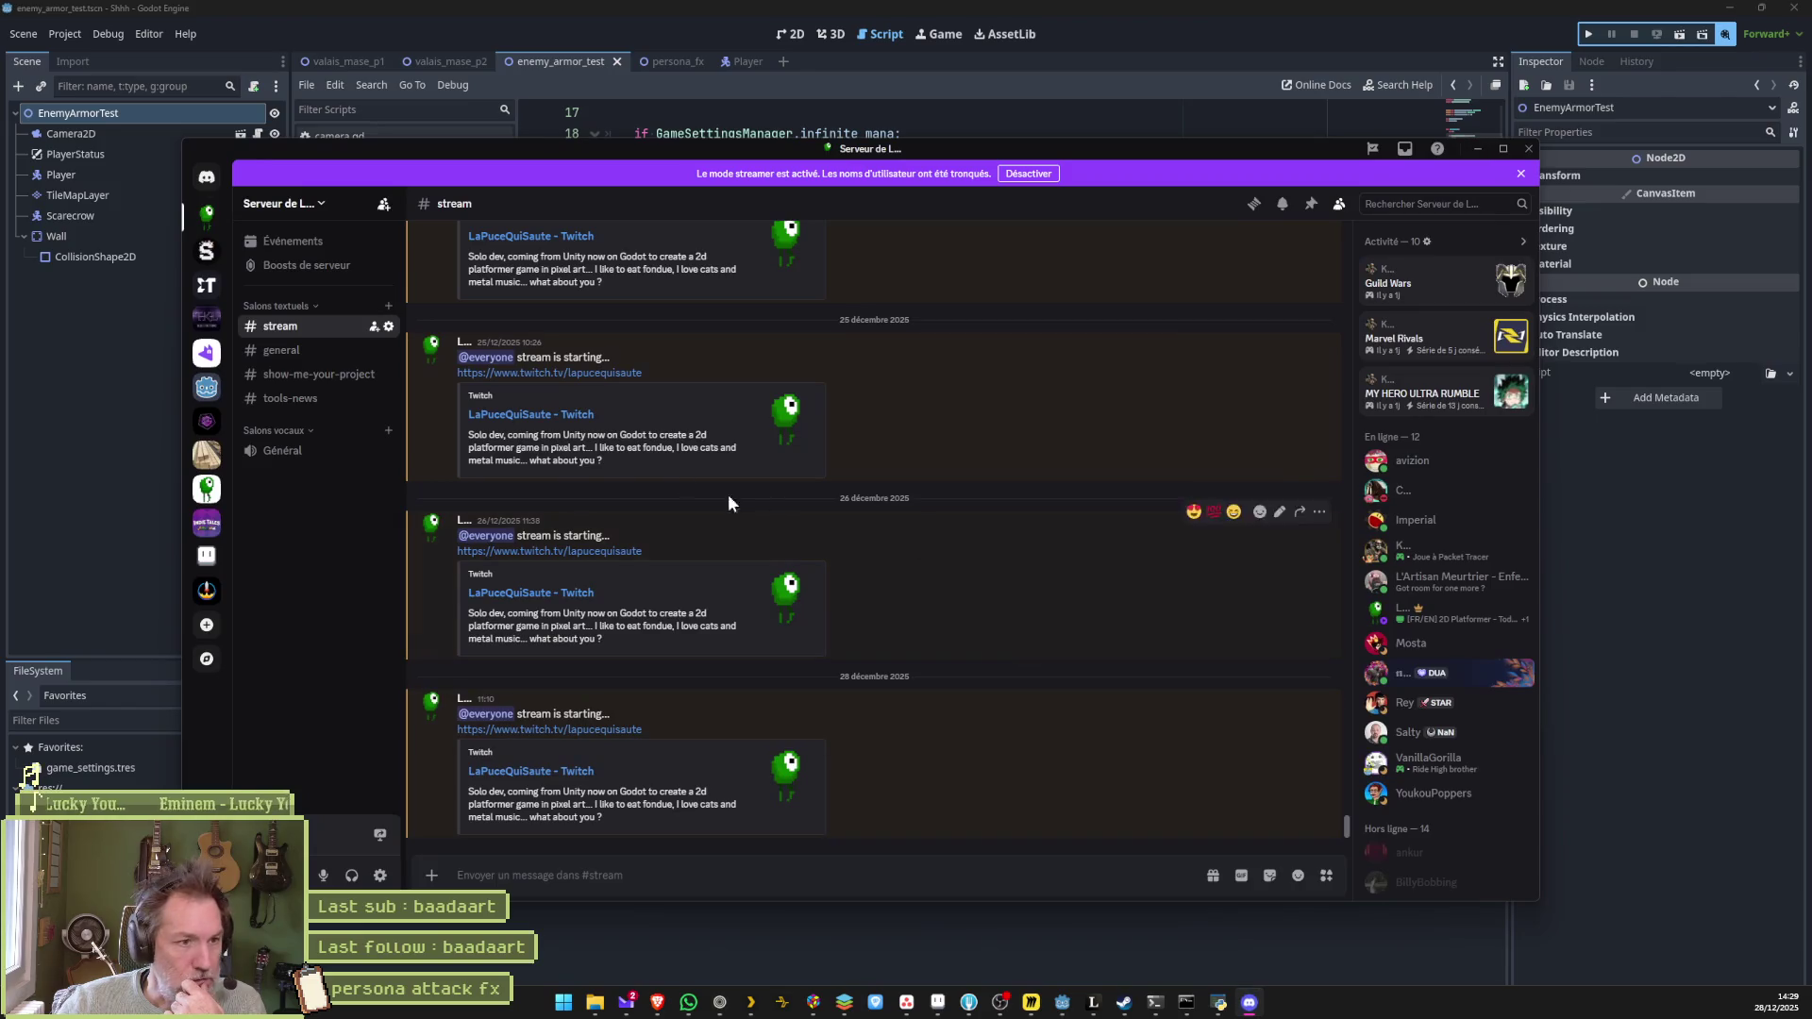
View Discord's #show-me-your-project channel, then minimize Discord back to the Godot script
left_click(305, 379)
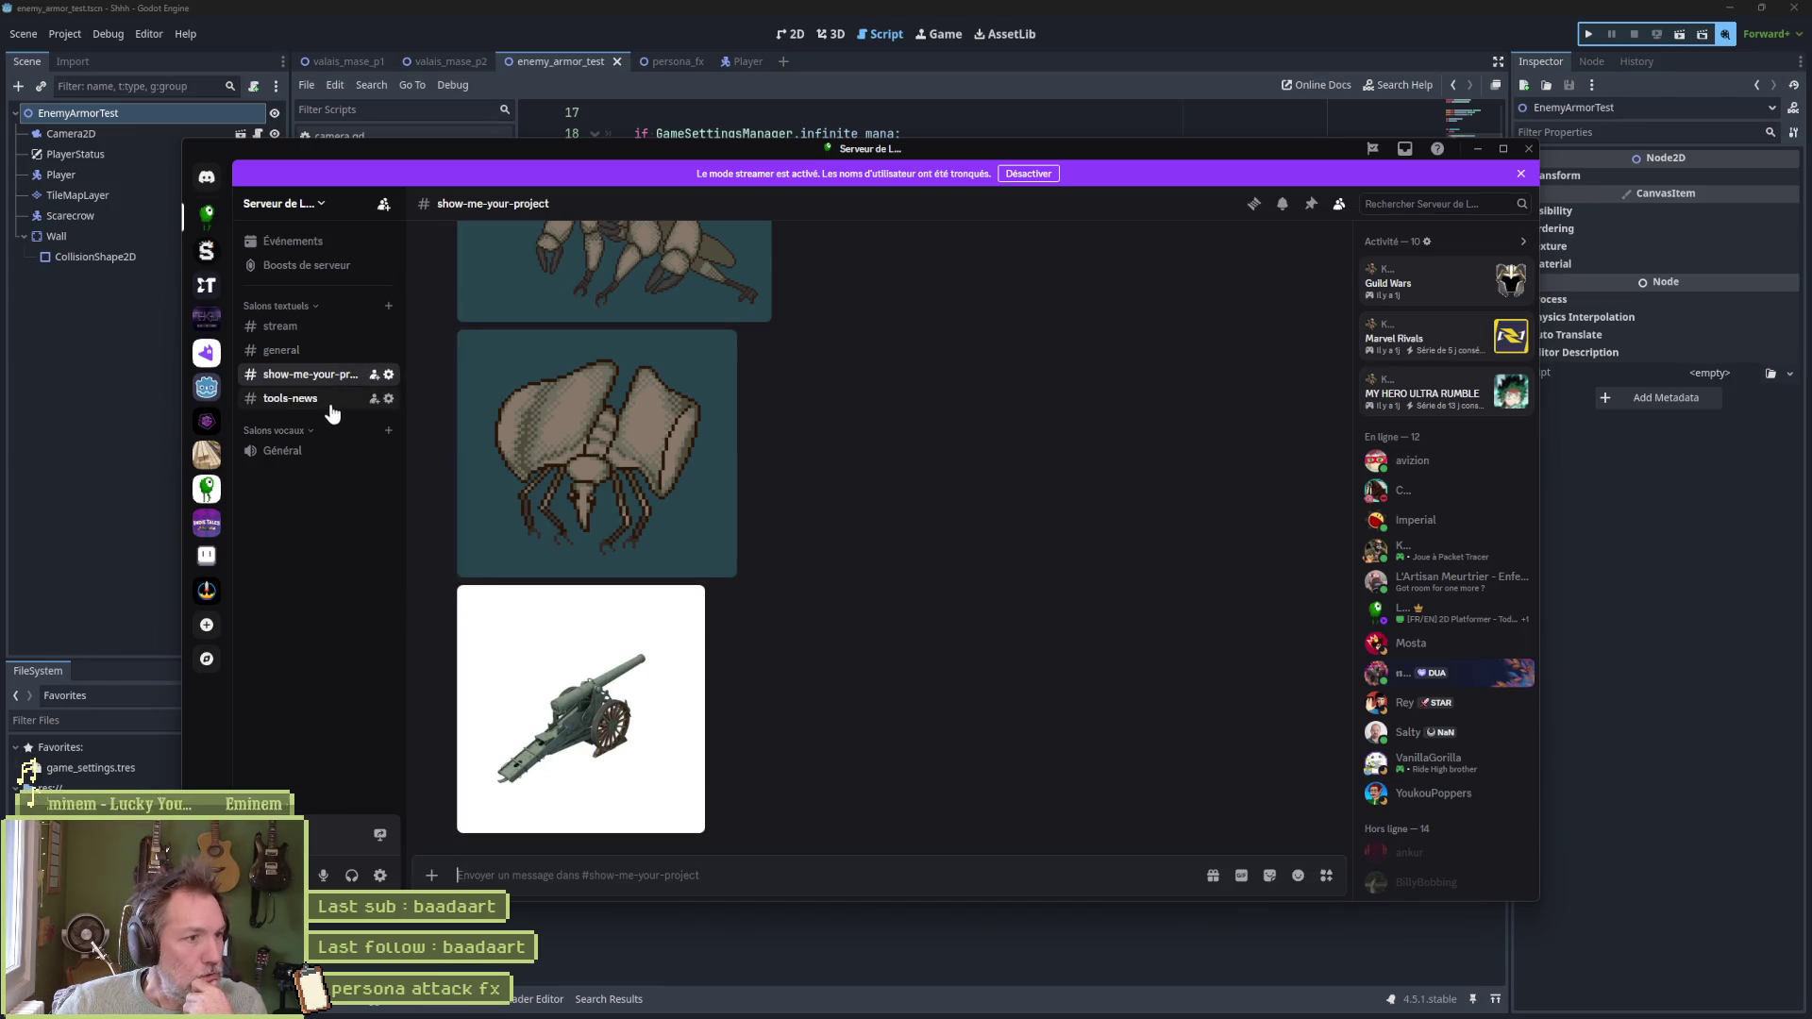
left_click(1477, 149)
left_click(967, 492)
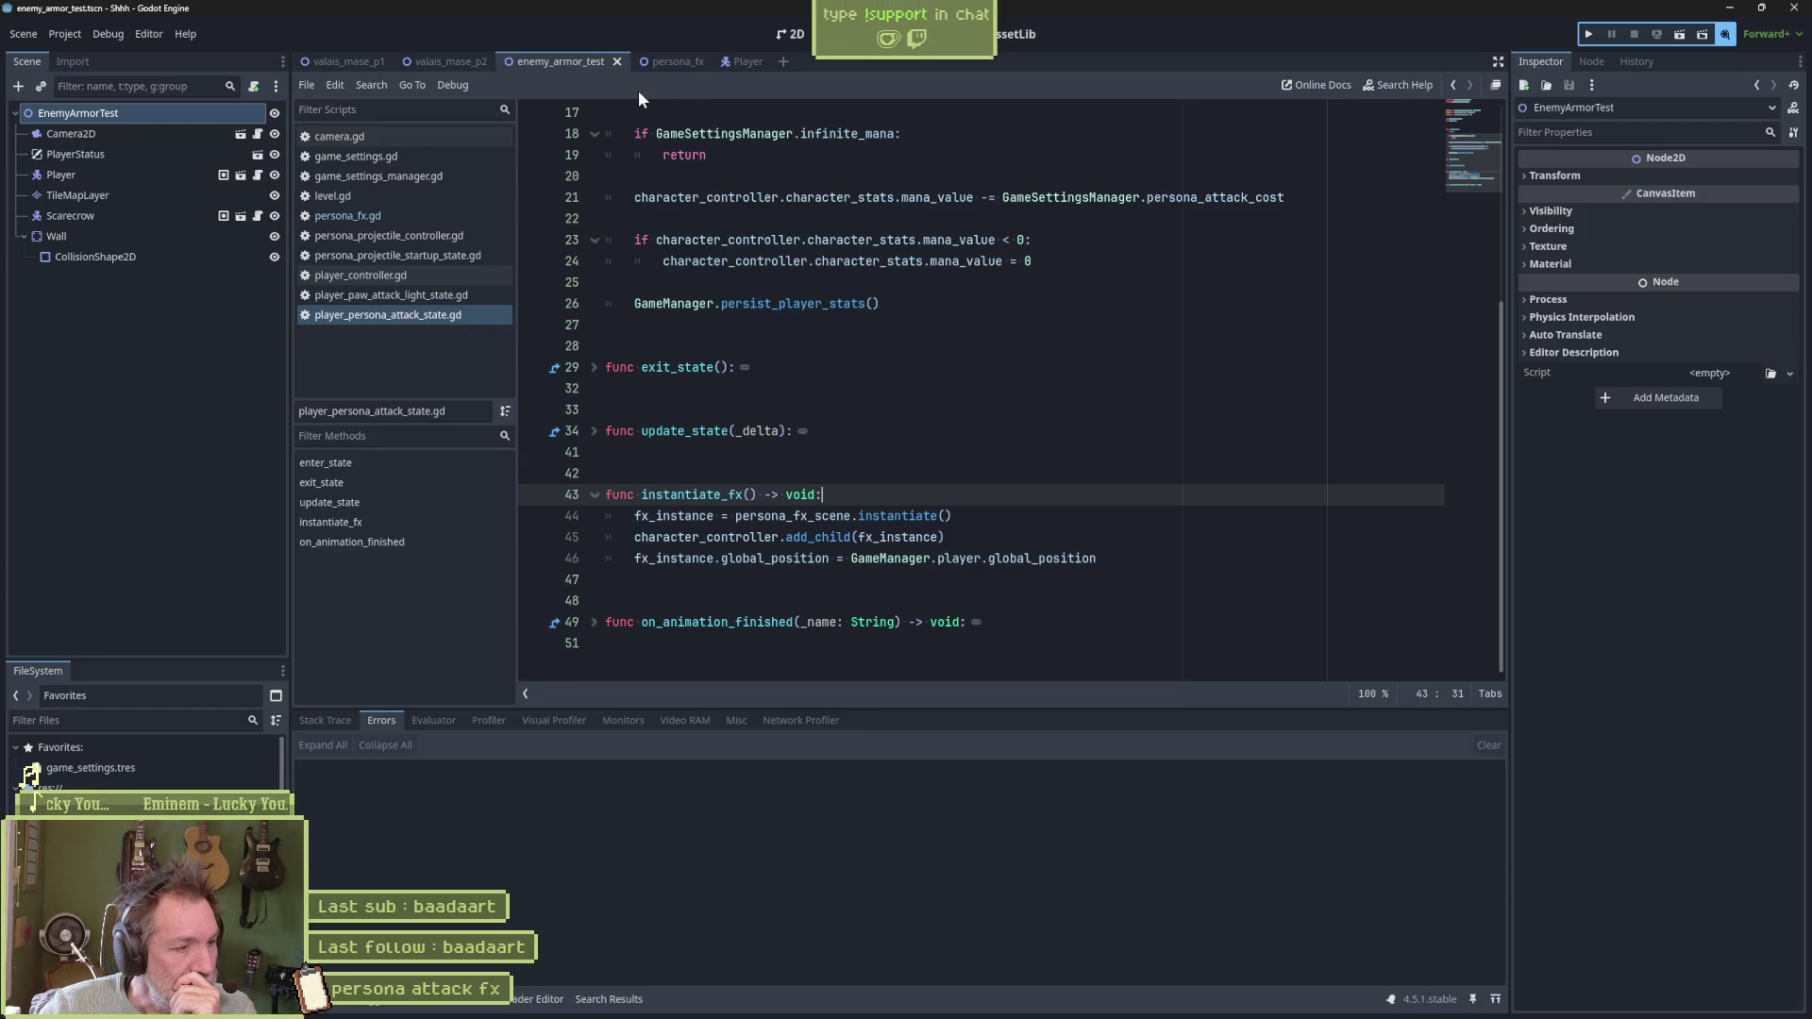
Open persona_fx in 2D and scrub its attack animation up to the large ring at 1.3333
left_click(660, 62)
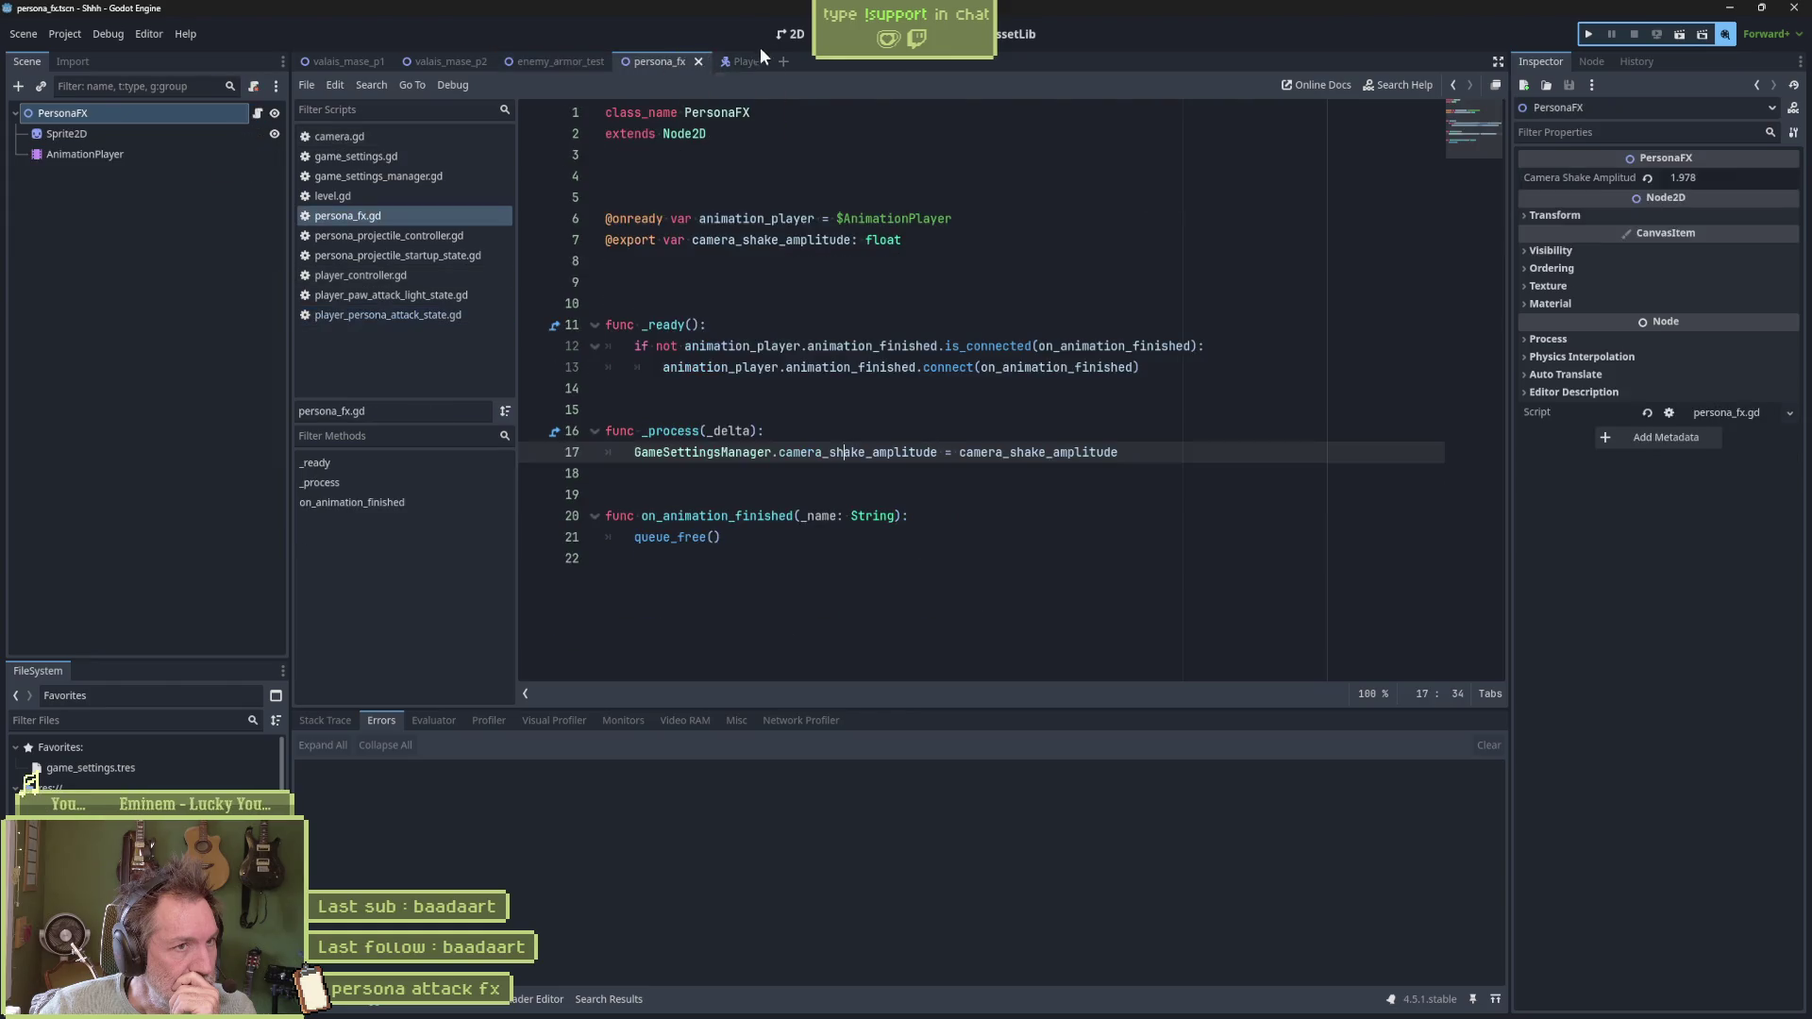
left_click(790, 34)
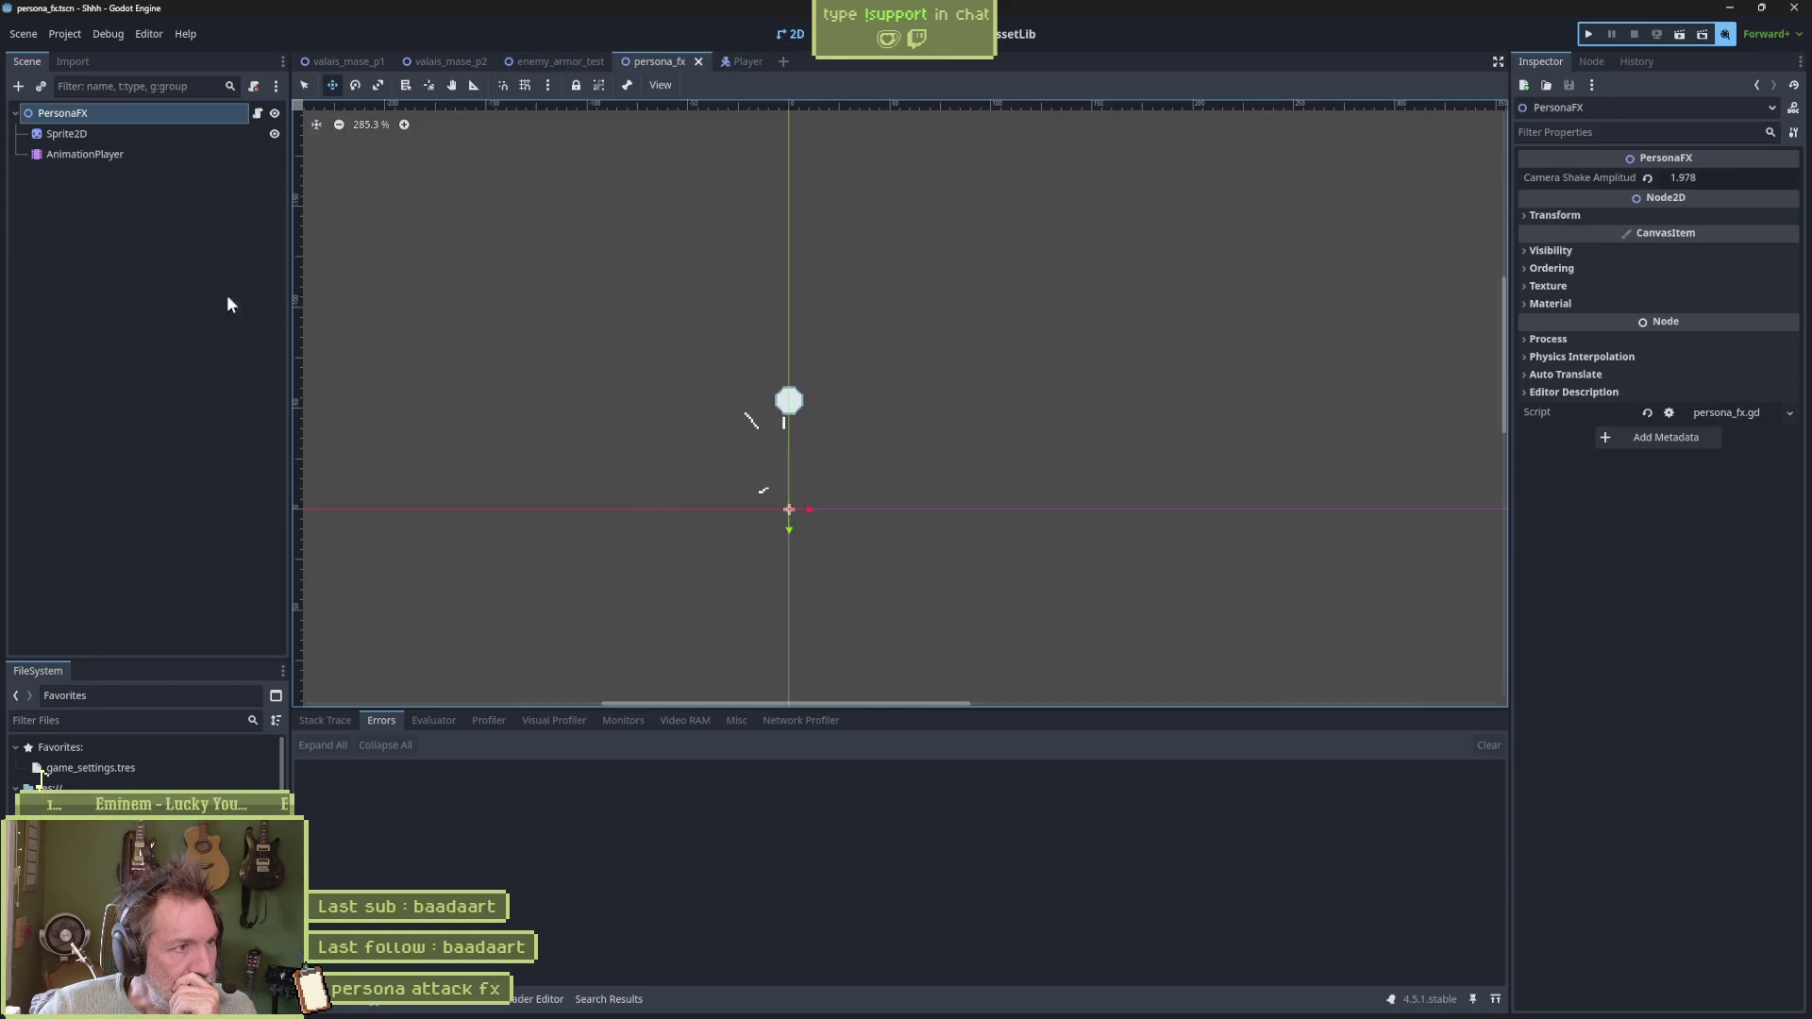
left_click(200, 154)
left_click(957, 752)
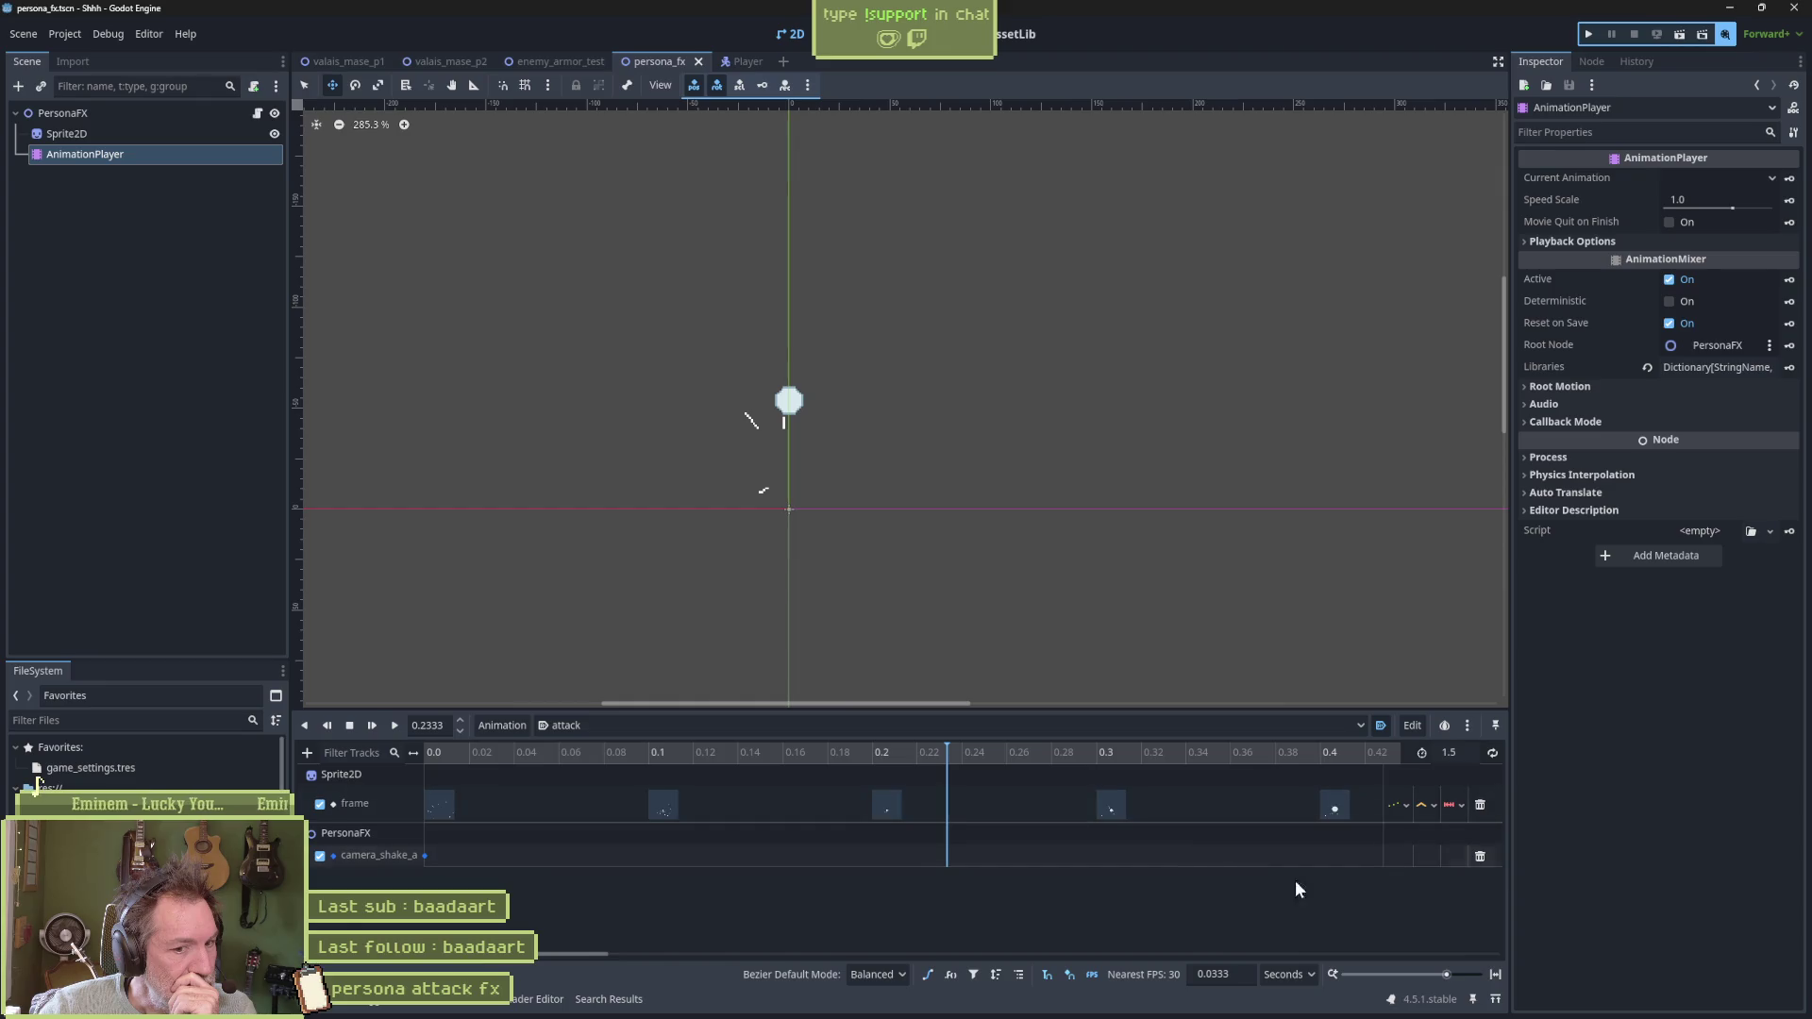
left_click(1491, 977)
left_click_drag(609, 752, 1300, 755)
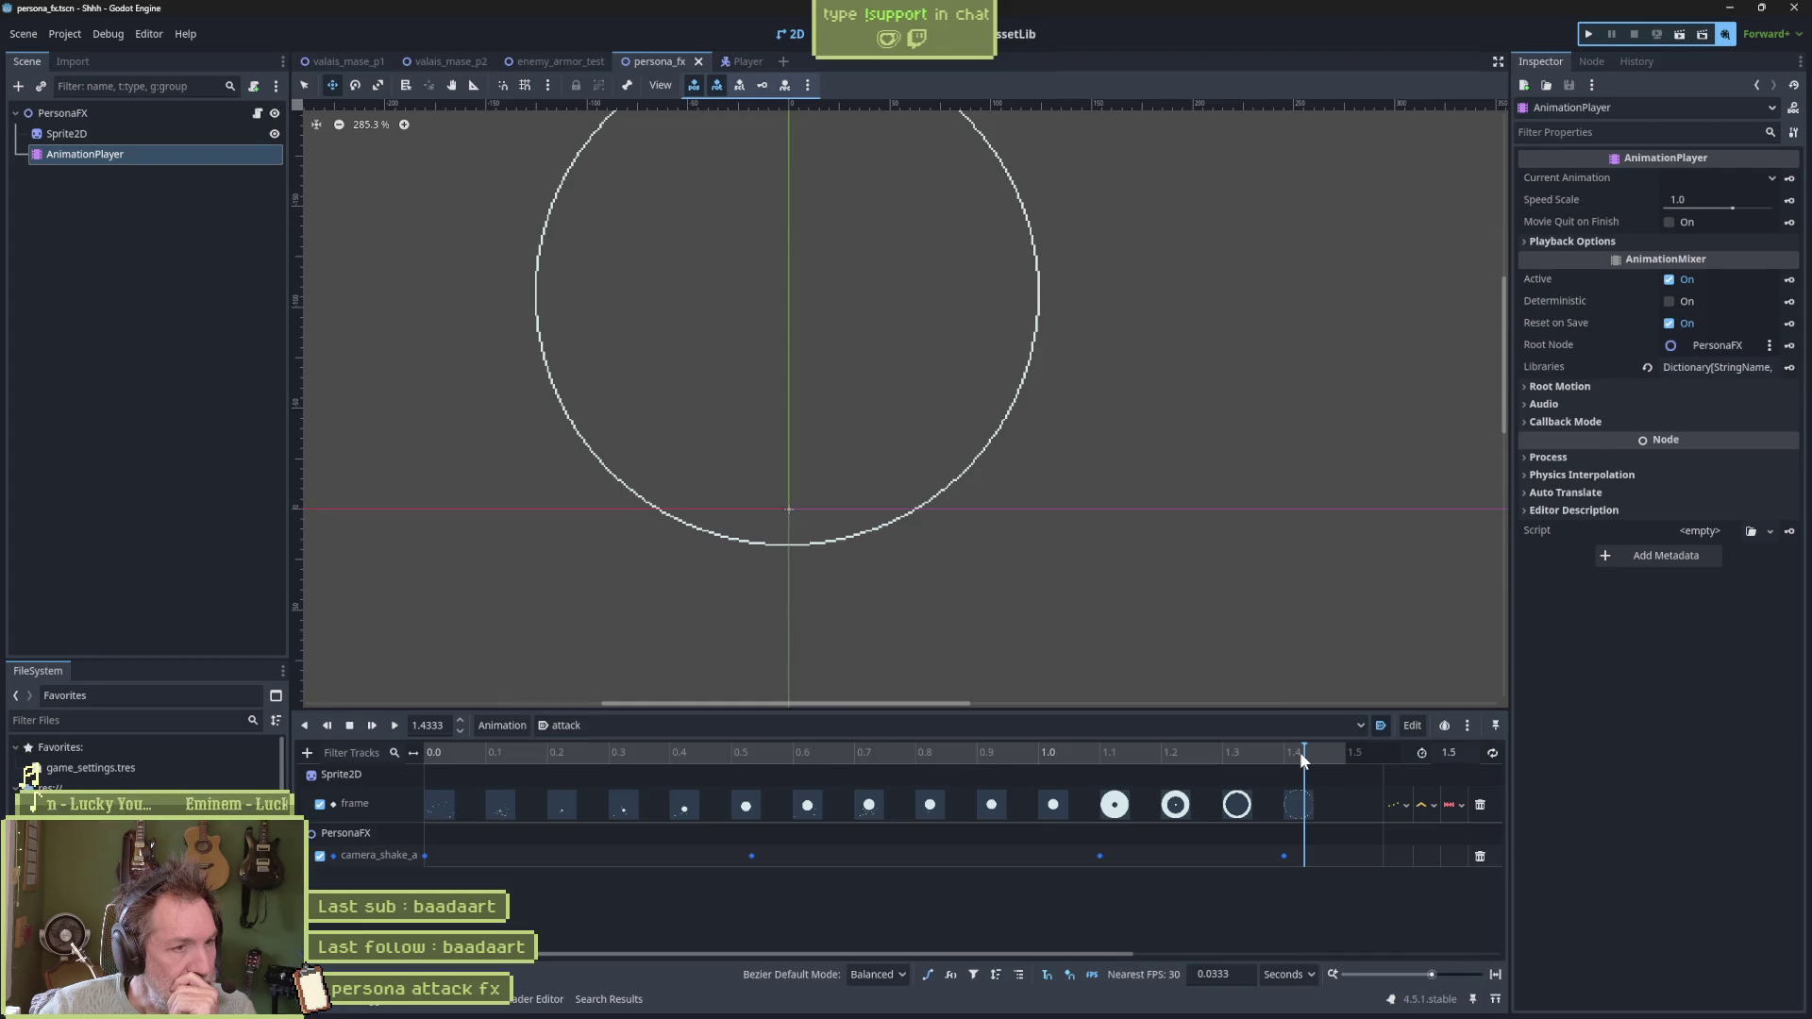
left_click_drag(1309, 755, 1236, 766)
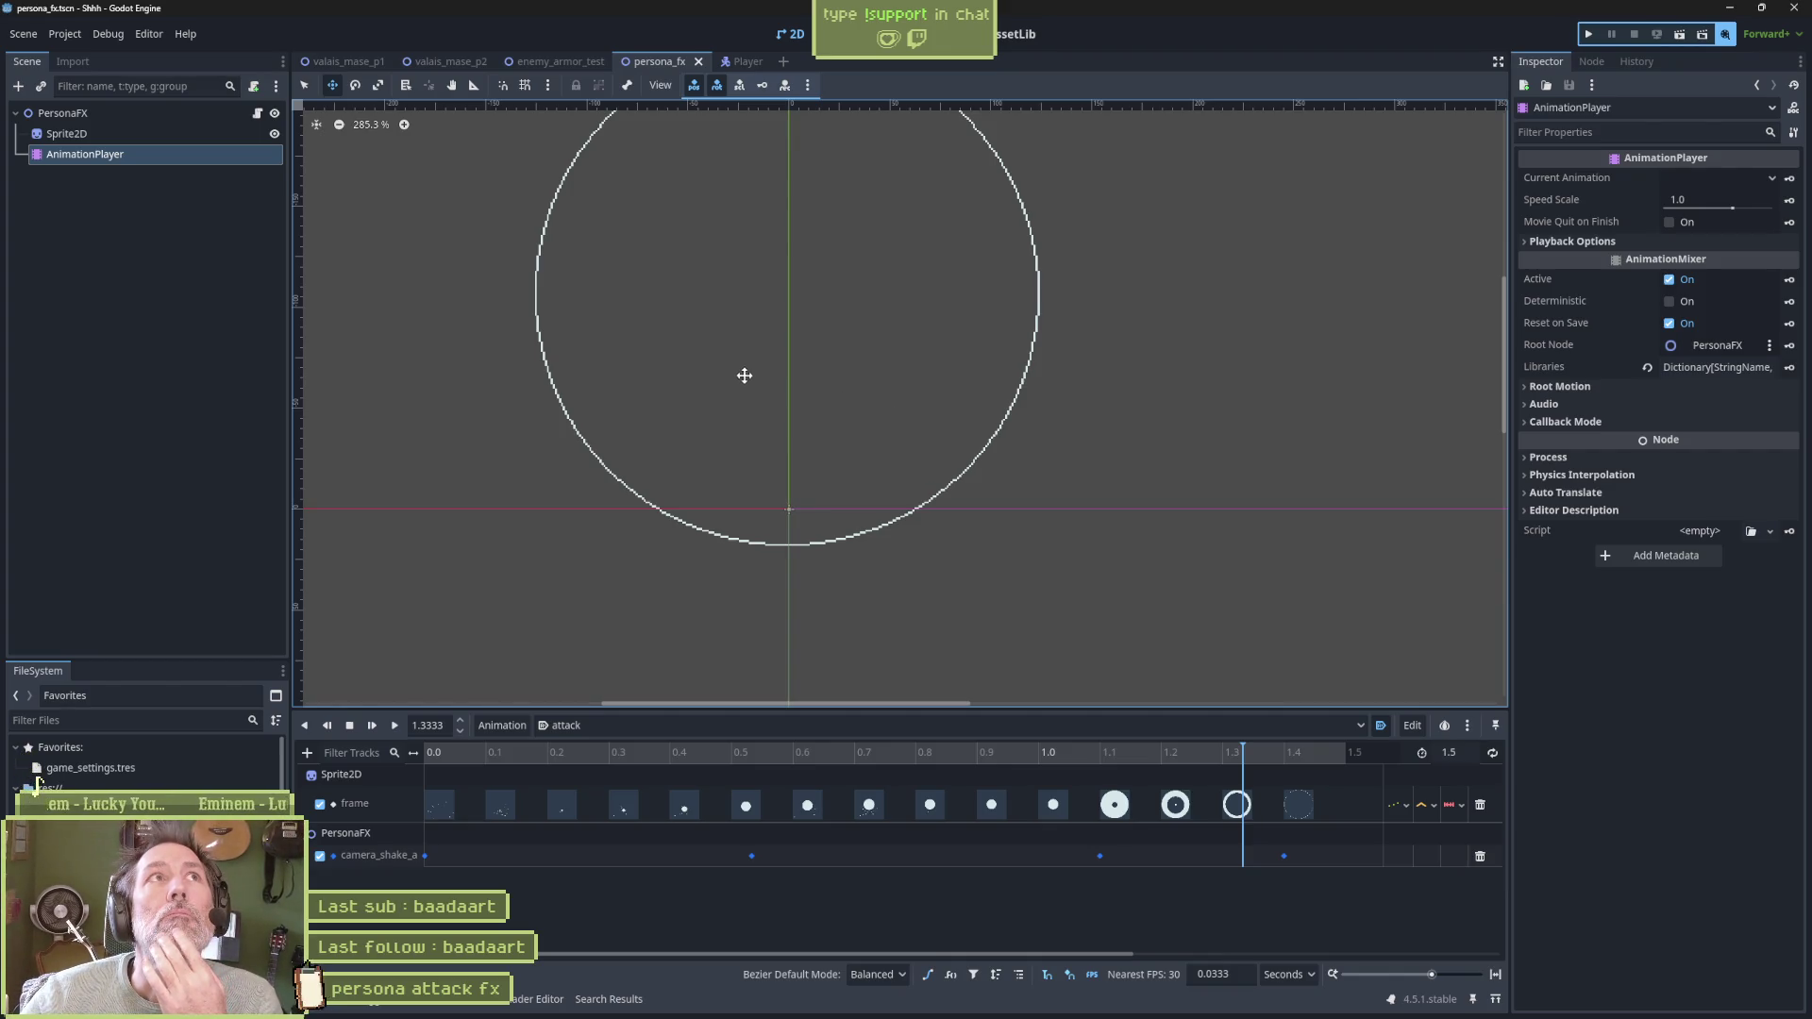
Check the PersonaFX root's camera shake amplitude, then view the Player scene's HurtBox
scroll(727, 358, "down", 2)
scroll(728, 357, "down", 3)
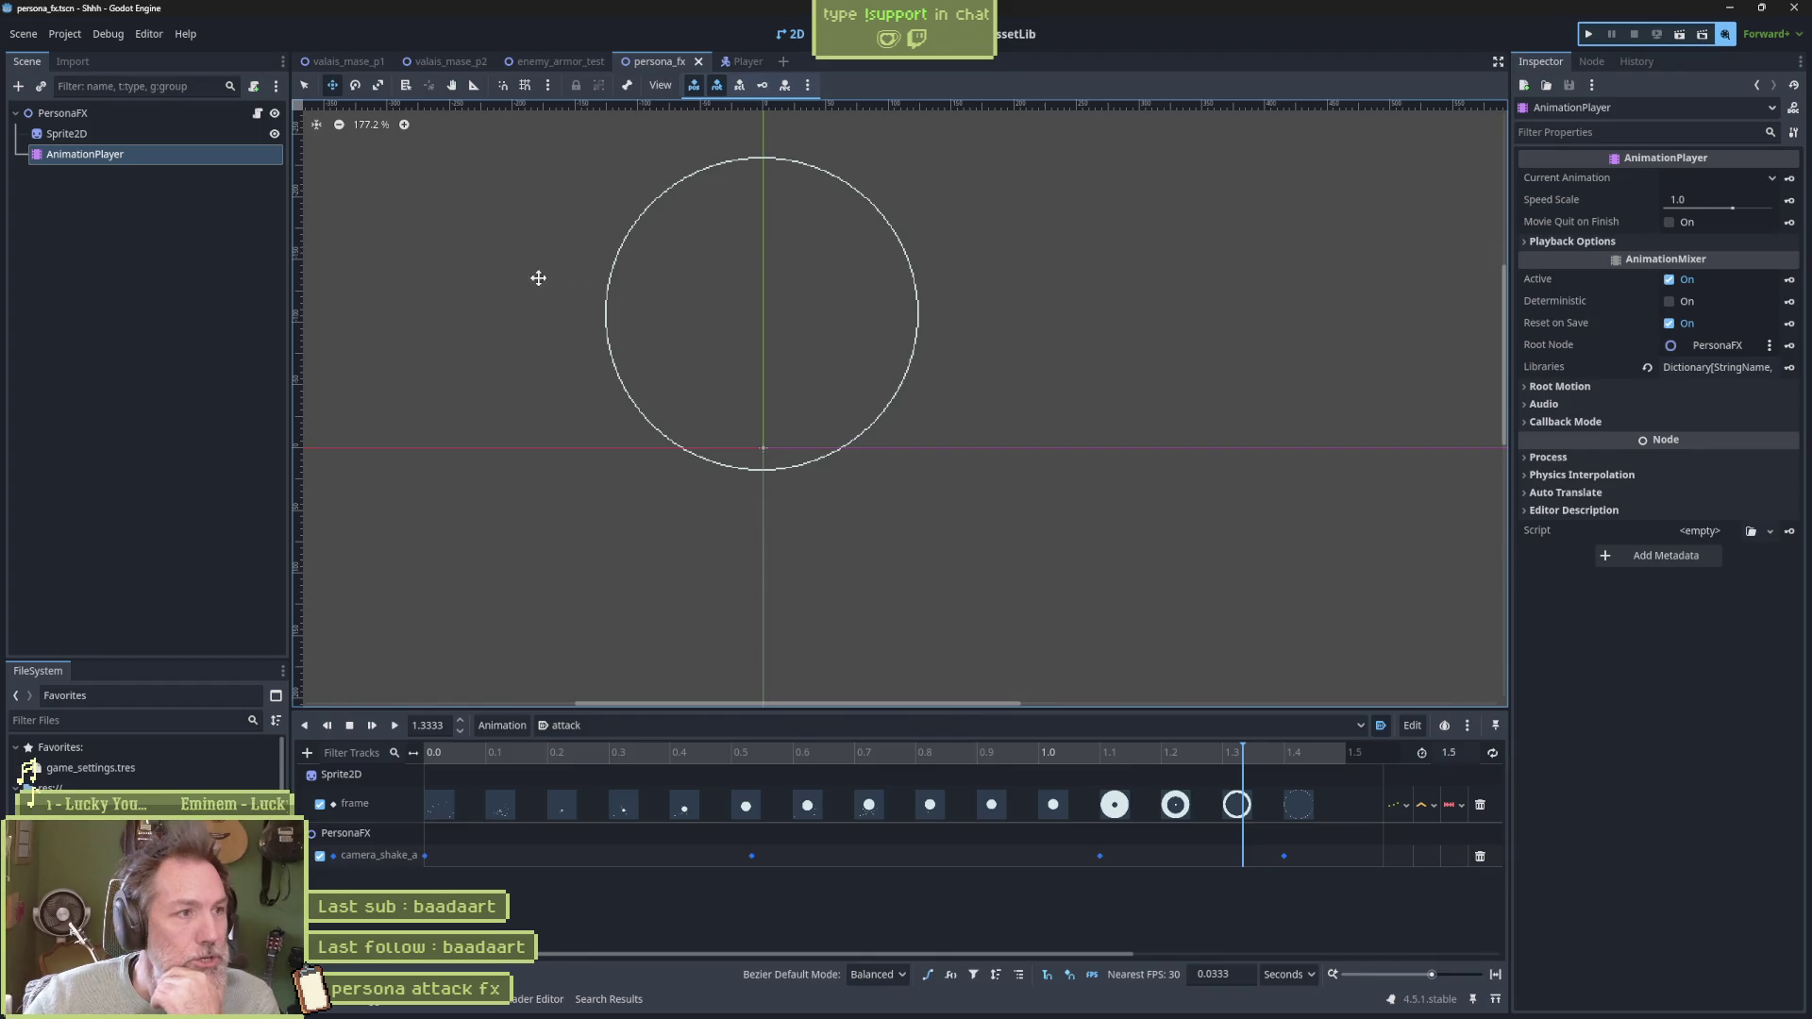
left_click(134, 115)
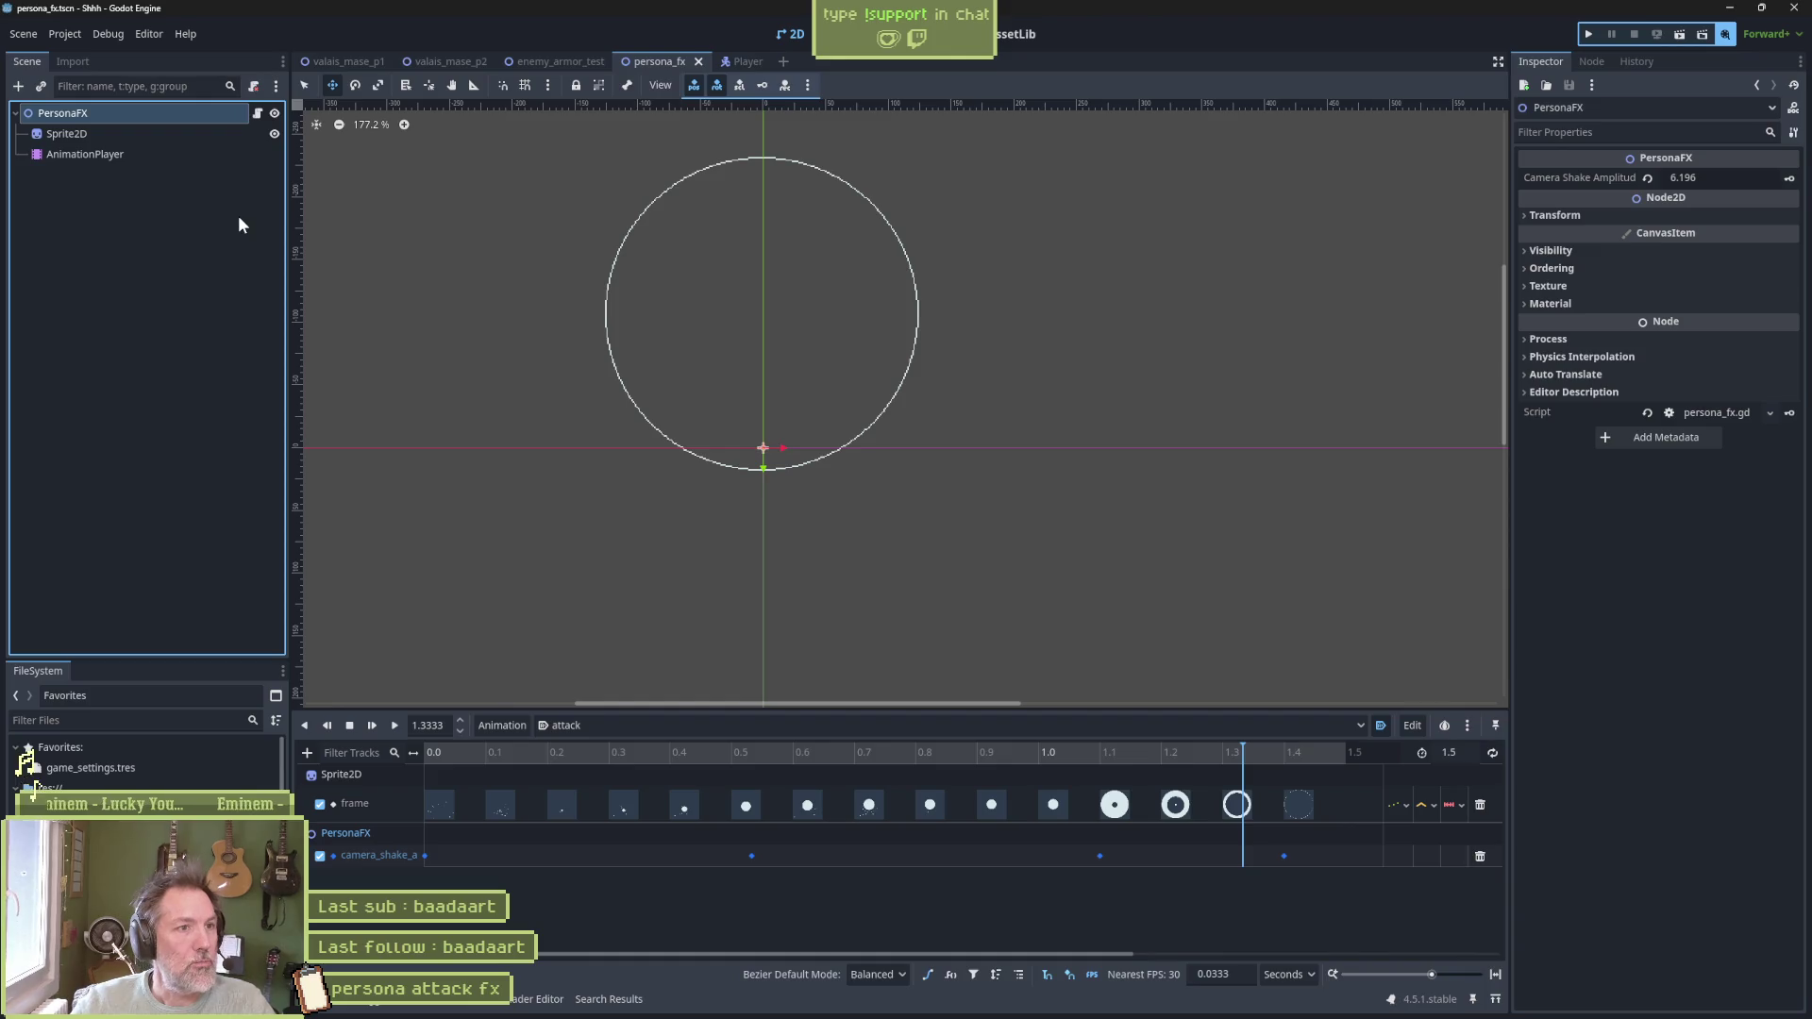
left_click(749, 59)
left_click(121, 251)
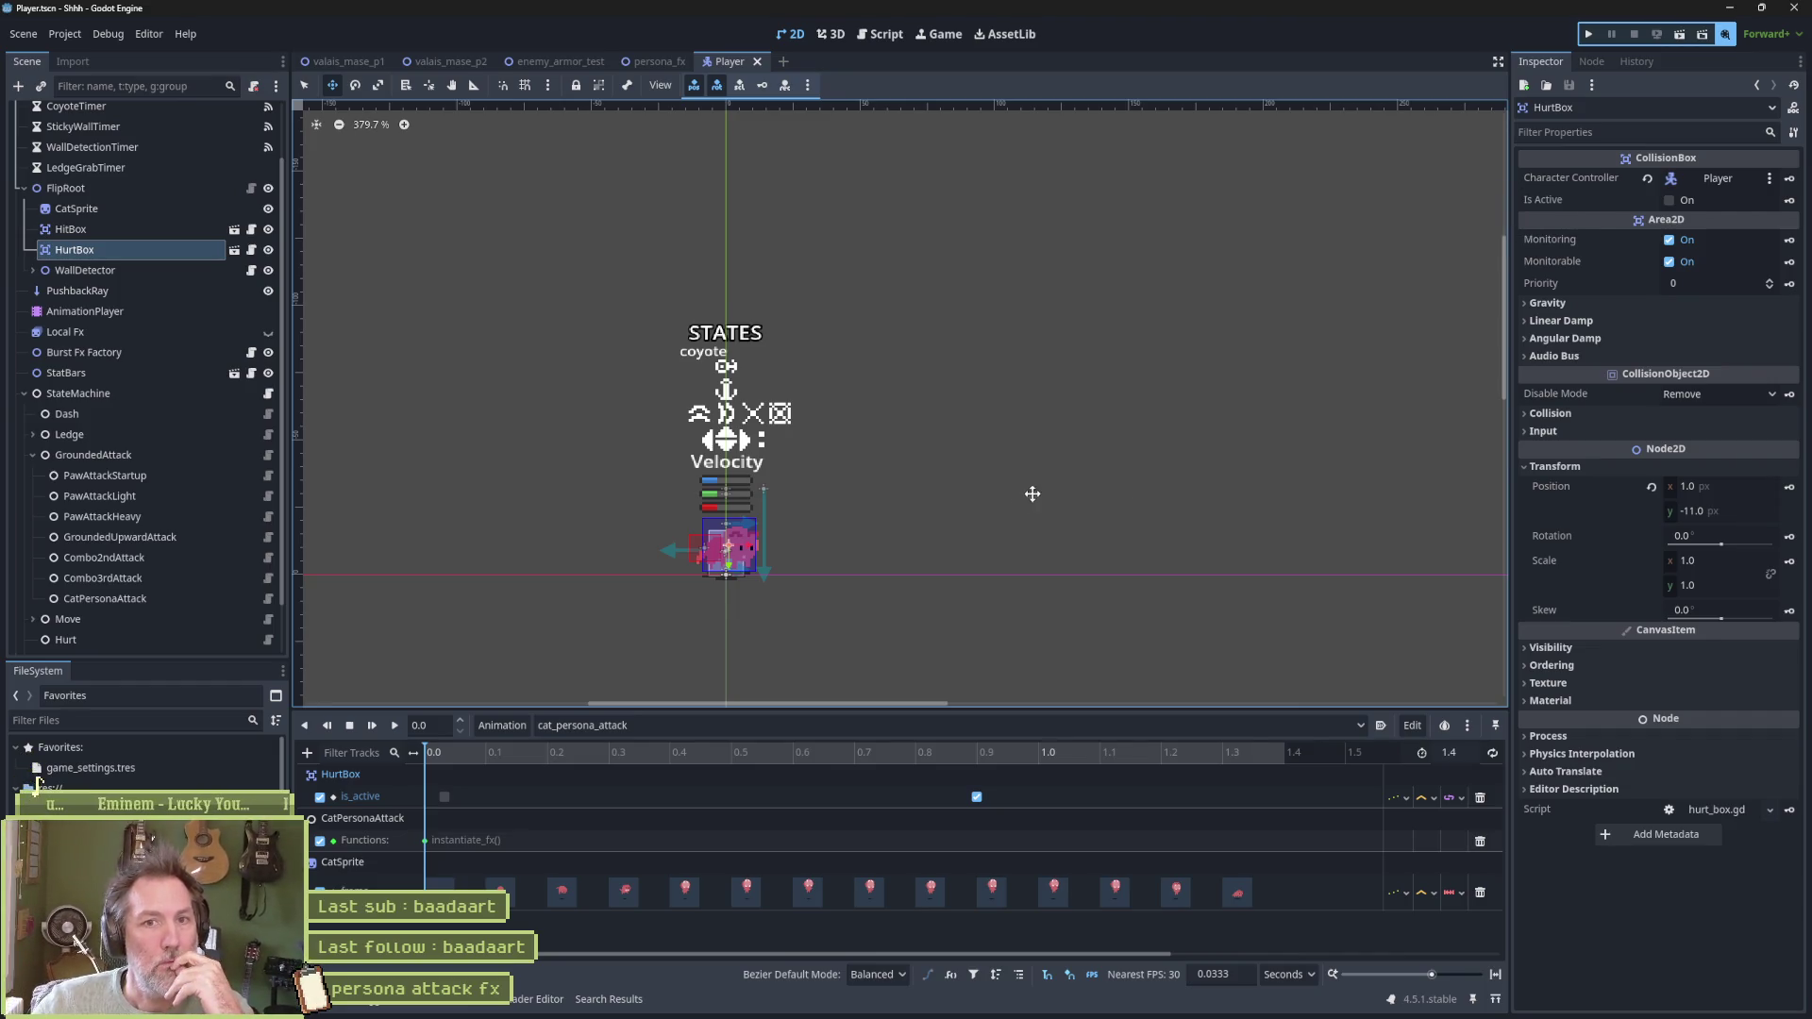
Select the Player's CatPersonaAttack state and open its assigned persona projectile scene
left_click(655, 62)
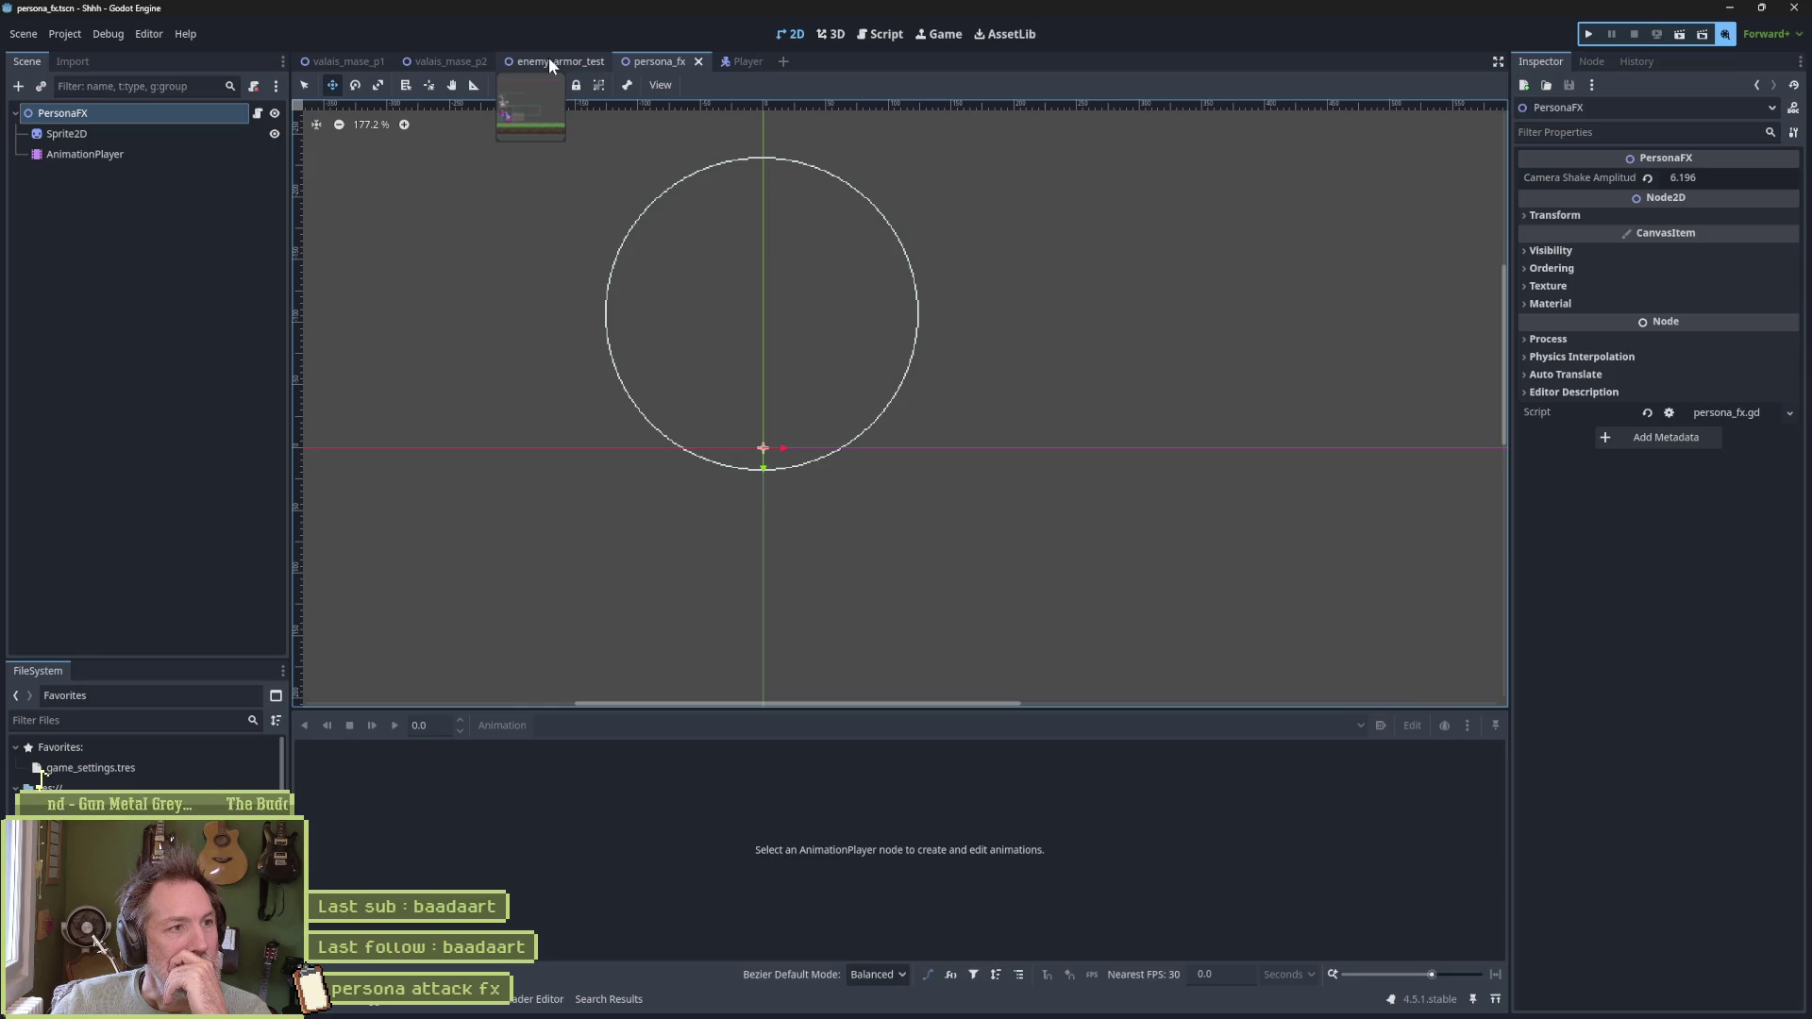
left_click(738, 62)
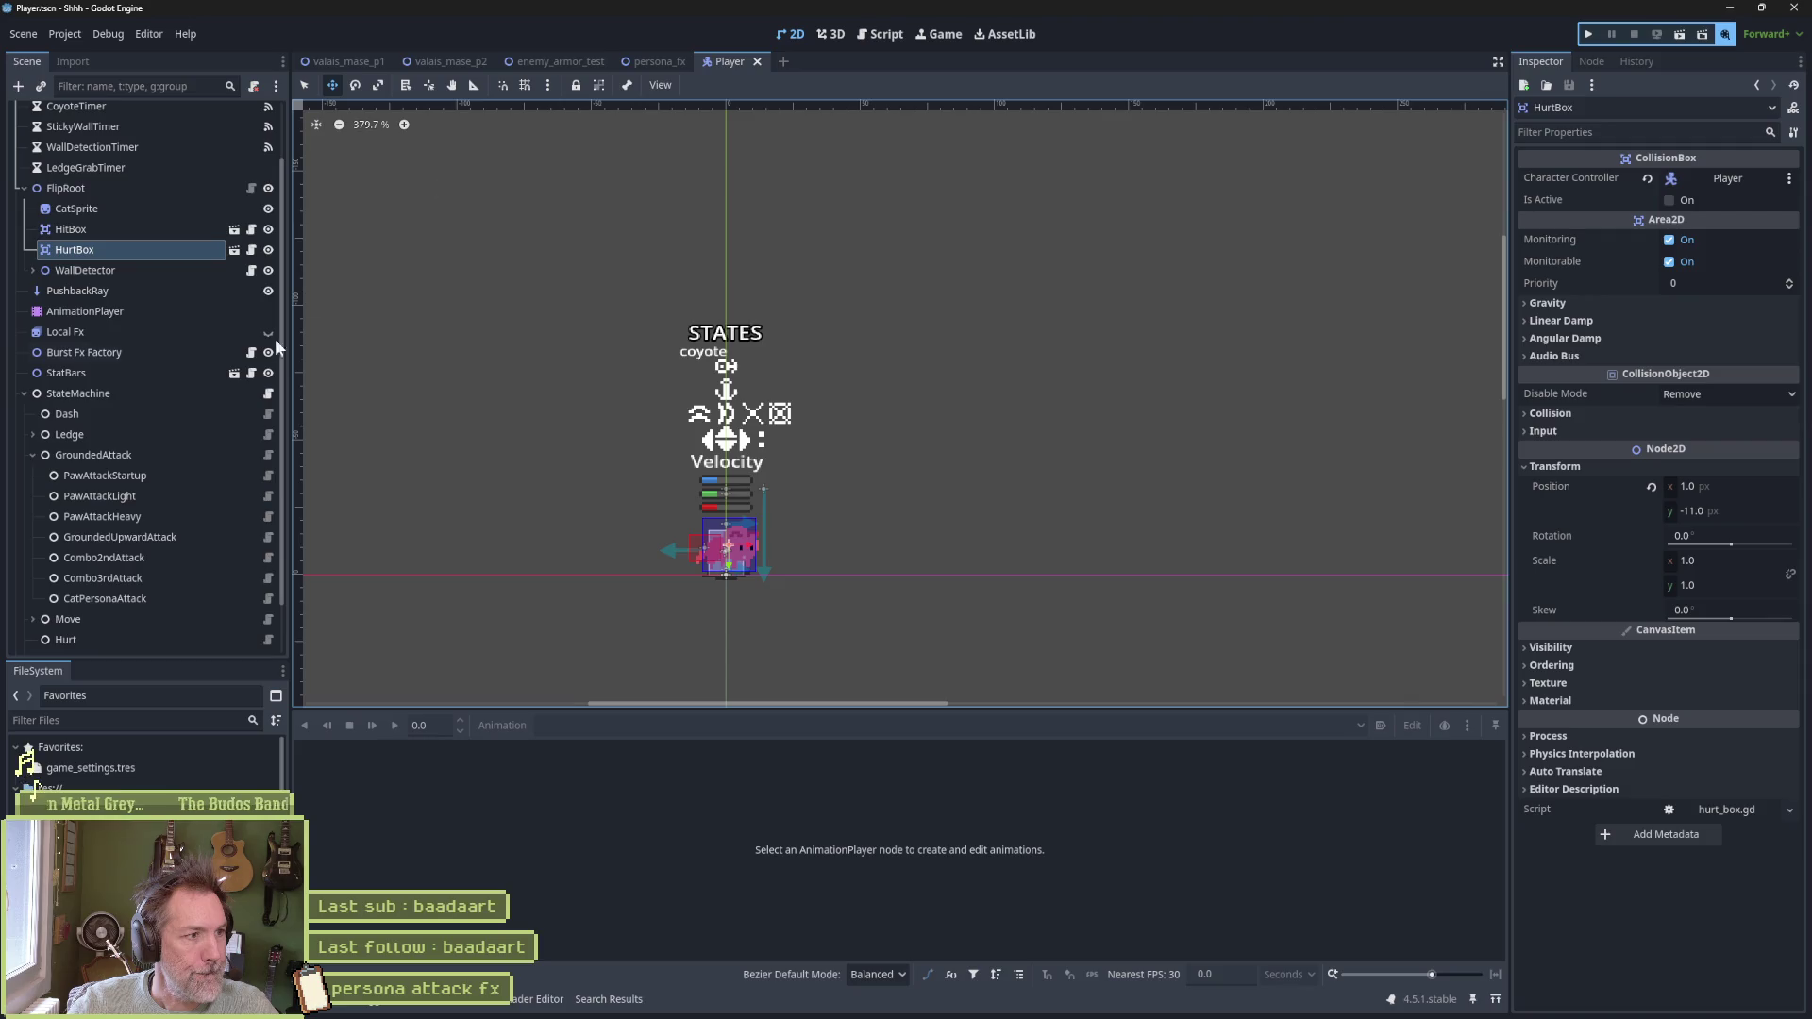
left_click(151, 598)
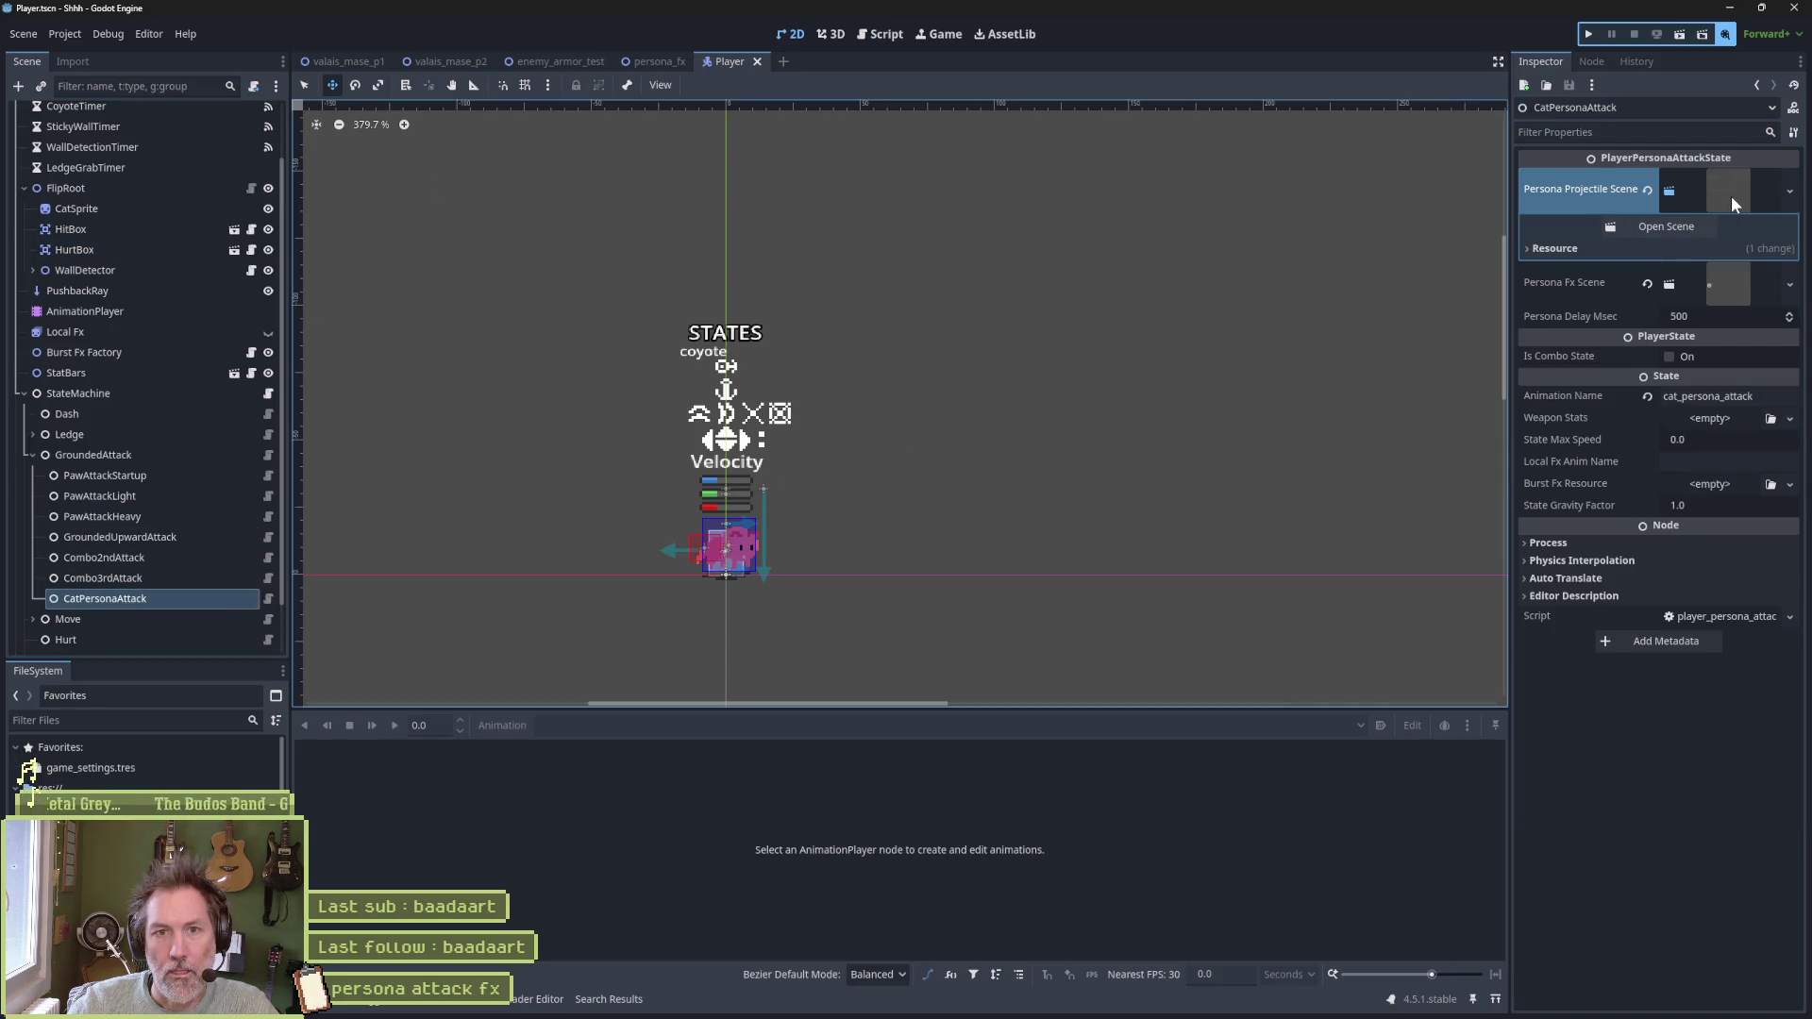
left_click(1665, 226)
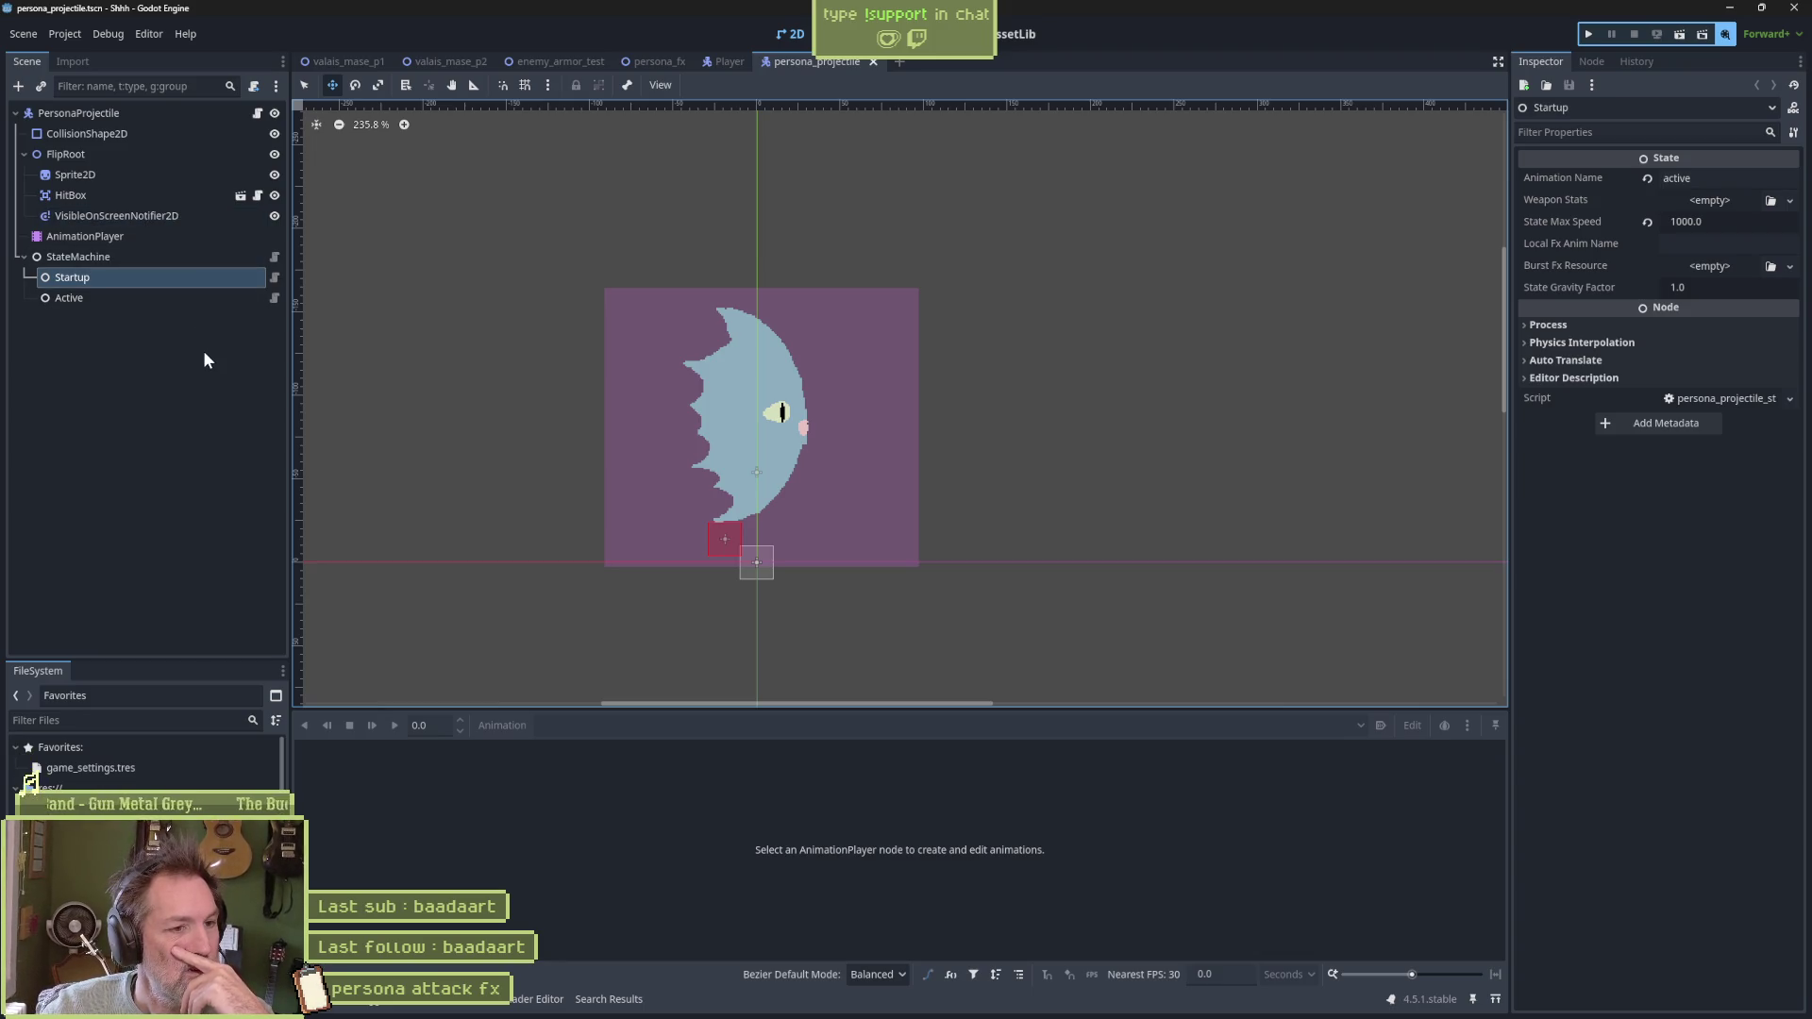
Scrub the projectile AnimationPlayer's 'startup' animation, check the HitBox node, then go back to persona_fx
left_click(212, 237)
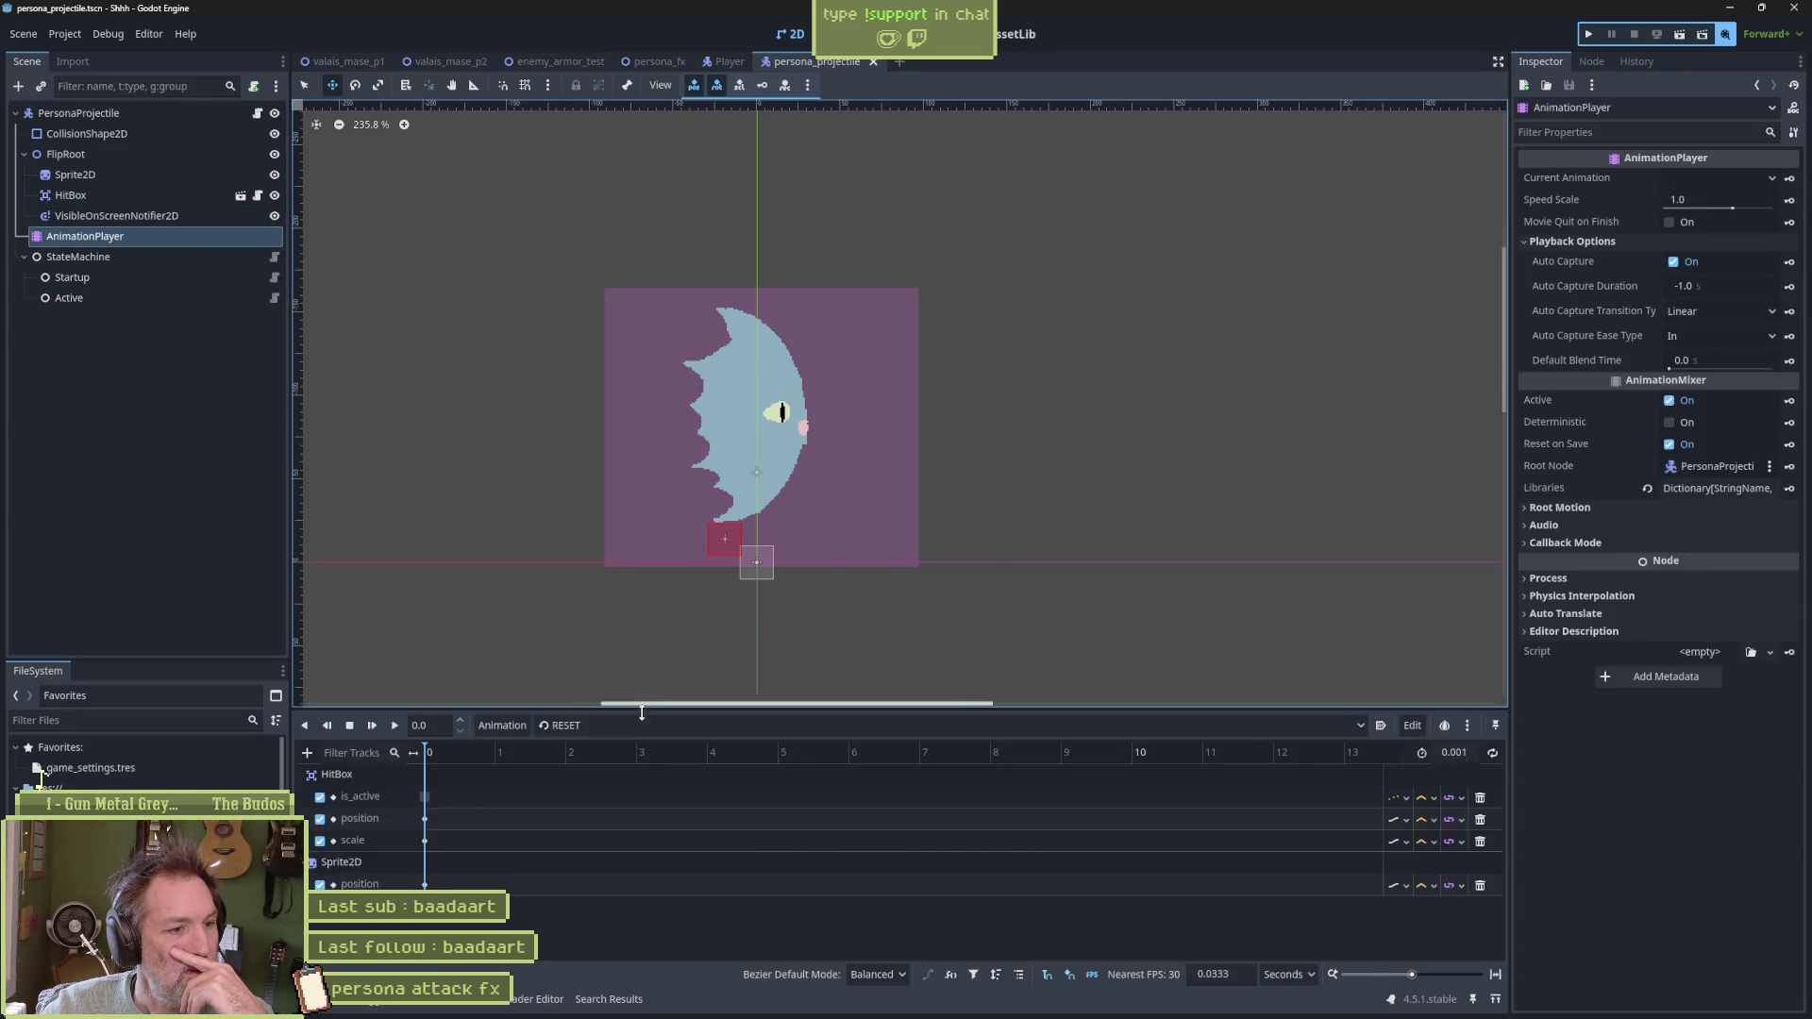
left_click(596, 727)
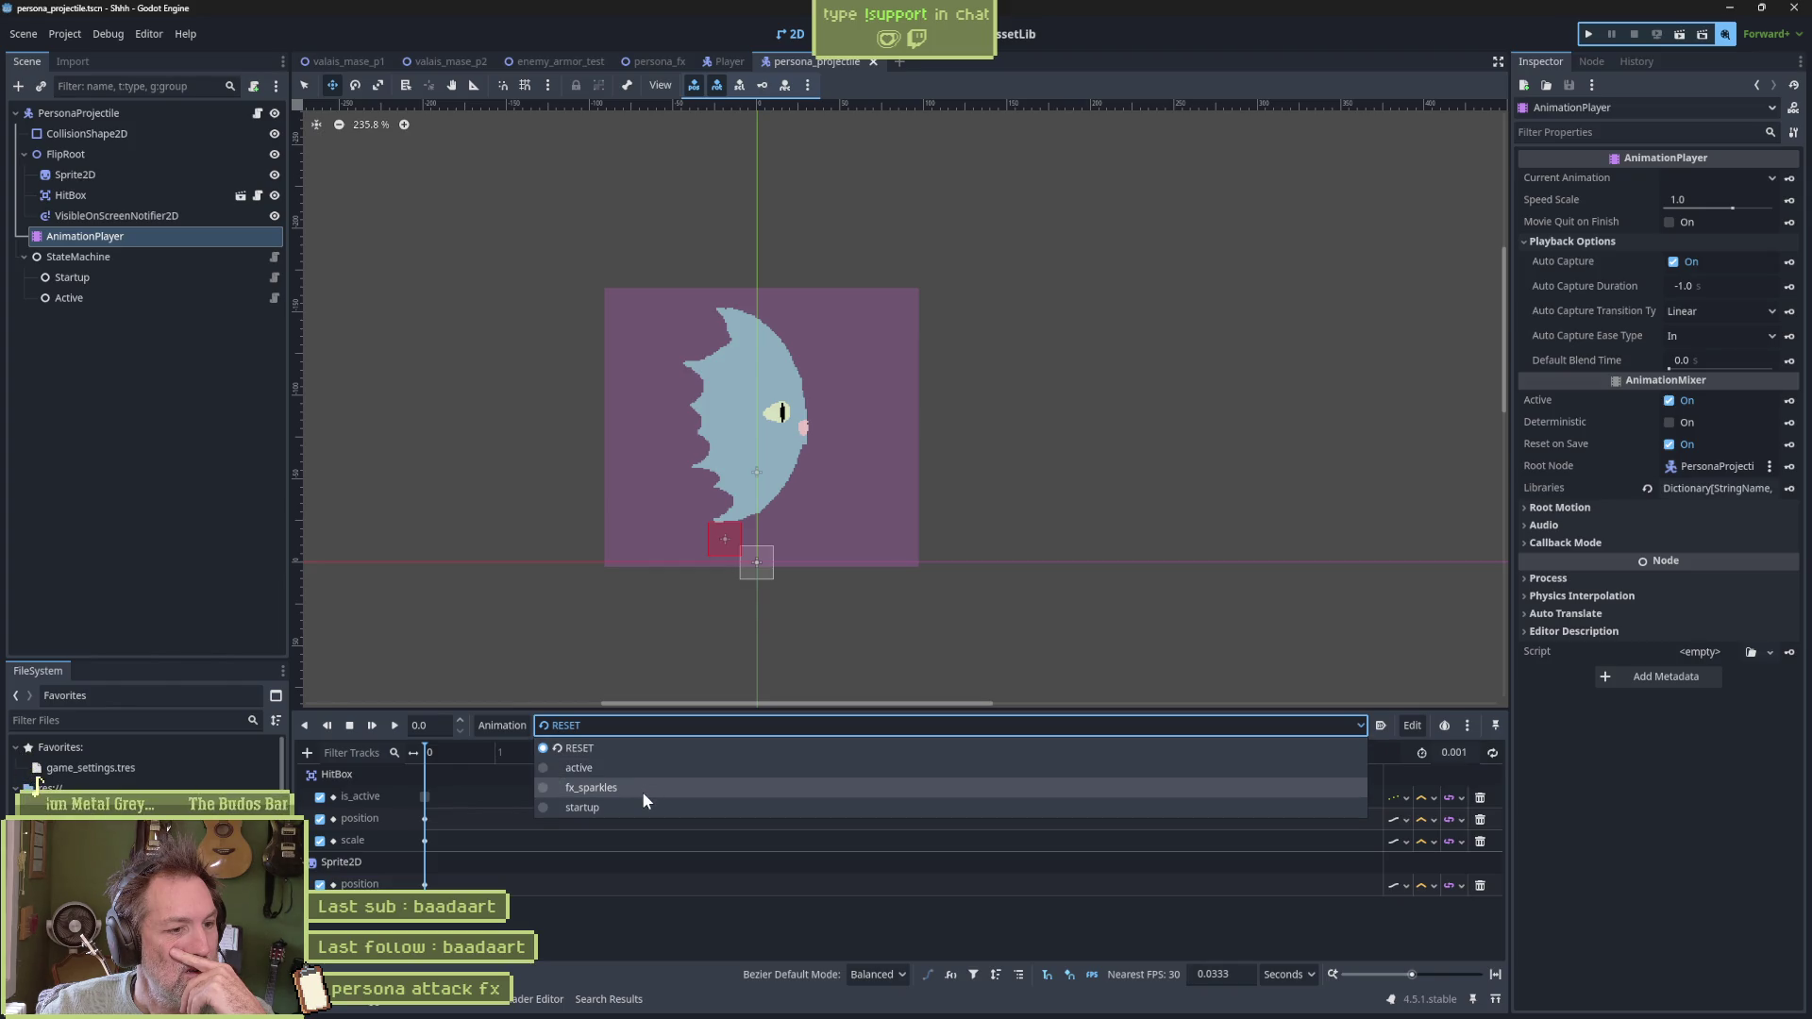
left_click(641, 804)
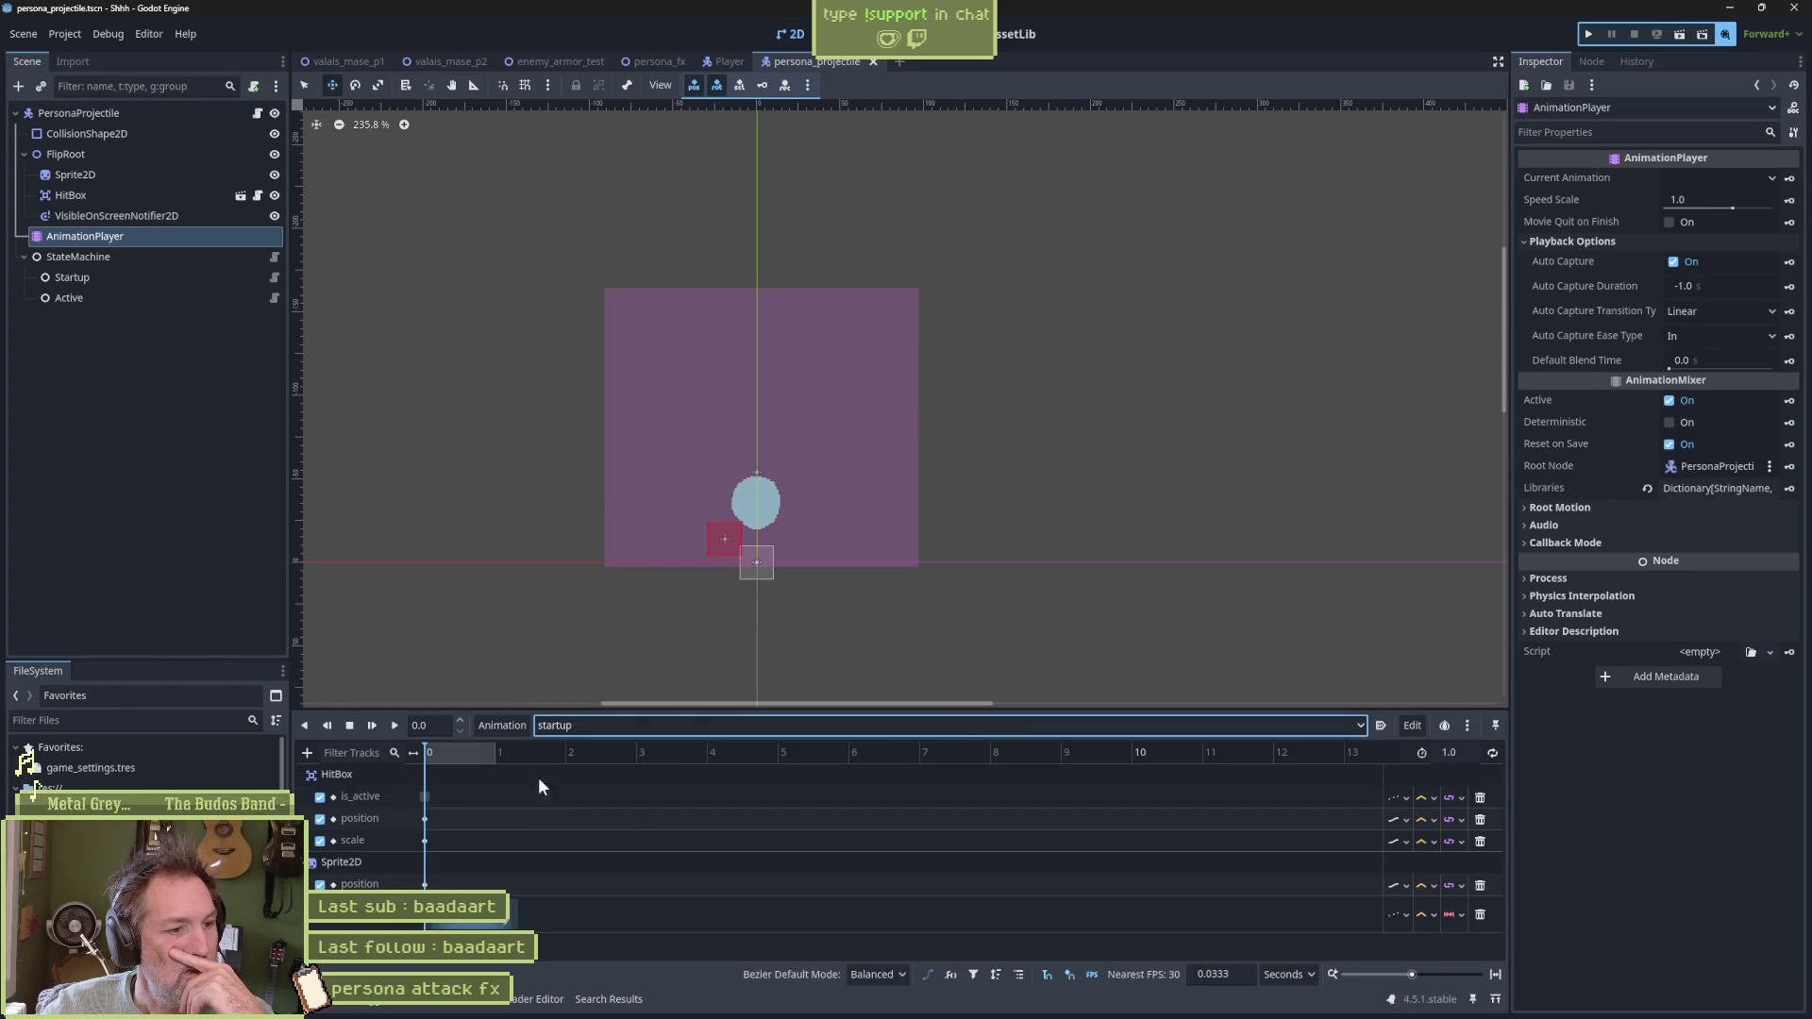
mouse_move(443, 754)
left_mouse_down()
mouse_move(491, 757)
mouse_move(405, 764)
left_mouse_up()
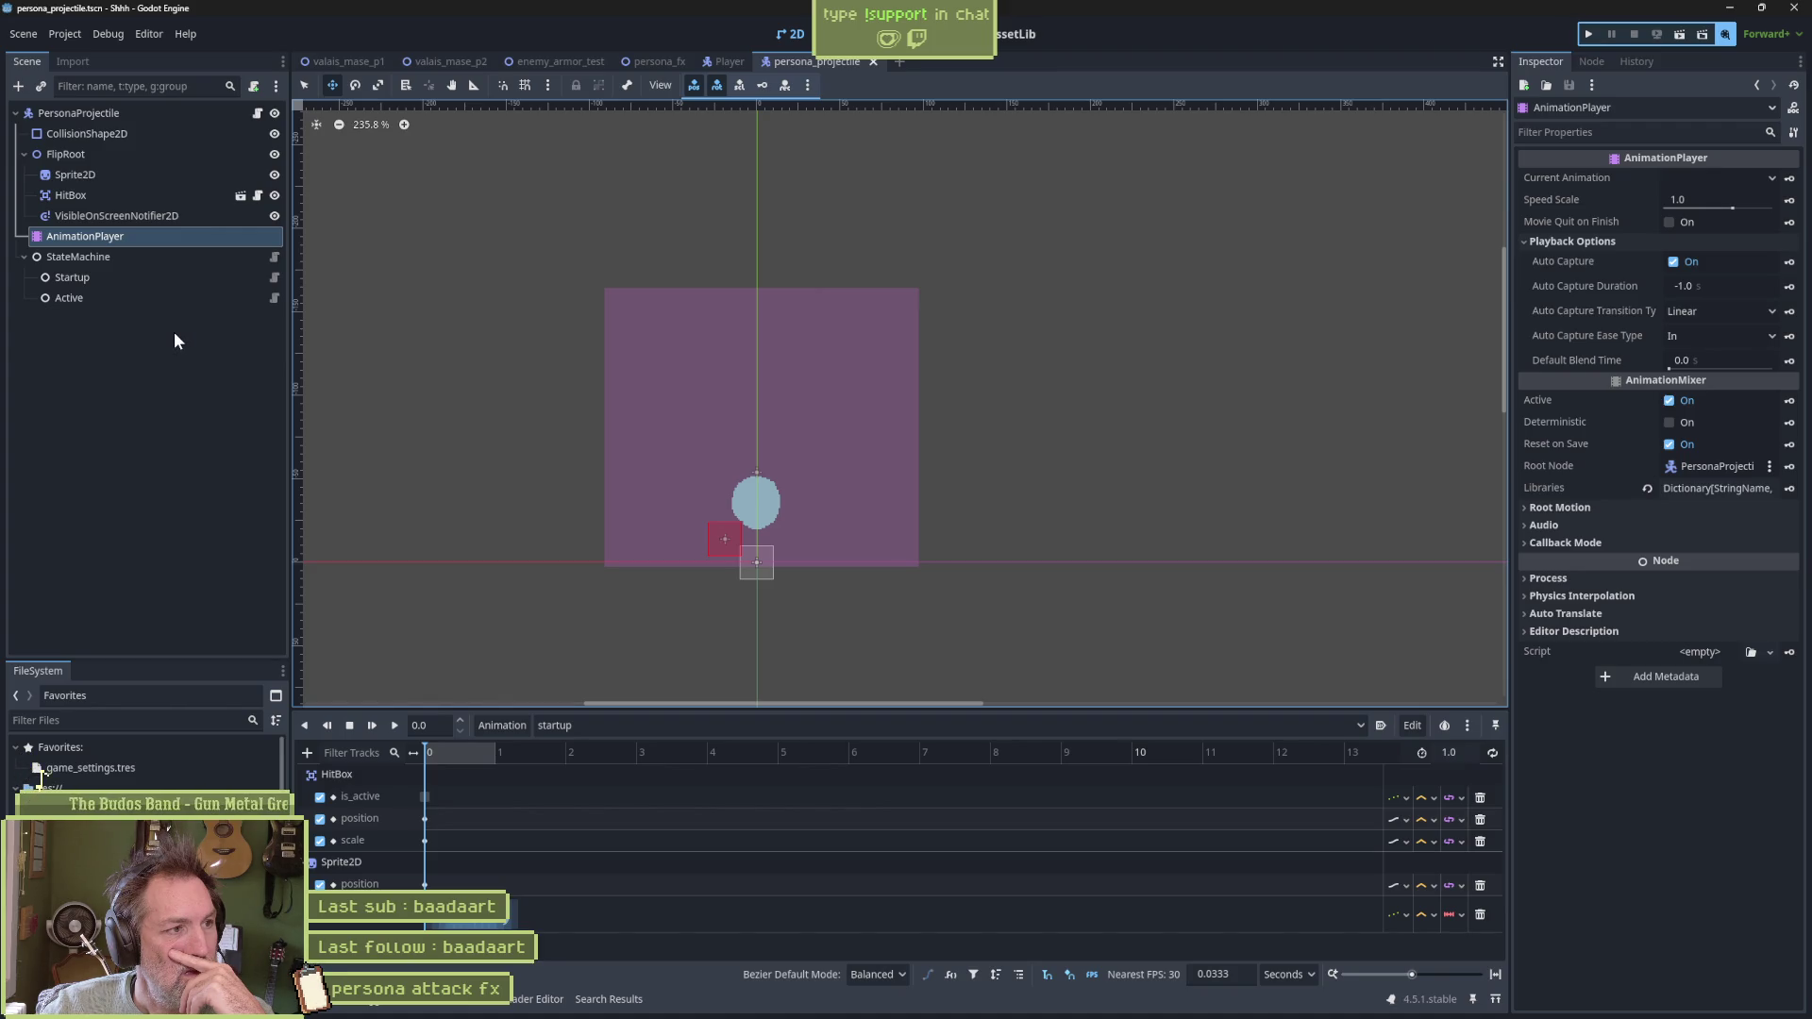
left_click(129, 197)
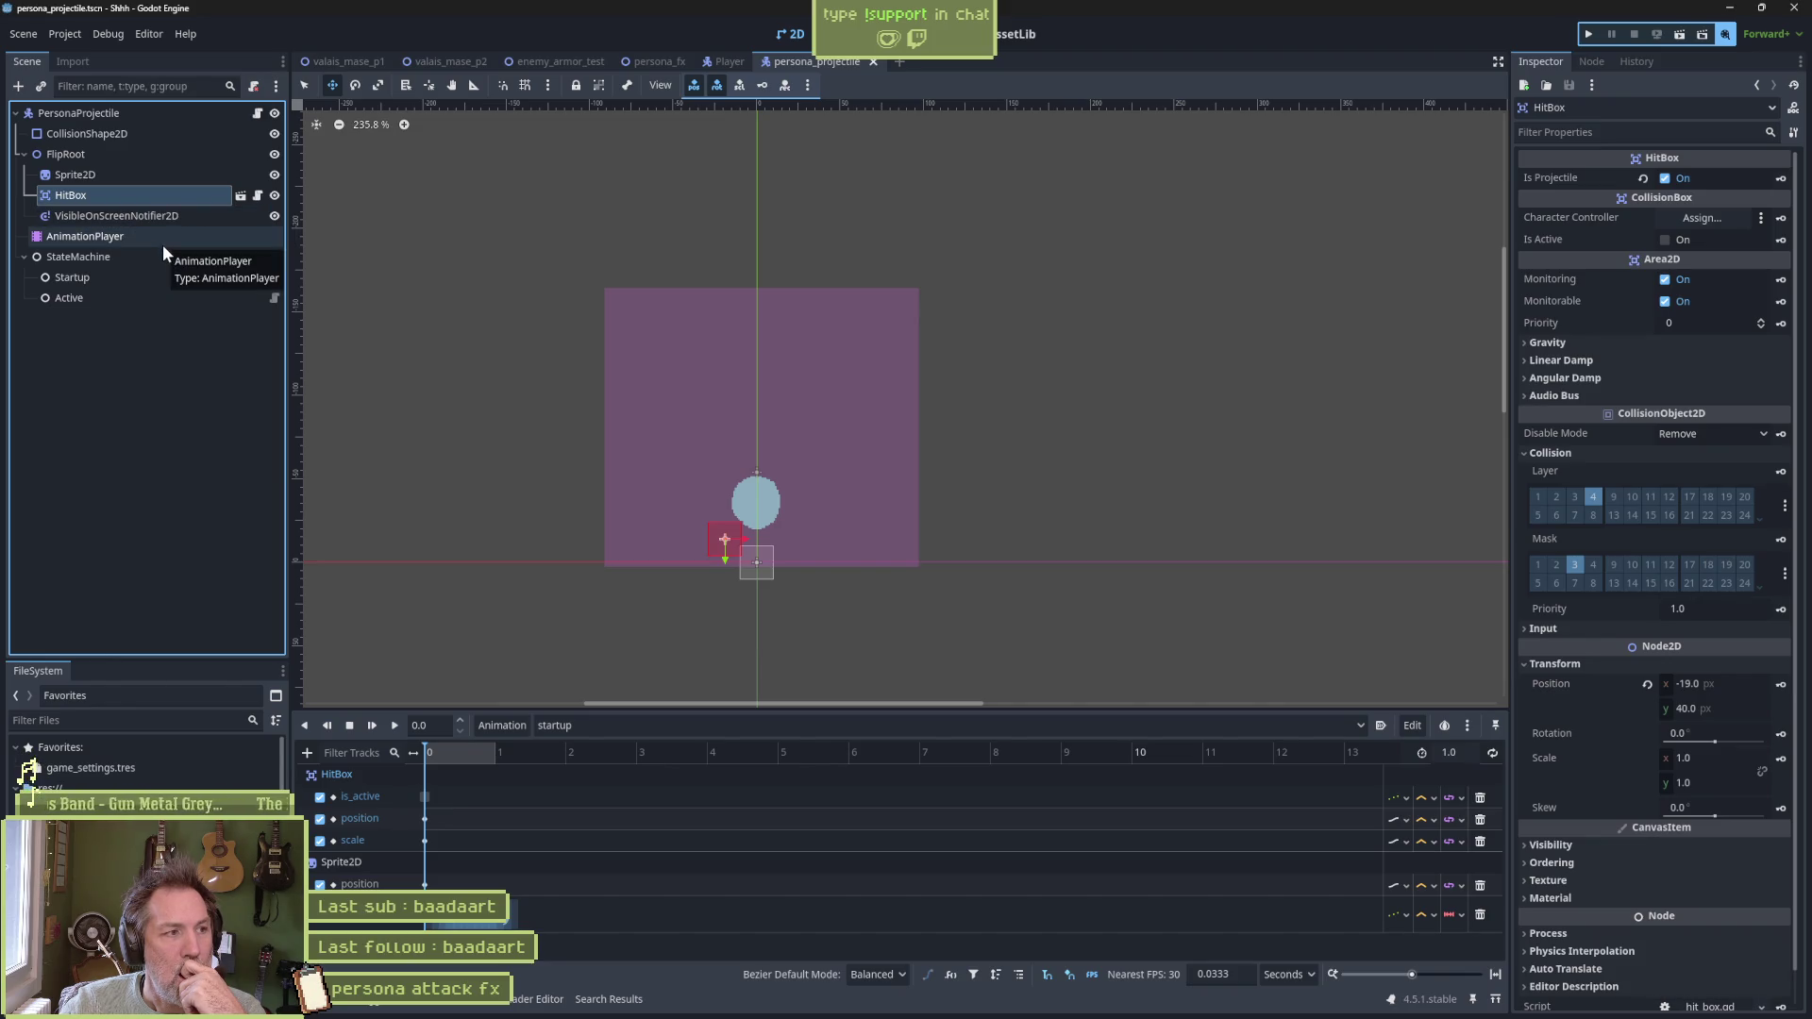
left_click(660, 61)
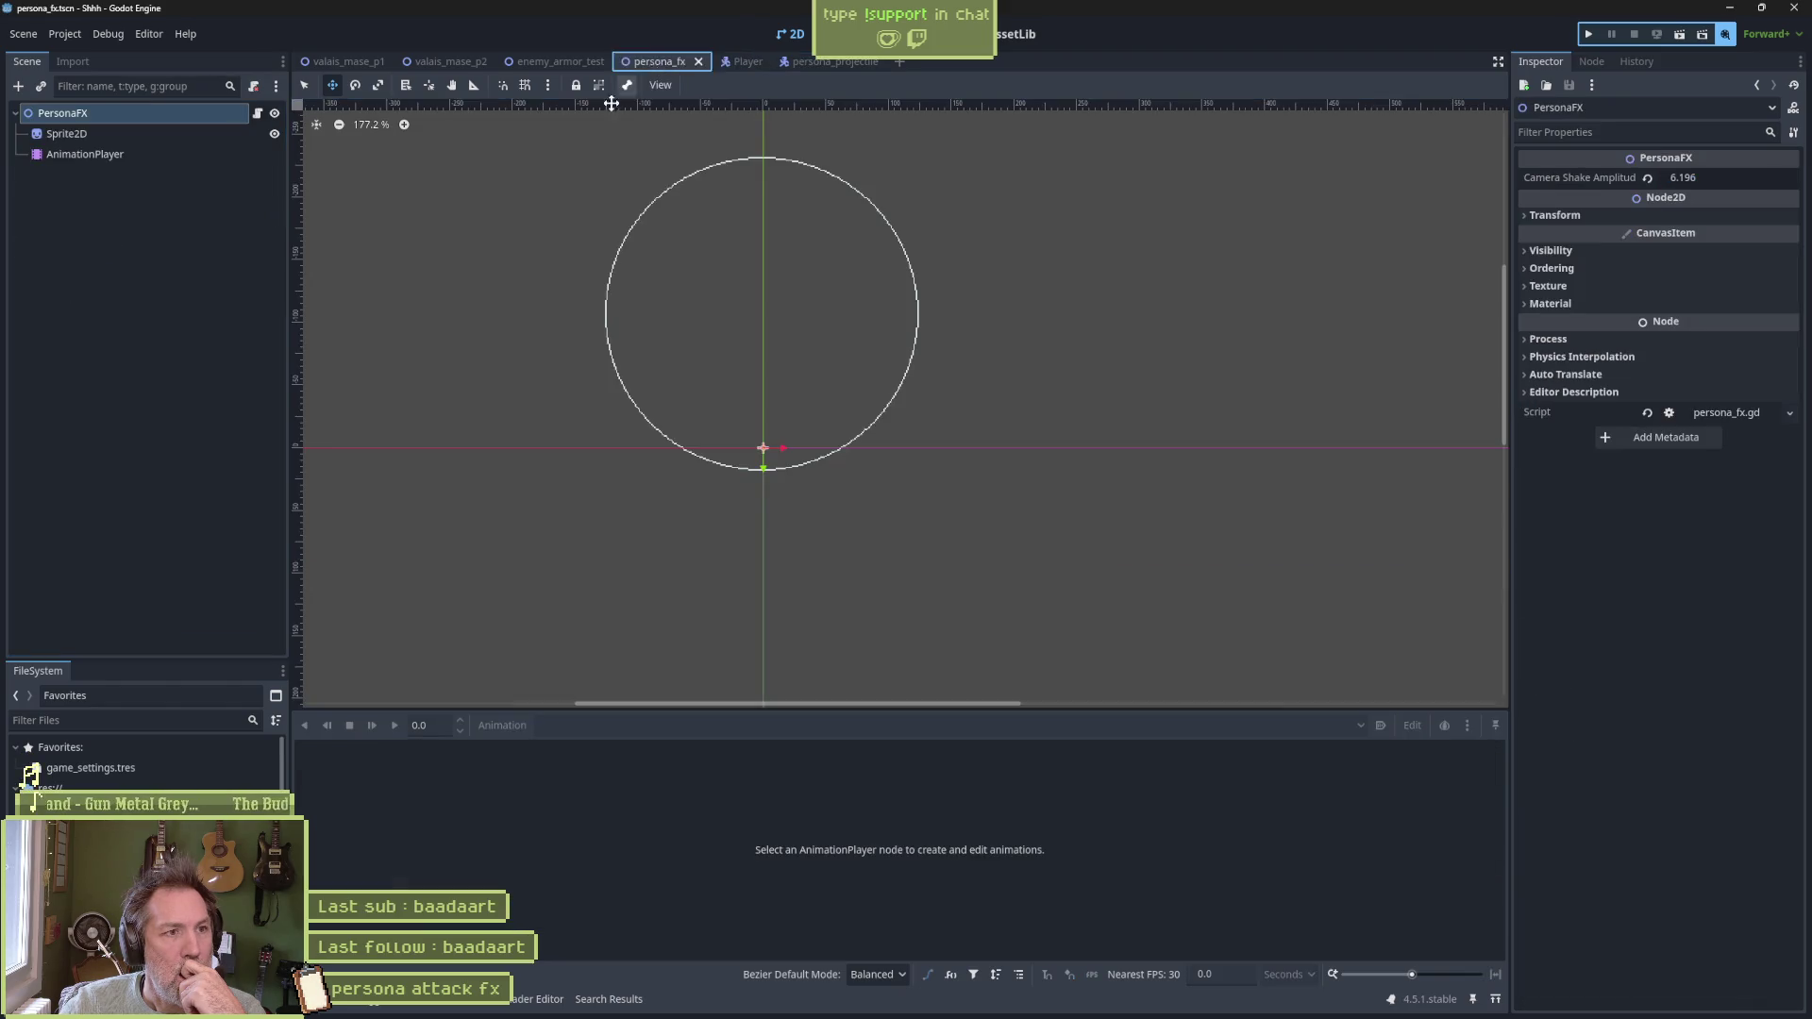
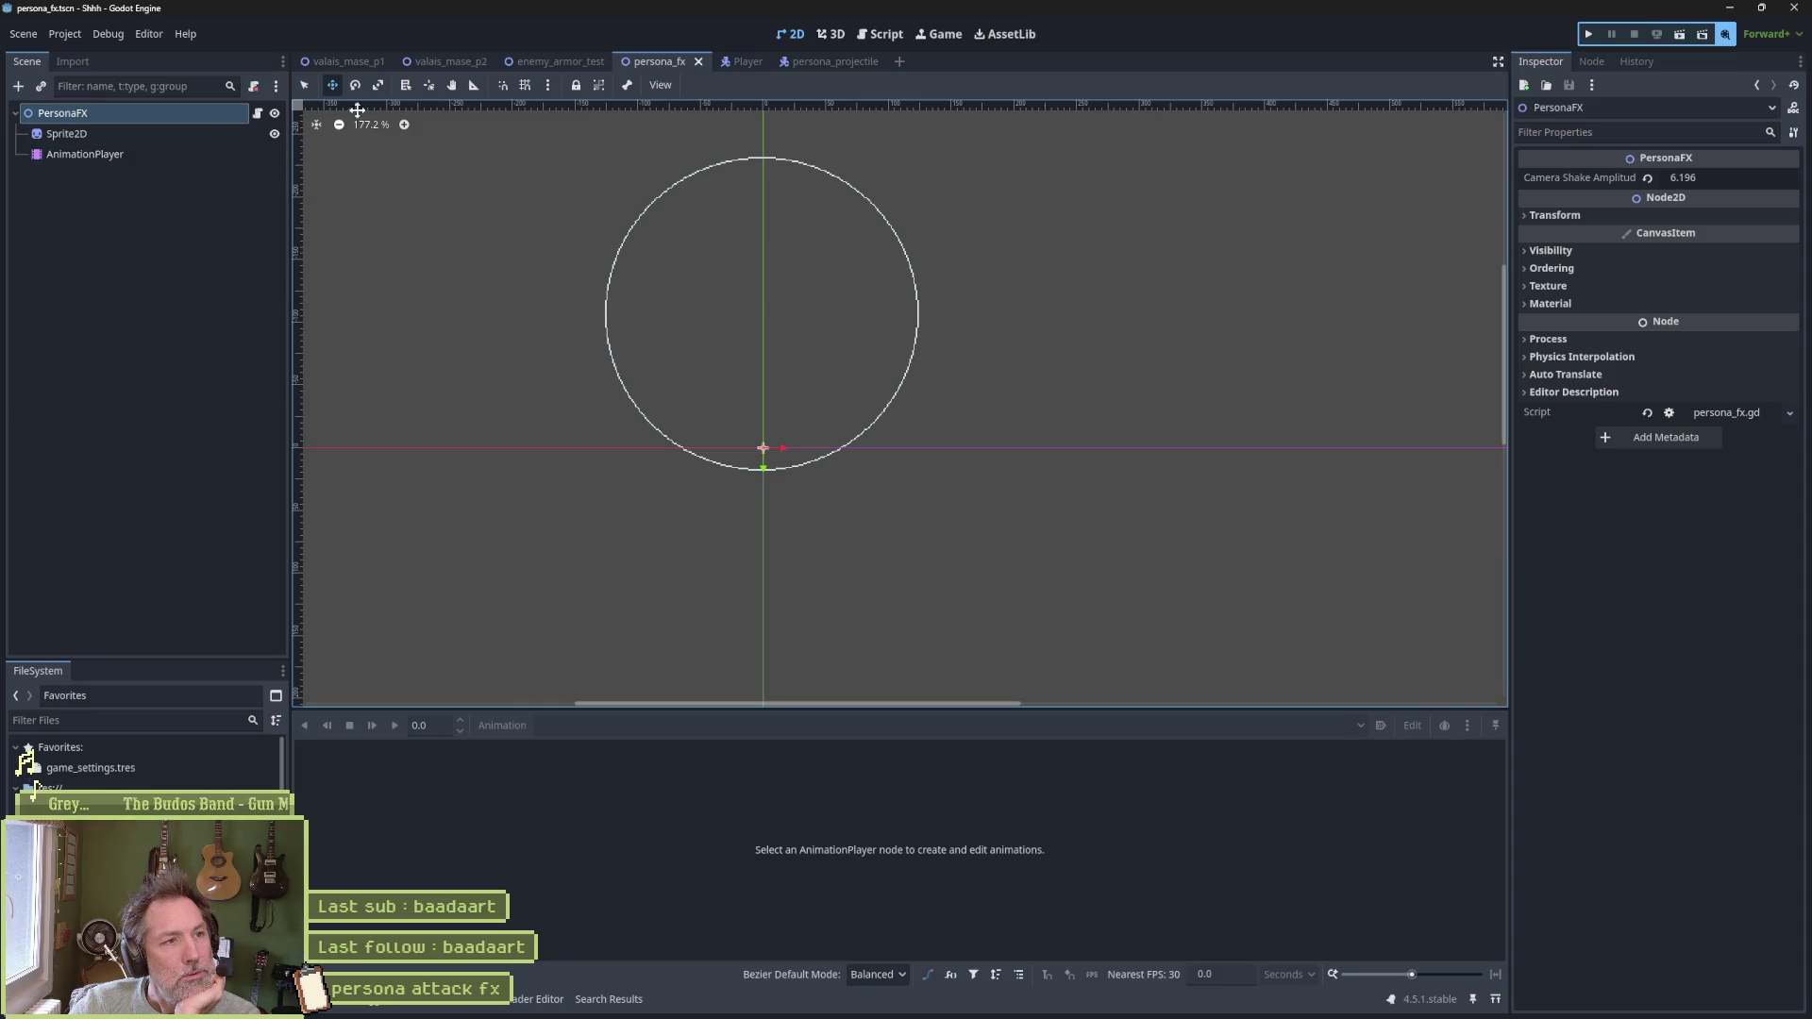
Switch to the Player scene with its CatPersonaAttack state selected
left_click(727, 62)
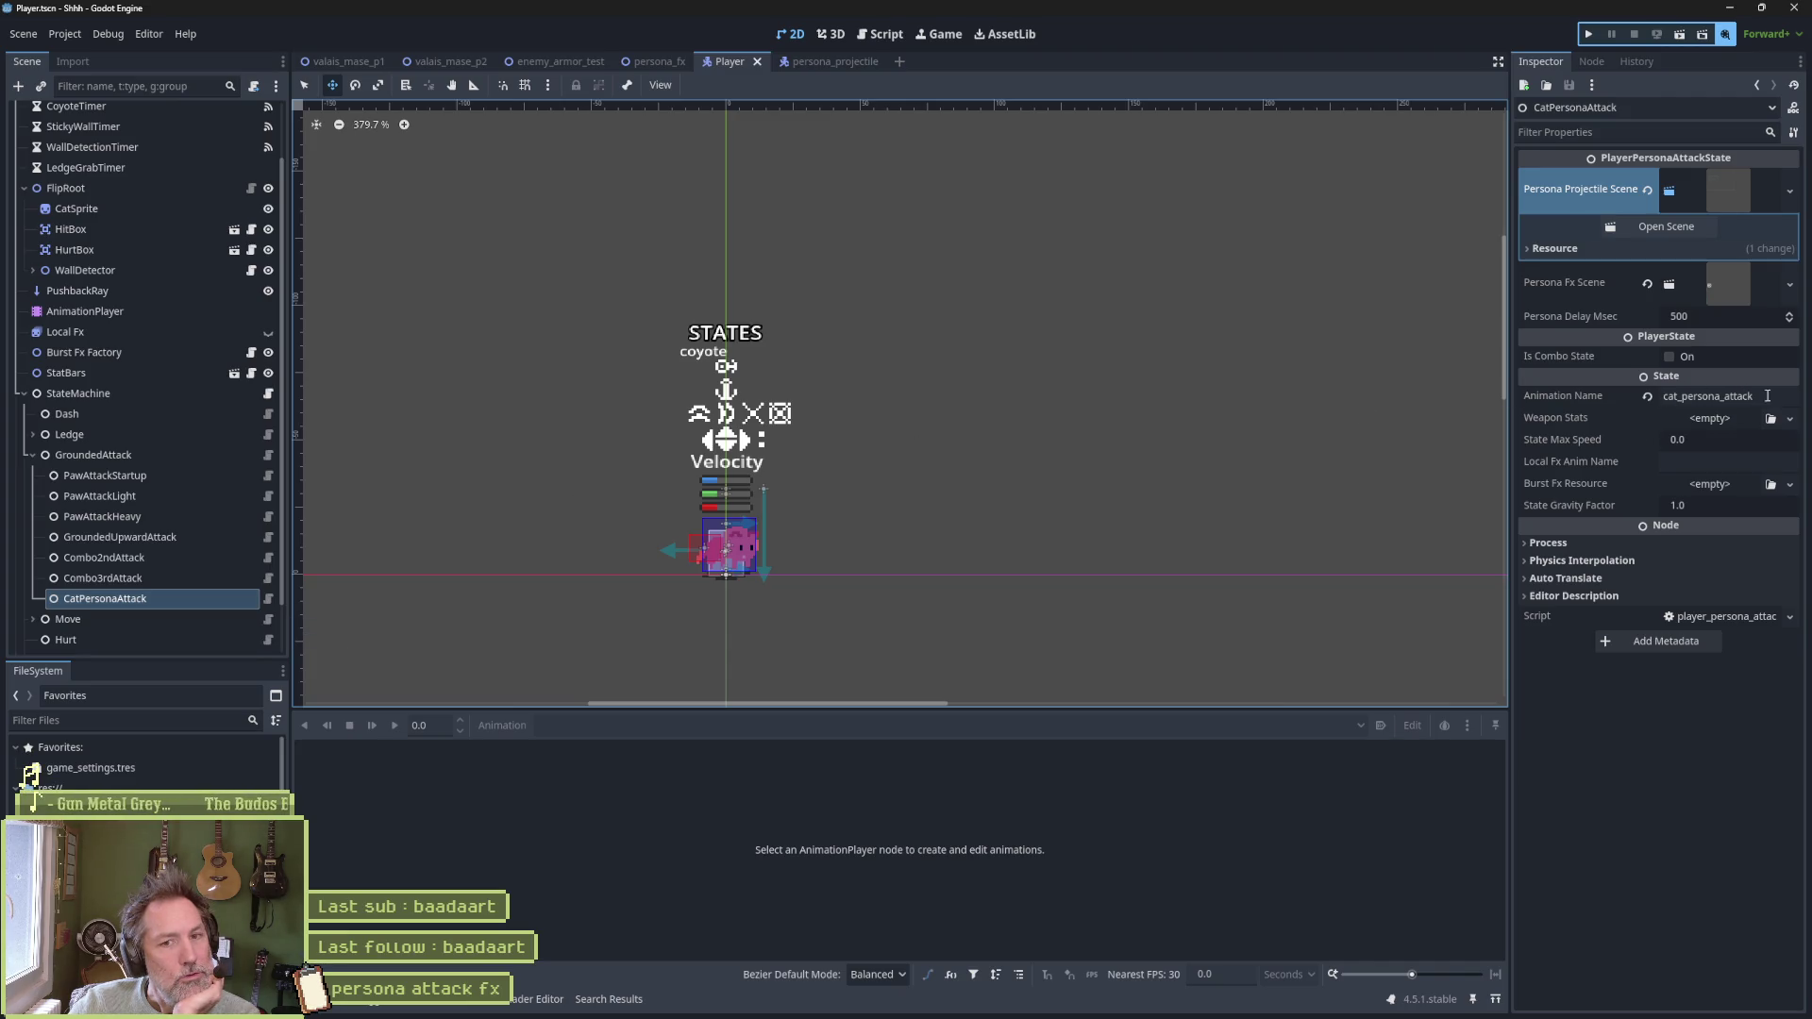
Scrub through the cat_persona_attack frames, rewind to 0, and select the HitBox node
left_click(178, 311)
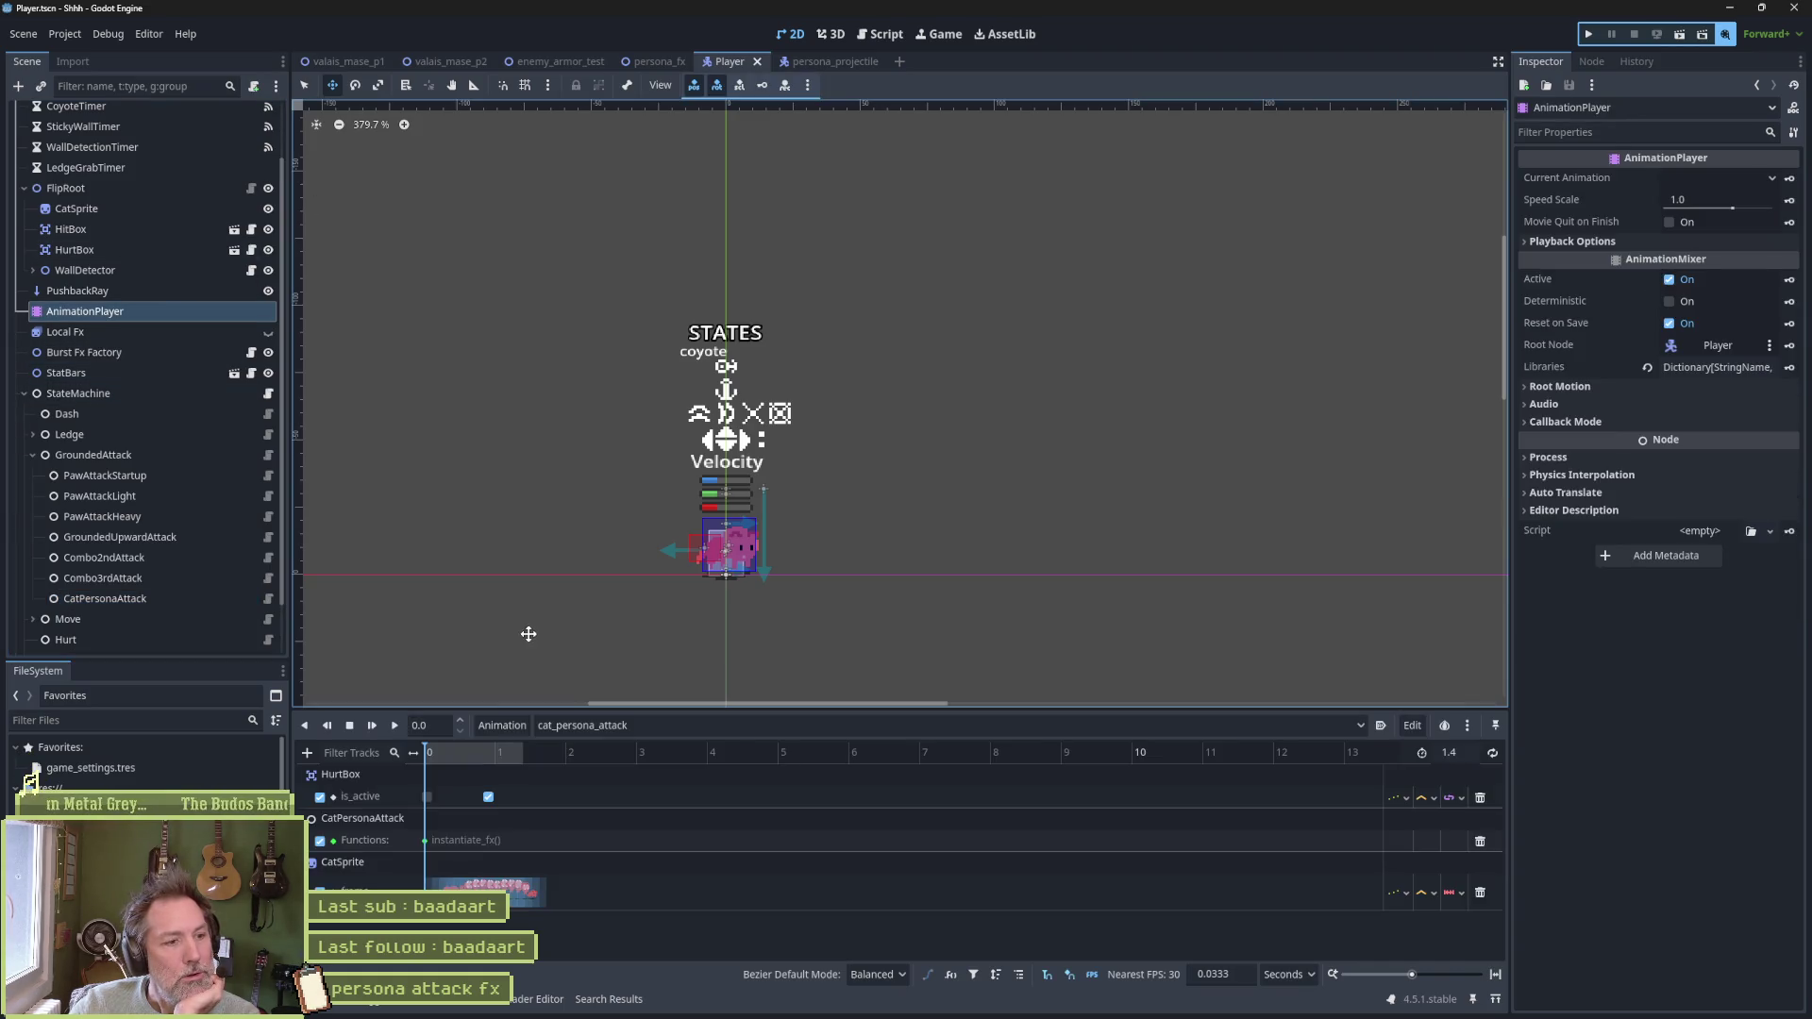
left_click_drag(444, 750, 529, 755)
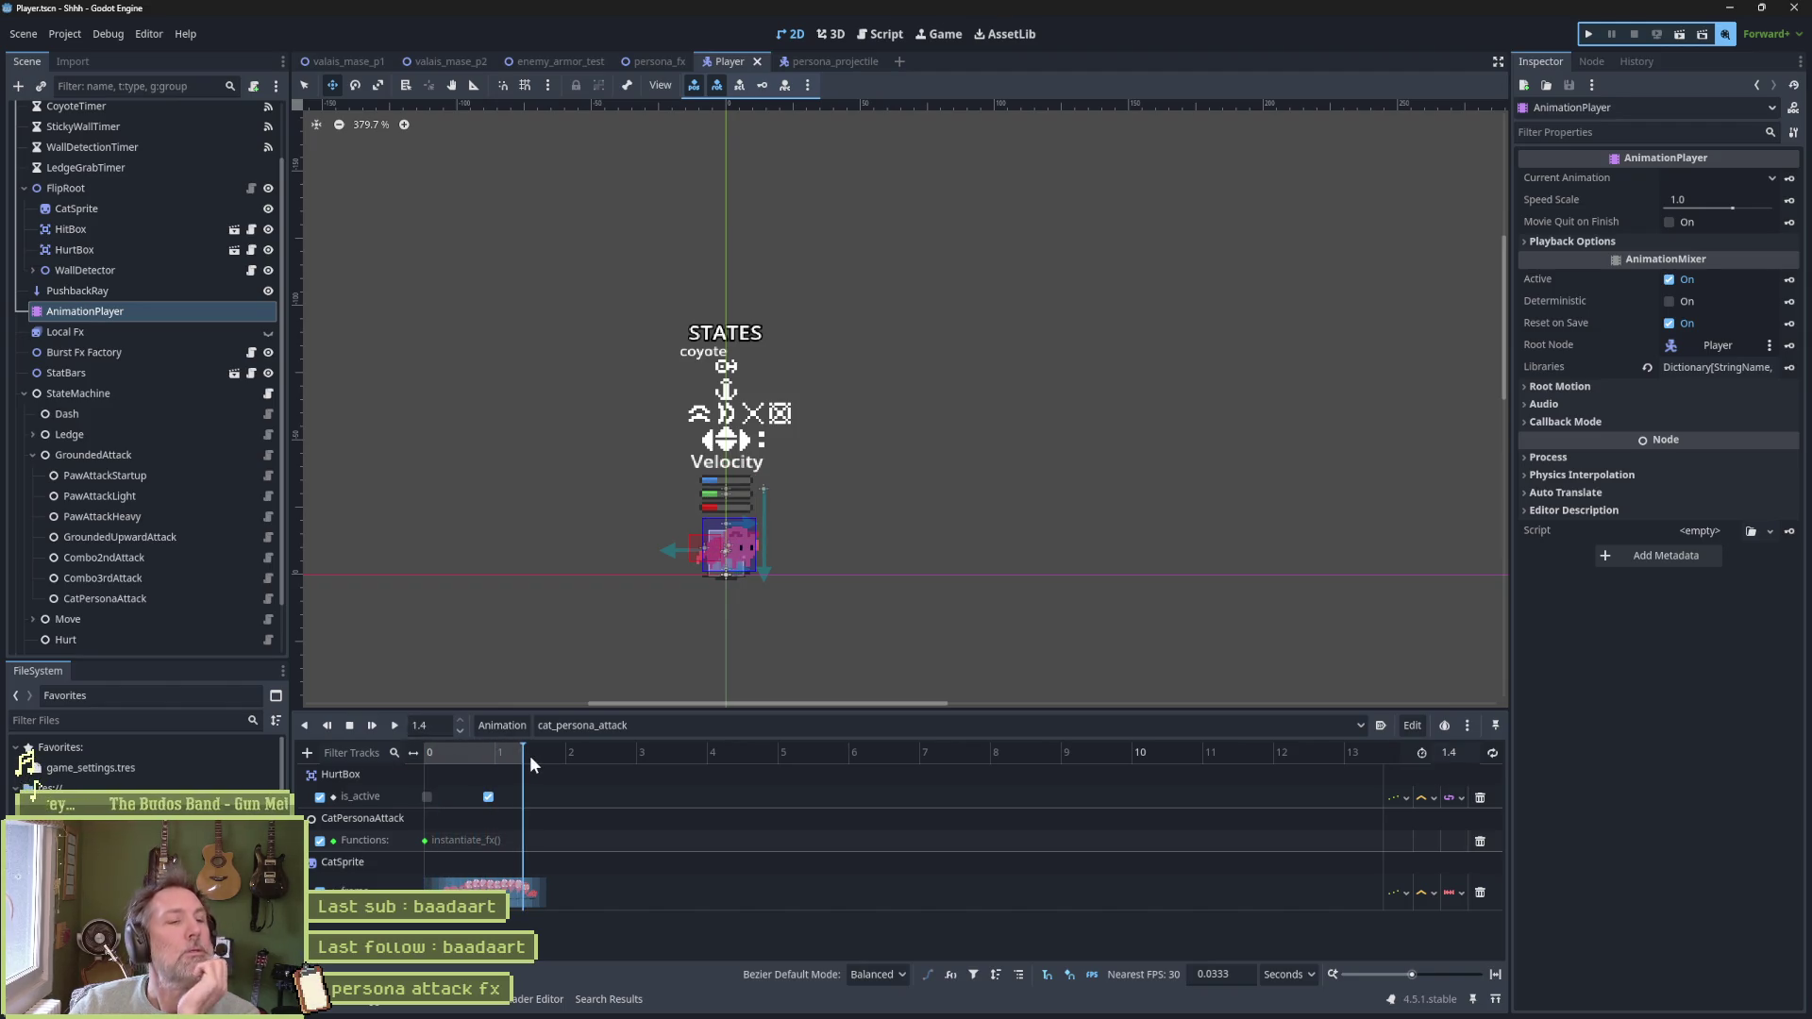
right_click(530, 755)
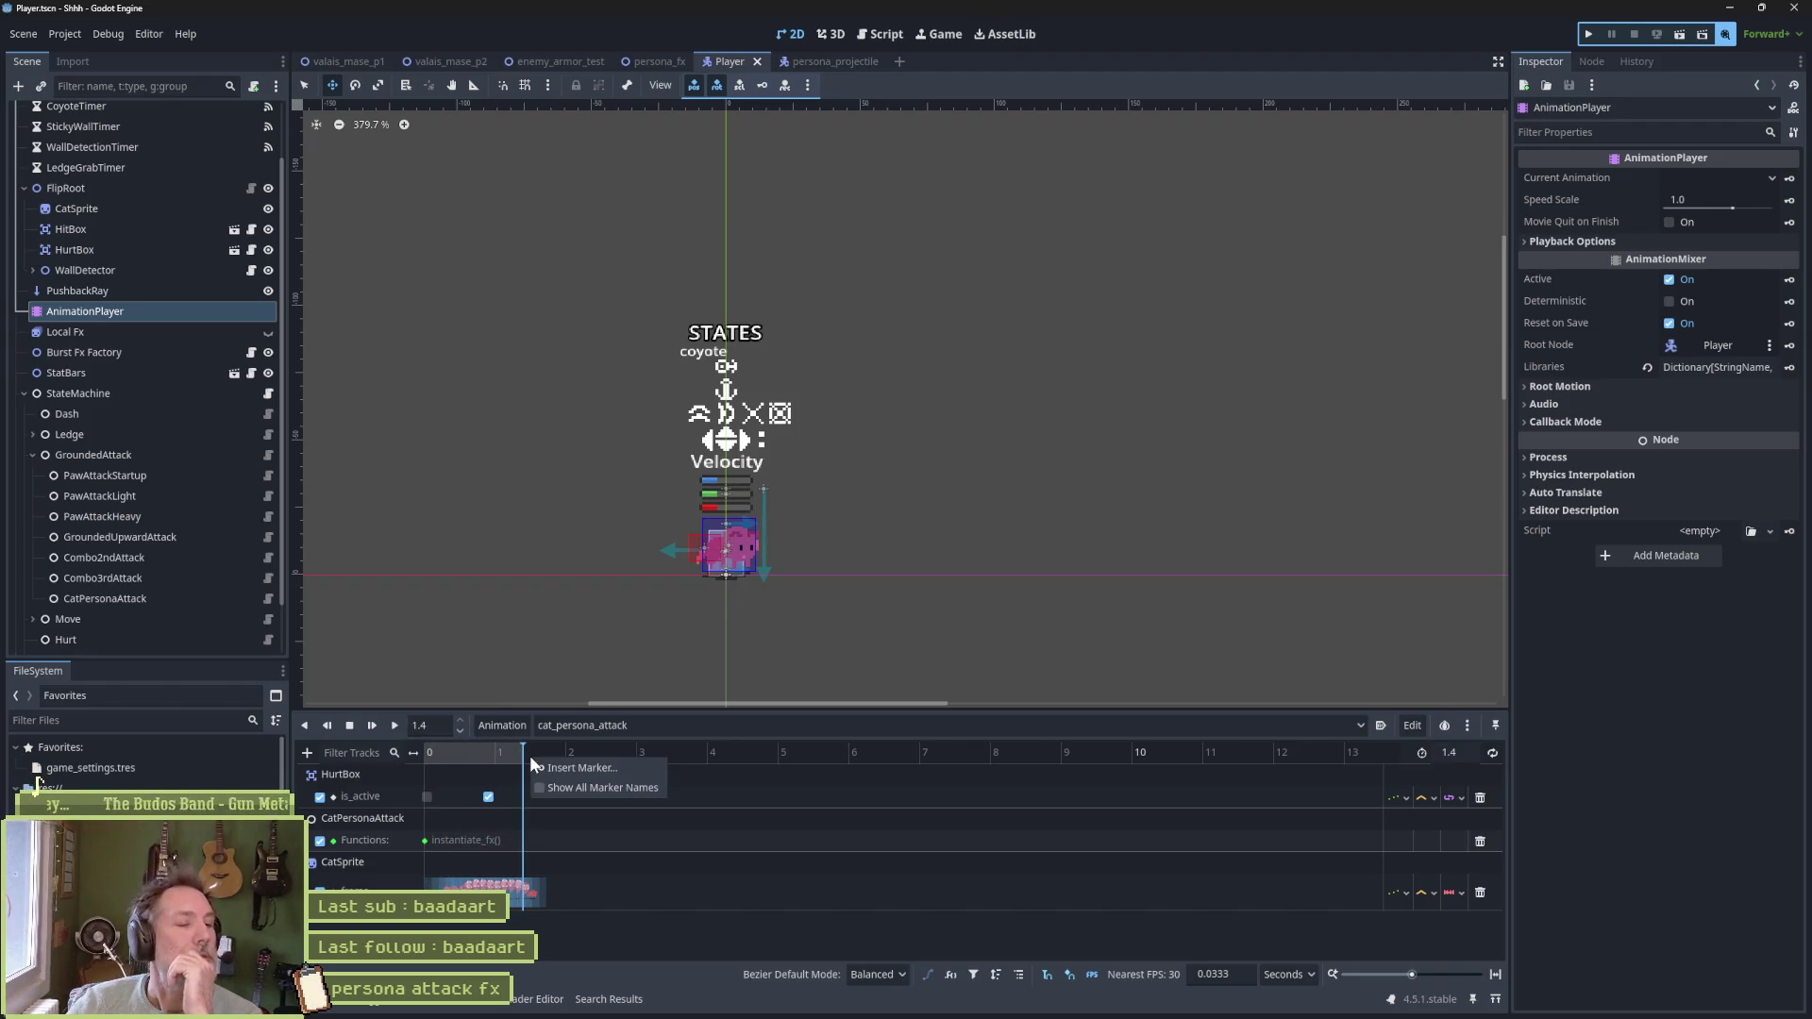
left_click(587, 921)
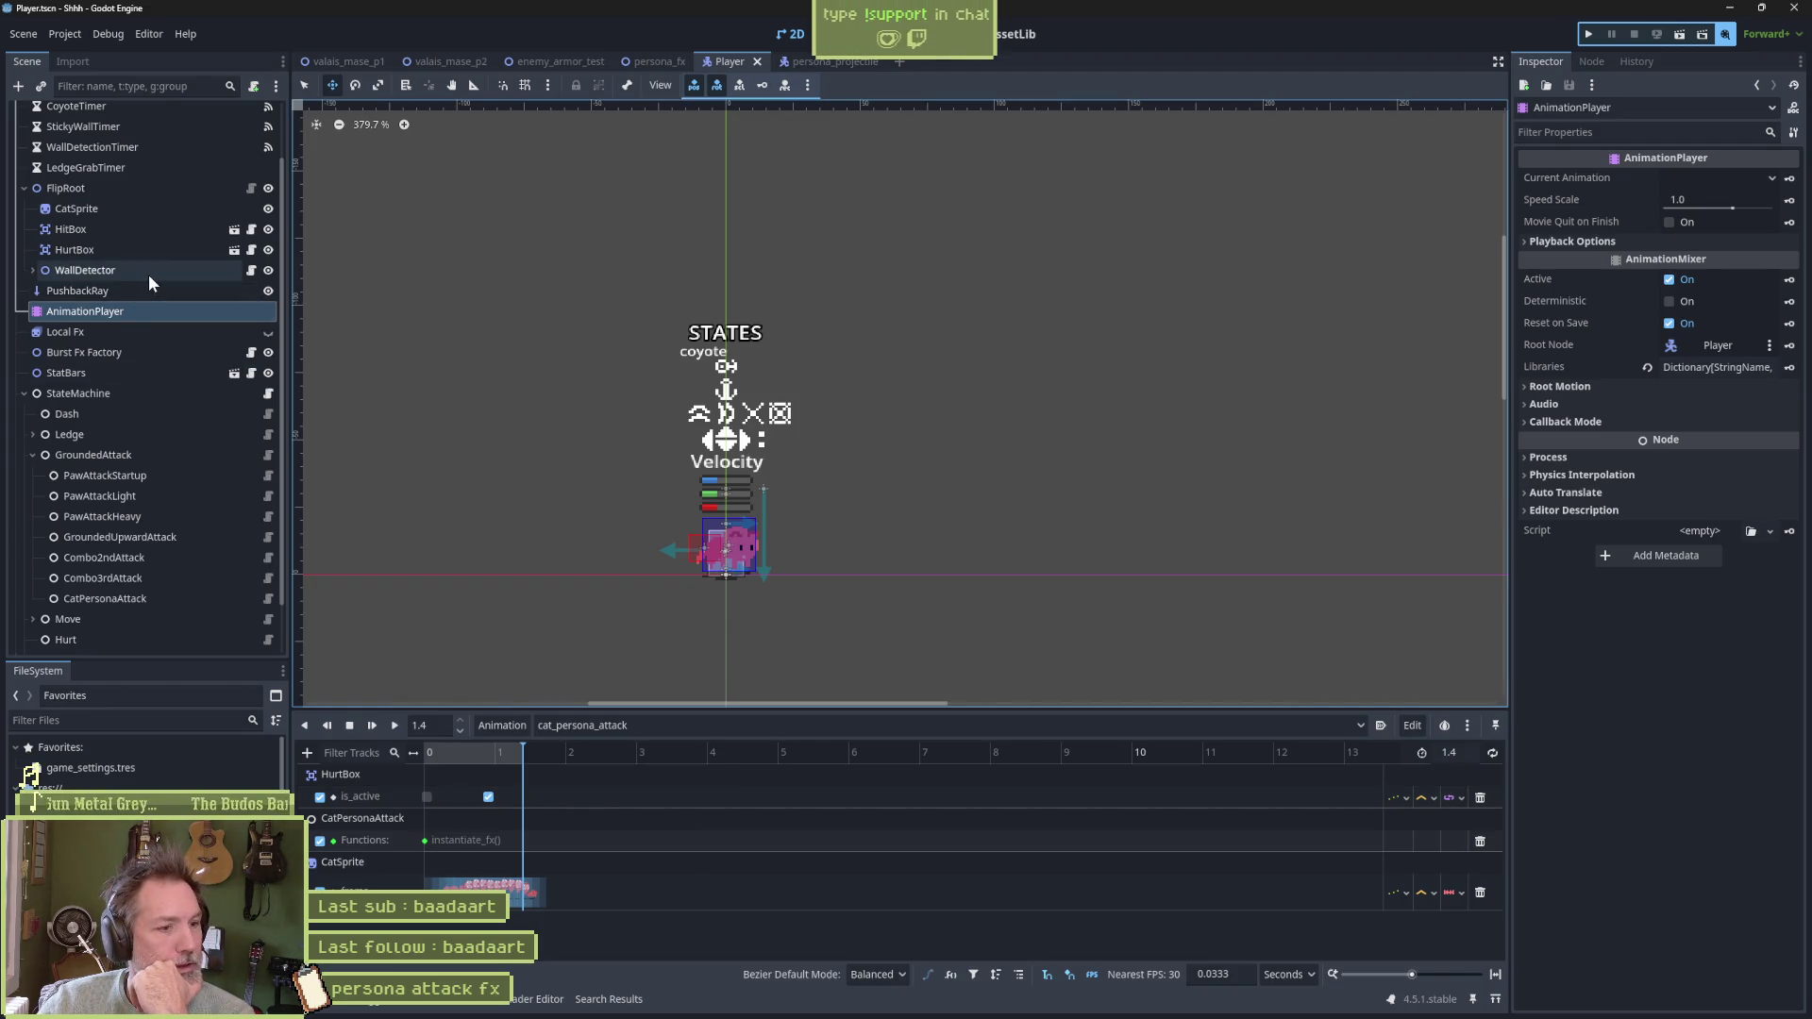
left_click(455, 752)
left_click_drag(467, 752, 408, 752)
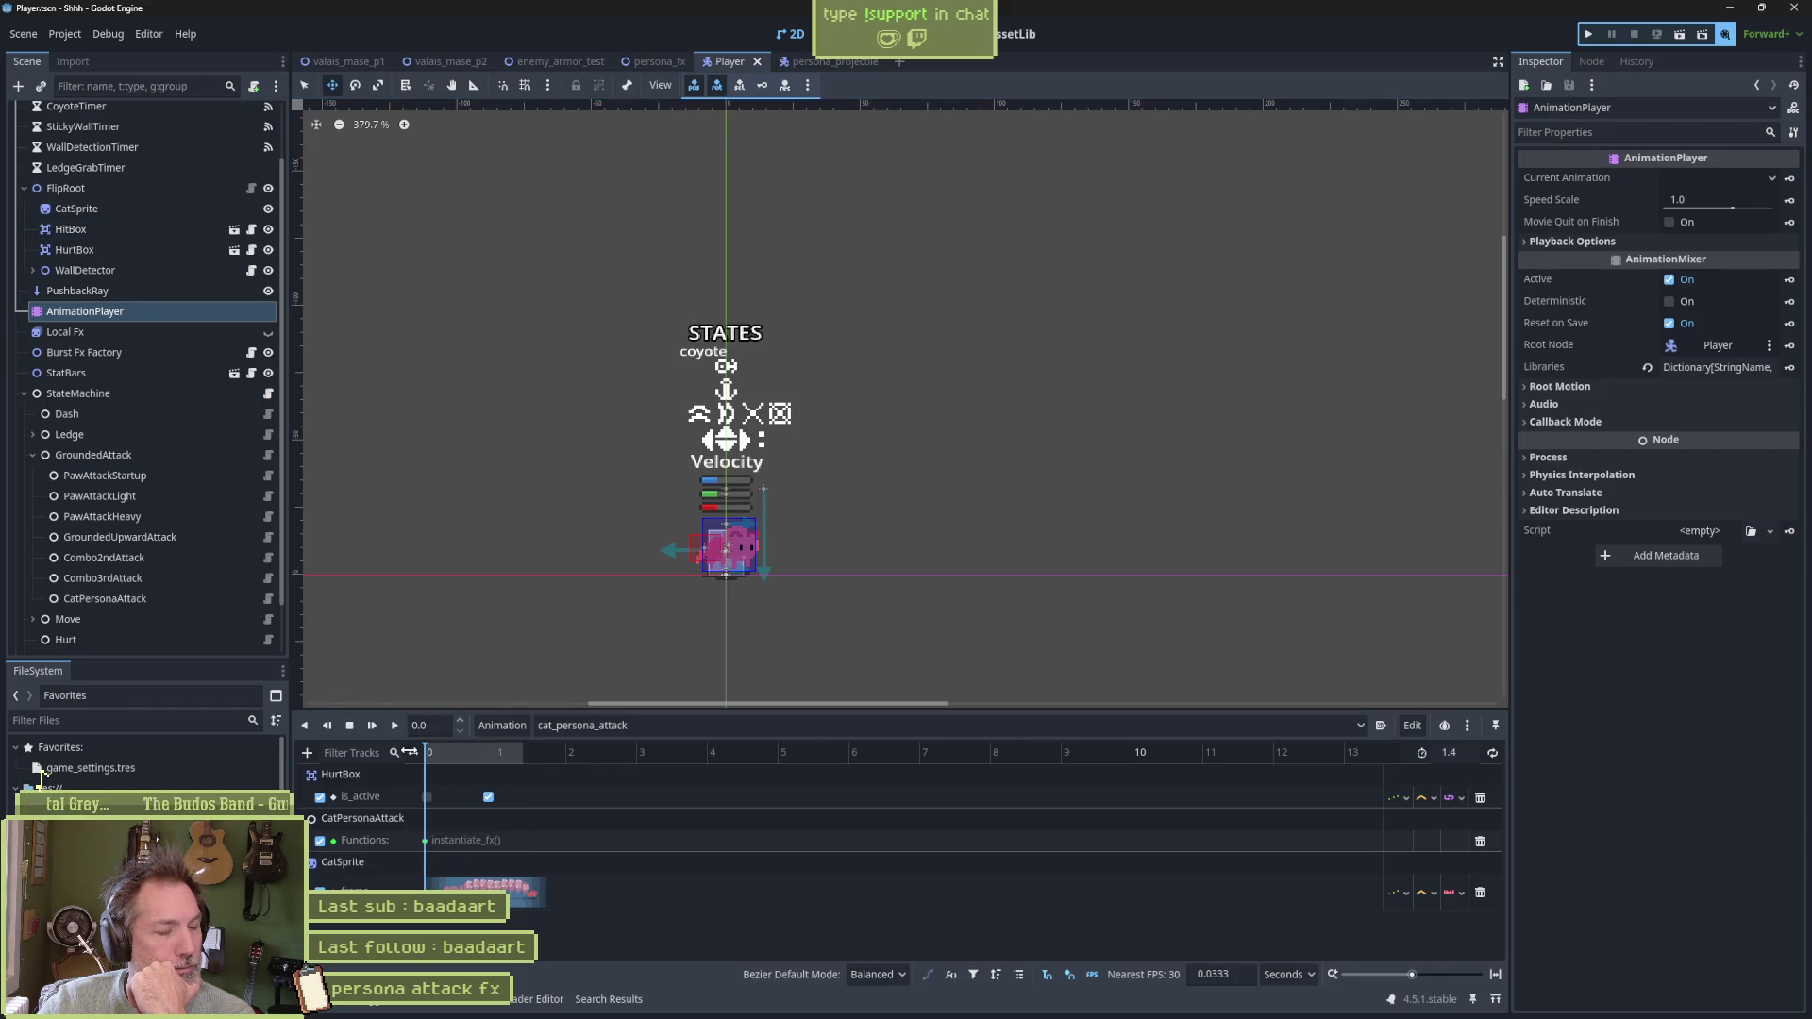
left_click(103, 229)
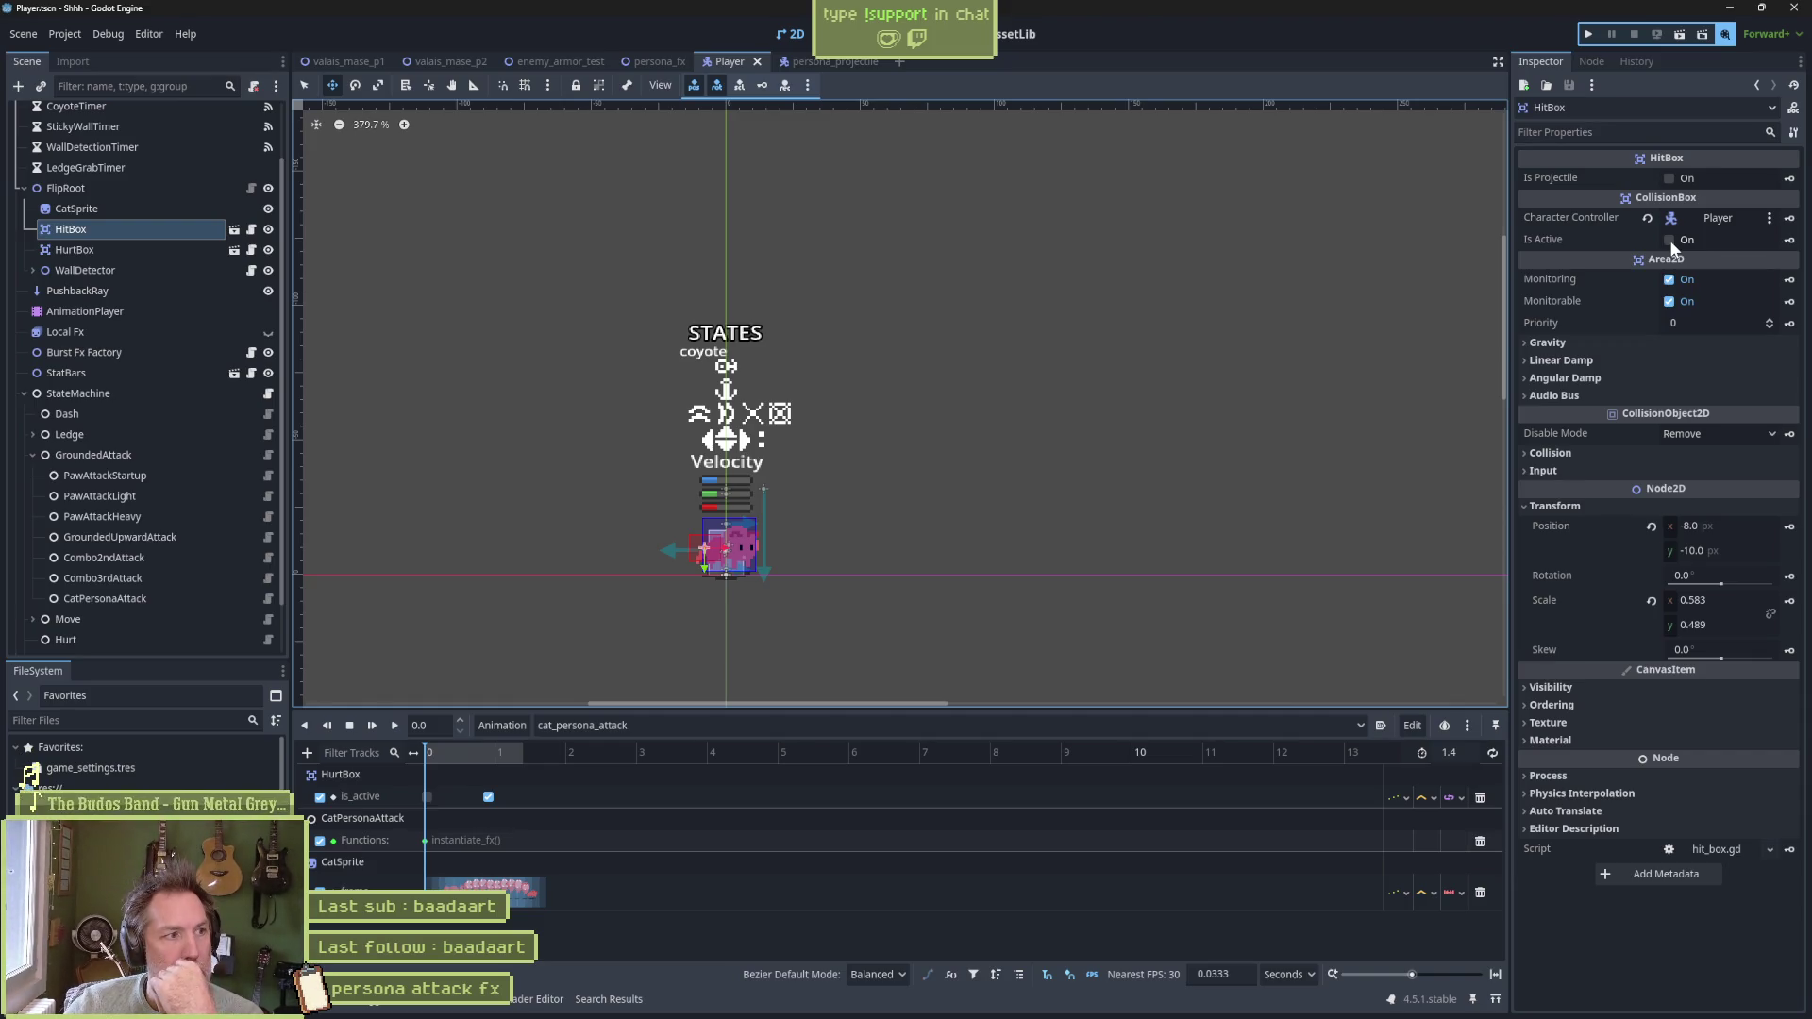
Add a HitBox Is Active track to cat_persona_attack and fit the 0–1.4 s timeline in view
left_click(1790, 240)
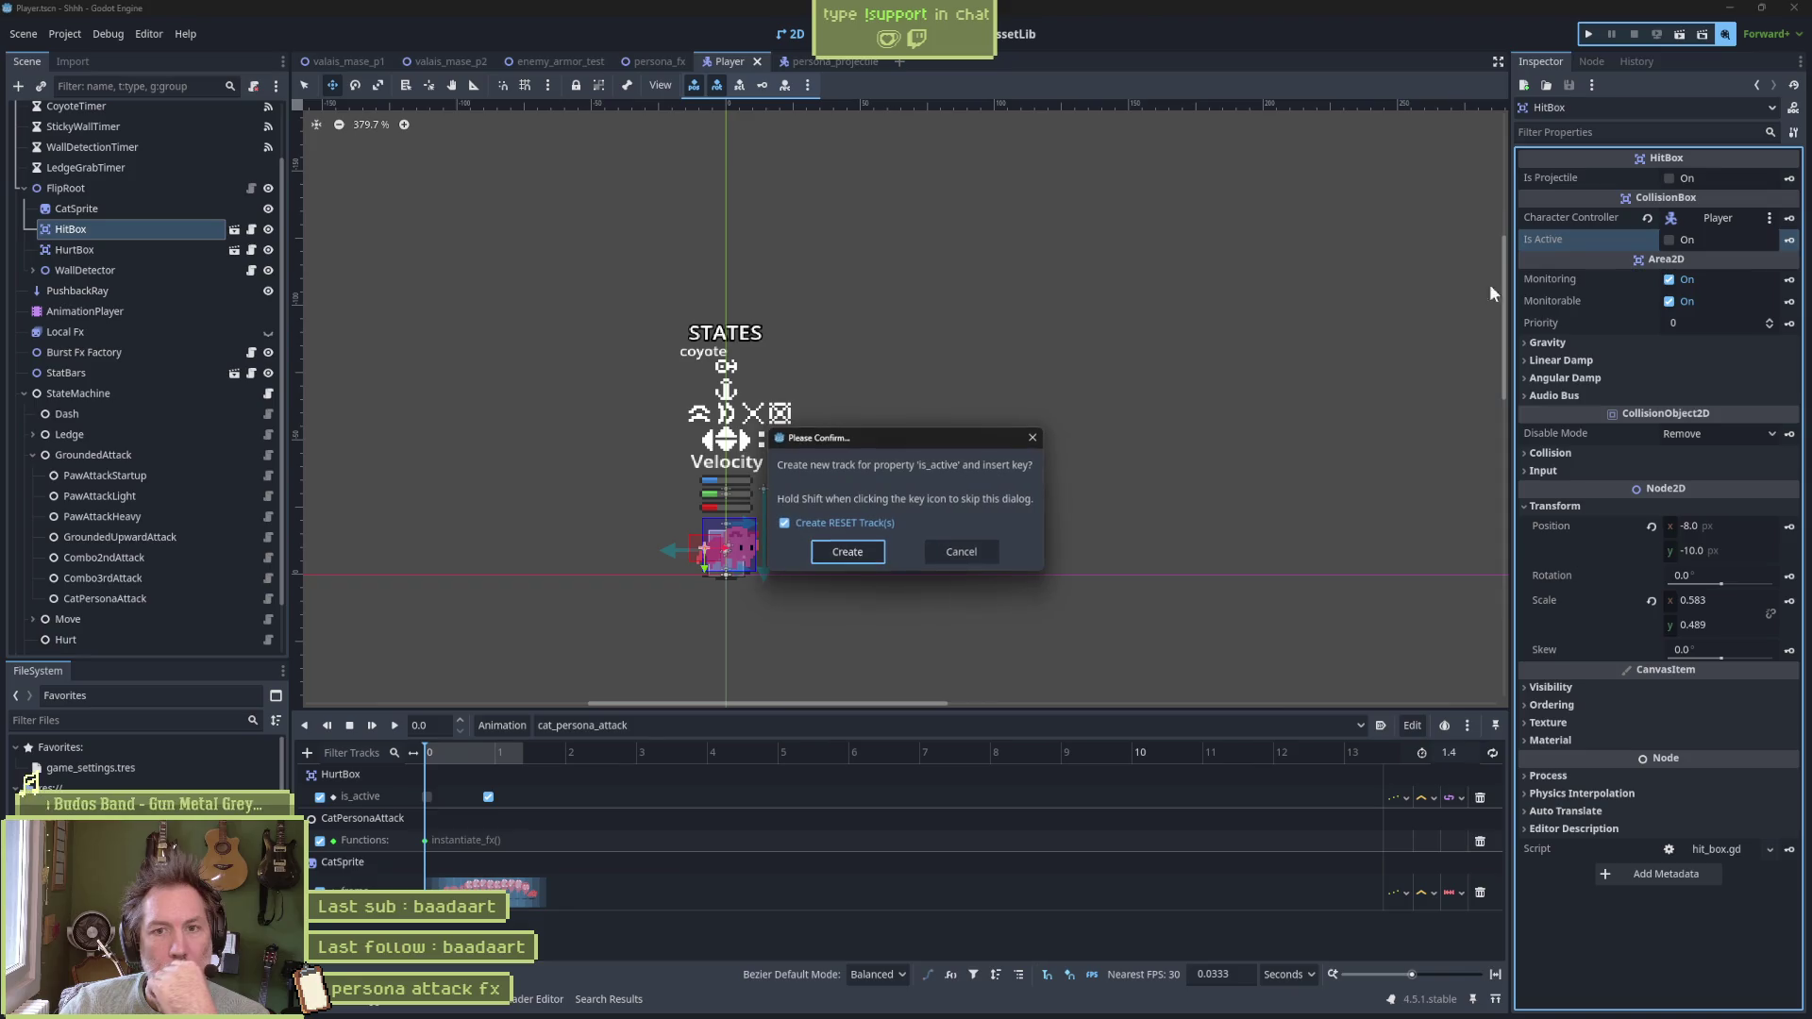
left_click(847, 550)
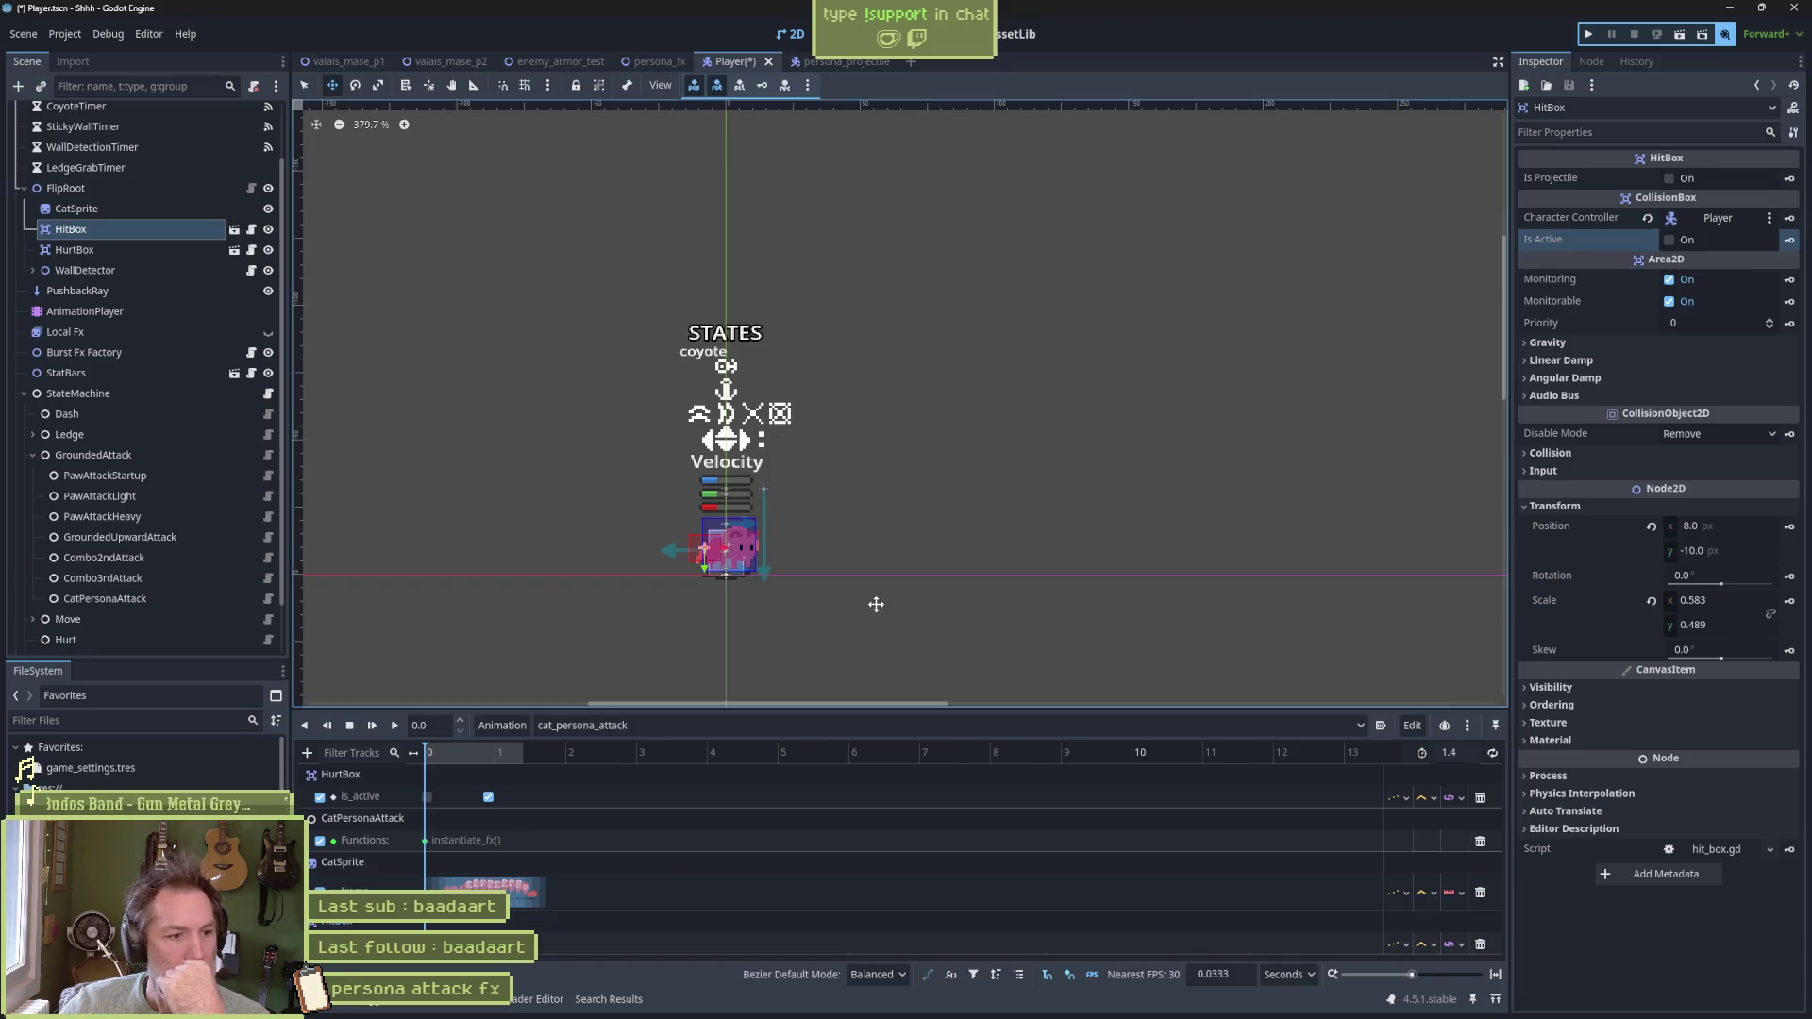
left_click(1494, 974)
mouse_move(466, 753)
left_mouse_down()
mouse_move(1281, 763)
mouse_move(659, 762)
mouse_move(1287, 783)
mouse_move(989, 755)
left_mouse_up()
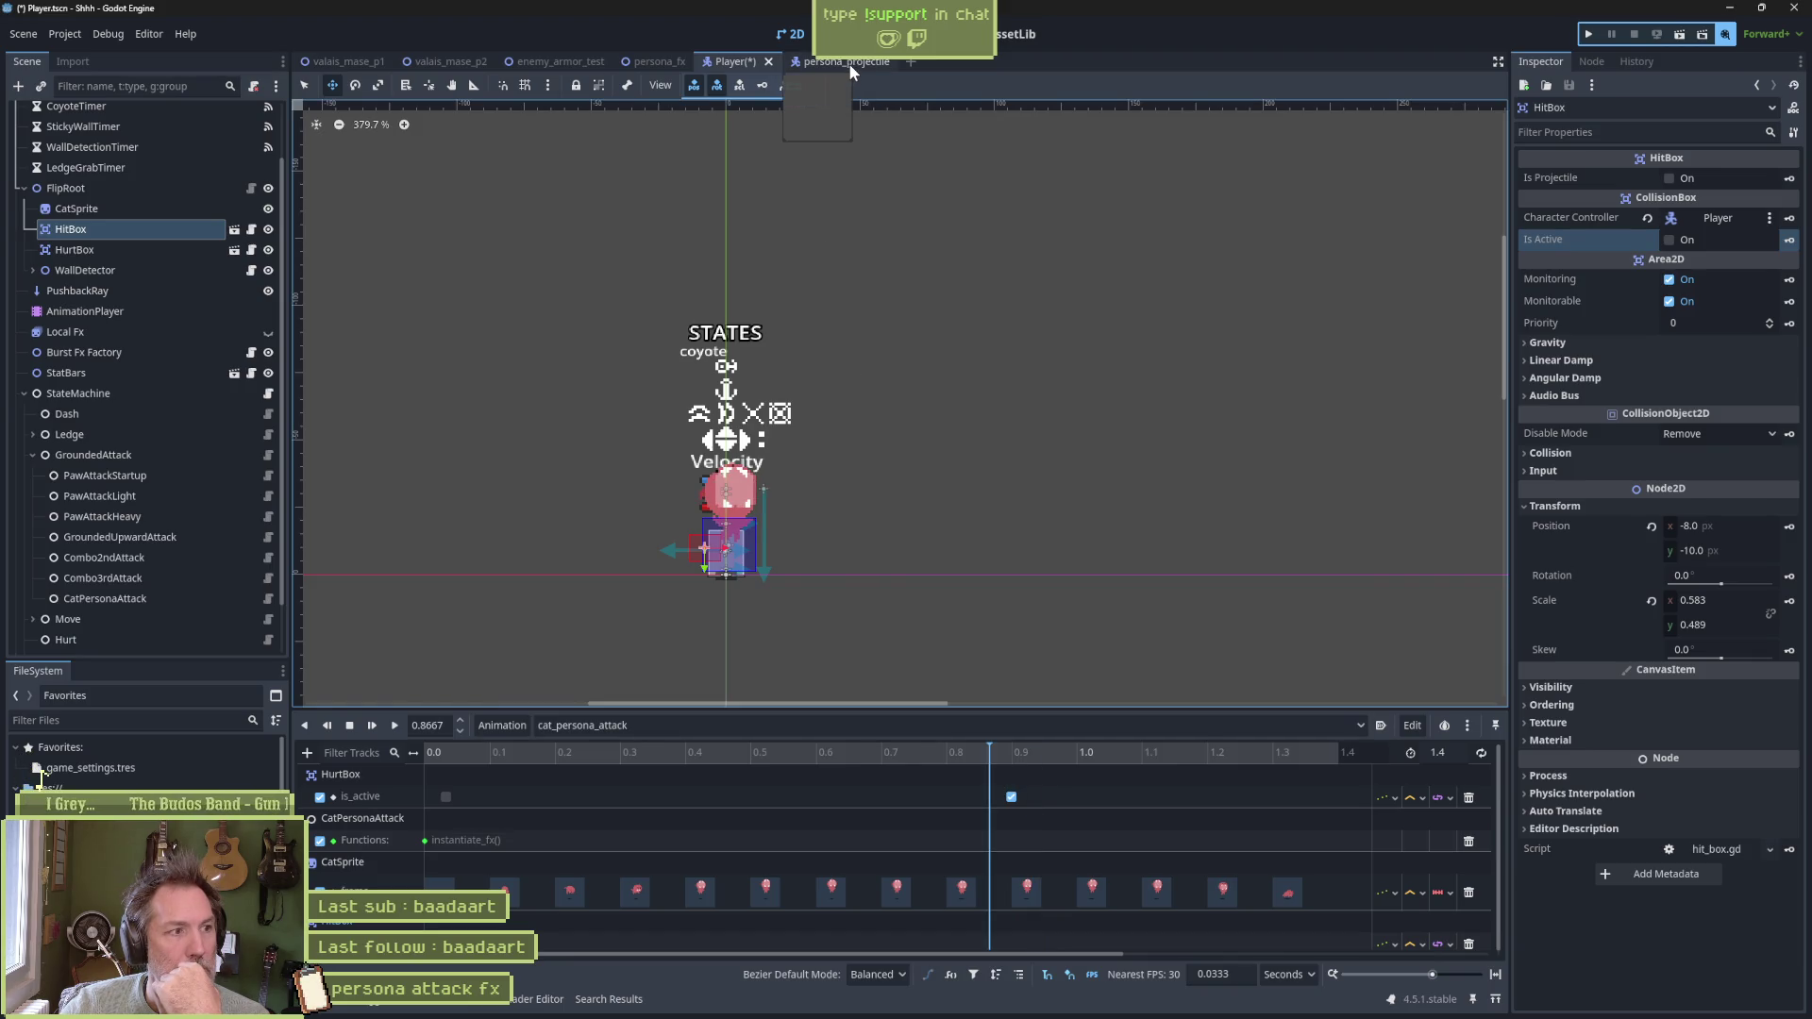
Reply with the wave sticker in Discord's #general channel, then minimize Discord
mouse_move(1124, 1008)
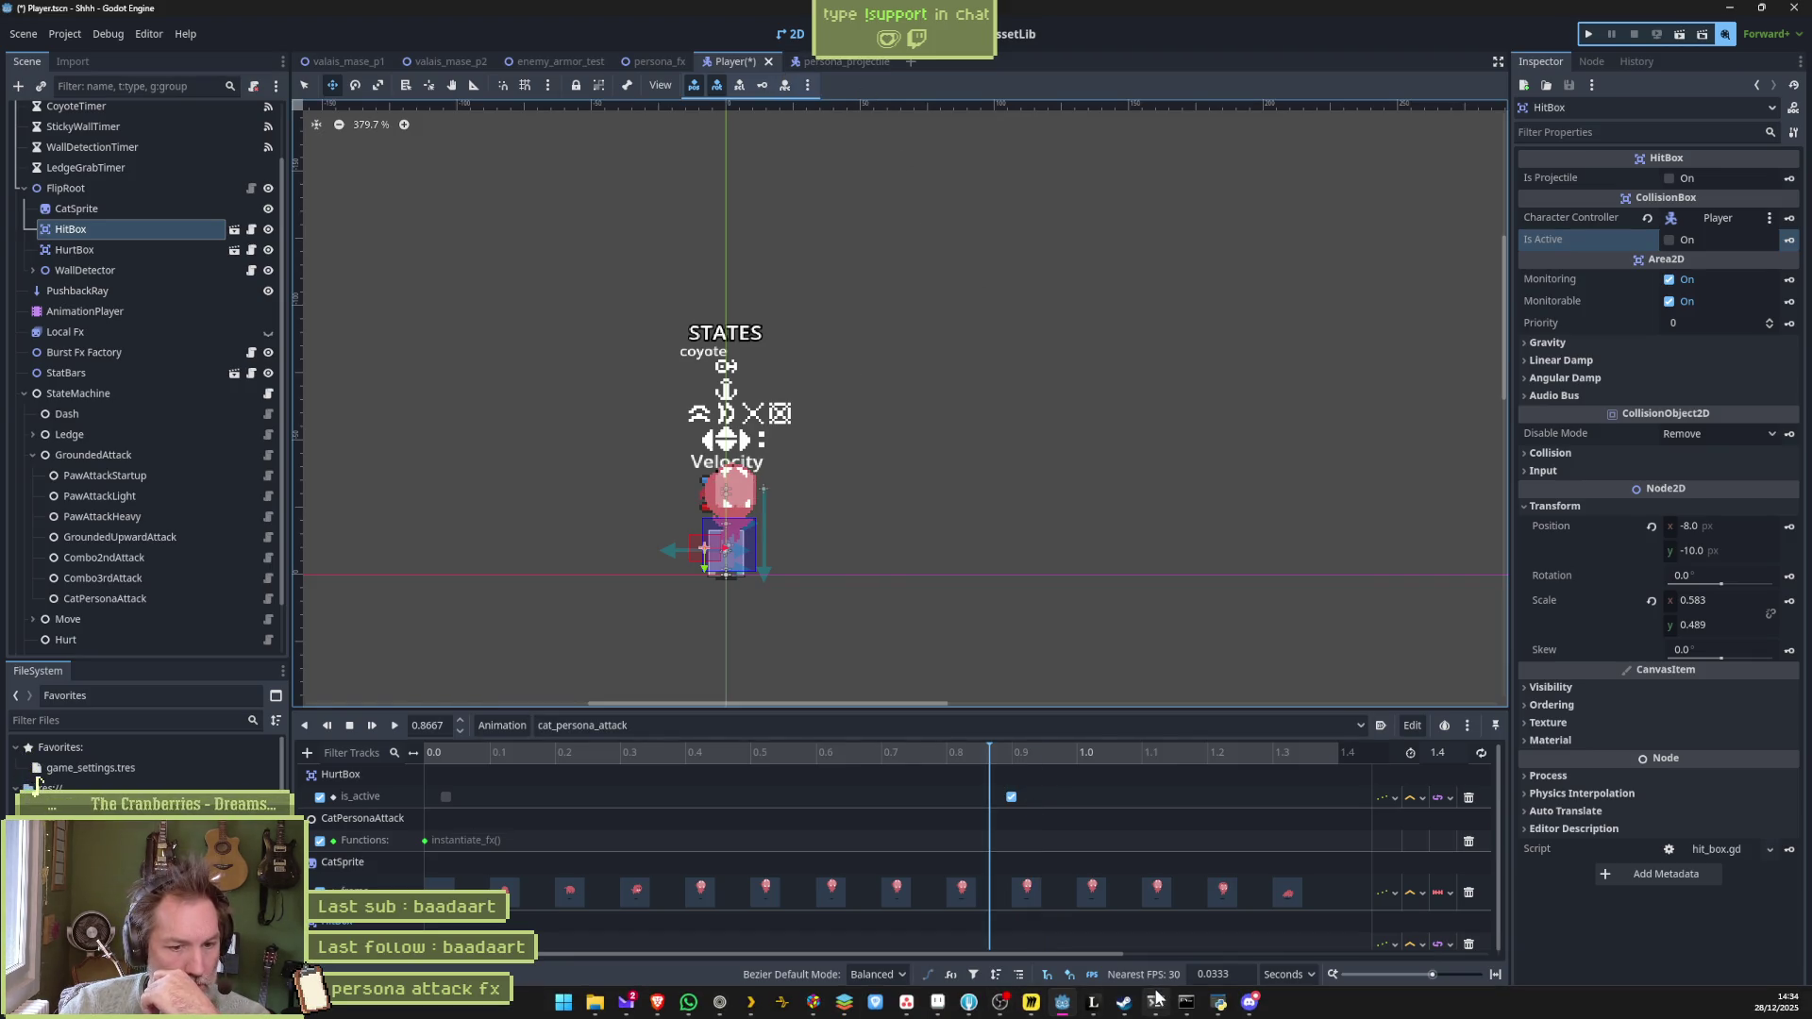
left_click(1250, 1001)
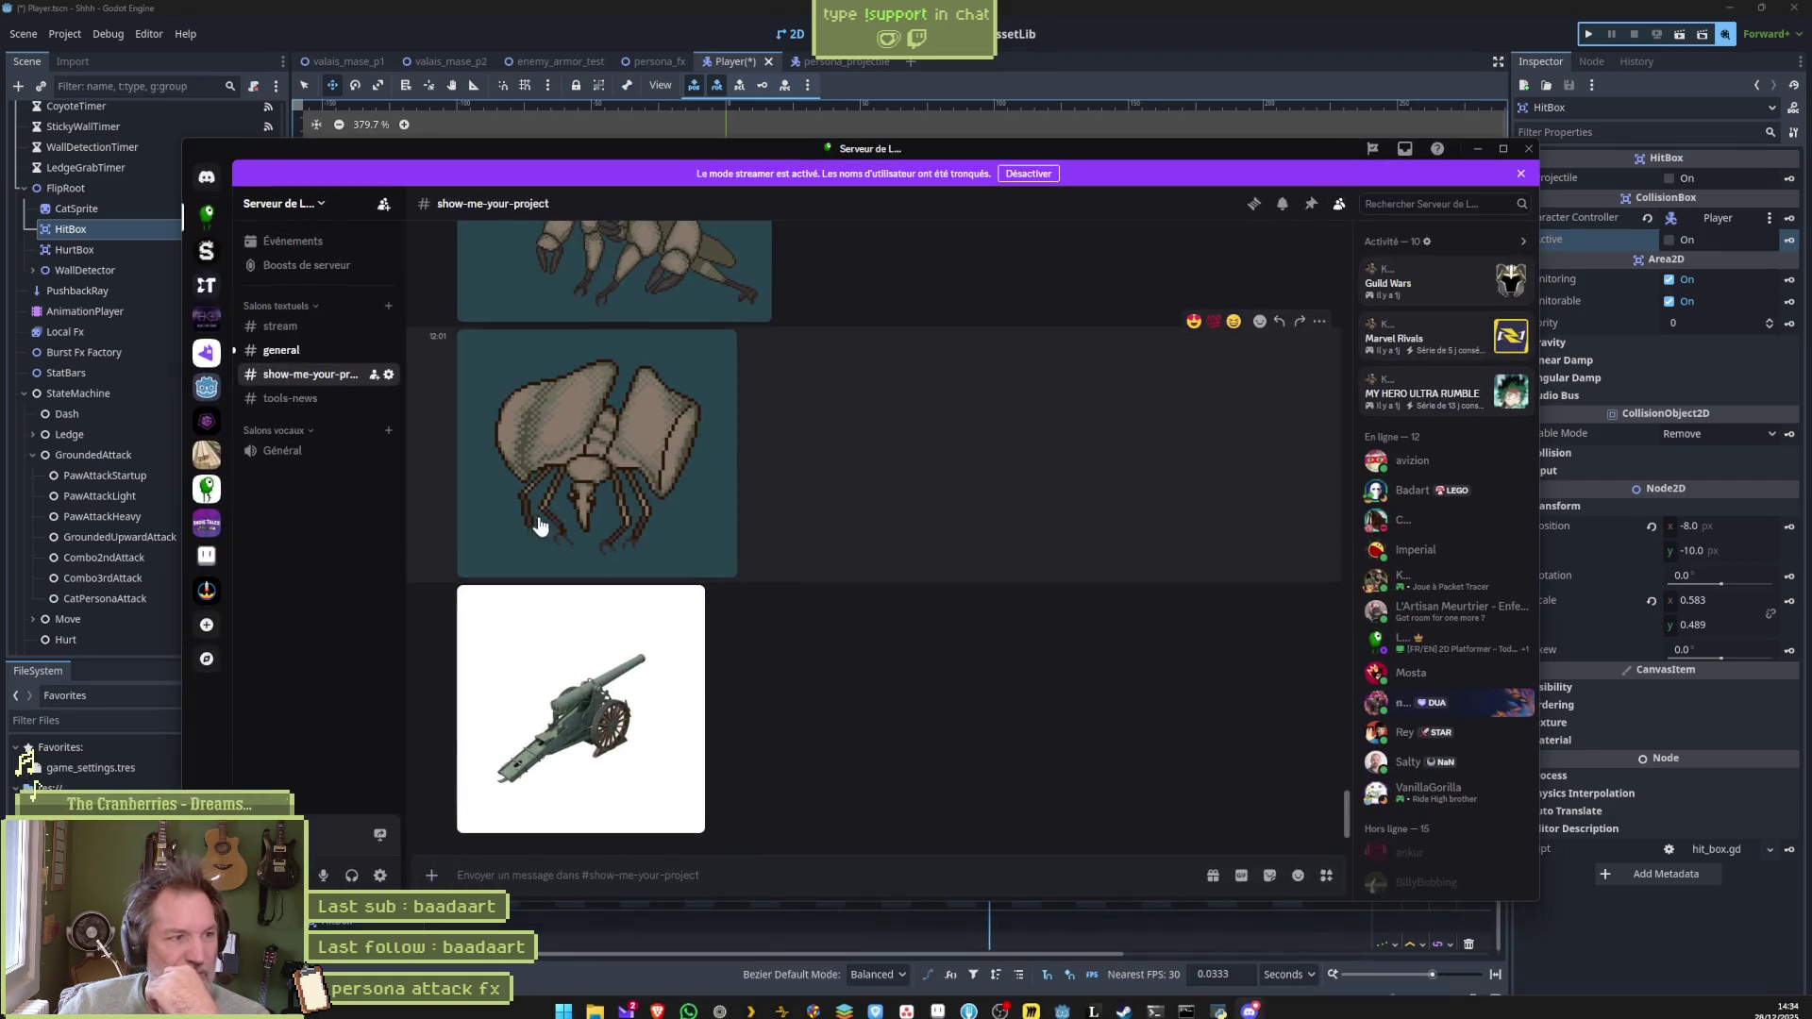
left_click(281, 350)
left_click(519, 820)
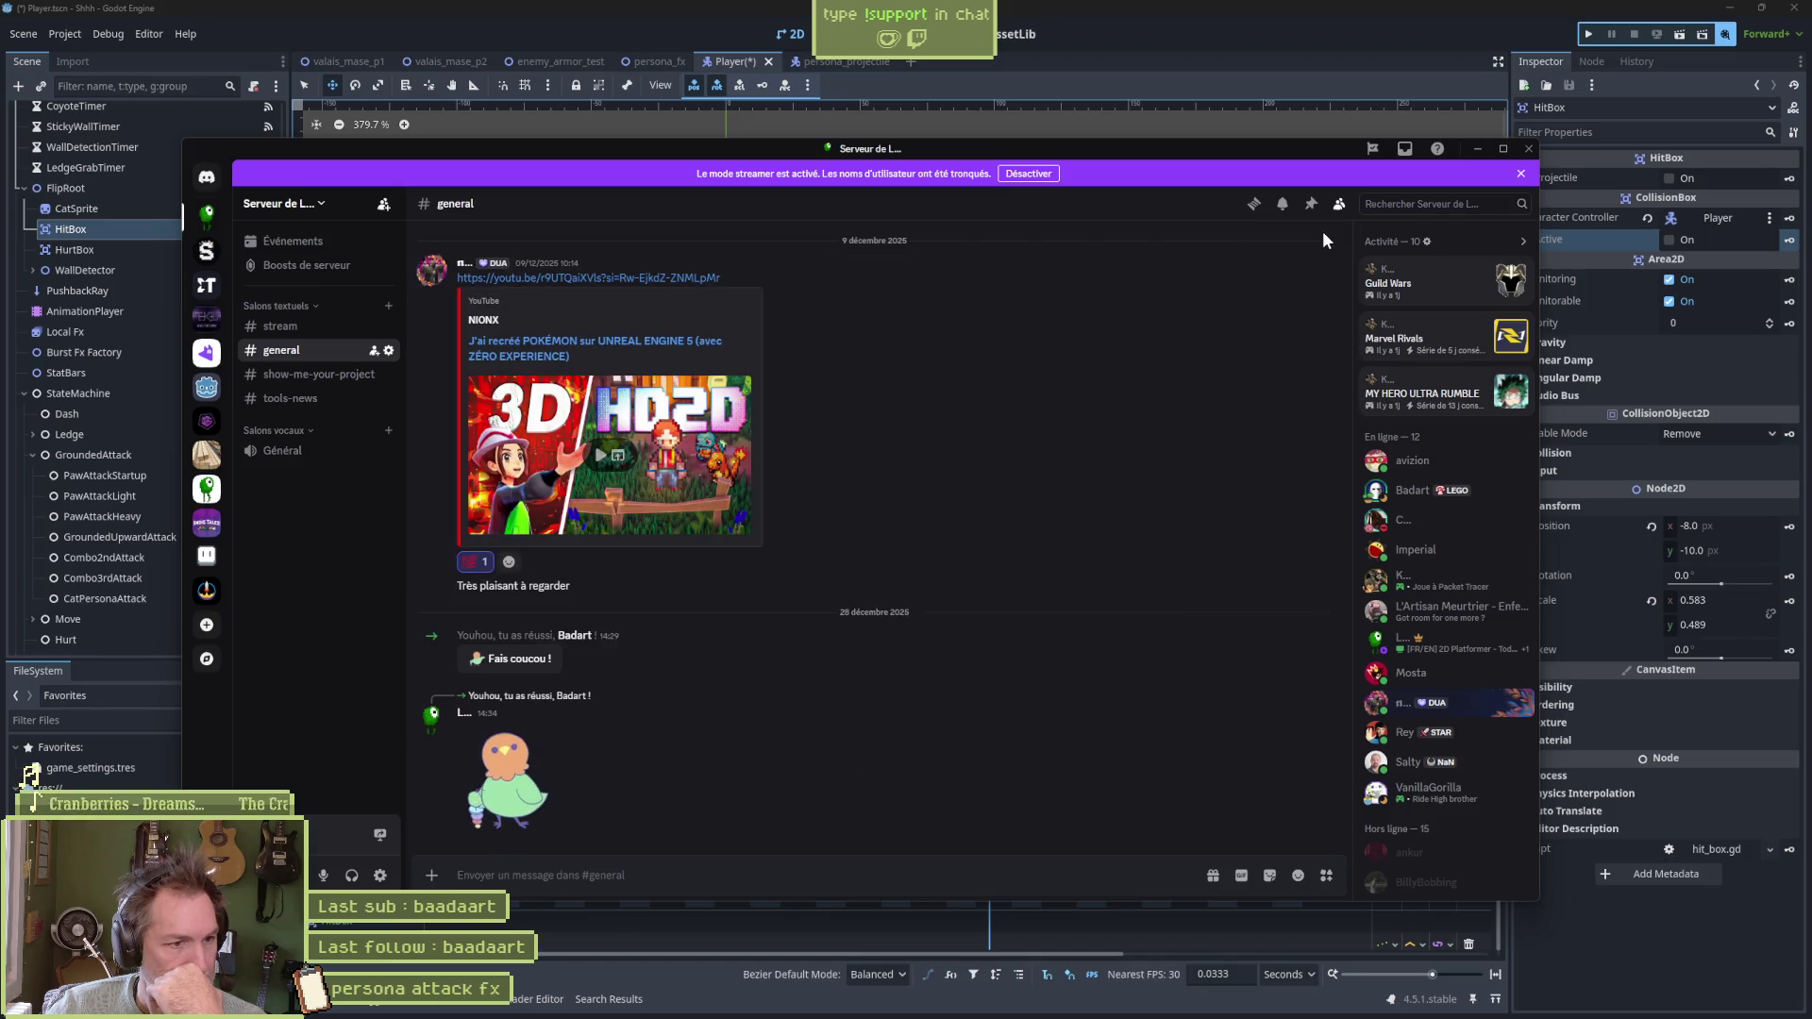
left_click(1477, 148)
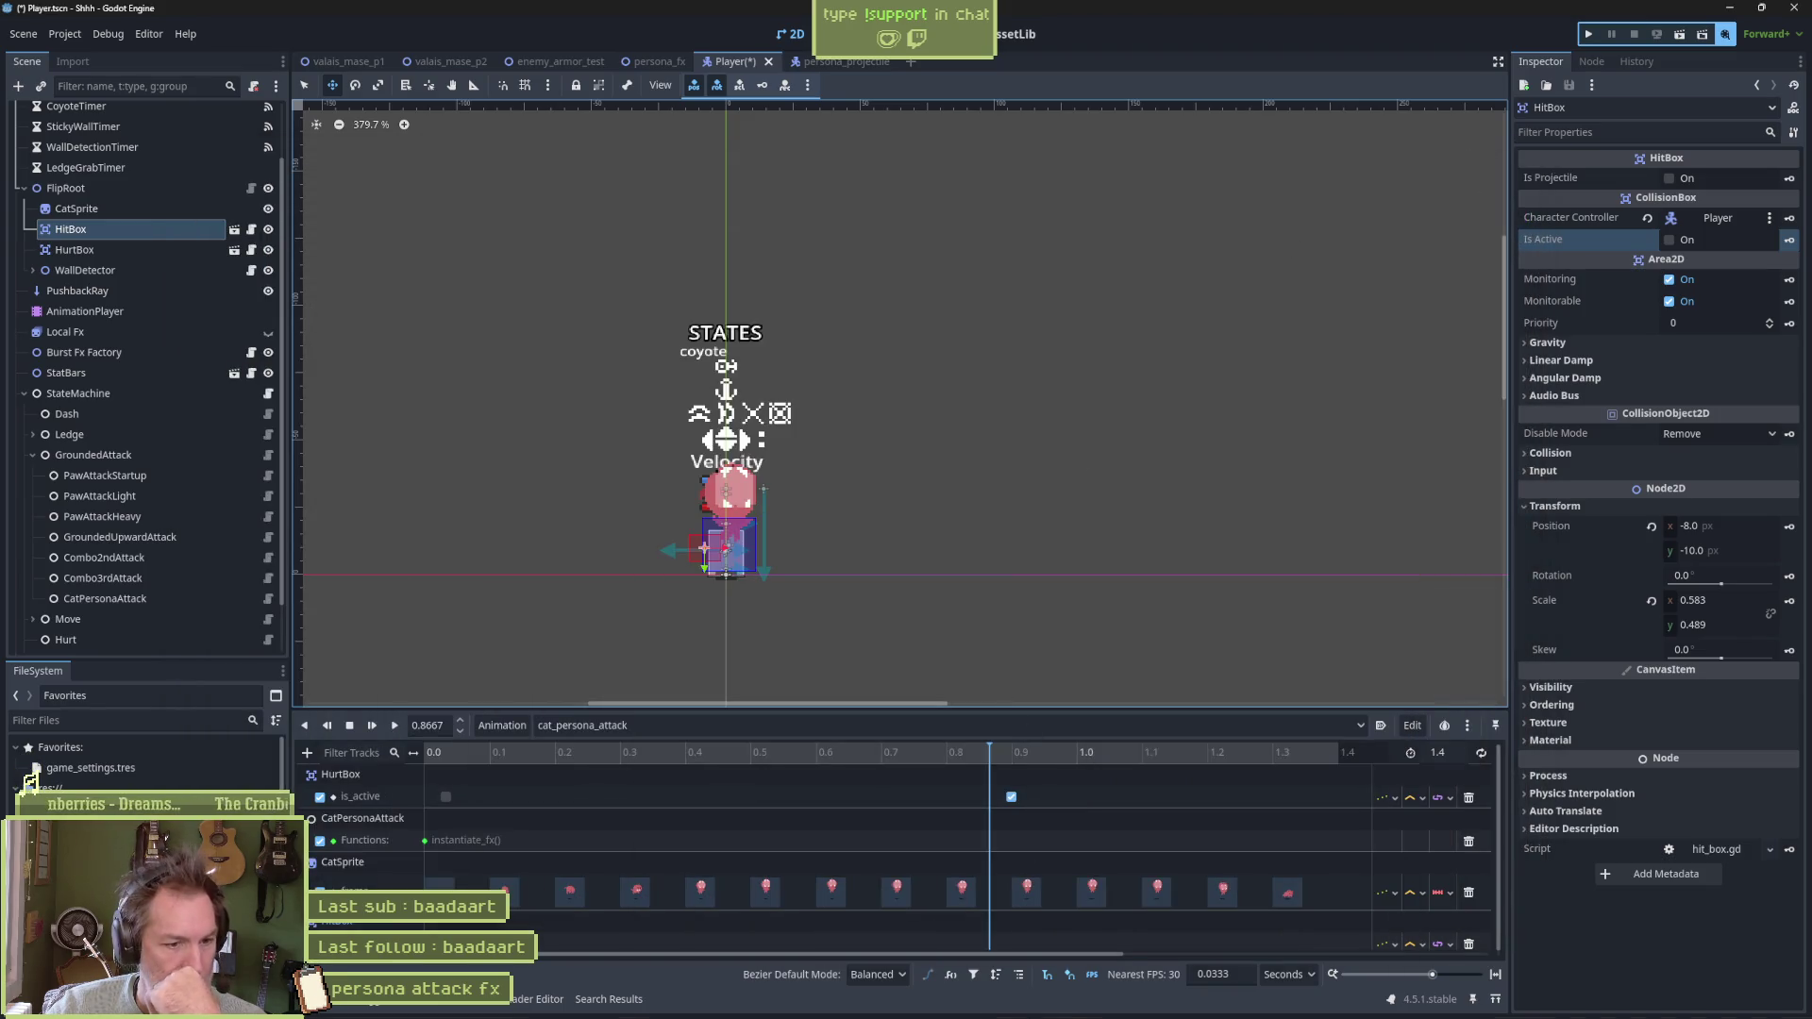
mouse_move(967, 1009)
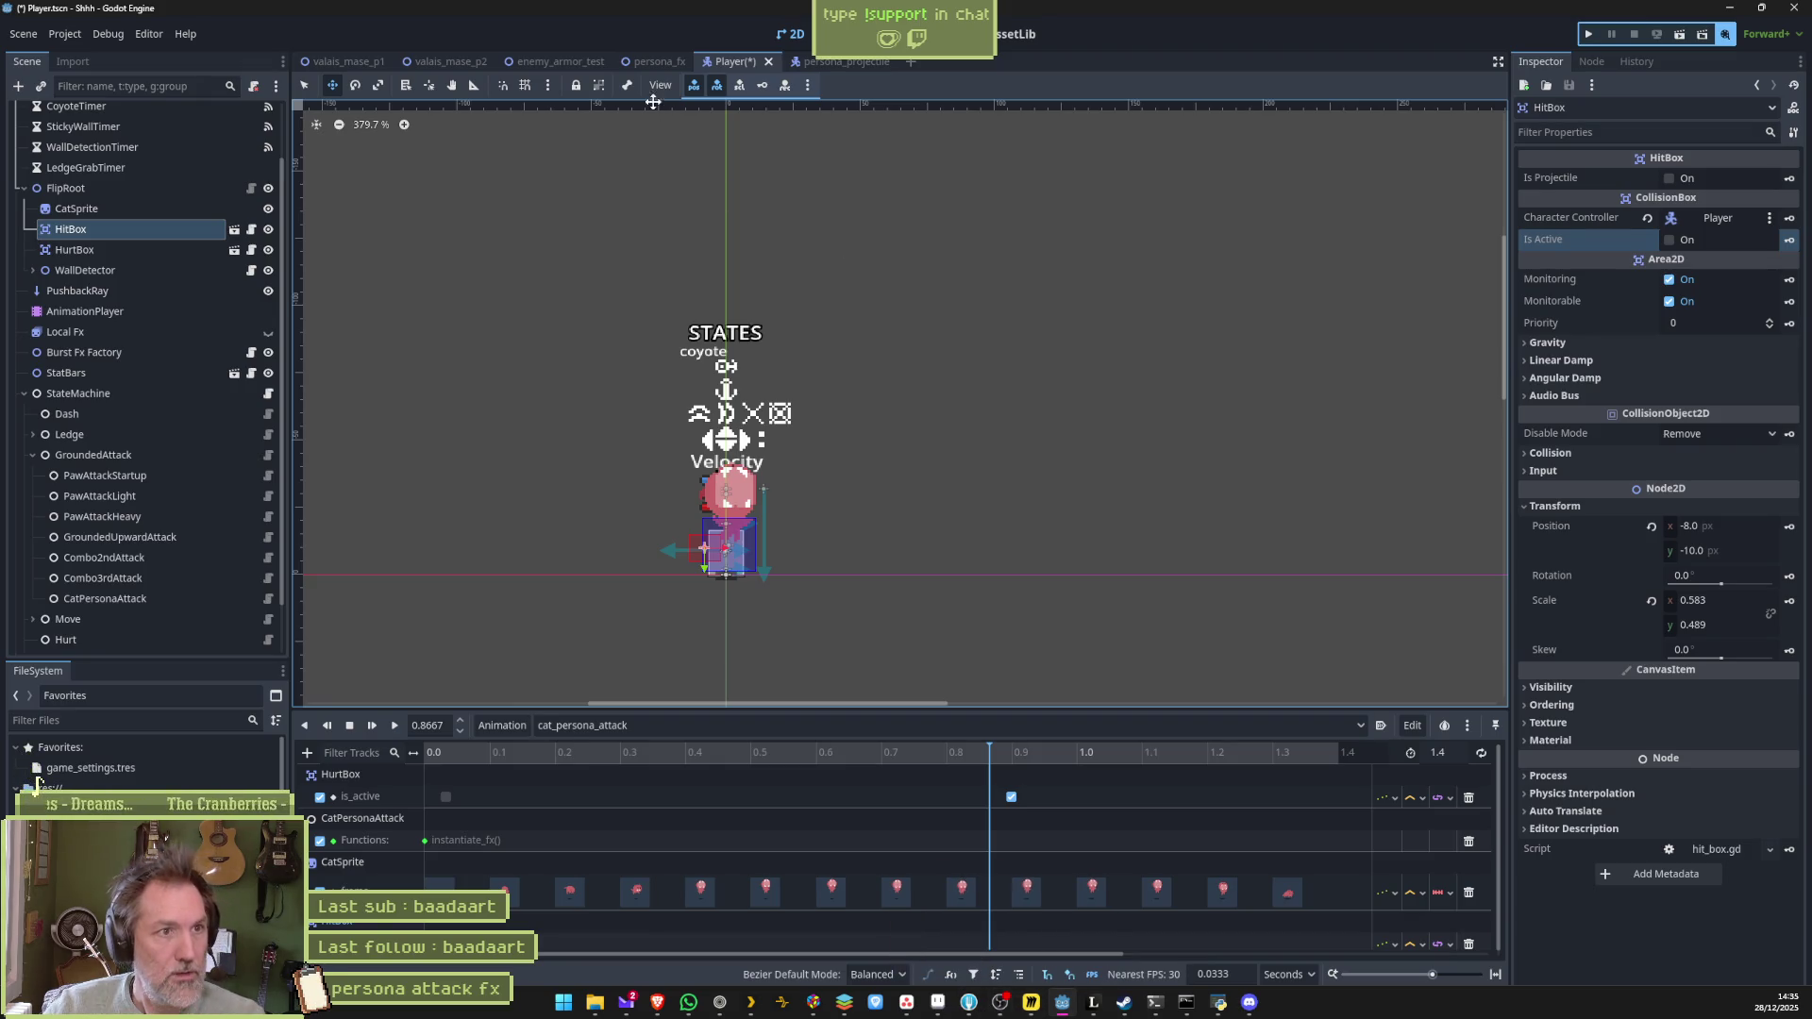
Run enemy_armor_test, attack the scarecrow with the cat, then stop the game
left_click(561, 61)
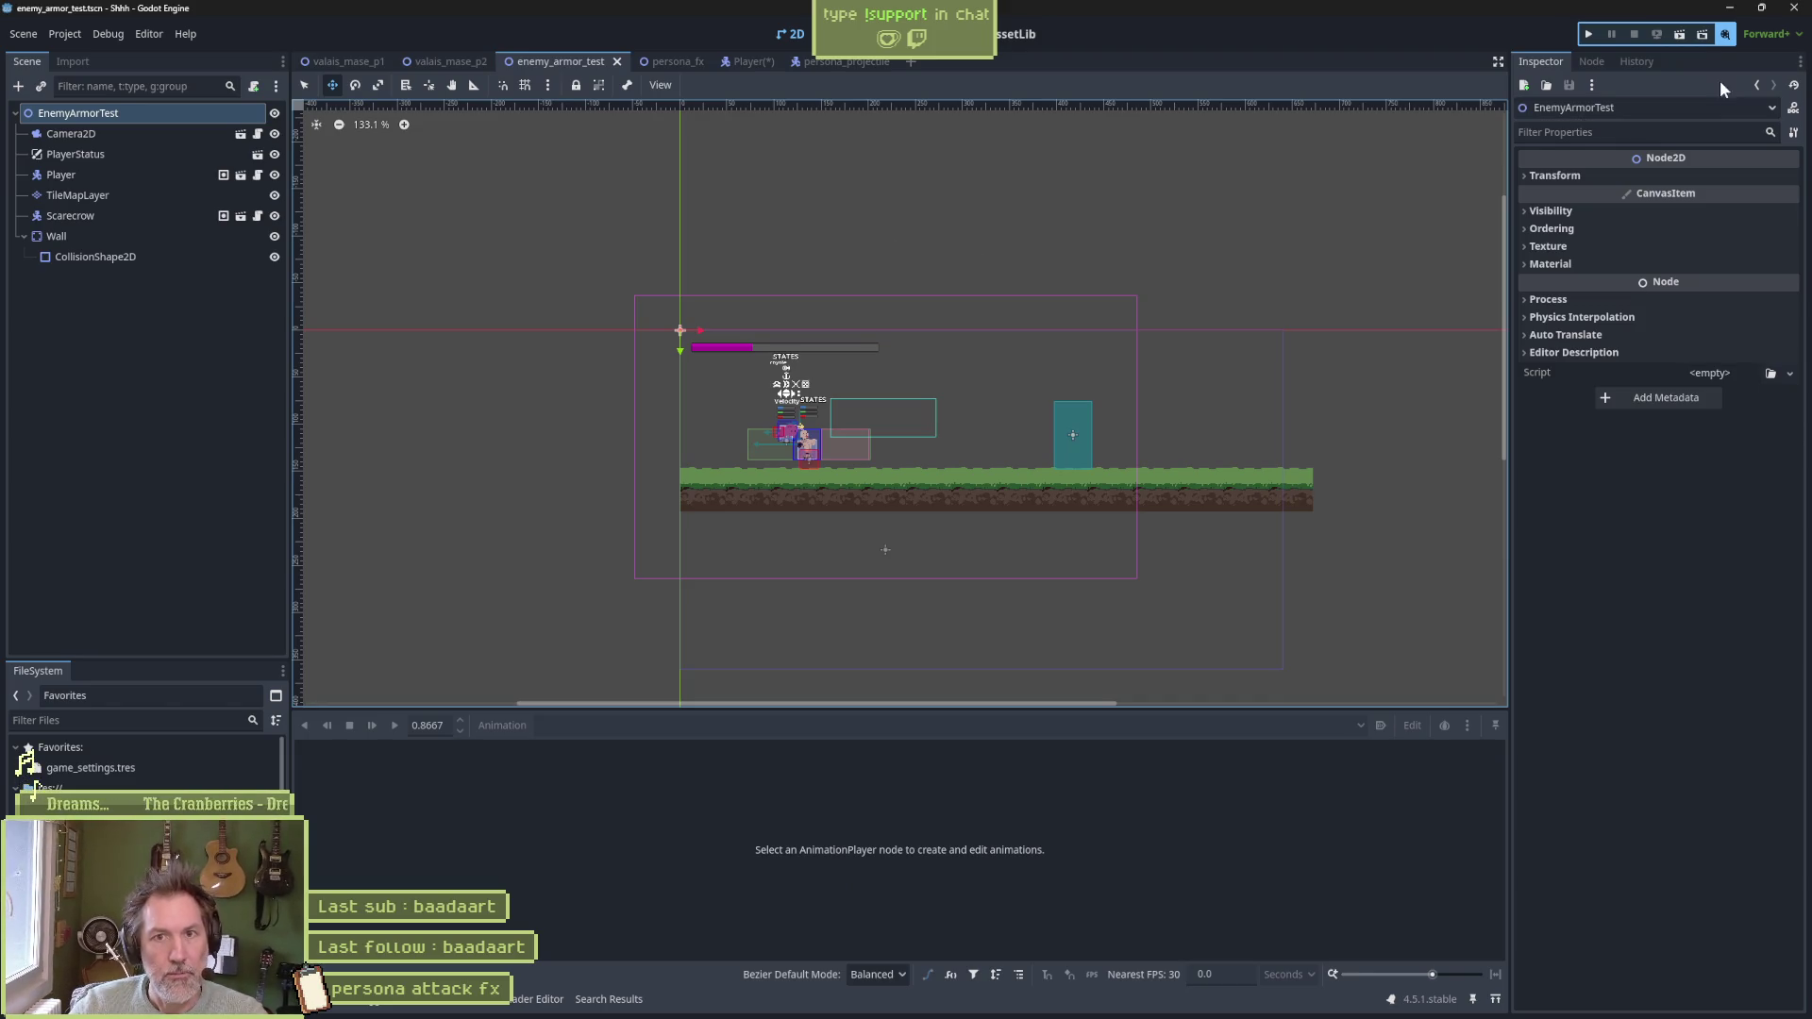
left_click(1679, 34)
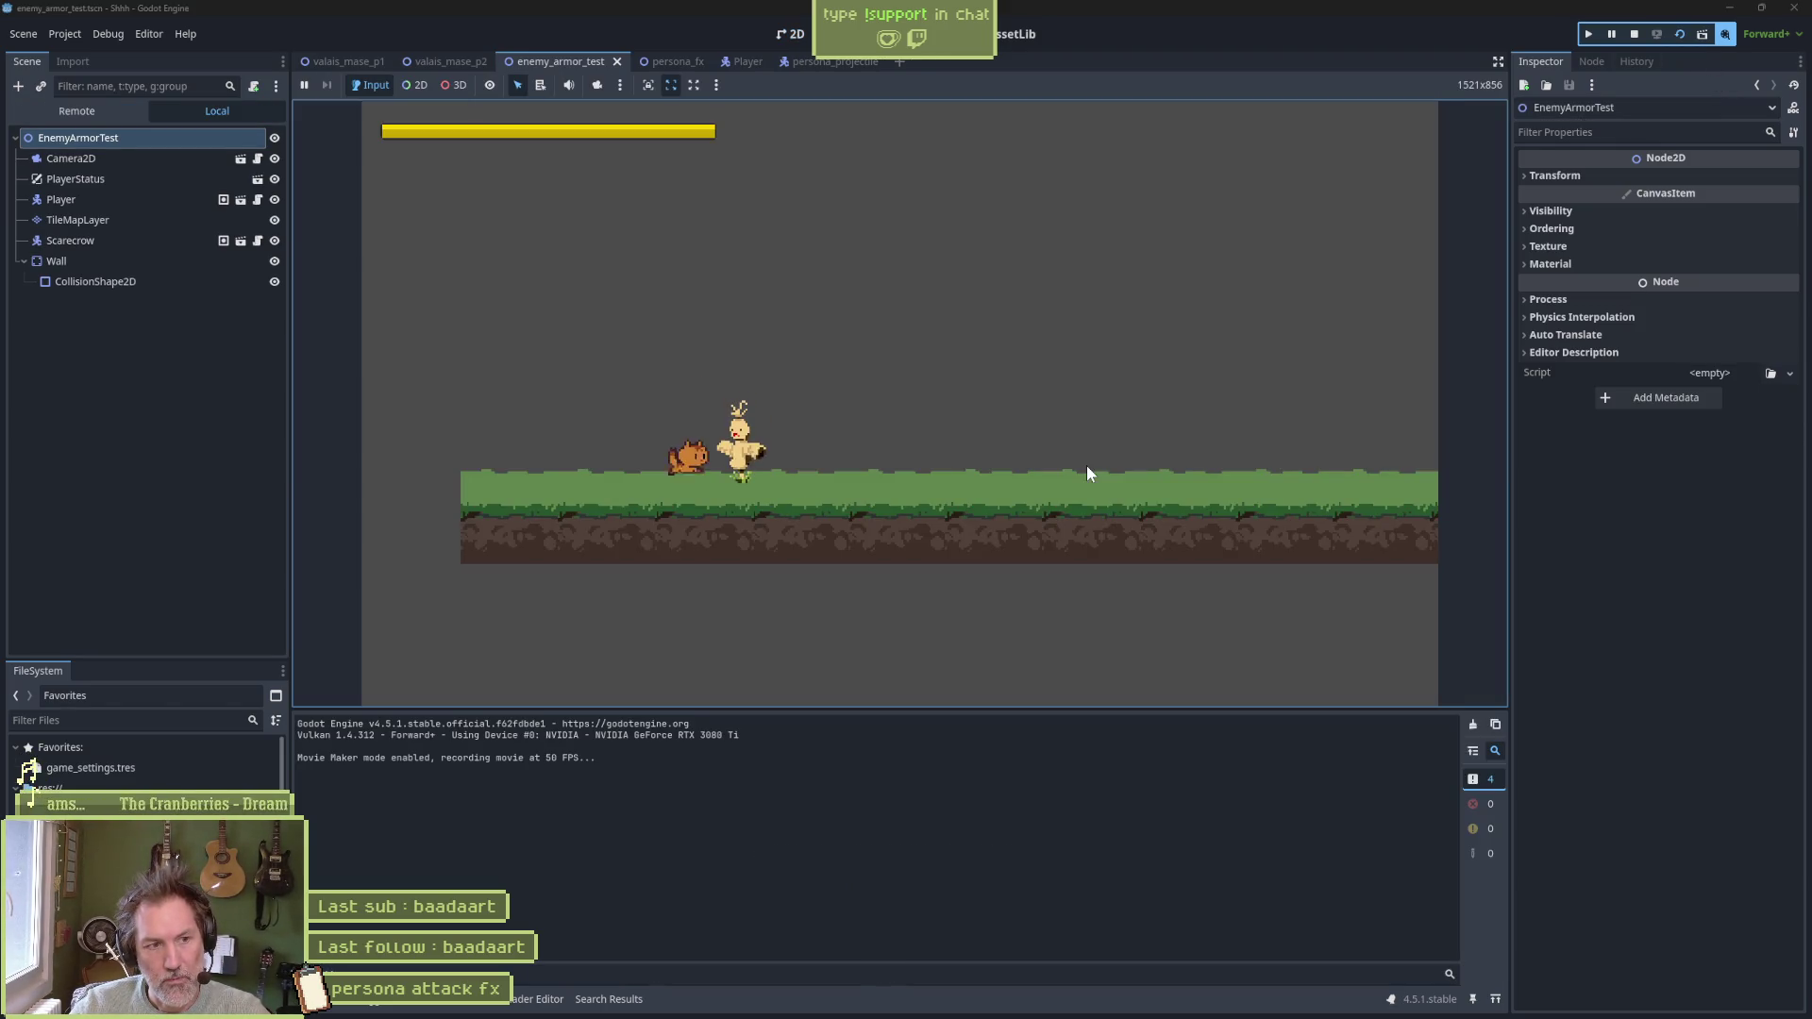
left_click(1085, 464)
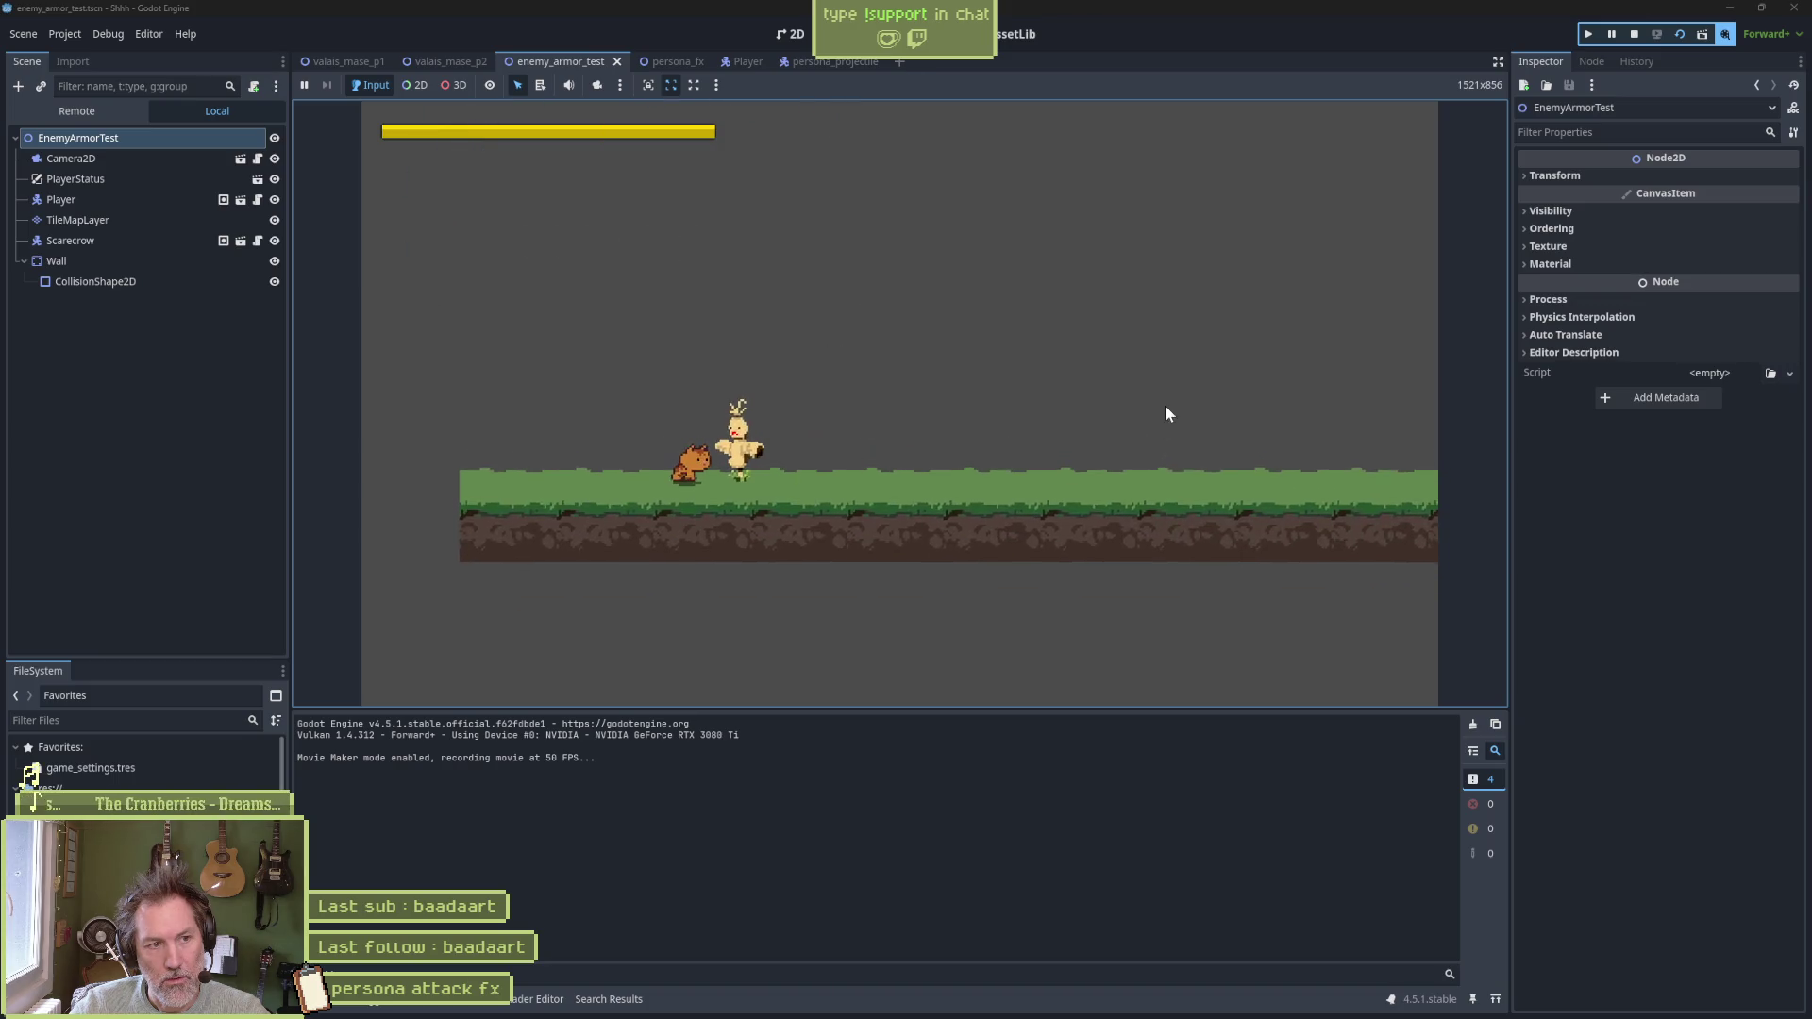
key("F8")
Turn off Movie Maker mode and bring up the file window holding Shhh.avi
left_click(1725, 33)
left_click(1689, 58)
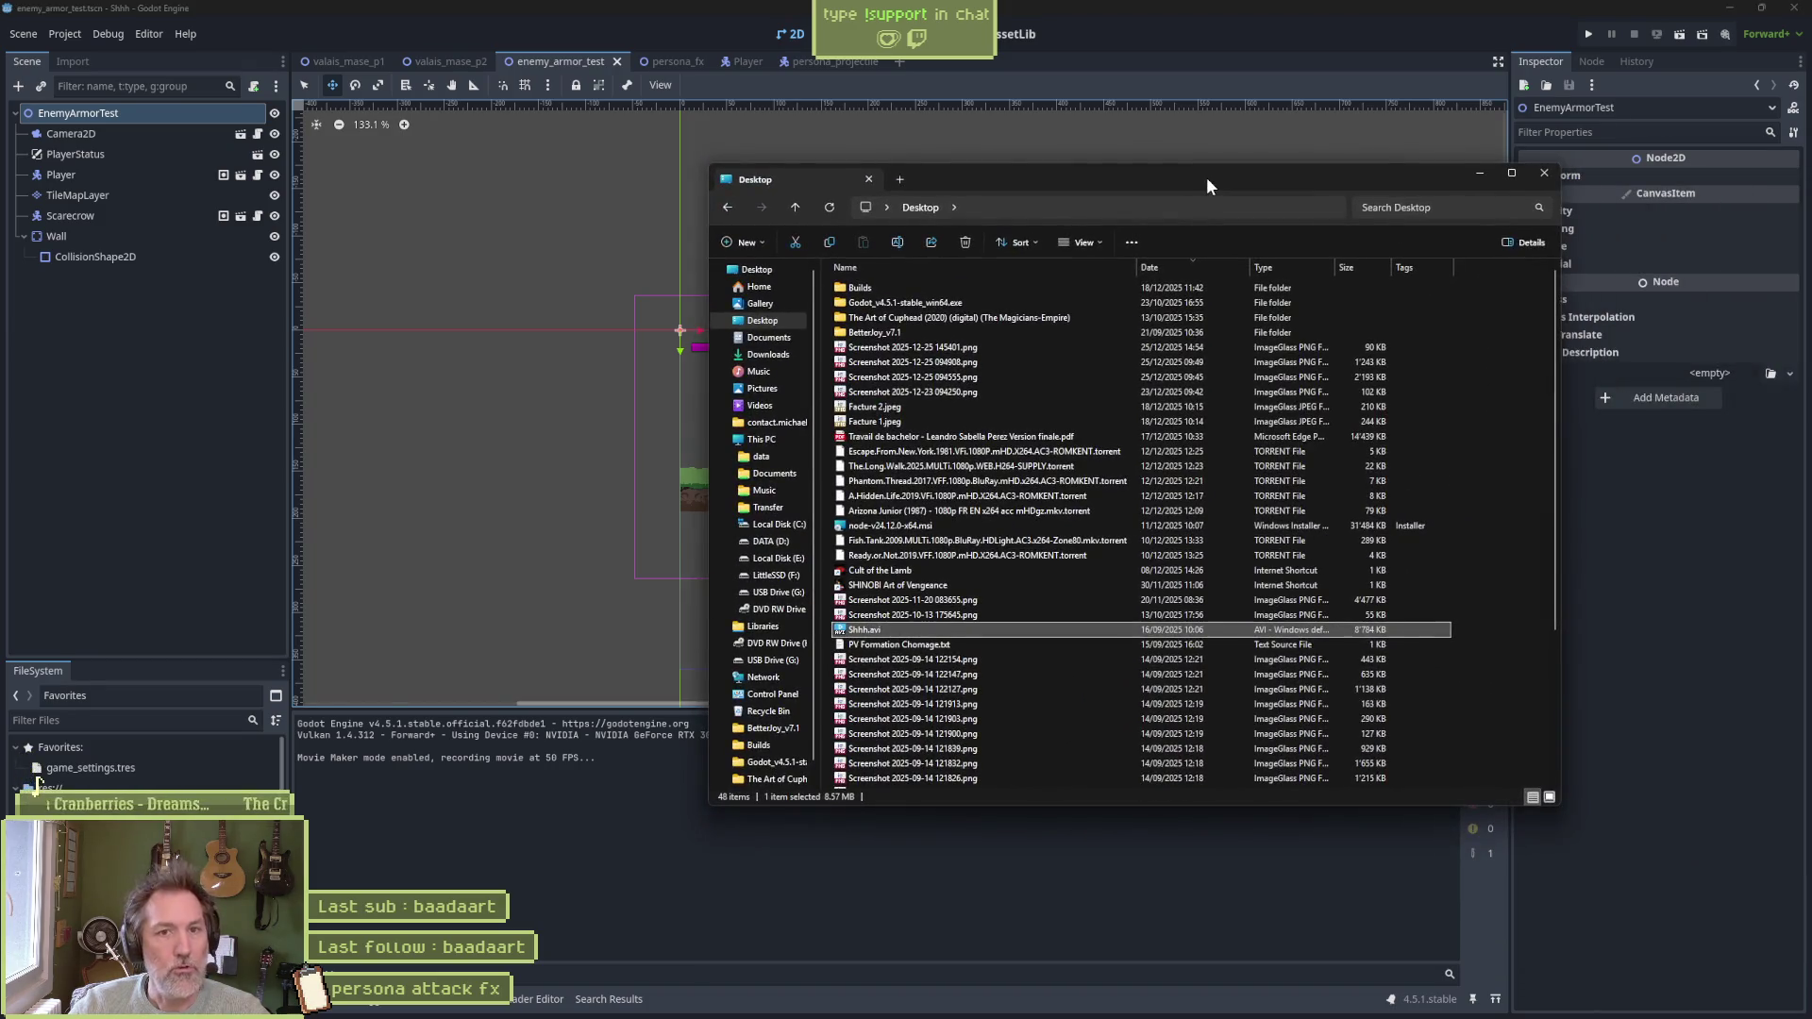
mouse_move(1206, 177)
left_mouse_down()
mouse_move(1211, 223)
mouse_move(1811, 227)
left_mouse_up()
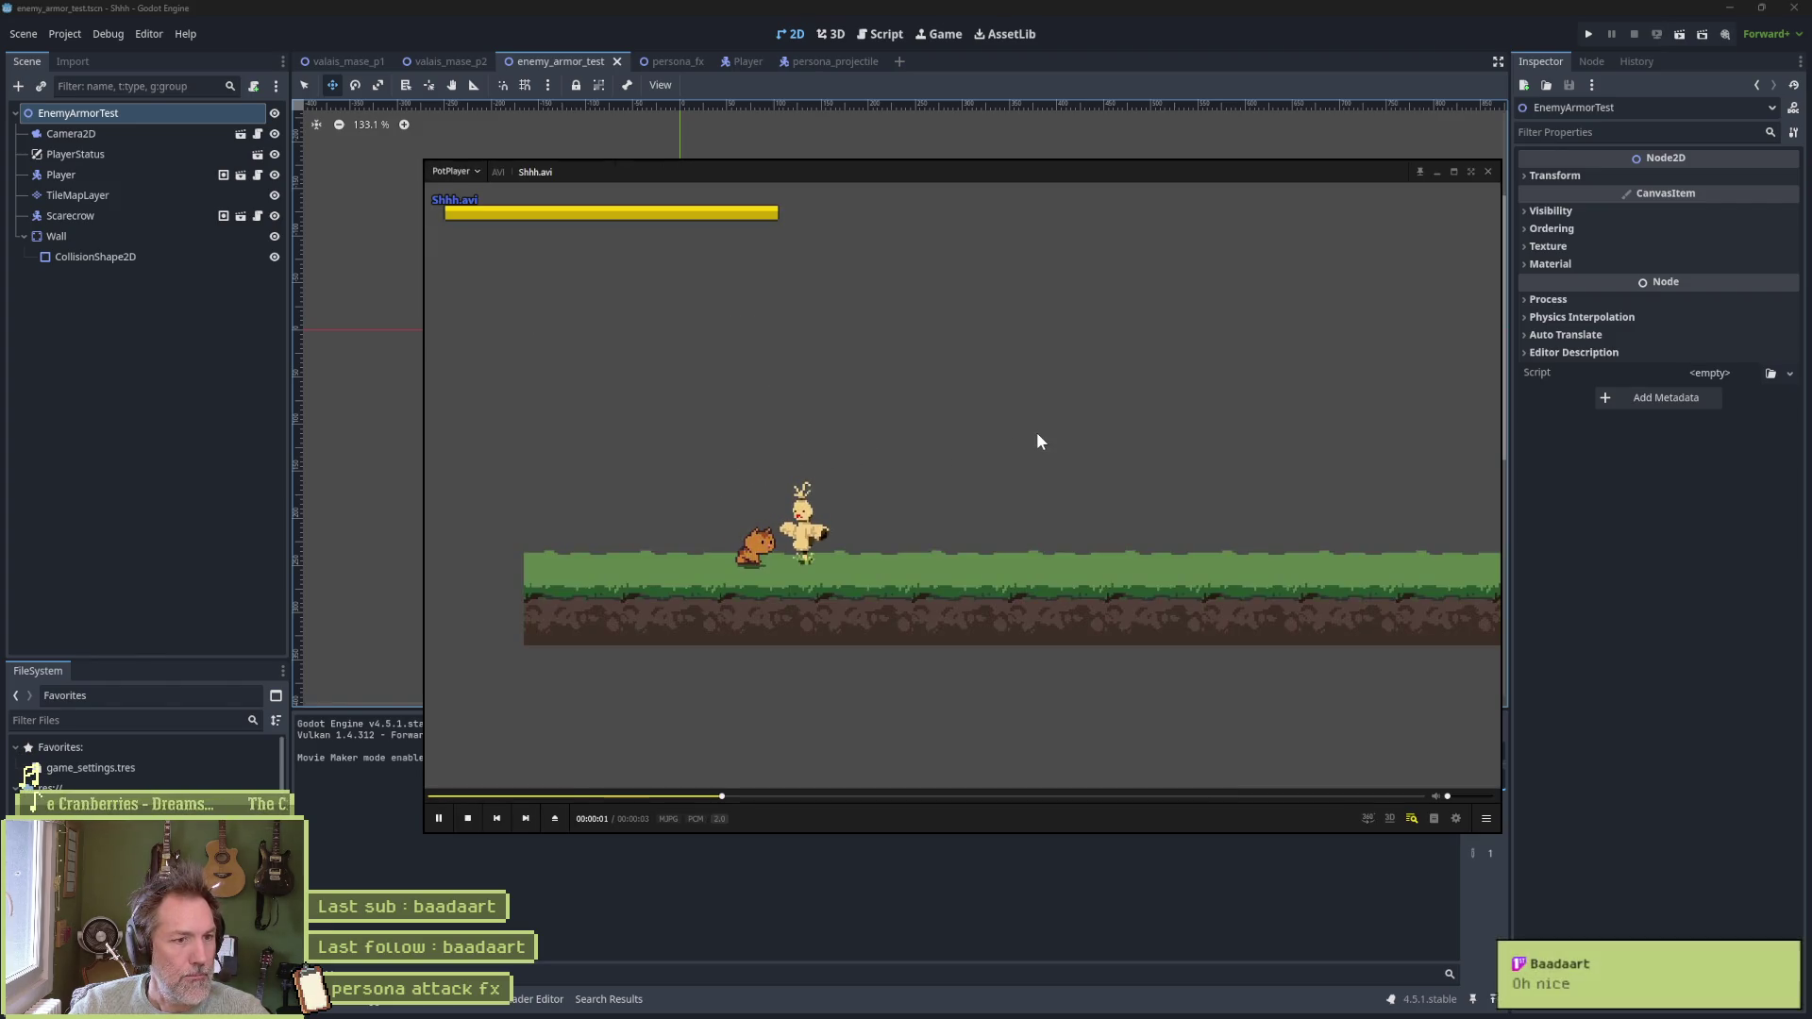
Pause Shhh.avi, step frame by frame through the expanding ring burst, then close PotPlayer
left_click(1037, 435)
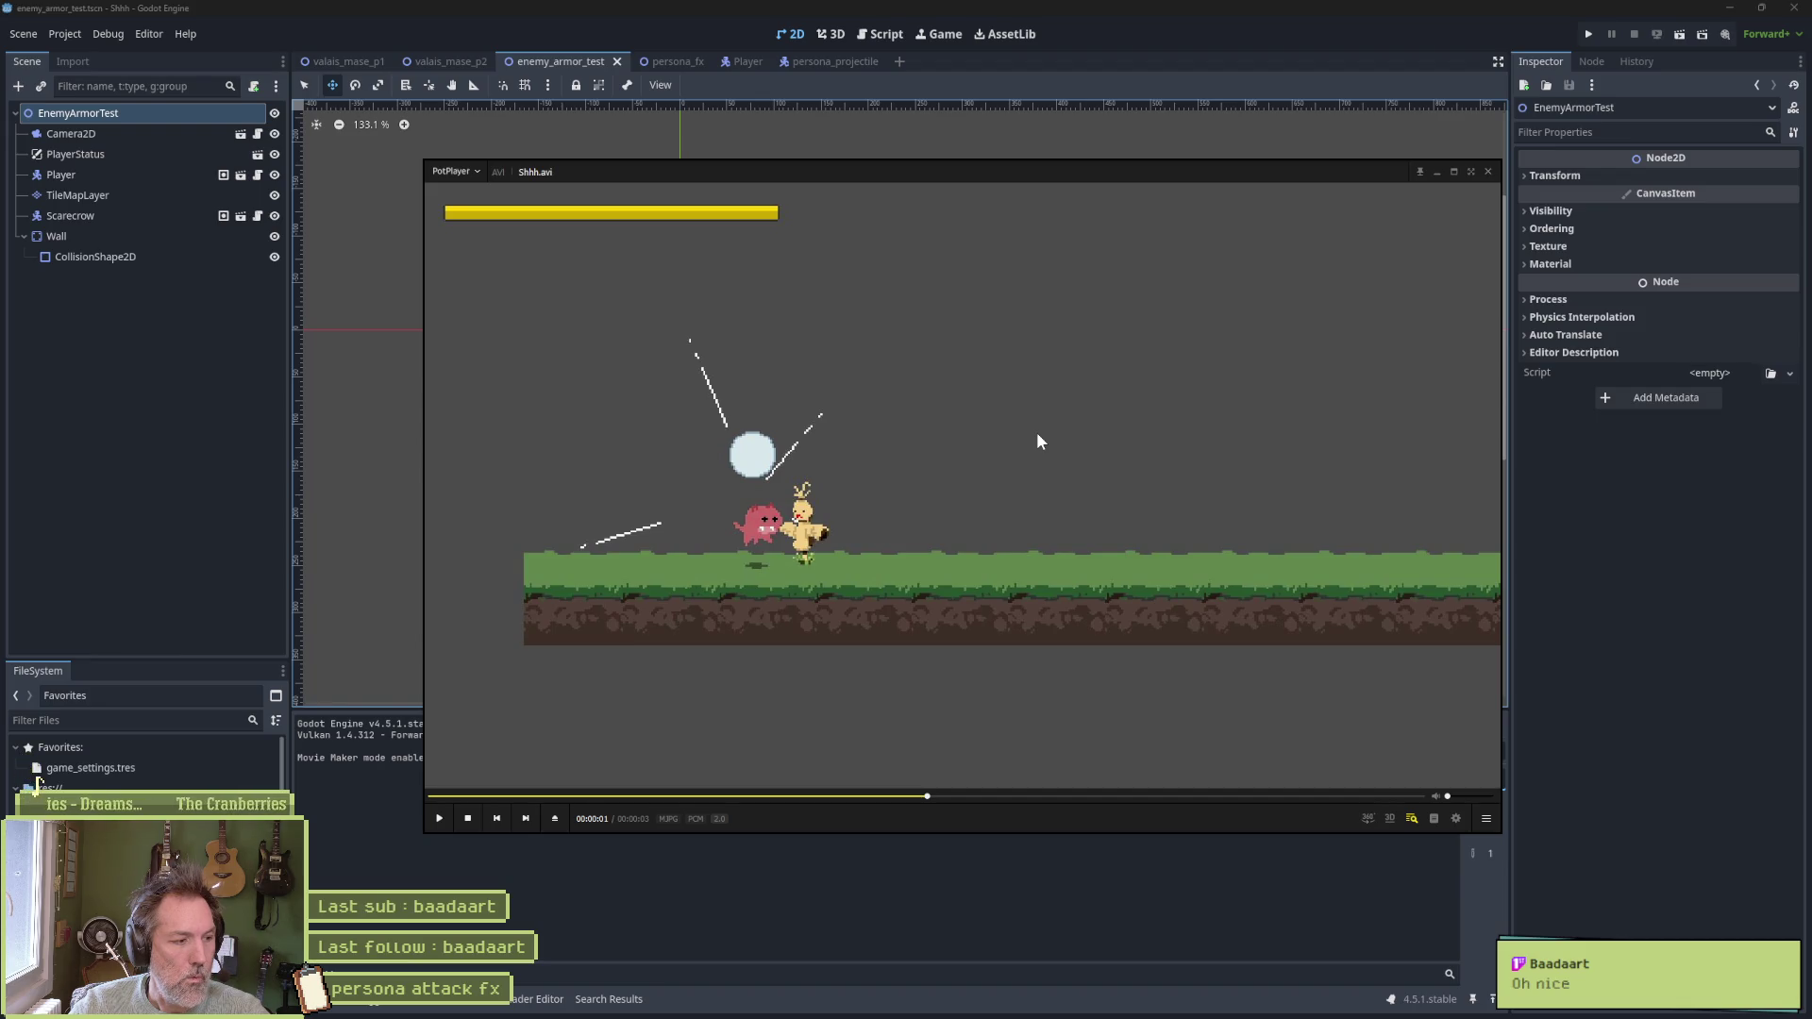
key("f")
key("f")
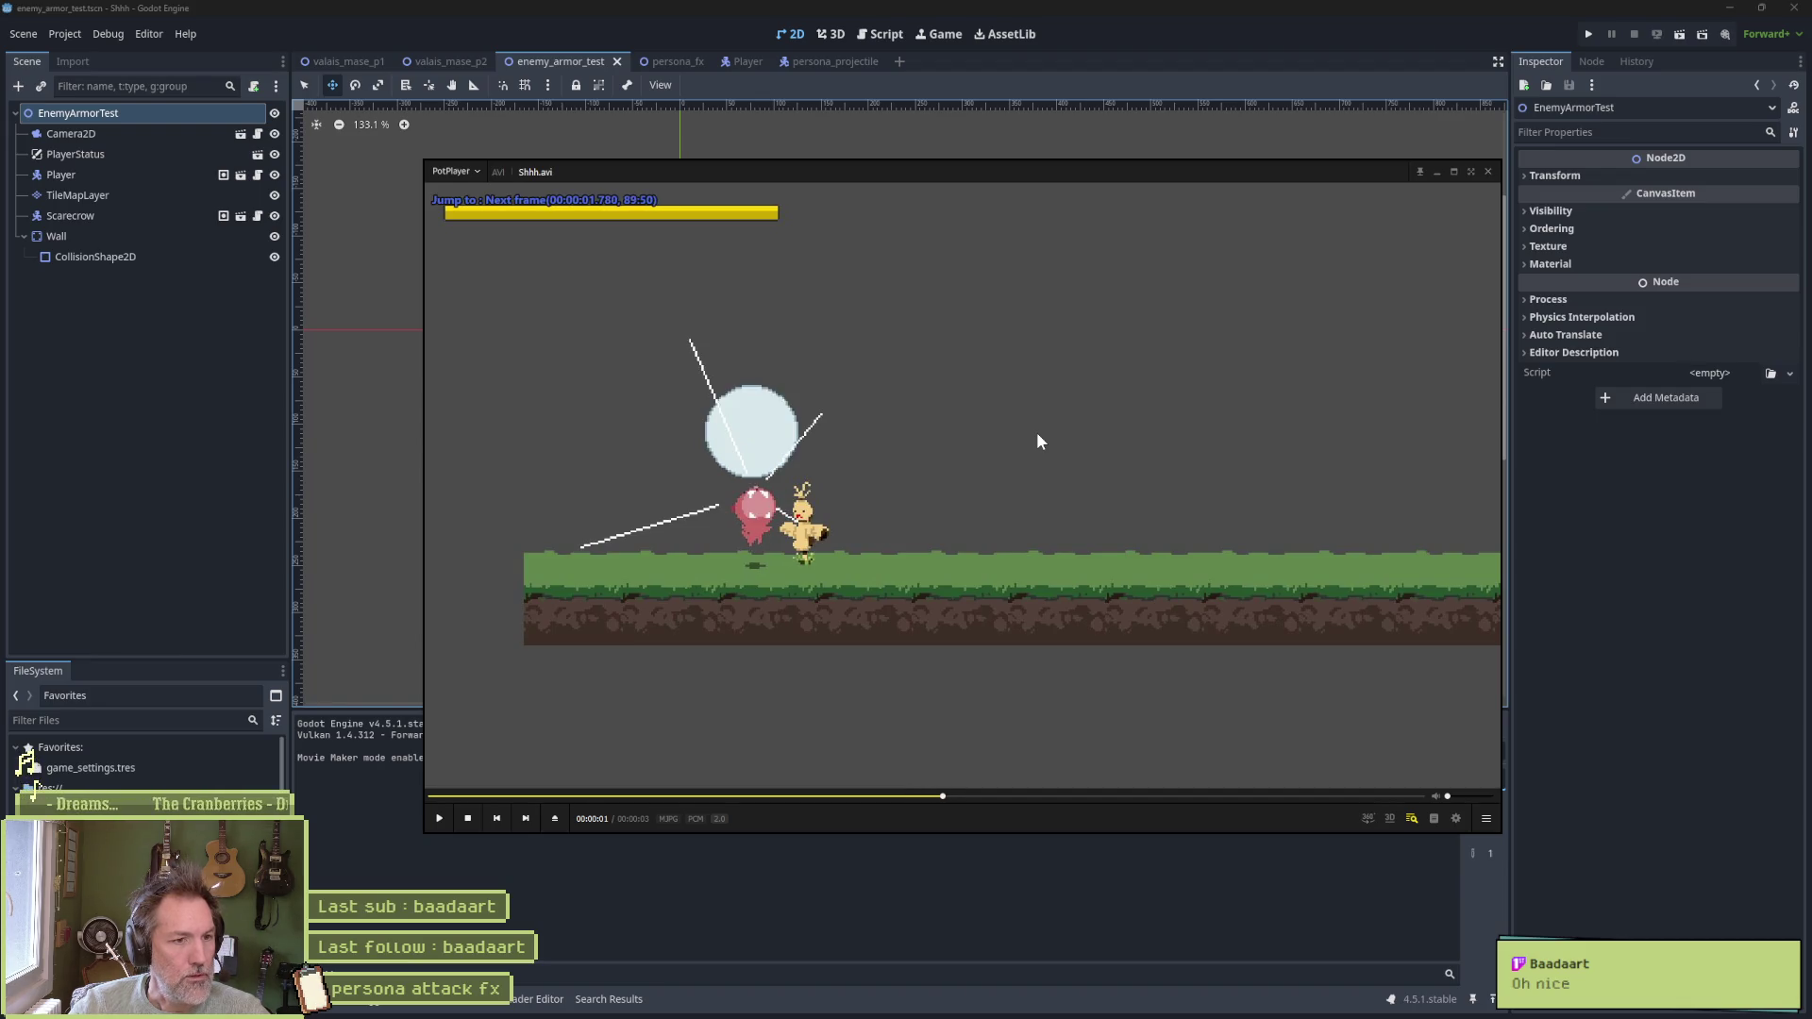
key("f")
key("f")
key("f")
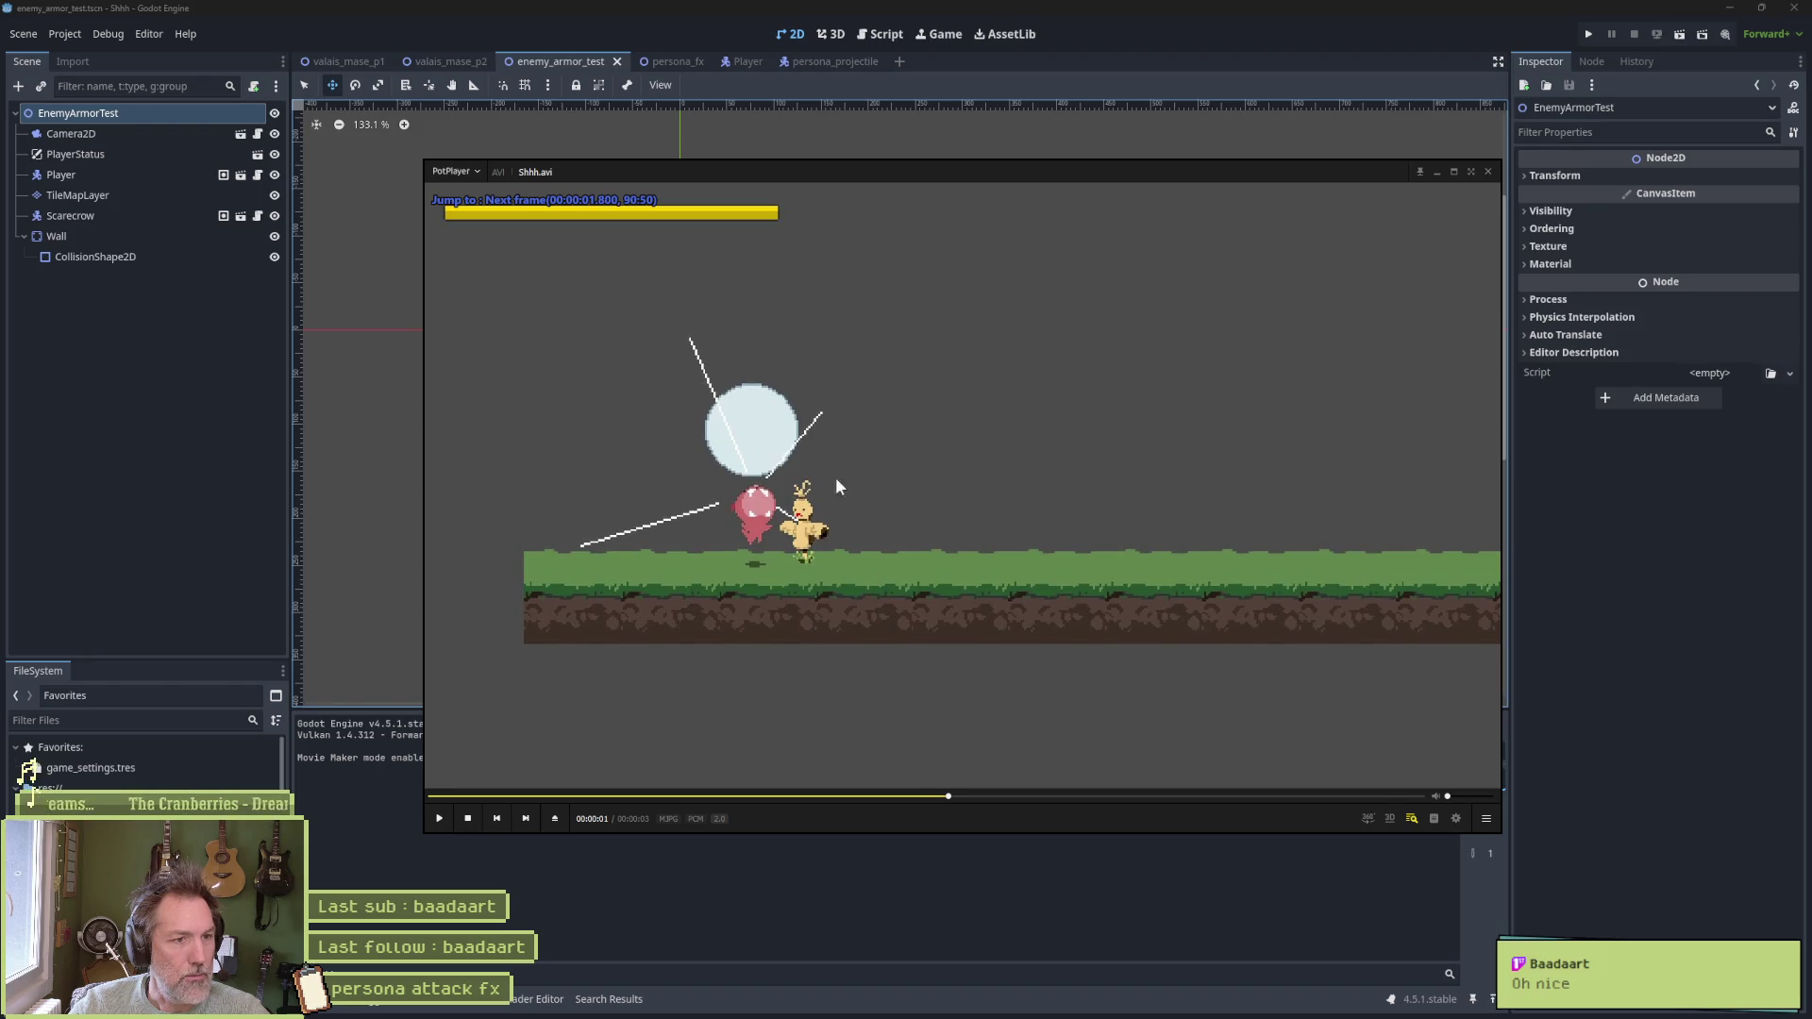
key("d")
key("d")
key("d")
key("d")
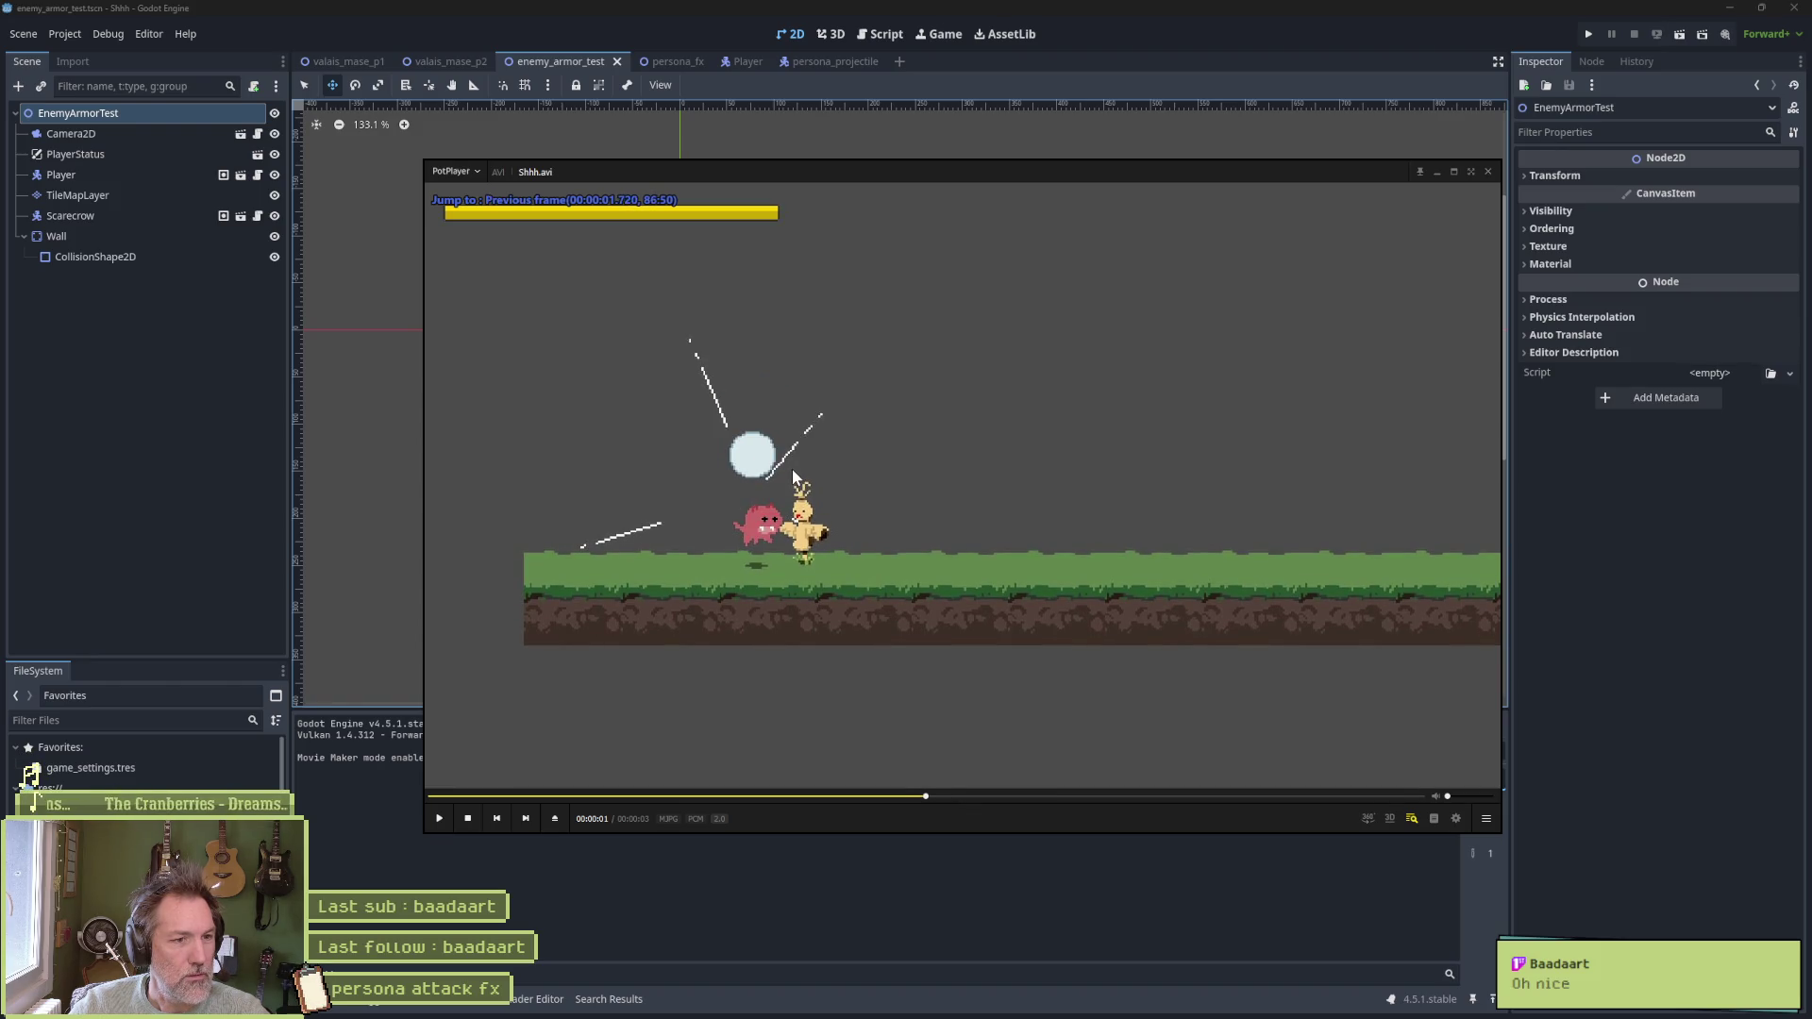
key("d")
key("f")
key("f")
key("f")
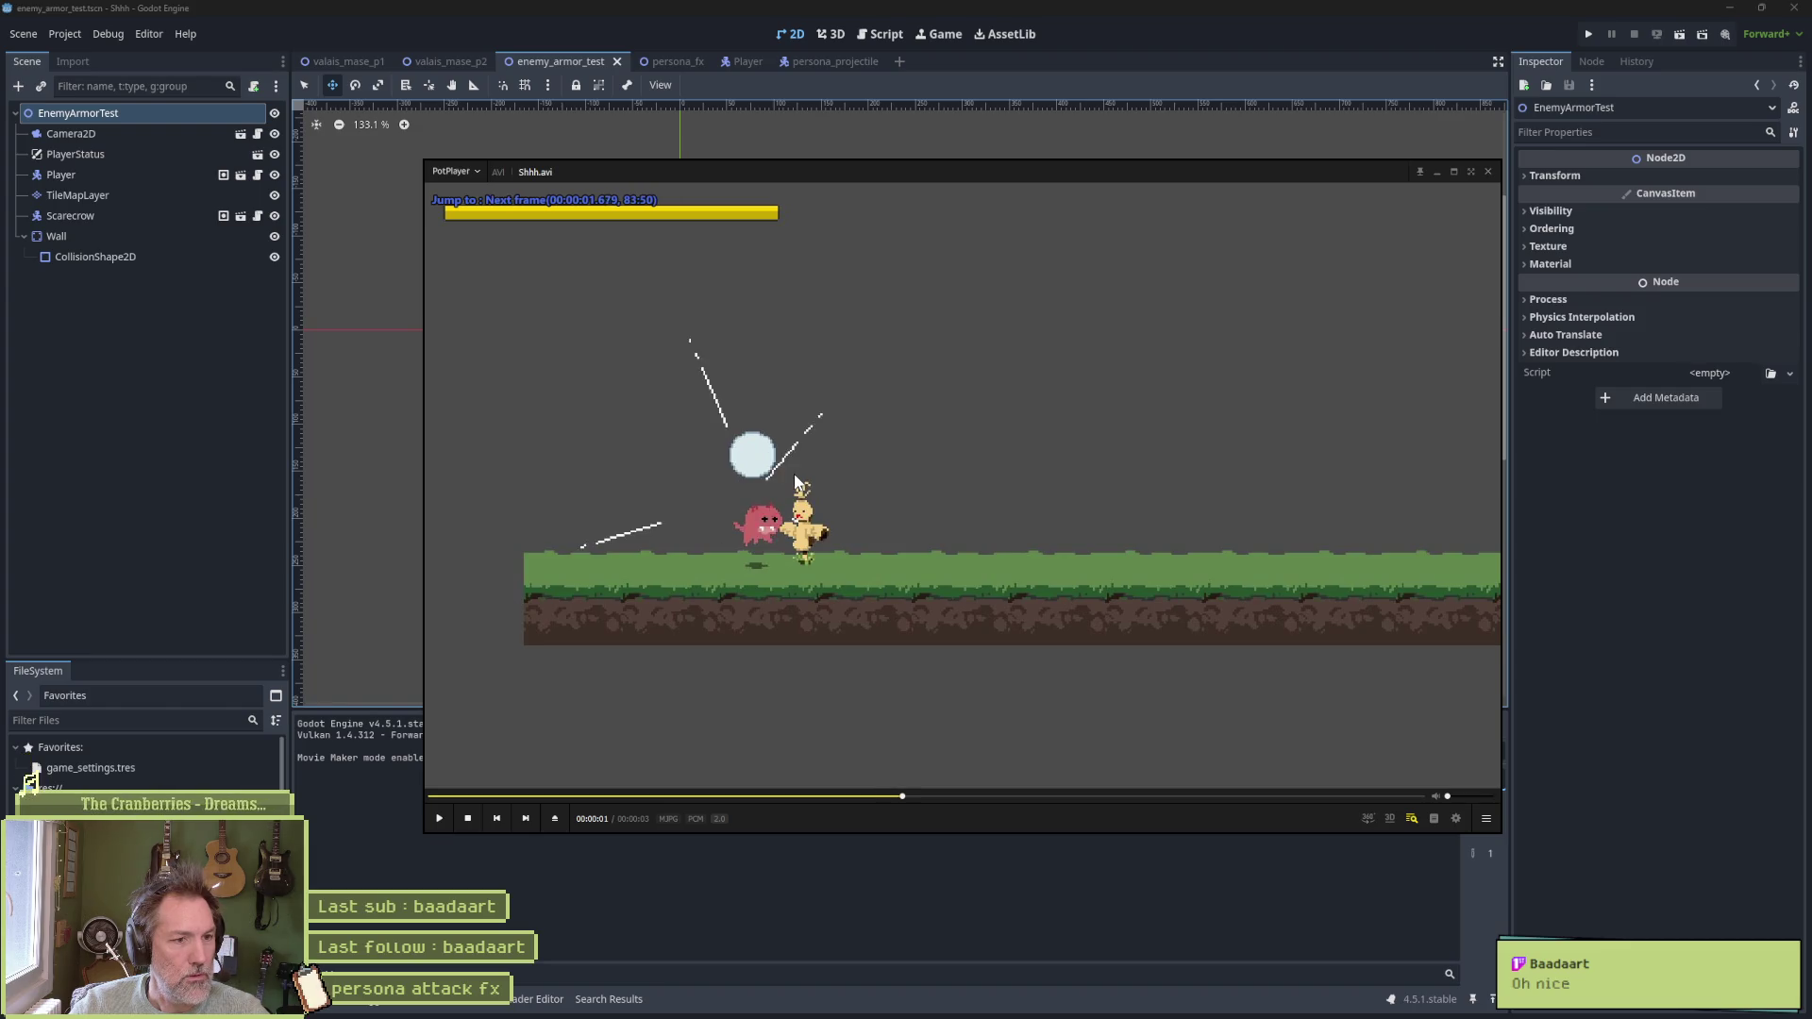
key("f")
key("f")
key("f")
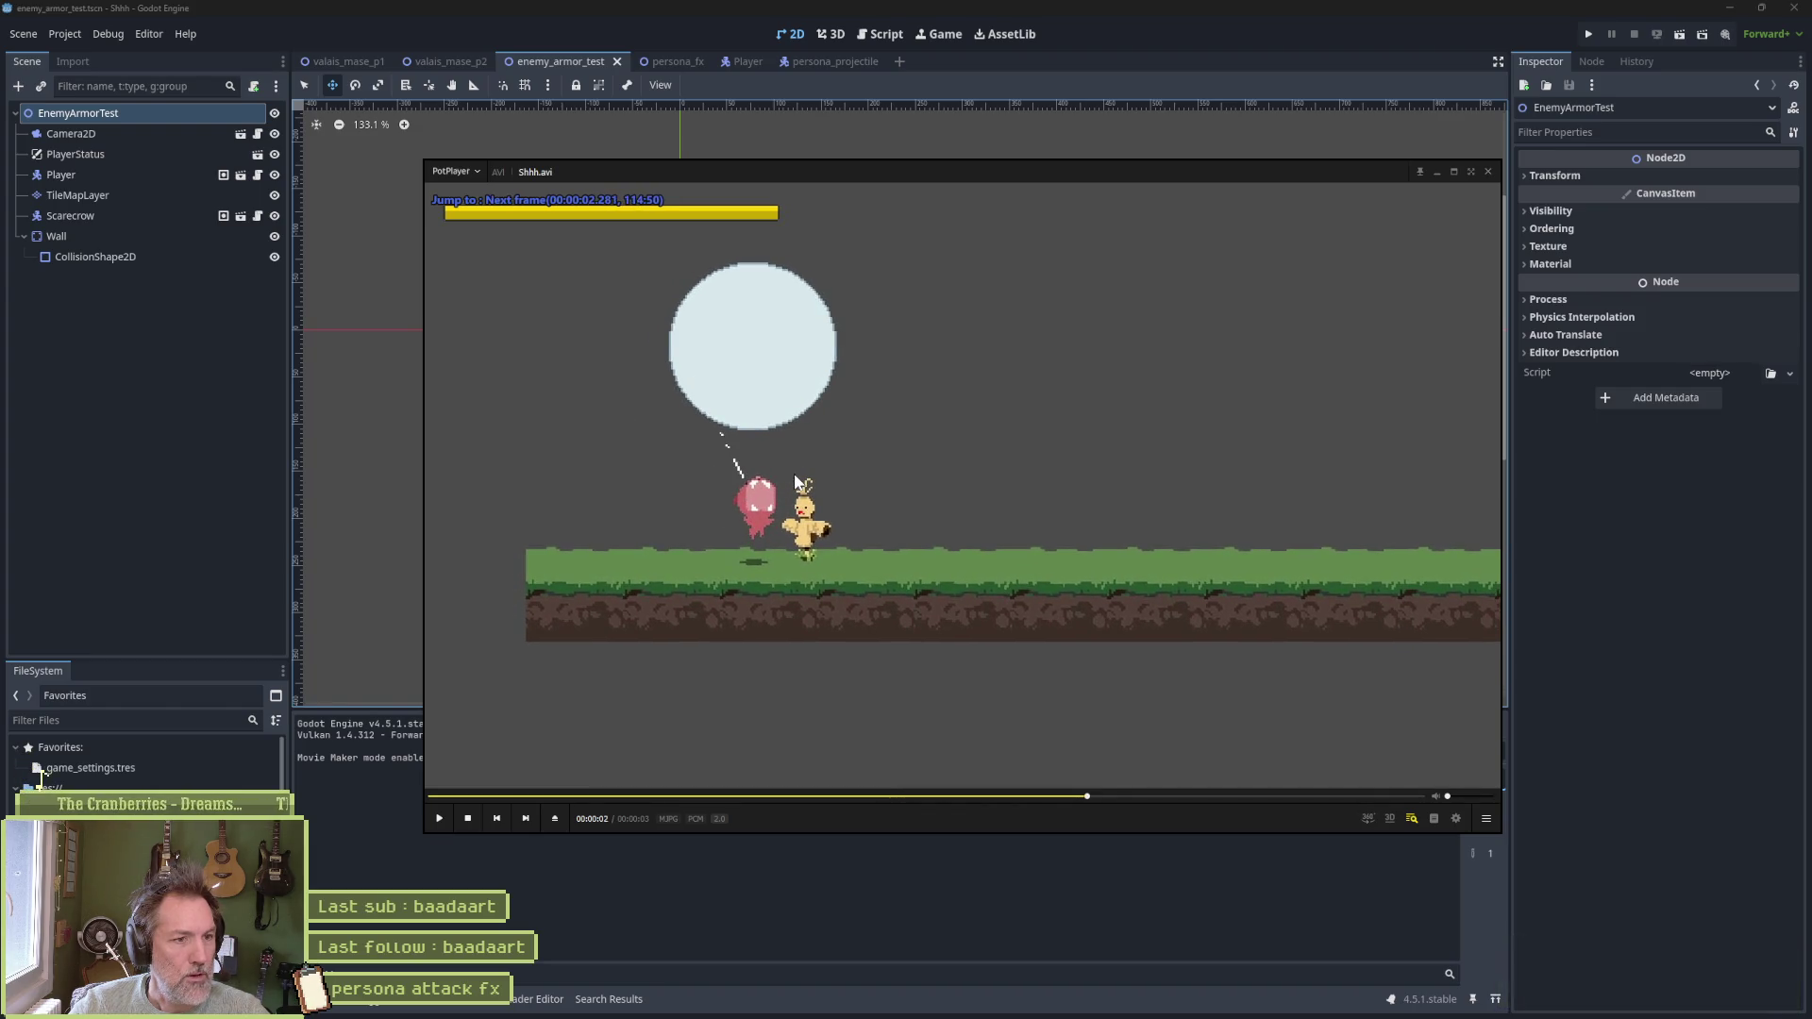
key("f")
key("f")
key("f")
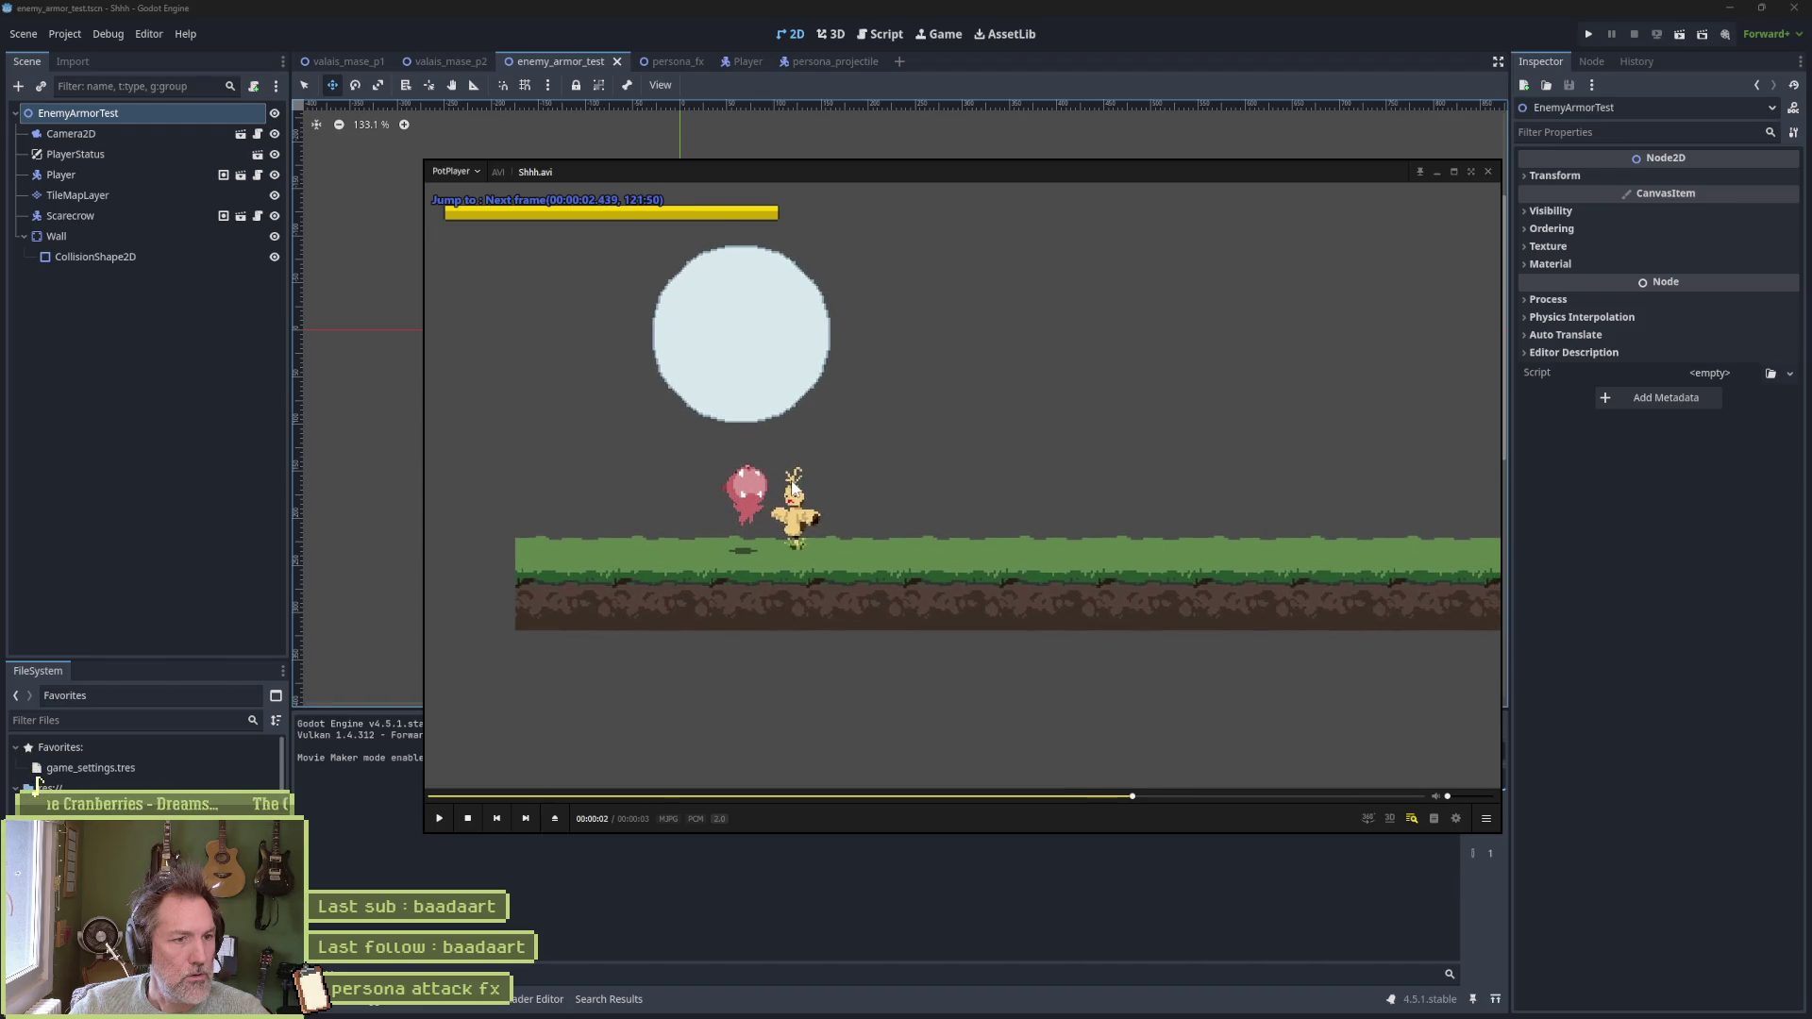
key("f")
key("f")
key("f")
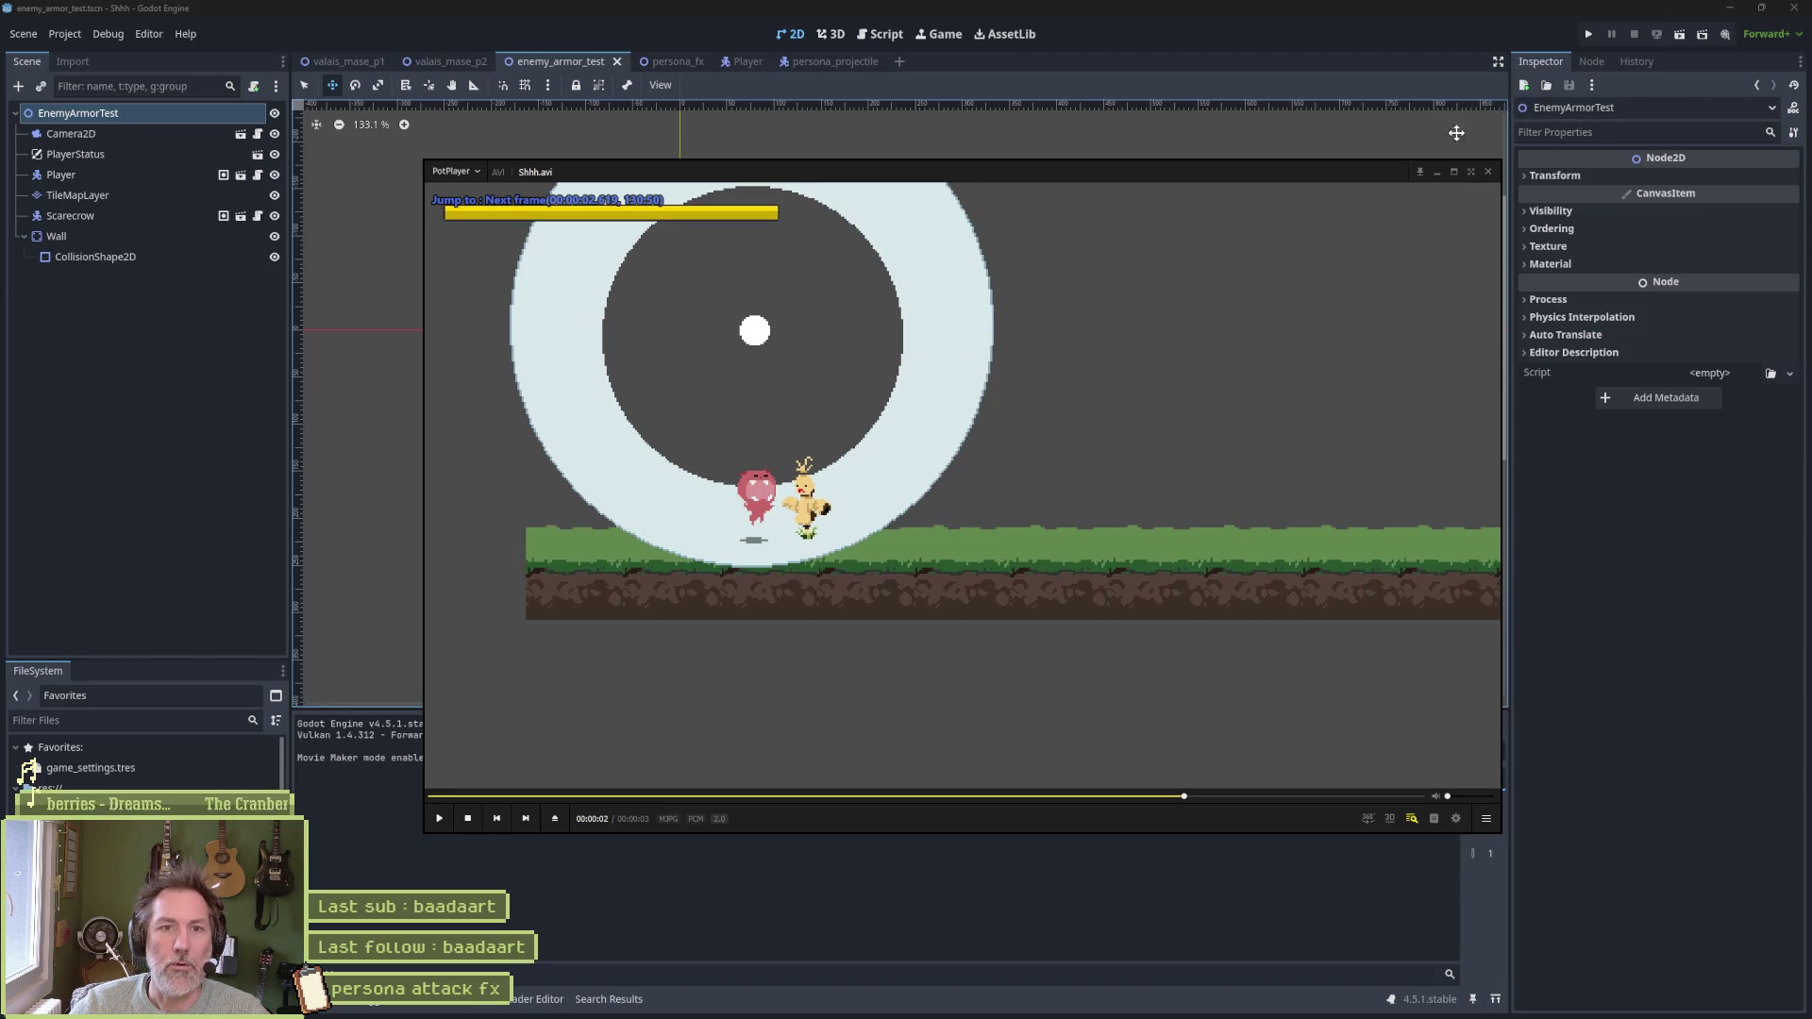
left_click(1487, 172)
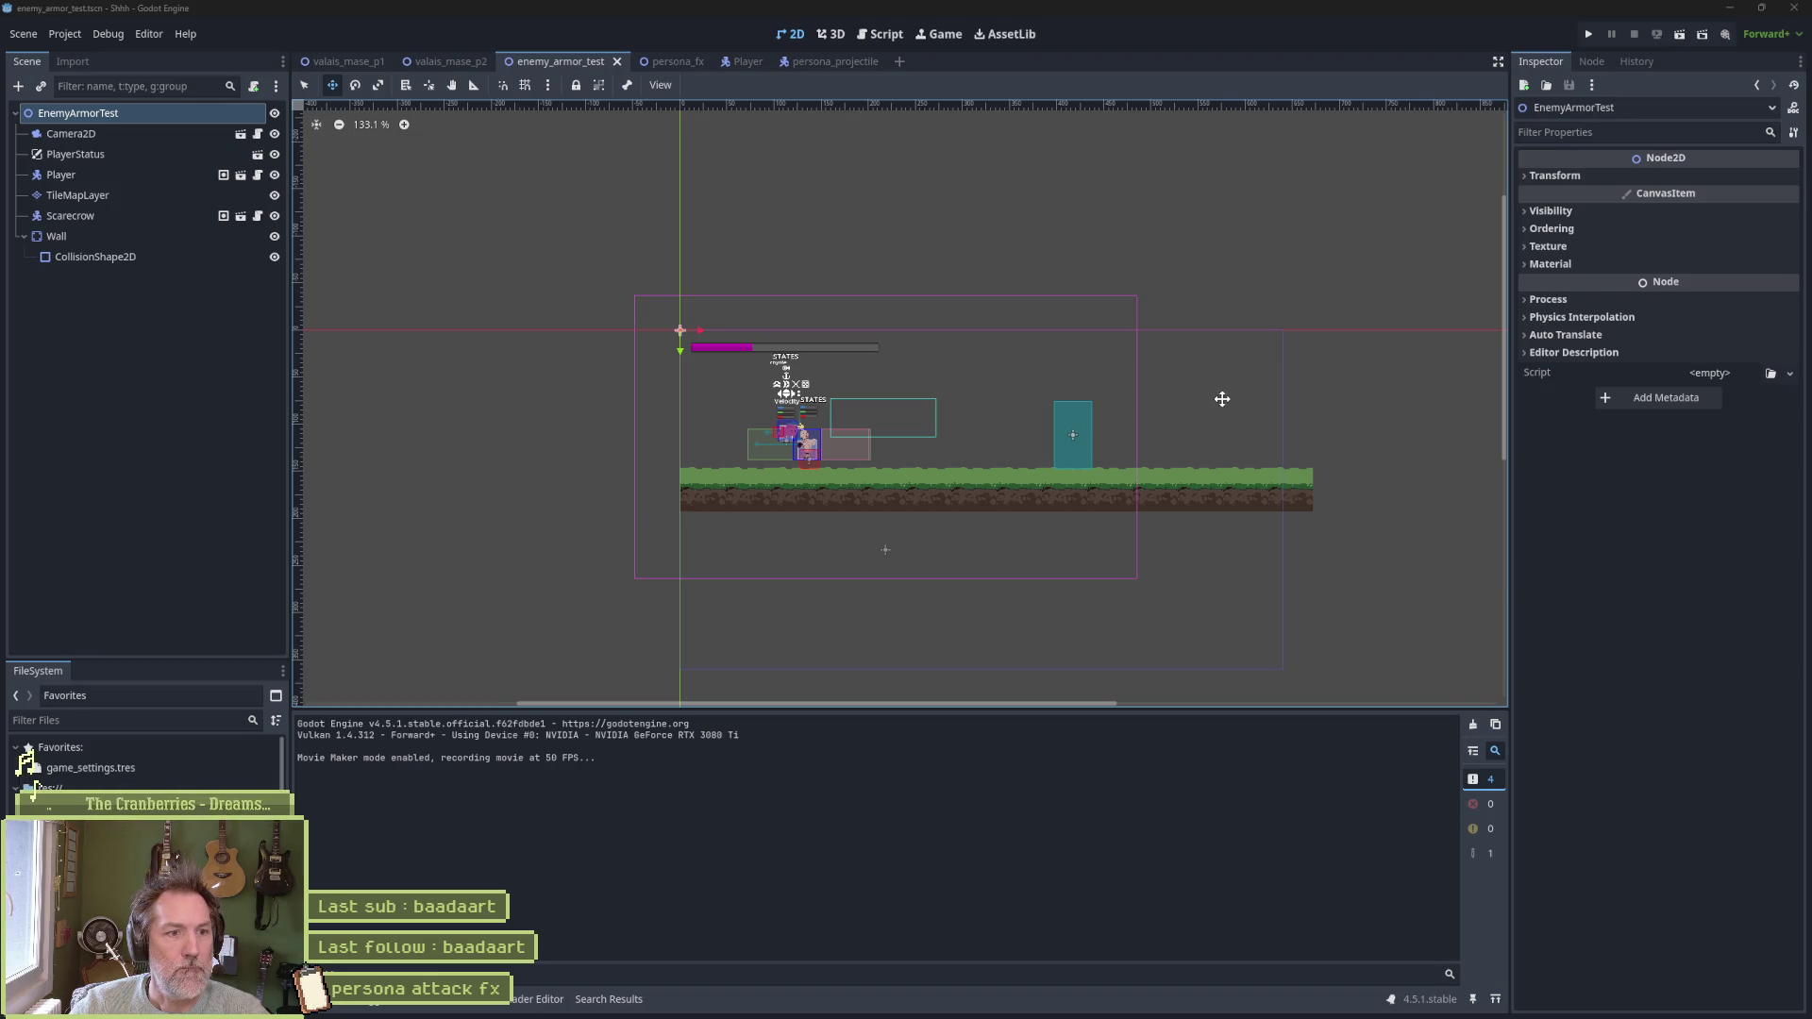
Return to the Player scene and preview the cat_persona_attack animation tracks
left_click(730, 64)
left_click(133, 313)
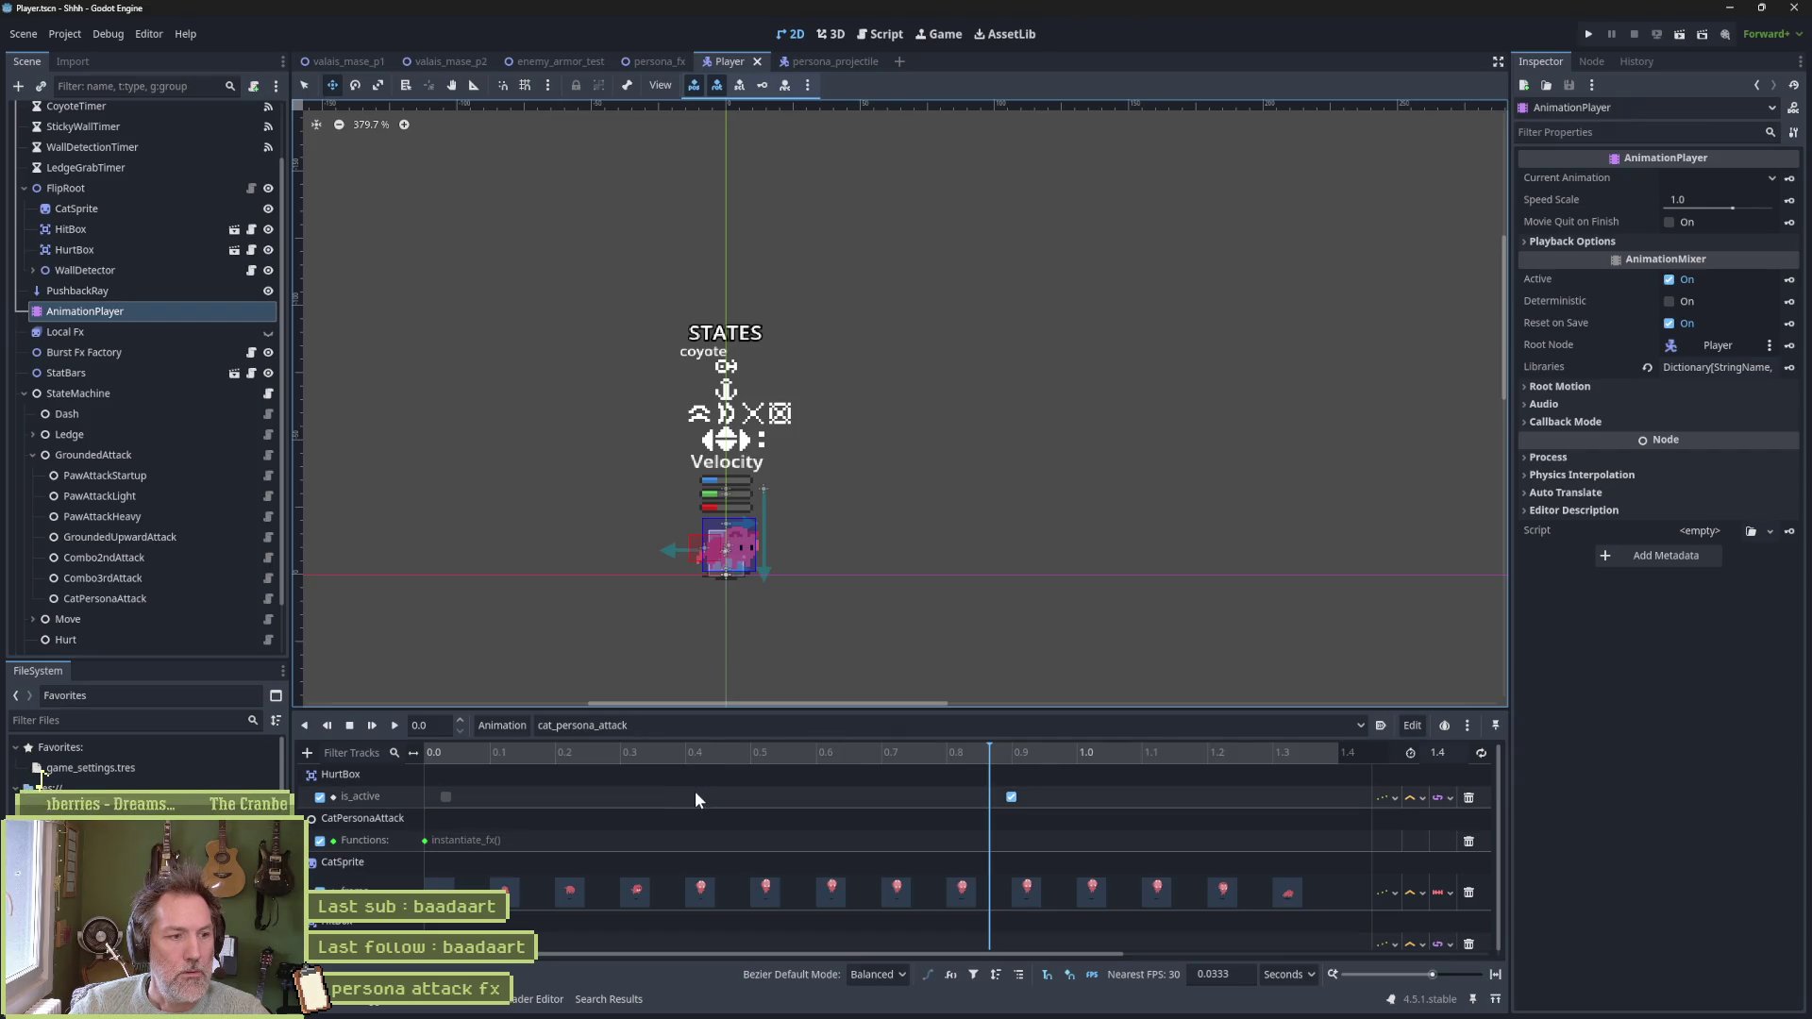
scroll(696, 812, "down", 1)
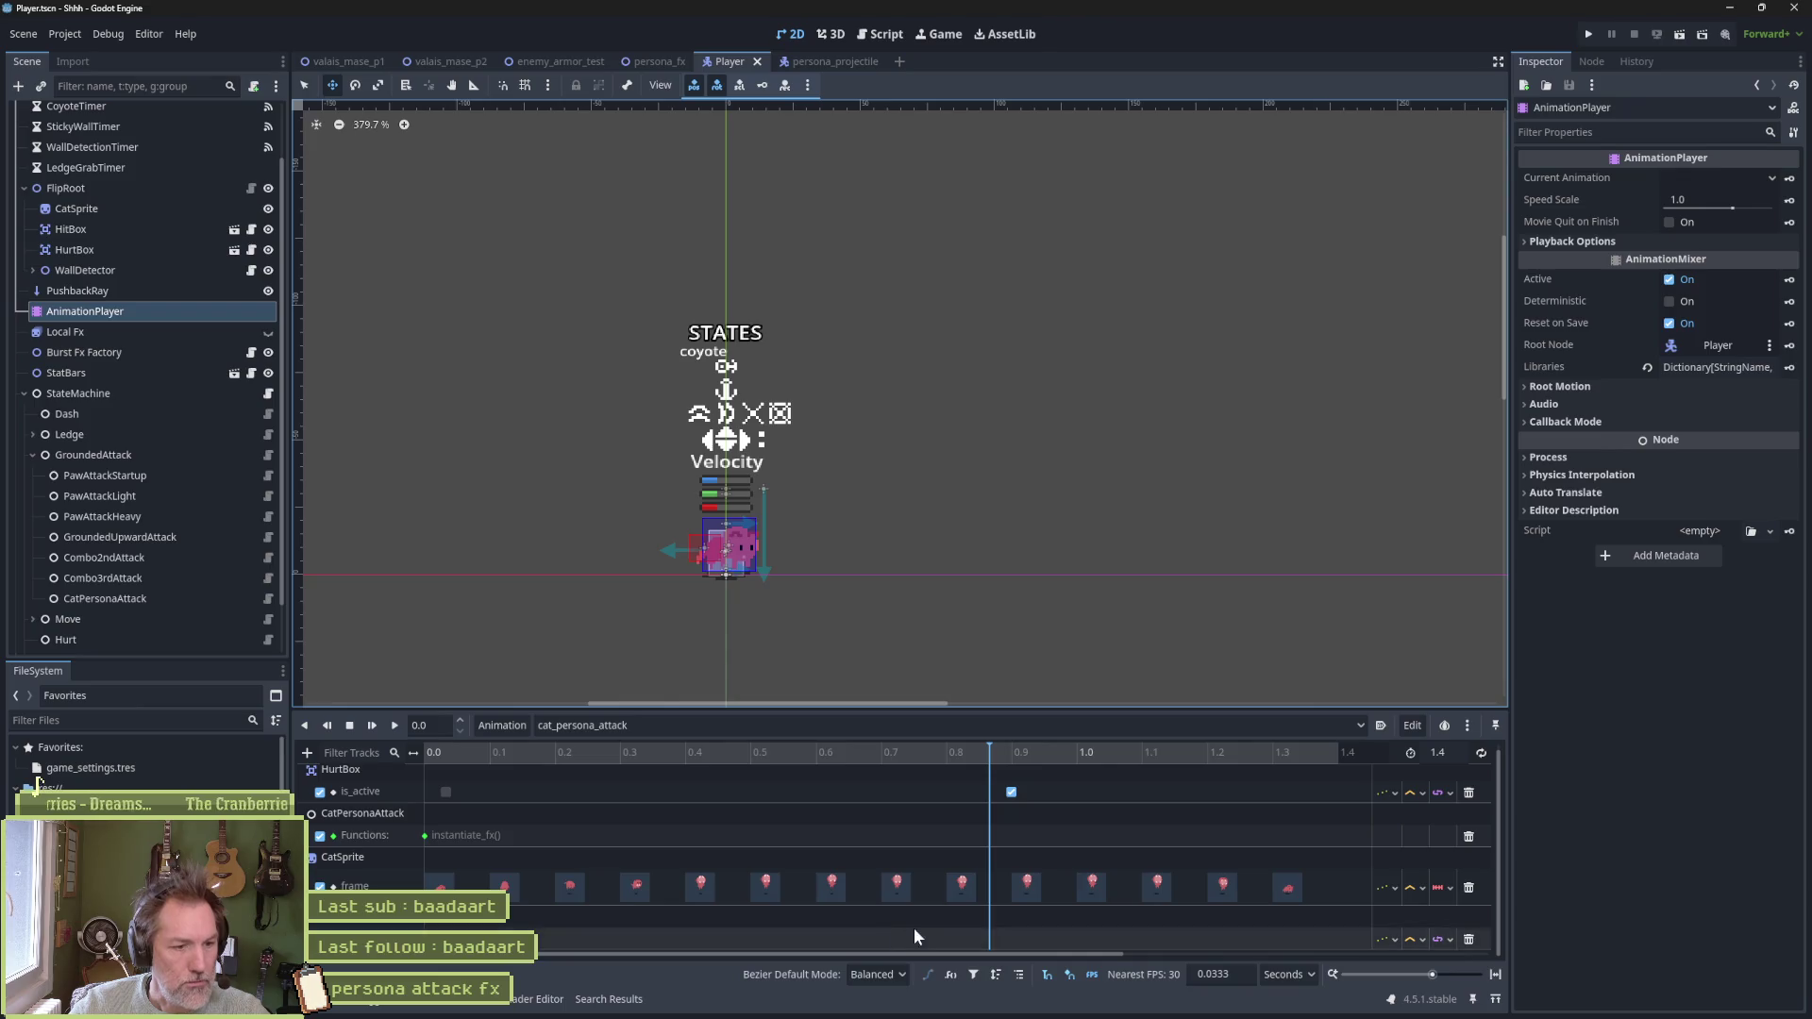
mouse_move(908, 755)
left_mouse_down()
mouse_move(542, 766)
mouse_move(712, 780)
left_mouse_up()
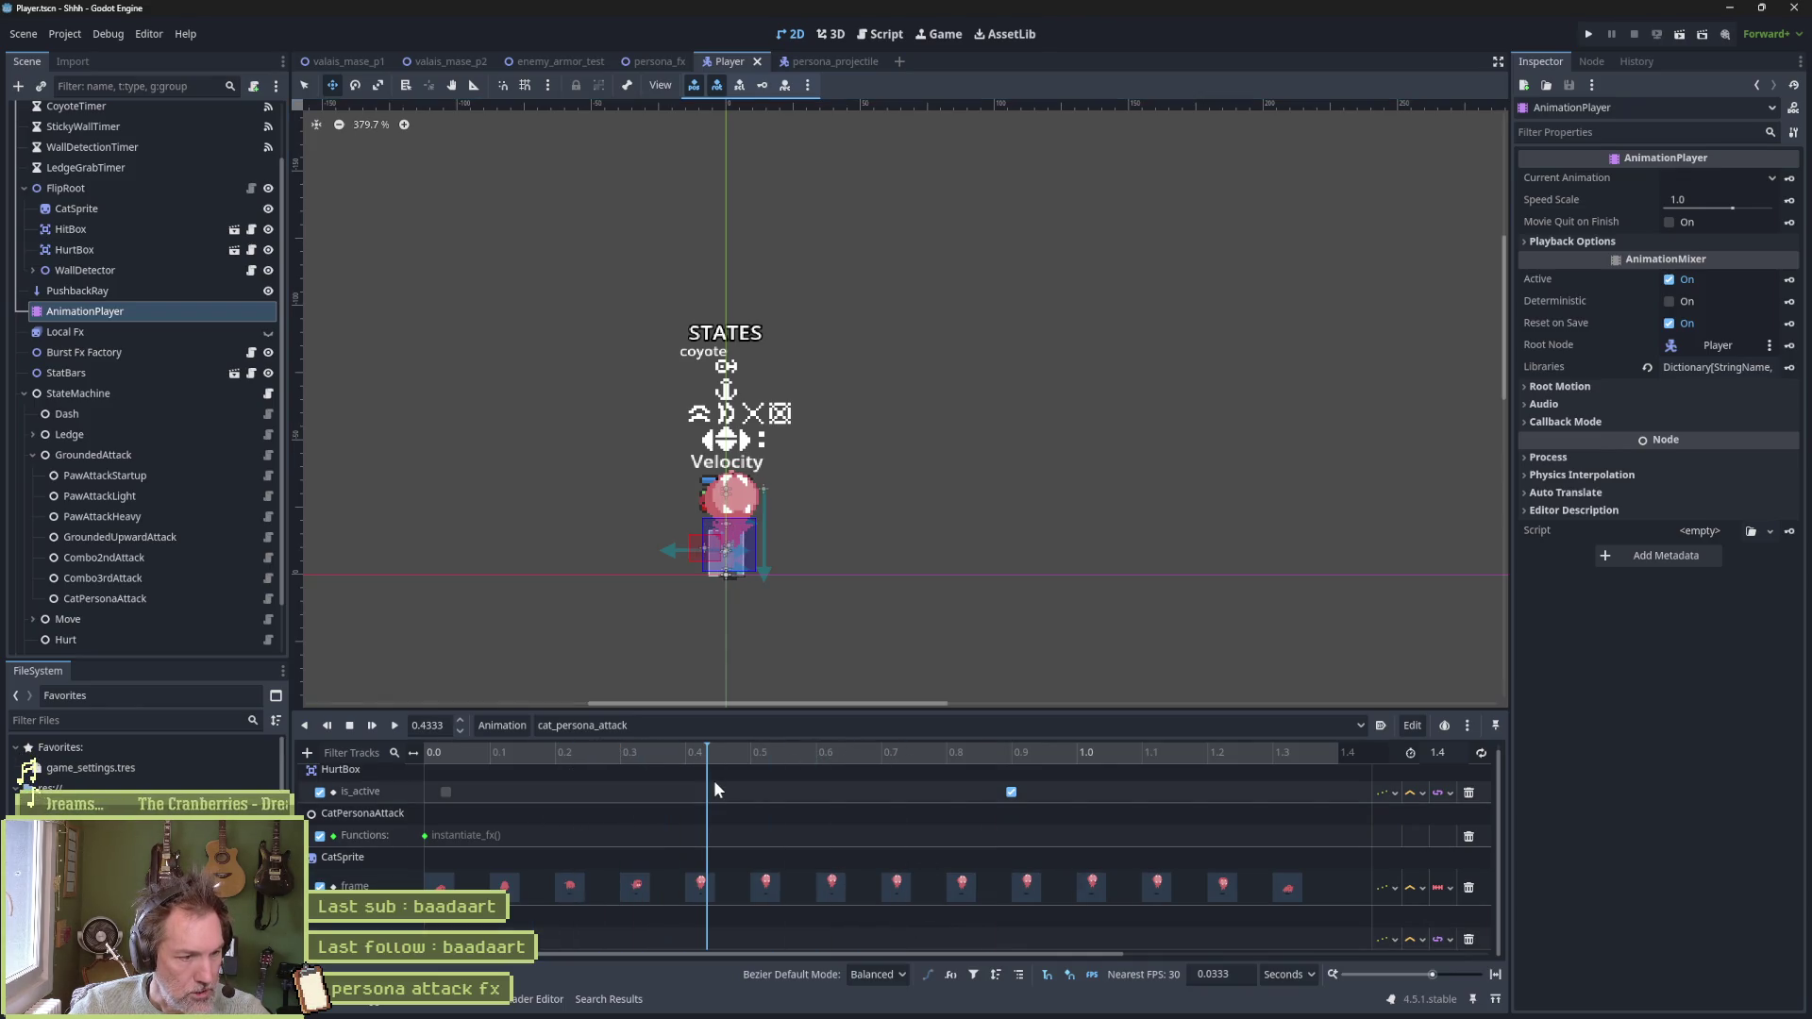
Select HitBox, rewind to frame 0.0, and move it over the cat's body at (1, -7)
left_click(156, 232)
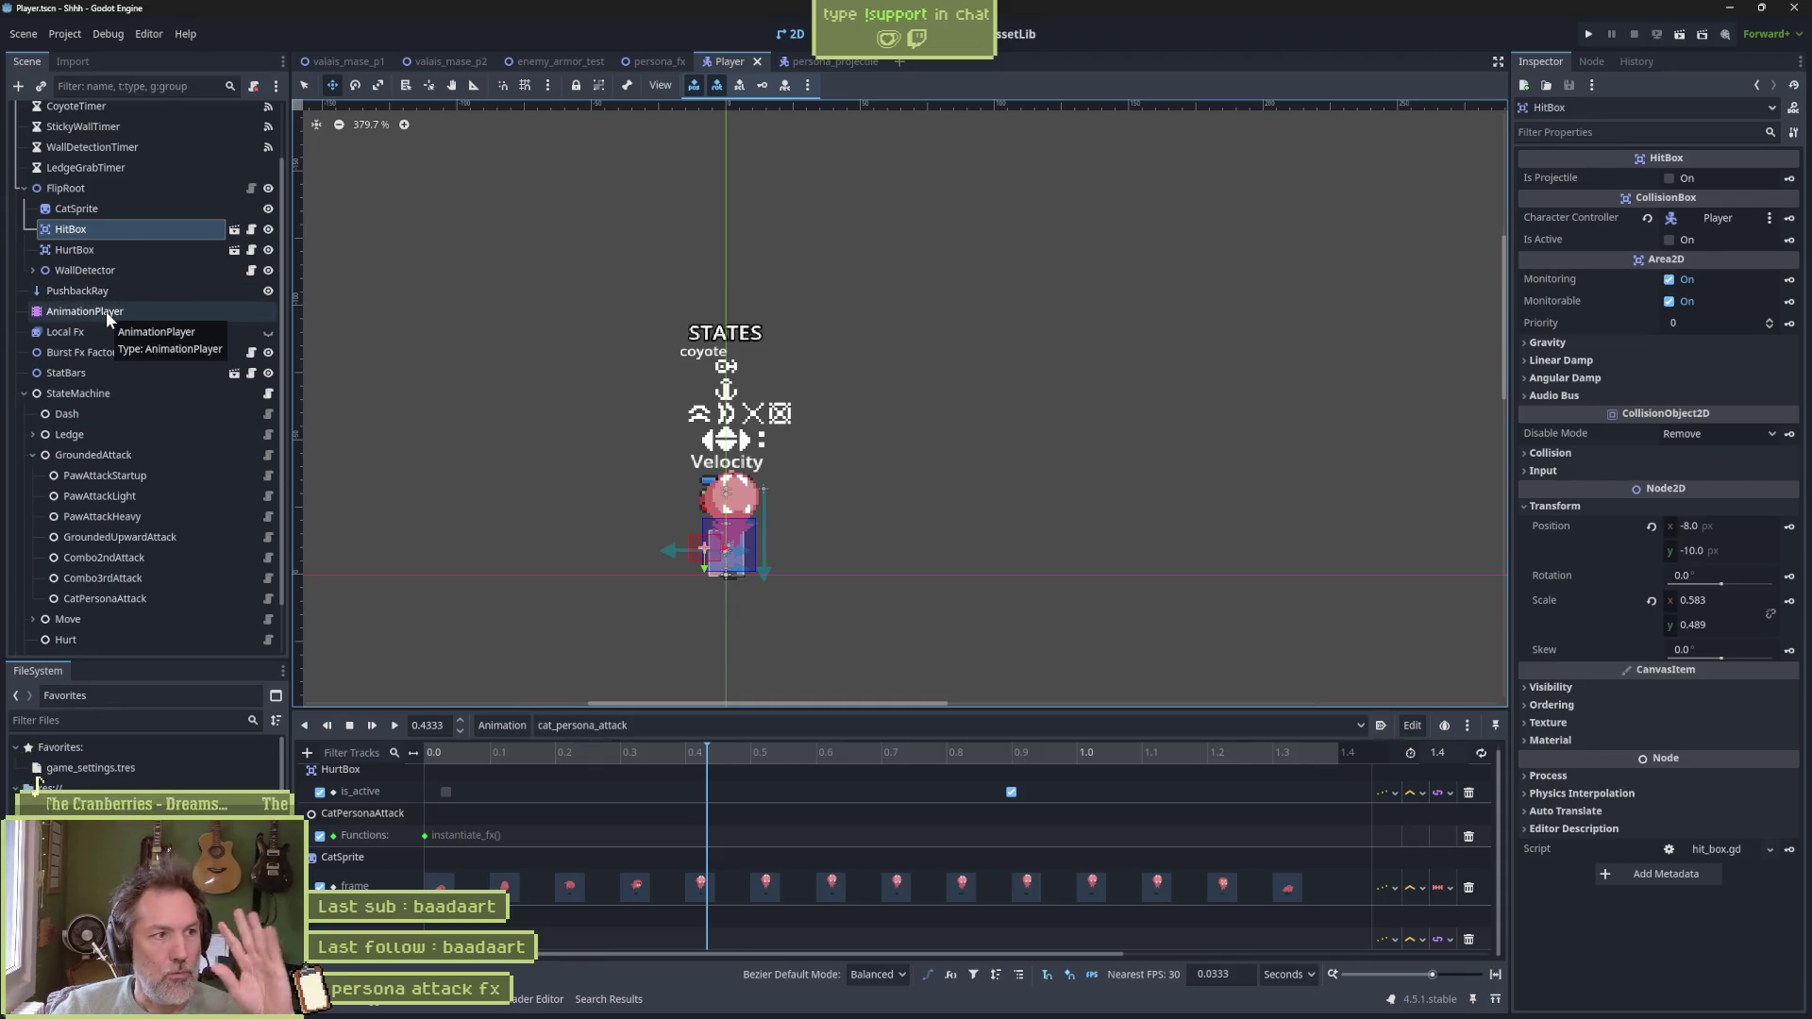
scroll(147, 263, "up", 3)
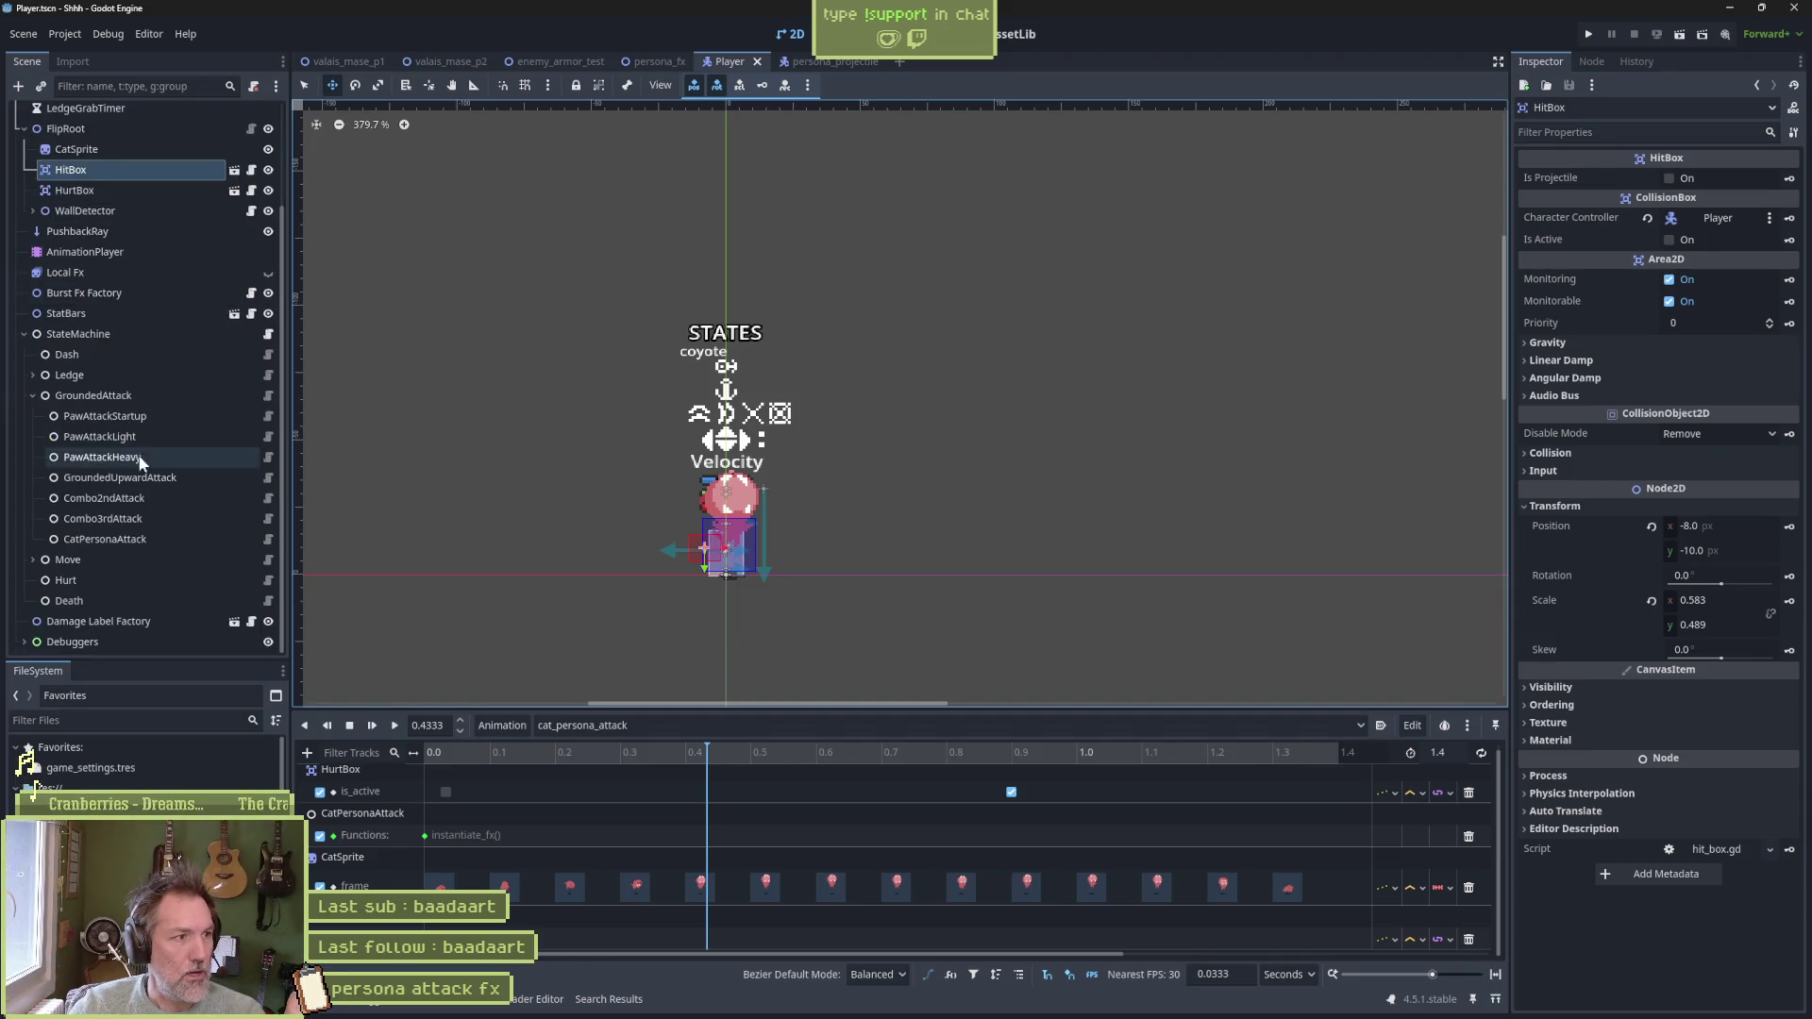
scroll(142, 226, "down", 3)
scroll(138, 251, "up", 3)
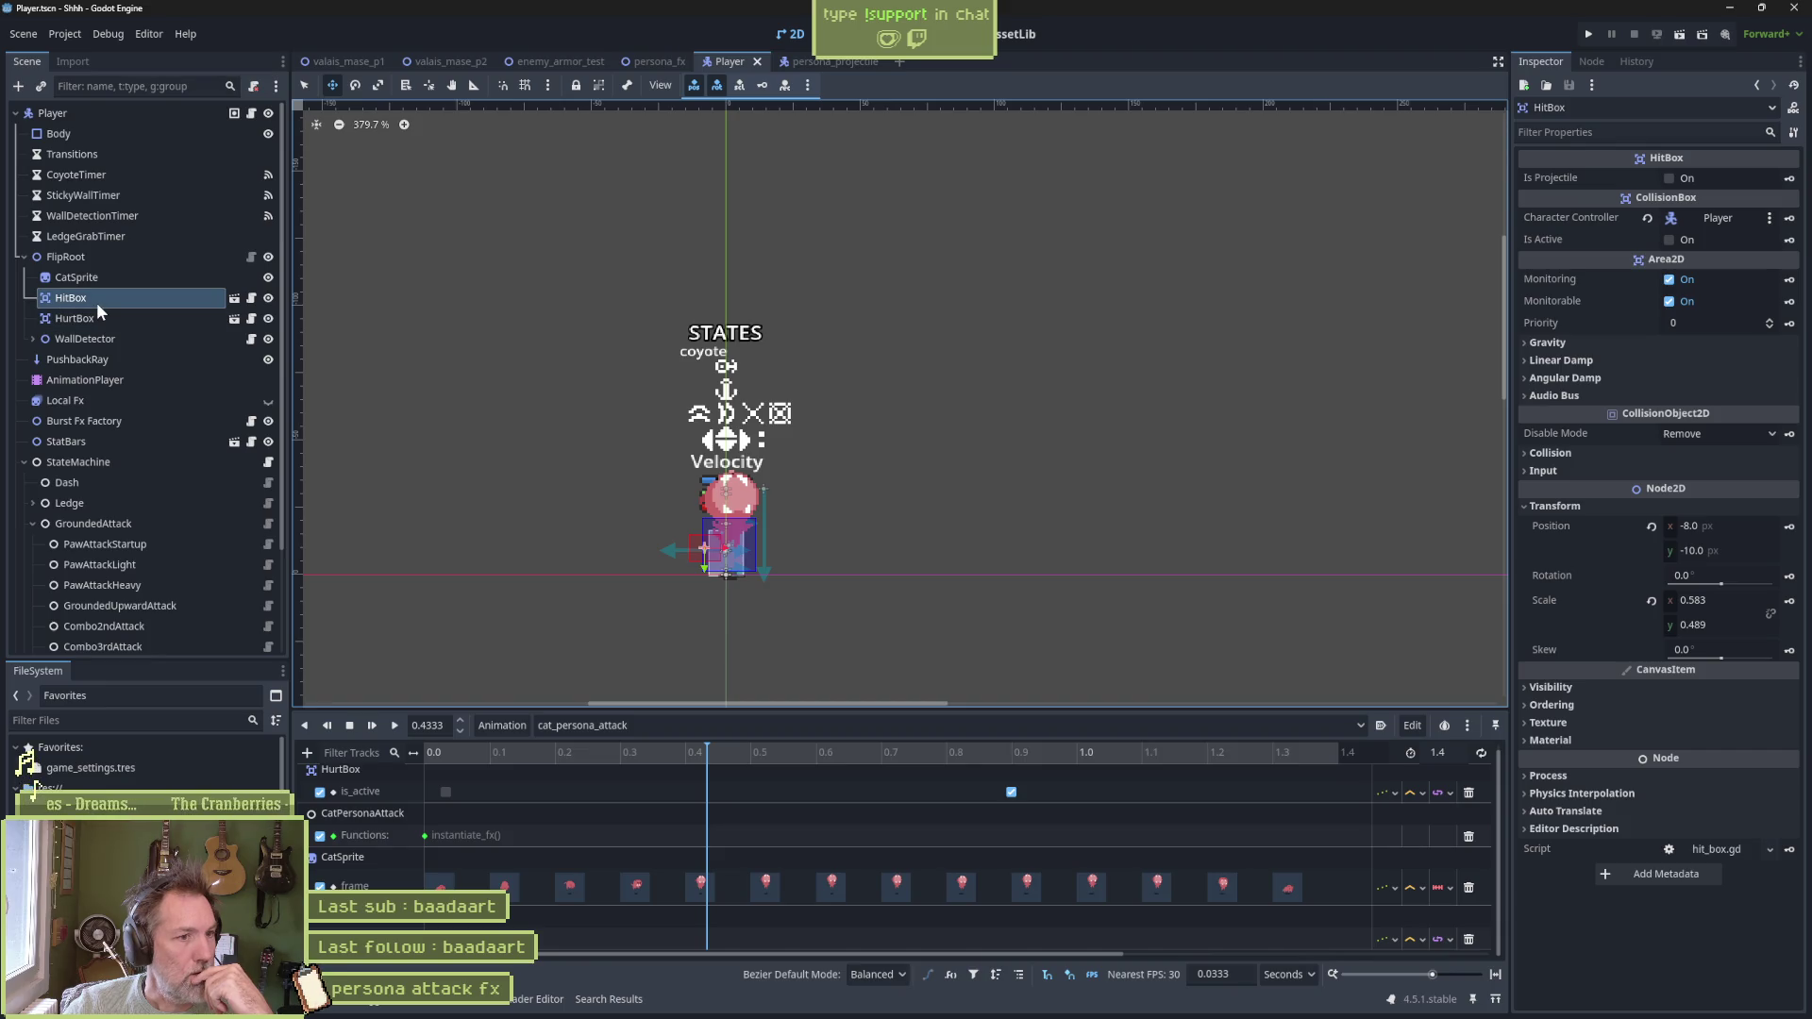
scroll(709, 563, "up", 5)
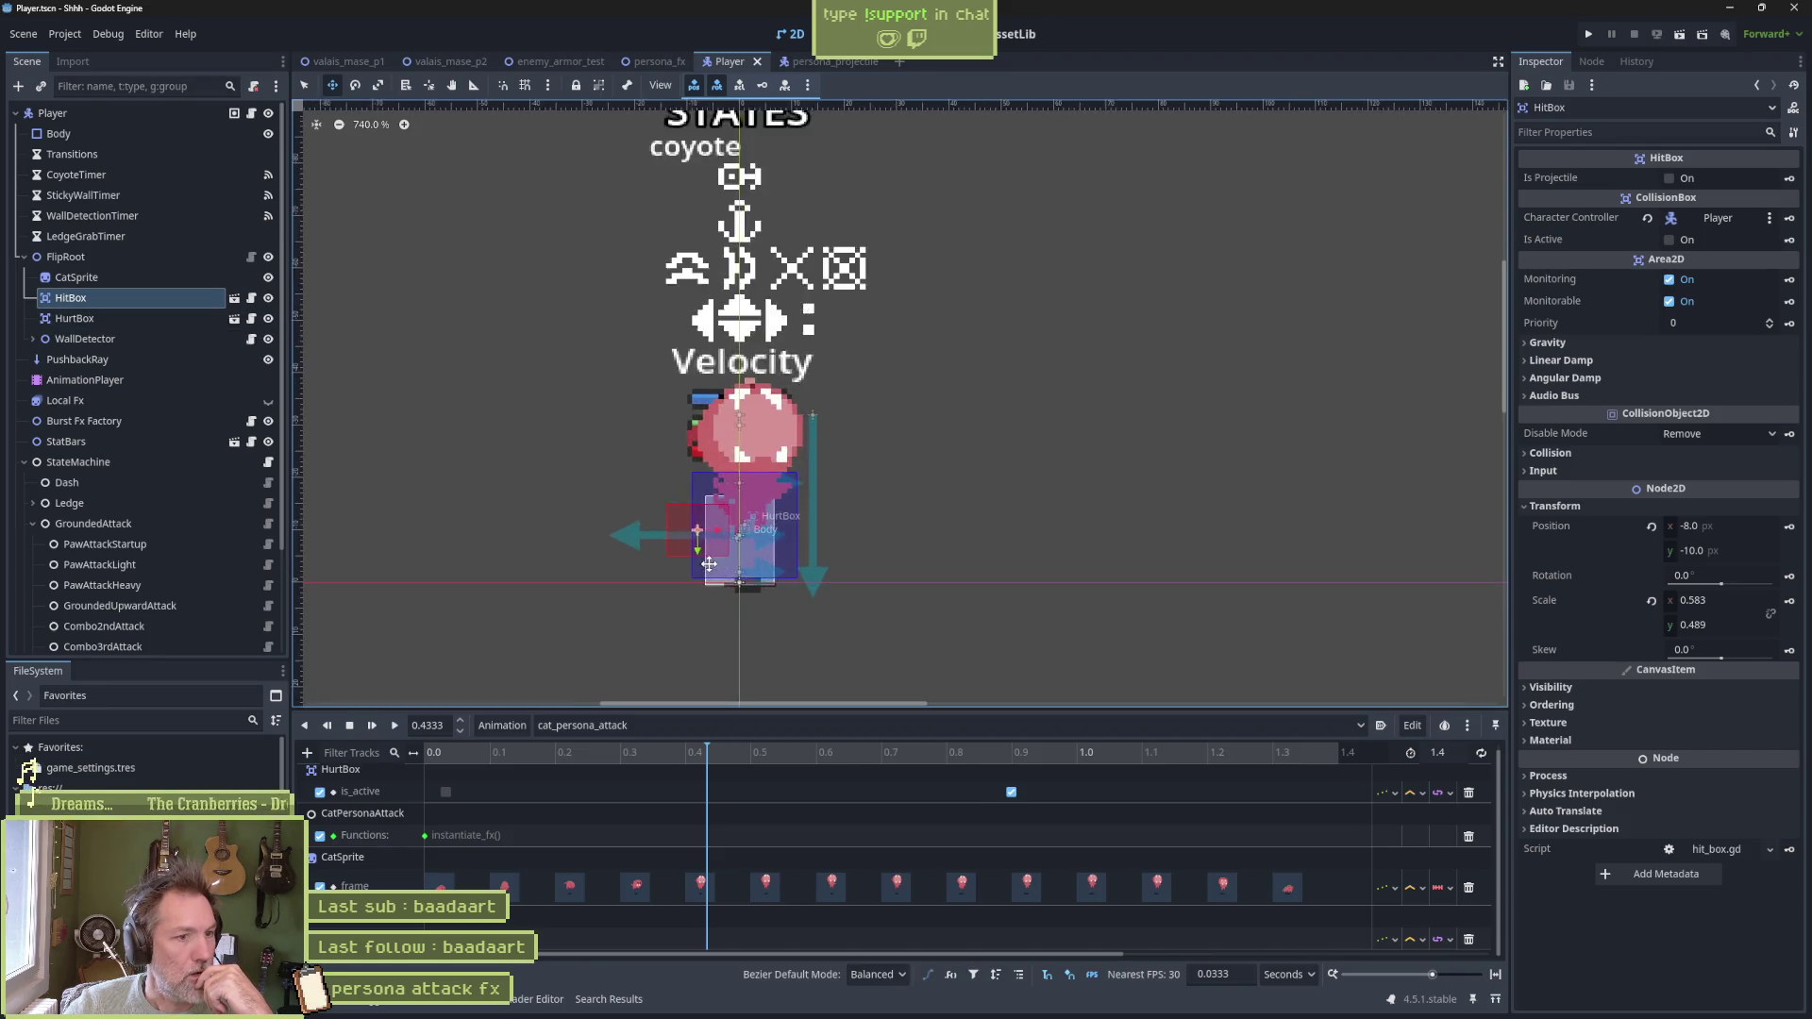
scroll(709, 564, "up", 3)
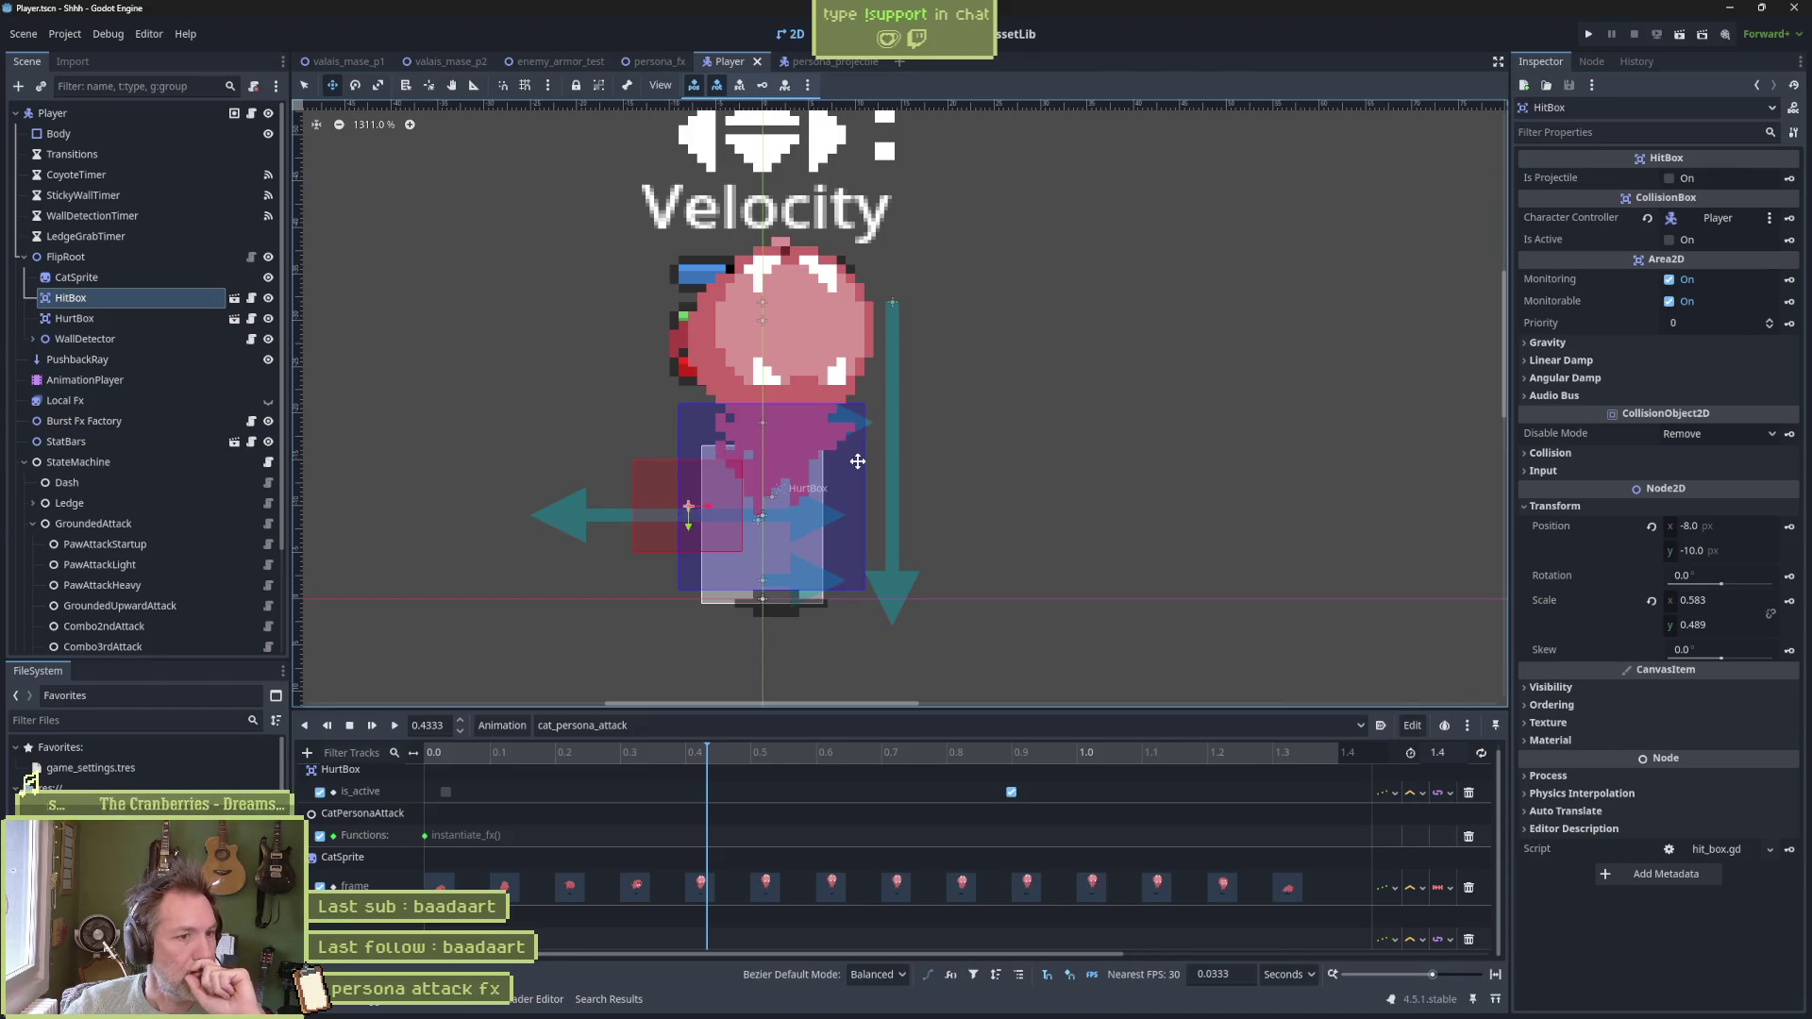
scroll(857, 461, "down", 1)
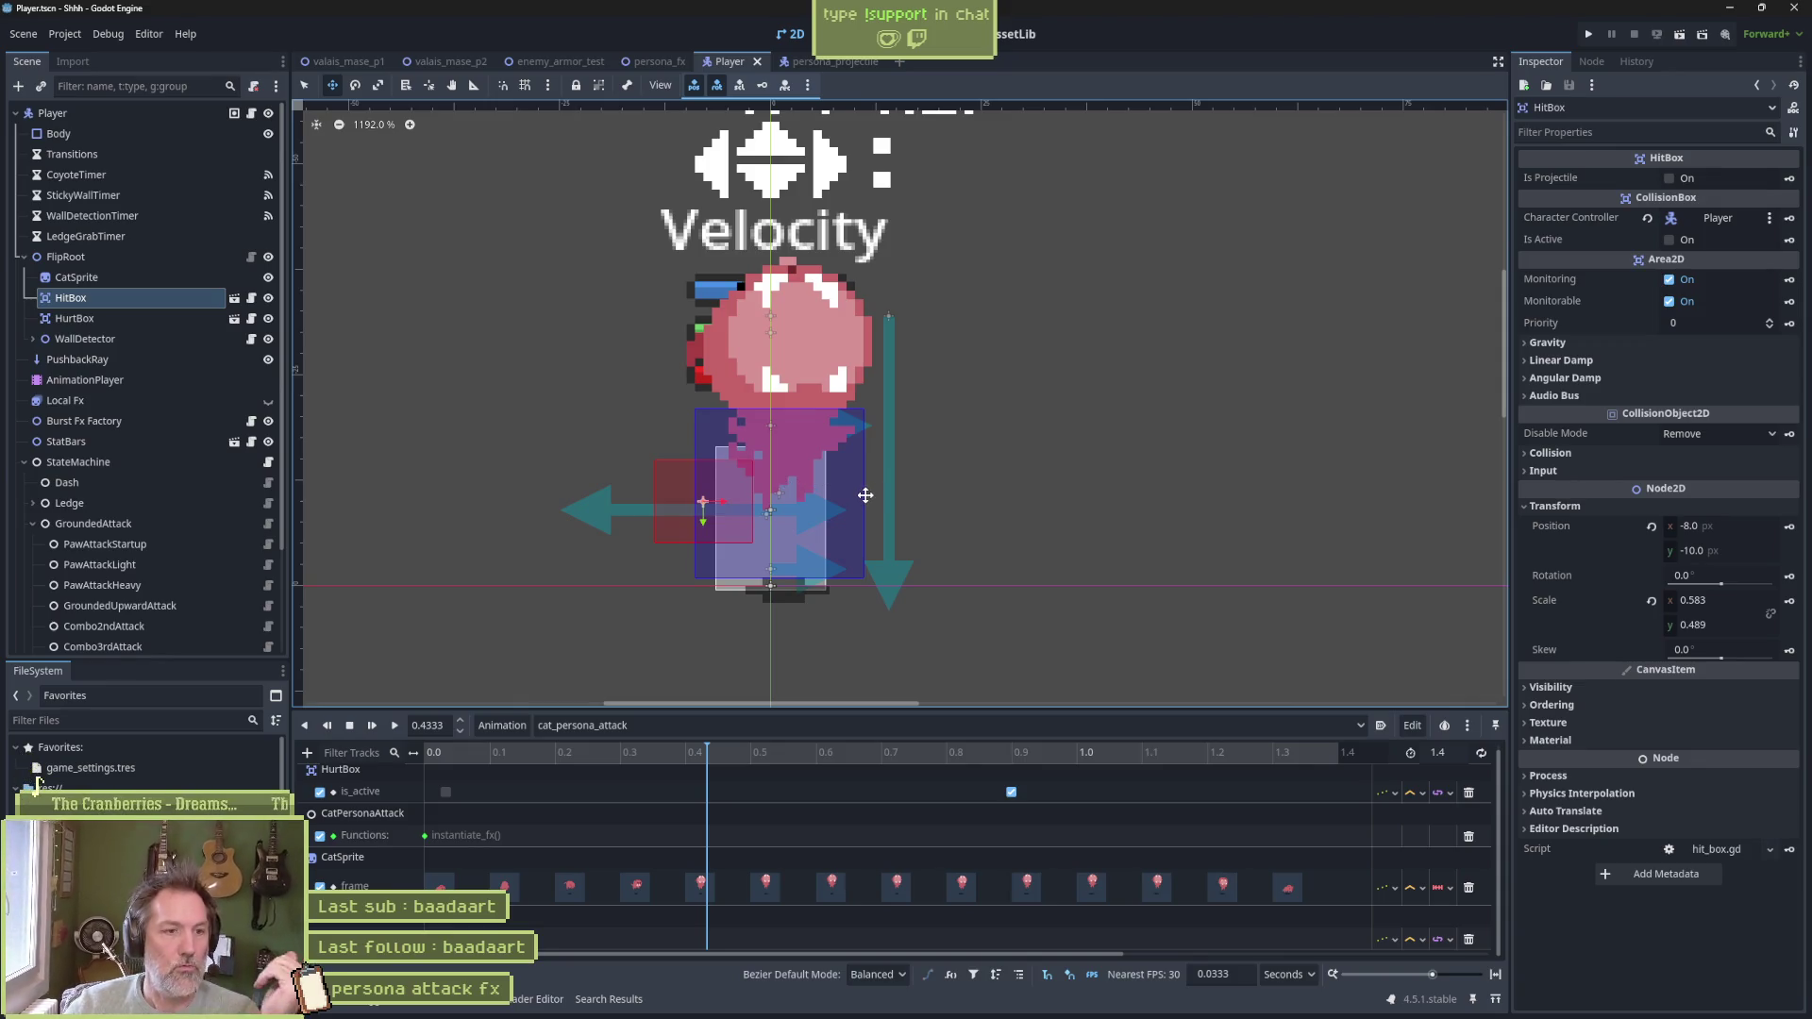
scroll(865, 495, "down", 5)
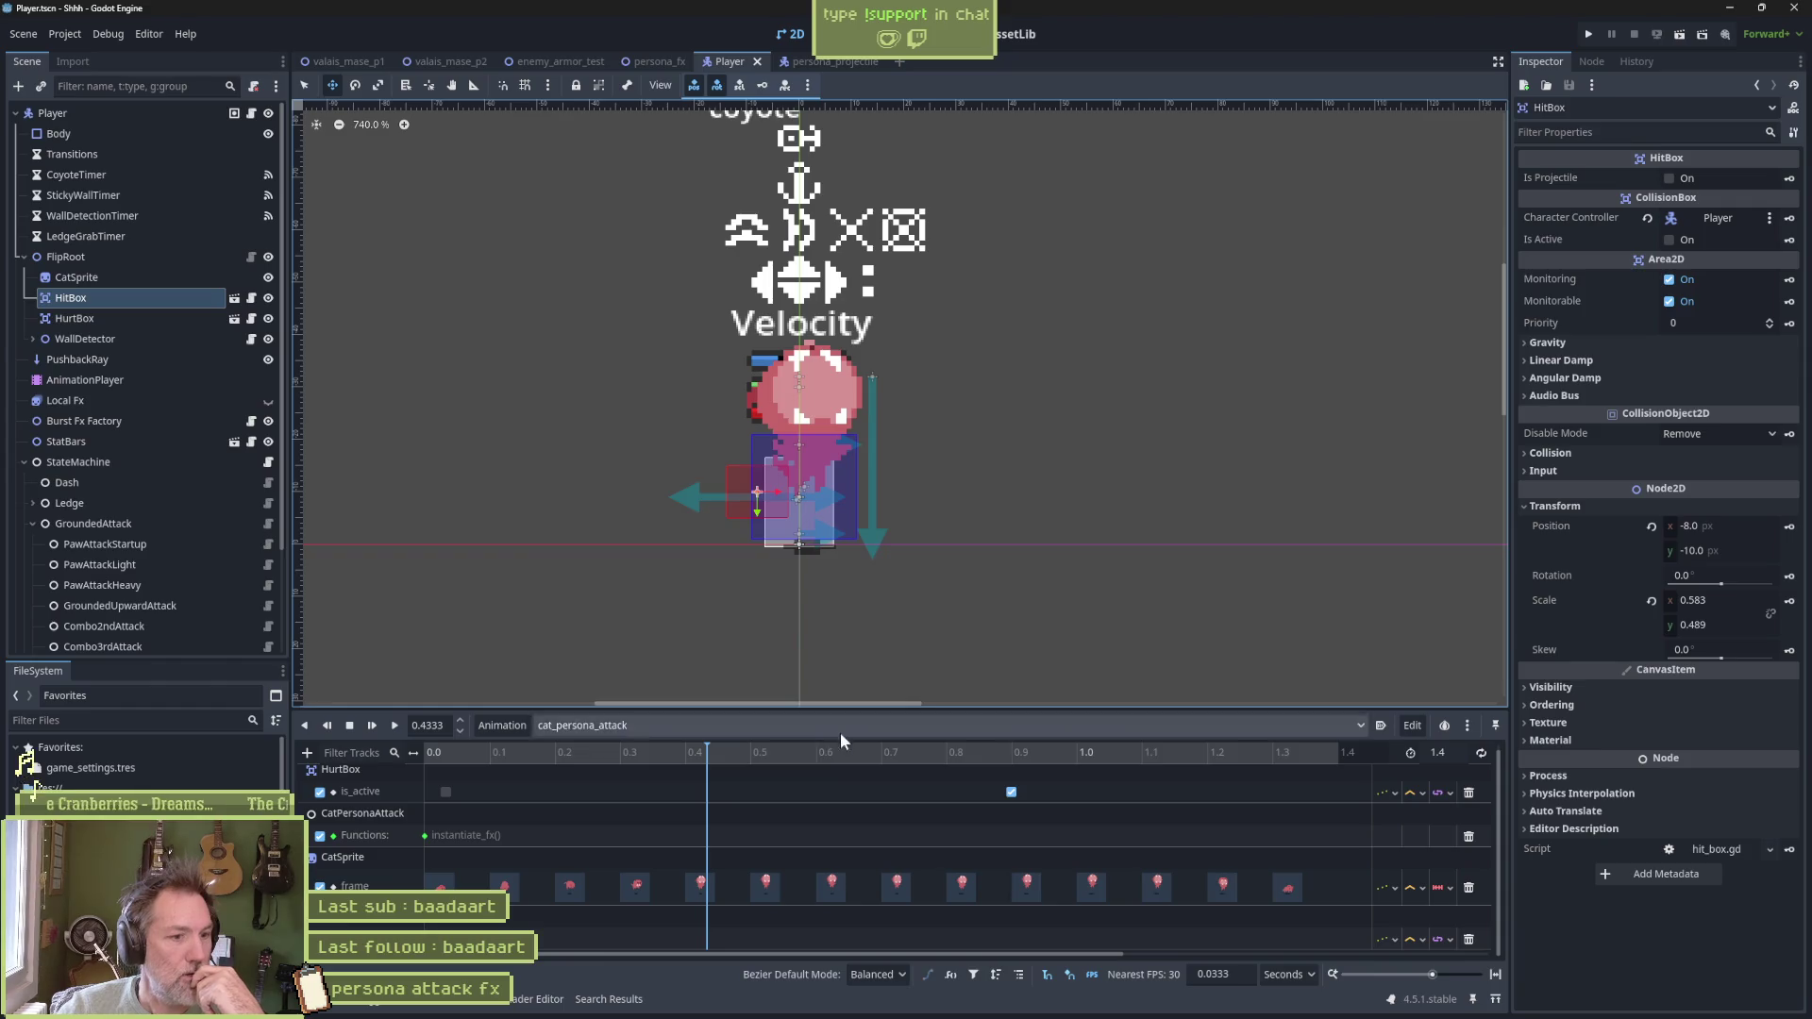
mouse_move(738, 759)
left_mouse_down()
mouse_move(908, 761)
mouse_move(558, 757)
left_mouse_up()
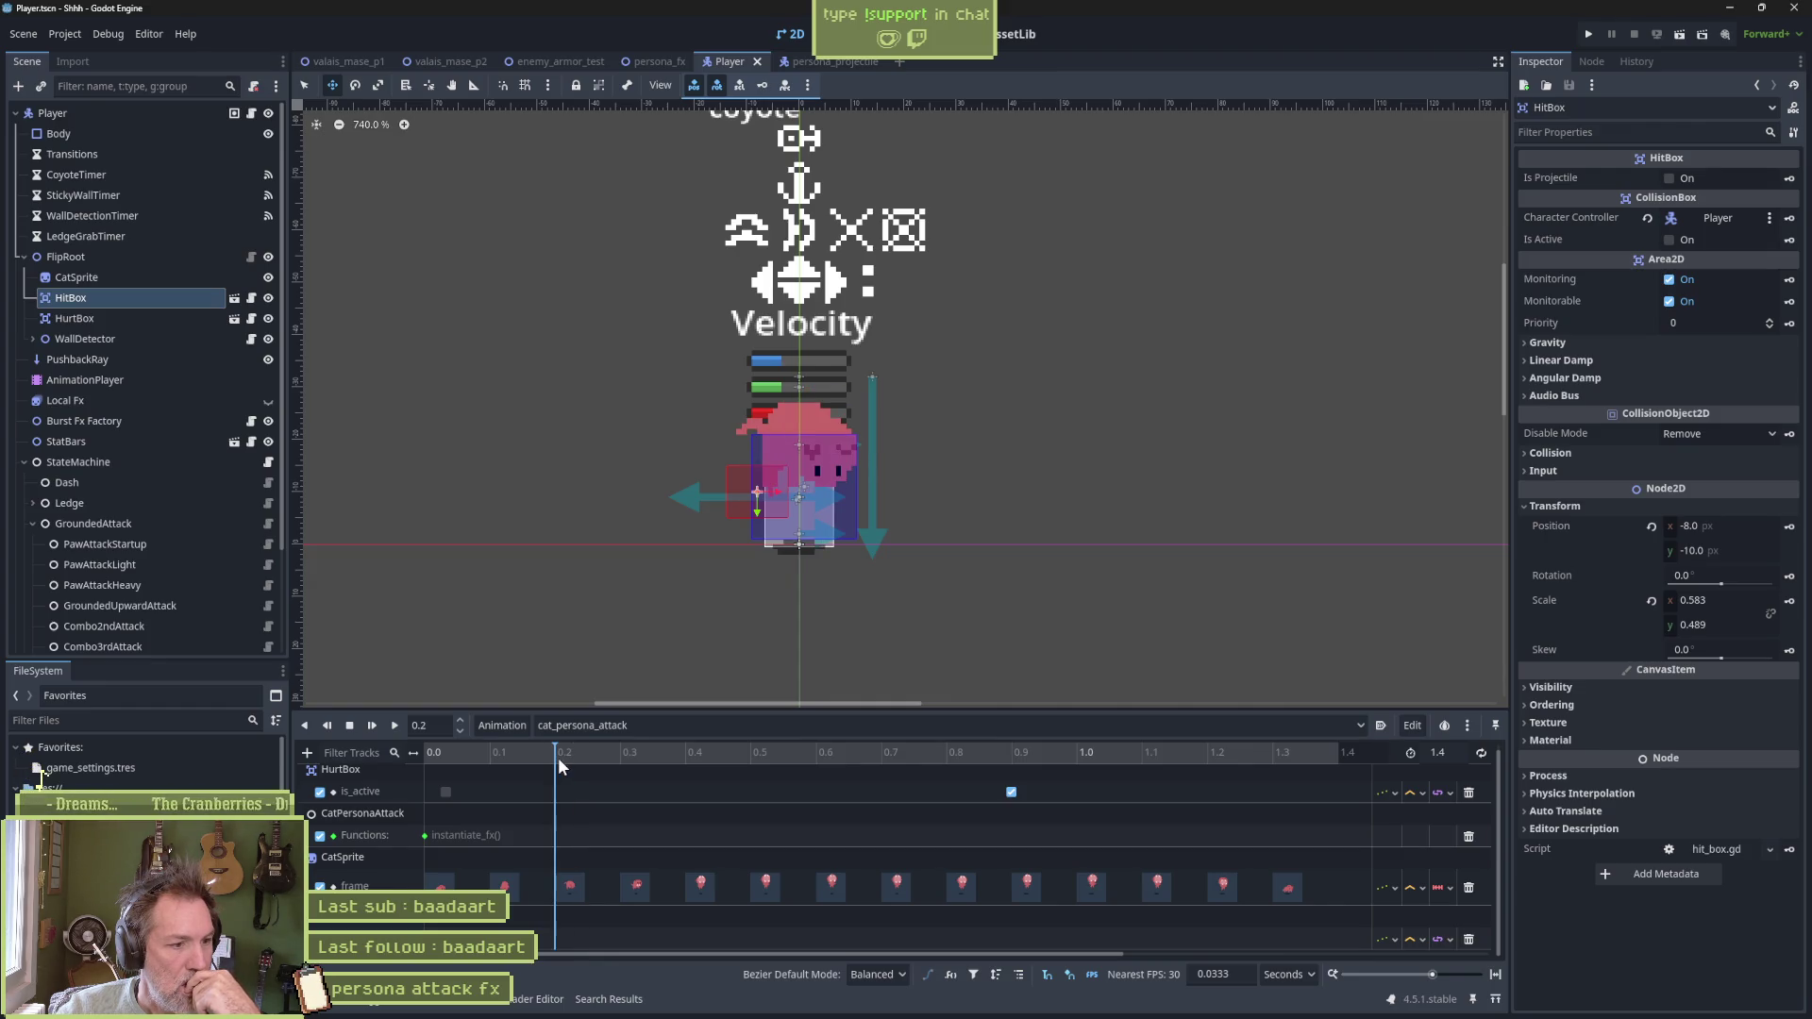
left_click_drag(558, 757, 413, 766)
left_click_drag(756, 492, 820, 512)
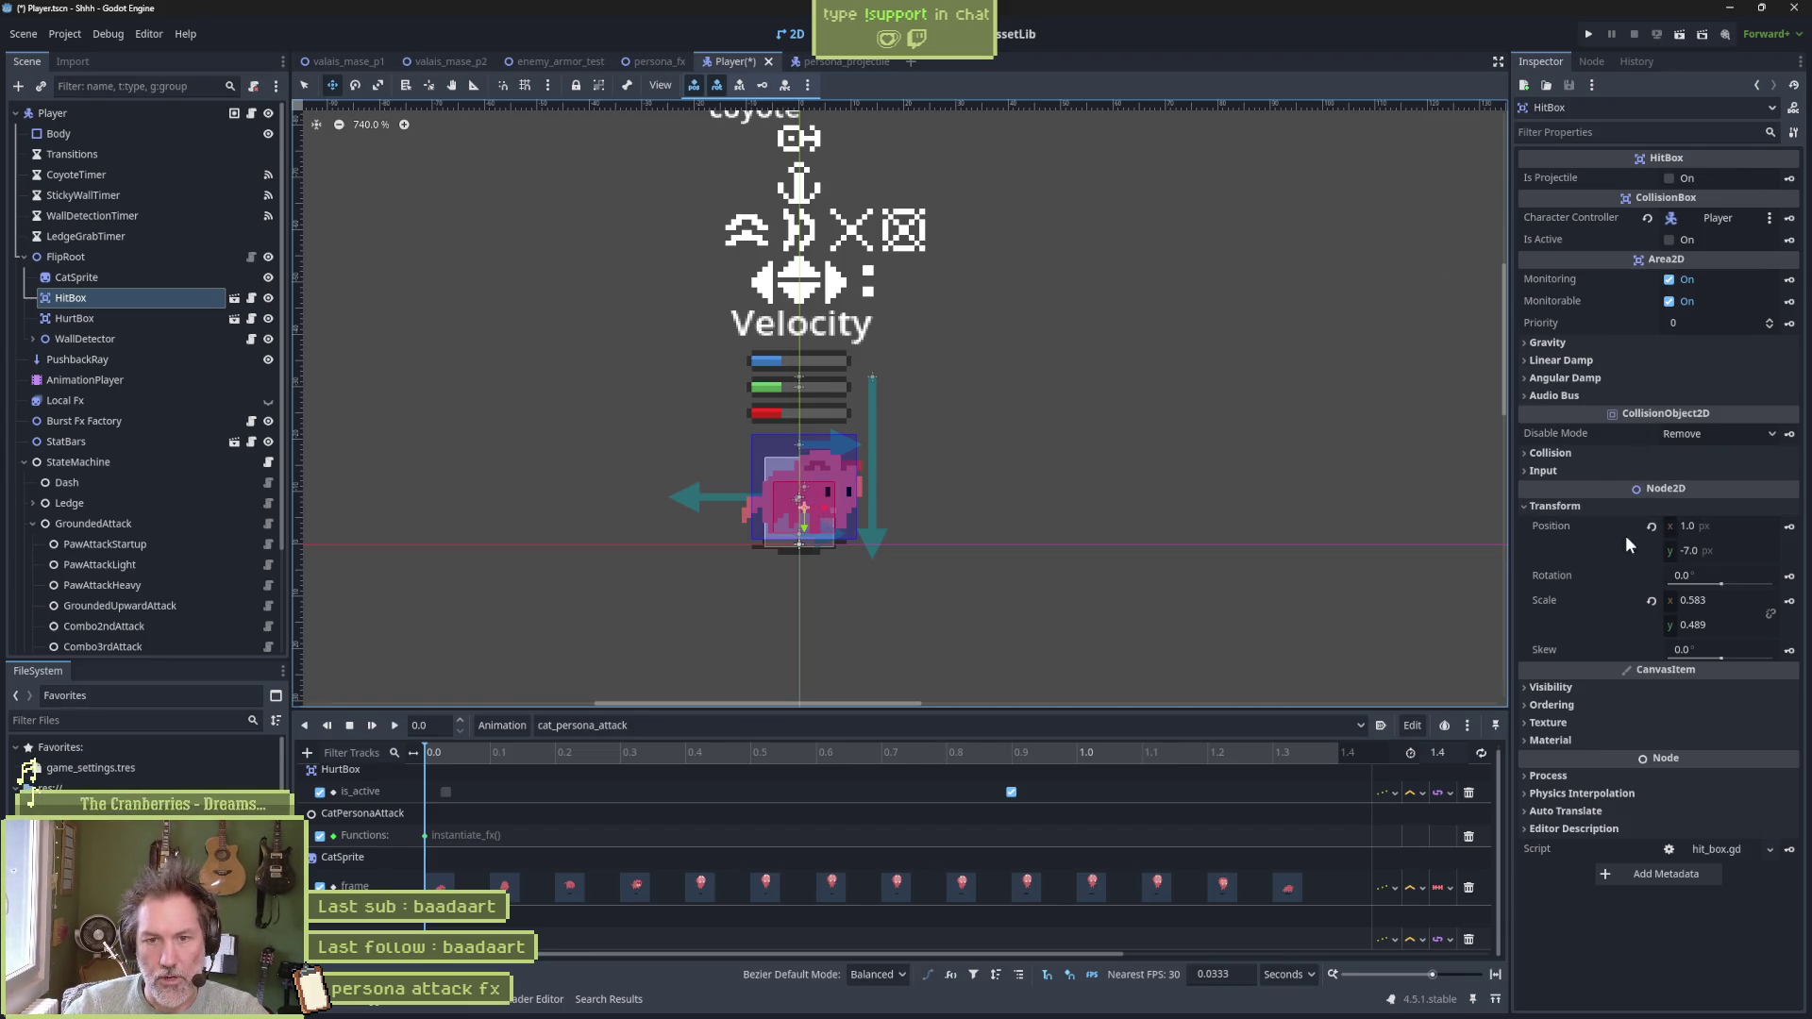
Create HitBox position and scale tracks with keys at the animation start
left_click(1789, 526)
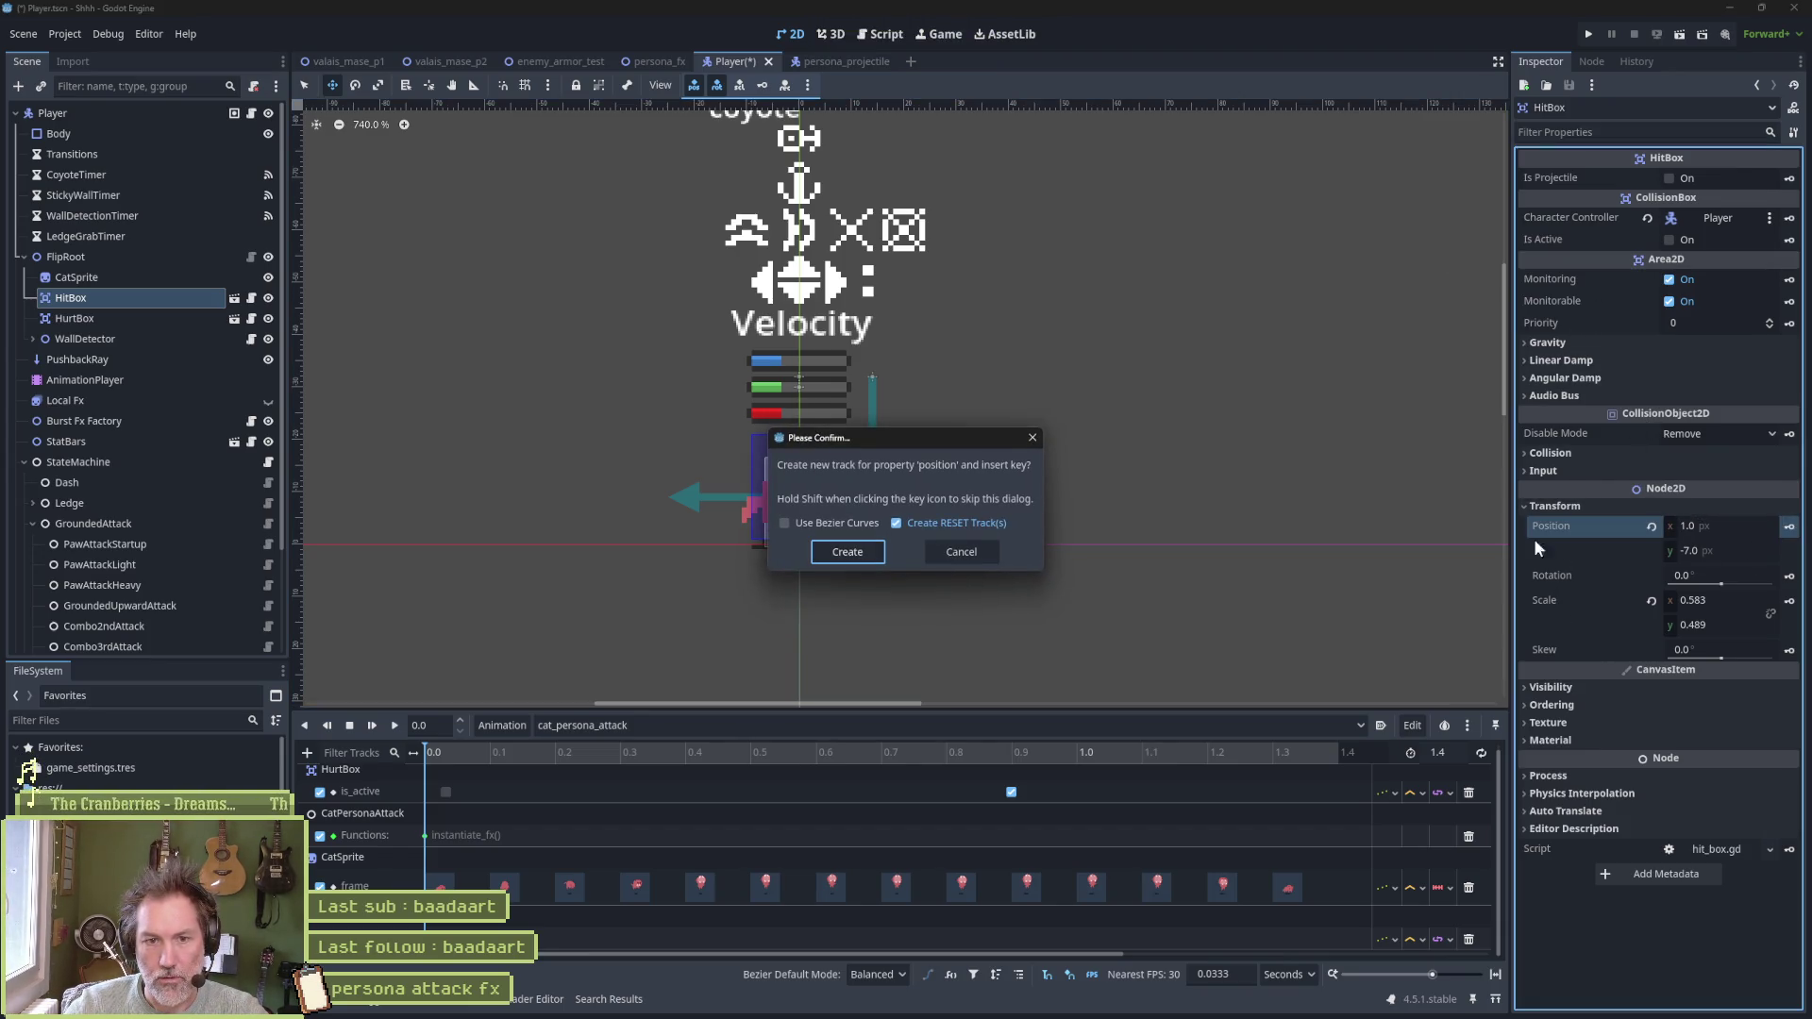
left_click(863, 551)
left_click(1789, 600)
left_click(858, 559)
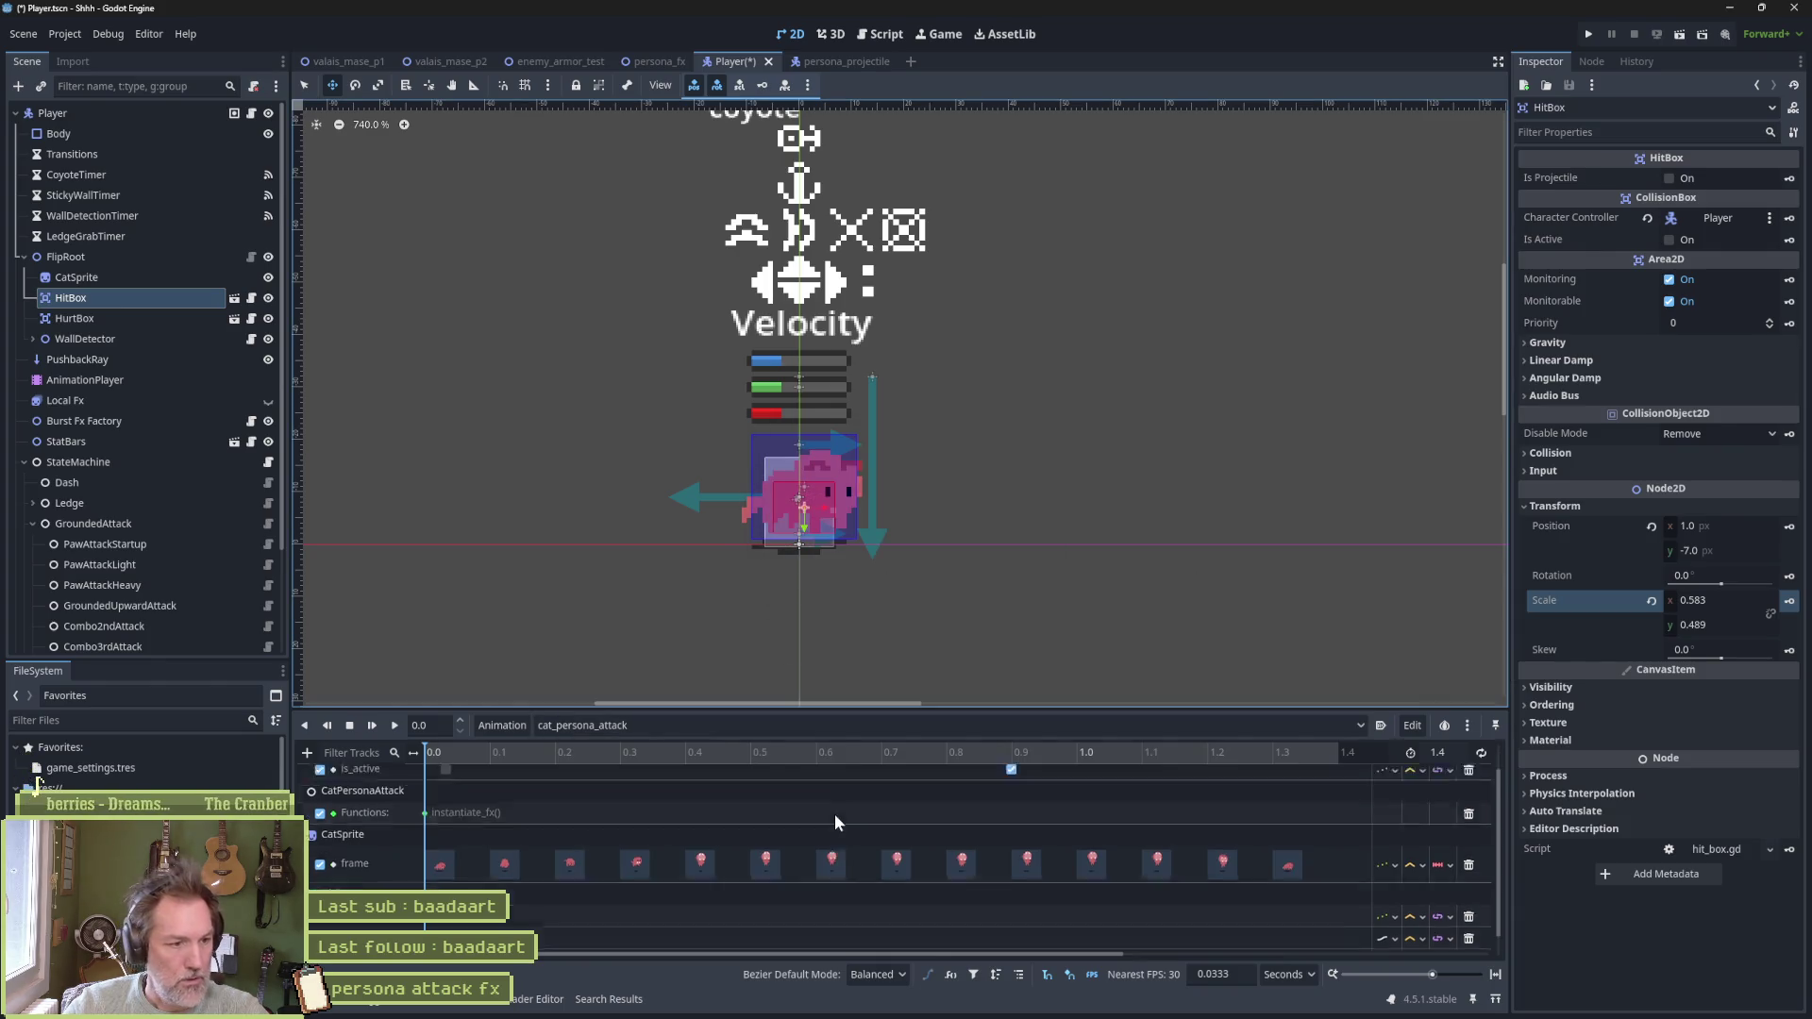
scroll(834, 822, "down", 1)
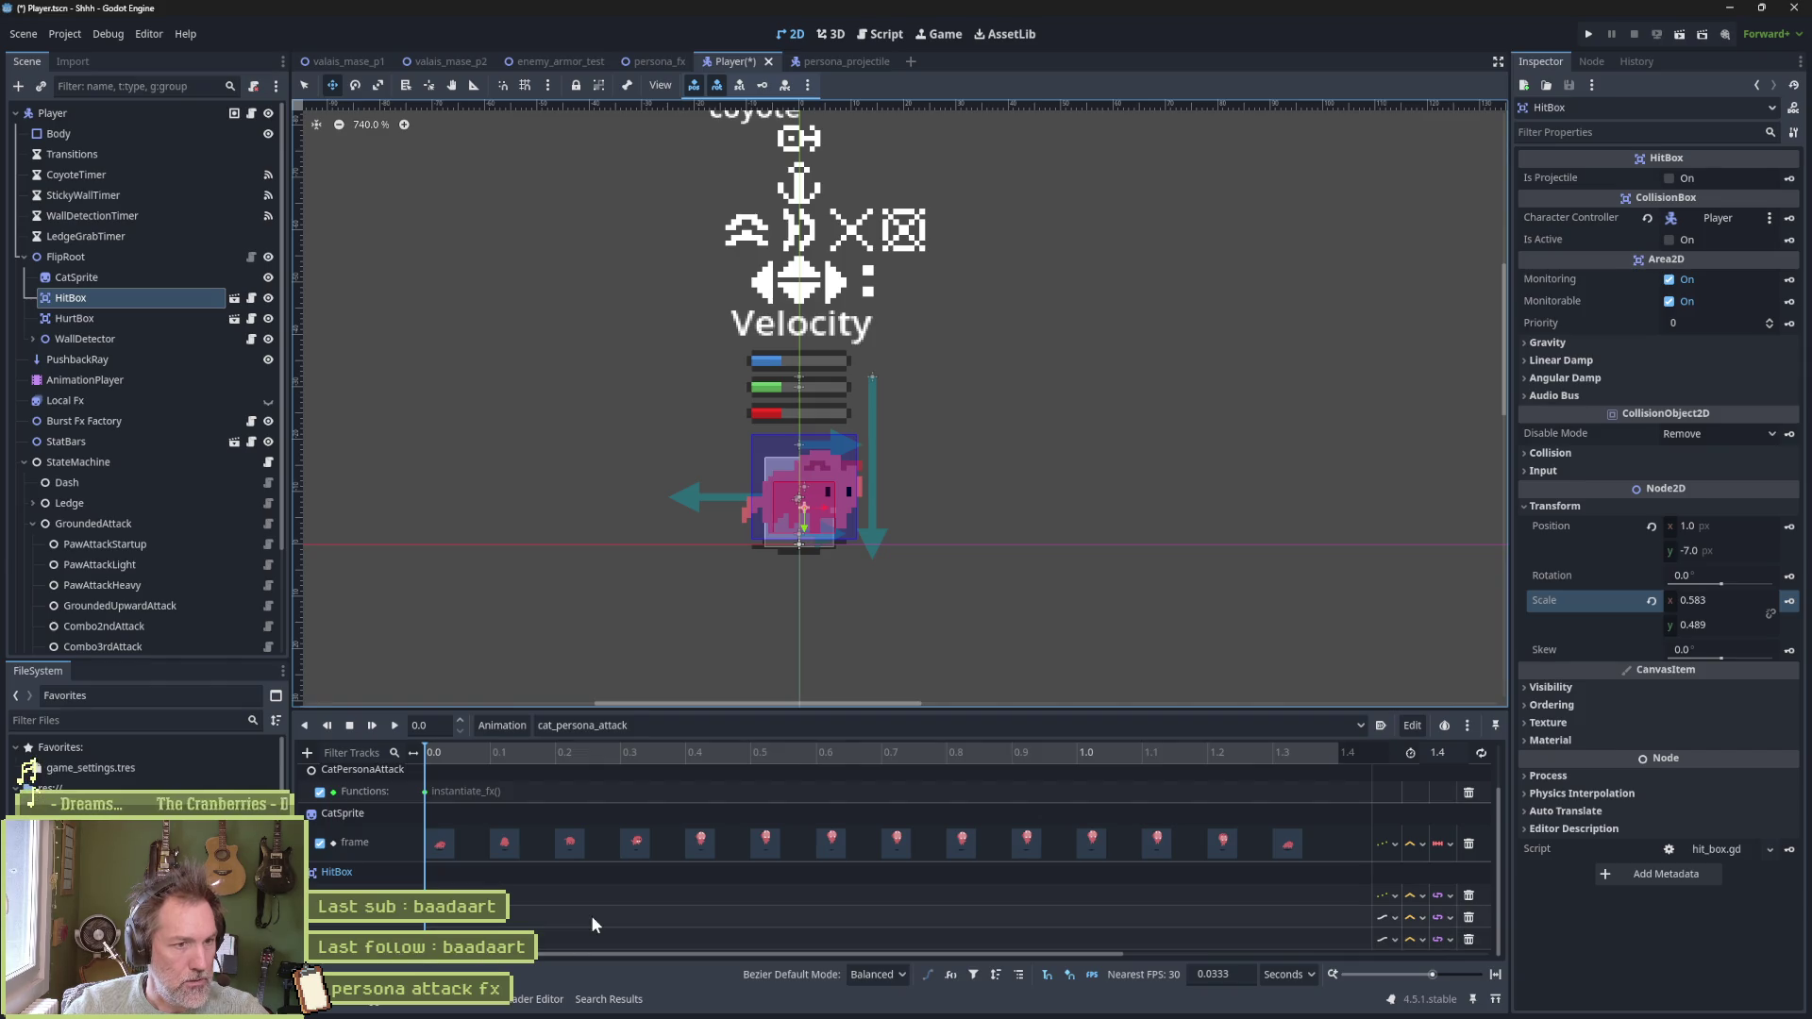
Key HitBox Is Active on at 0.3667 s and confirm it stays off at 0.0
left_click(470, 752)
left_click_drag(472, 751, 672, 750)
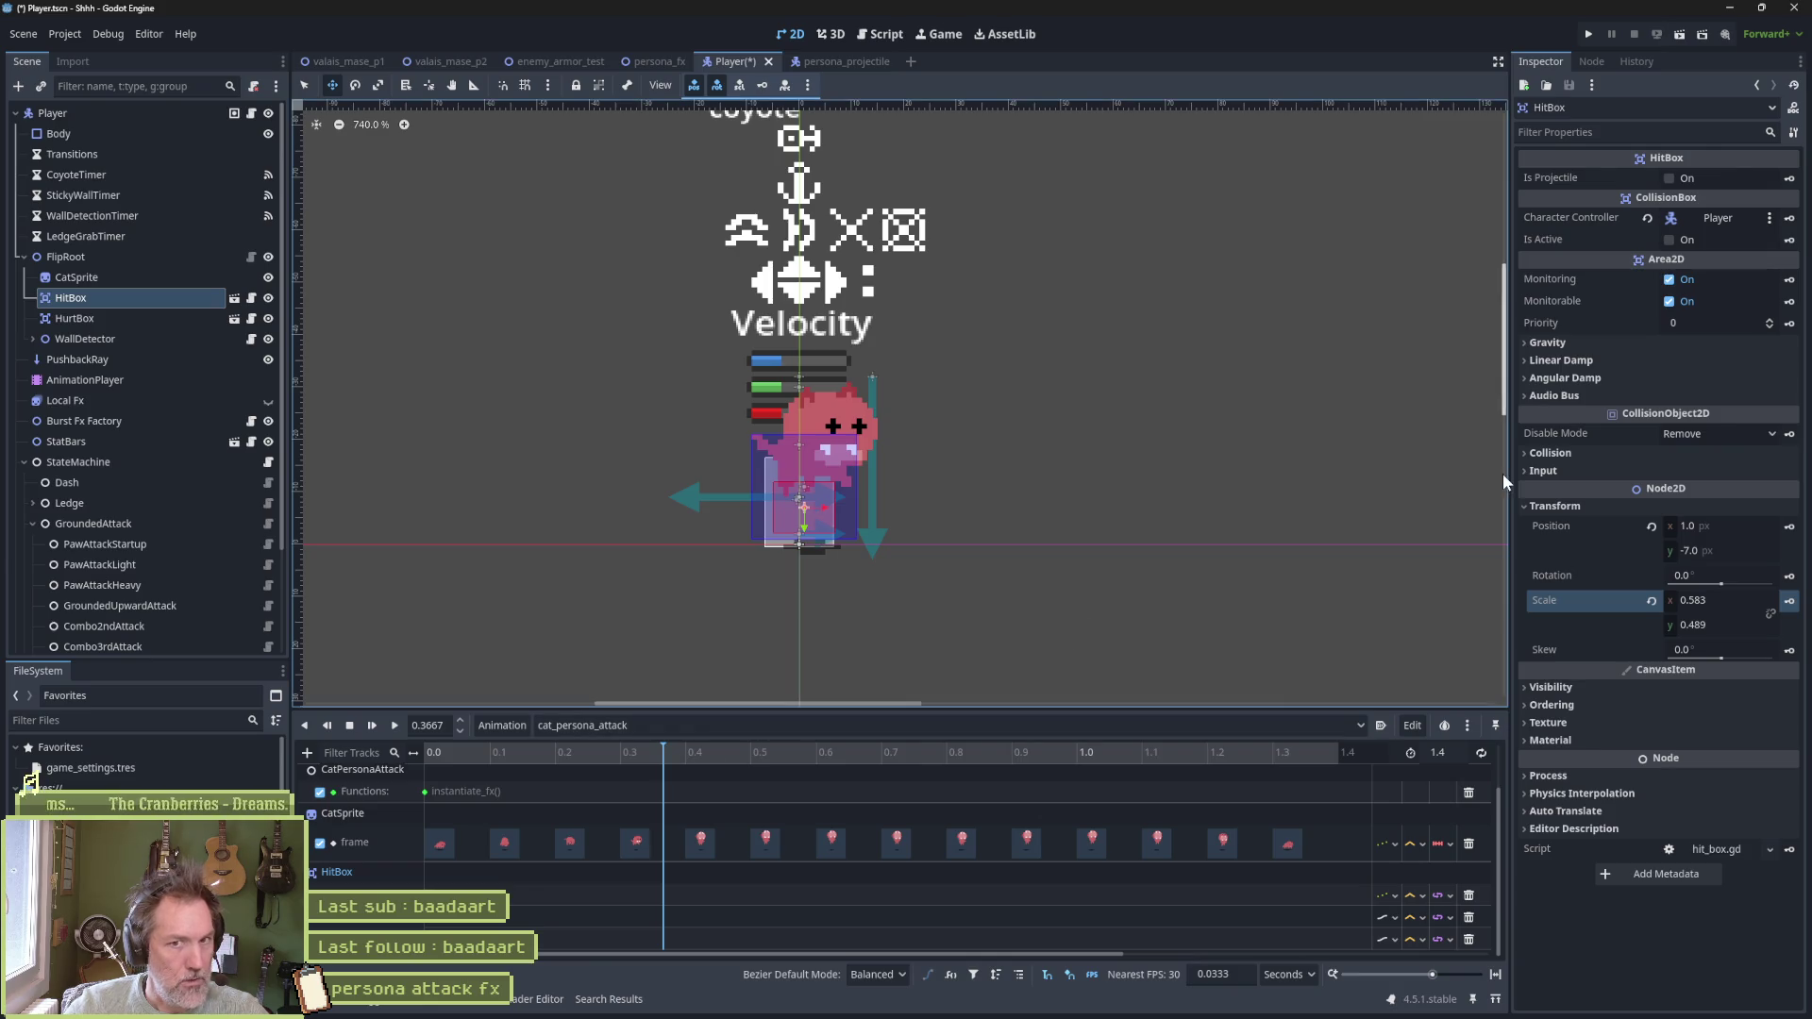
left_click(1708, 241)
left_click(1789, 240)
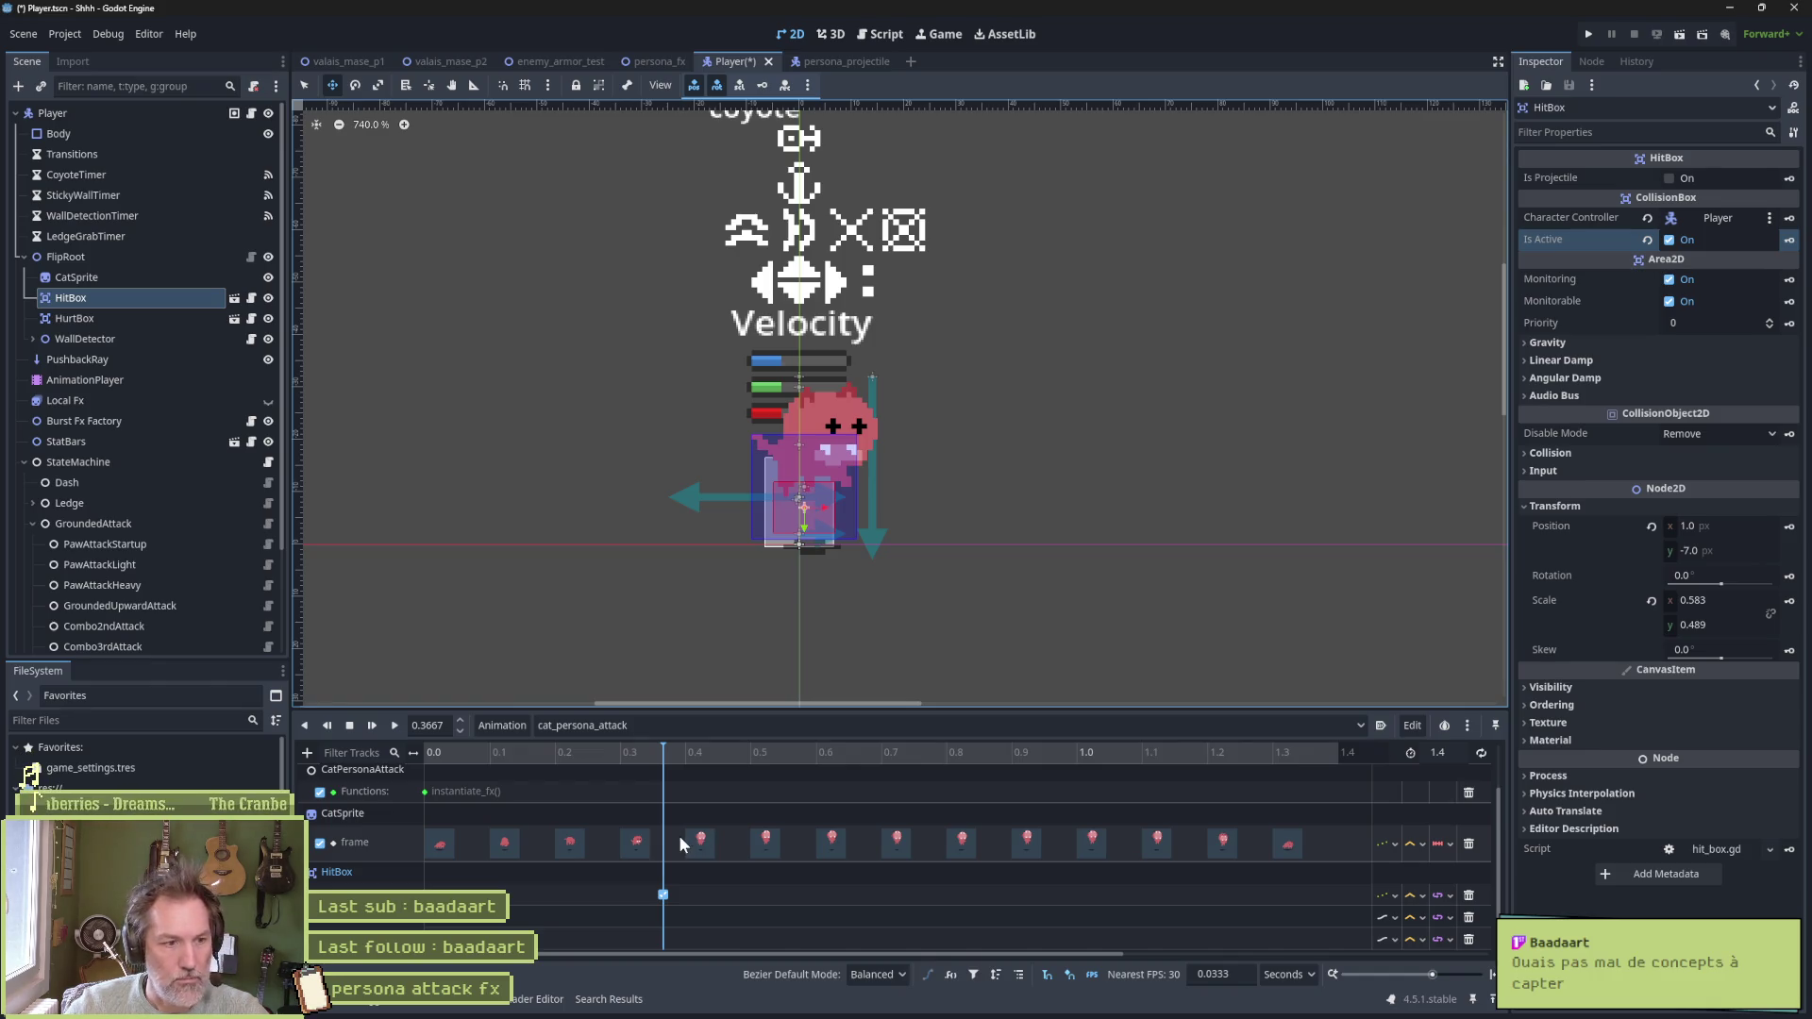
left_click(1082, 755)
mouse_move(1082, 761)
left_mouse_down()
mouse_move(400, 755)
mouse_move(596, 746)
mouse_move(947, 776)
left_mouse_up()
left_click_drag(806, 776, 417, 759)
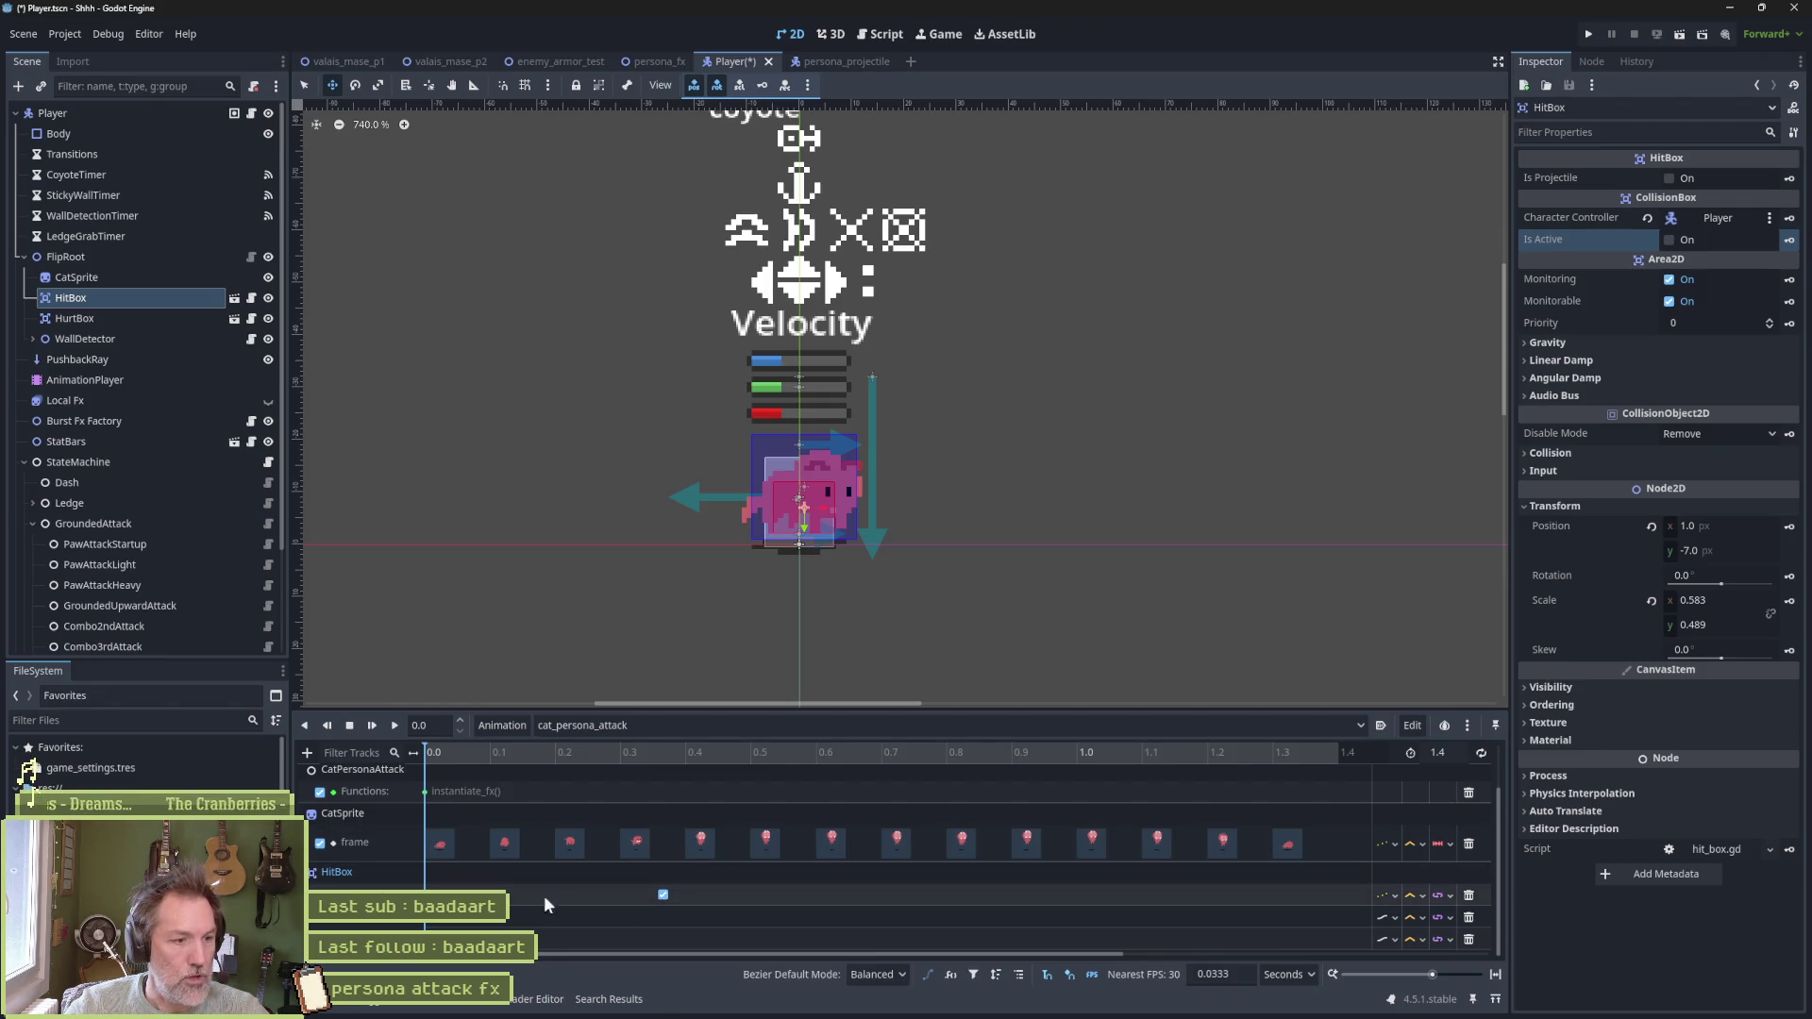
At 0.3667 s, raise the HitBox to y -56 over the cat's head and key position and scale
left_click_drag(664, 755, 366, 780)
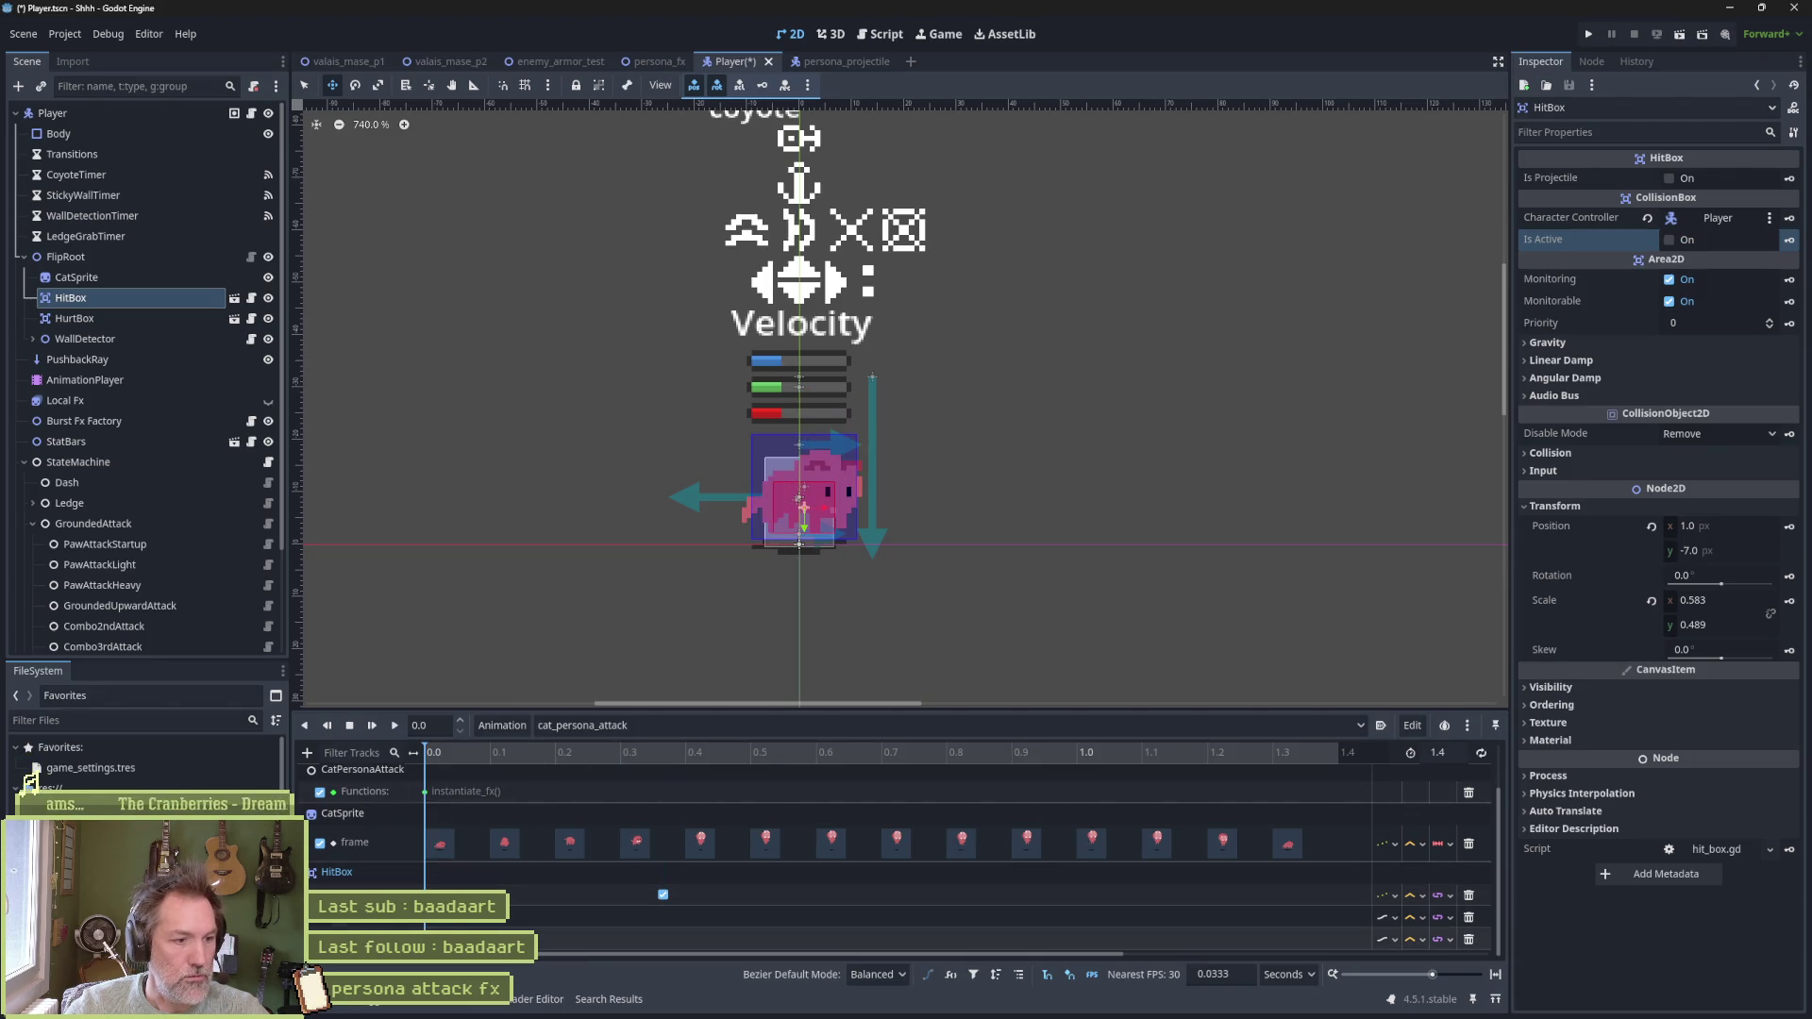
left_click(663, 752)
left_click_drag(795, 571, 804, 247)
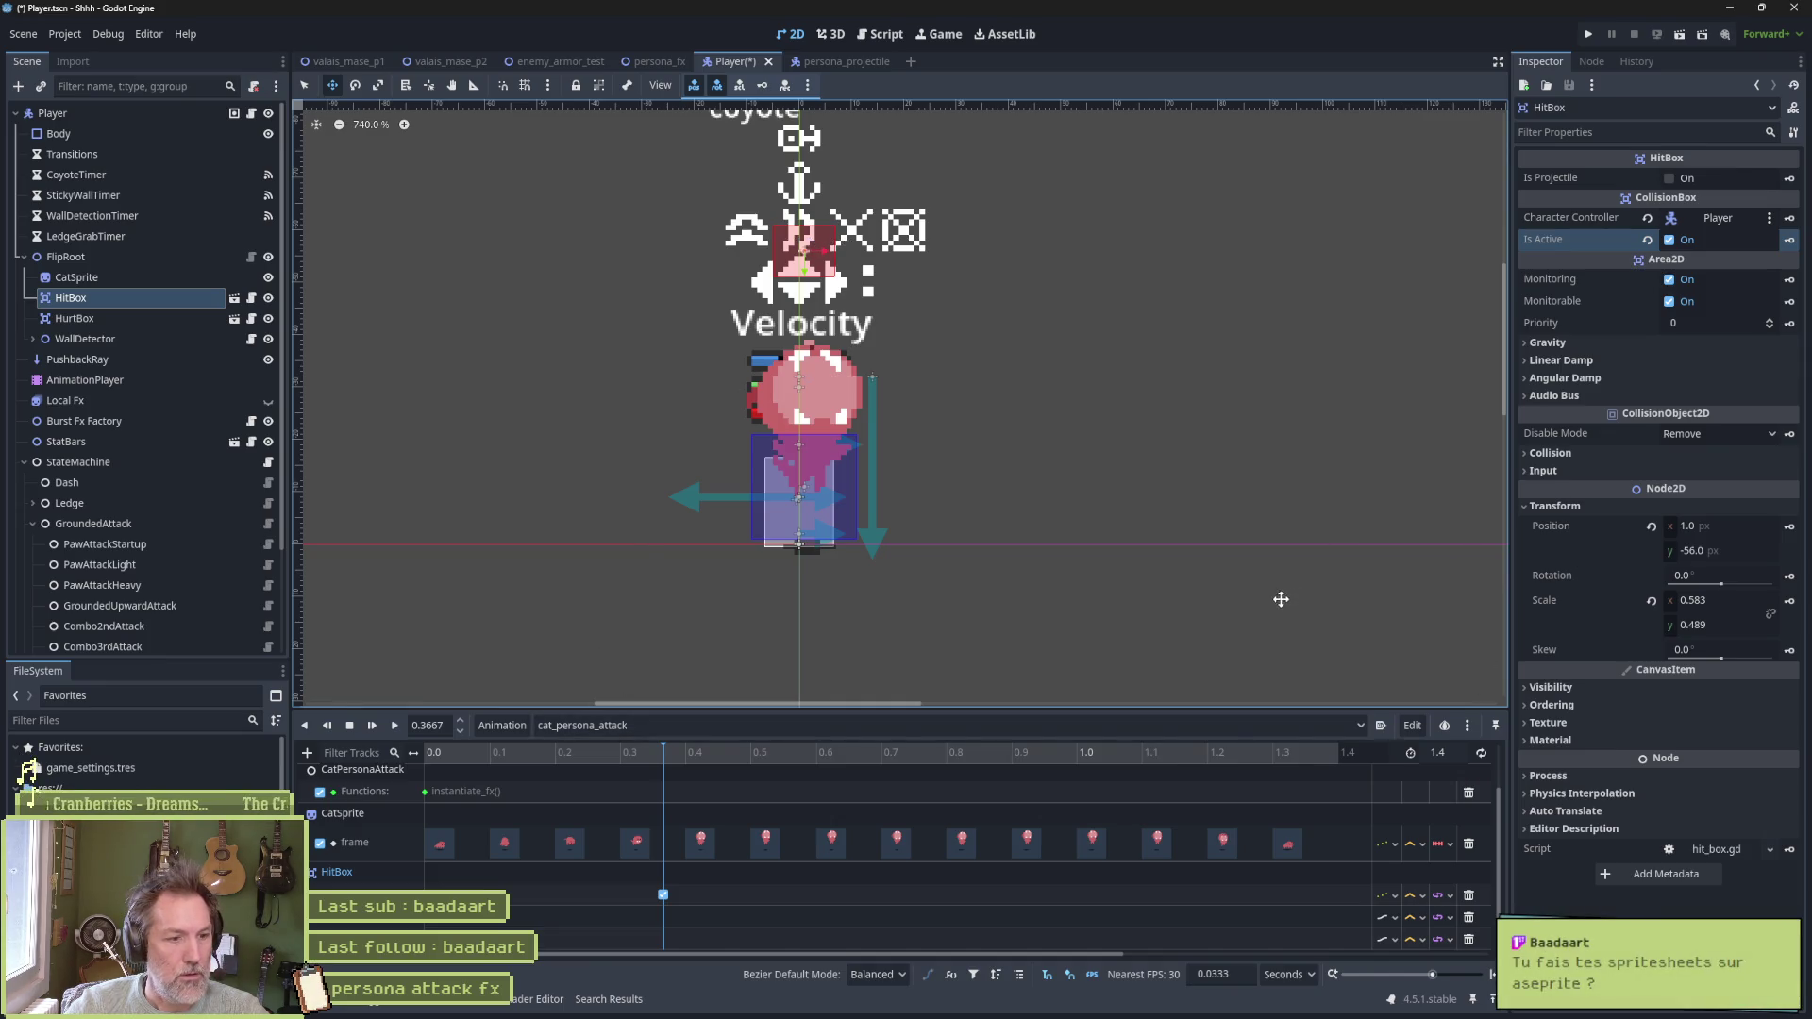
left_click(1766, 553)
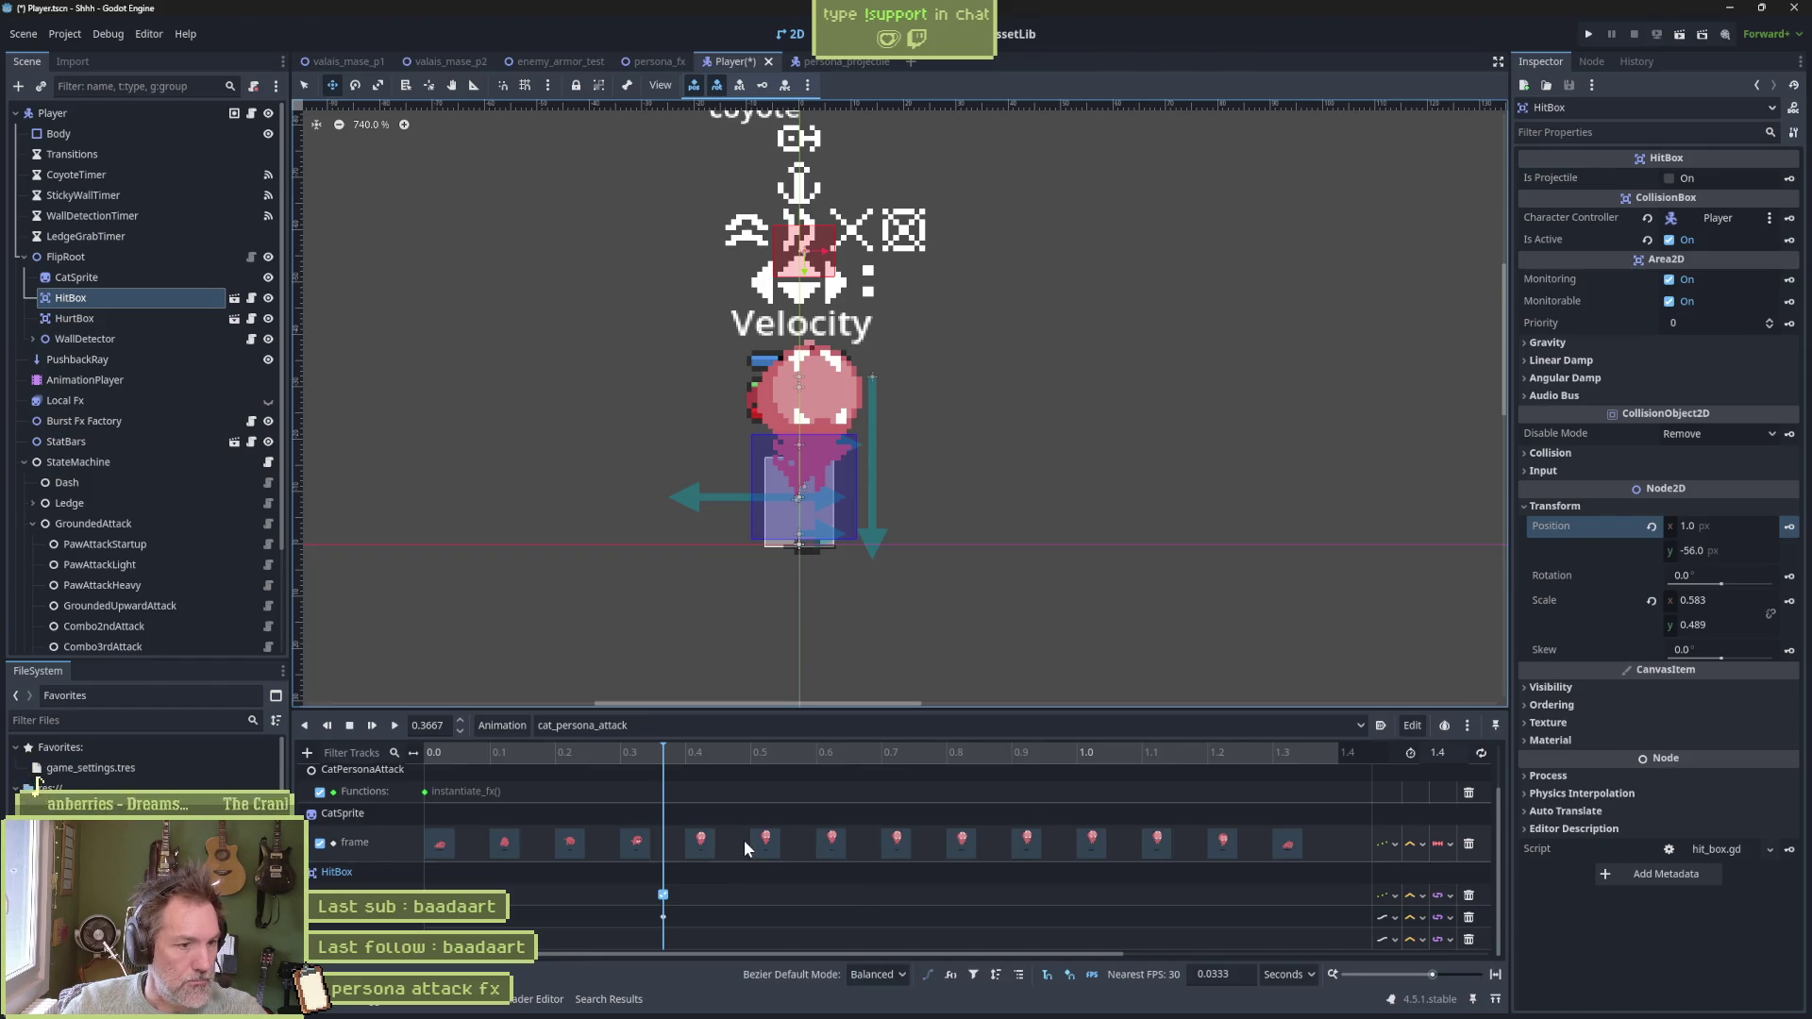
left_click(1789, 601)
mouse_move(670, 750)
left_mouse_down()
mouse_move(376, 767)
mouse_move(651, 779)
mouse_move(561, 801)
mouse_move(438, 787)
mouse_move(651, 779)
mouse_move(405, 793)
mouse_move(657, 785)
mouse_move(398, 794)
mouse_move(1120, 801)
left_mouse_up()
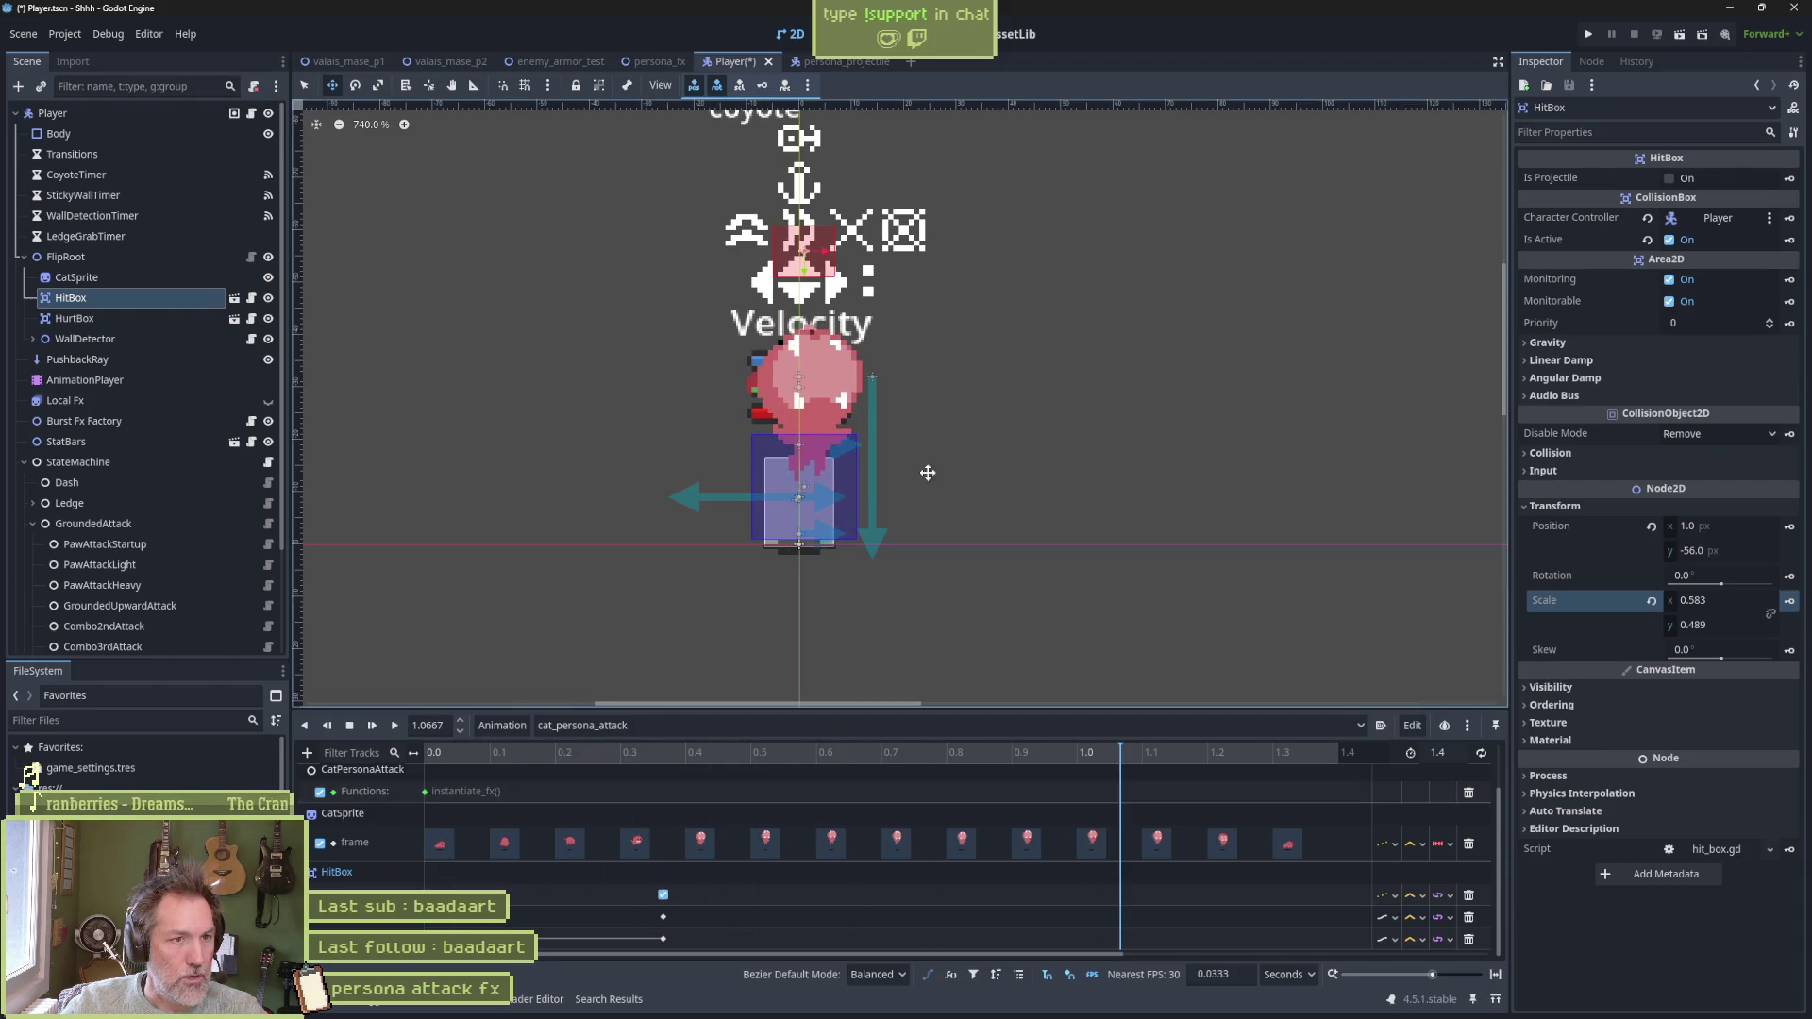
Enlarge the HitBox at 1.0667 s and key its position and scale
scroll(926, 473, "down", 5)
scroll(853, 434, "down", 1)
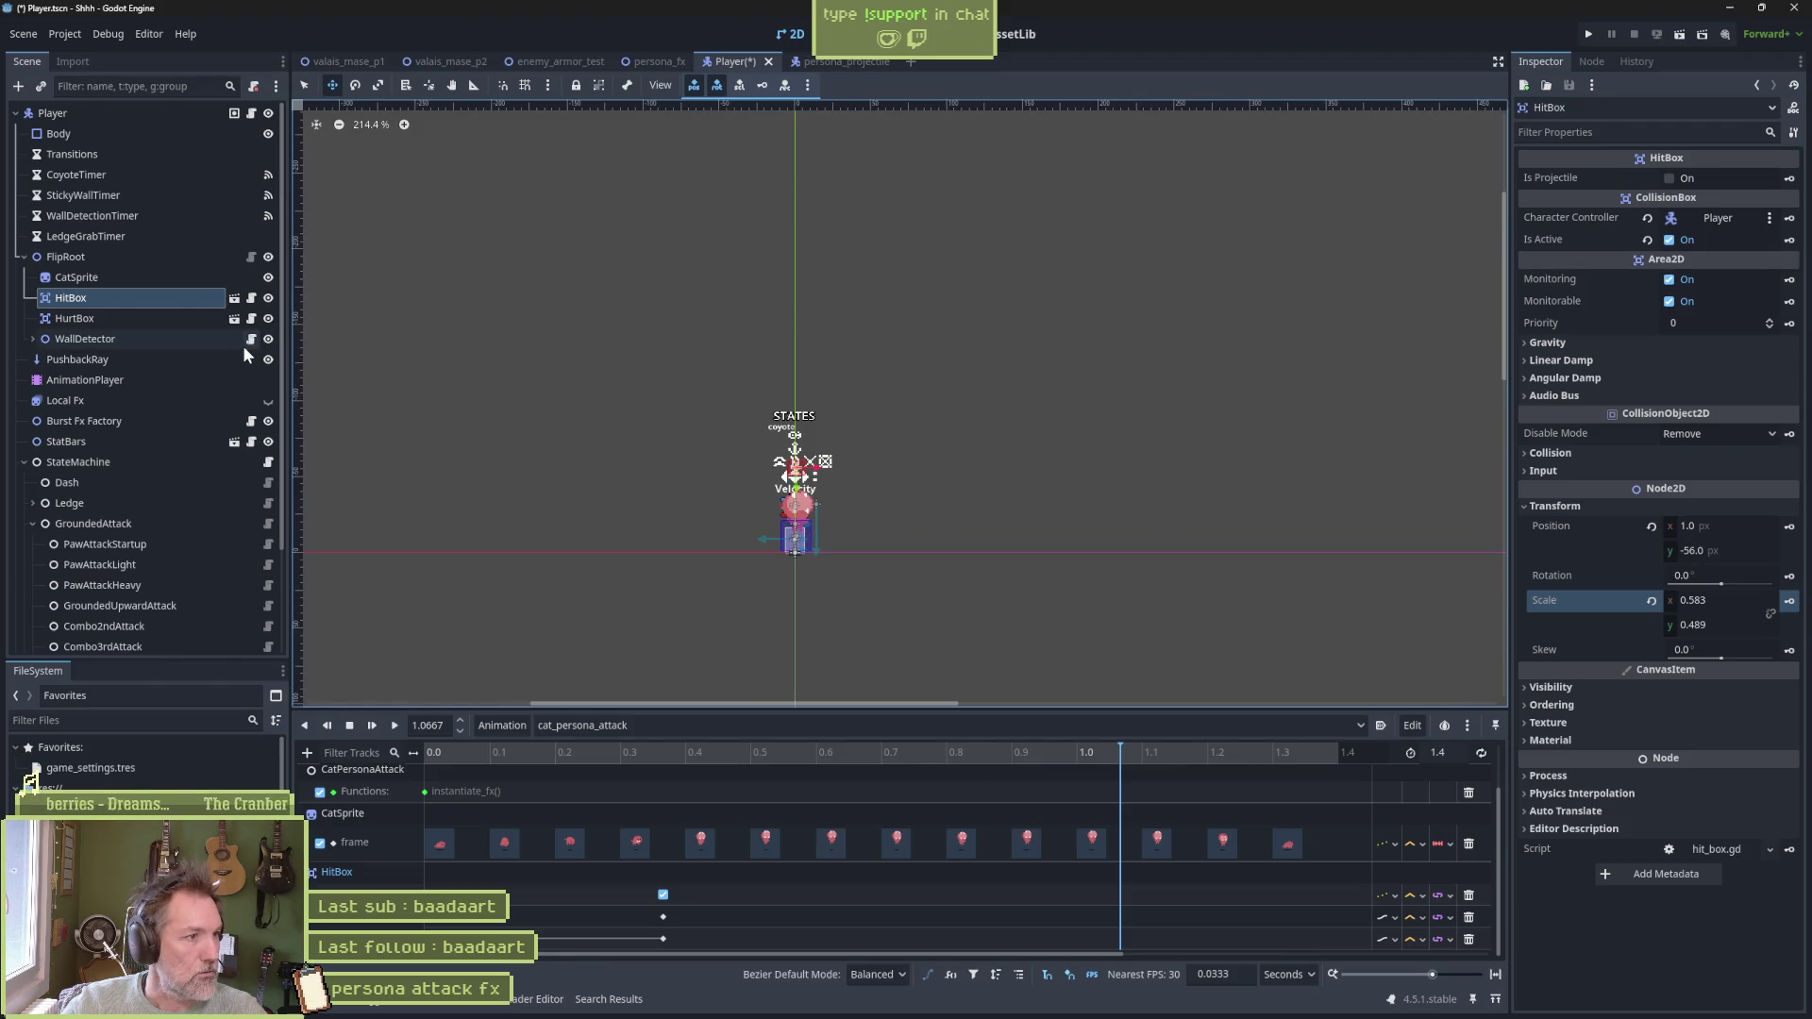
key("s")
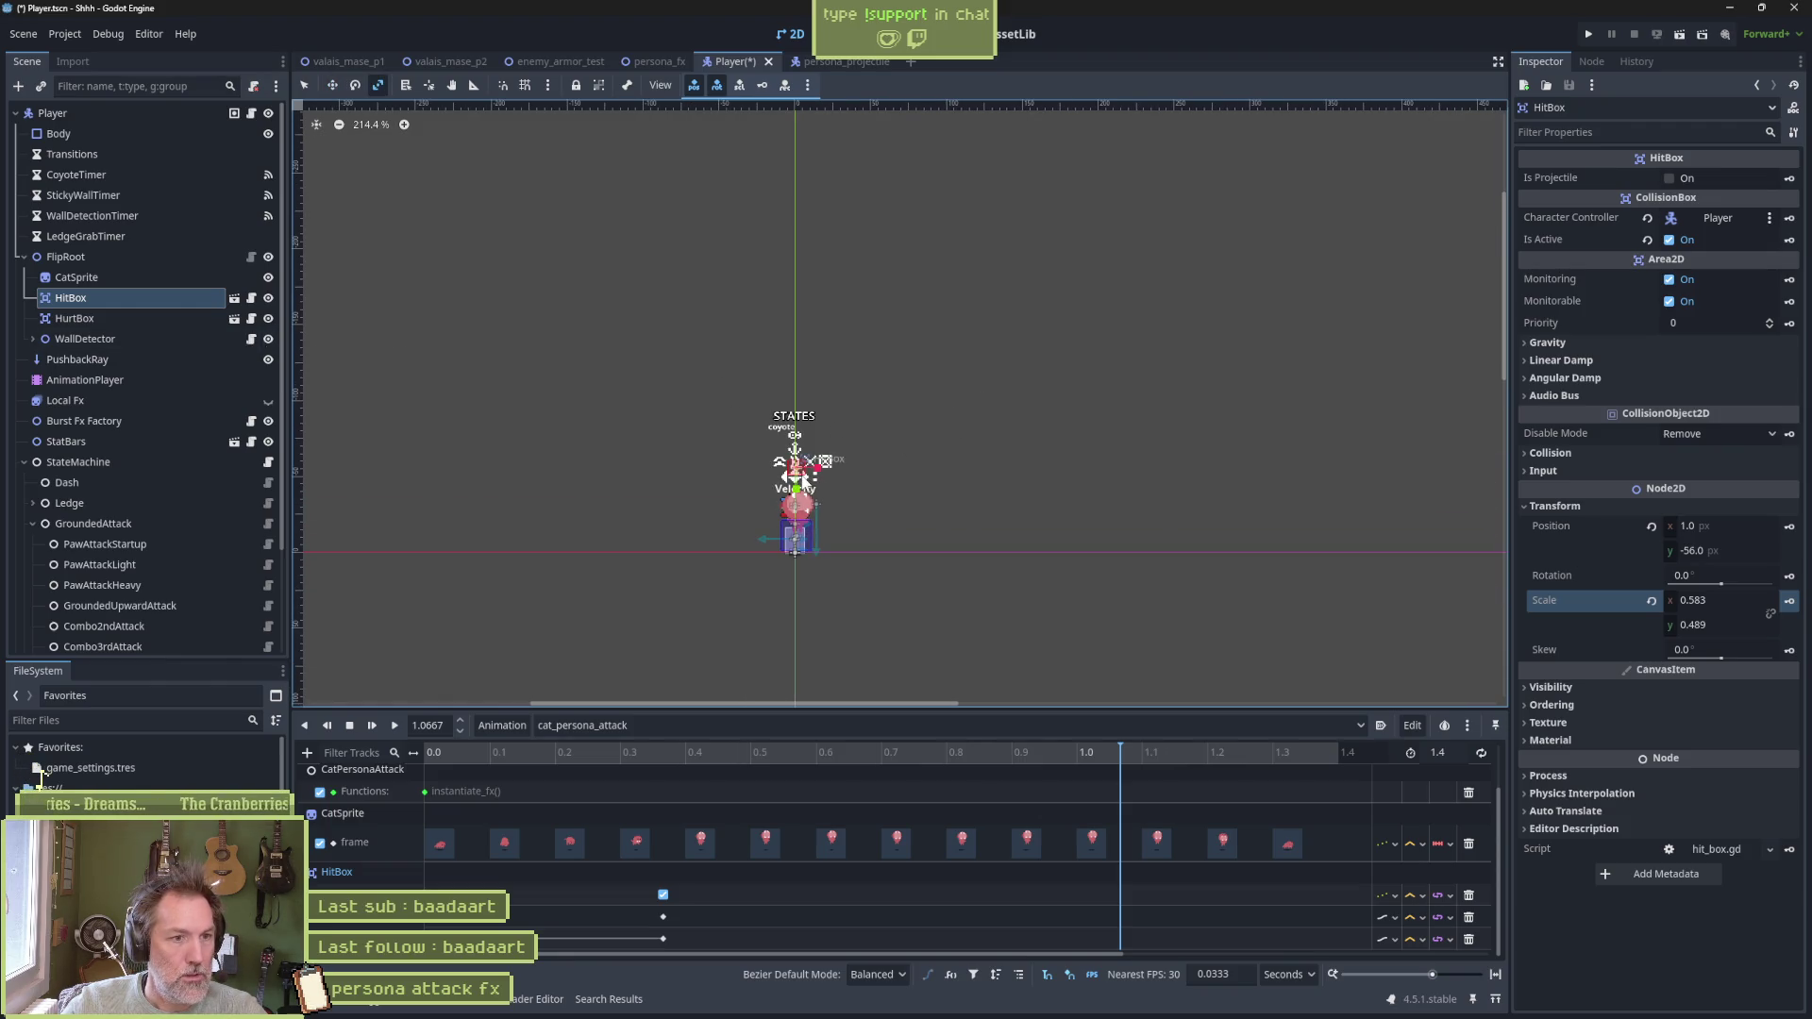
mouse_move(798, 495)
left_mouse_down()
mouse_move(829, 512)
mouse_move(830, 544)
mouse_move(846, 387)
left_mouse_up()
key("w")
left_click(1789, 526)
left_click(1789, 600)
mouse_move(994, 745)
left_mouse_down()
mouse_move(506, 776)
mouse_move(1182, 802)
mouse_move(1286, 785)
left_mouse_up()
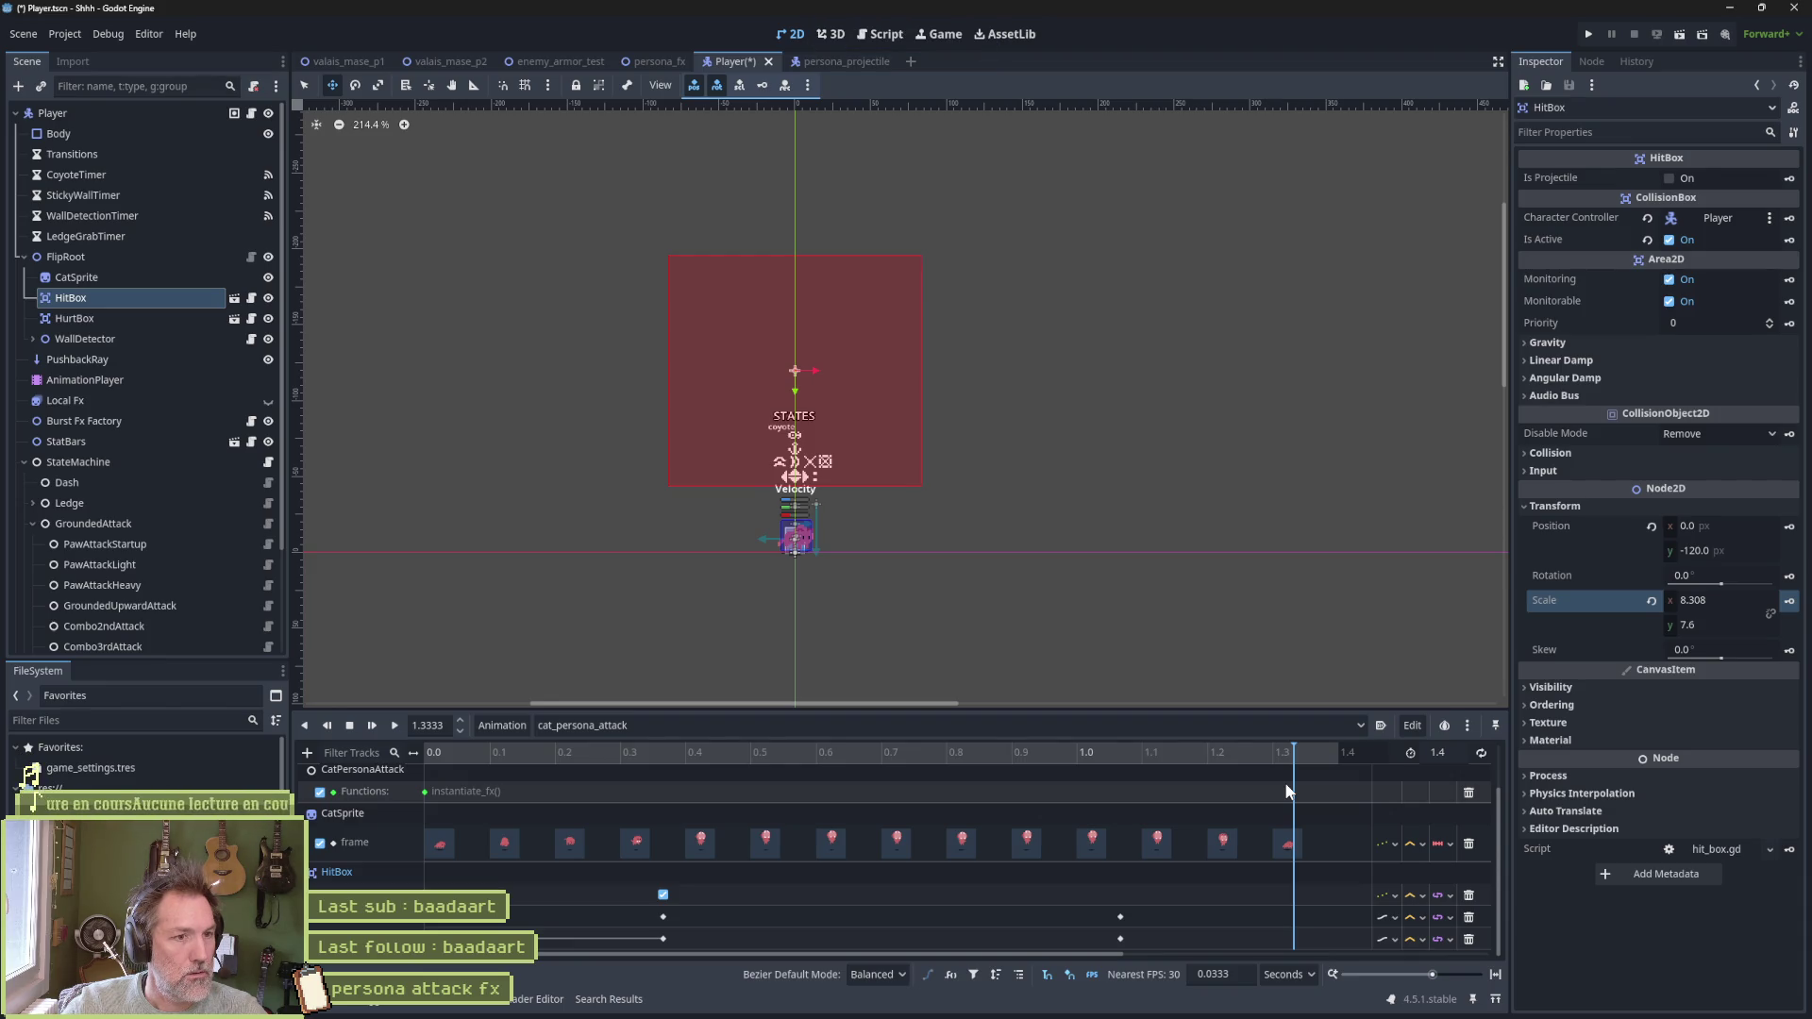
At 1.3 s, stretch the HitBox to 39.774 × 28.08 and key its scale
left_click(1318, 773)
left_click(1334, 768)
left_click_drag(1333, 768, 1272, 768)
scroll(918, 473, "down", 2)
scroll(918, 473, "down", 1)
key("s")
mouse_move(847, 404)
left_mouse_down()
mouse_move(1000, 457)
mouse_move(958, 424)
left_mouse_up()
left_click_drag(931, 424, 925, 424)
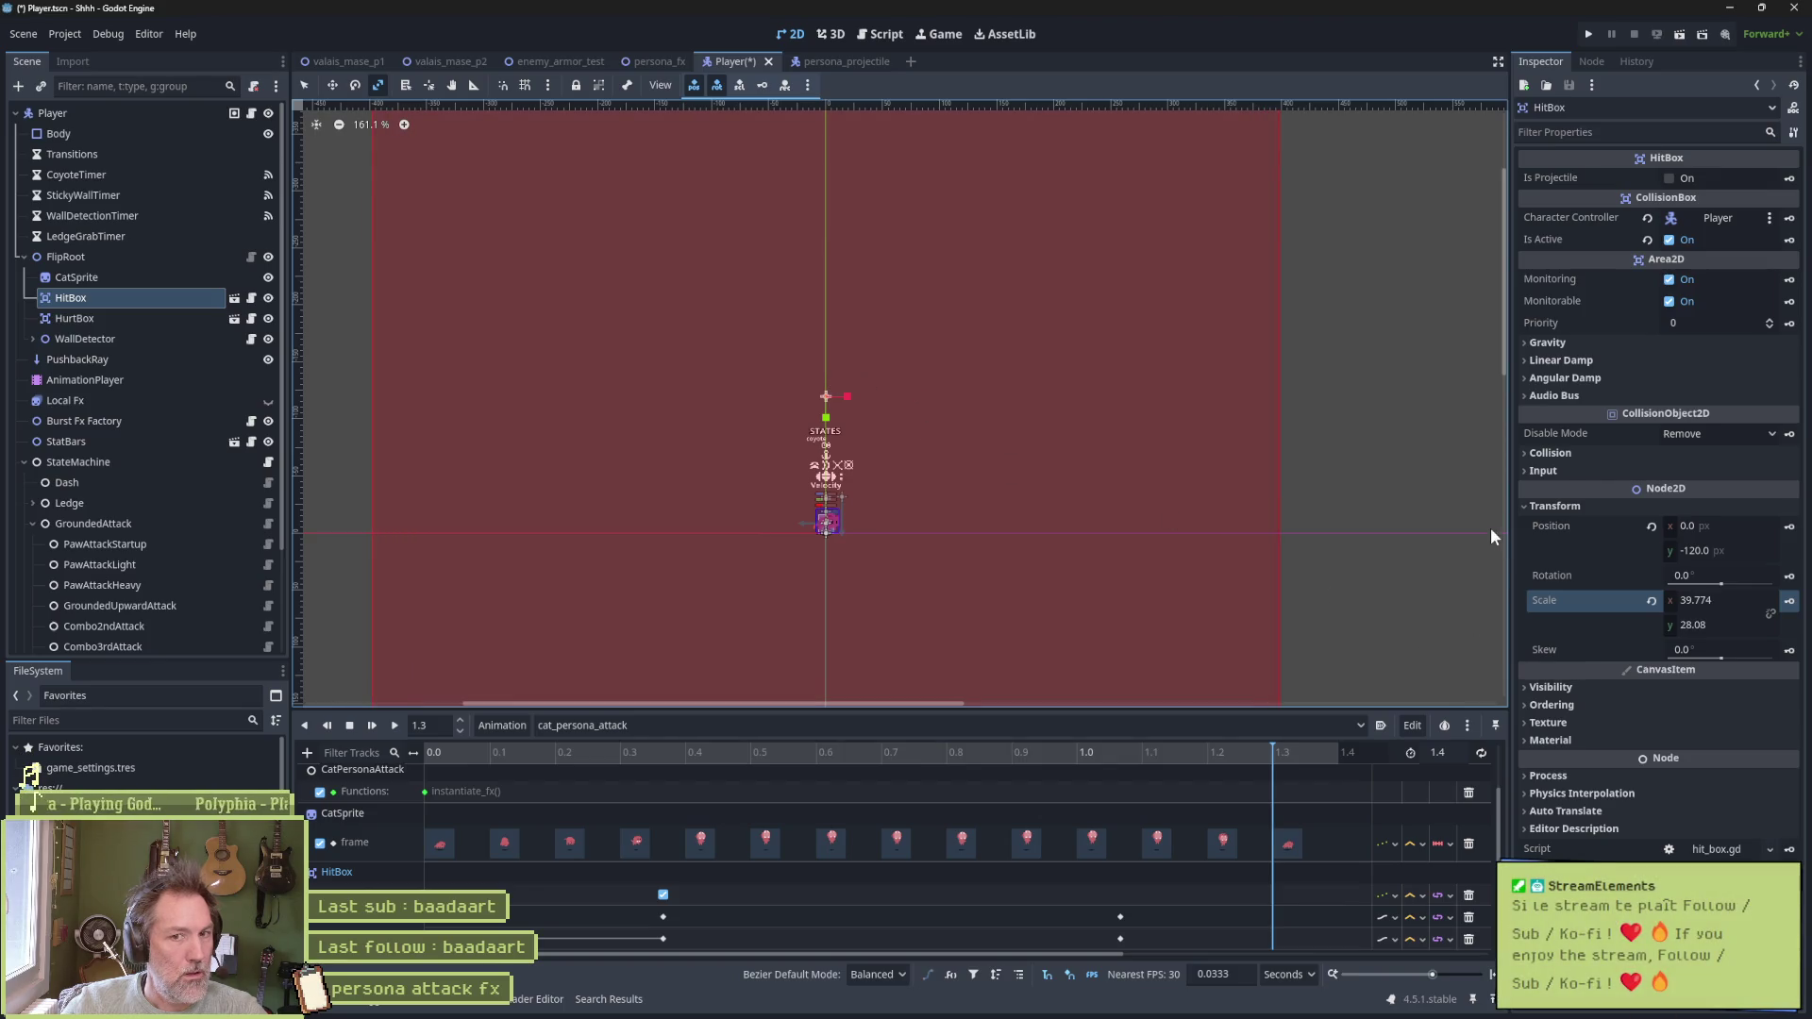
left_click(1789, 601)
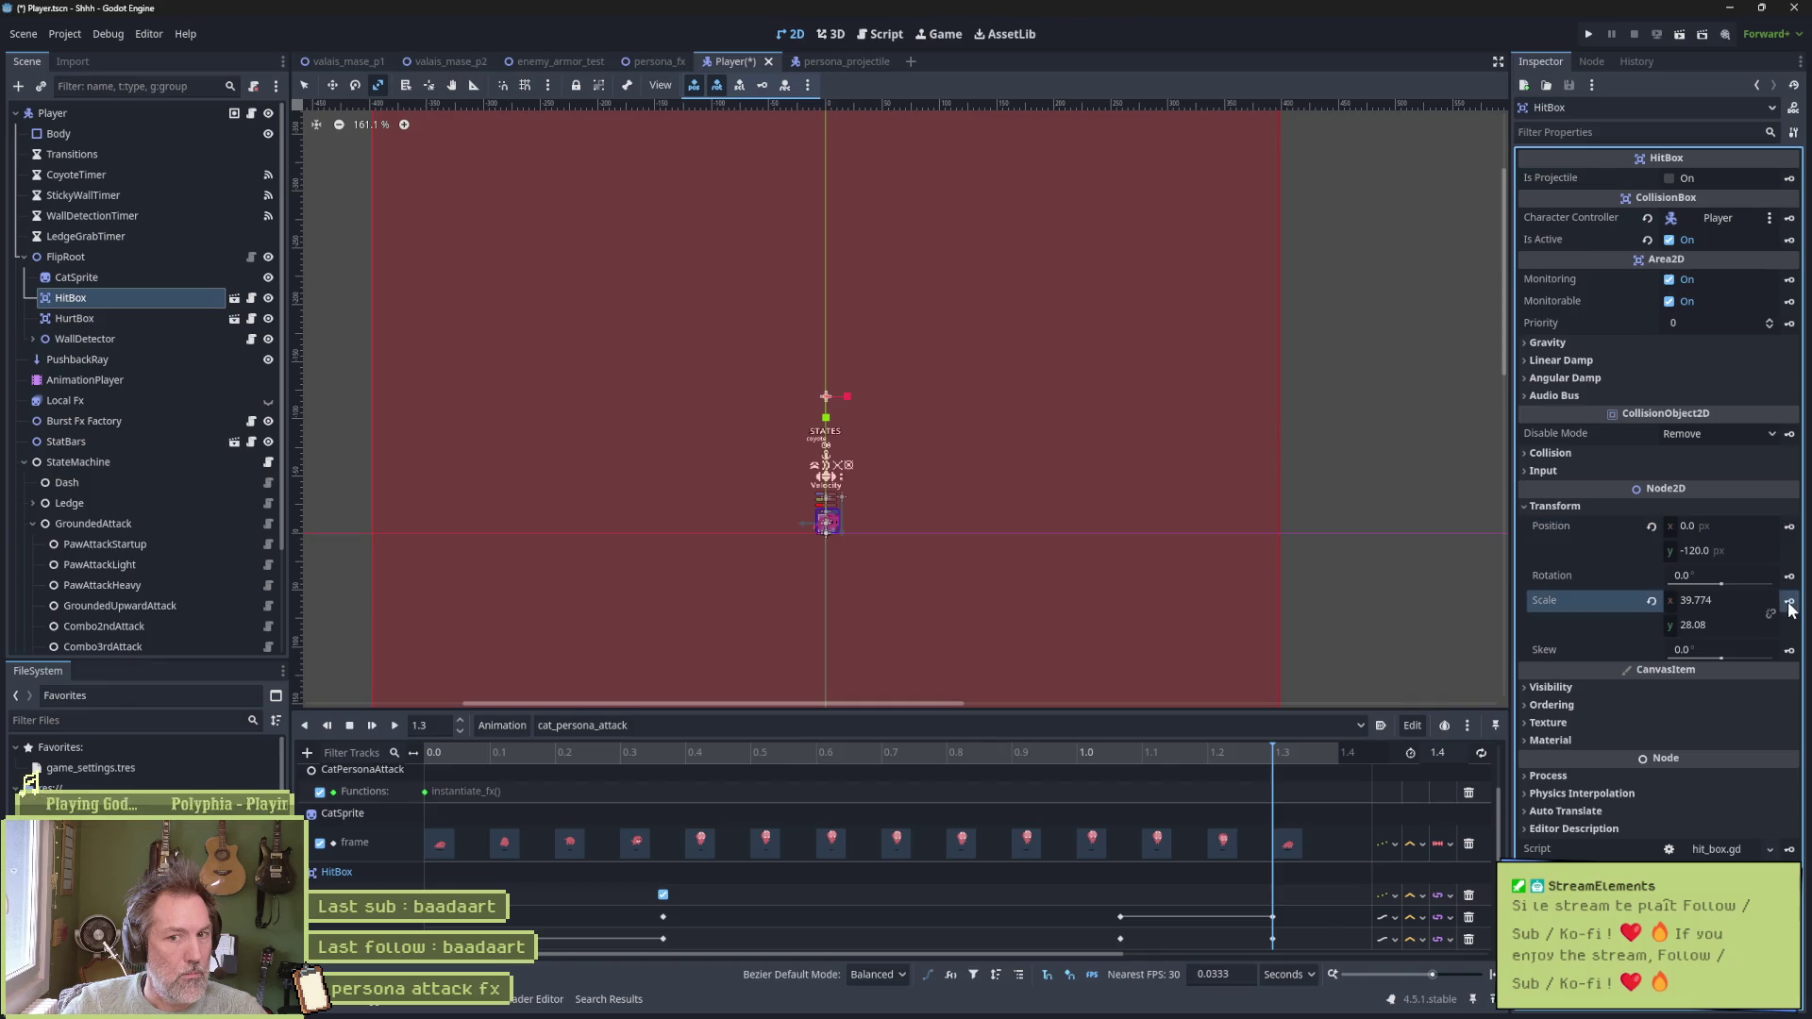
Save the Player scene and preview the HitBox back near the animation start
left_click(1335, 753)
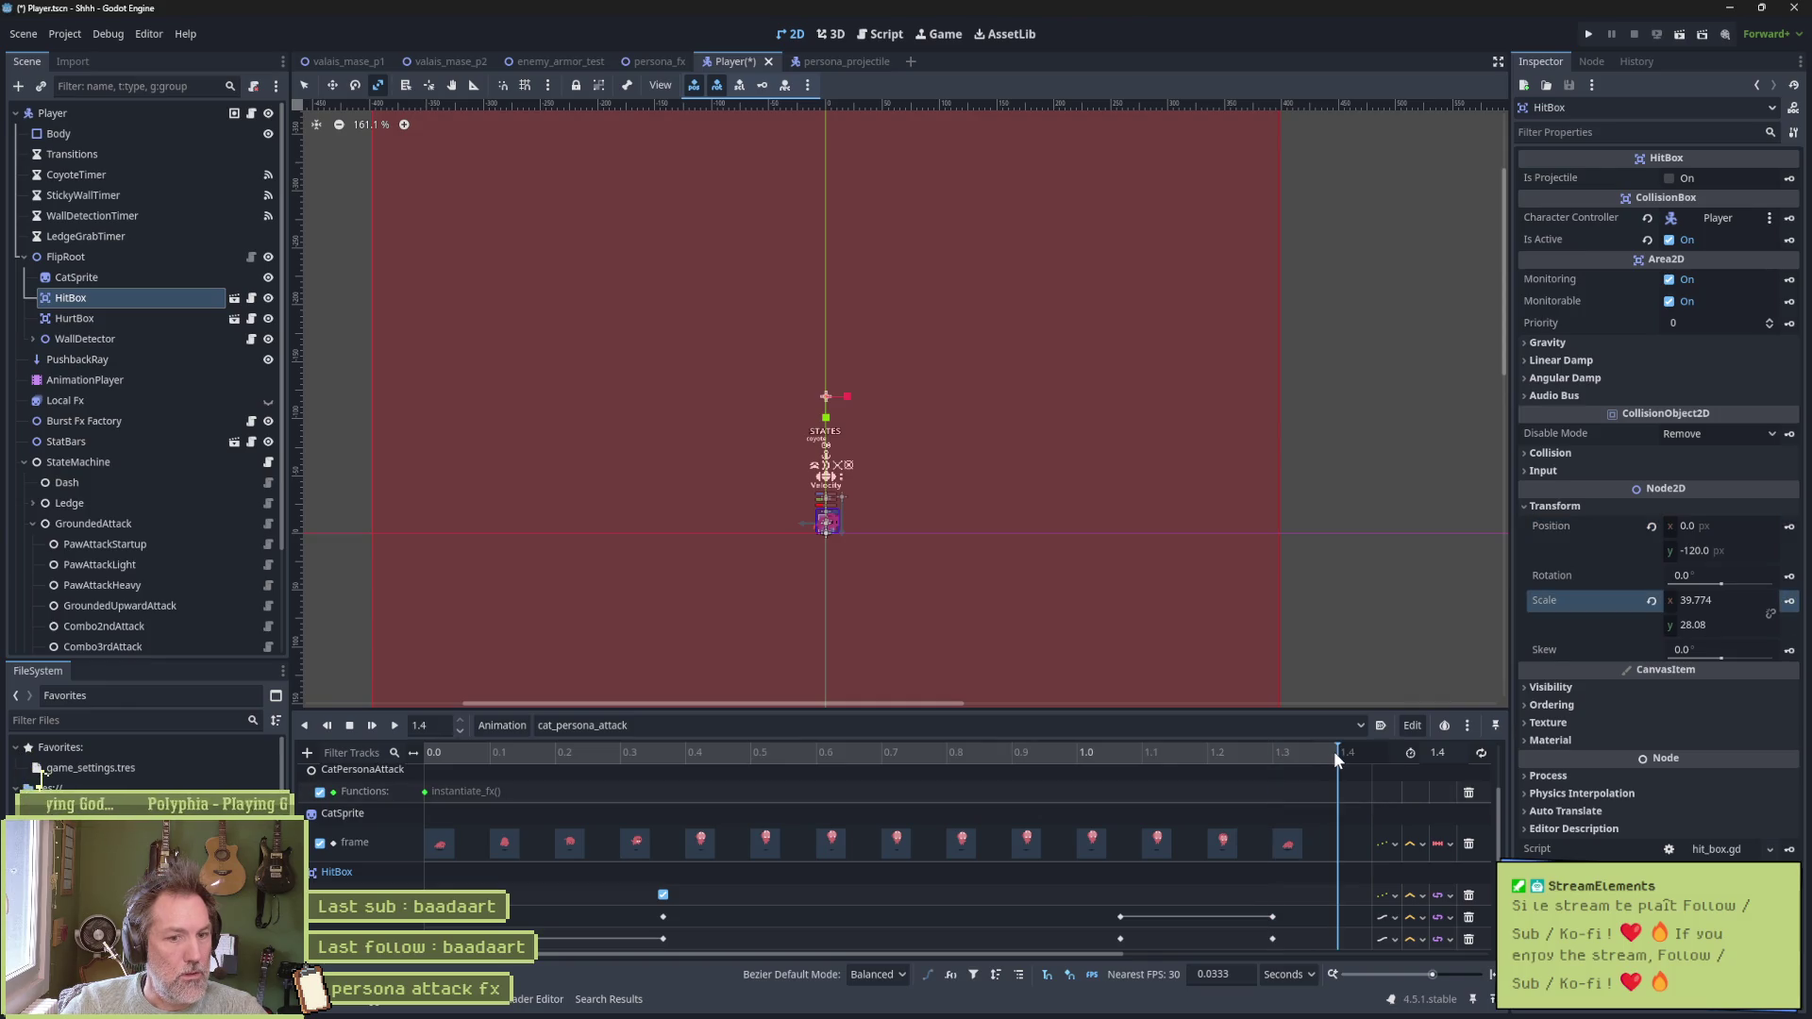
key("ctrl+s")
mouse_move(1206, 751)
left_mouse_down()
mouse_move(631, 752)
mouse_move(1221, 766)
mouse_move(467, 752)
left_mouse_up()
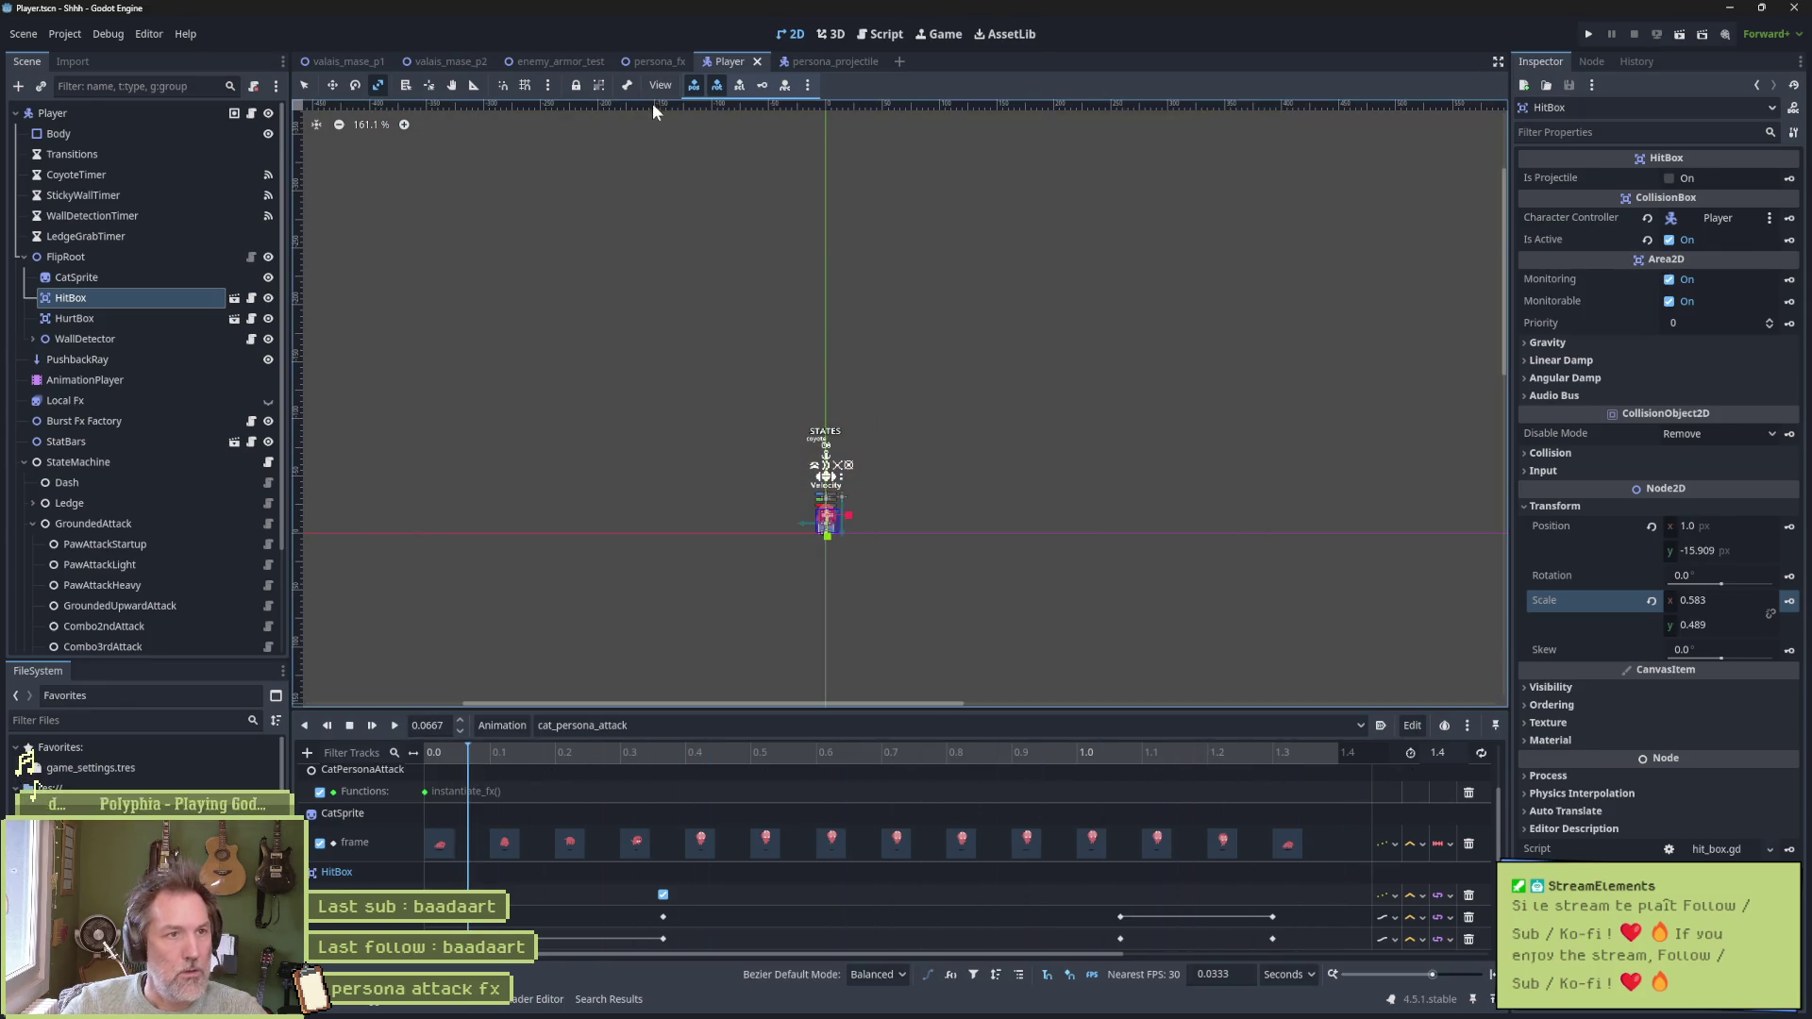
Run the enemy armor test scene once and stop it
left_click(561, 62)
key("F6")
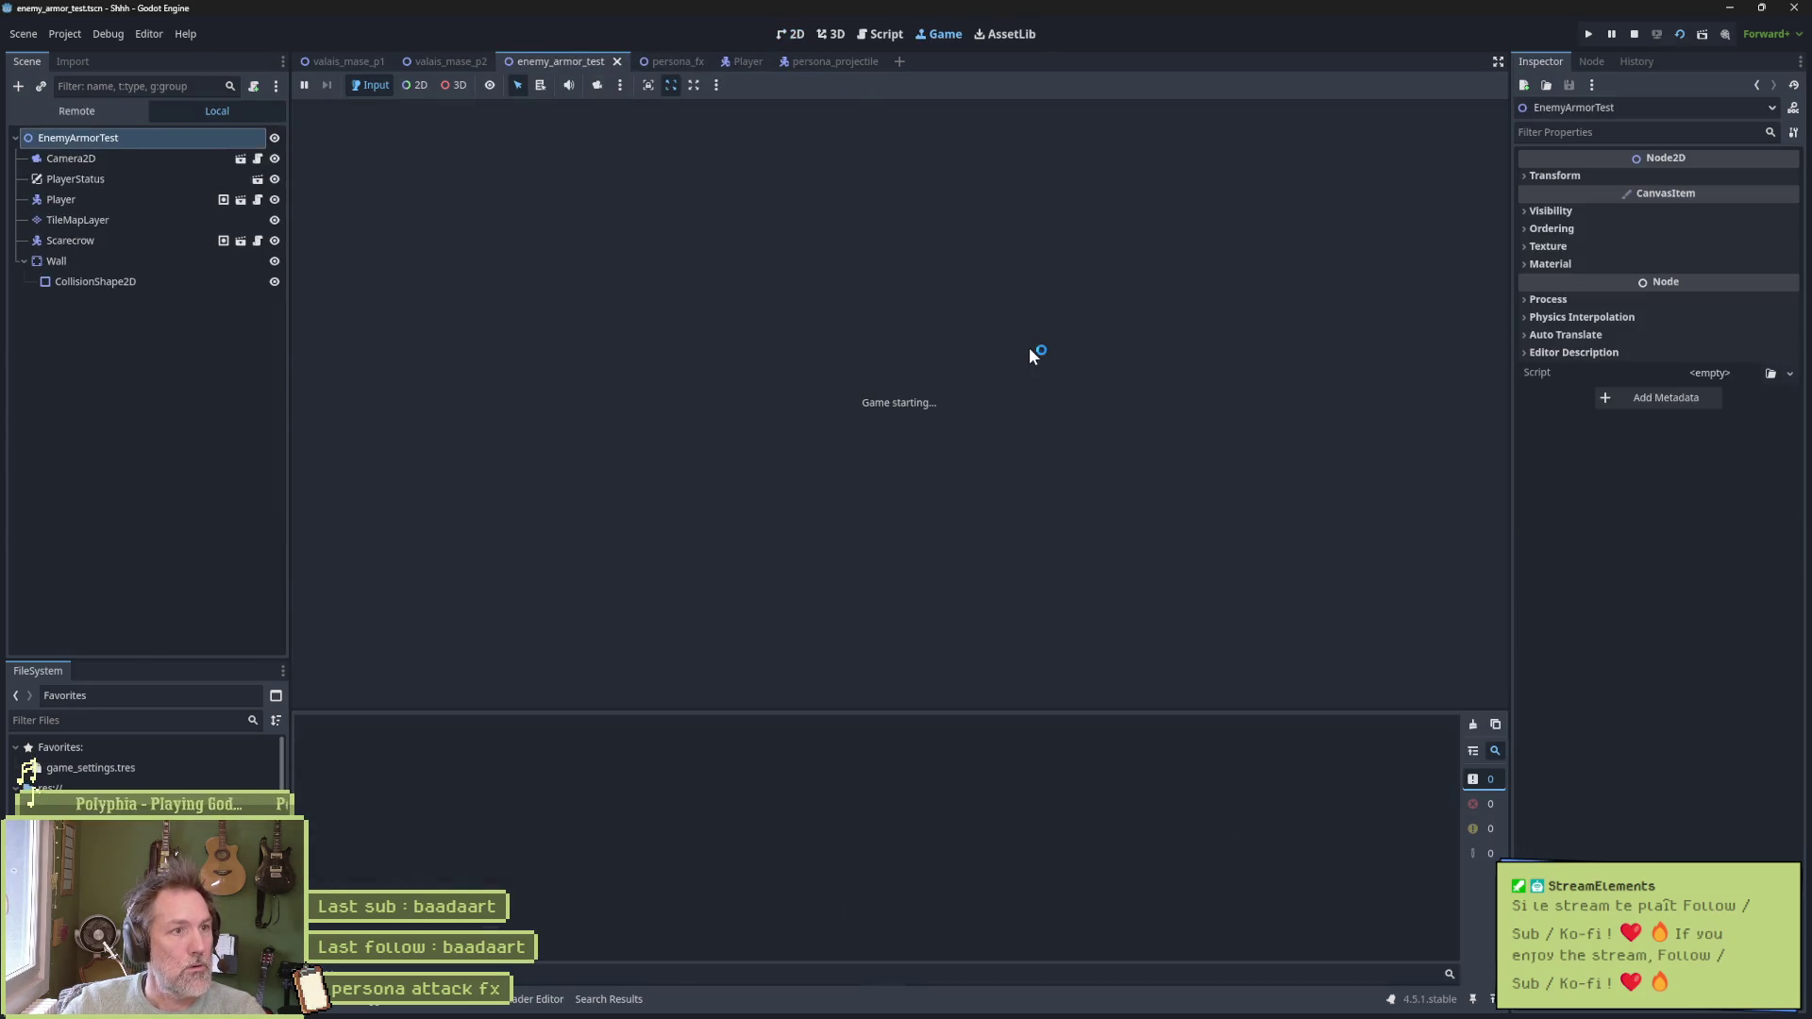
key("F8")
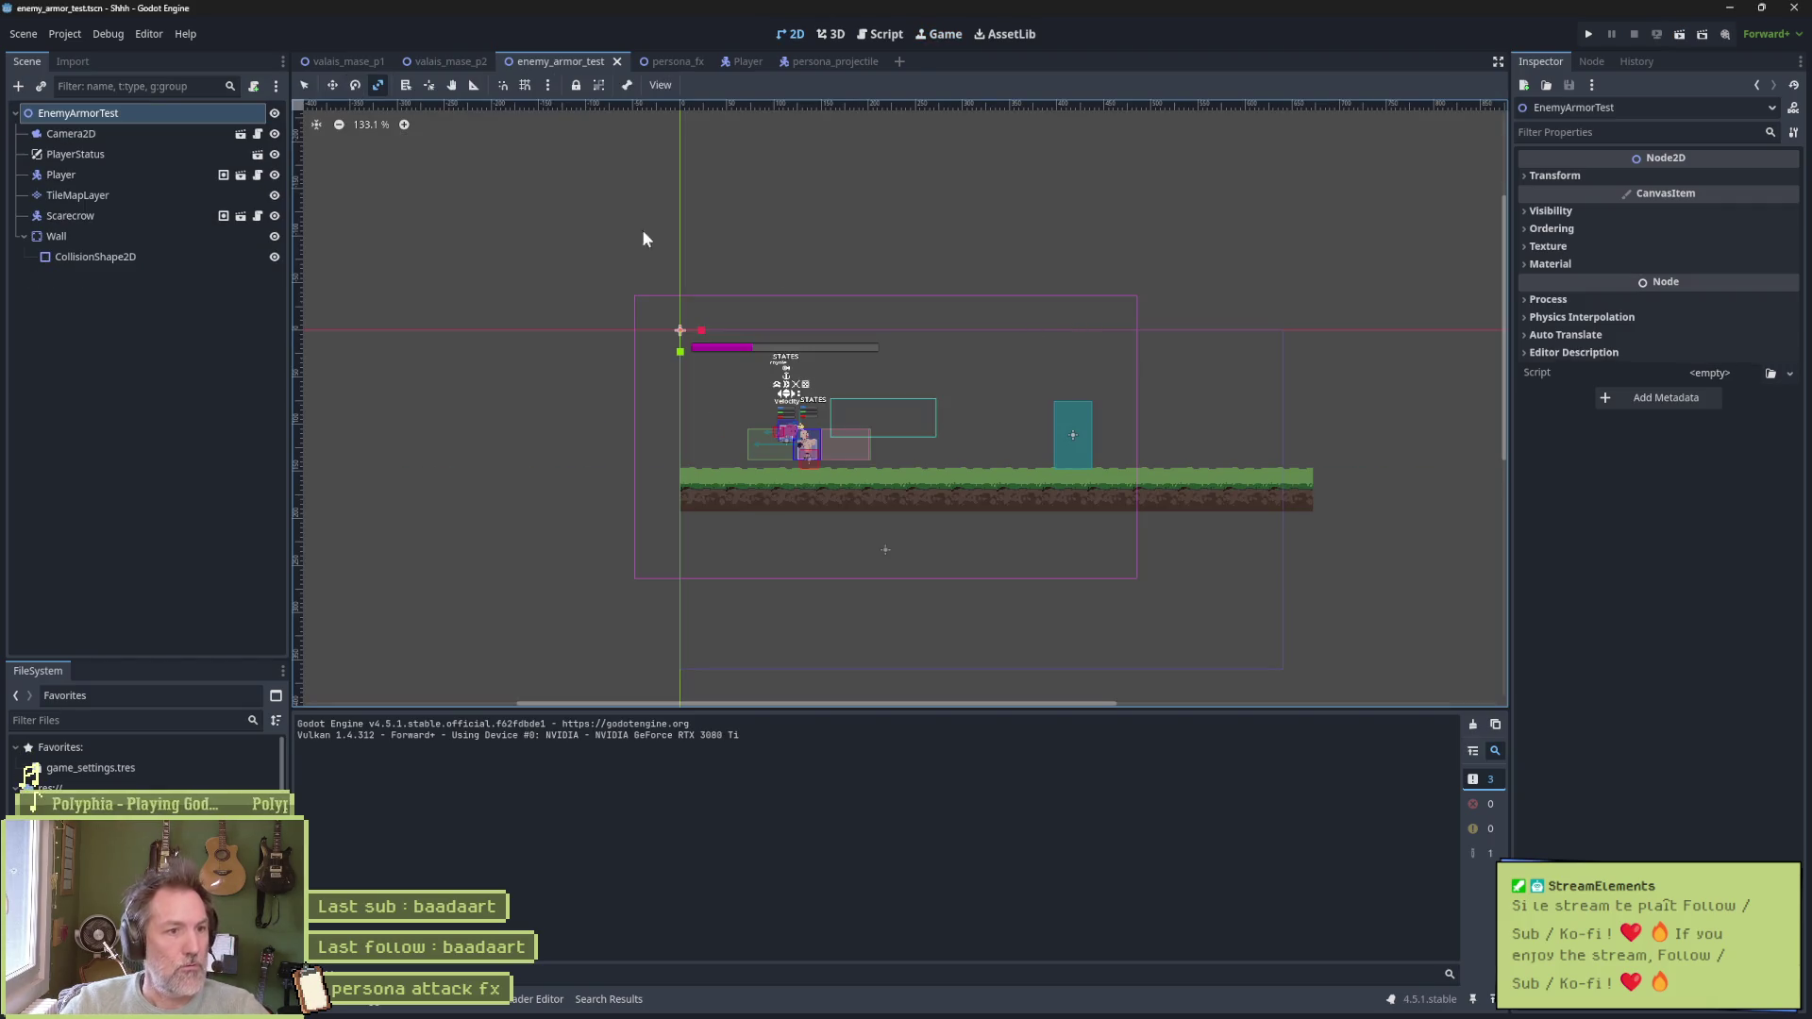
Enable Debug > Visible Collision Shapes
left_click(117, 36)
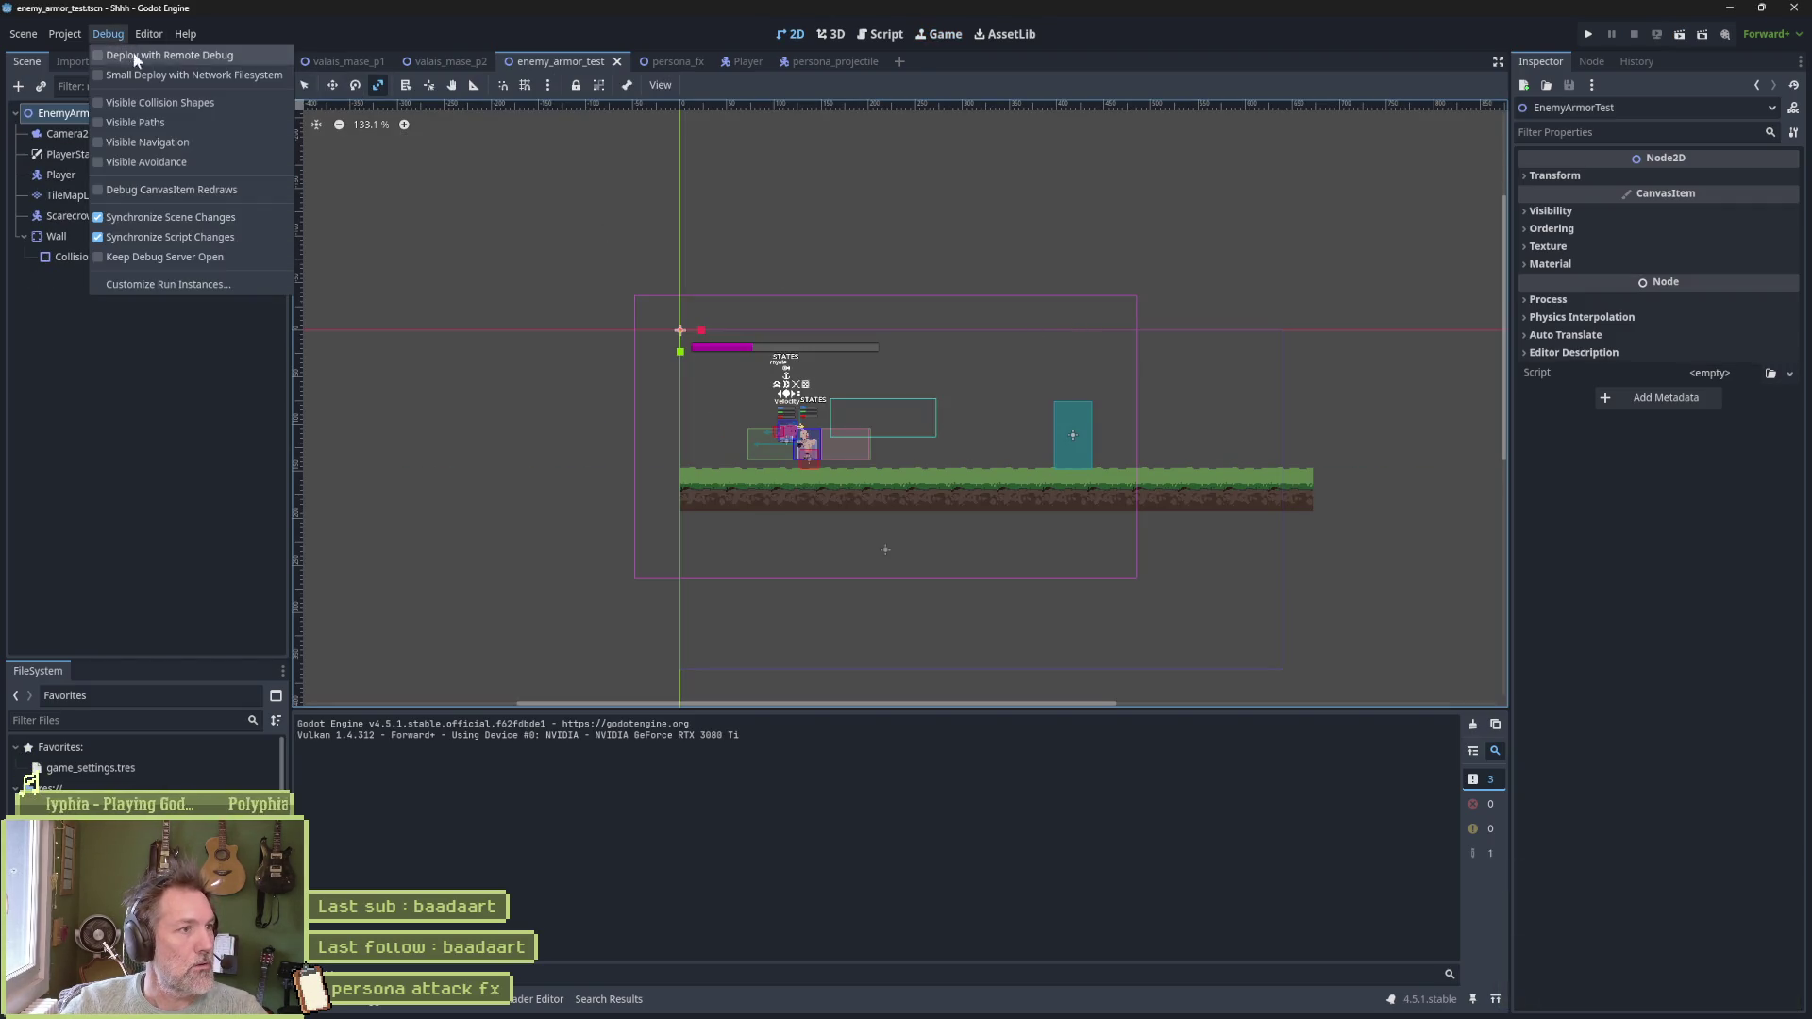
left_click(144, 102)
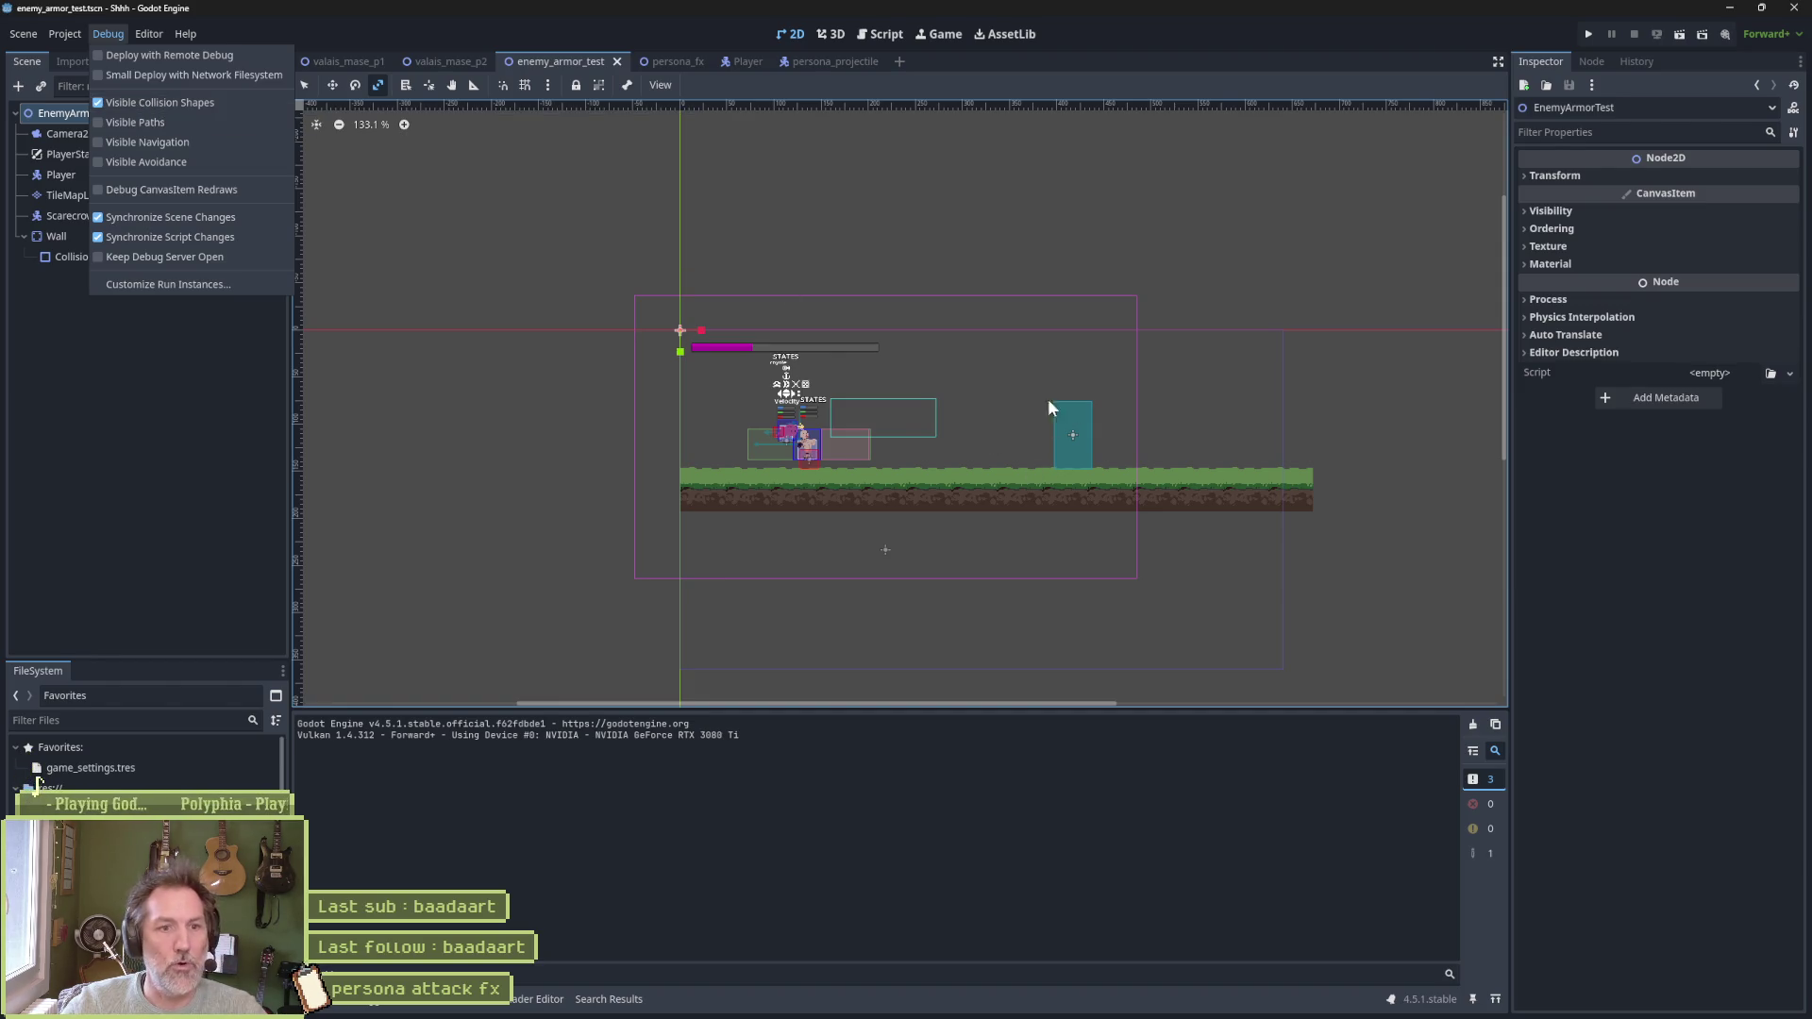
left_click(161, 371)
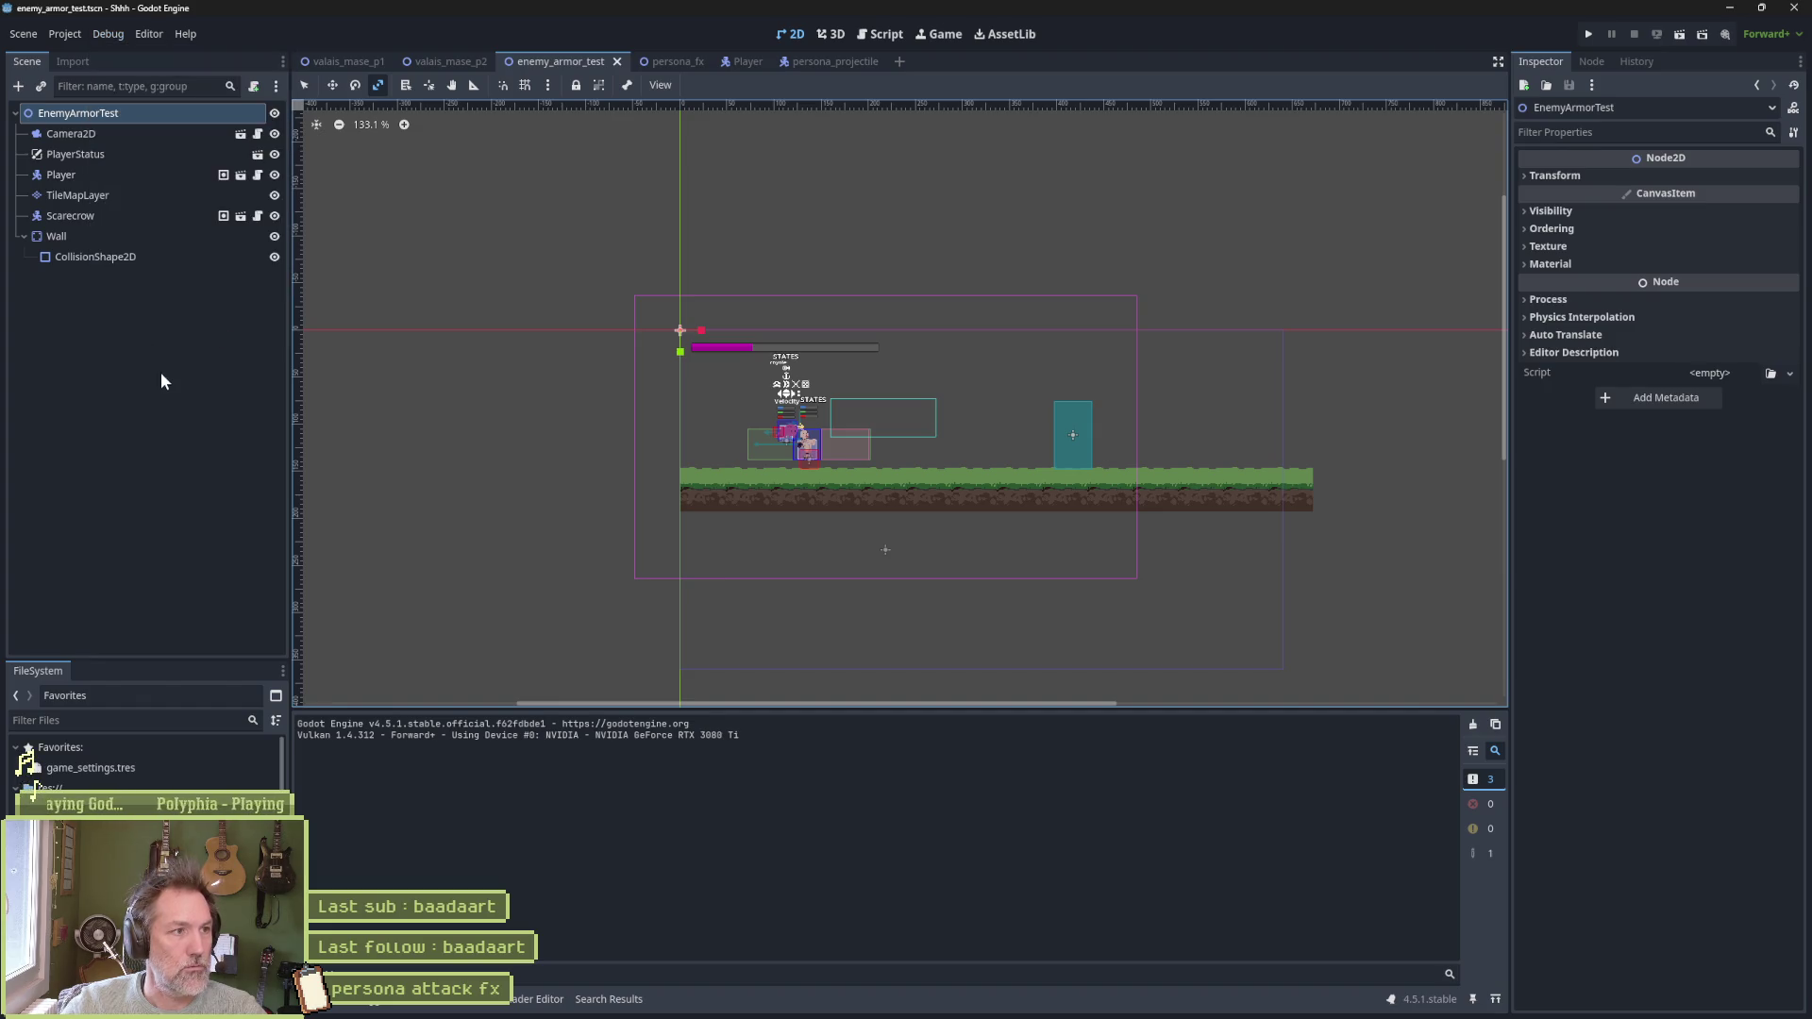
Rerun the test scene with F6 and have the cat perform its persona attack on the scarecrow
scroll(887, 450, "up", 13)
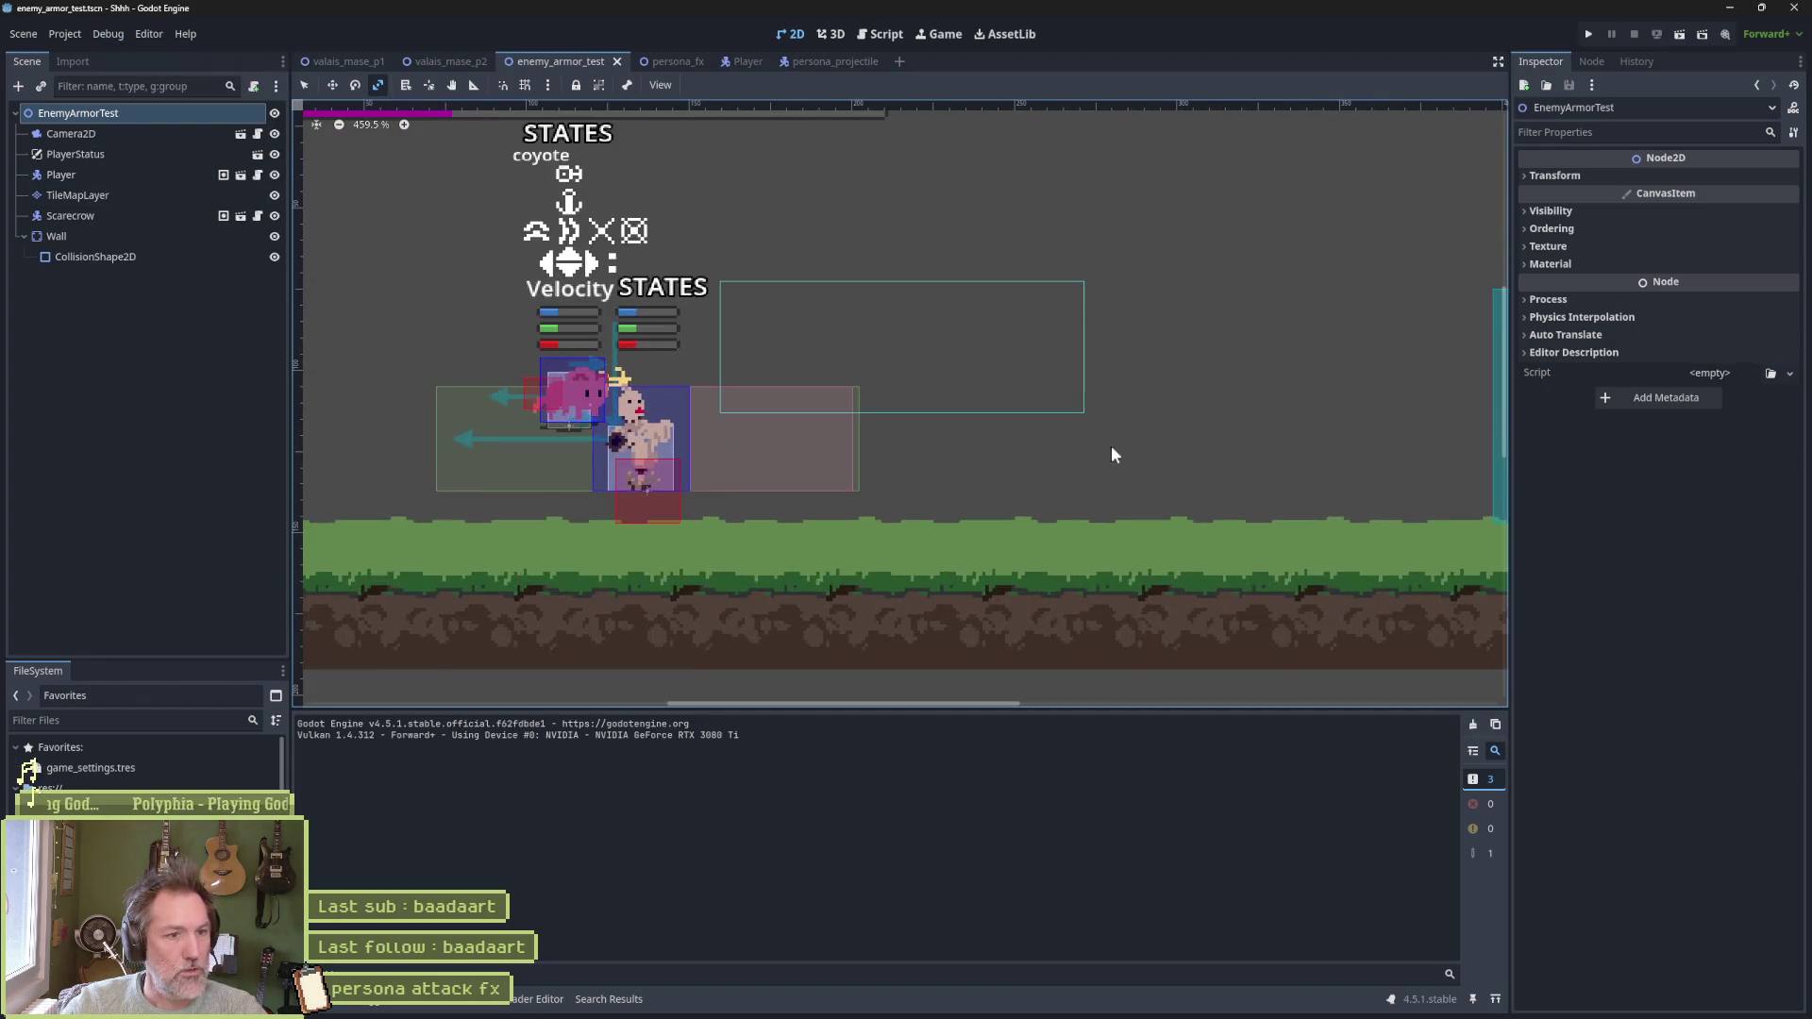
left_click_drag(1368, 416, 1093, 453)
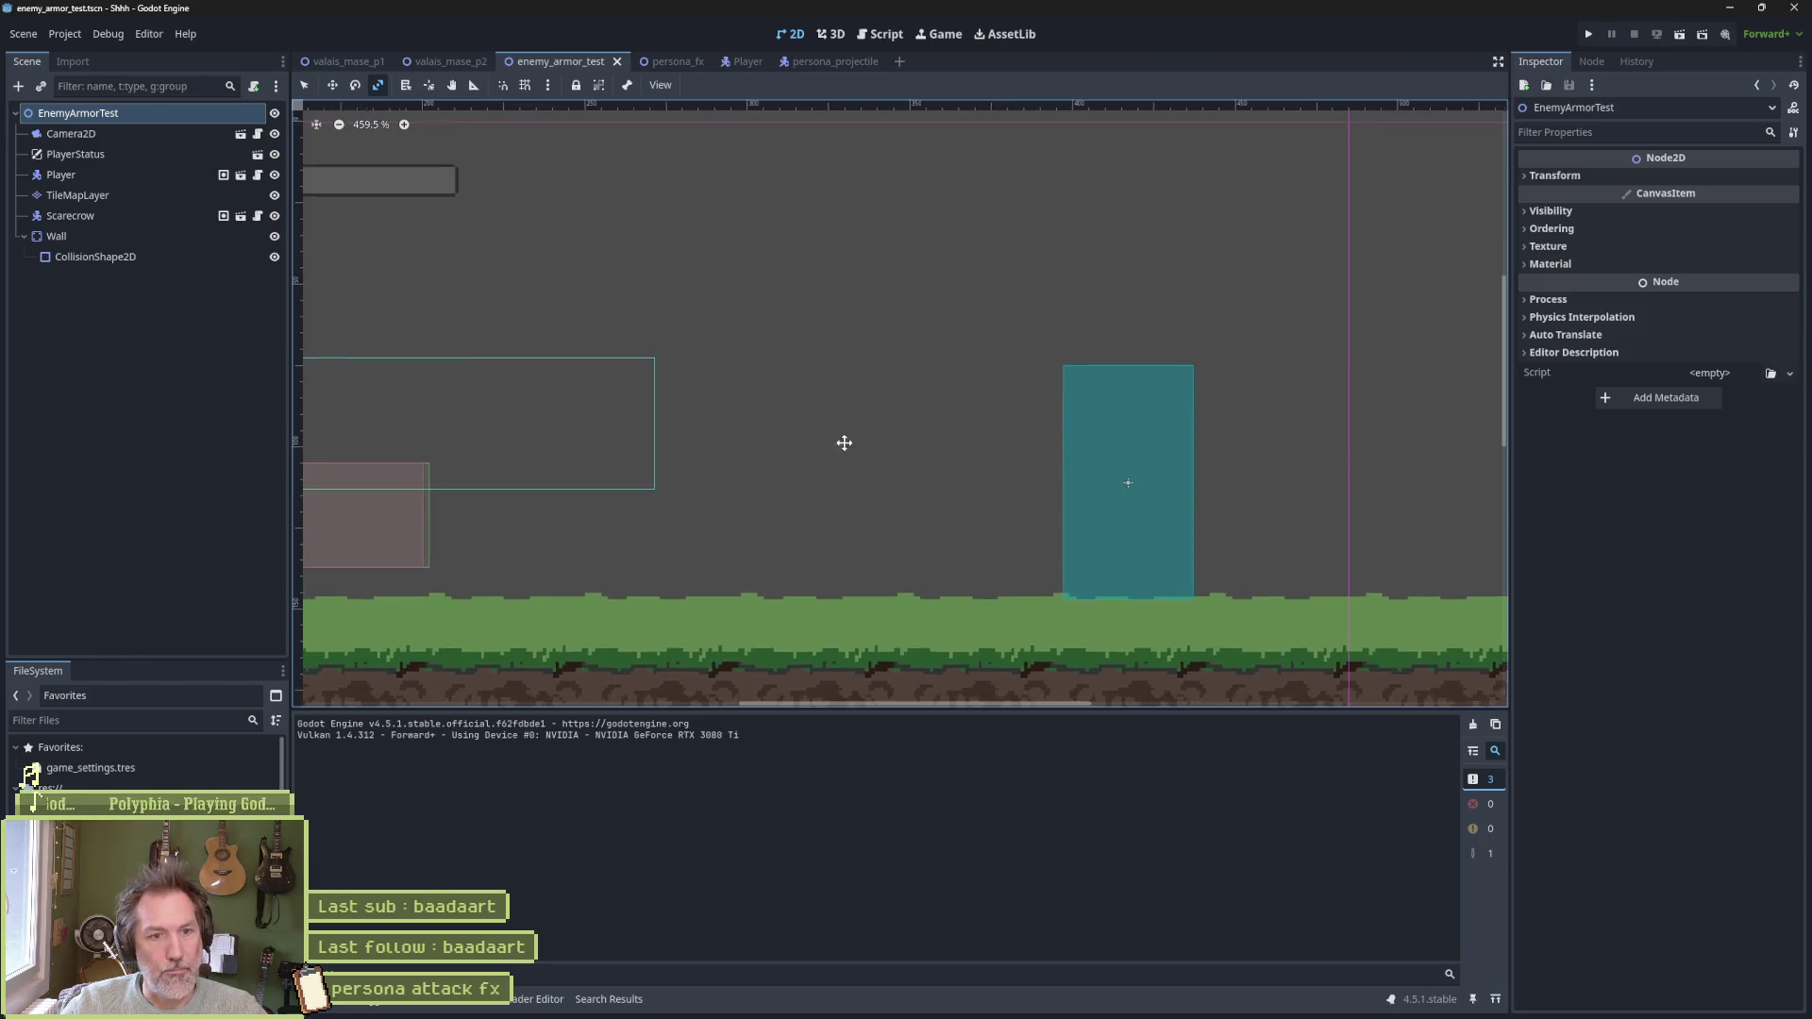
scroll(845, 415, "down", 3)
key("F6")
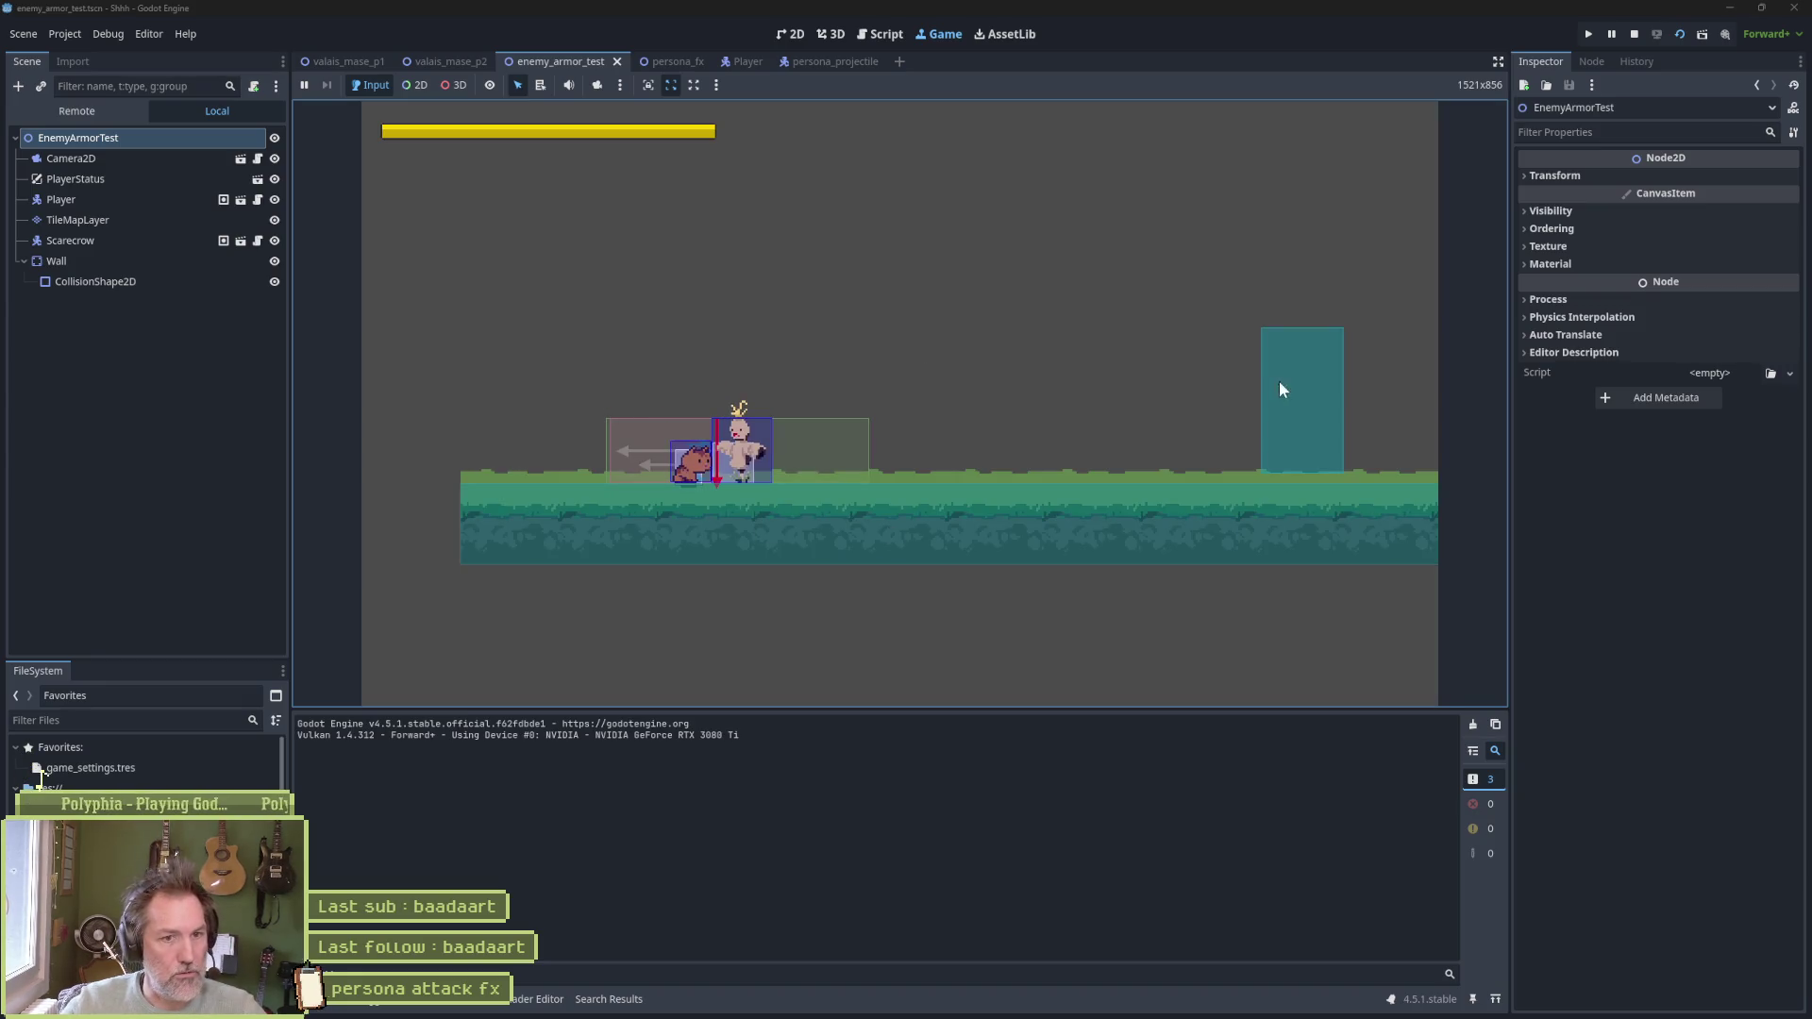
left_click(896, 370)
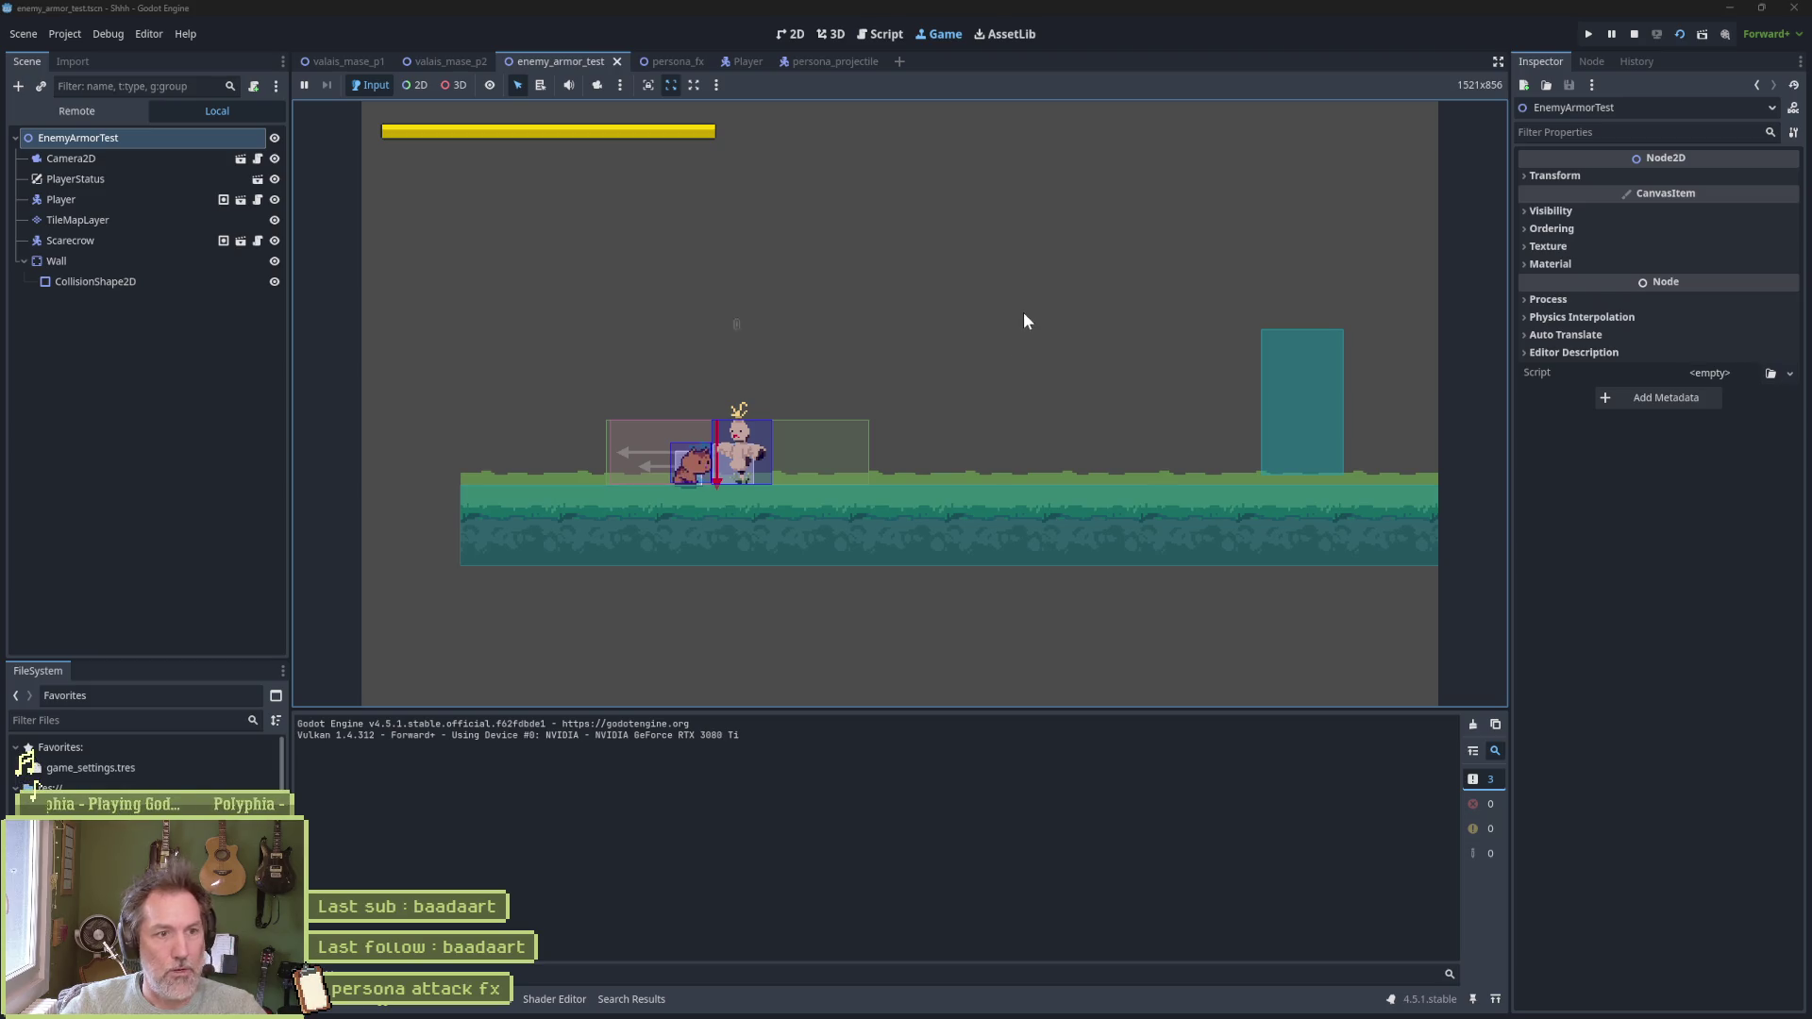
key("F8")
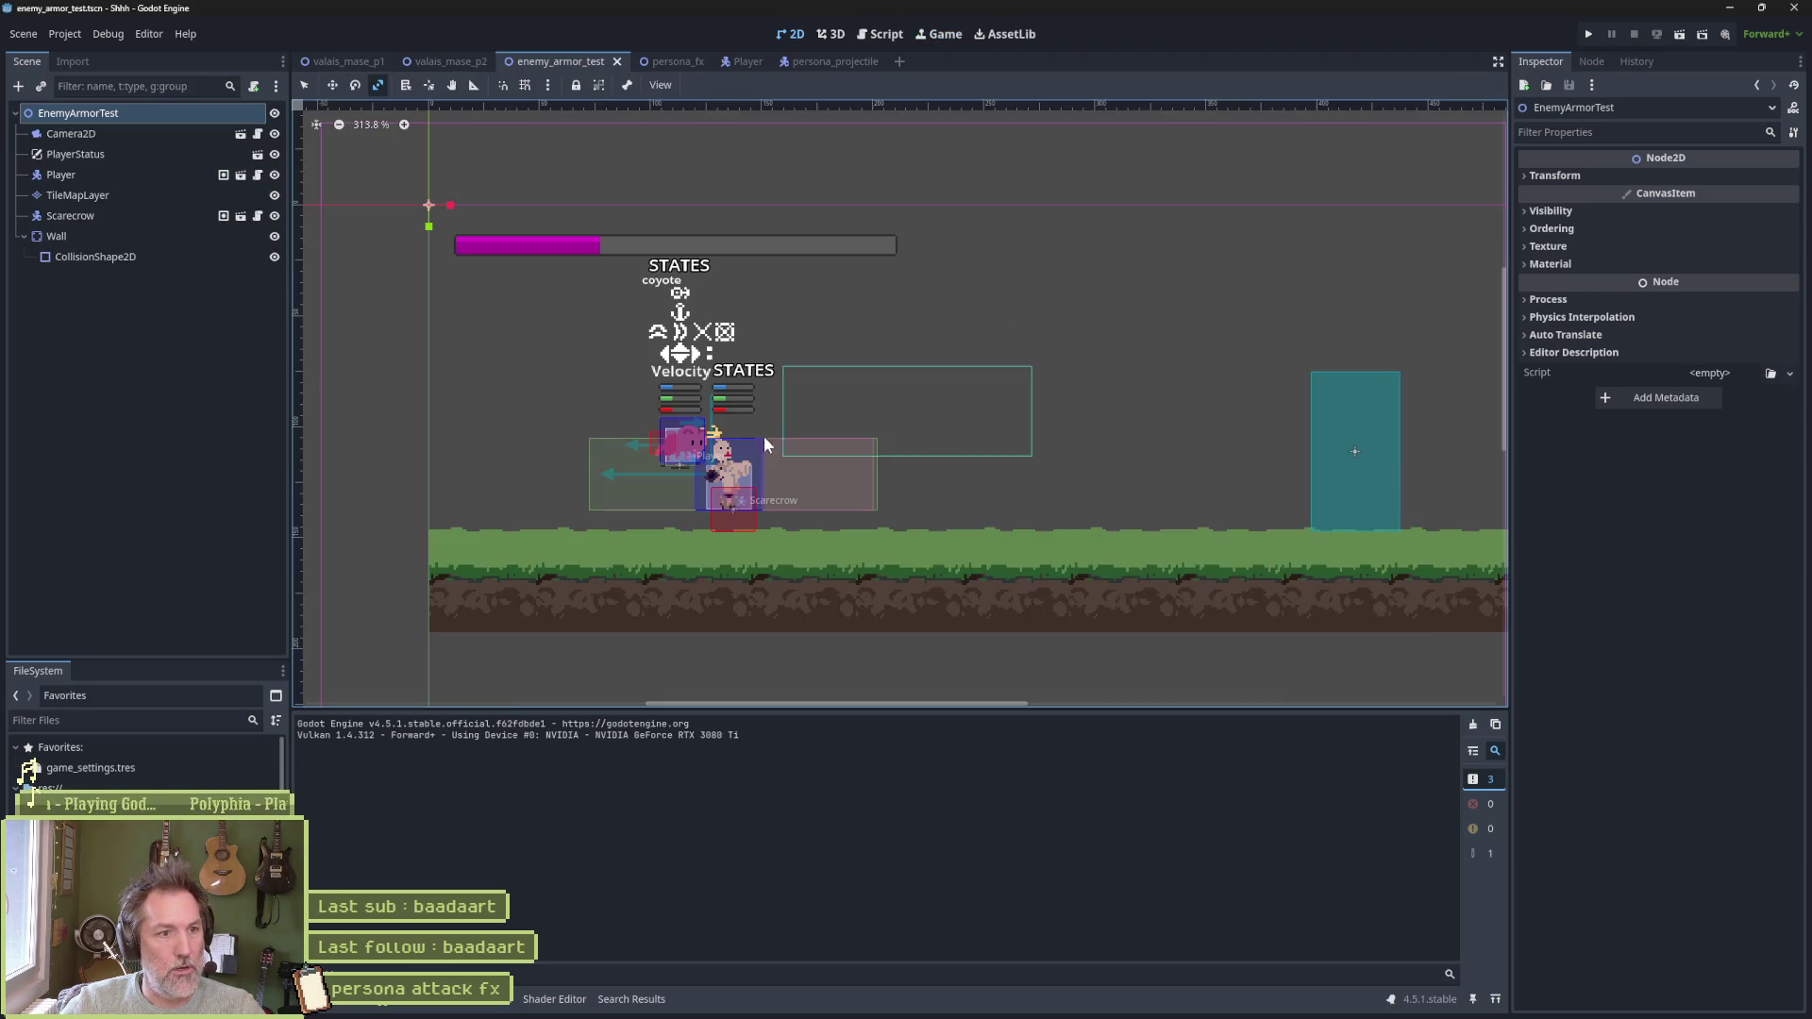
Save the test scene and bring up the Player scene
key("ctrl+s")
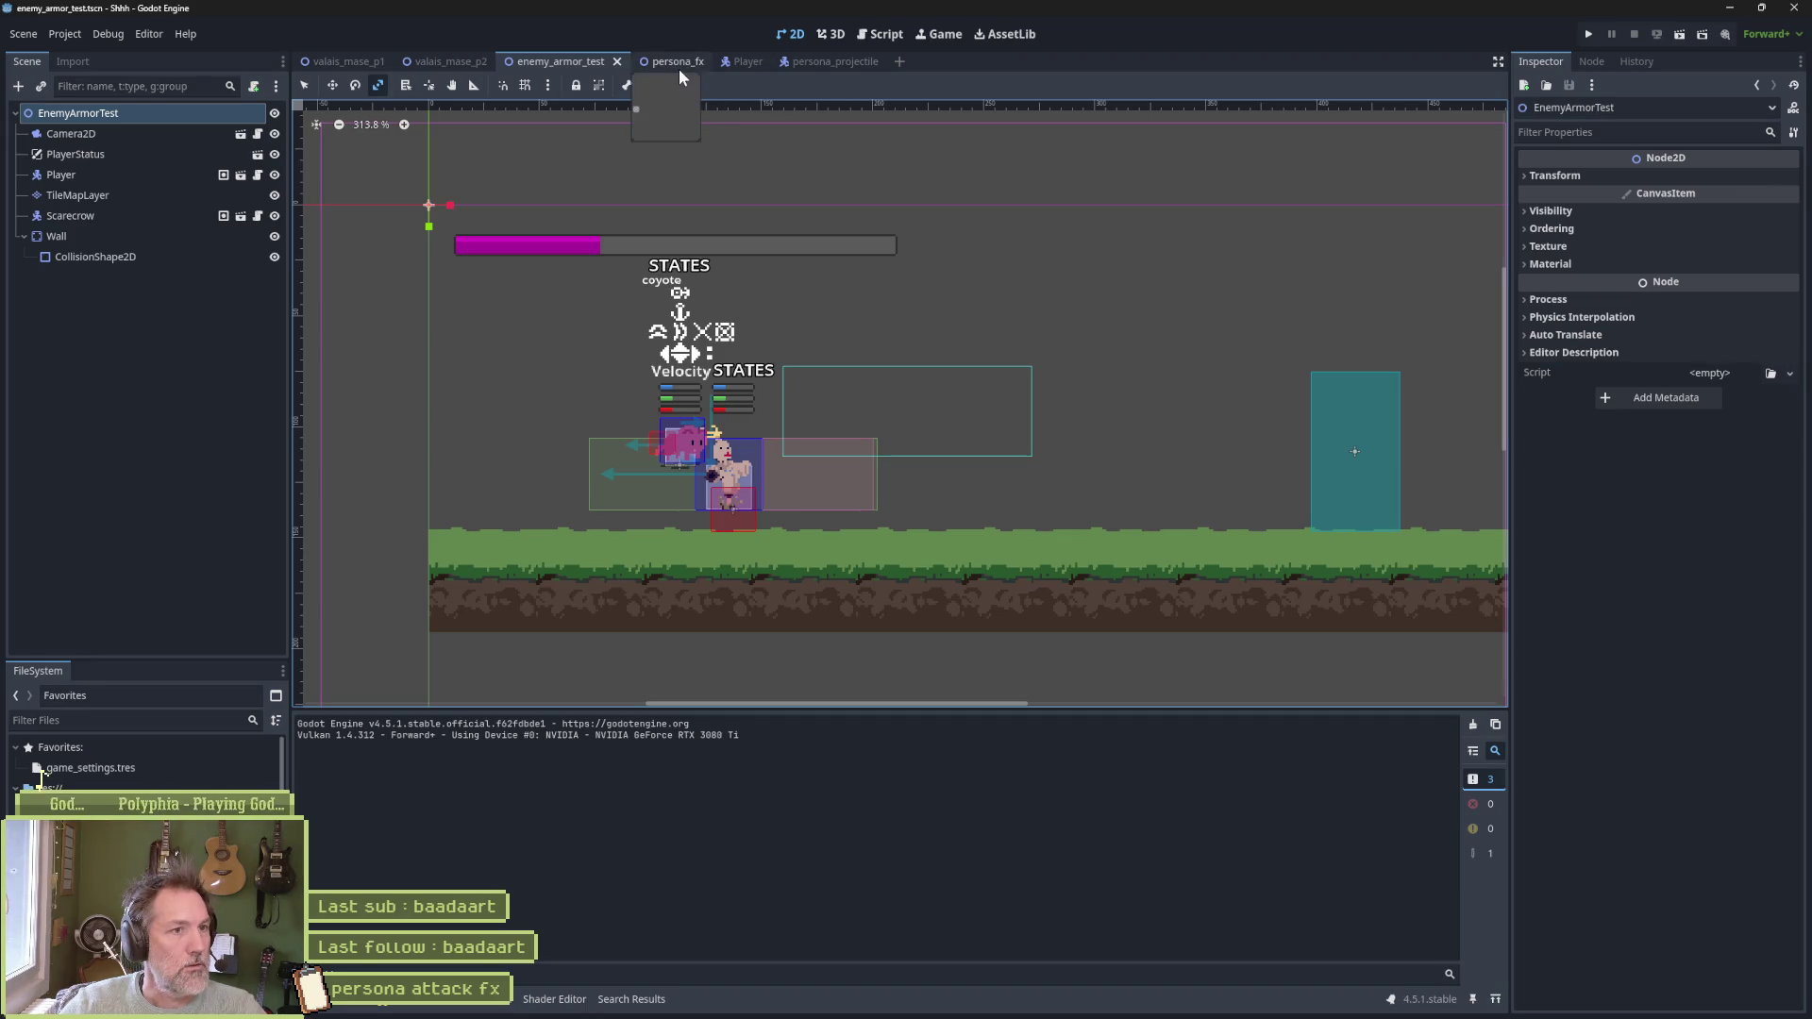
left_click(742, 61)
scroll(151, 510, "down", 3)
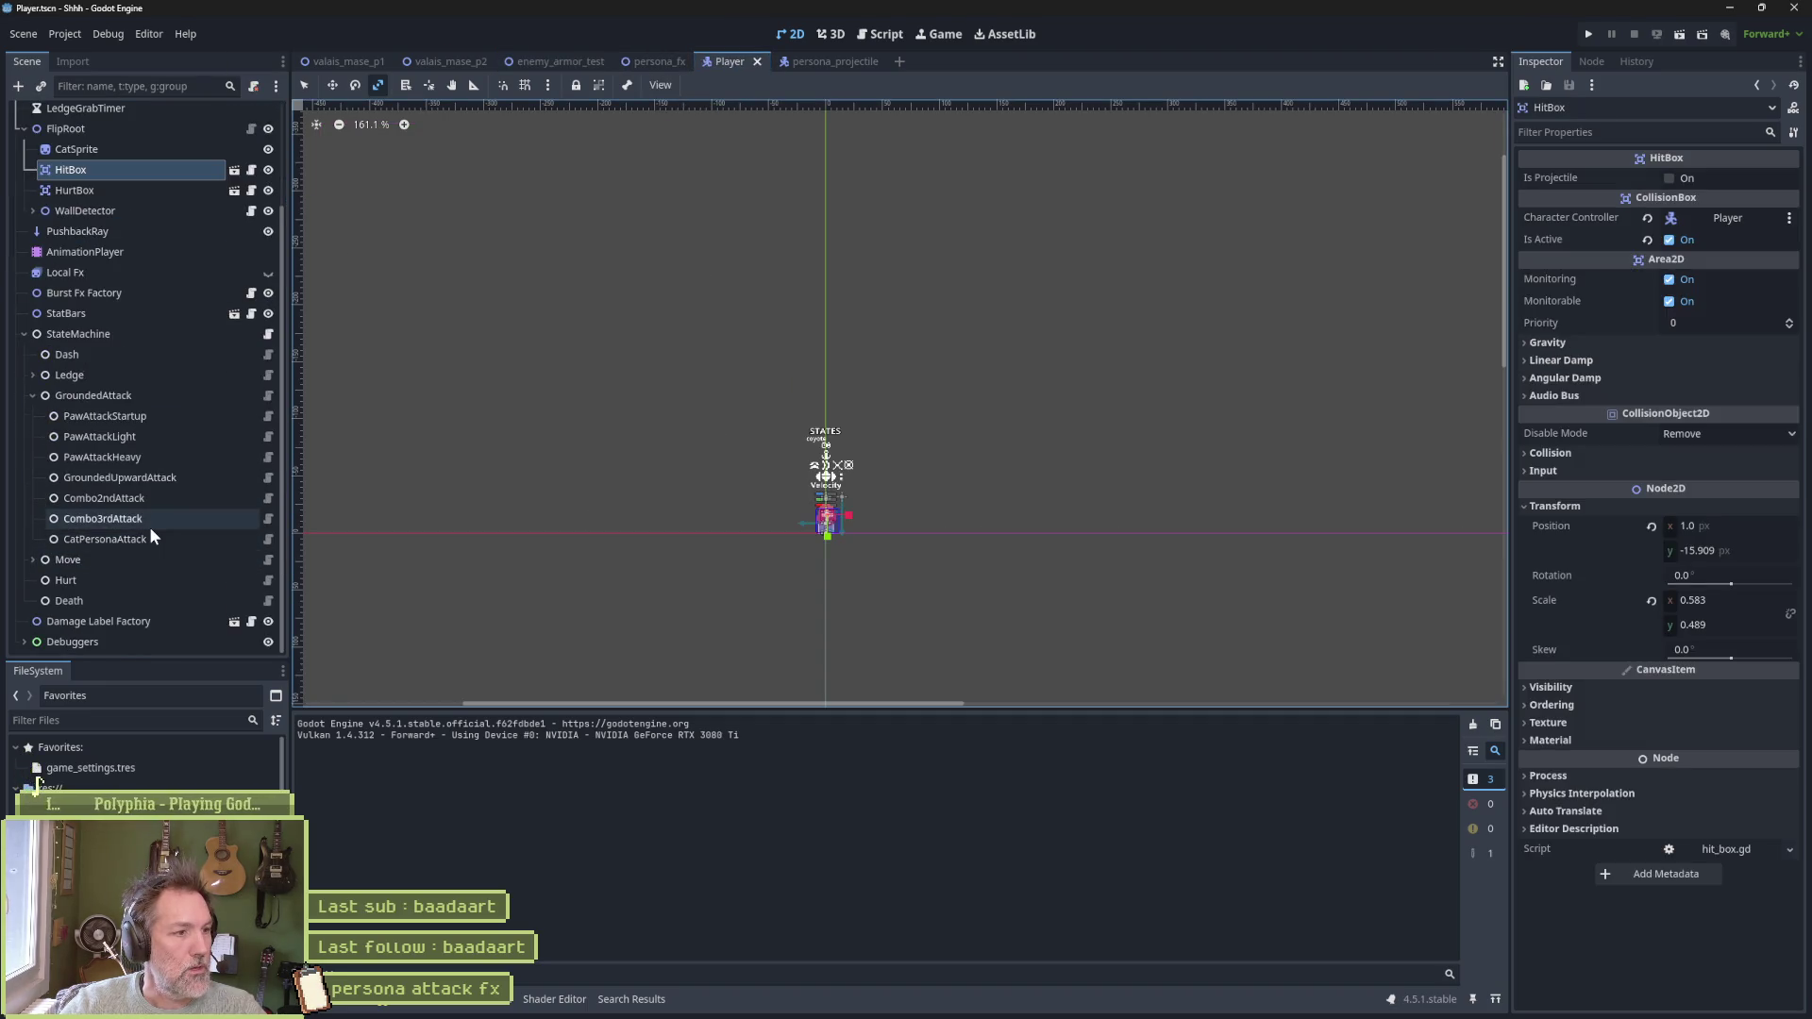
Quick Load persona_weapon_stats.tres as the CatPersonaAttack state's Weapon Stats
left_click(168, 541)
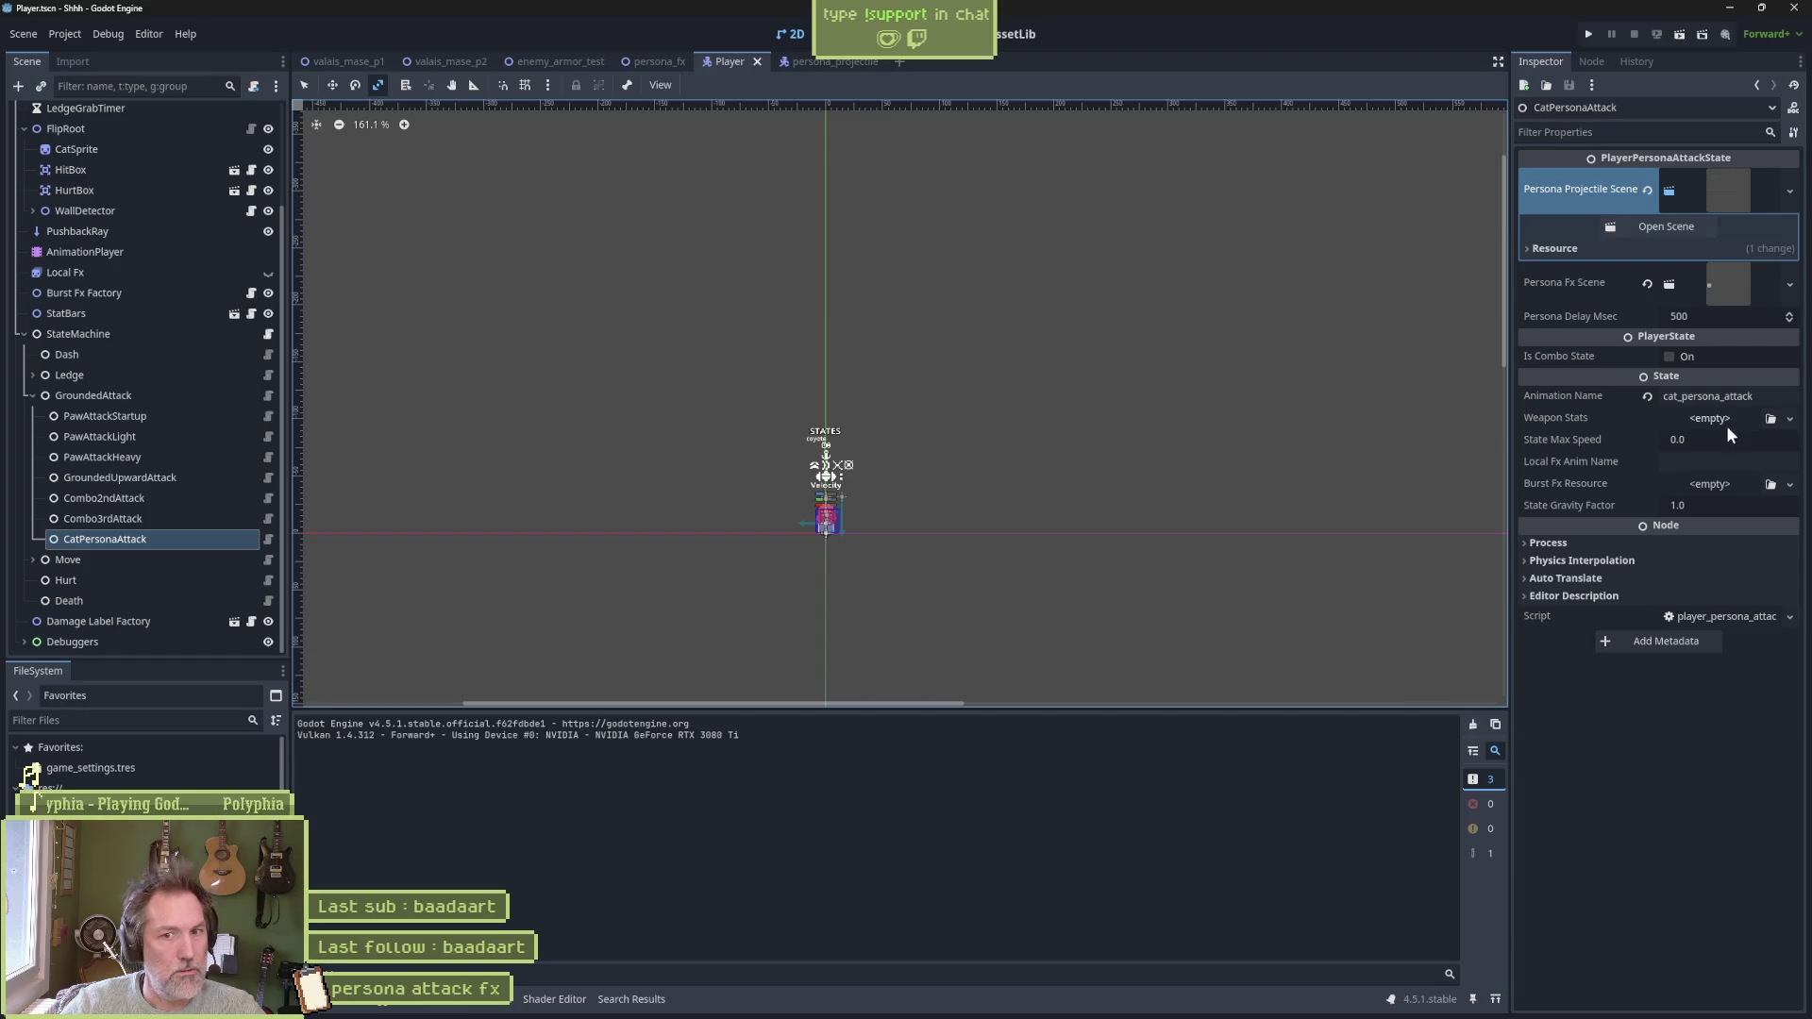
left_click(1789, 419)
left_click(1750, 488)
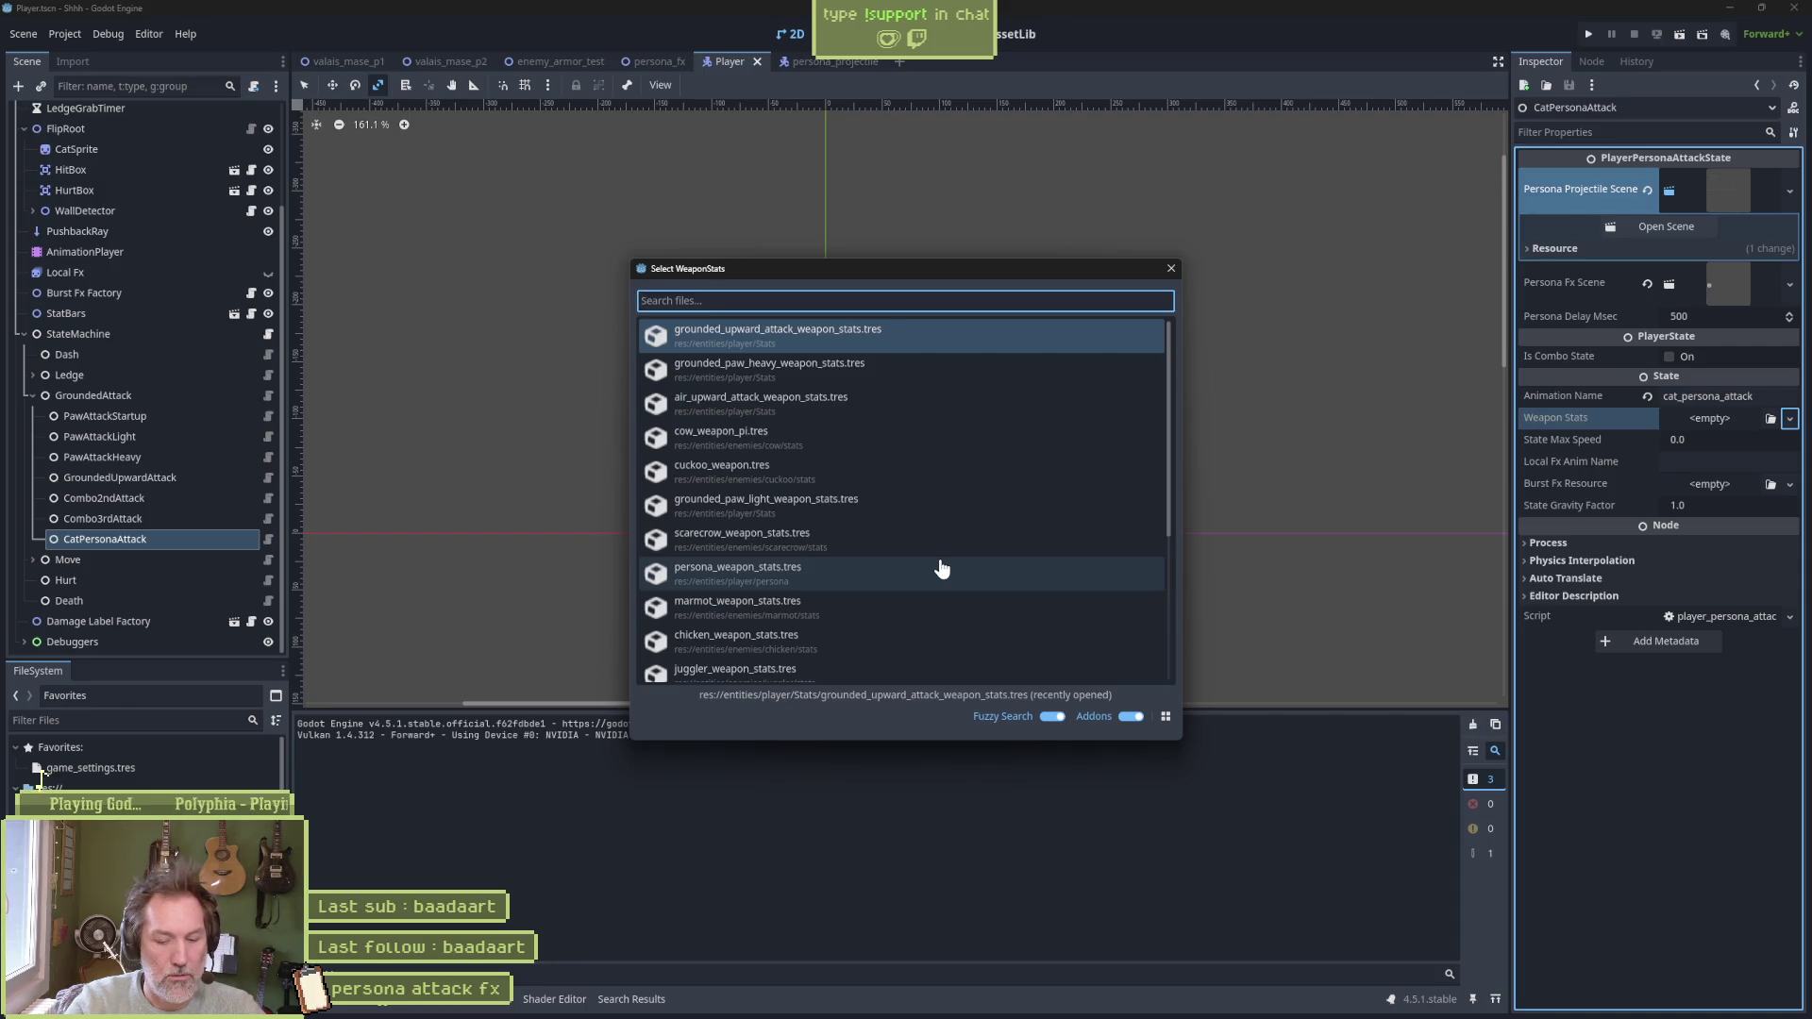
type("persona")
key("Return")
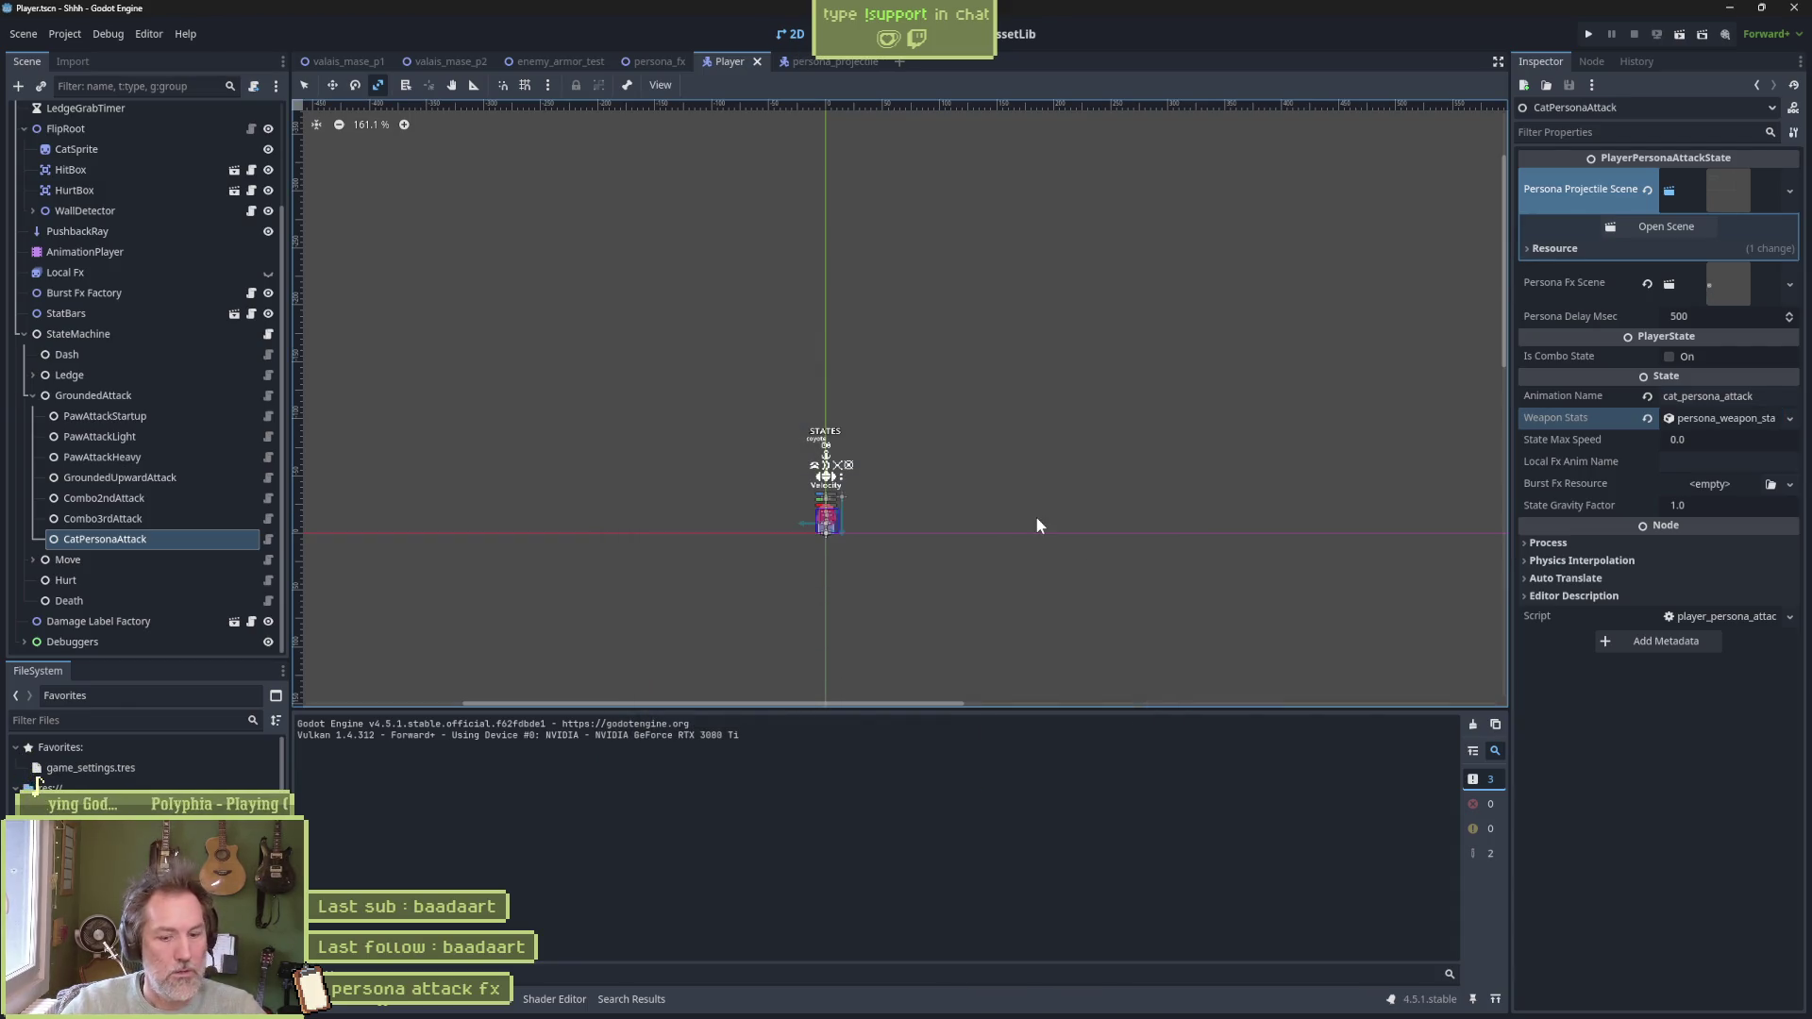
left_click(598, 62)
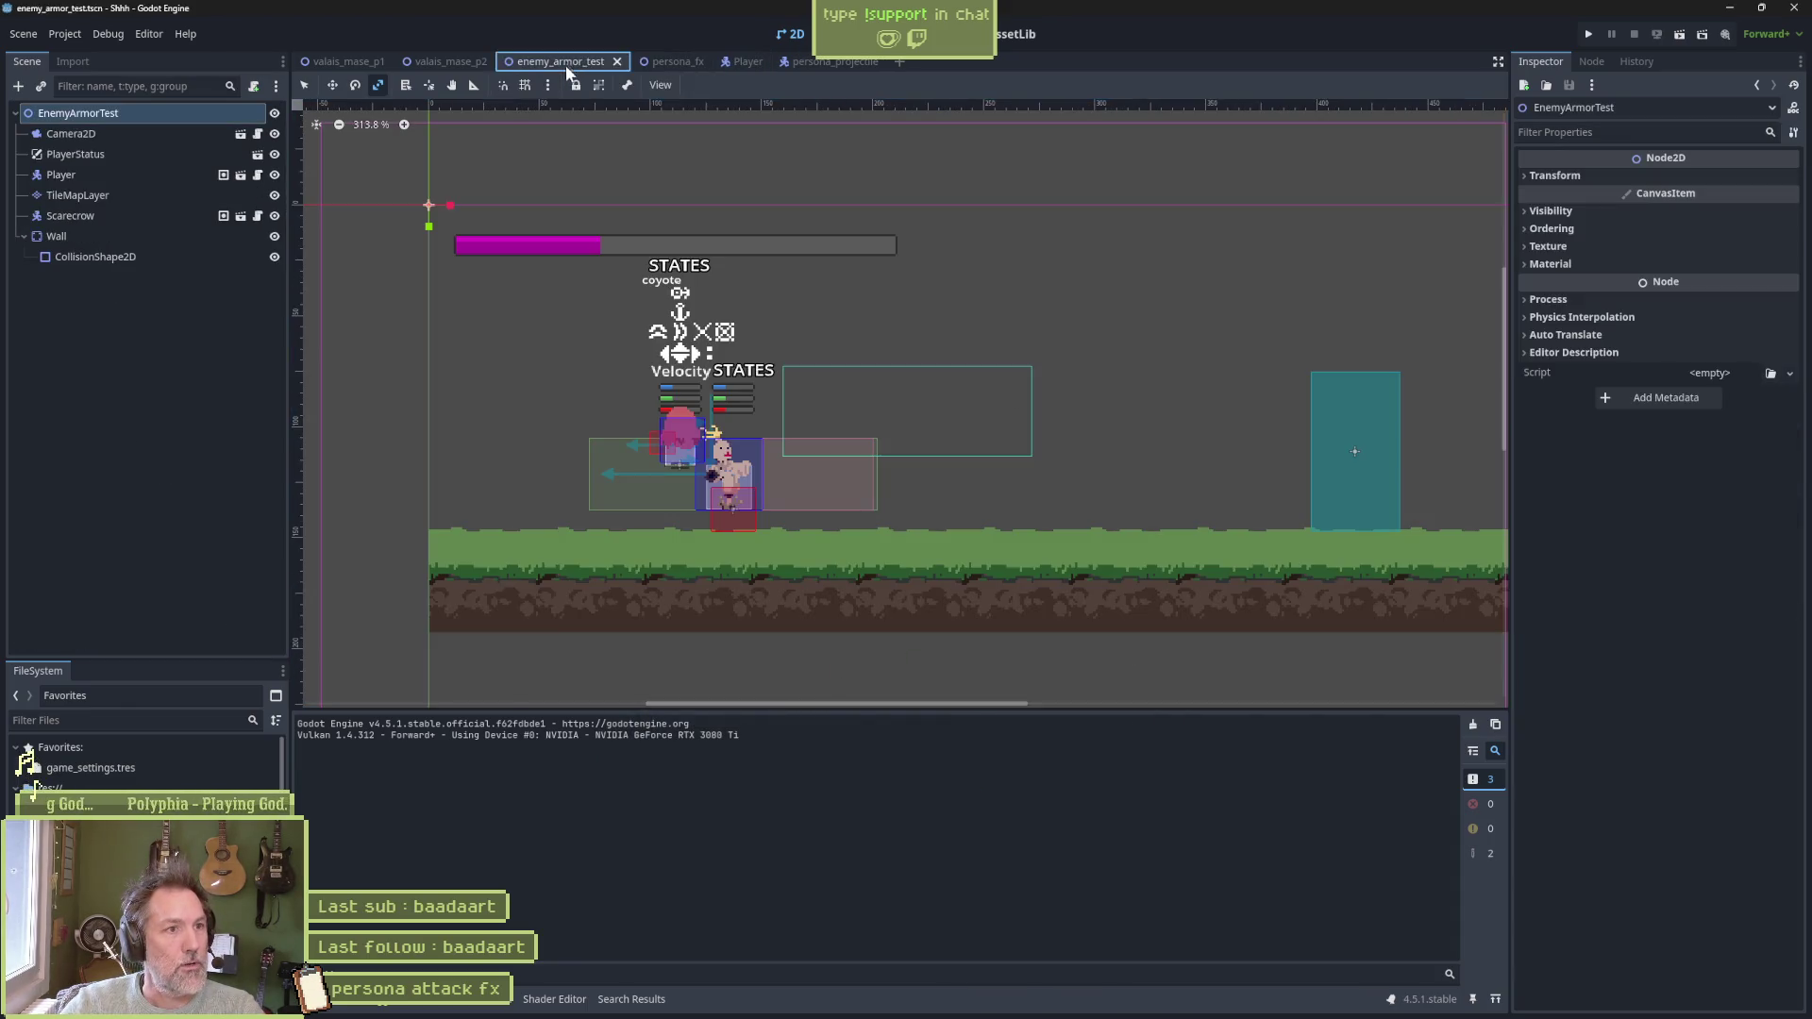
Test-run the enemy armor scene, then turn on Movie Maker mode
key("F6")
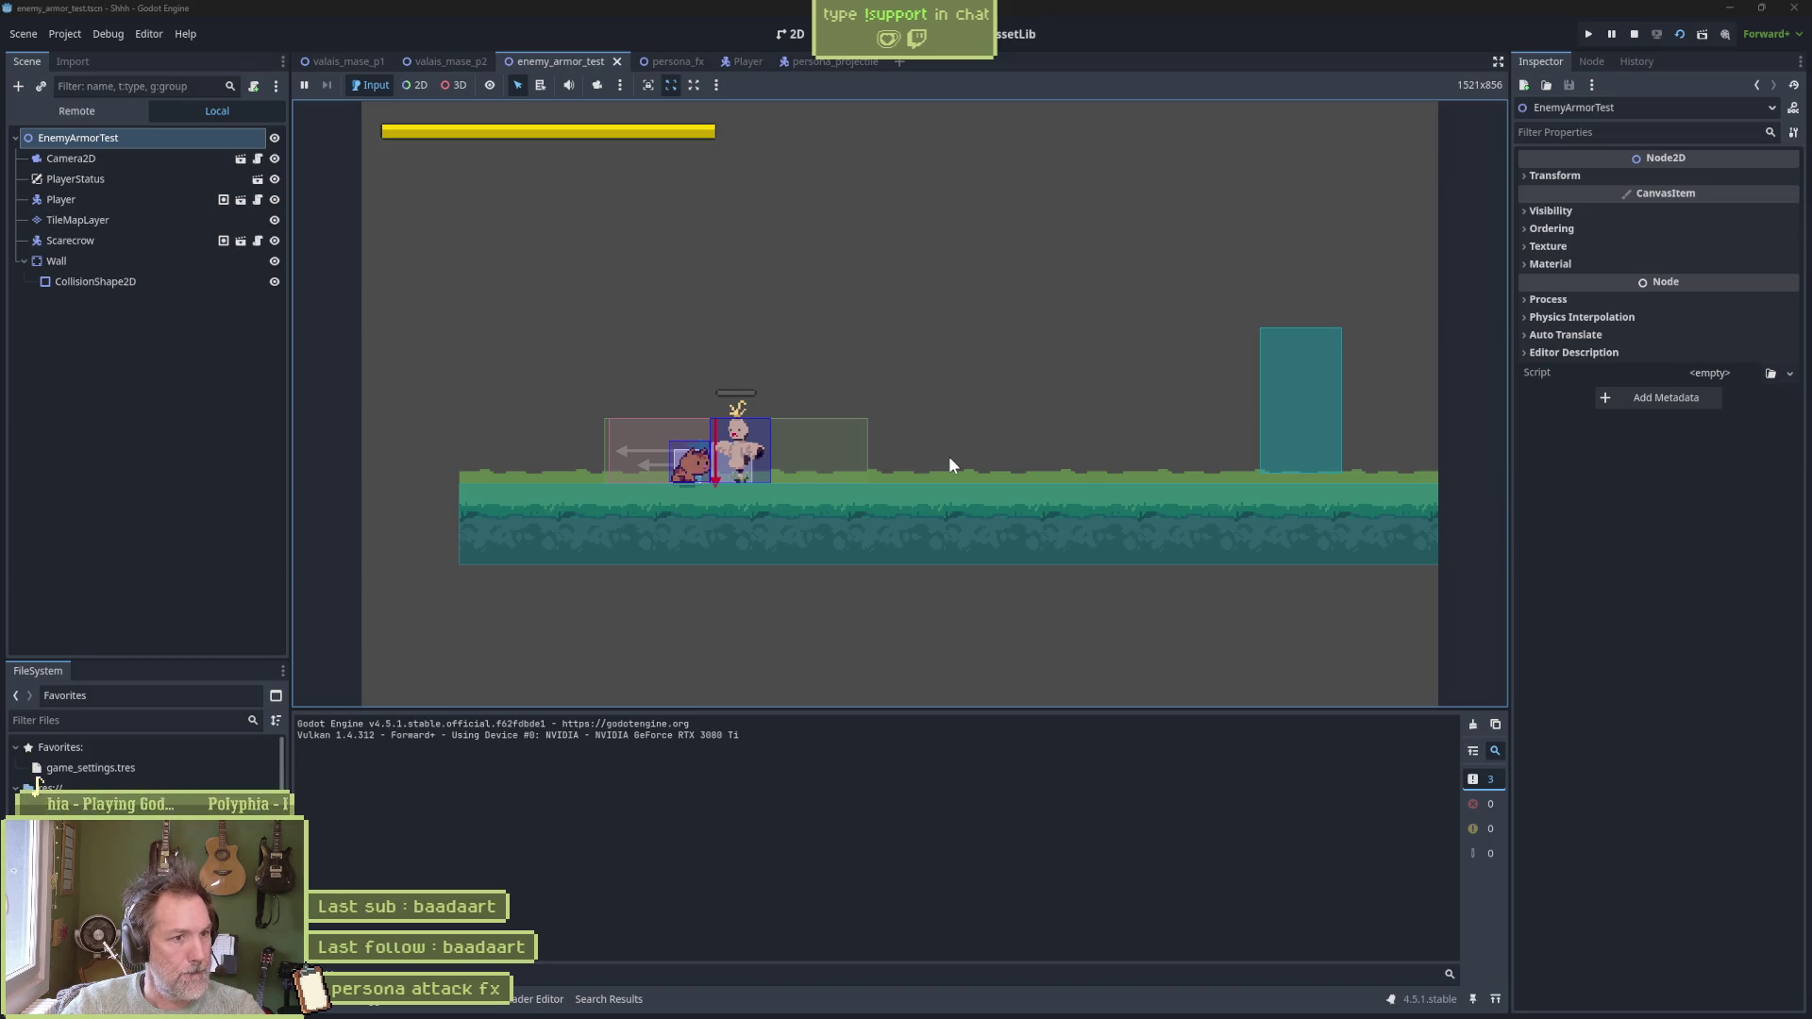
key("F8")
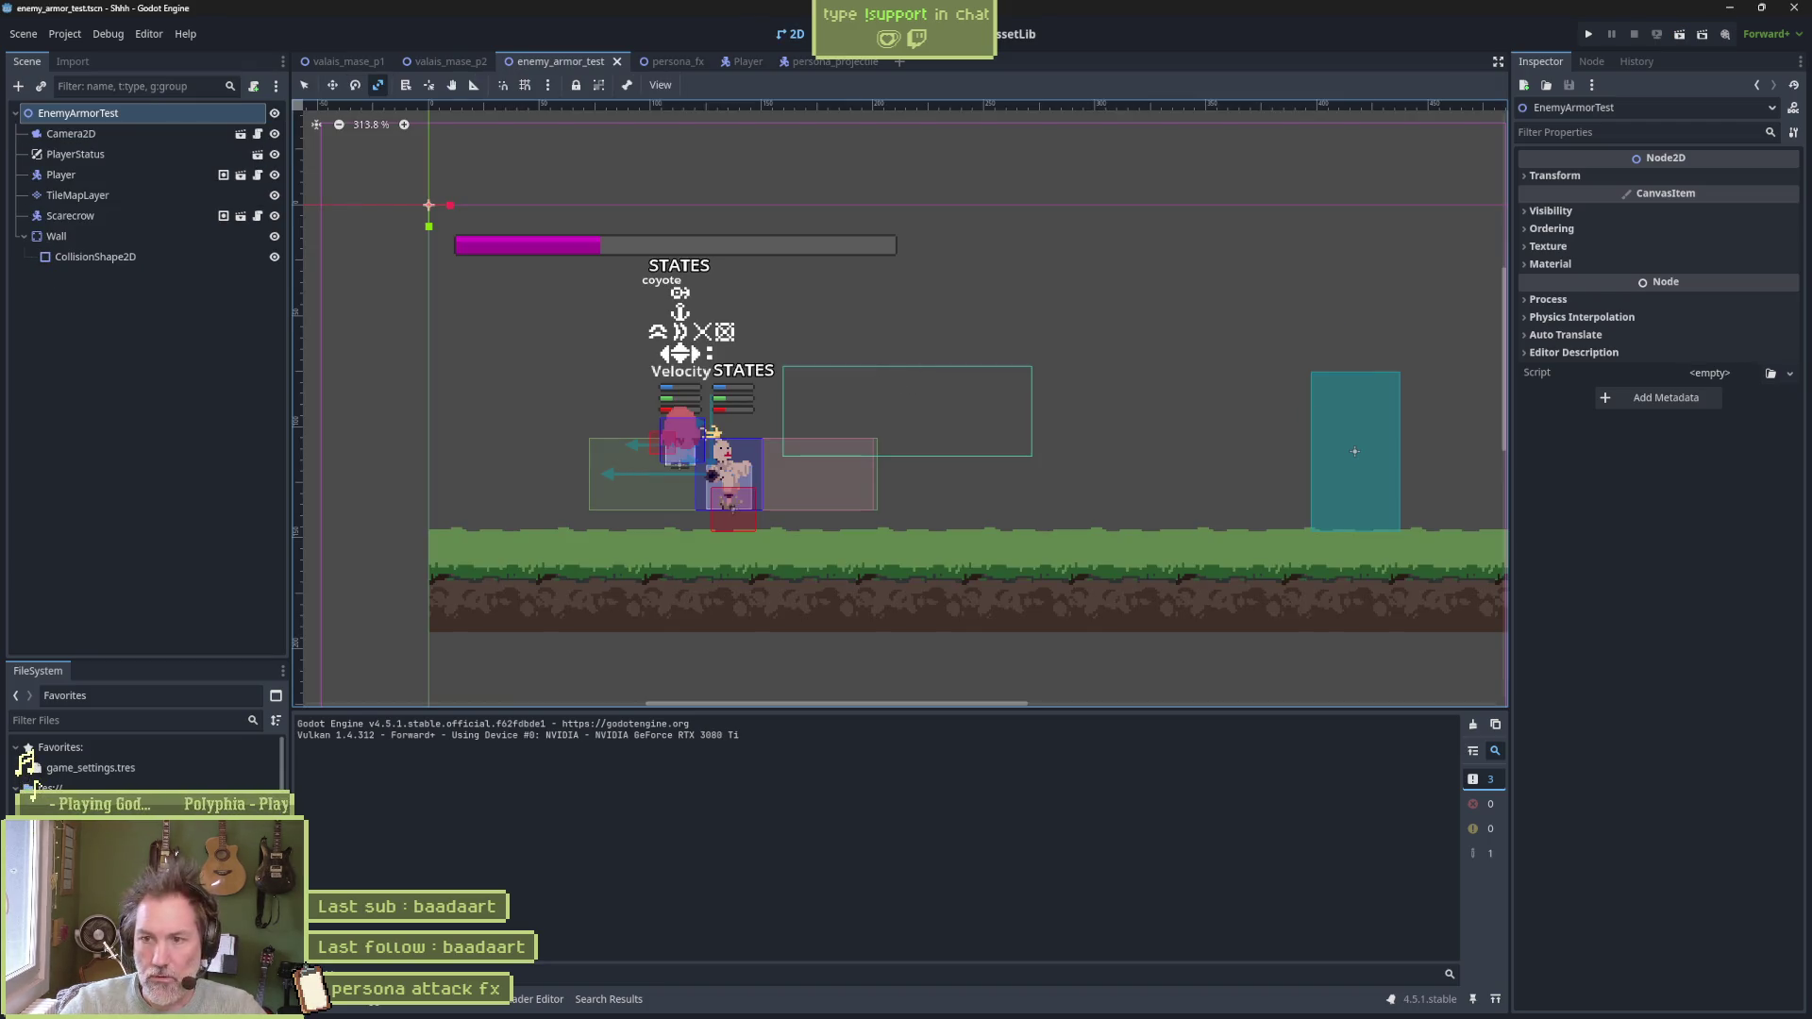
left_click(1725, 35)
left_click(1729, 60)
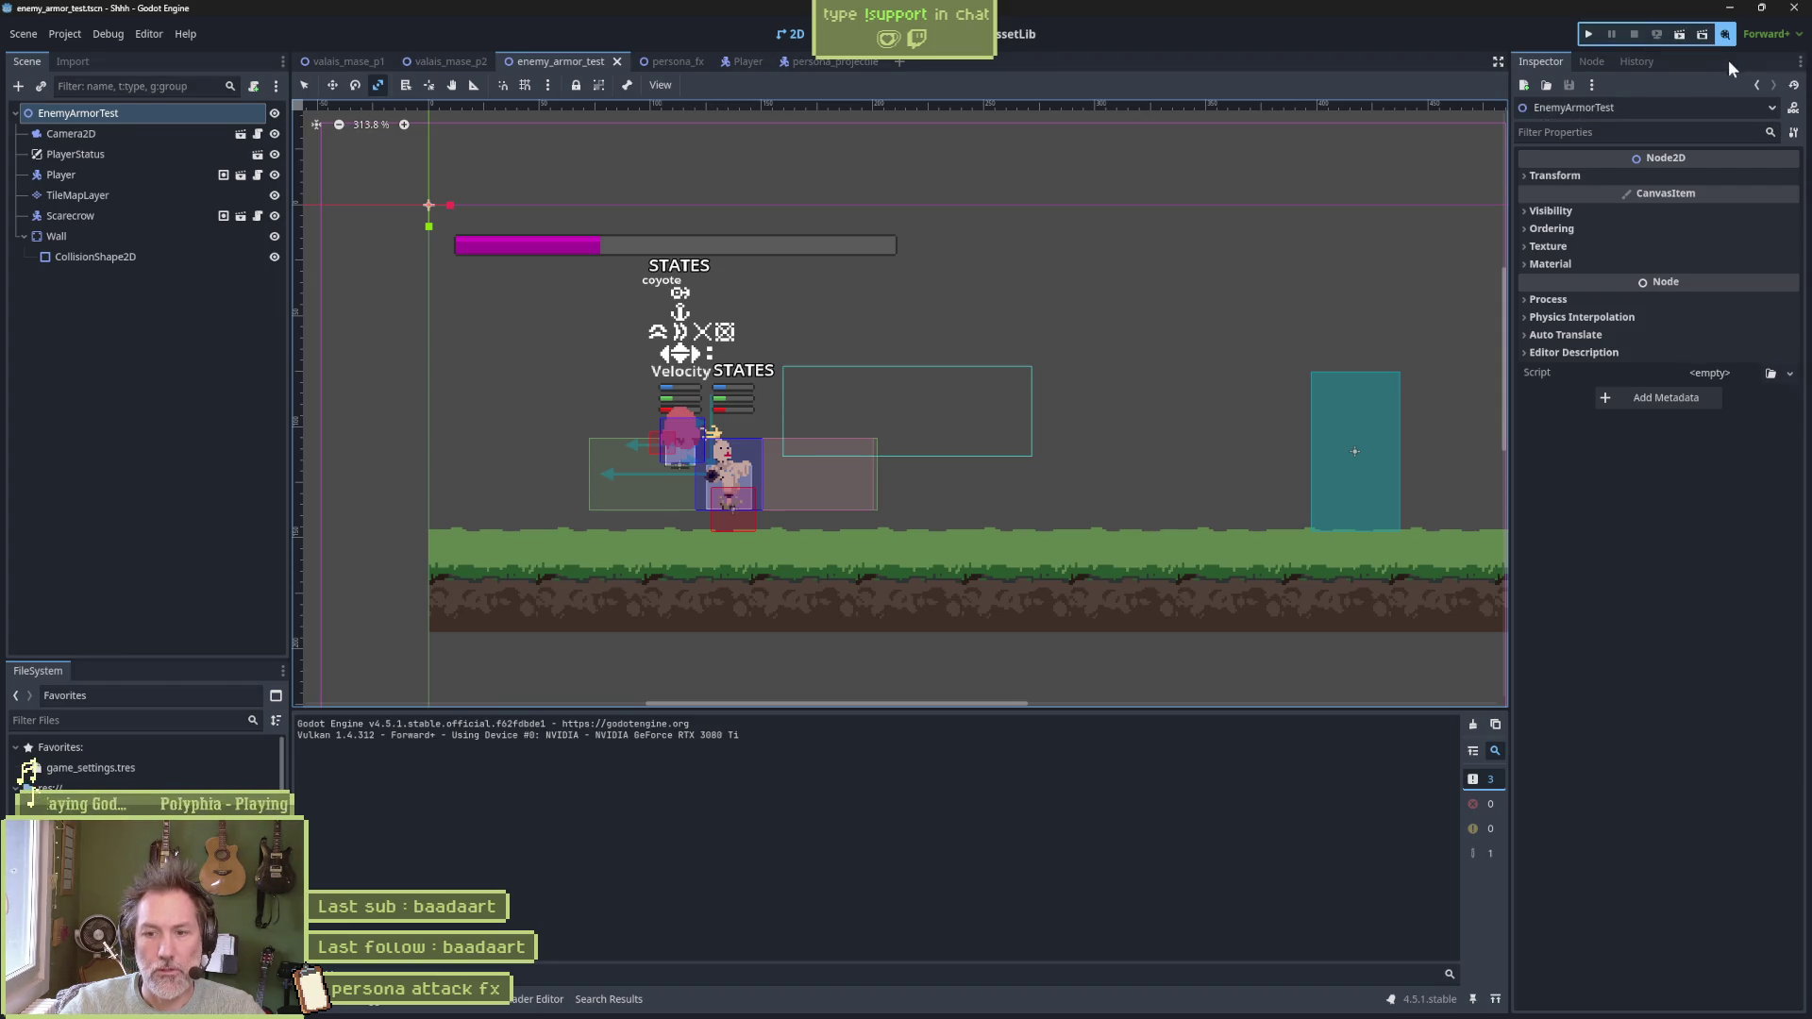
Record a run where the cat walks left and attacks the scarecrow
key("F5")
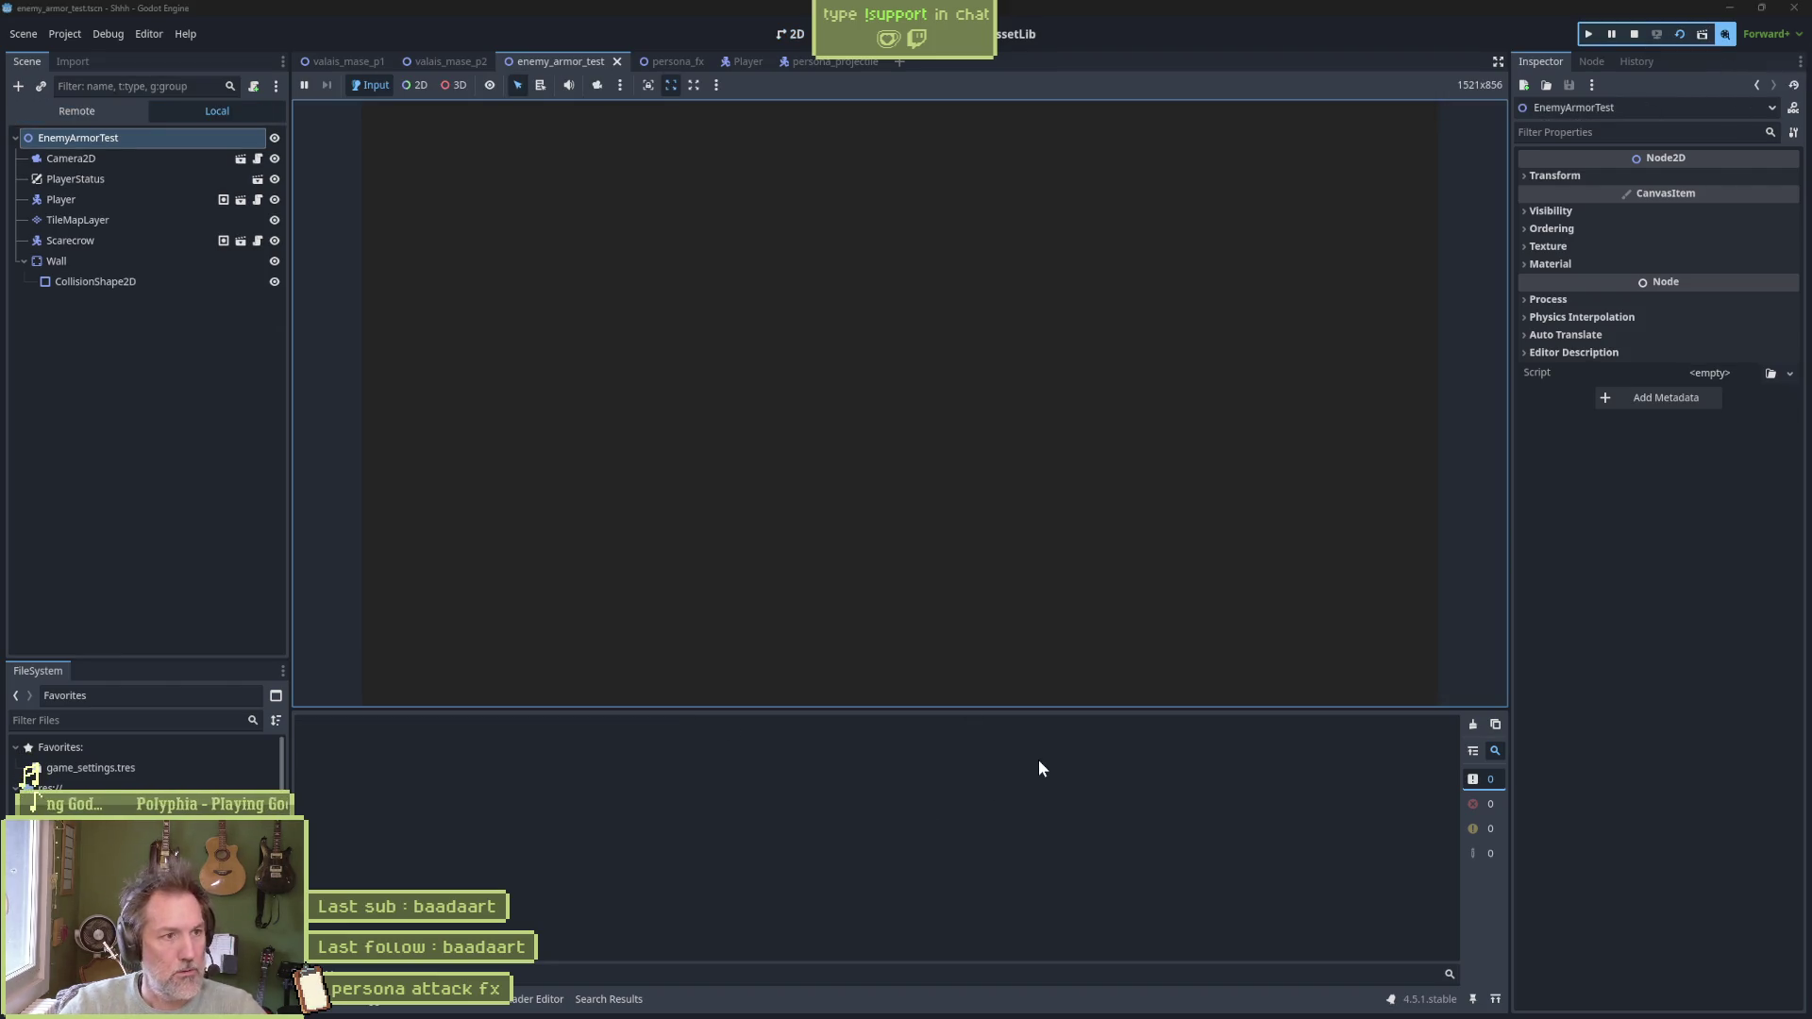
key("Left")
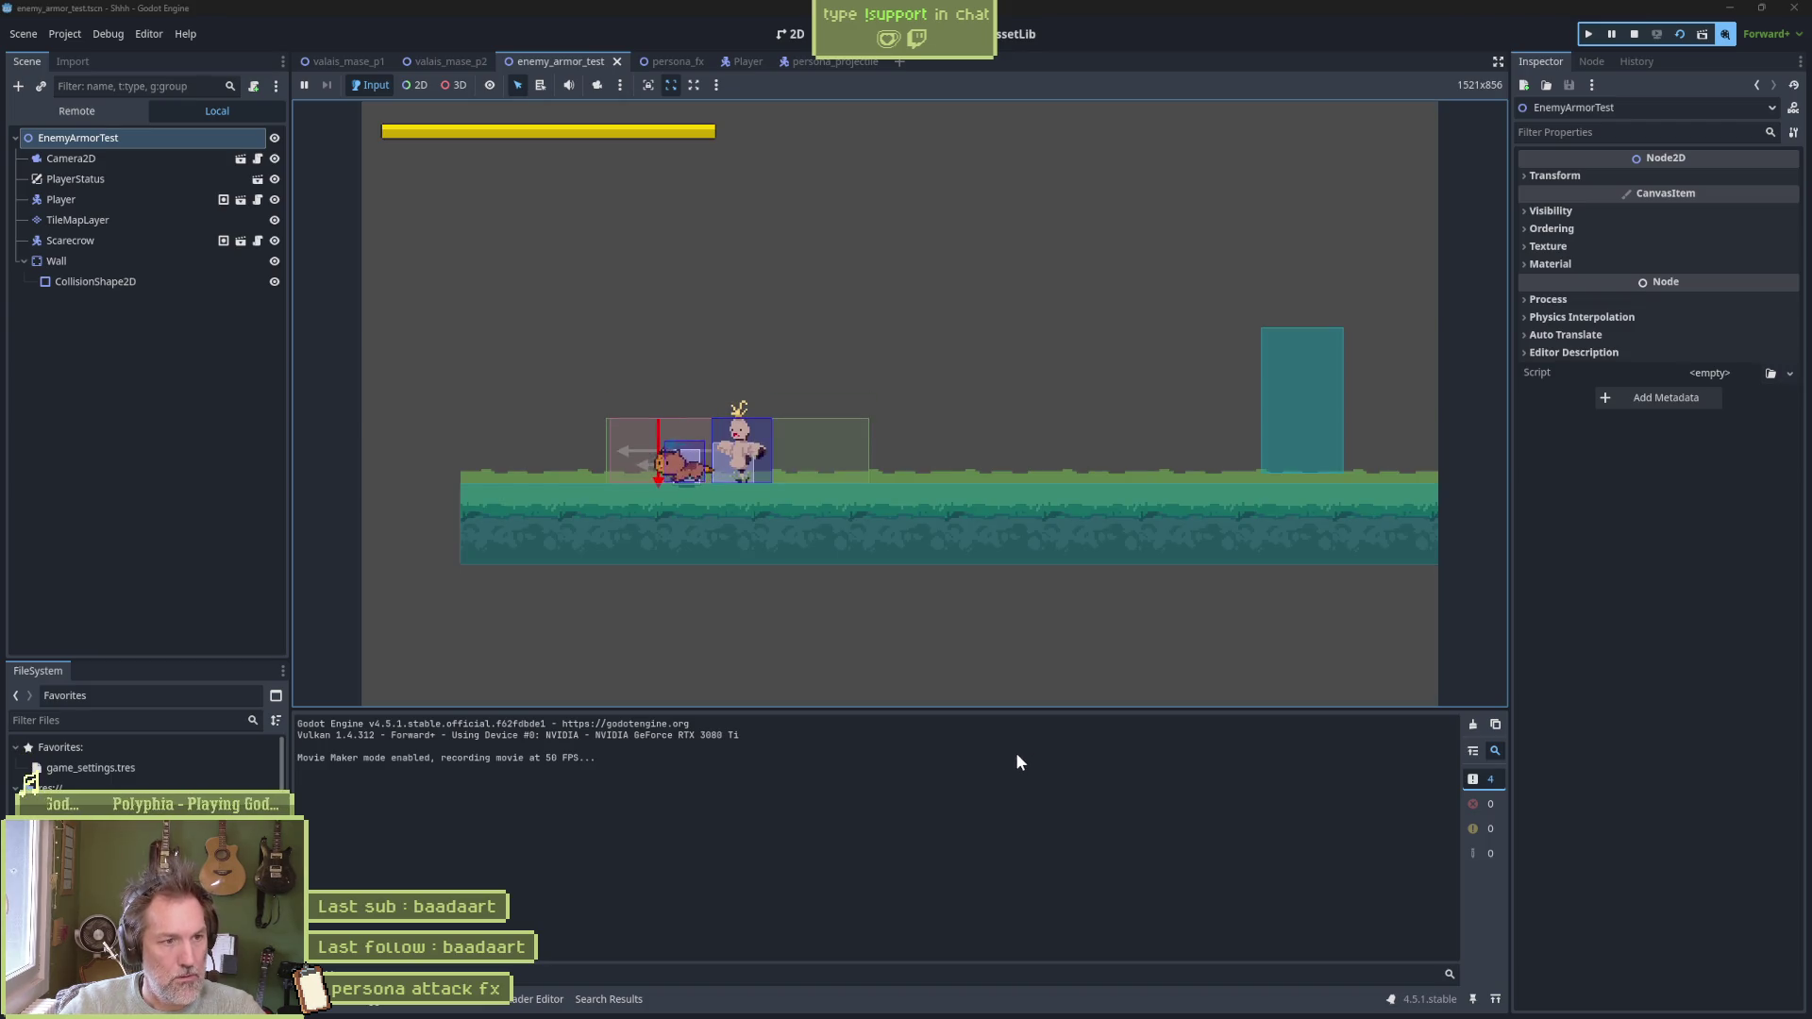
key("x")
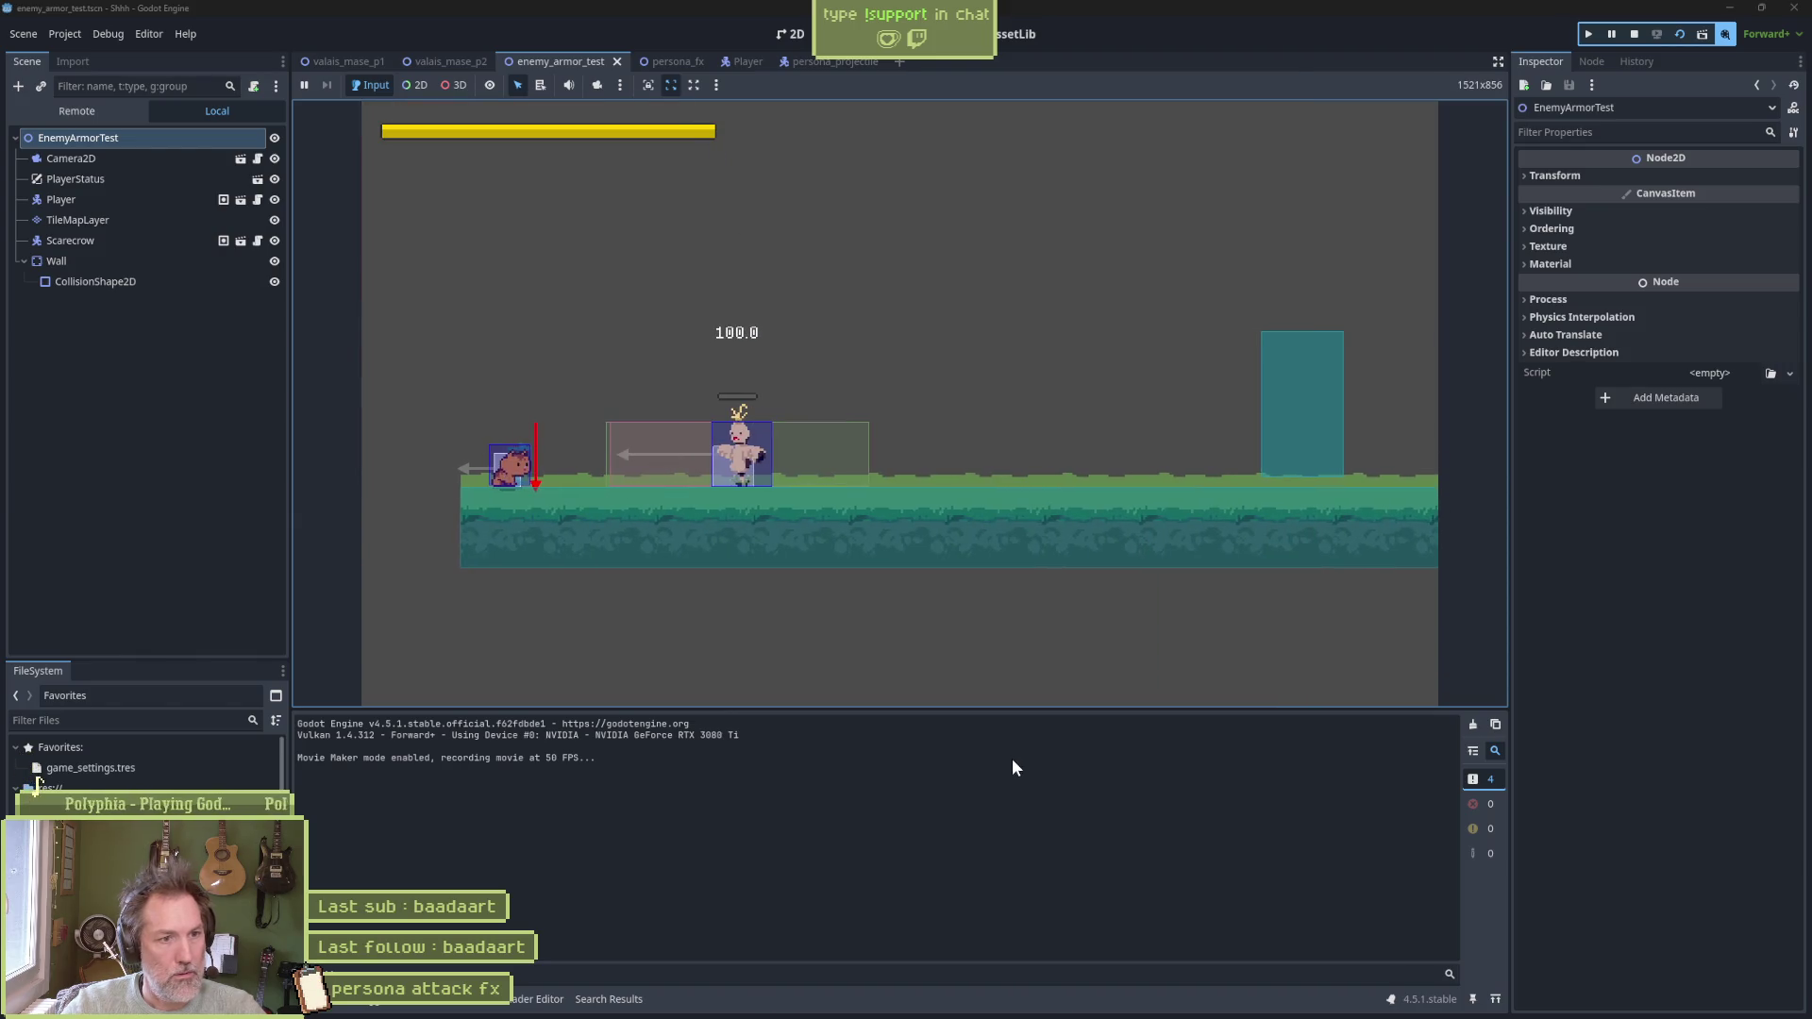
key("F8")
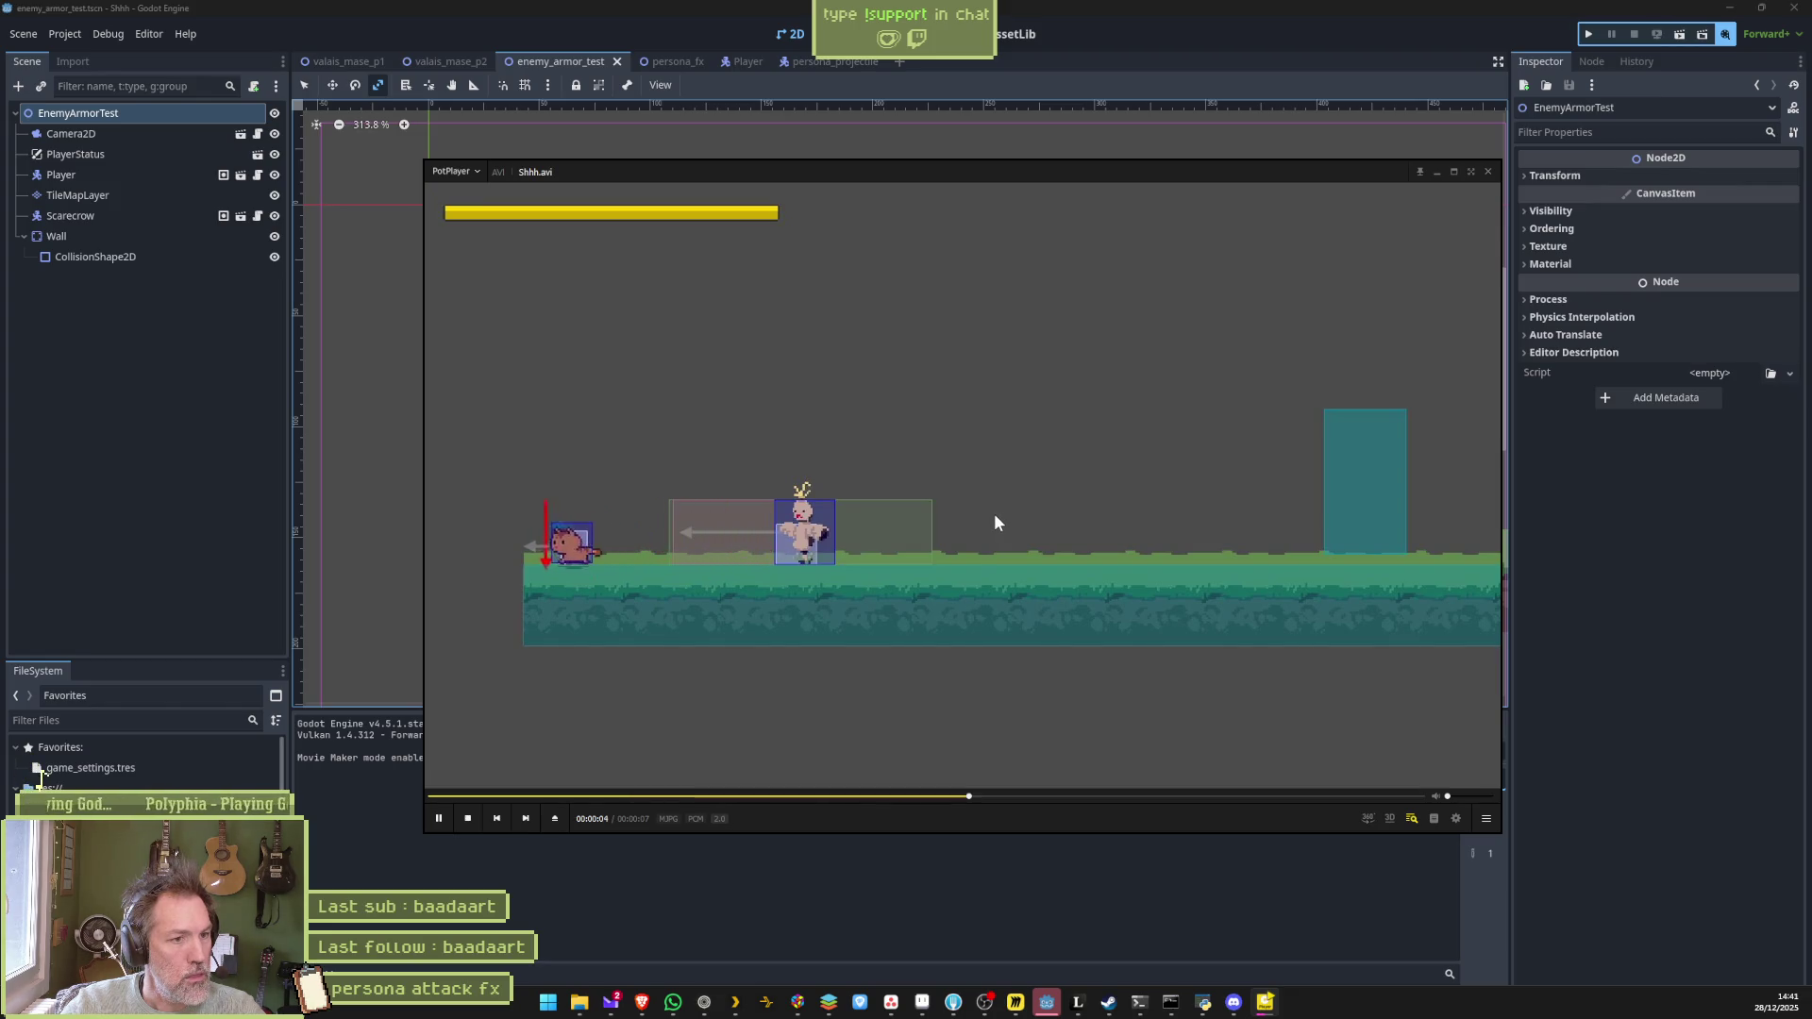
Pause Shhh.avi and step back one frame, then forward five frames through the attack burst
left_click(988, 513)
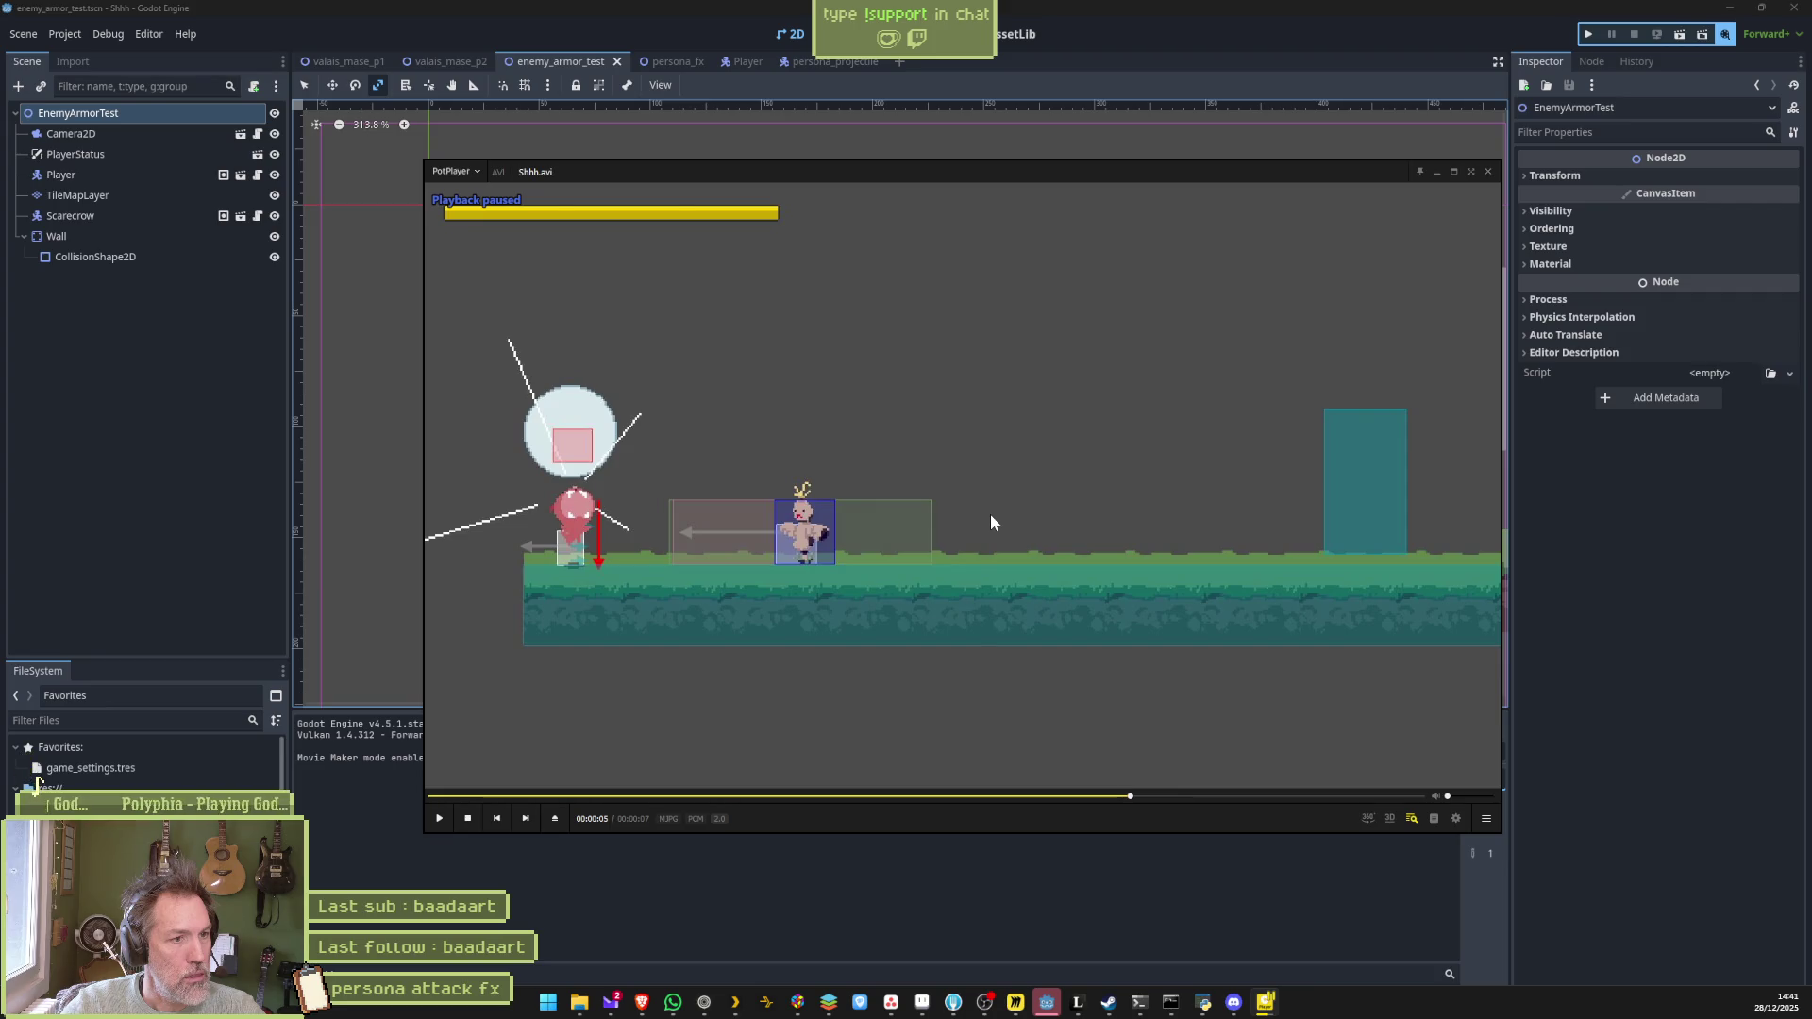
key("d")
key("d")
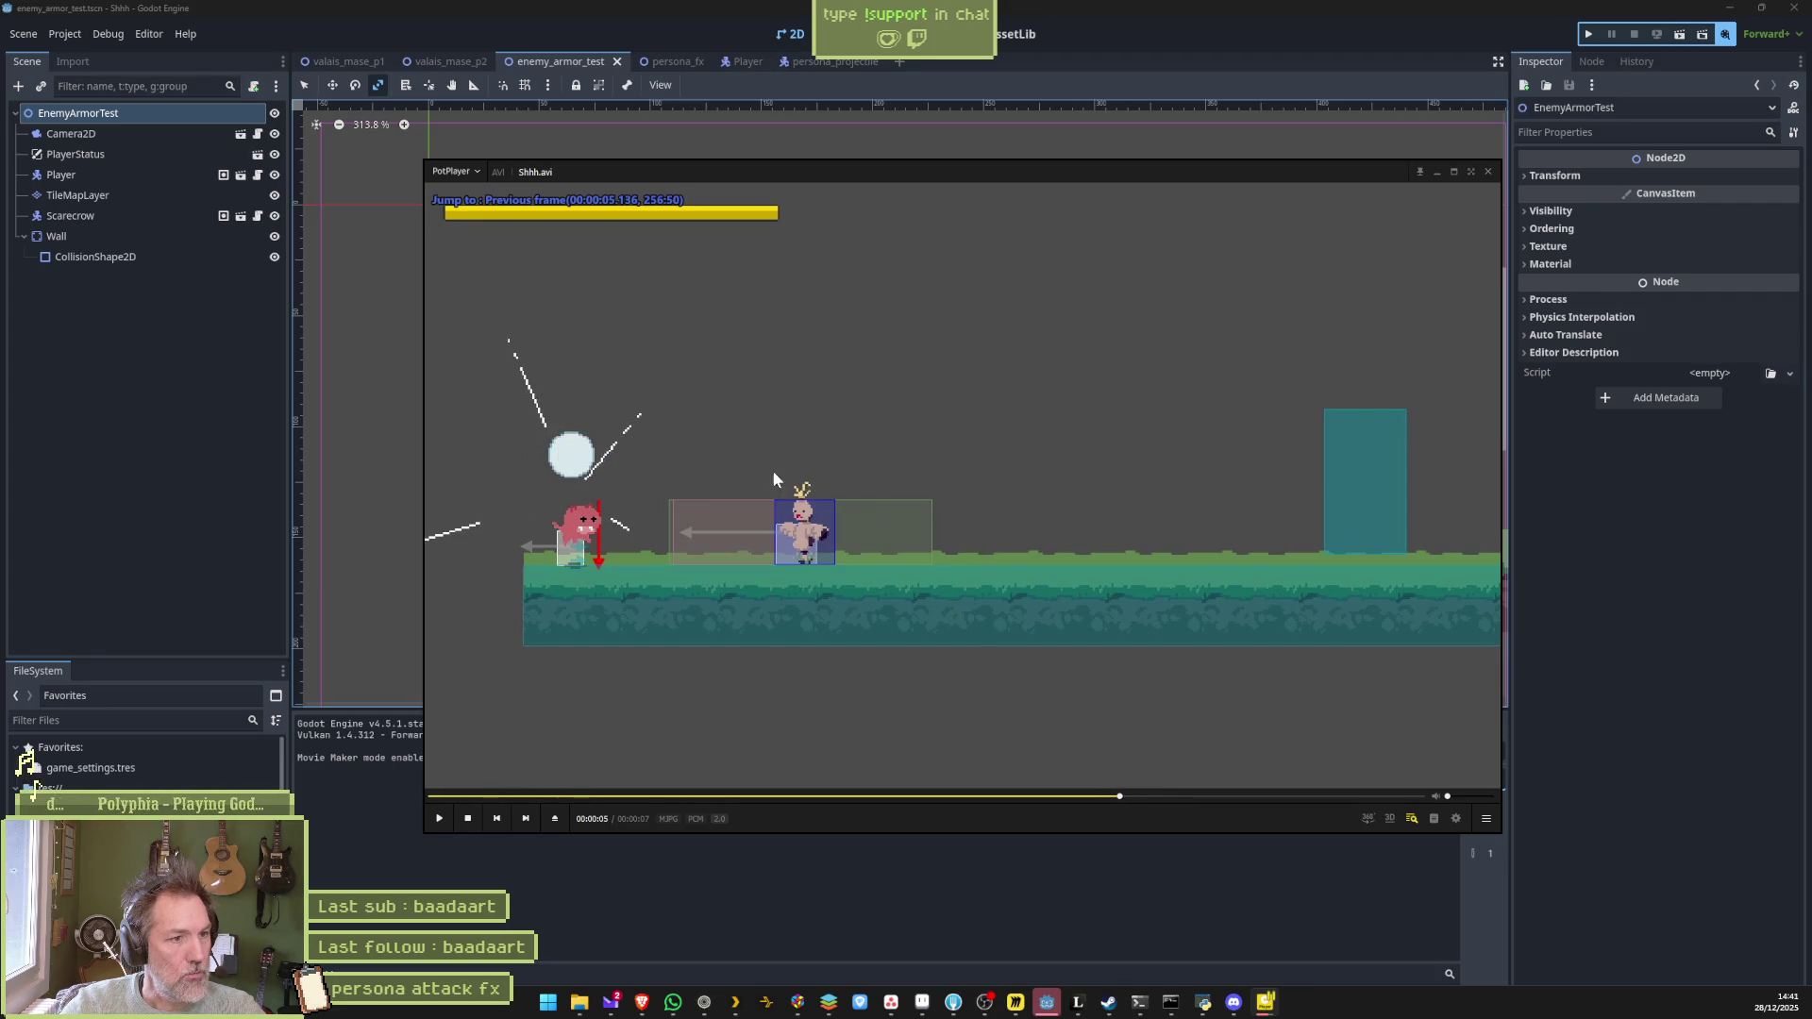
key("f")
key("f")
key("f")
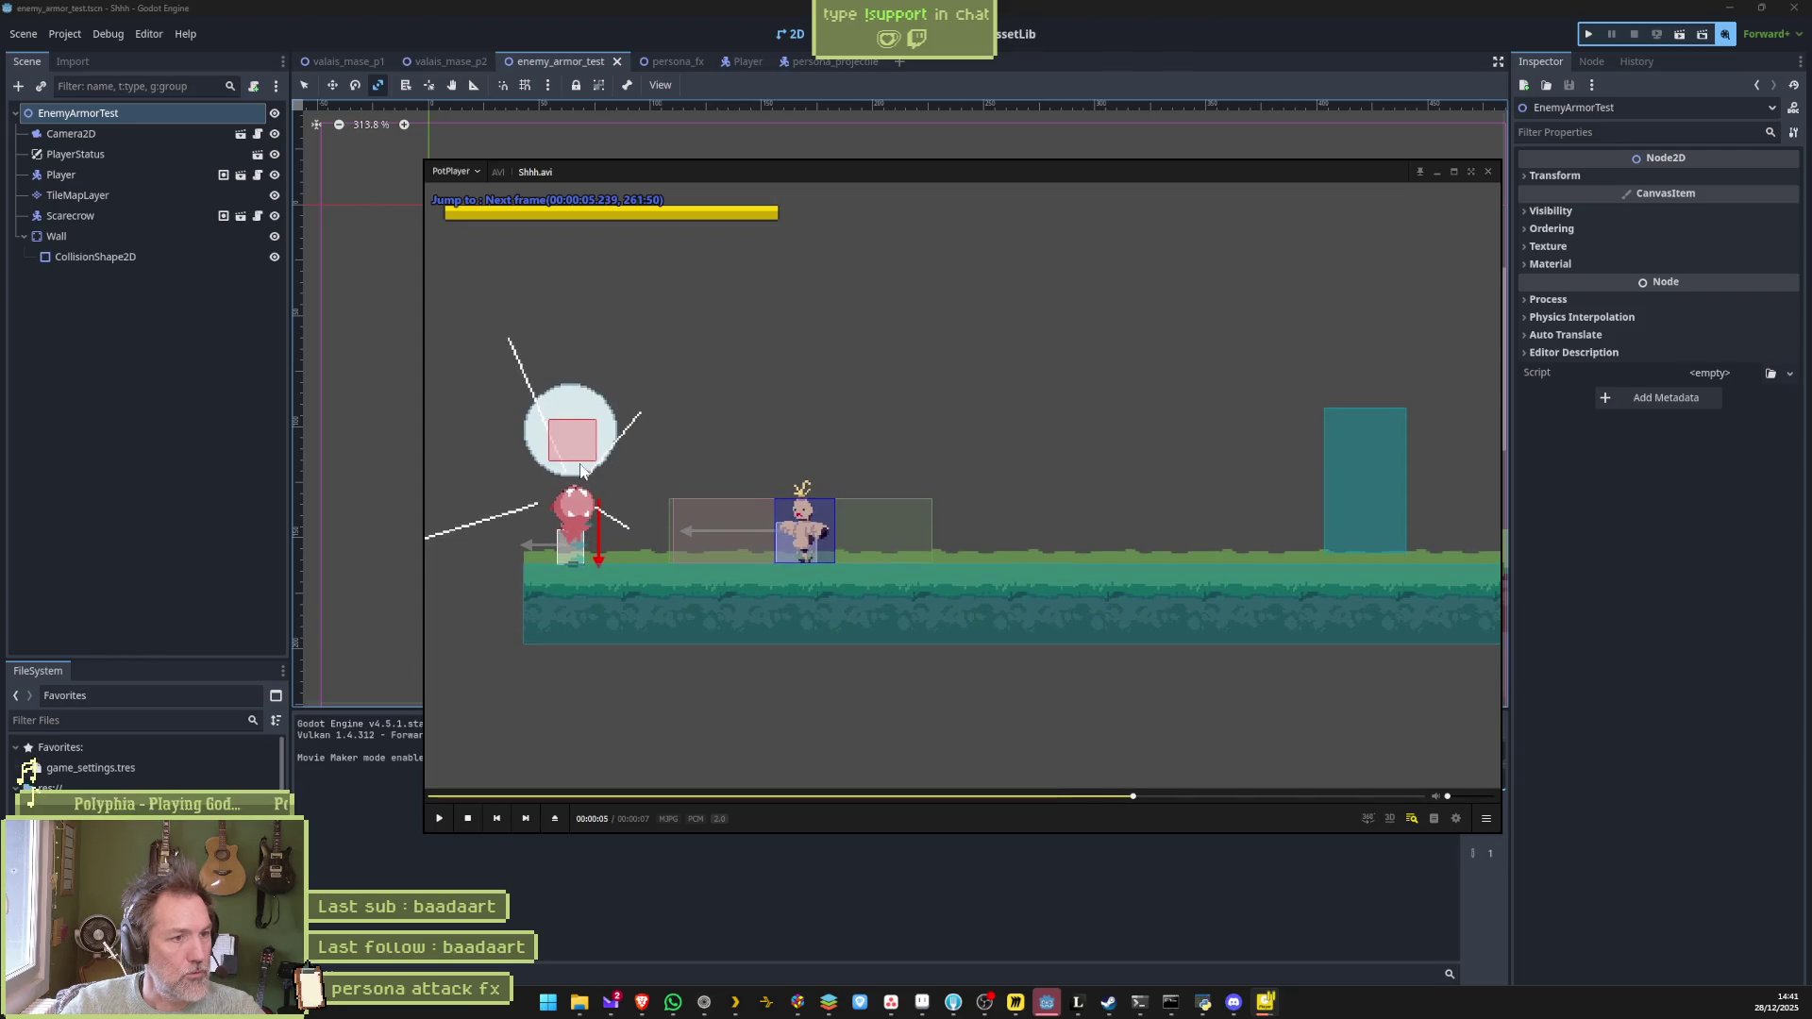
key("f")
key("f")
key("f")
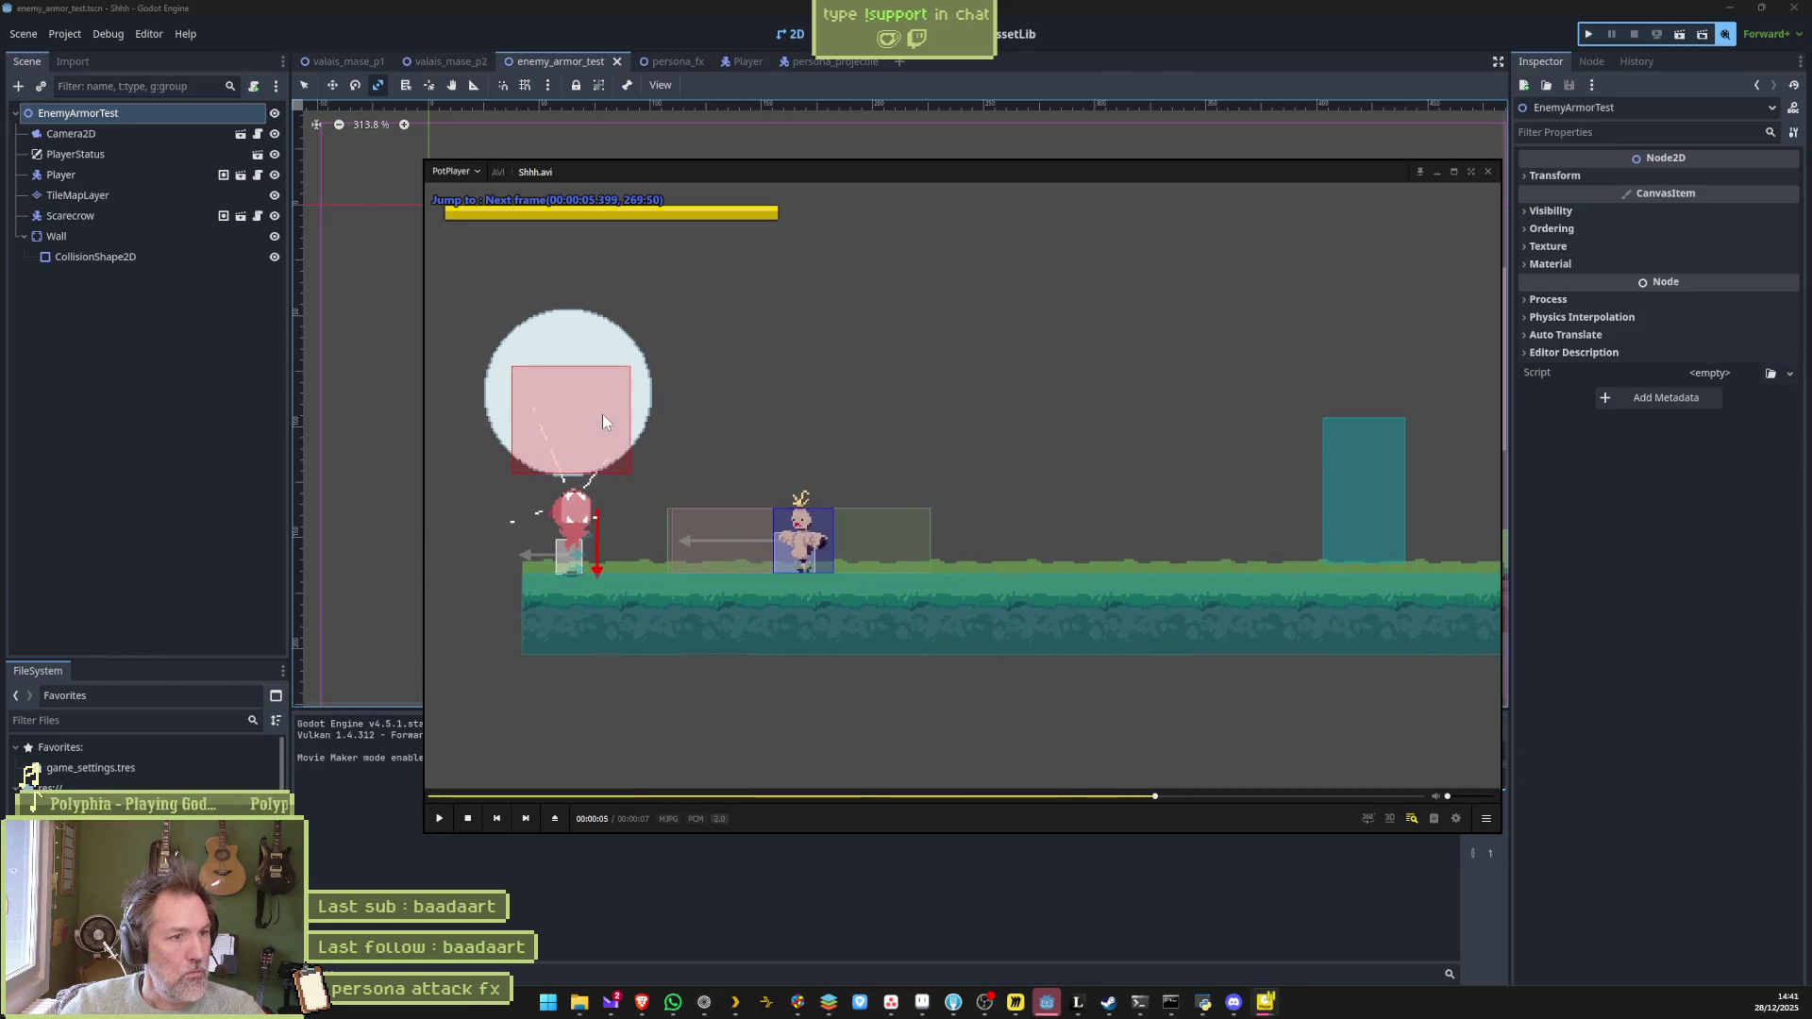
key("f")
key("f")
key("f")
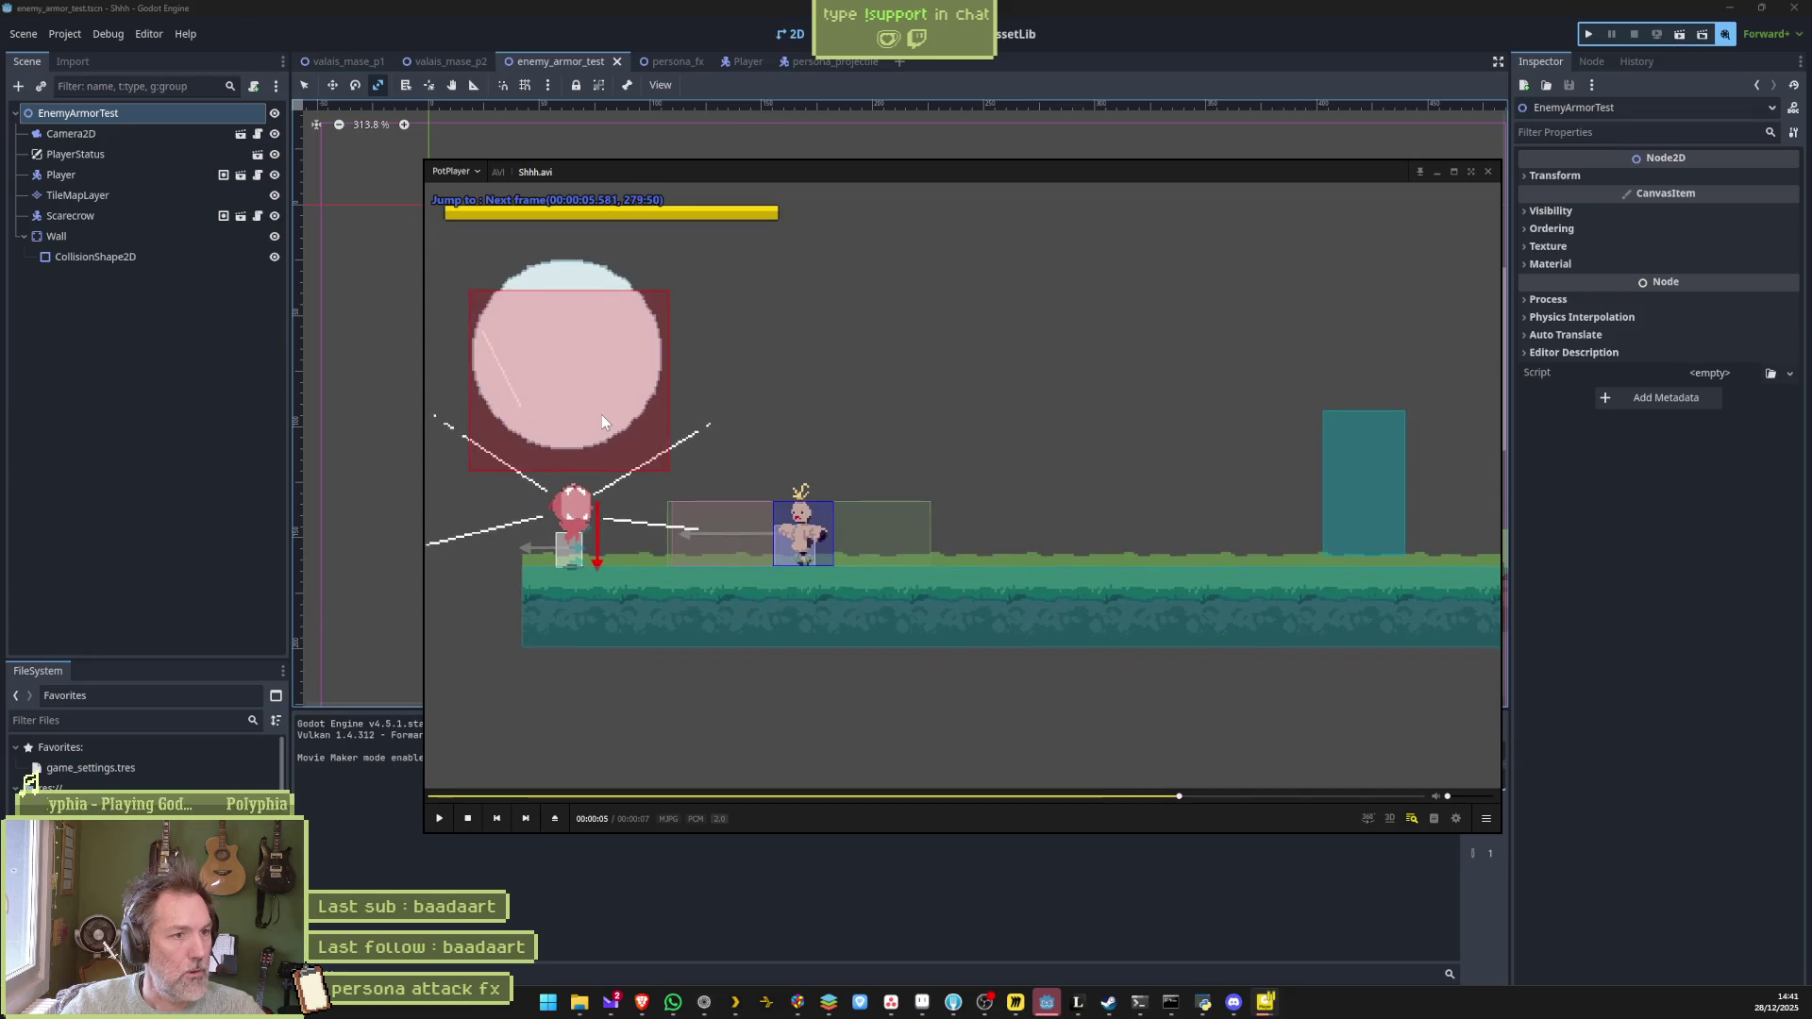
key("f")
key("f")
key("f")
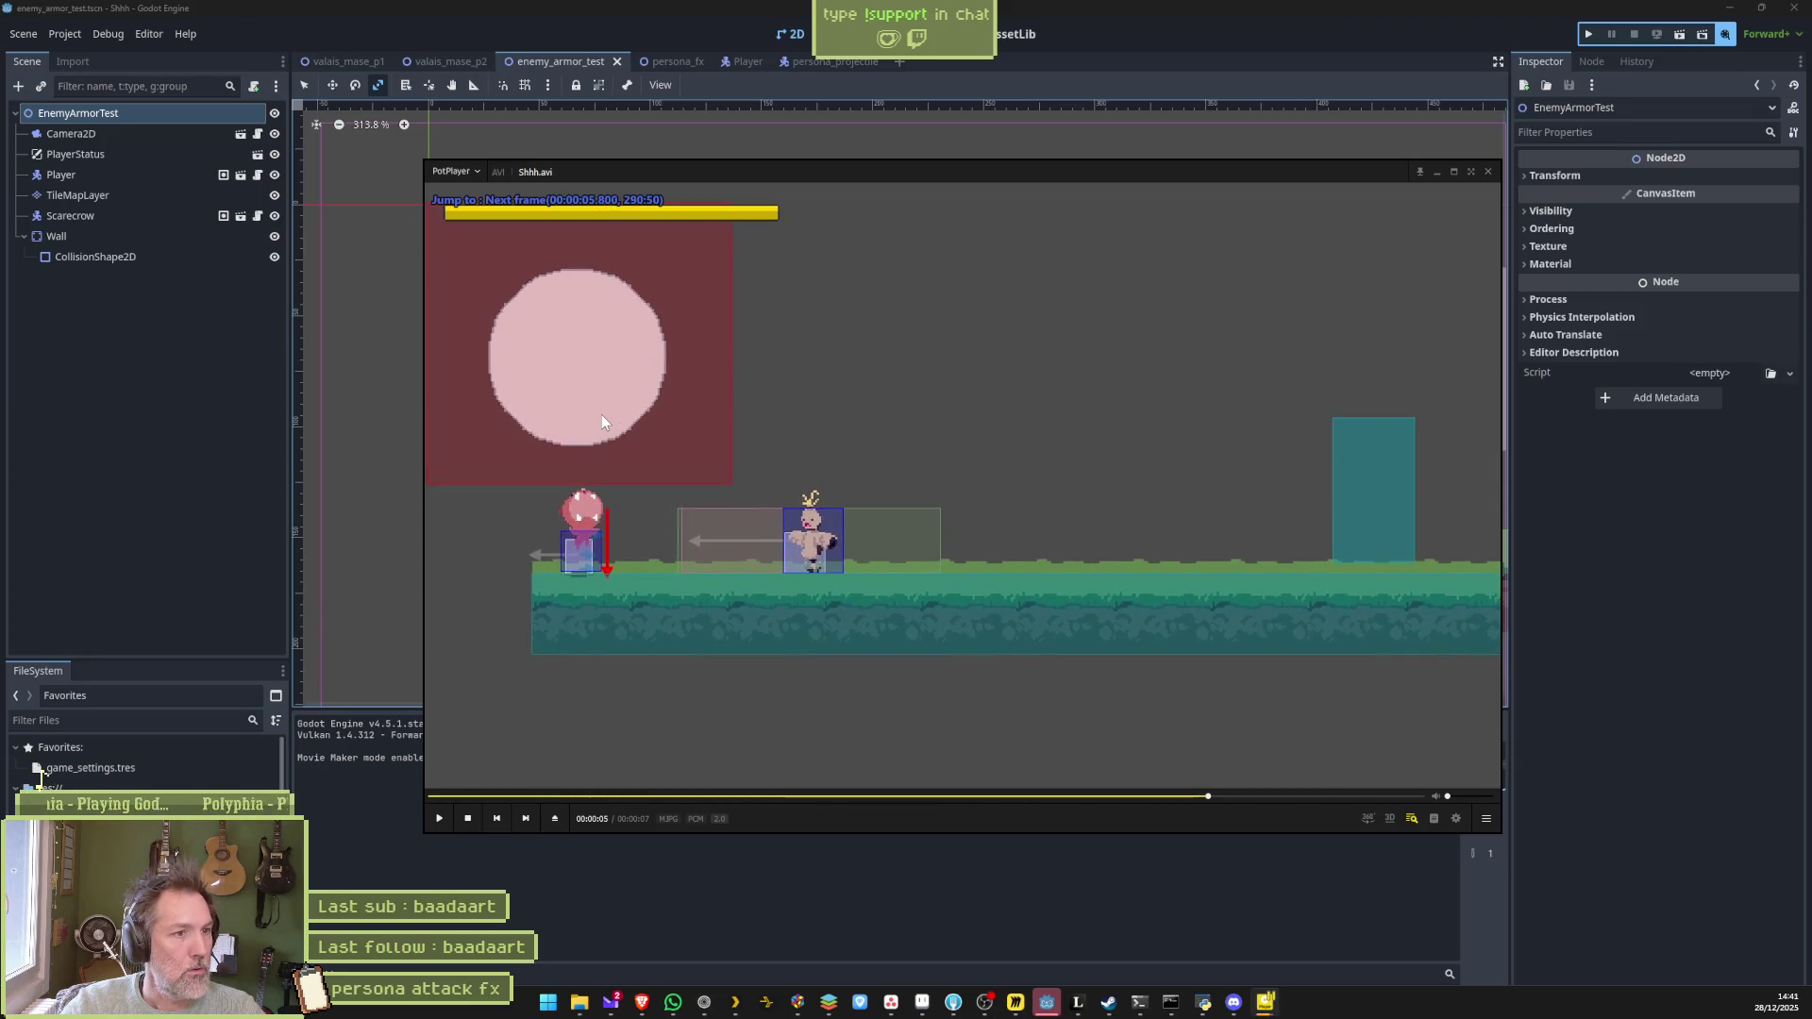
key("f")
key("f")
key("f")
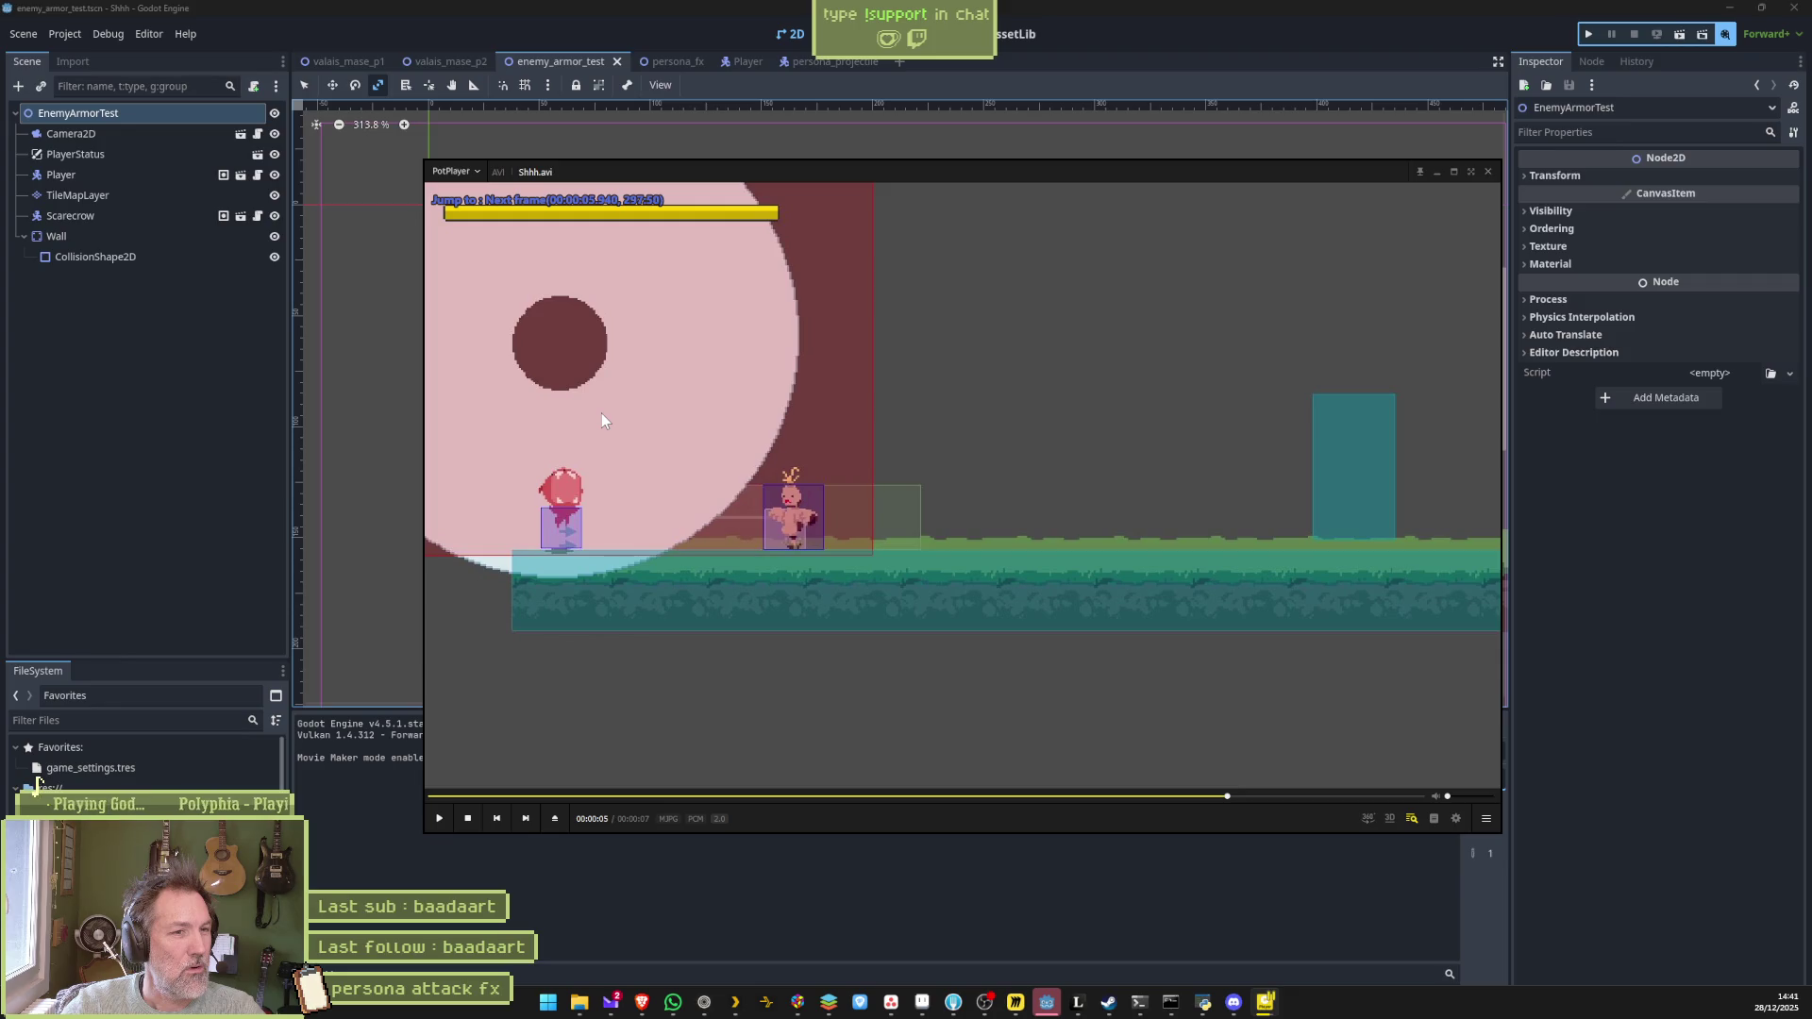
left_click(202, 414)
Move the HitBox is_active key in cat_persona_attack to 0.2 s
left_click(732, 56)
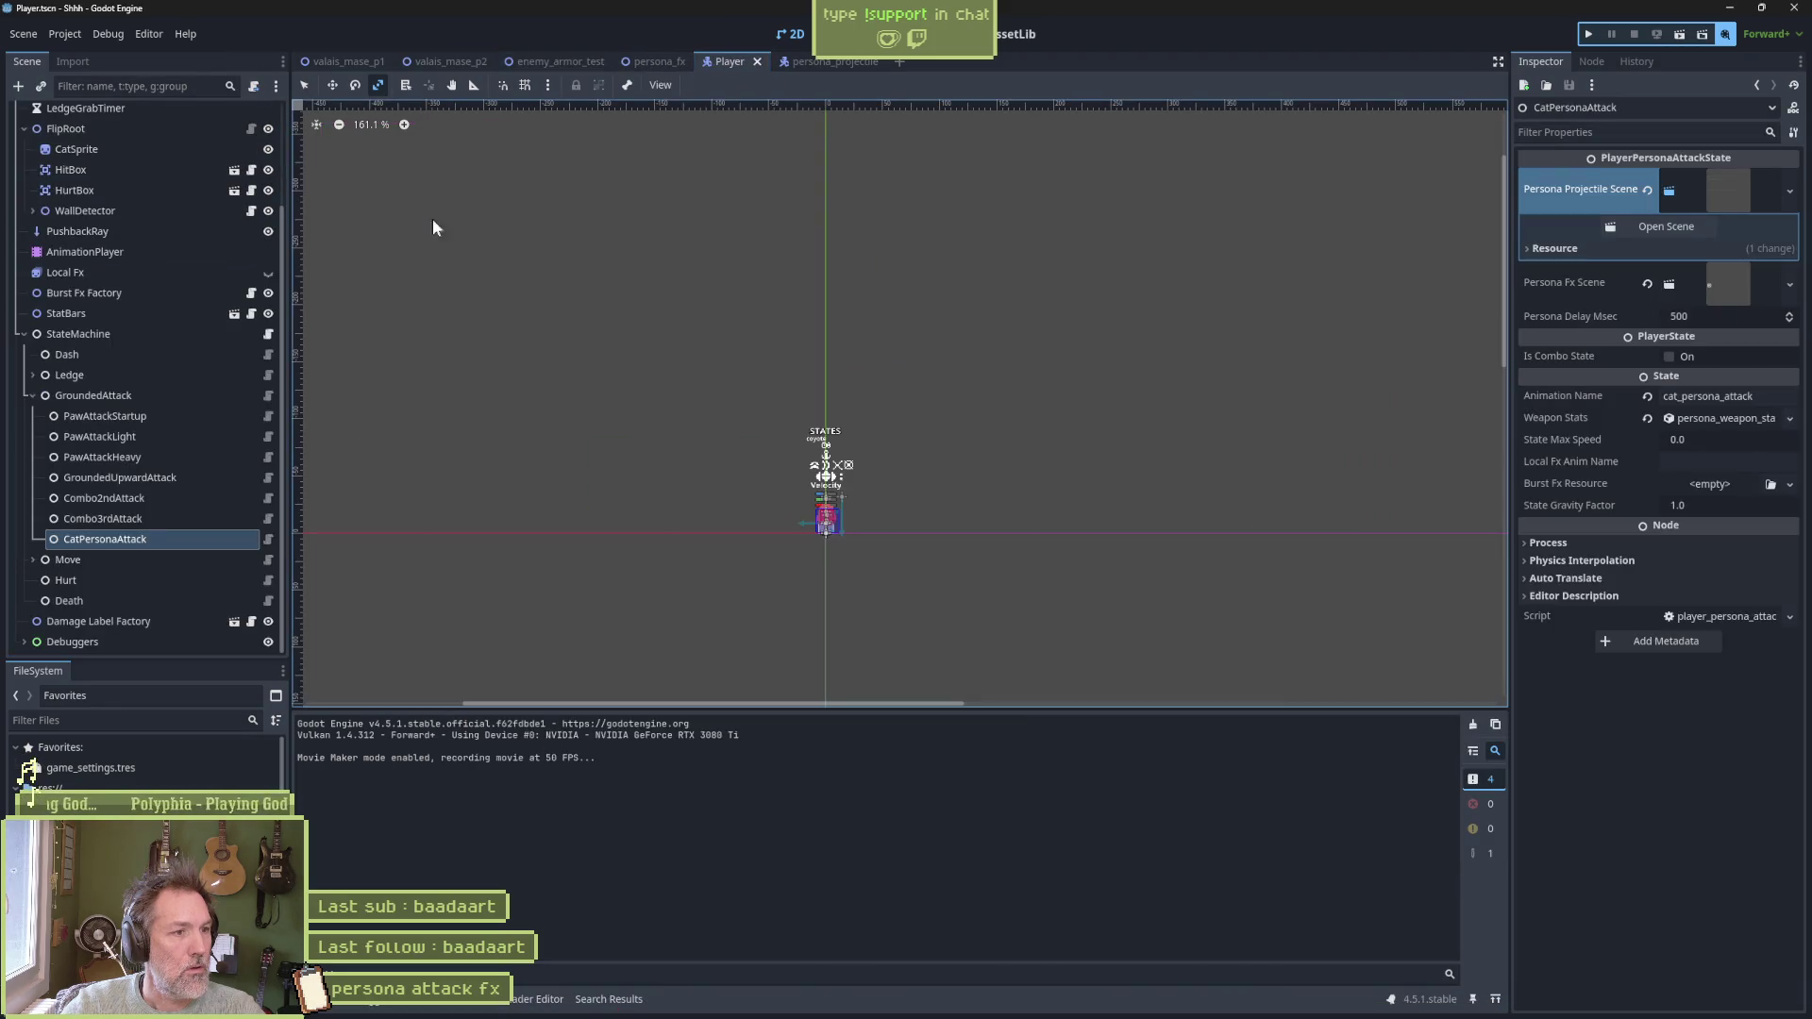
left_click(154, 257)
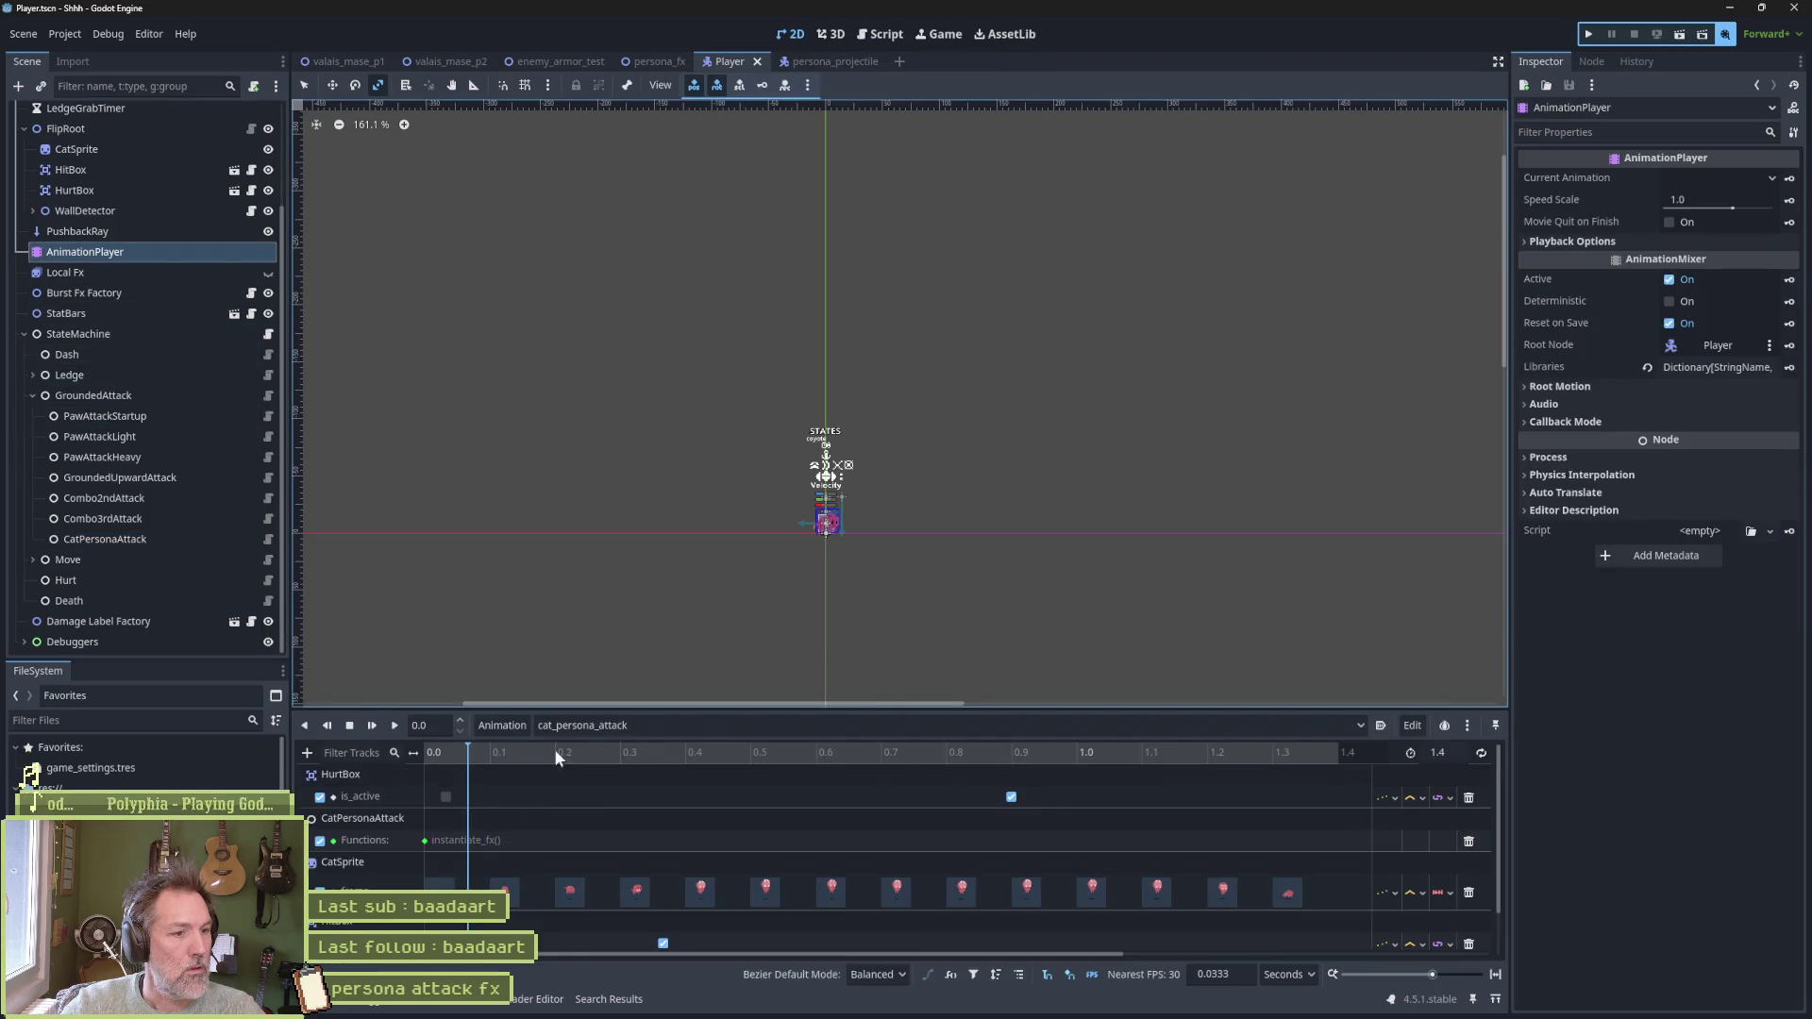
mouse_move(613, 706)
left_mouse_down()
mouse_move(613, 604)
mouse_move(625, 644)
left_mouse_up()
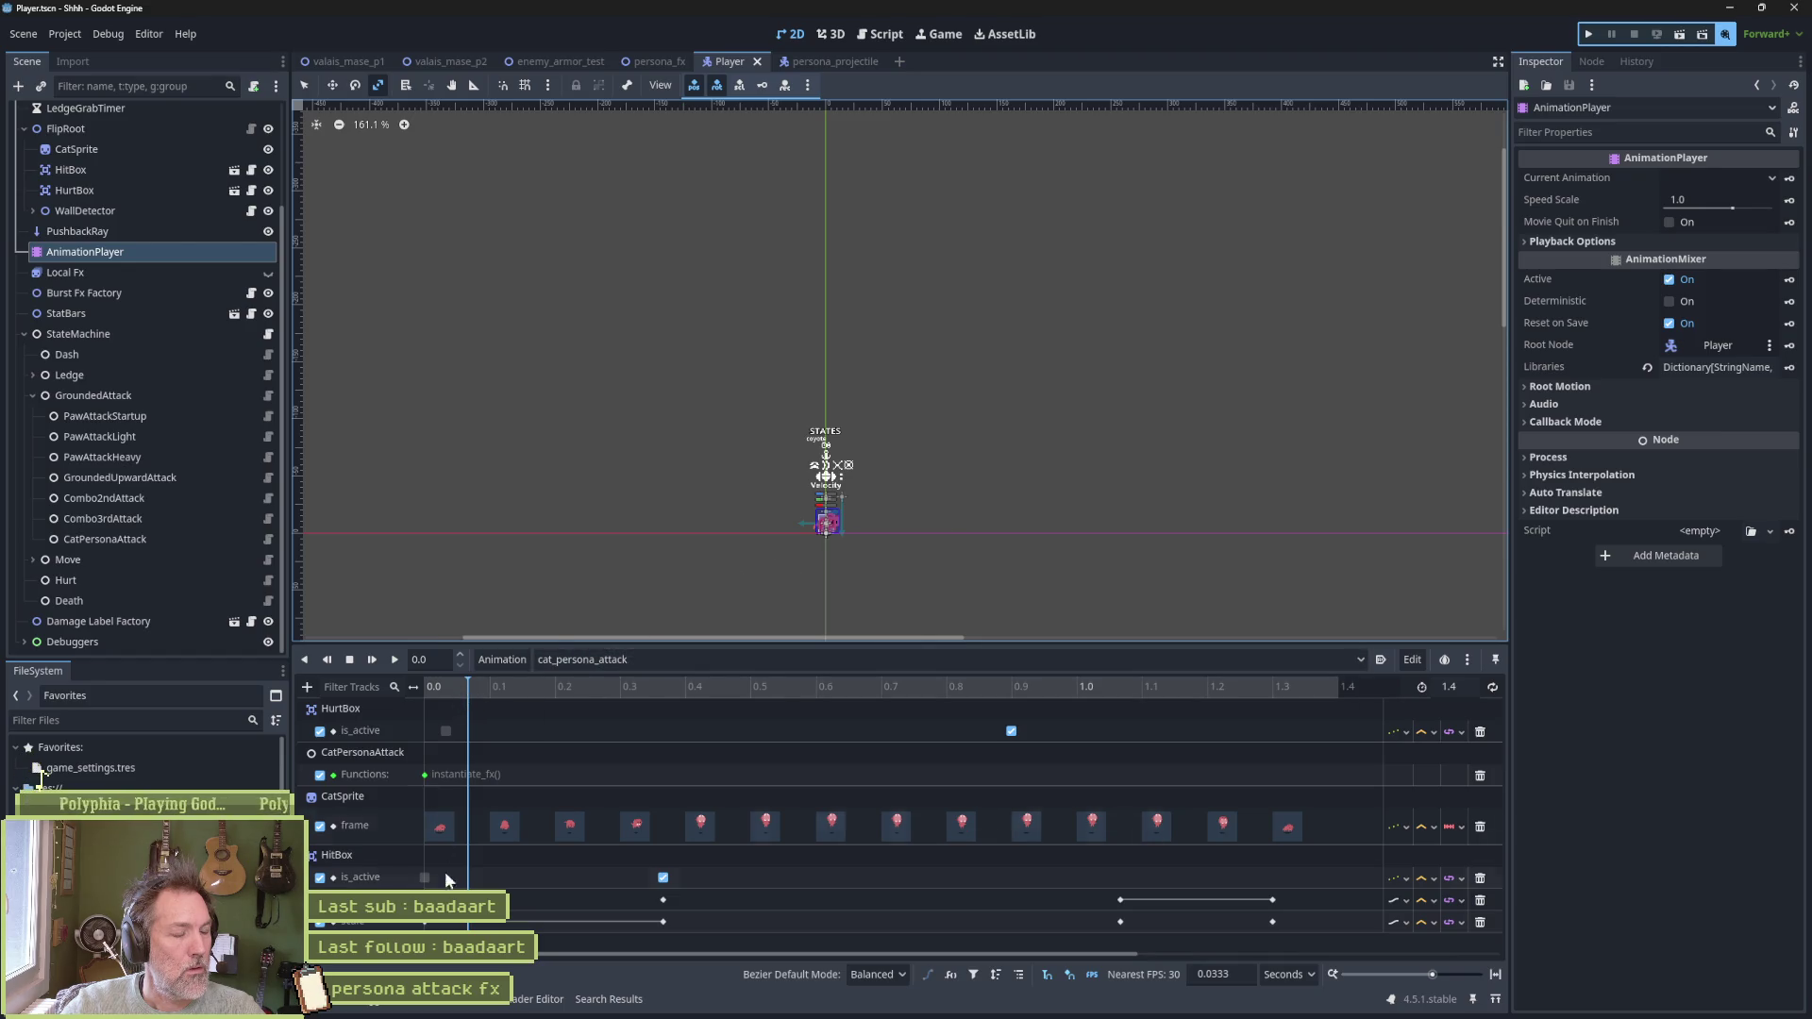
scroll(840, 525, "up", 6)
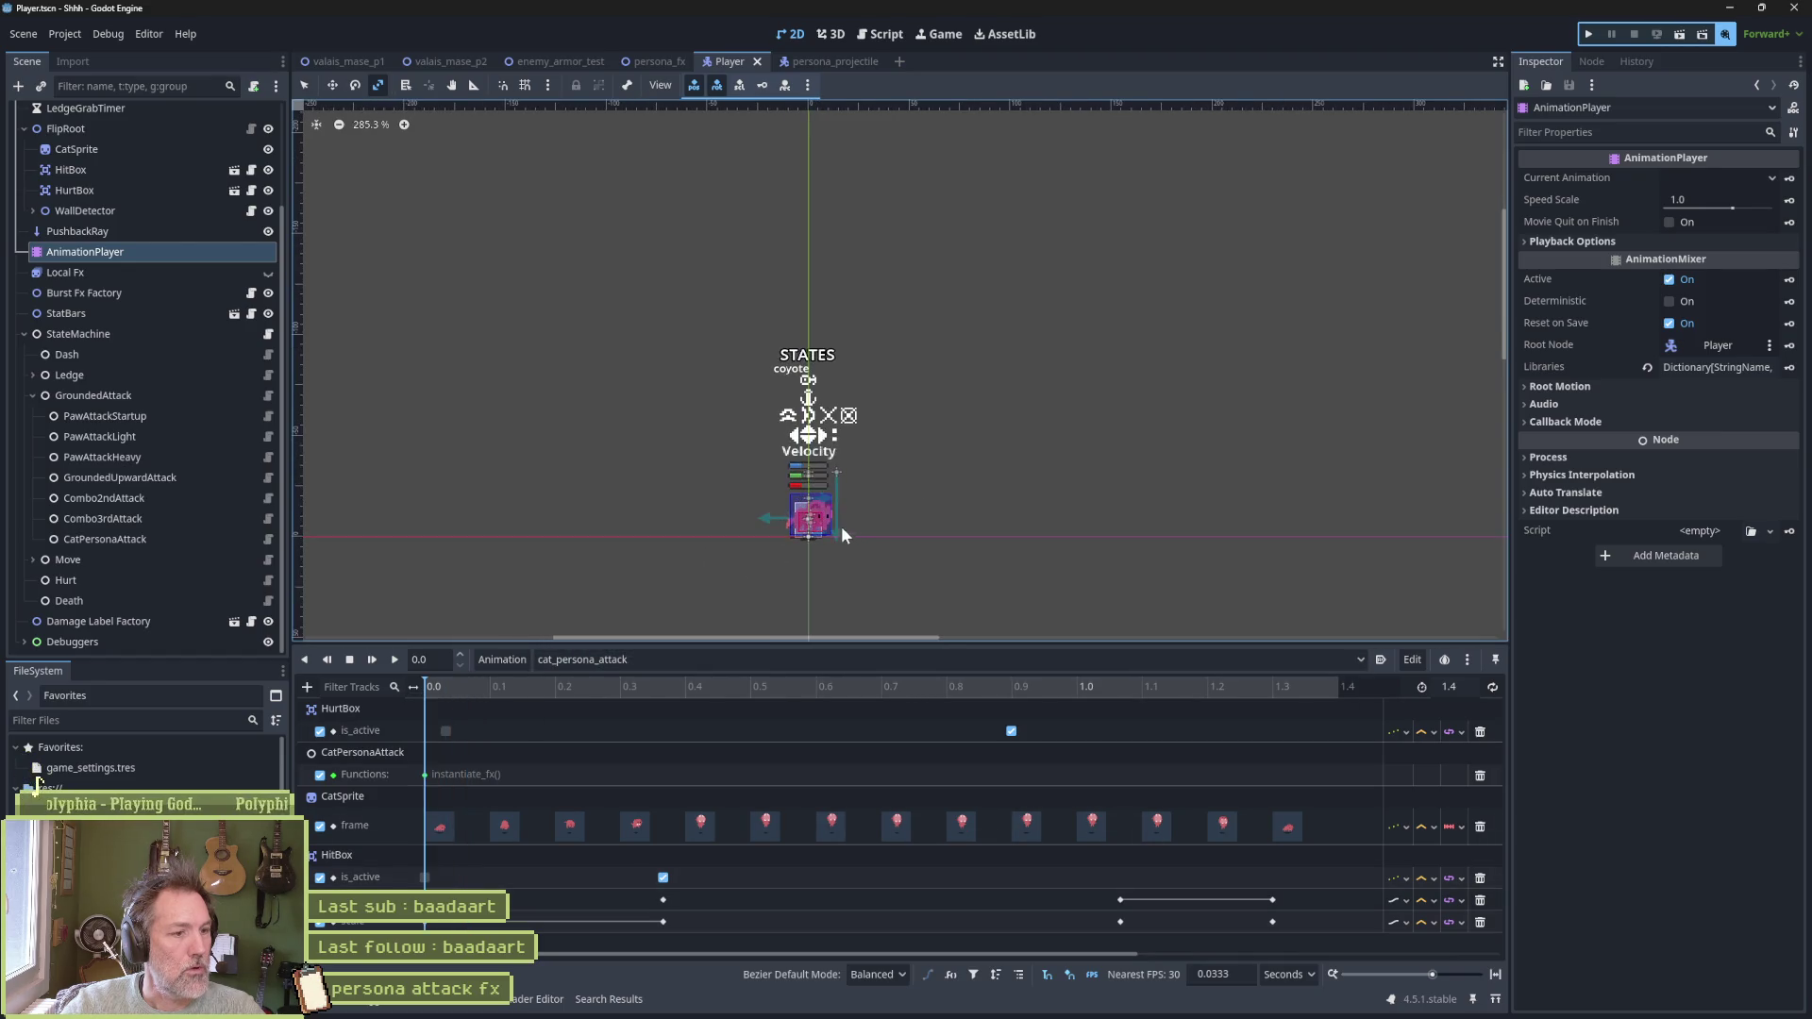
scroll(841, 528, "up", 4)
left_click(100, 169)
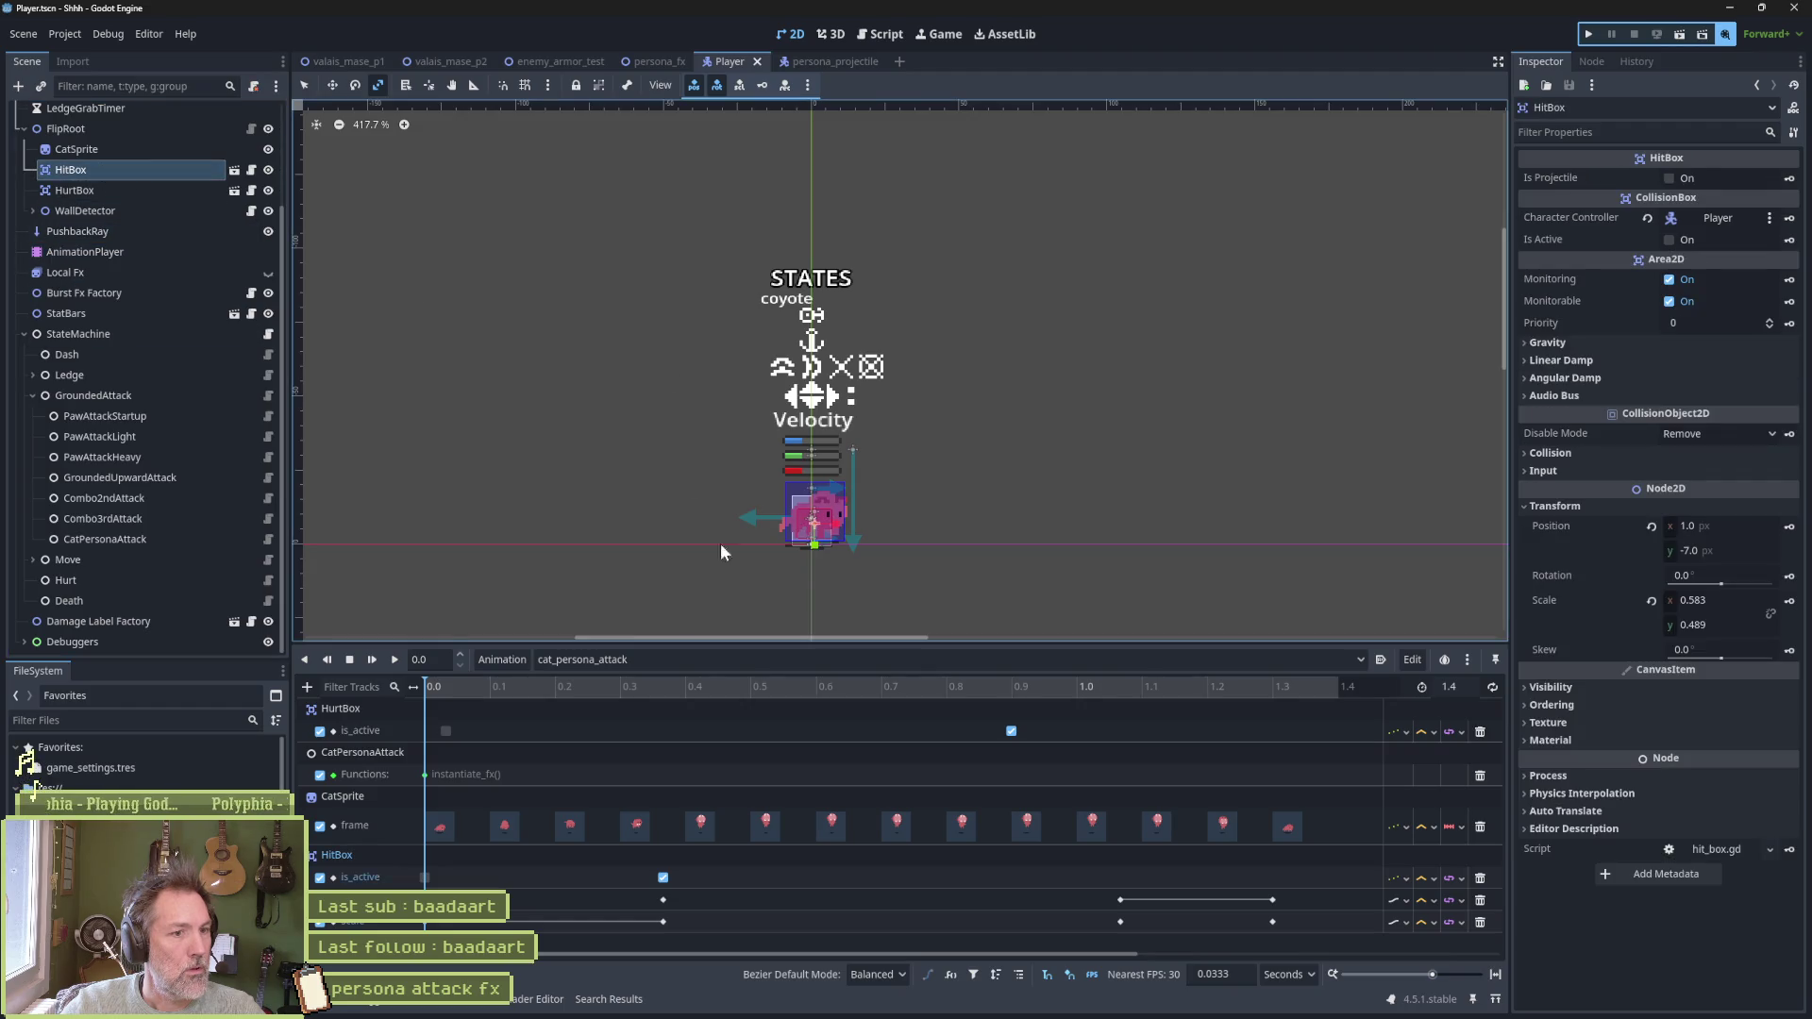
left_click(467, 687)
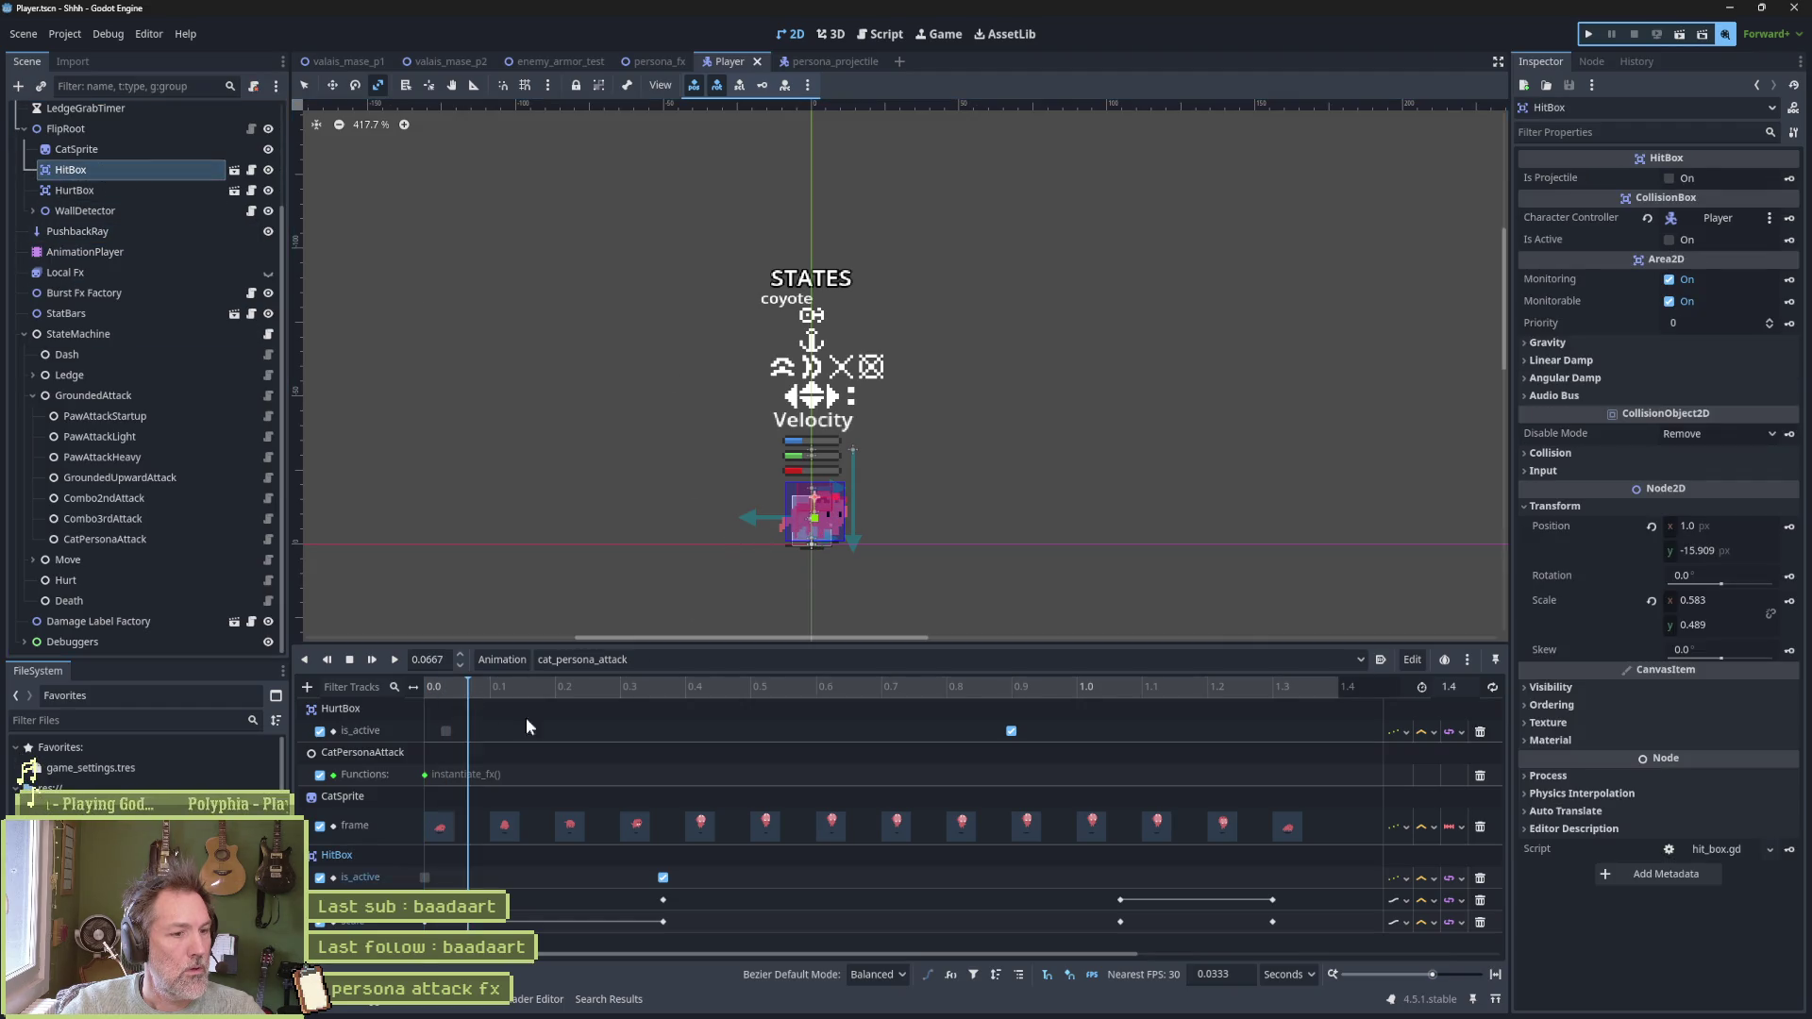
left_click(662, 878)
left_click_drag(664, 881, 555, 877)
At 0.2 s, scale the HitBox up to about 1.147 × 1.061 and key the scale
left_click(565, 689)
left_click(569, 687)
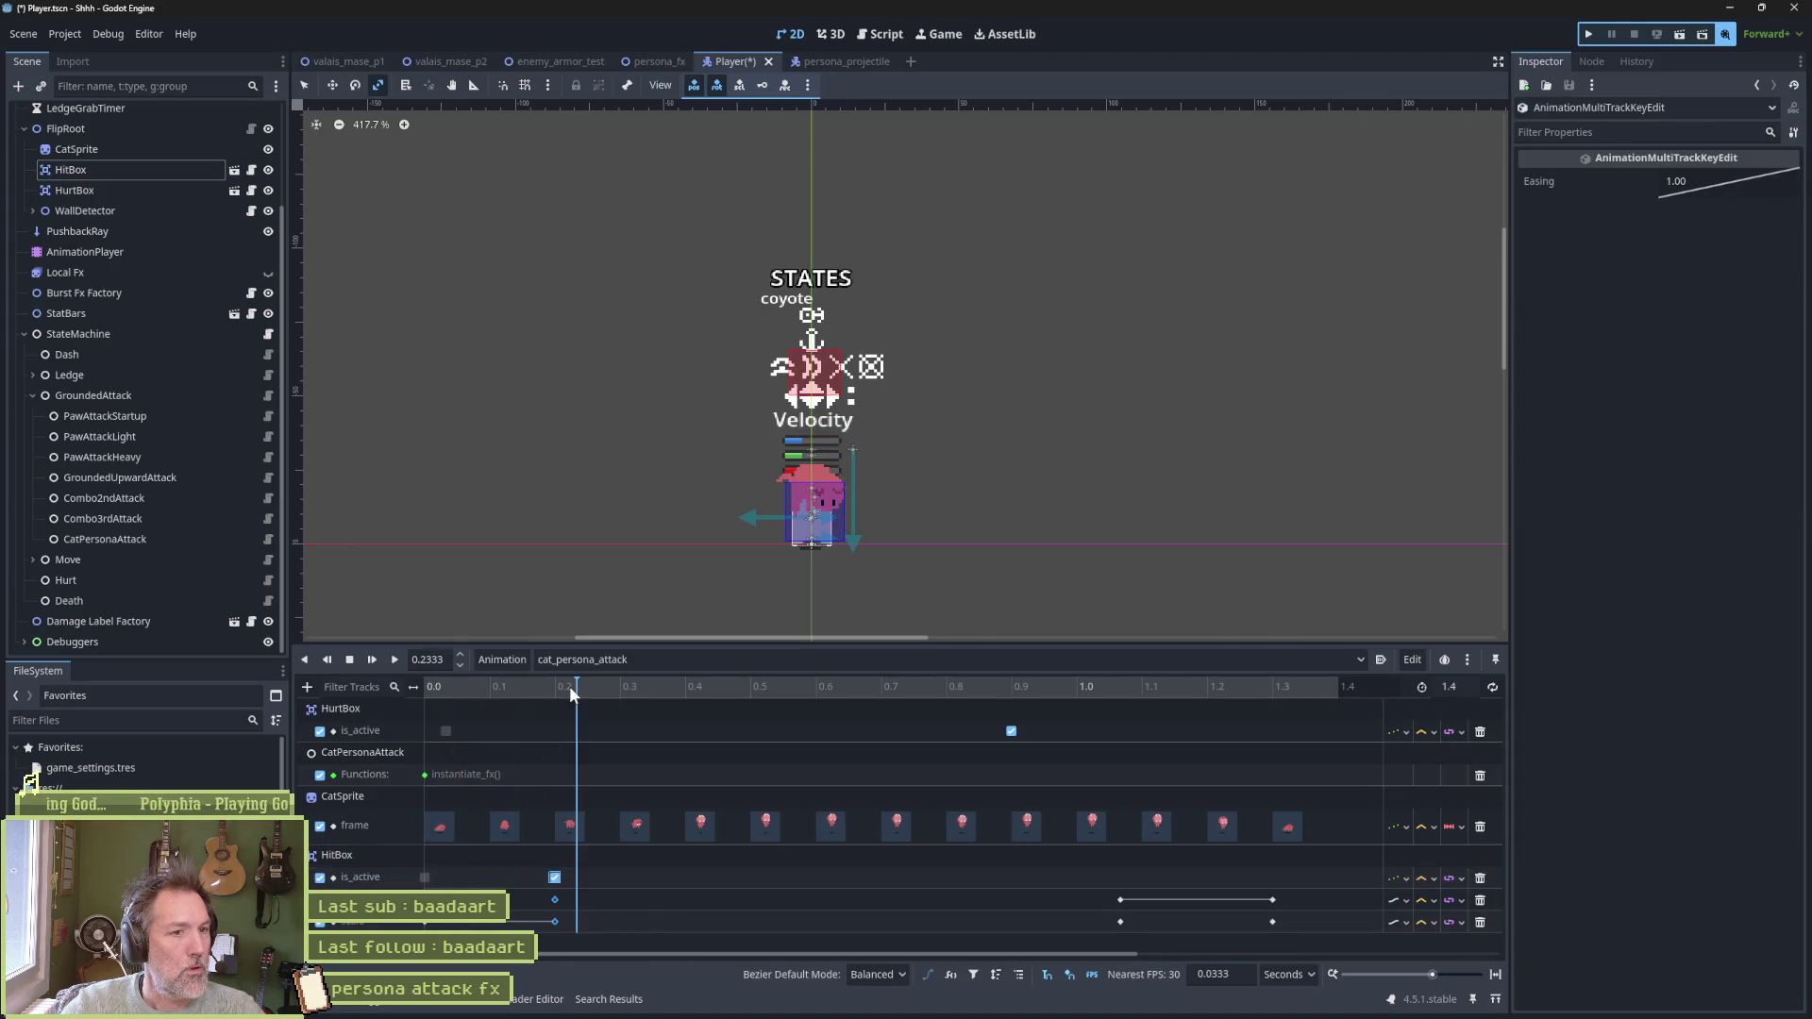
left_click_drag(568, 688, 552, 693)
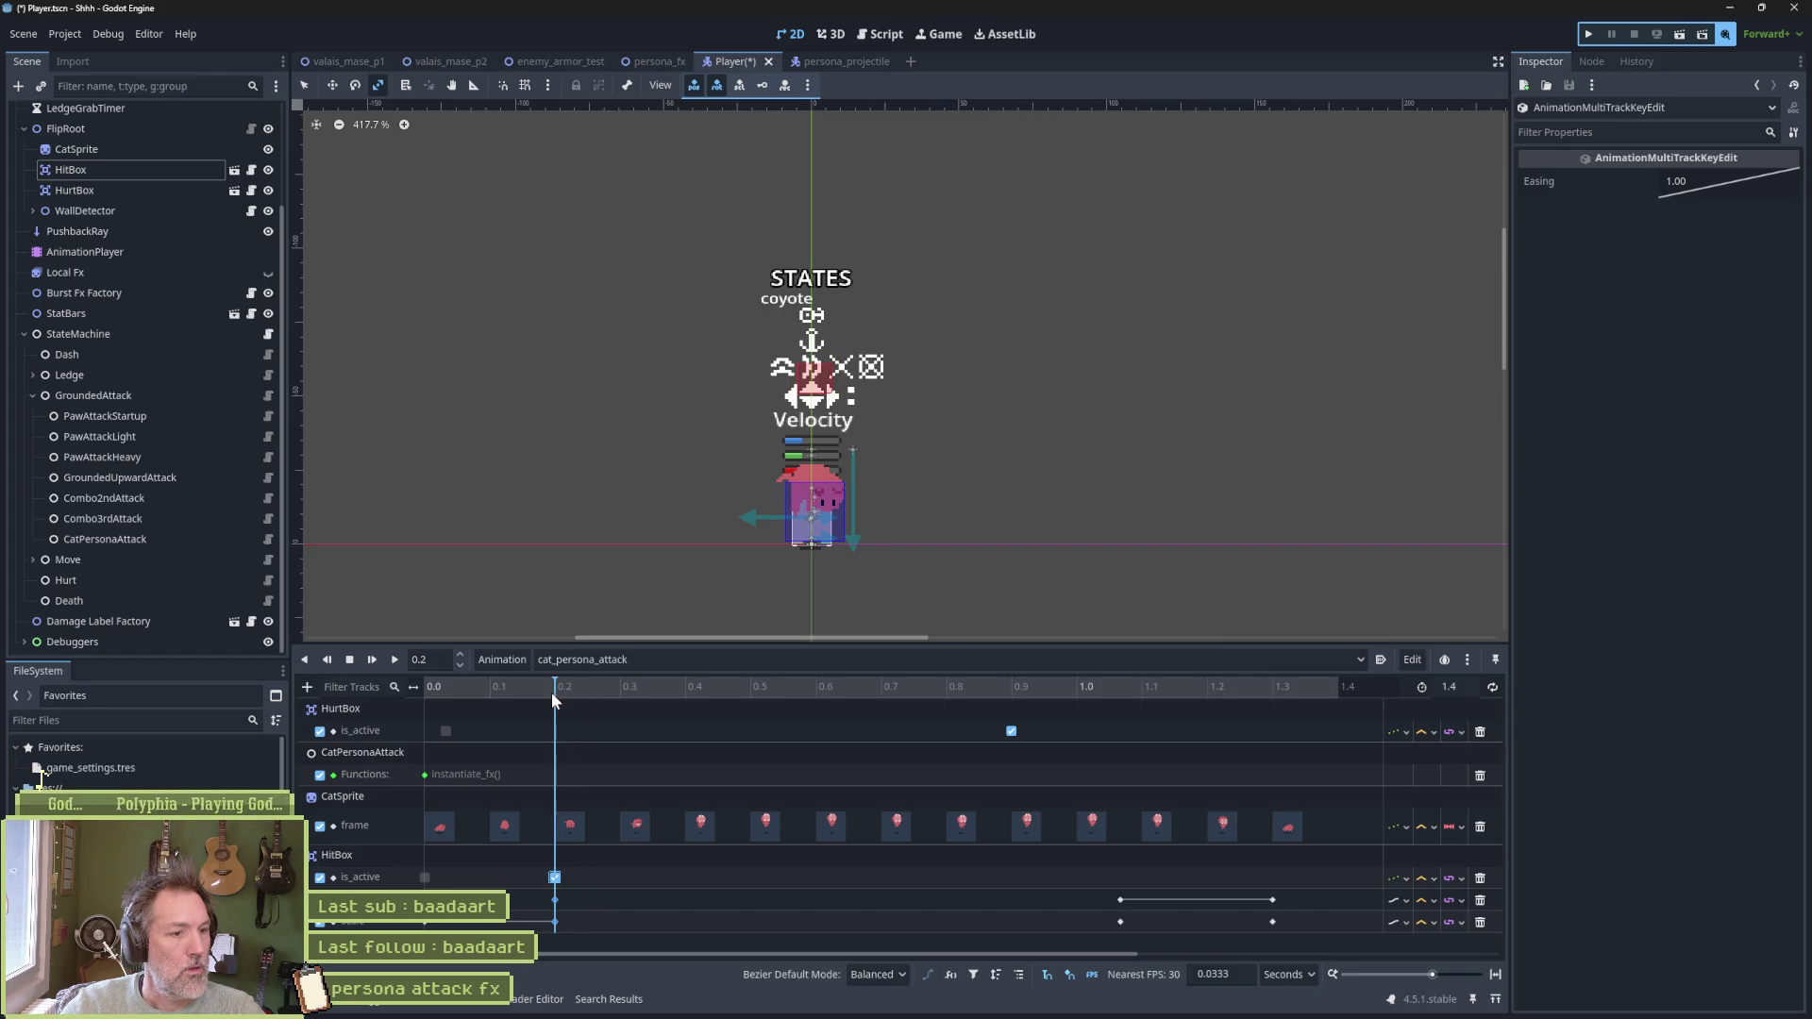
left_click(132, 169)
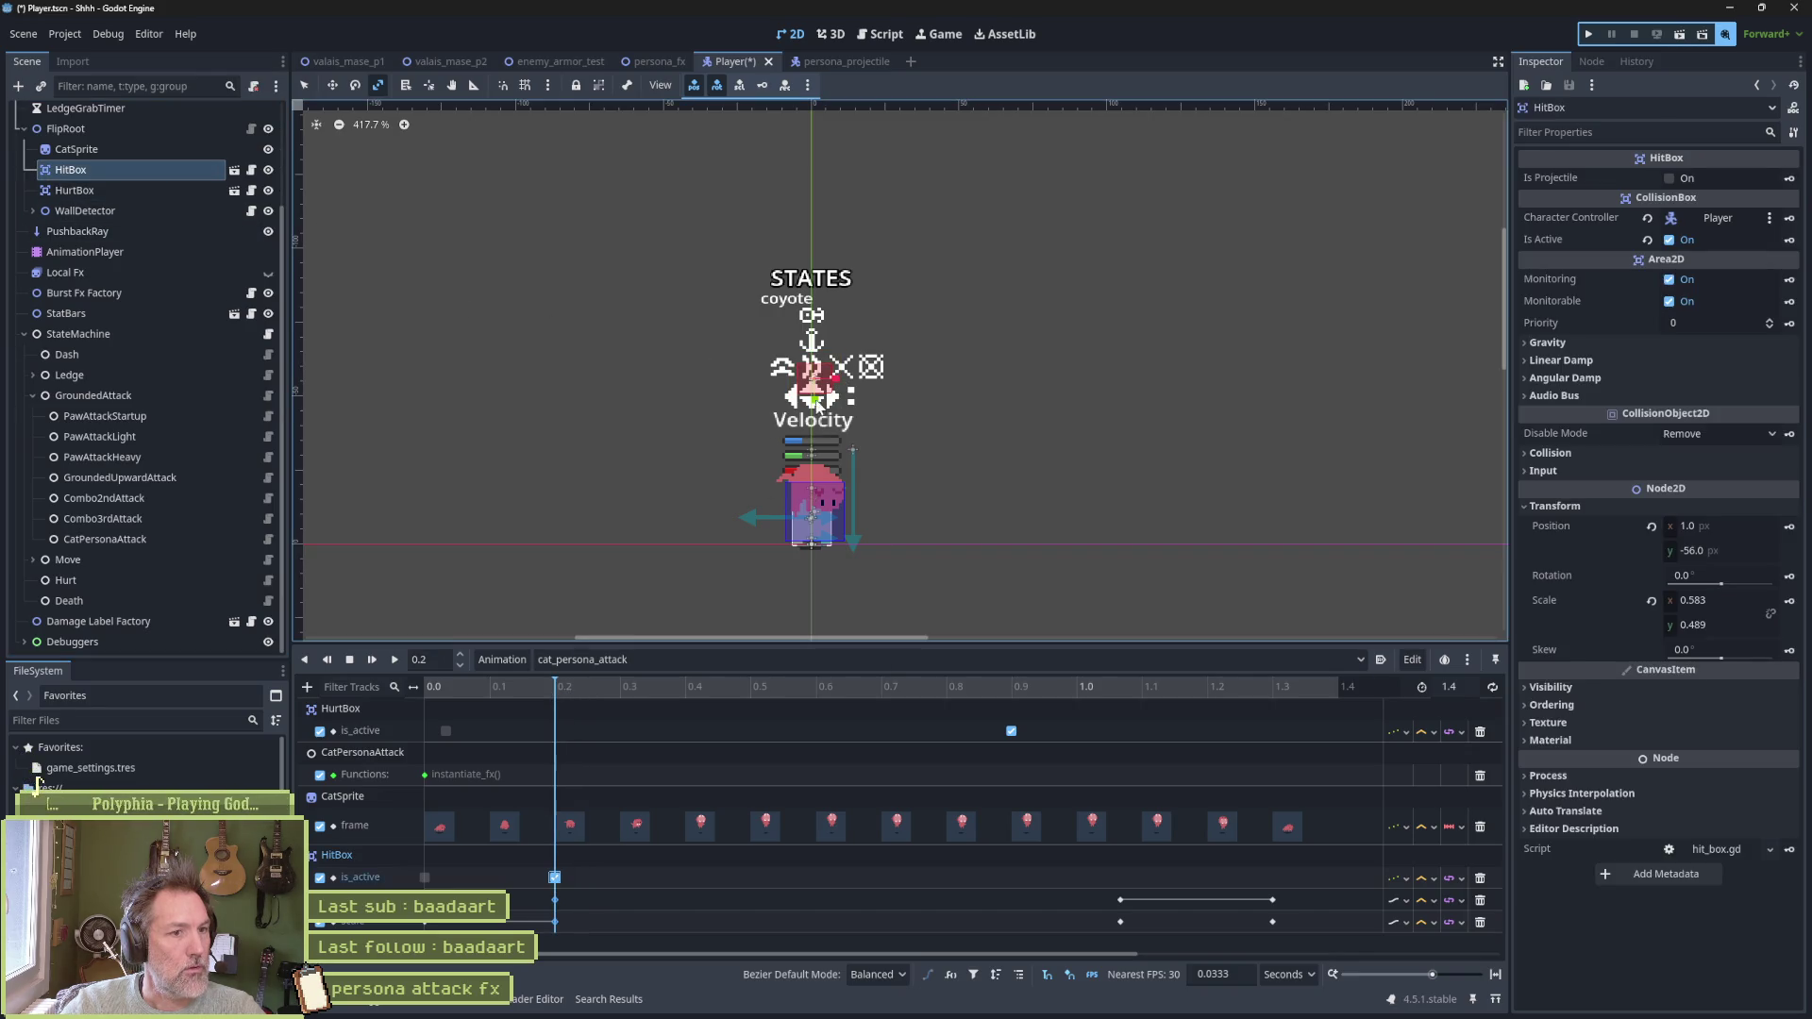
left_click_drag(826, 392, 848, 426)
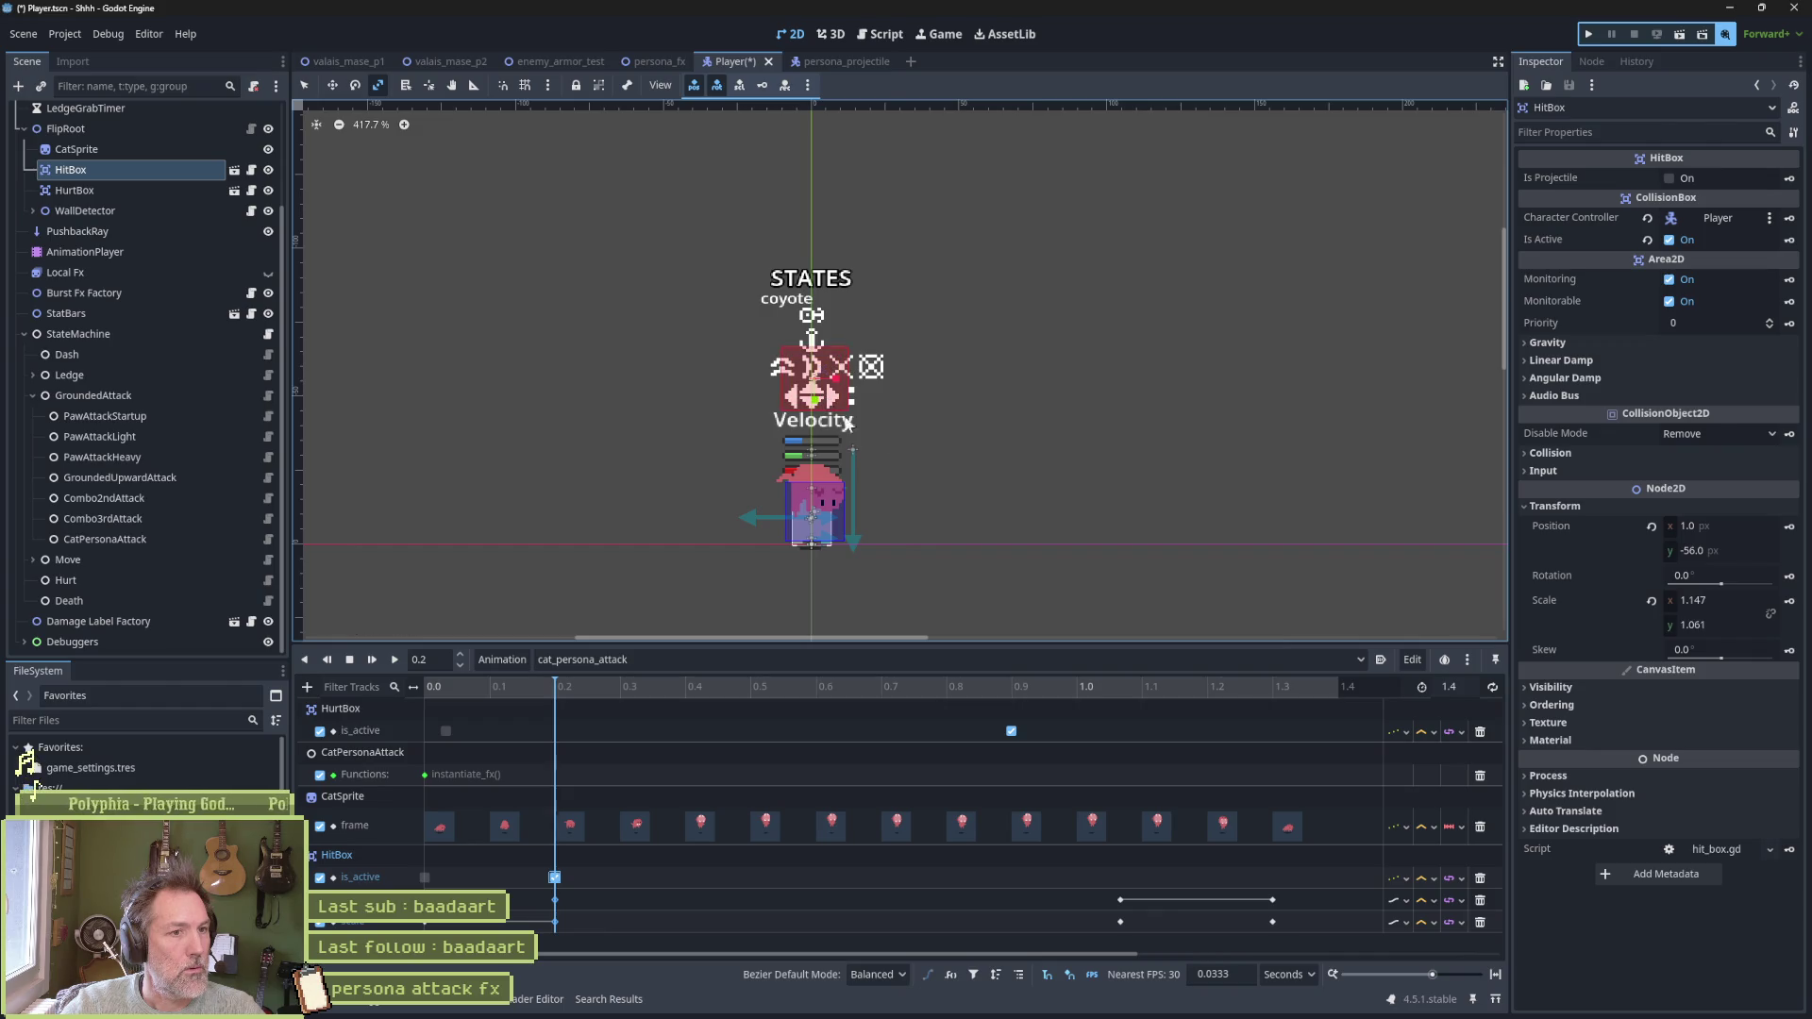
left_click(1789, 600)
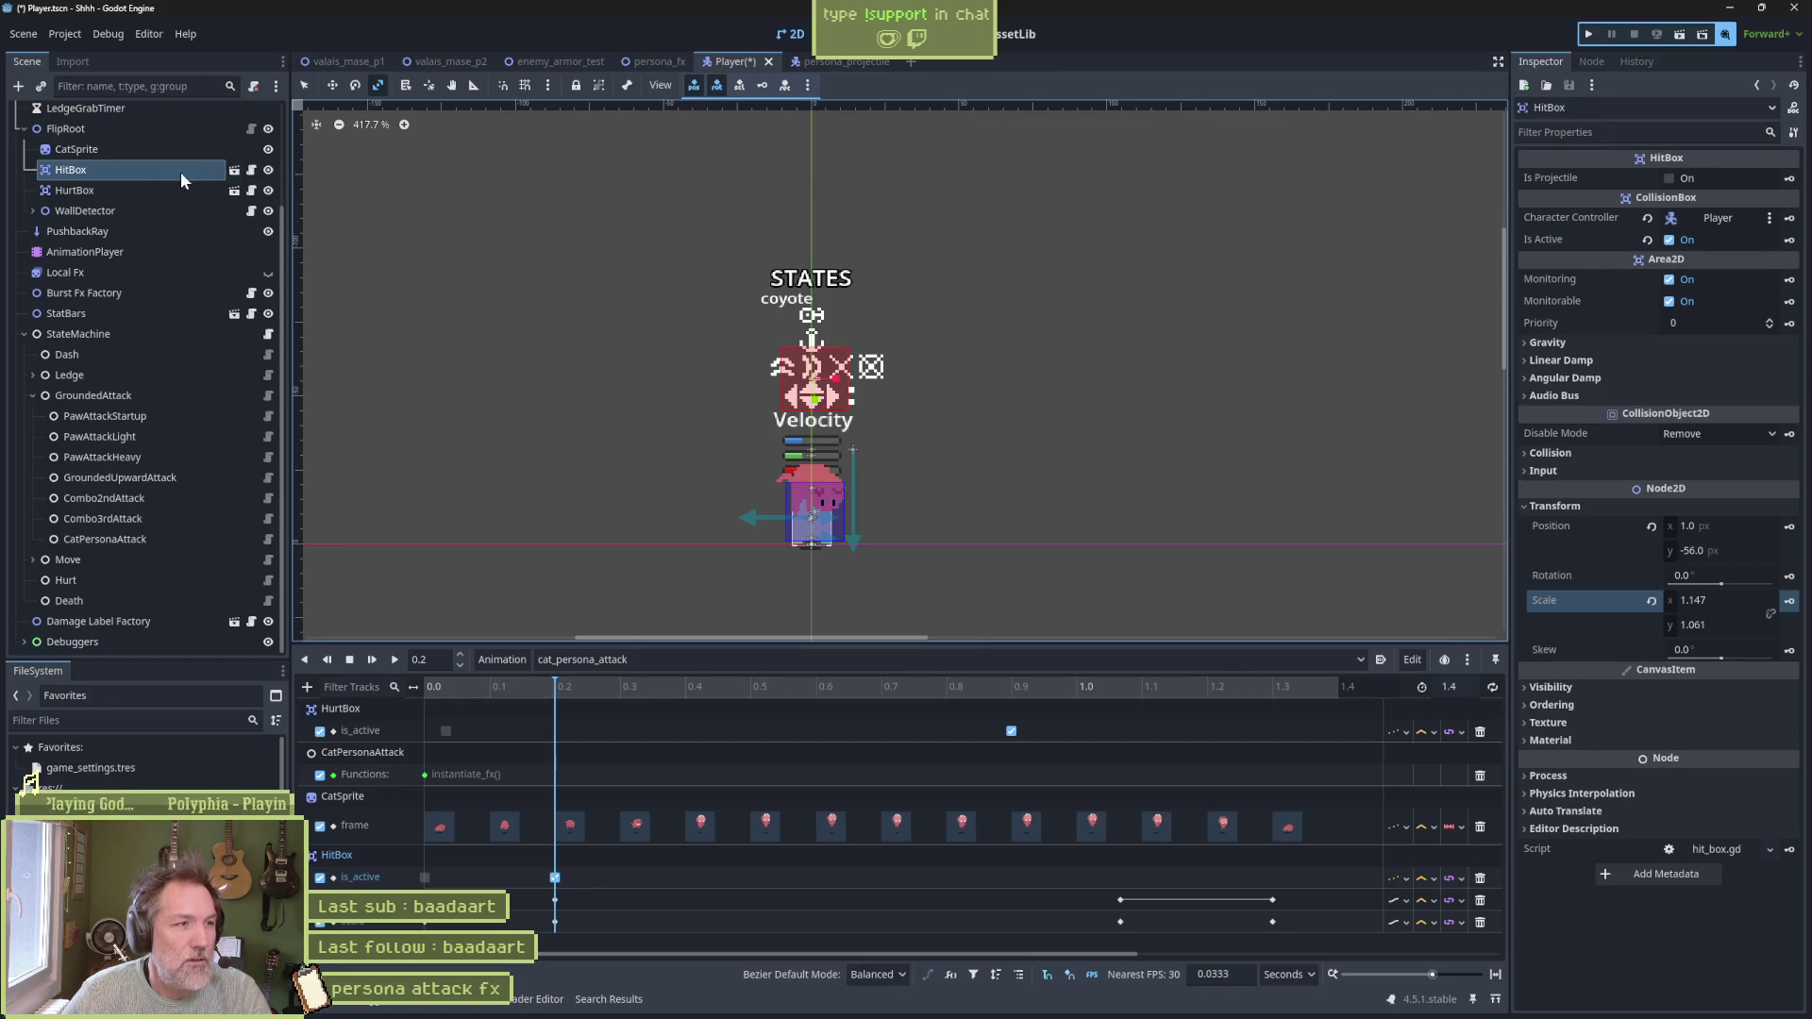
Open HitBox.tscn in its own tab from the Player scene tree
left_click(161, 149)
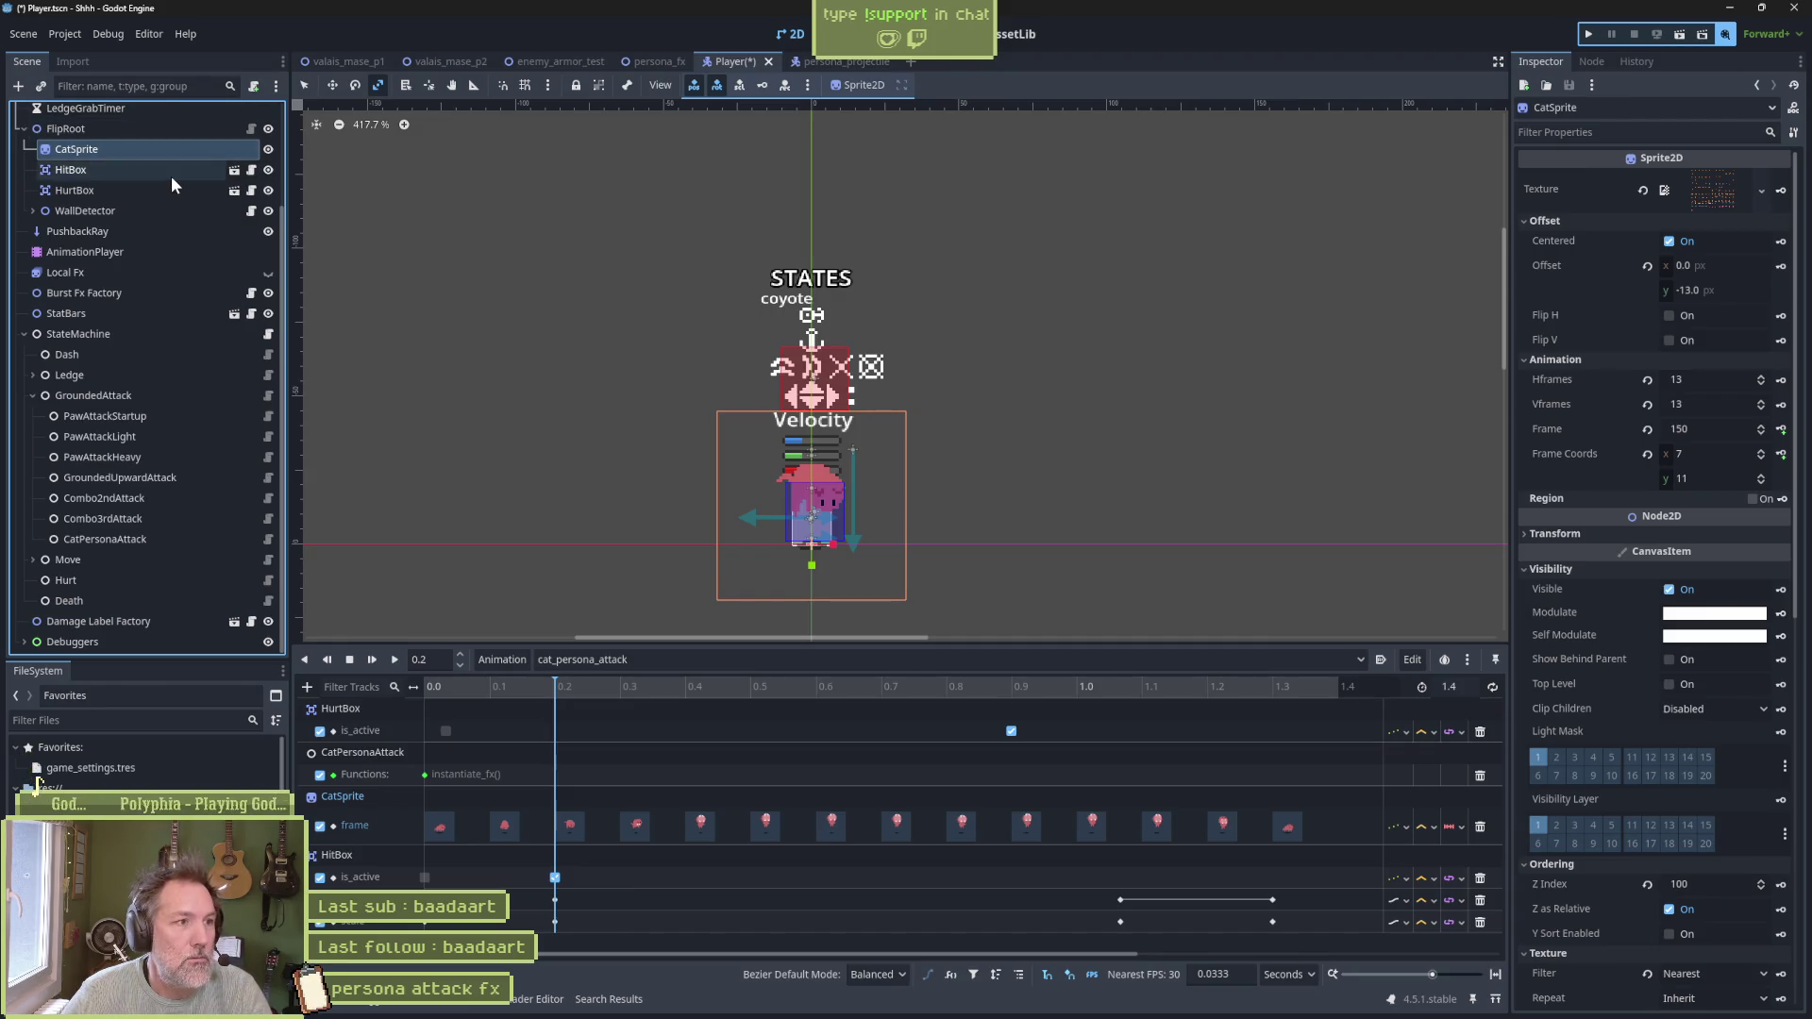
left_click(172, 174)
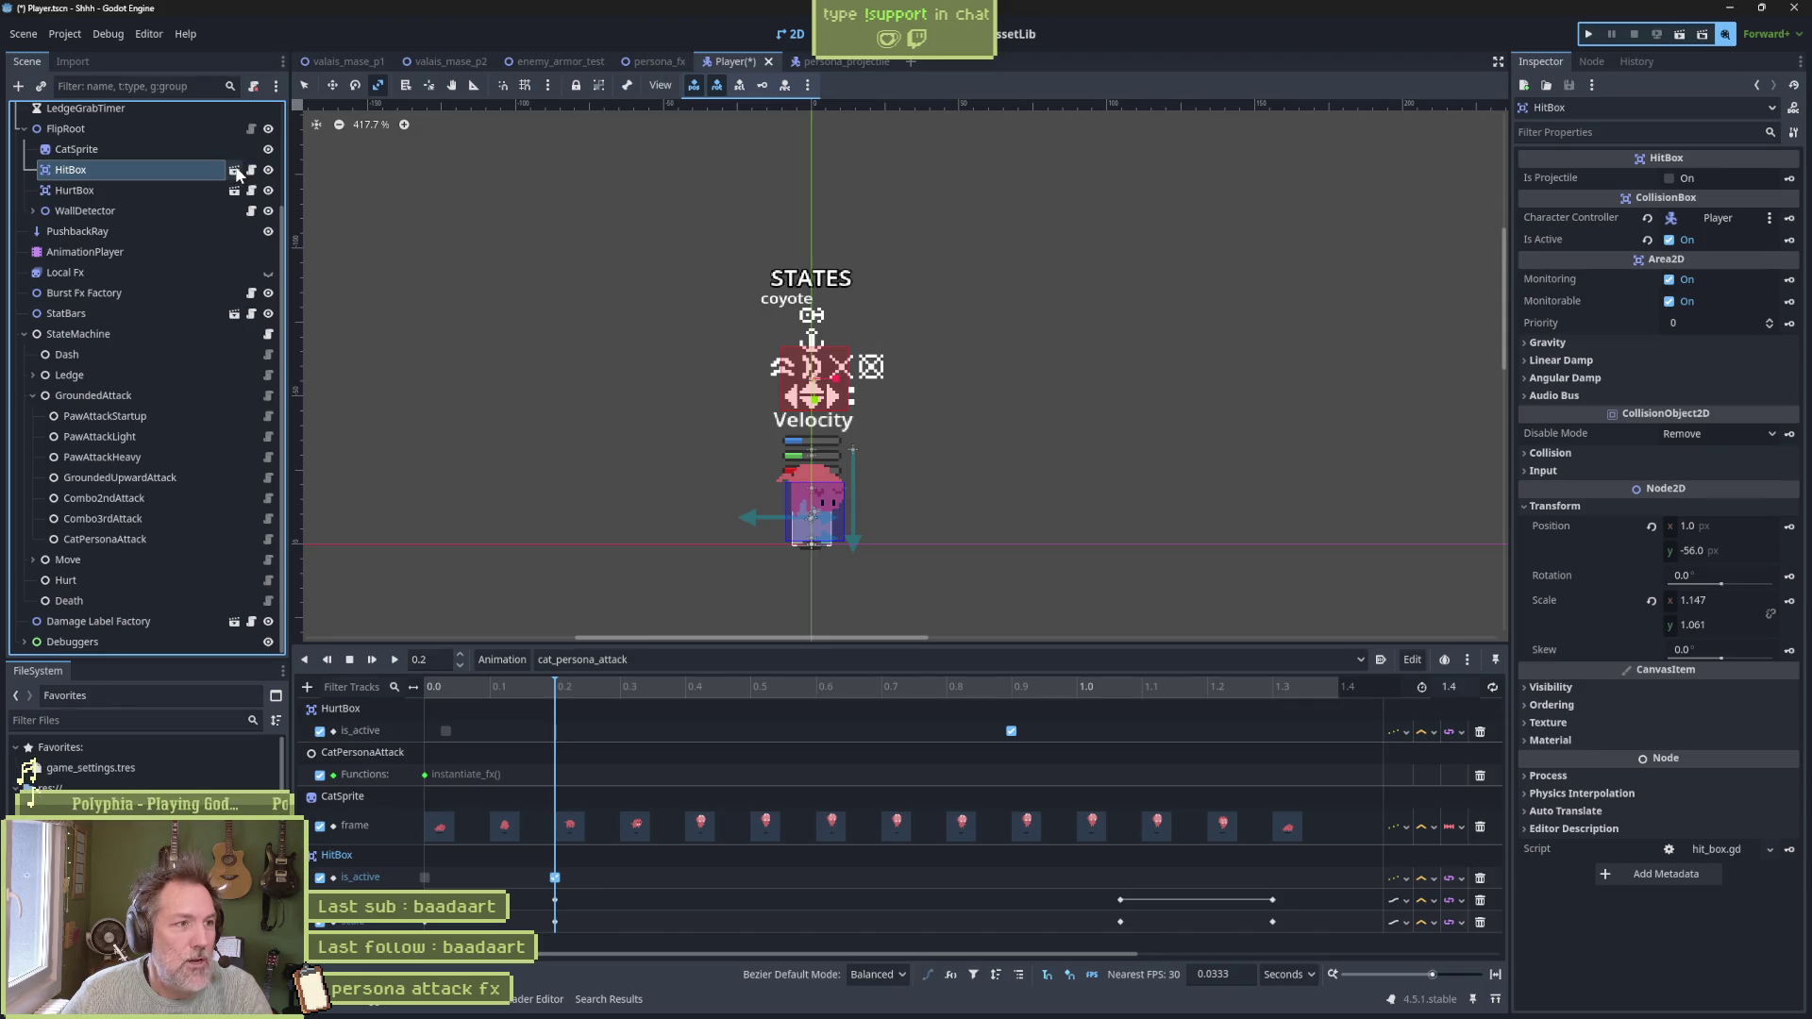
left_click(235, 171)
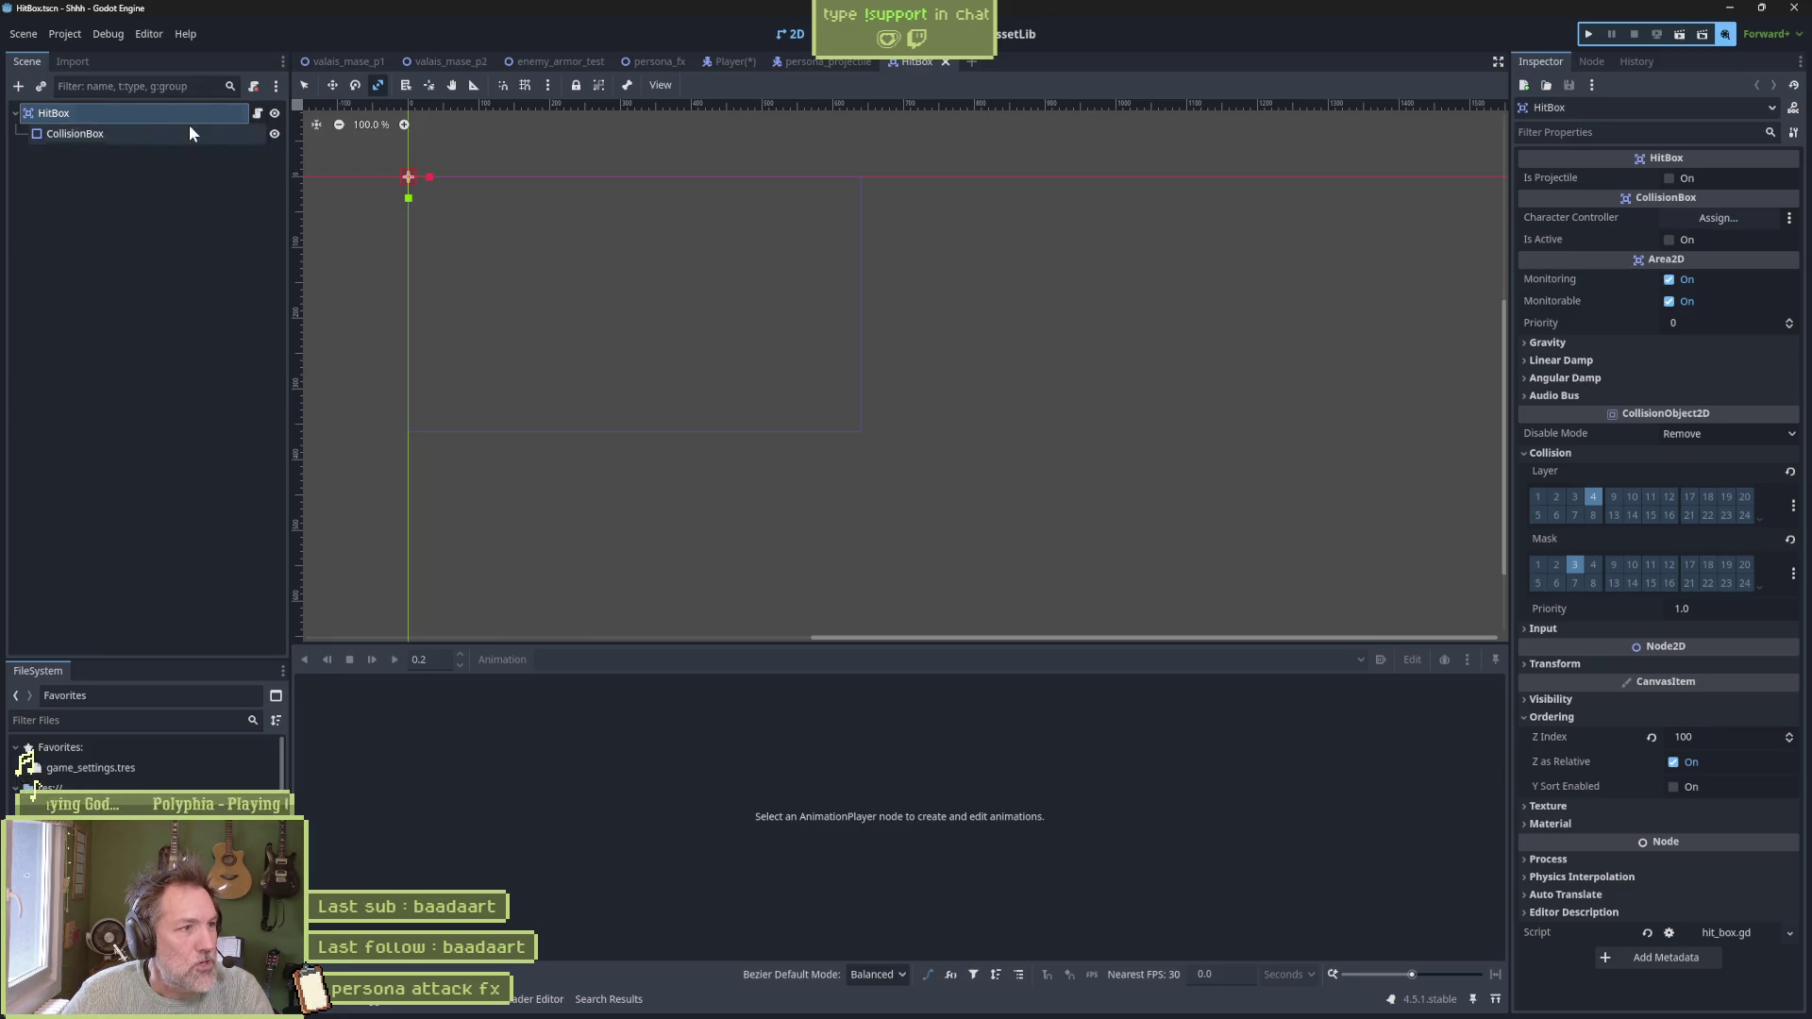
Open hit_box.gd and follow its extends CollisionBox line to the base script
left_click(257, 115)
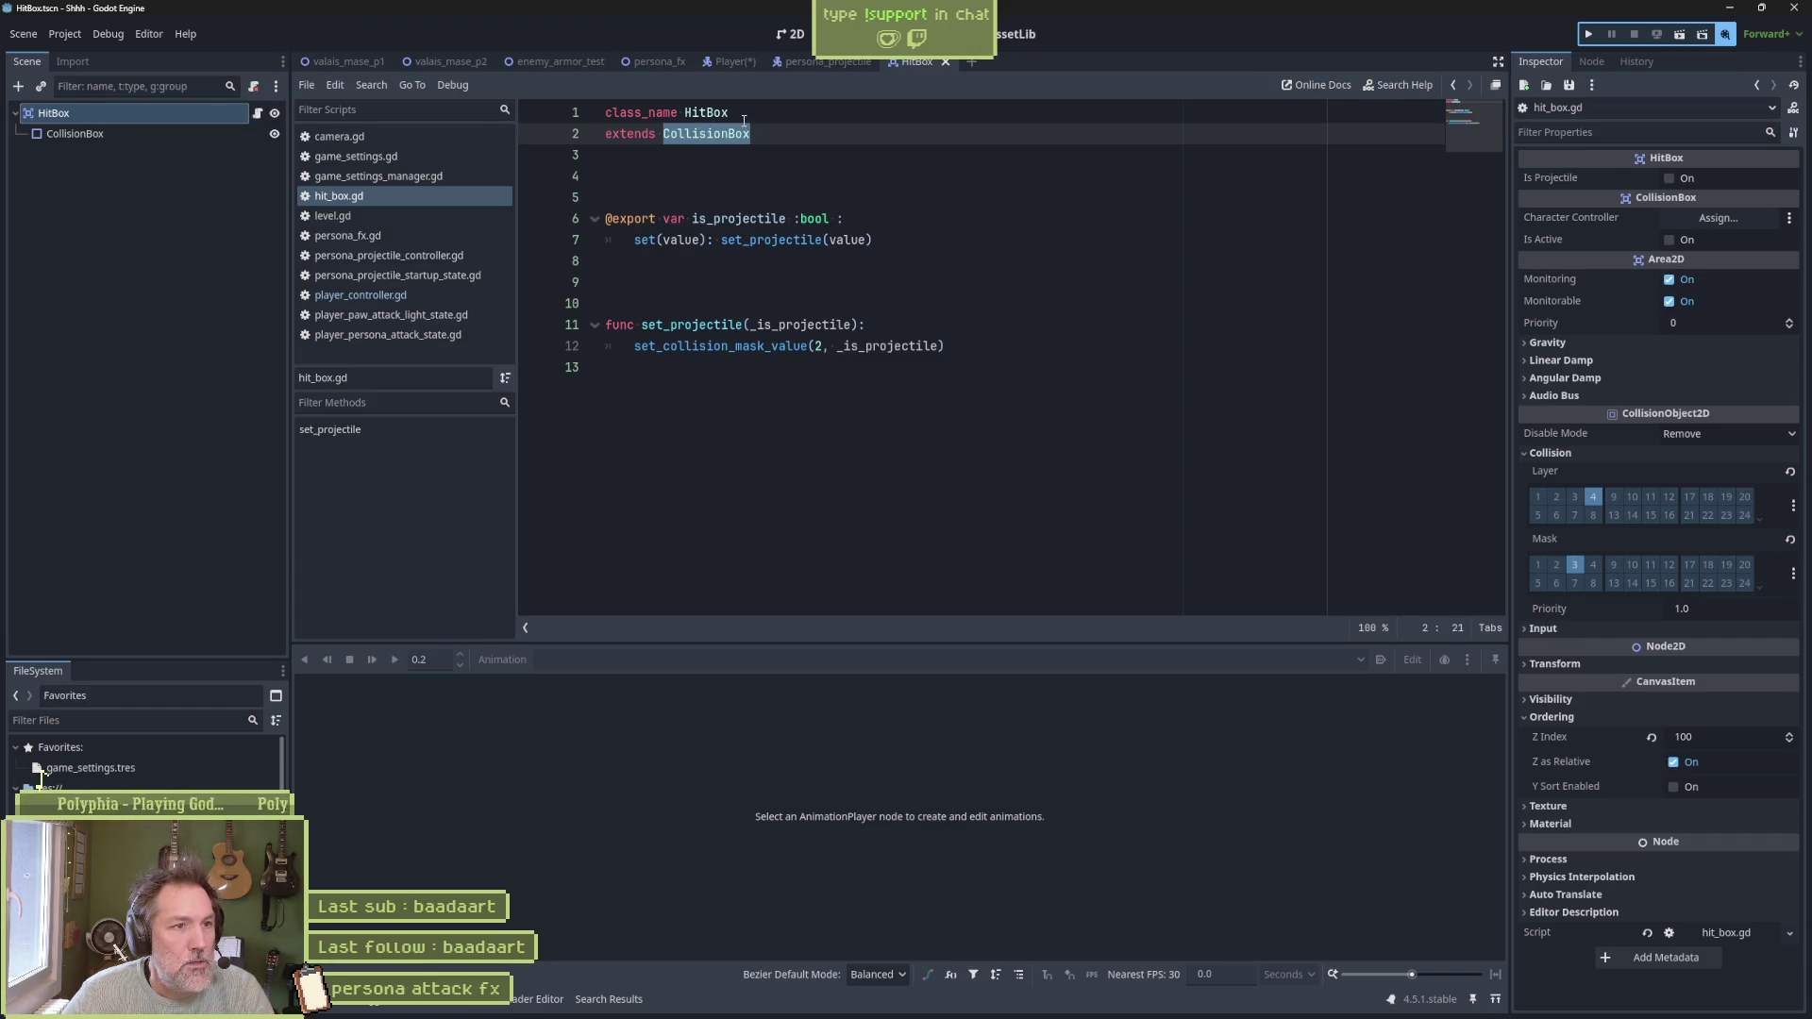
double_click(648, 133)
left_click(701, 133)
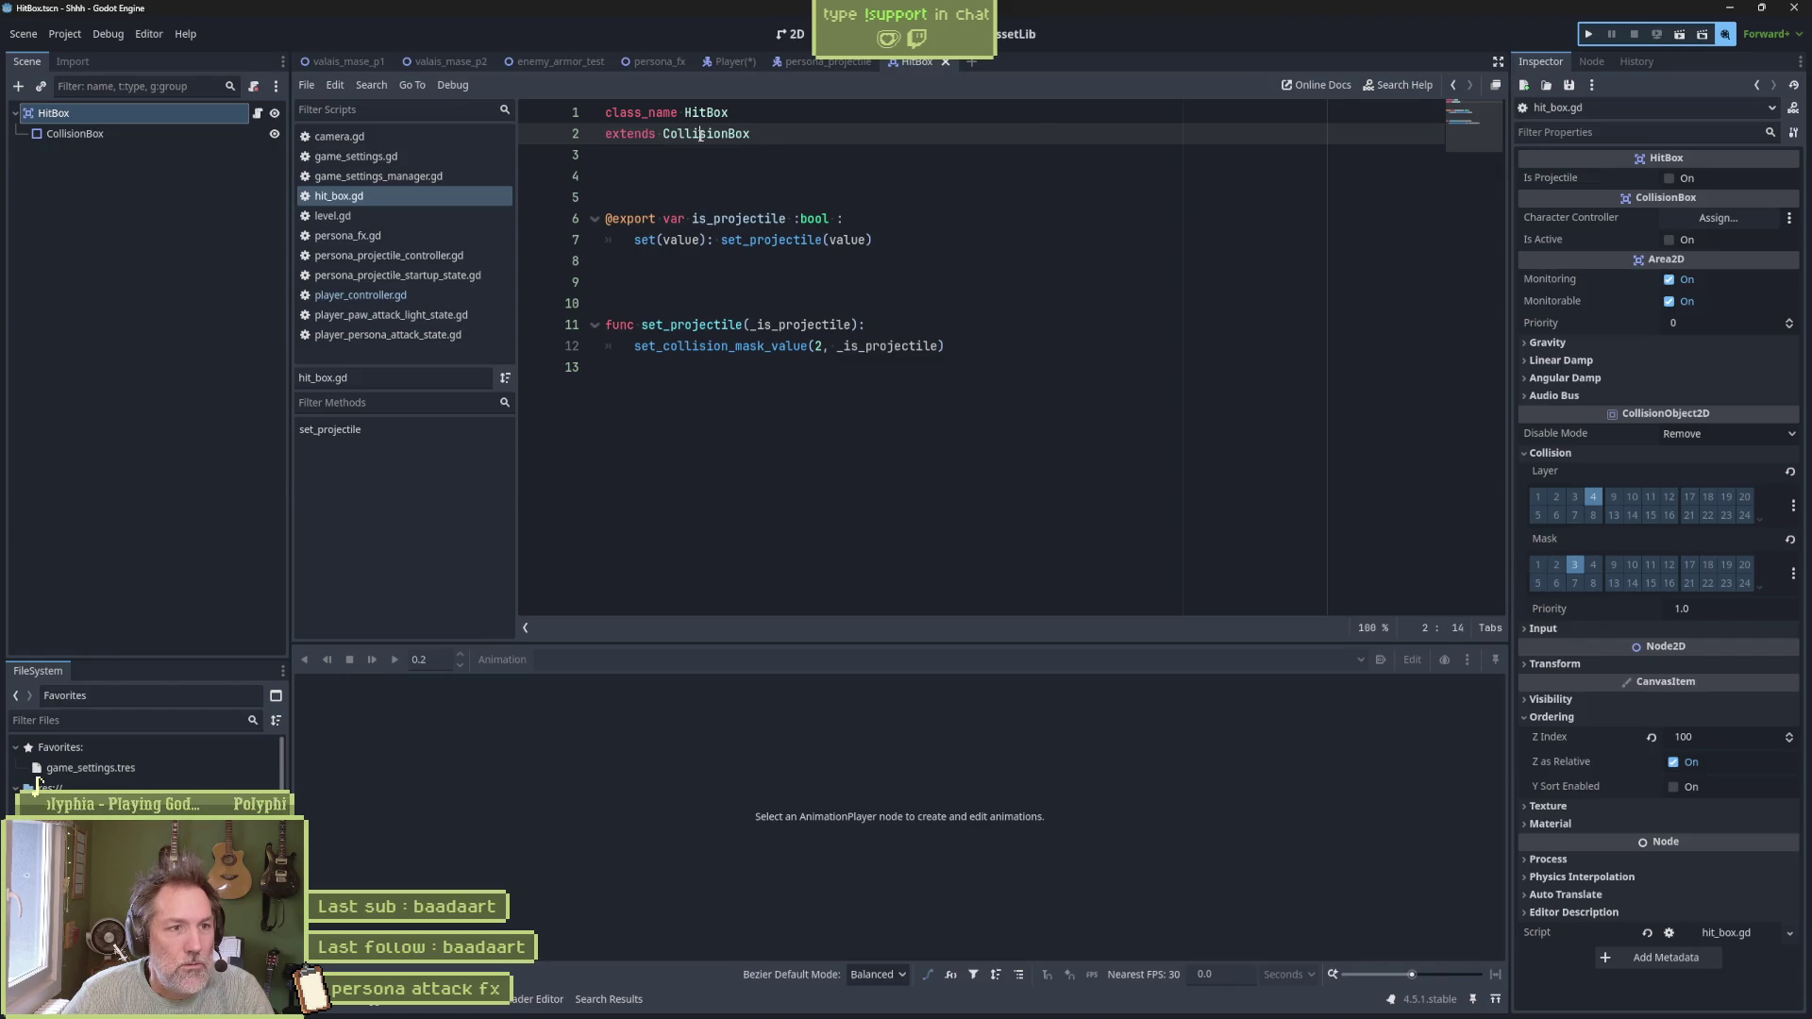
double_click(700, 133)
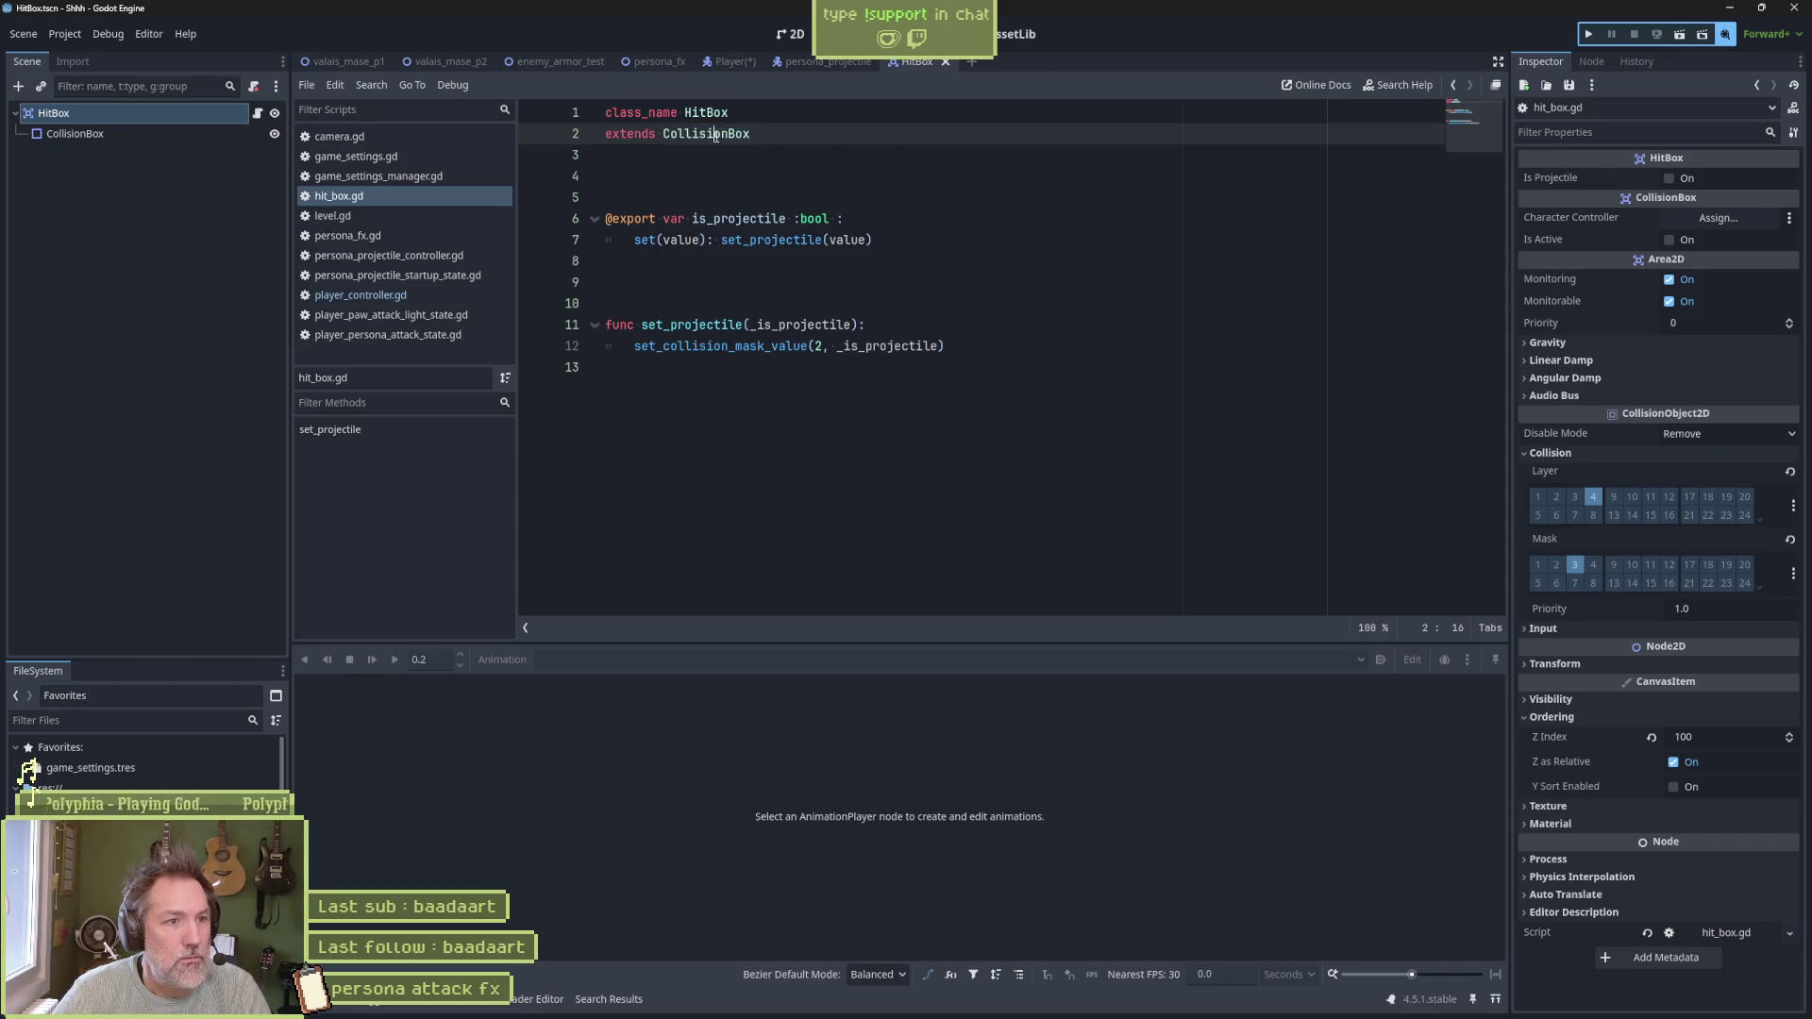
left_click(718, 135, "ctrl")
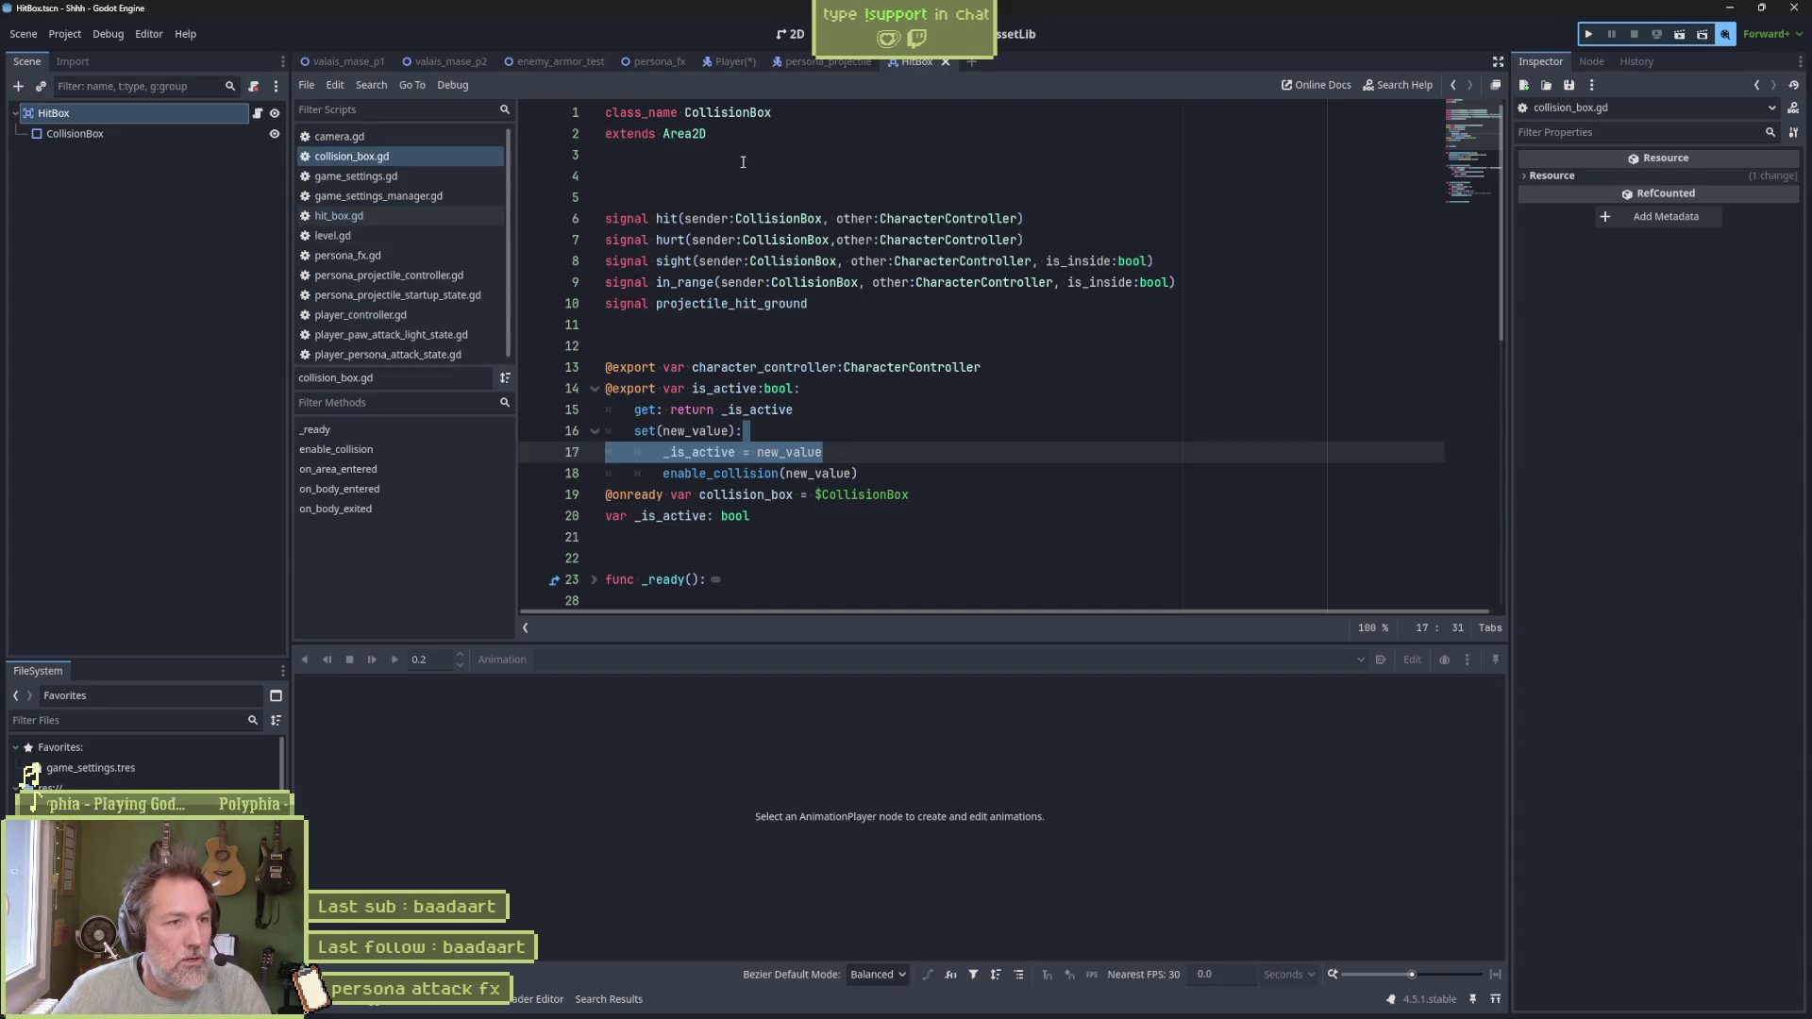
Read collision_box.gd's extends Area2D declaration, then show the HitBox's CollisionBox shape in 2D
left_click(705, 137)
left_click_drag(705, 137, 614, 137)
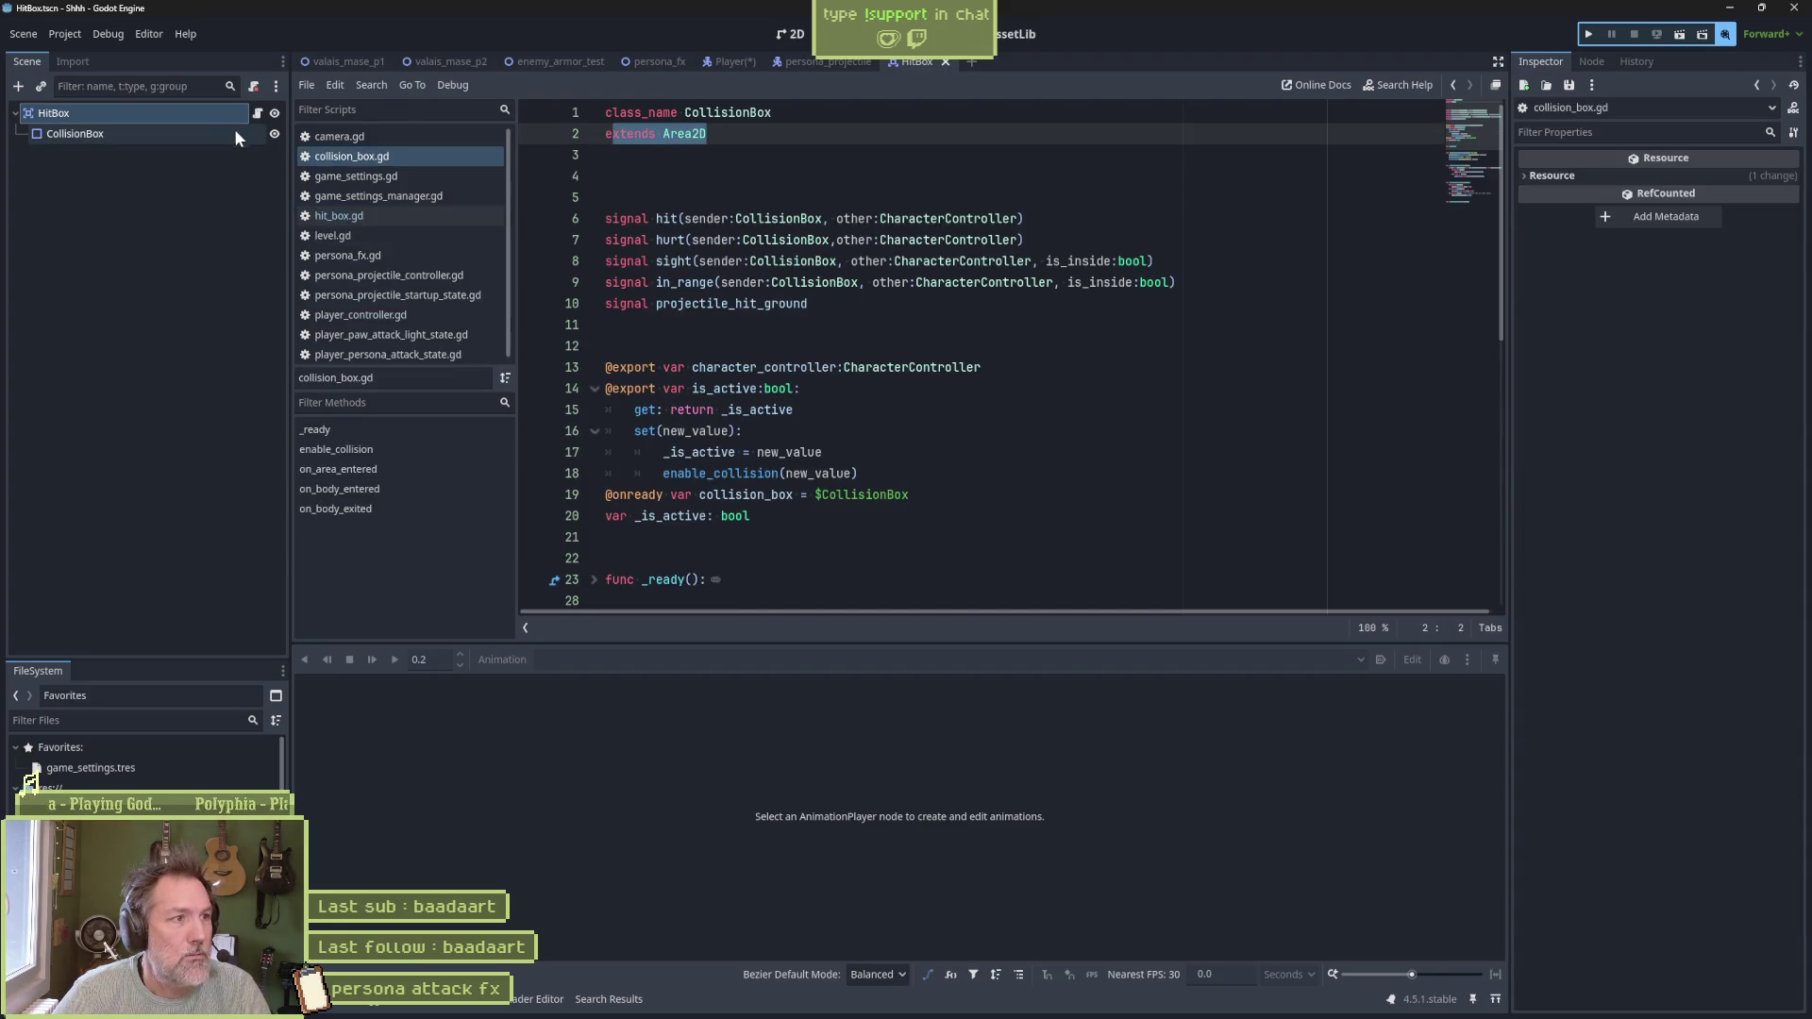
key("End")
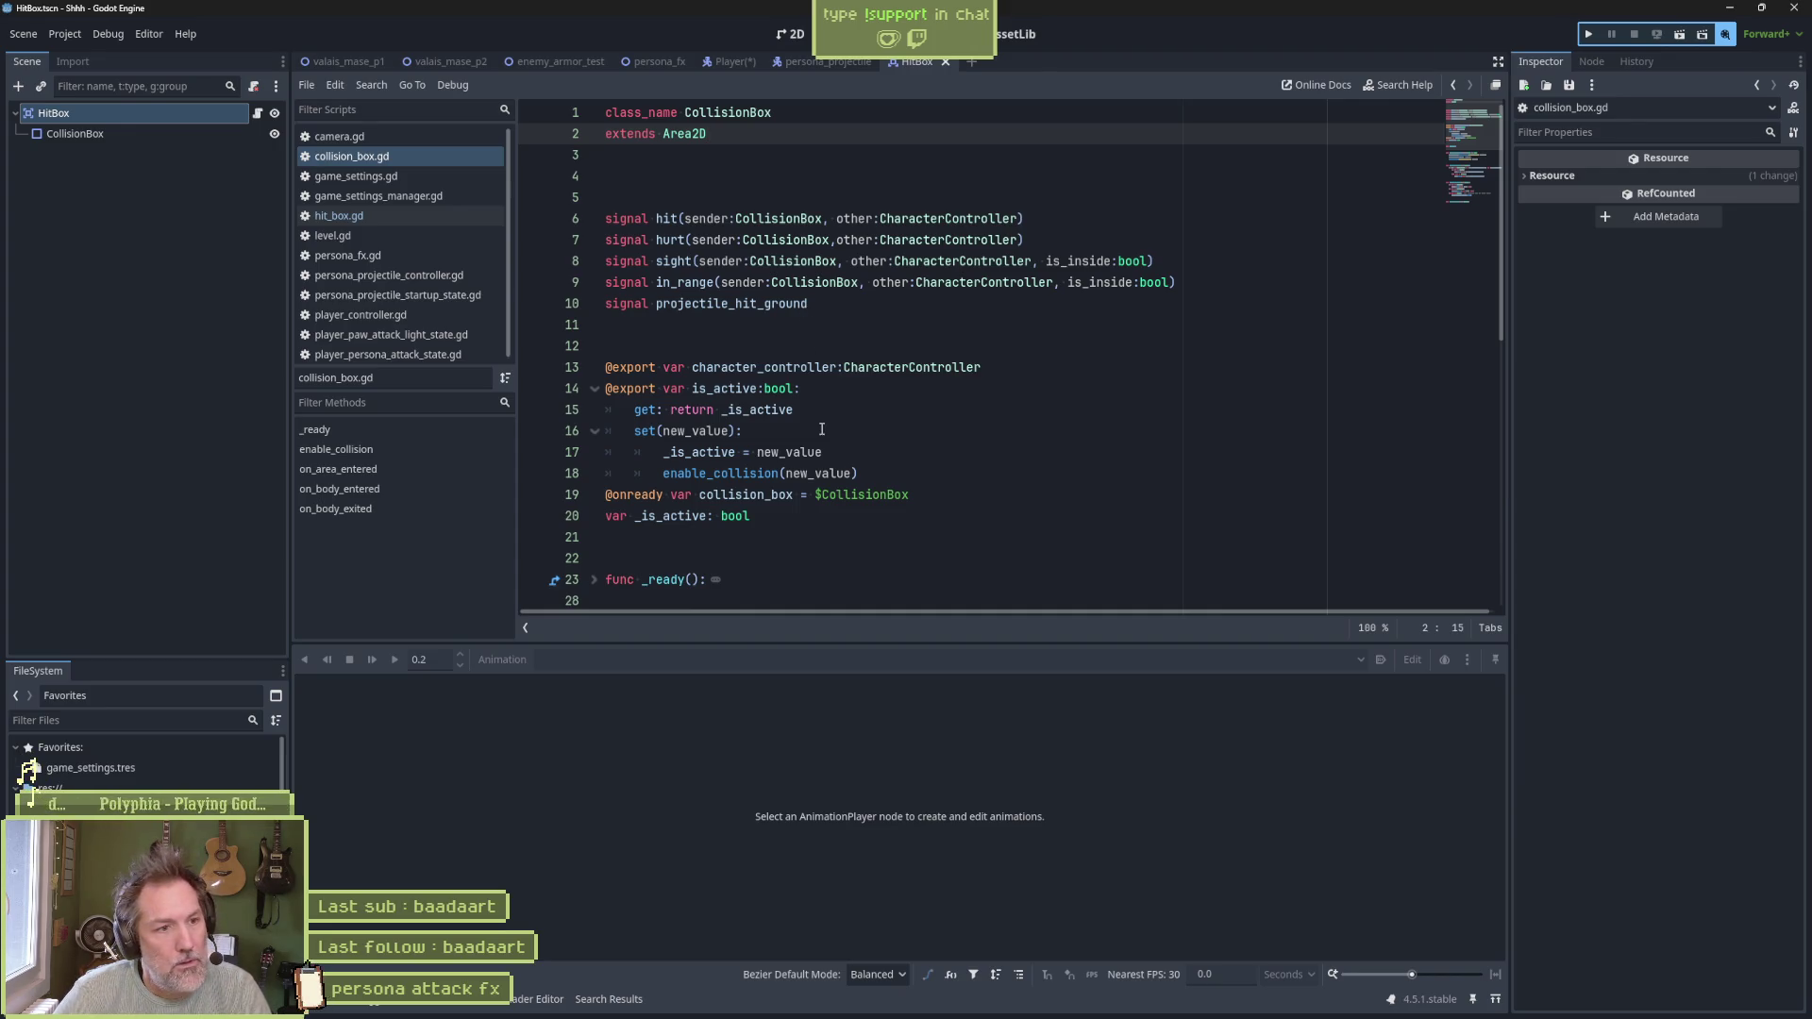
scroll(840, 434, "down", 4)
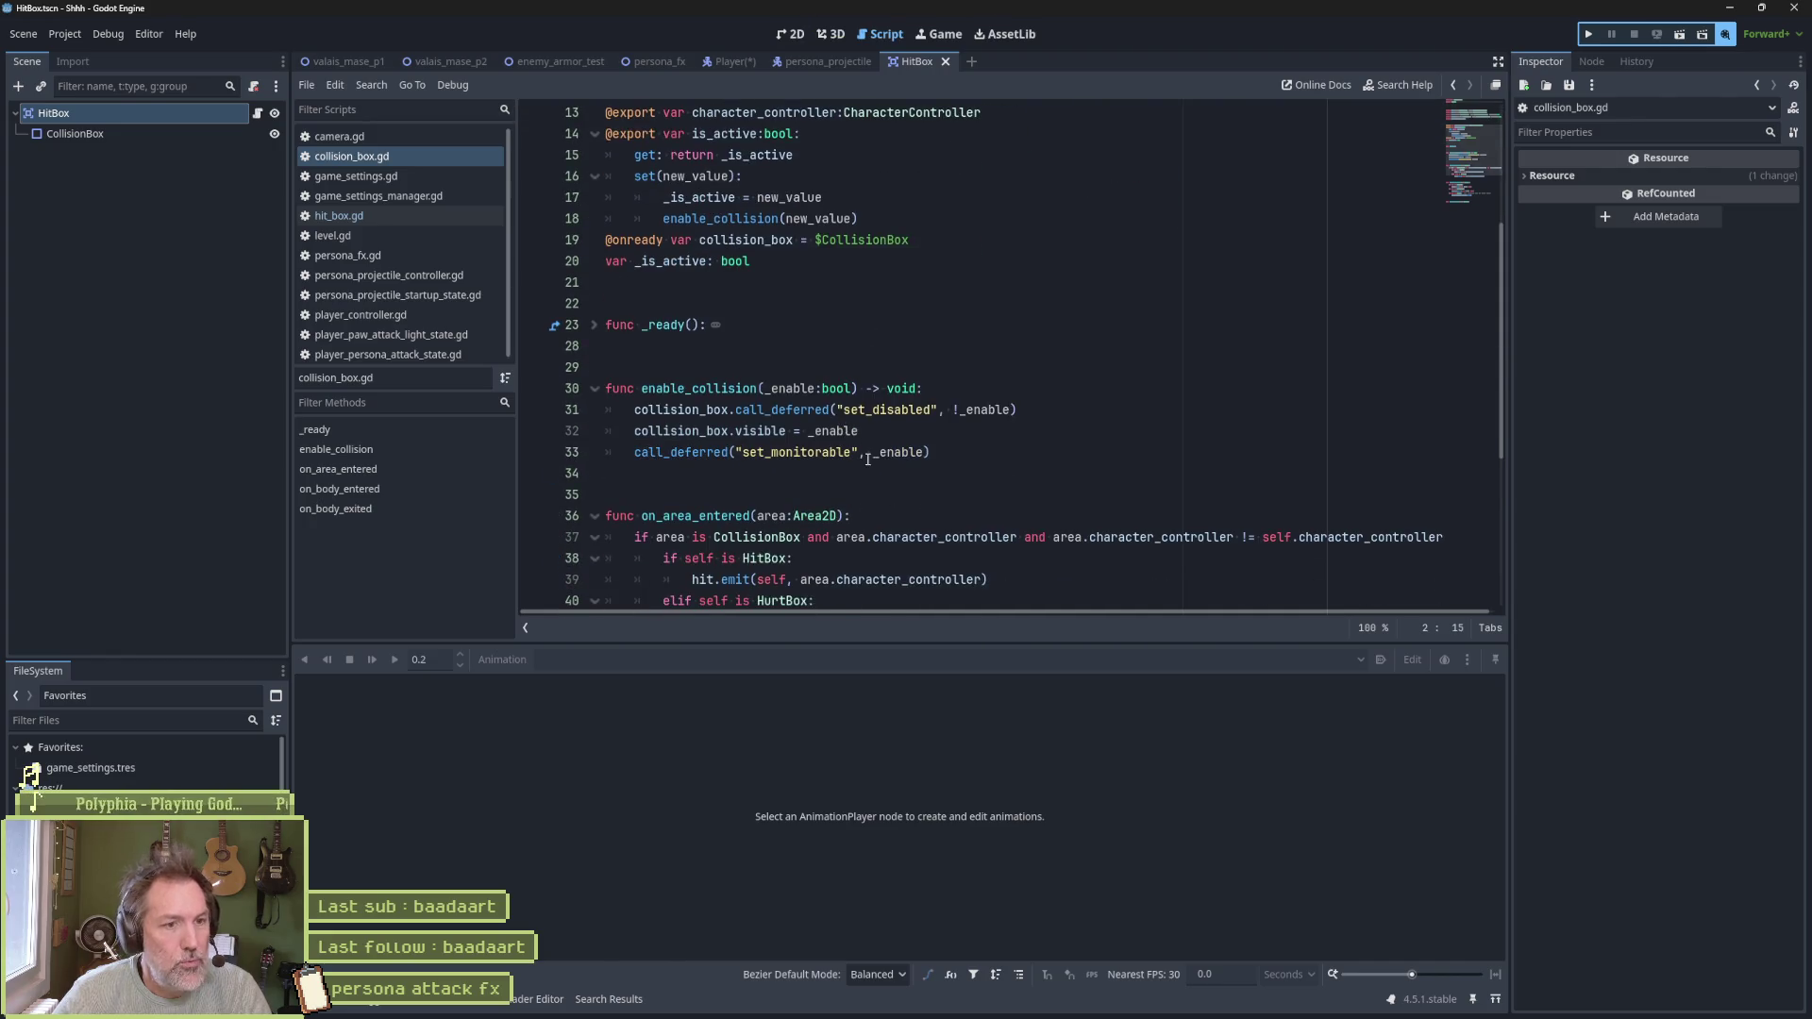
scroll(824, 230, "up", 4)
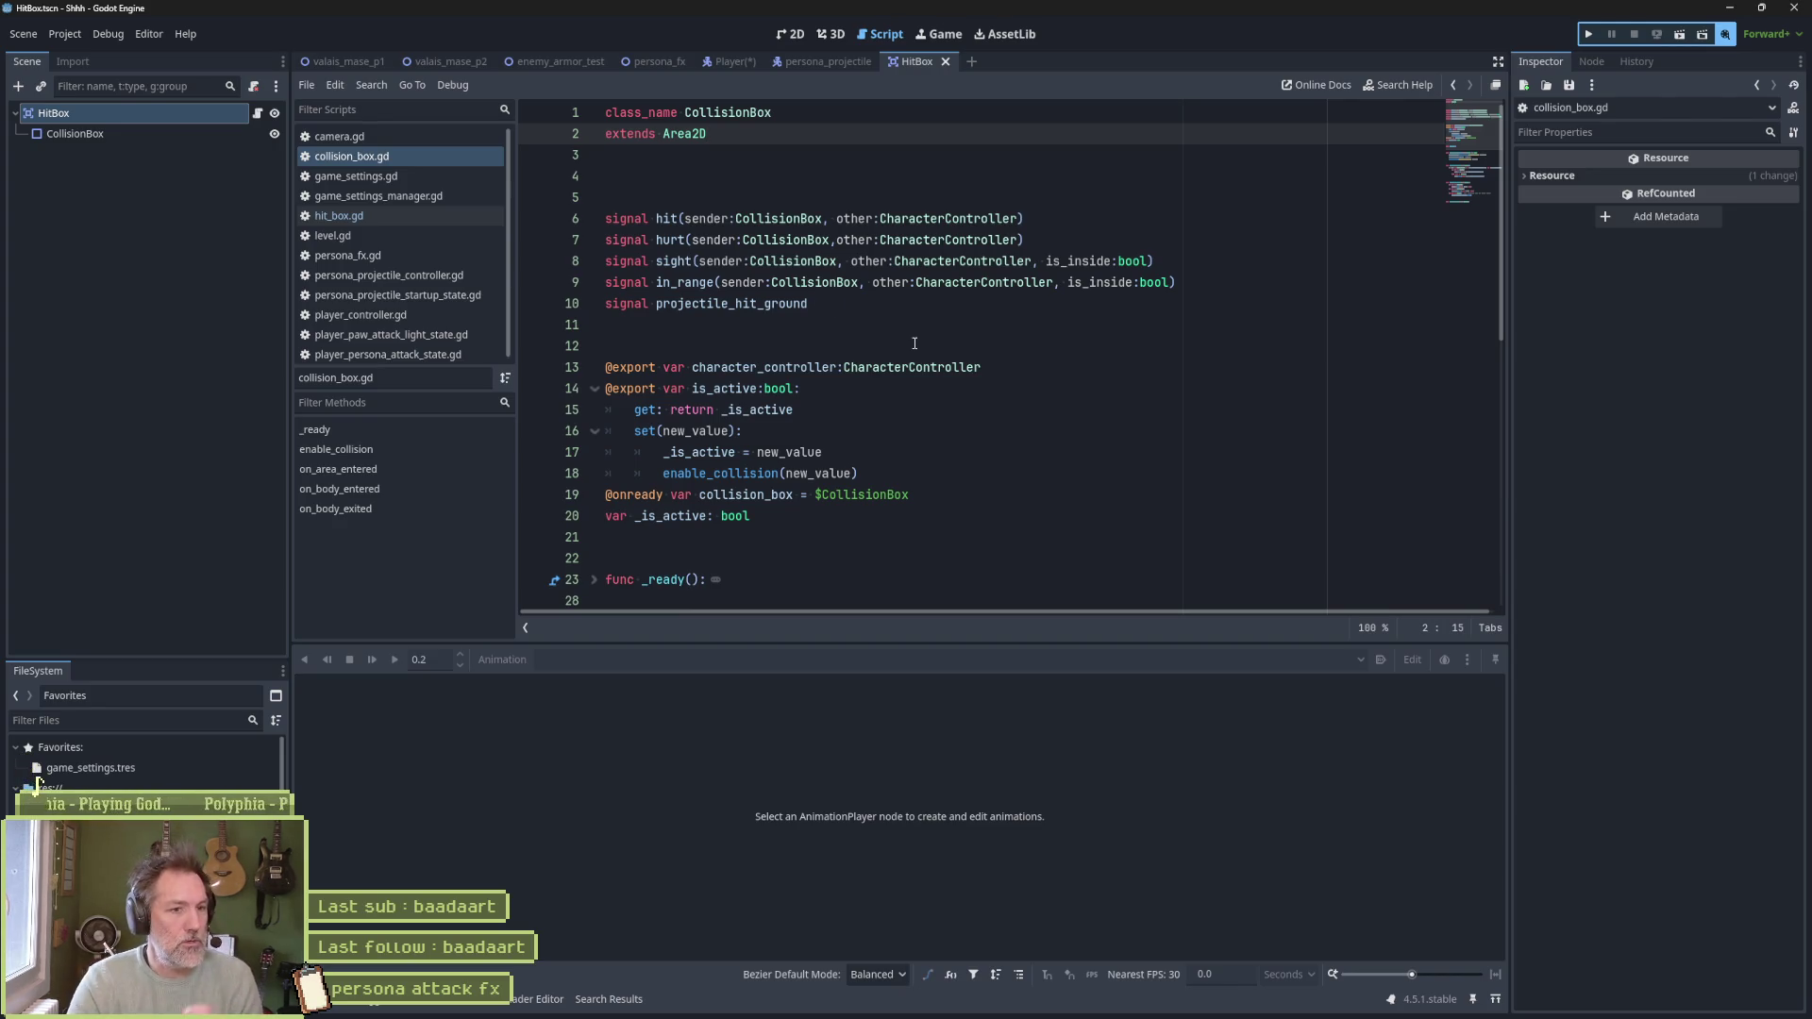
left_click(104, 138)
left_click(789, 36)
Open the HurtBox scene from the Player tree and select its CollisionBox
scroll(382, 175, "up", 10)
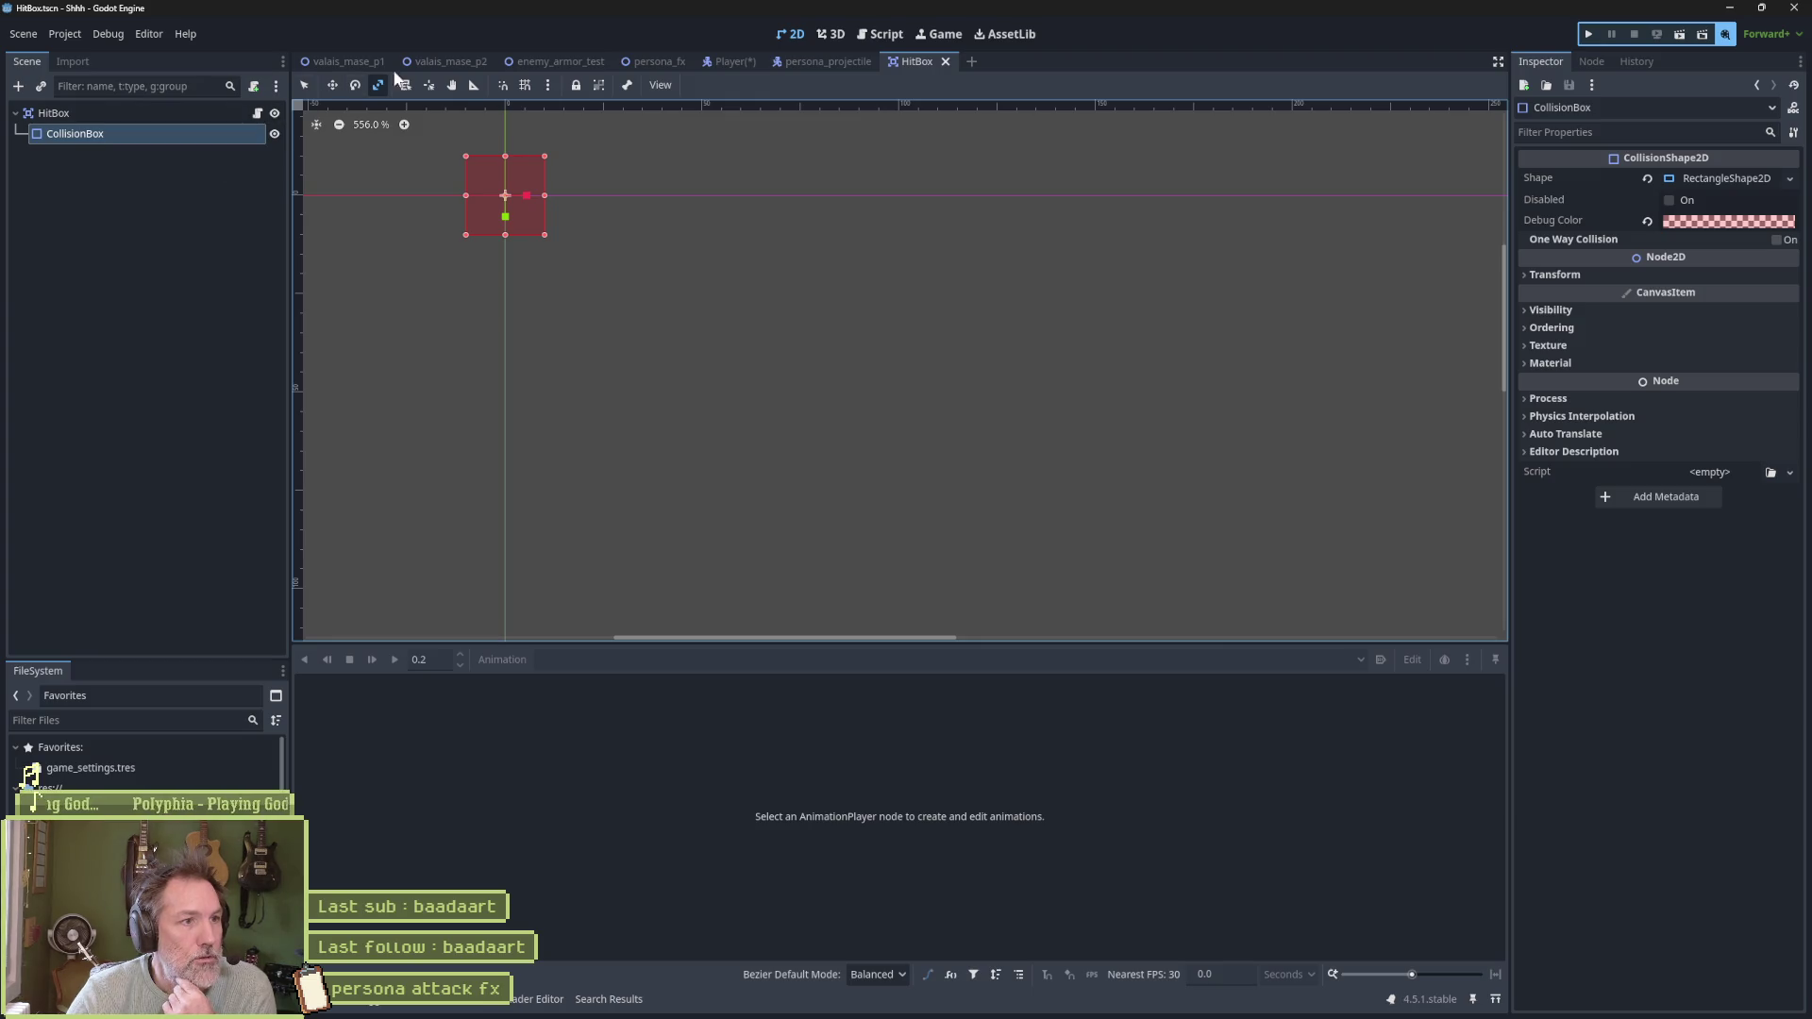
left_click(728, 63)
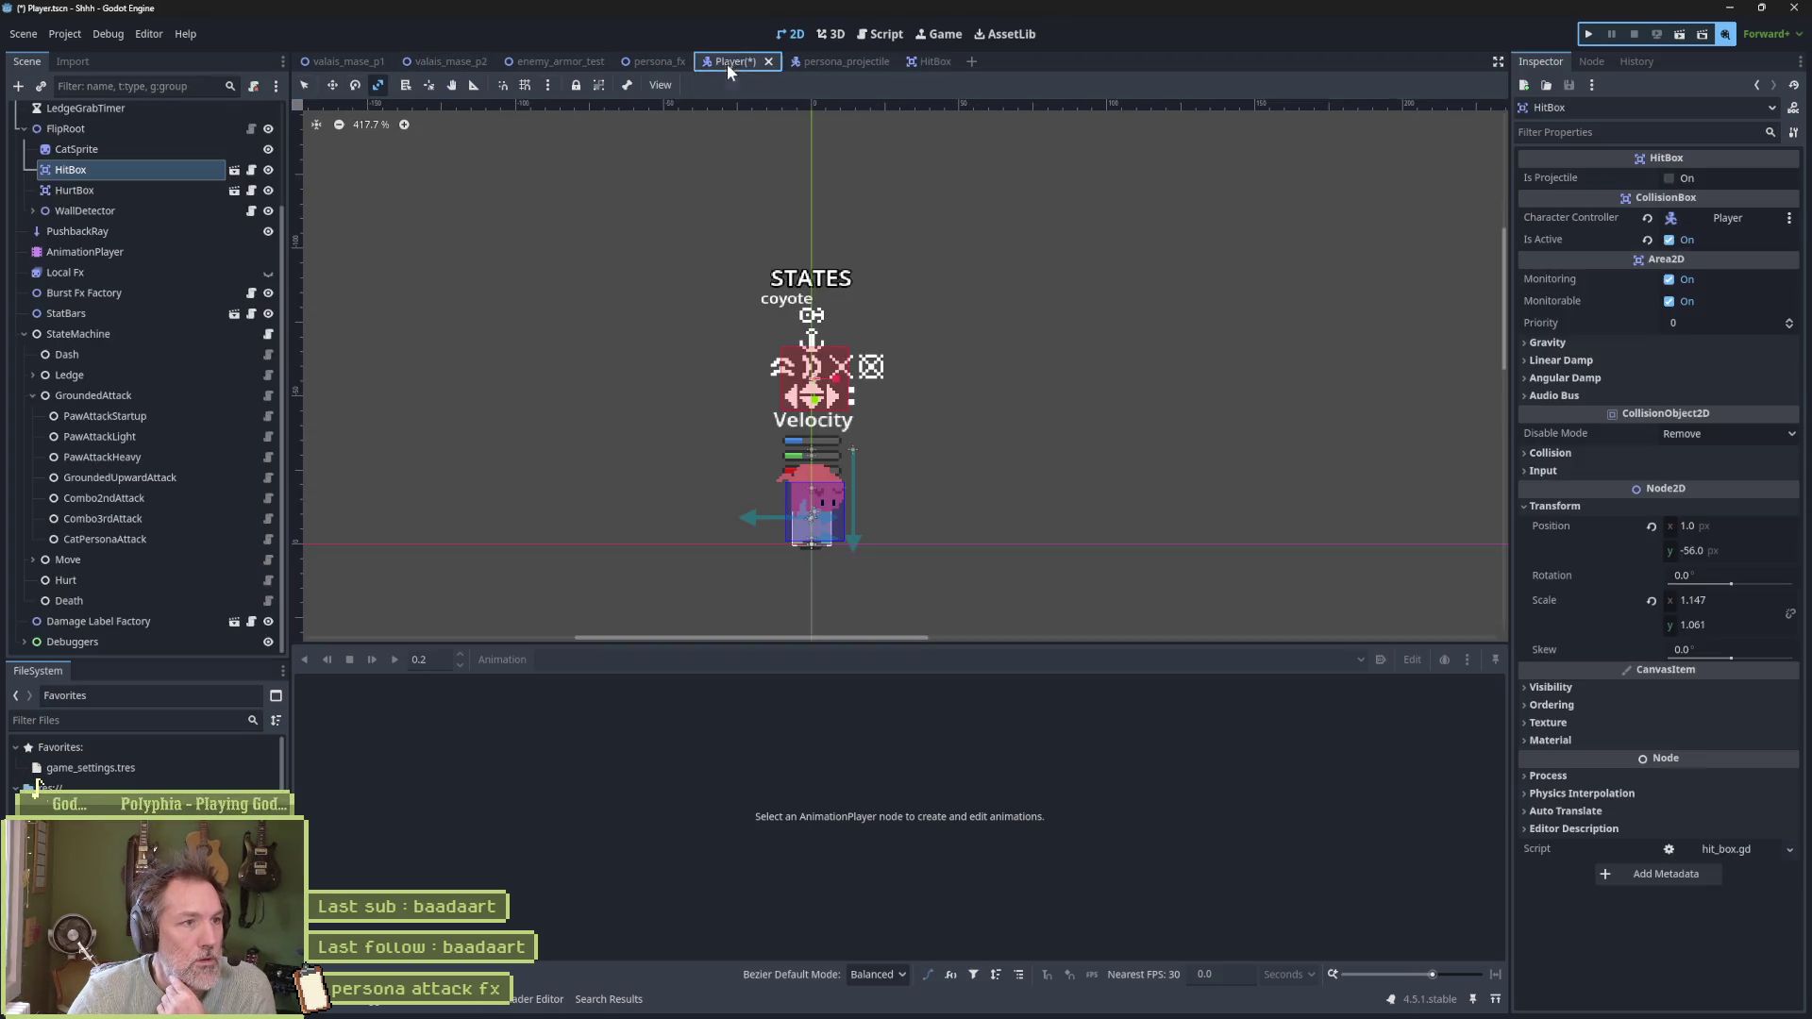
left_click(236, 190)
scroll(535, 272, "up", 4)
left_click(75, 133)
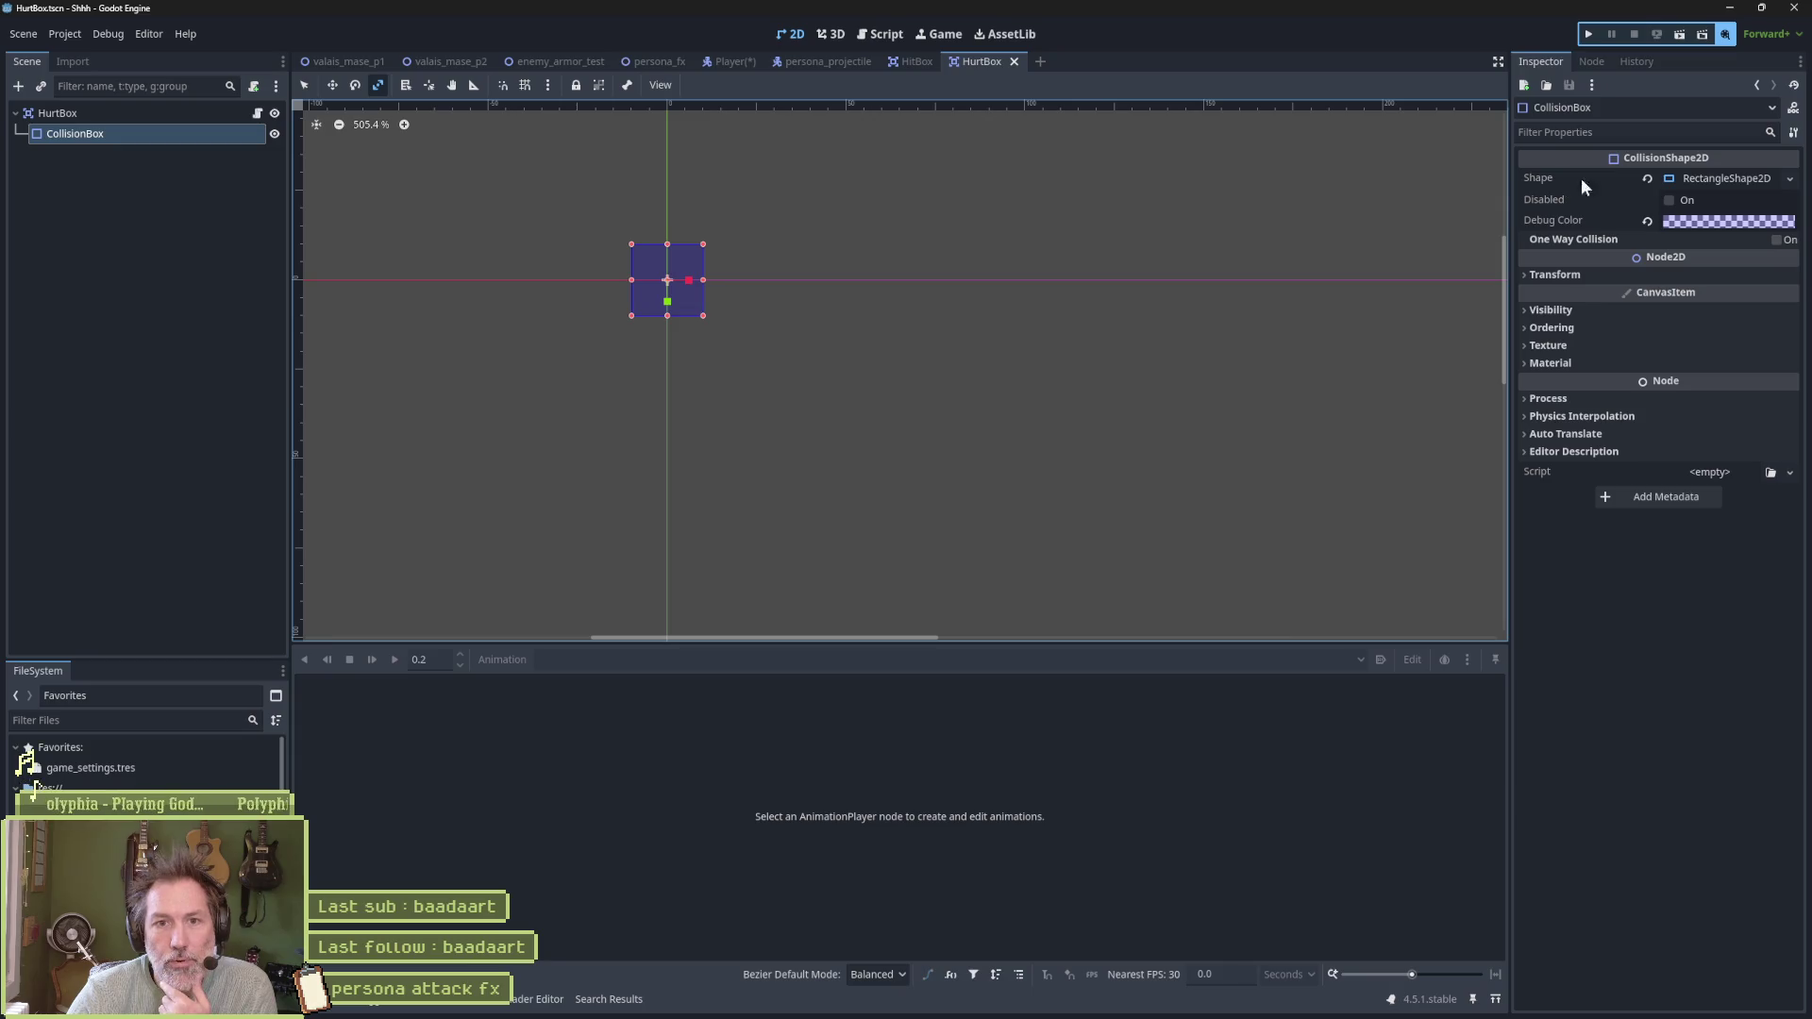
Inspect the 20 × 20 RectangleShape2D and Shape options unchanged, then select the HurtBox root
left_click(1735, 180)
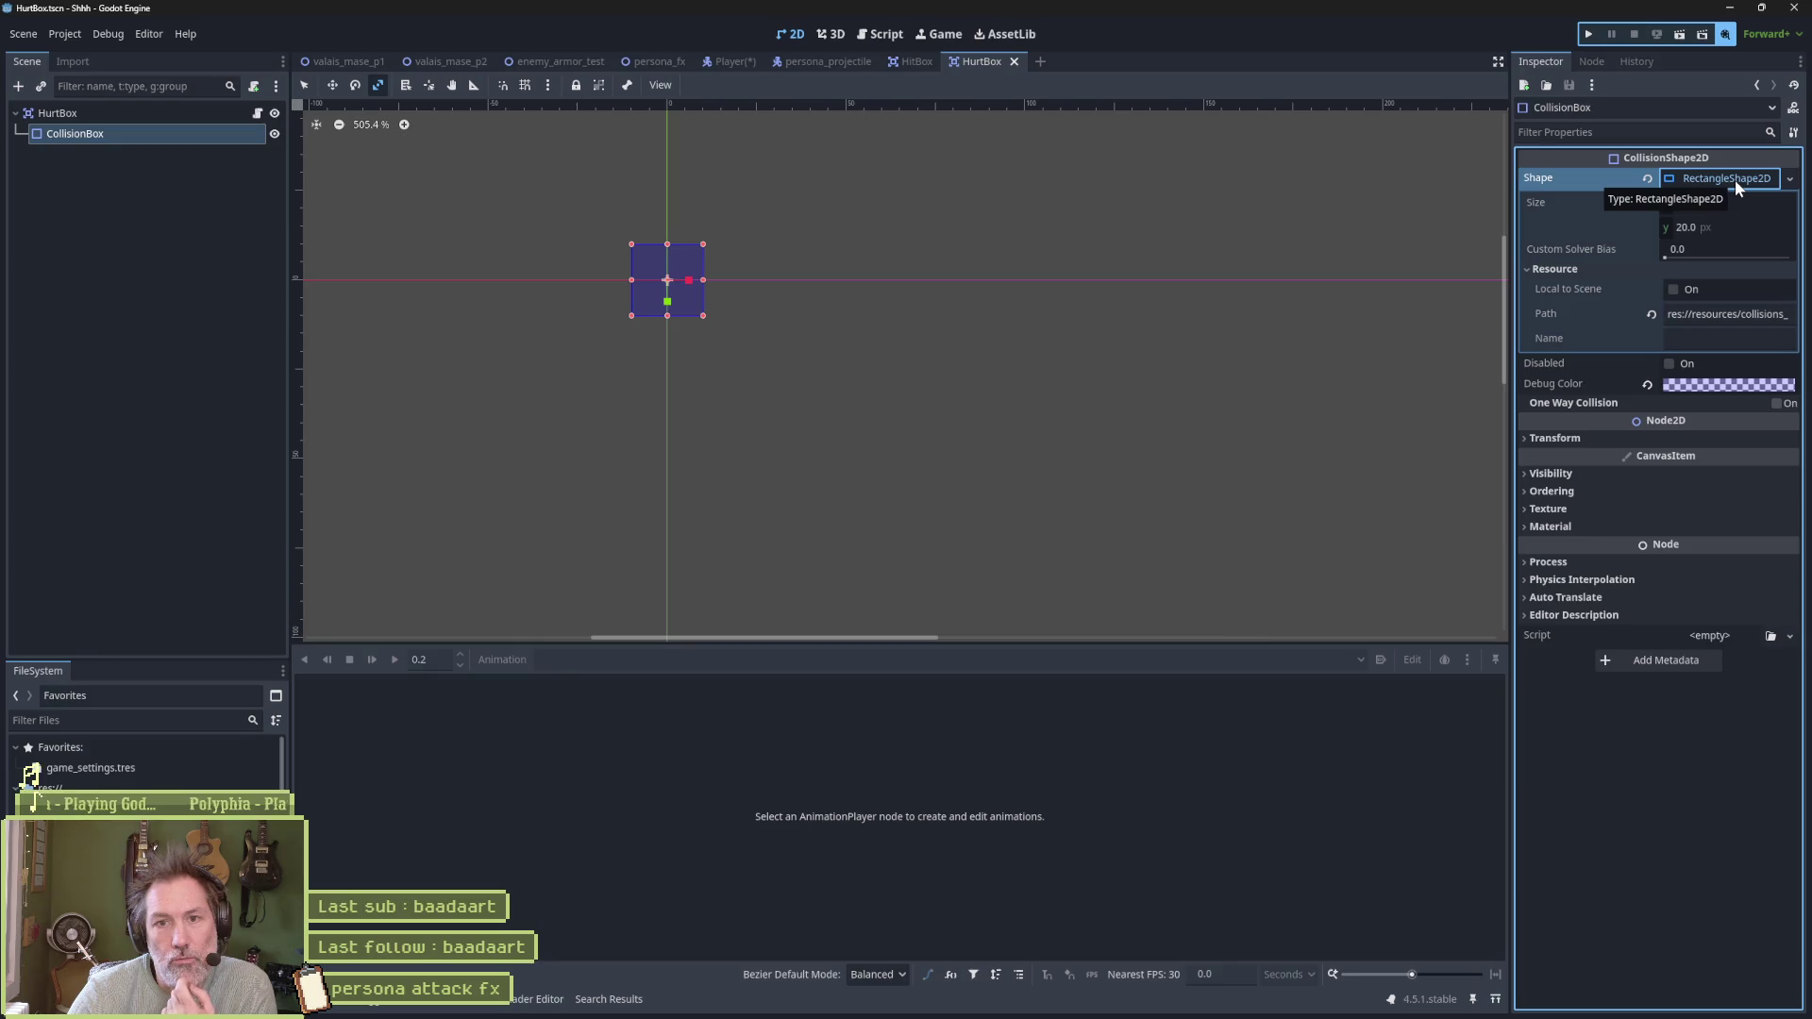
left_click(1733, 178)
left_click(1733, 178)
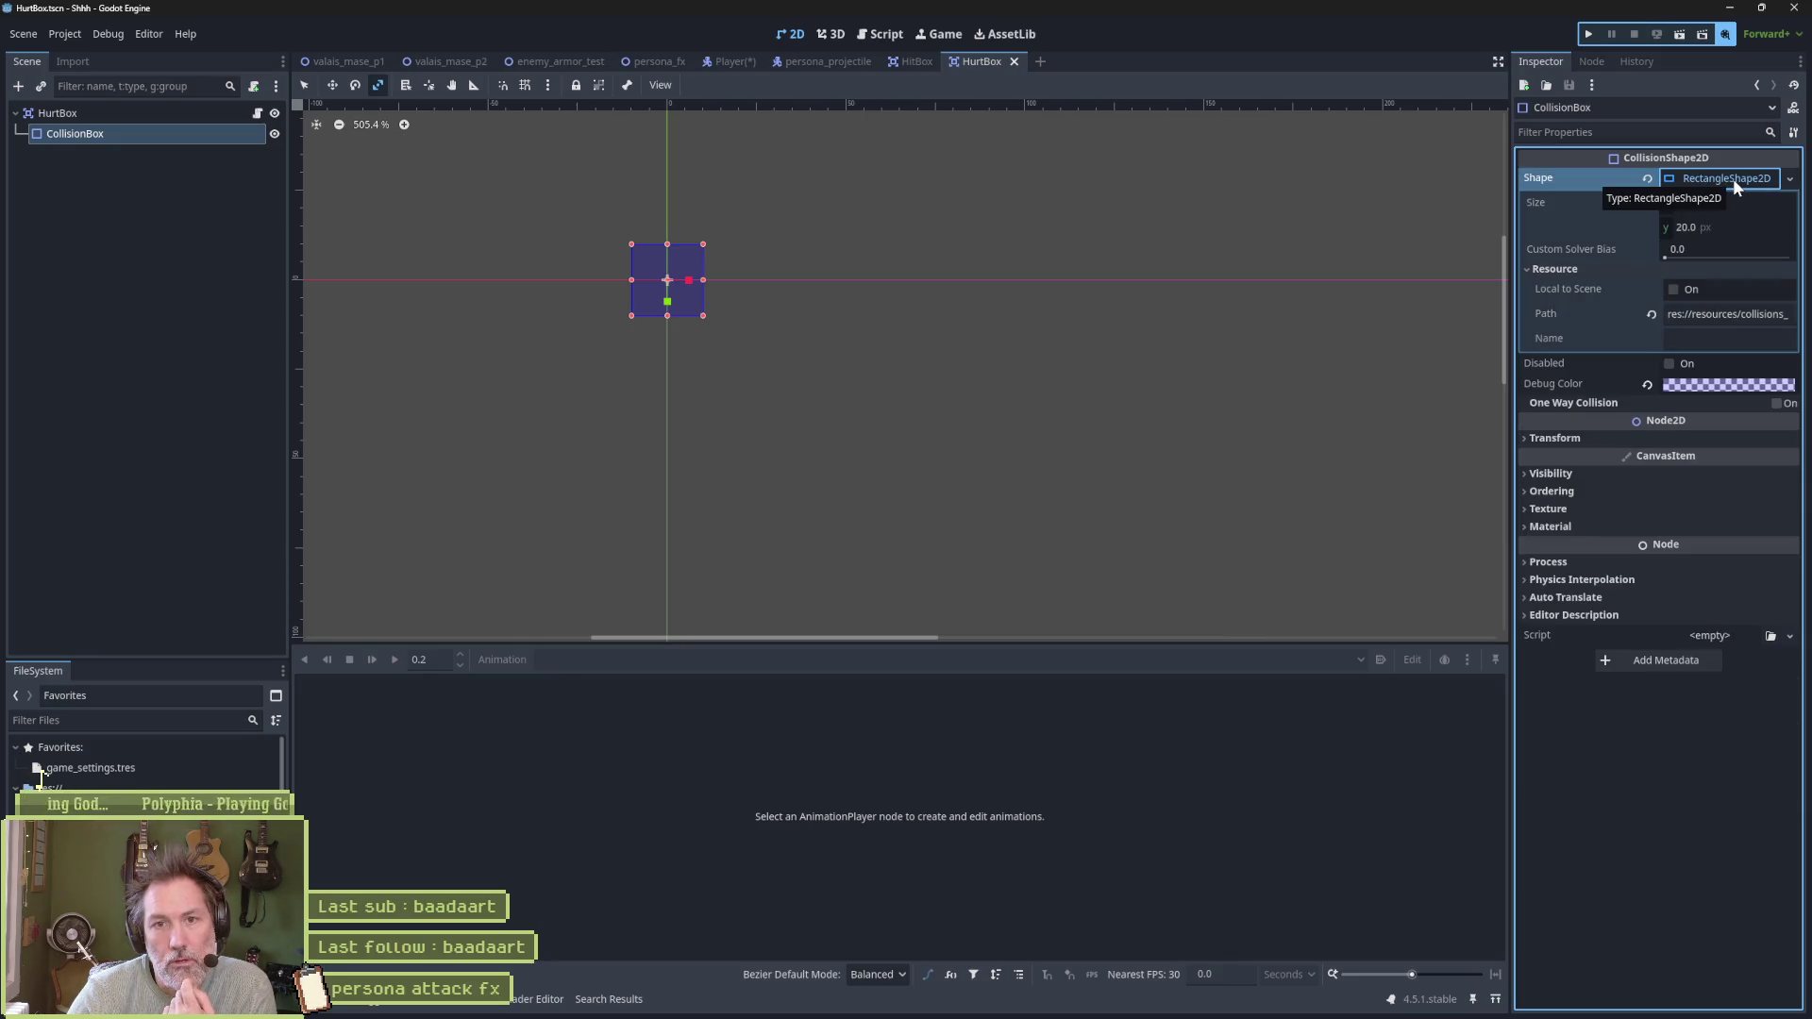
left_click(1789, 178)
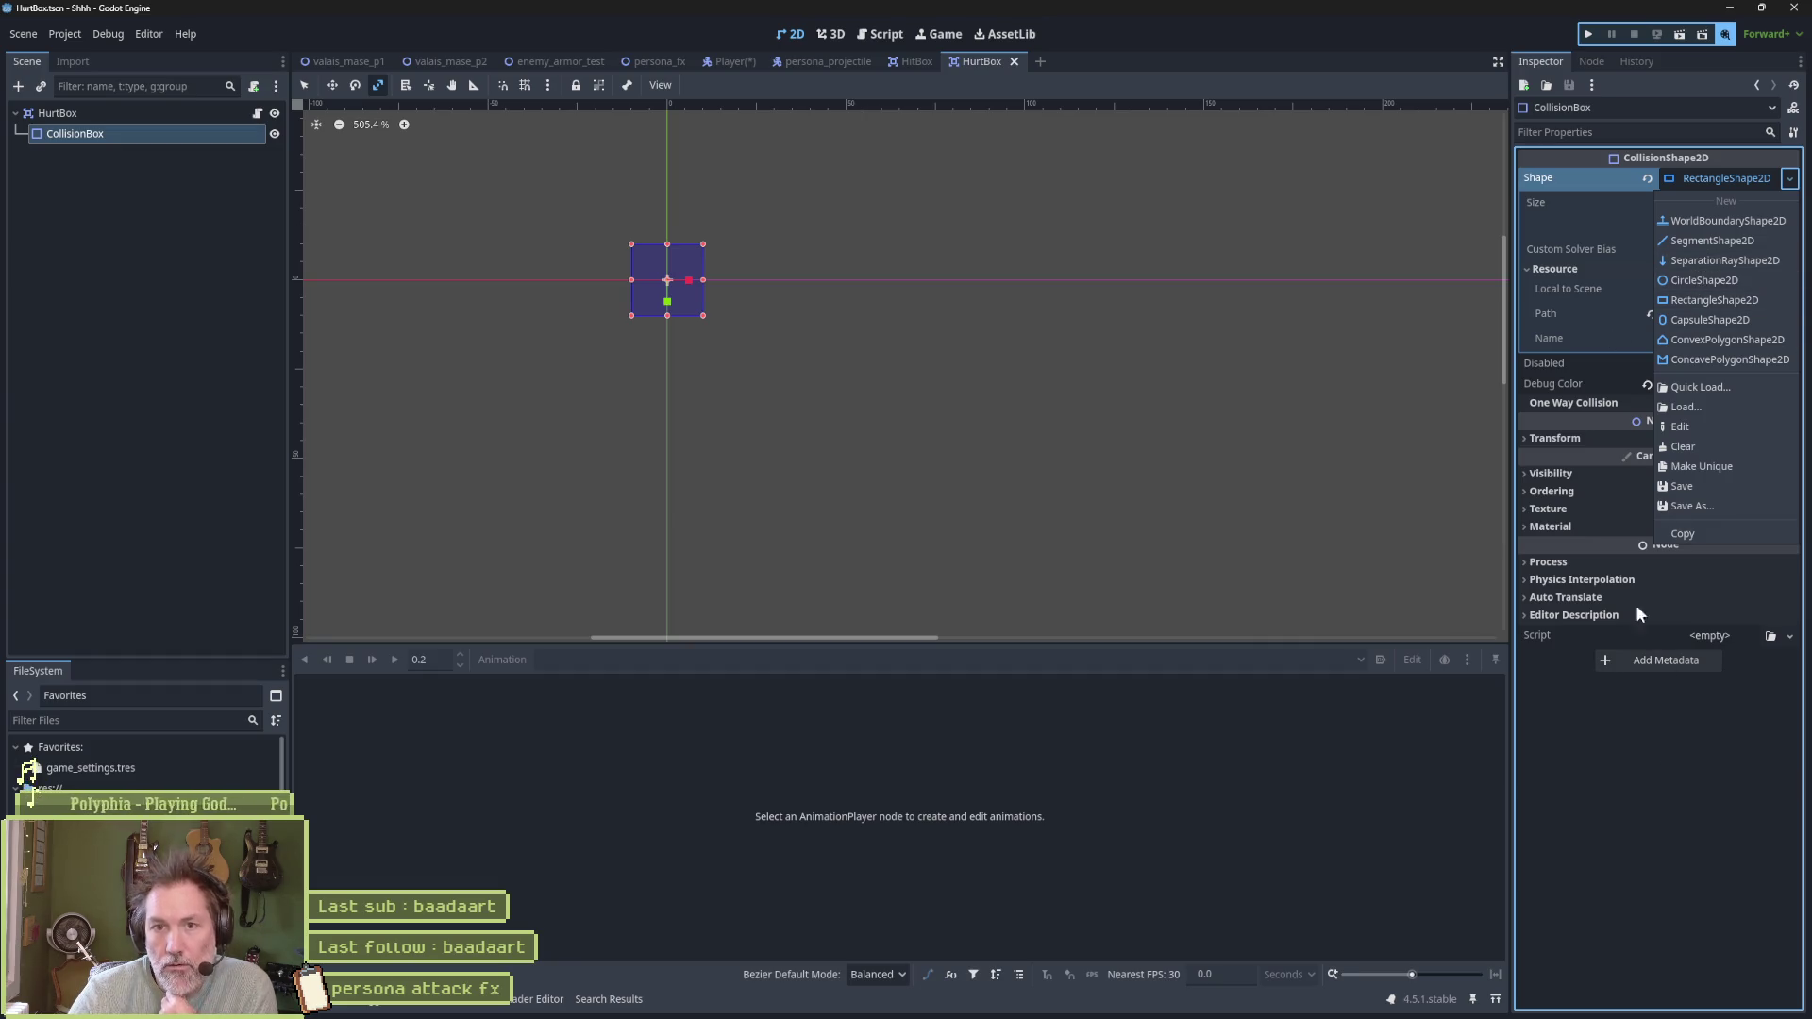
left_click(1640, 779)
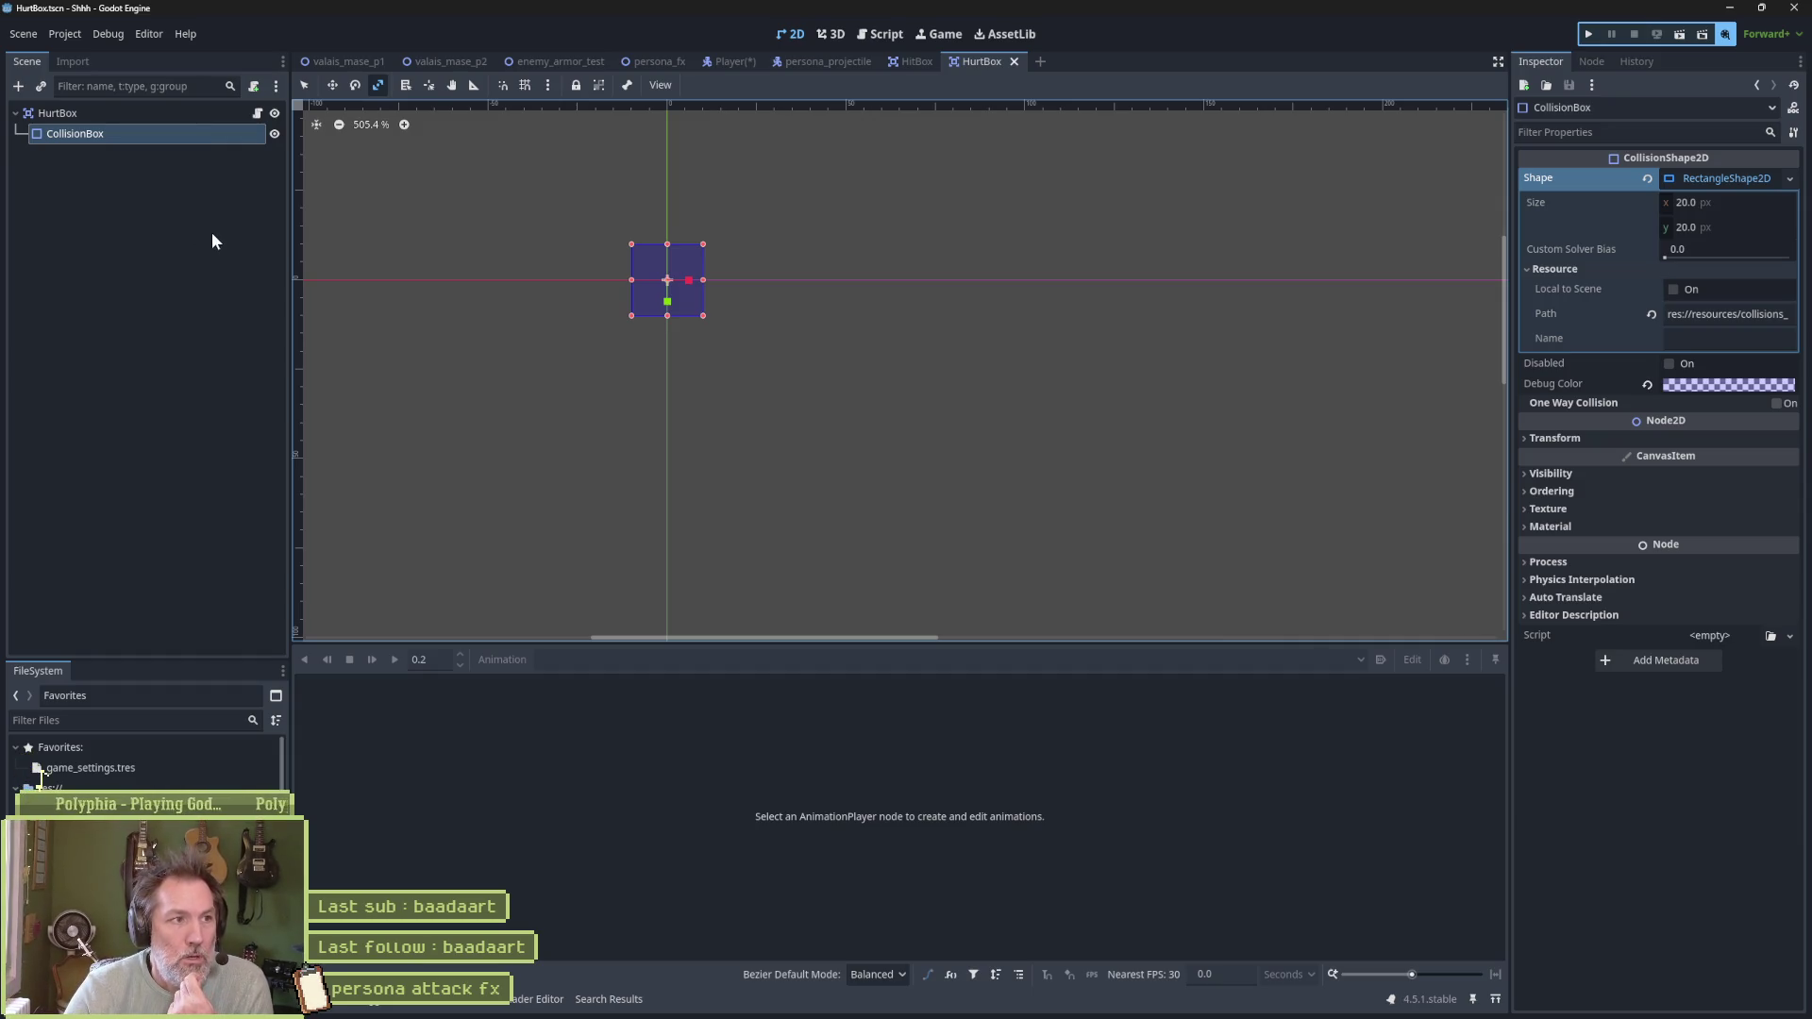
left_click(205, 114)
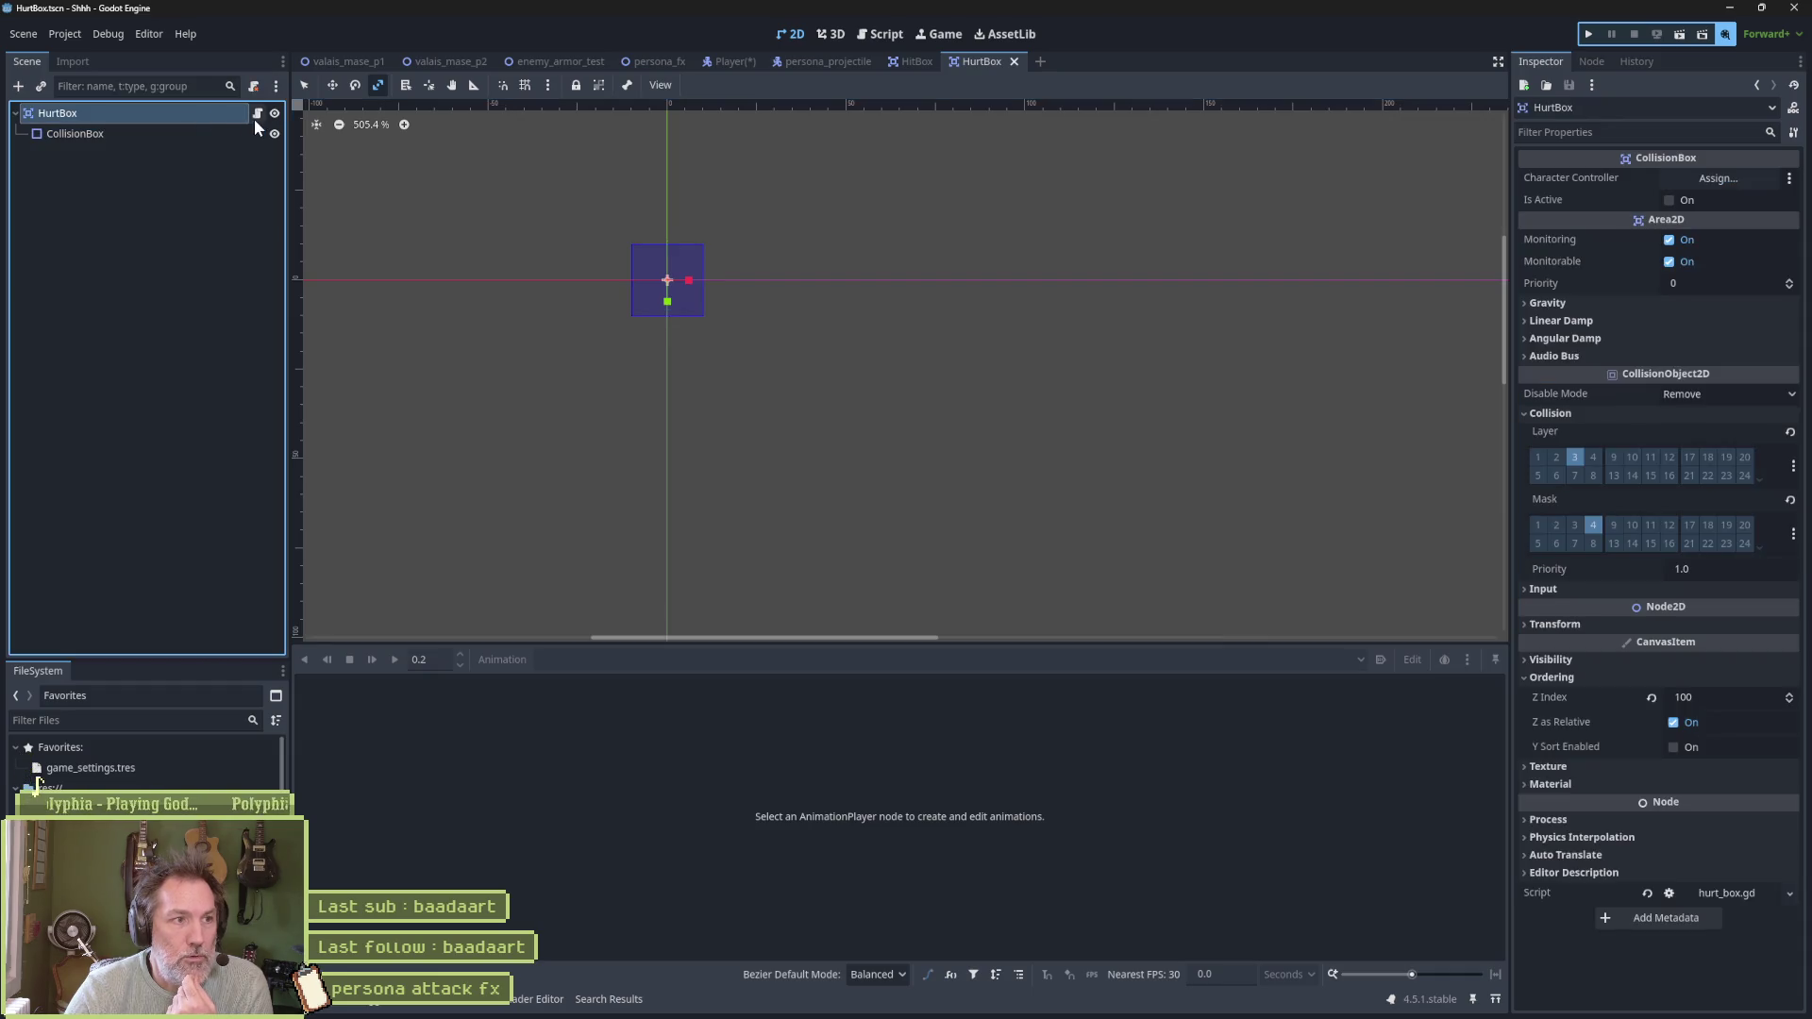
Check hurt_box.gd's extends line, then select the Player scene's AnimationPlayer in the 2D view
left_click(257, 113)
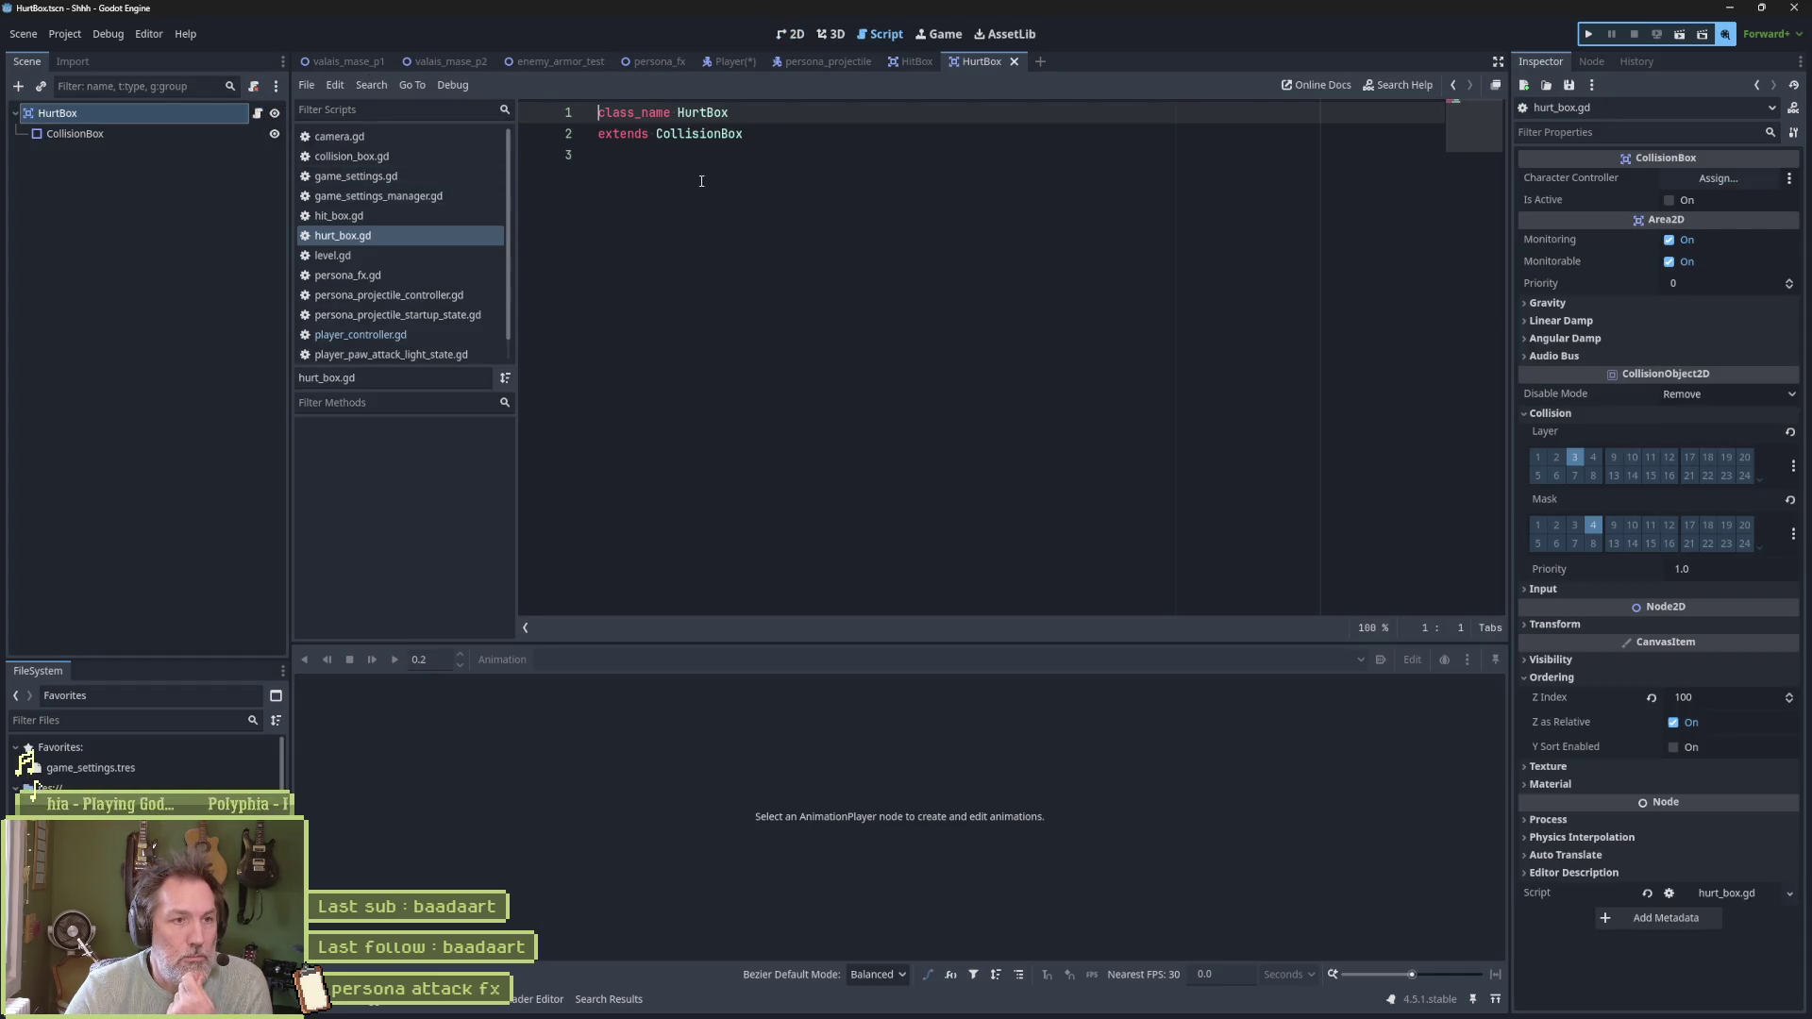
left_click(720, 135)
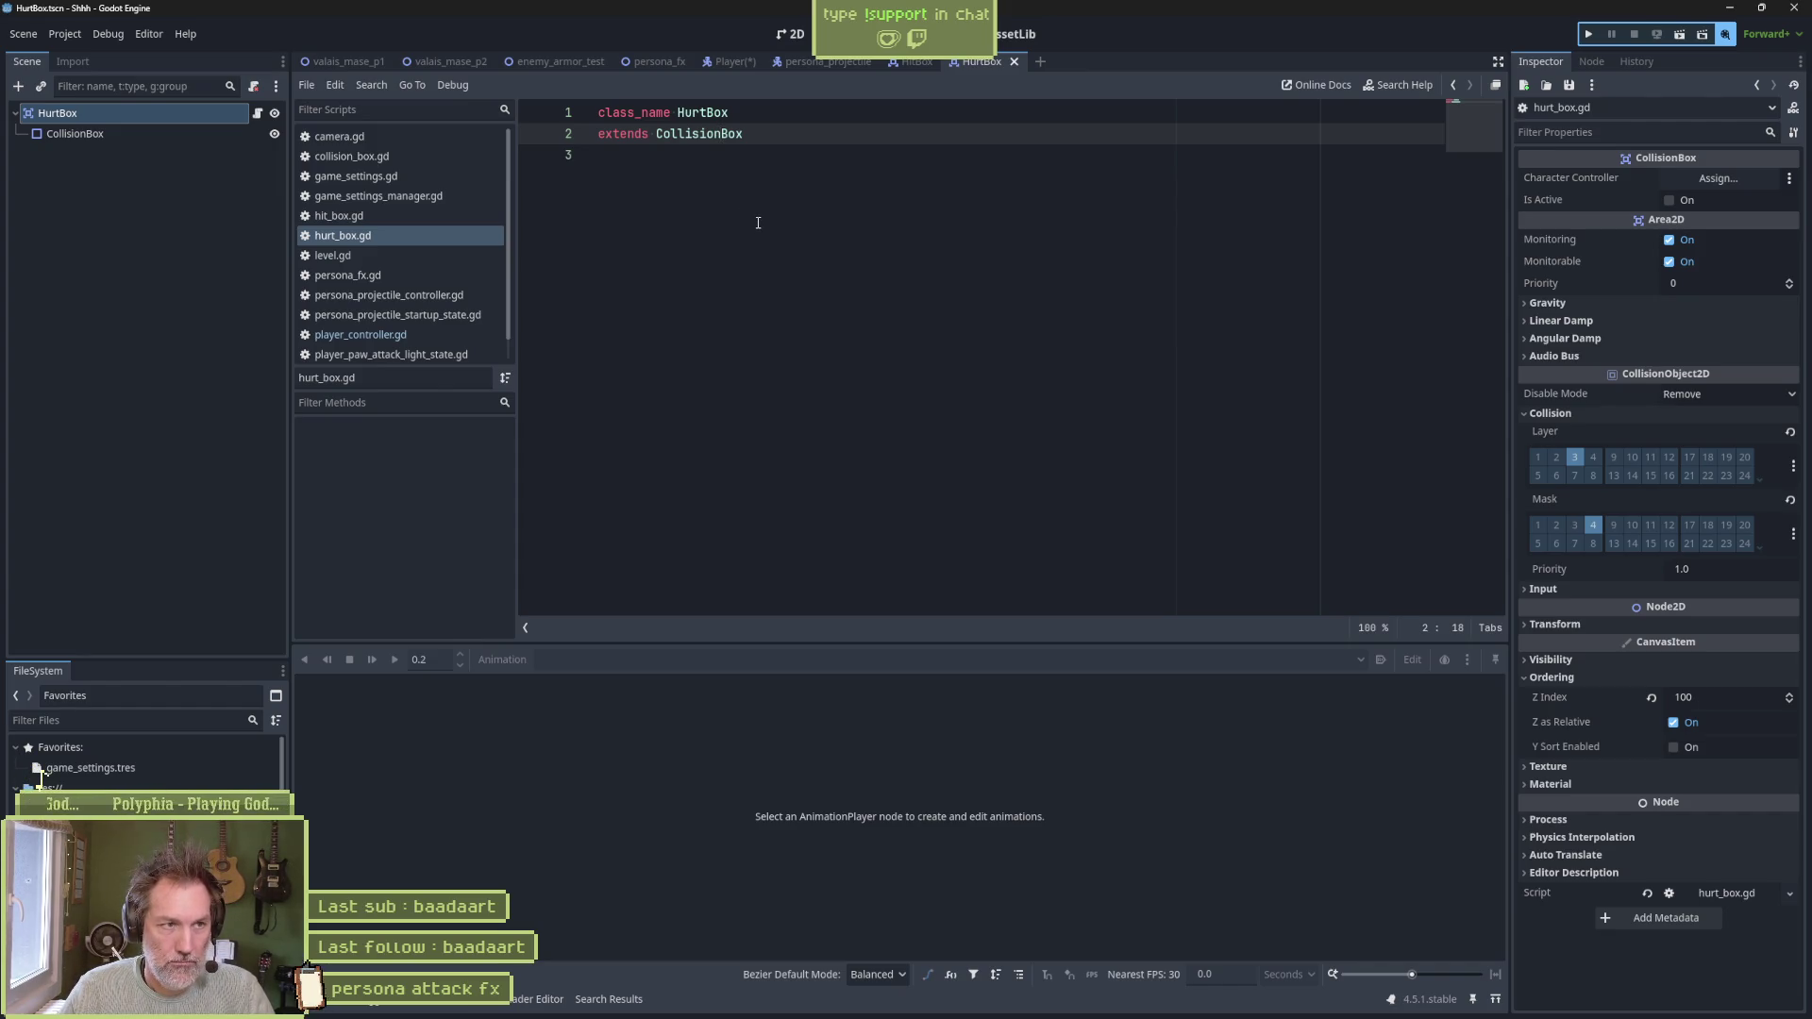
left_click(729, 64)
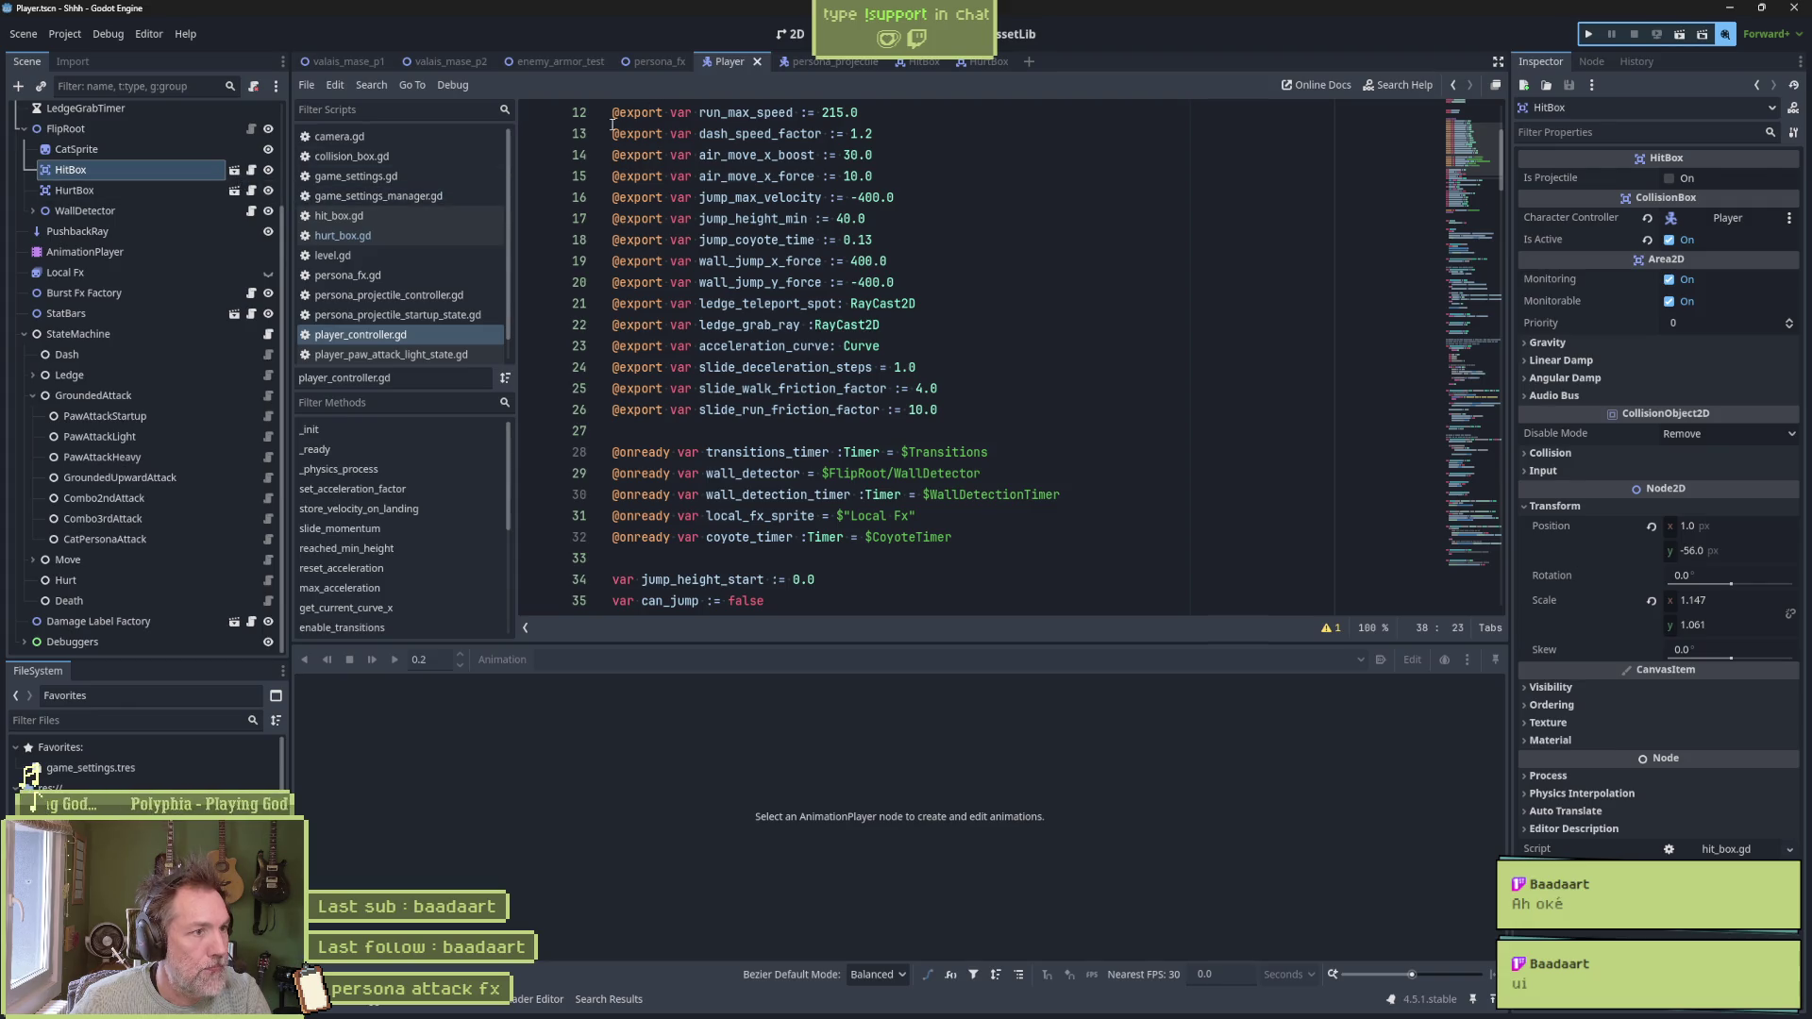
left_click(149, 252)
key("ctrl+F1")
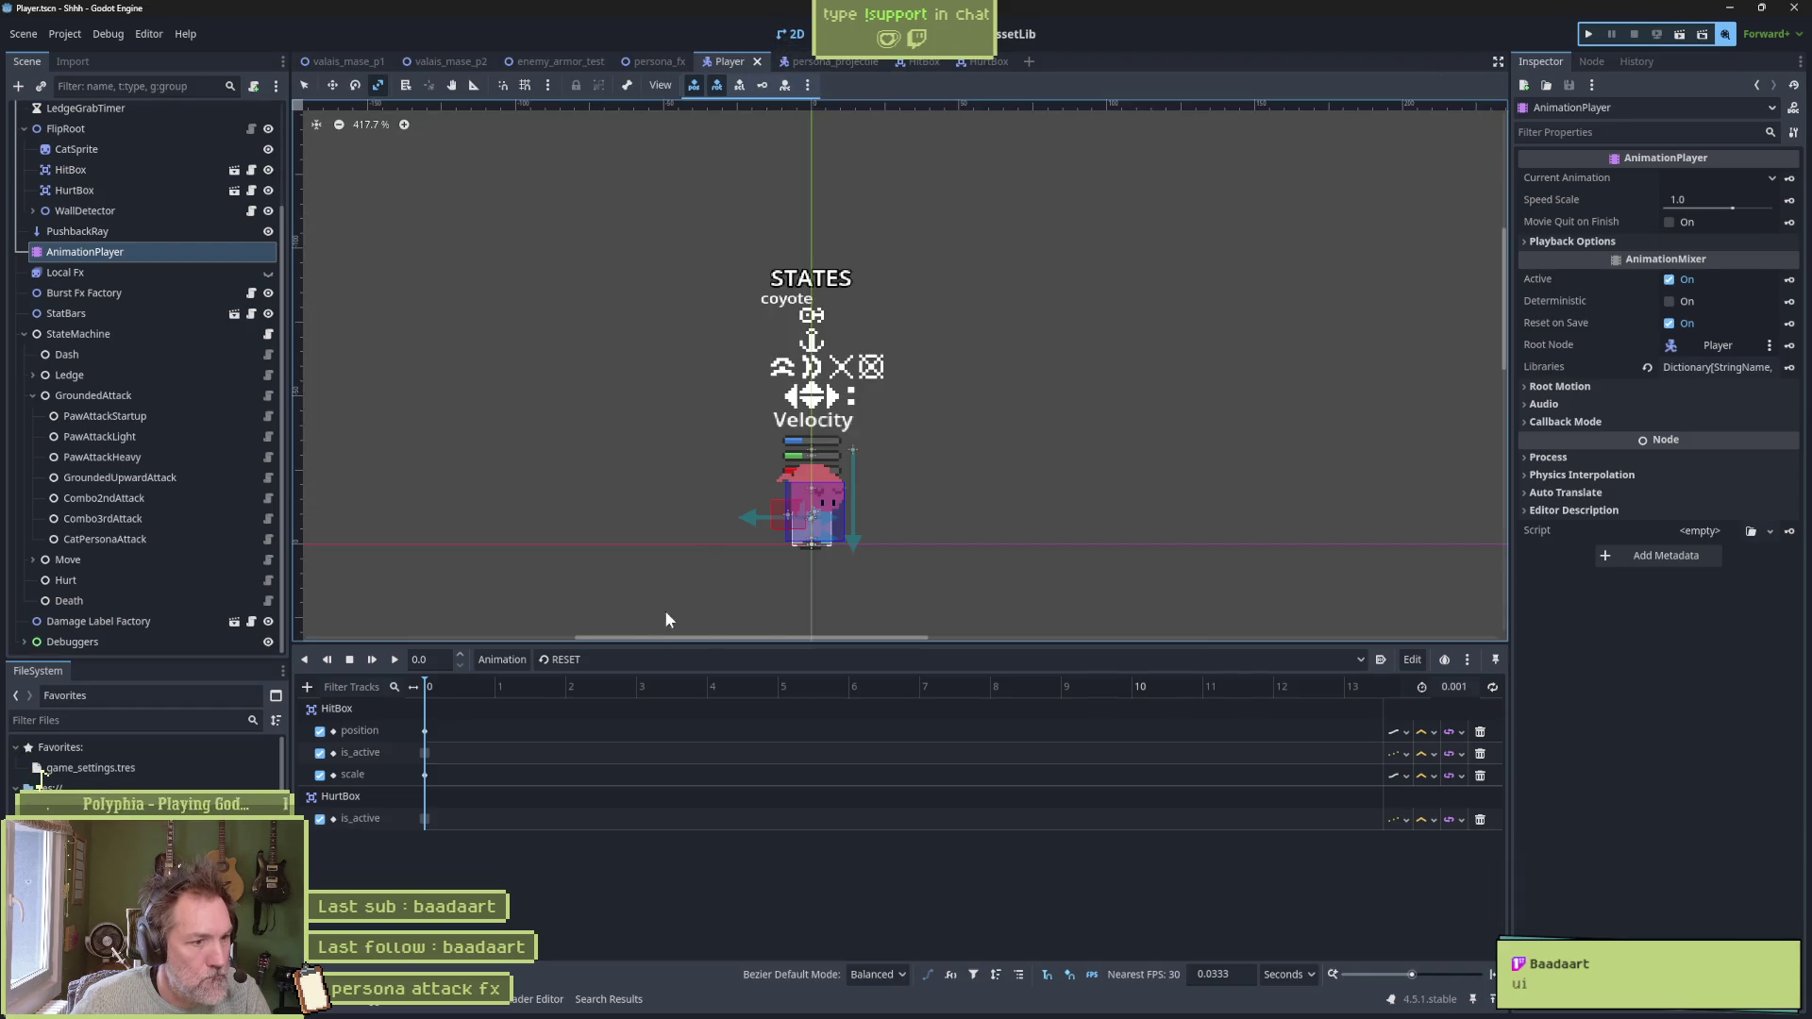
Load the cat_persona_attack animation and select the HitBox node
left_click(610, 658)
left_click(697, 474)
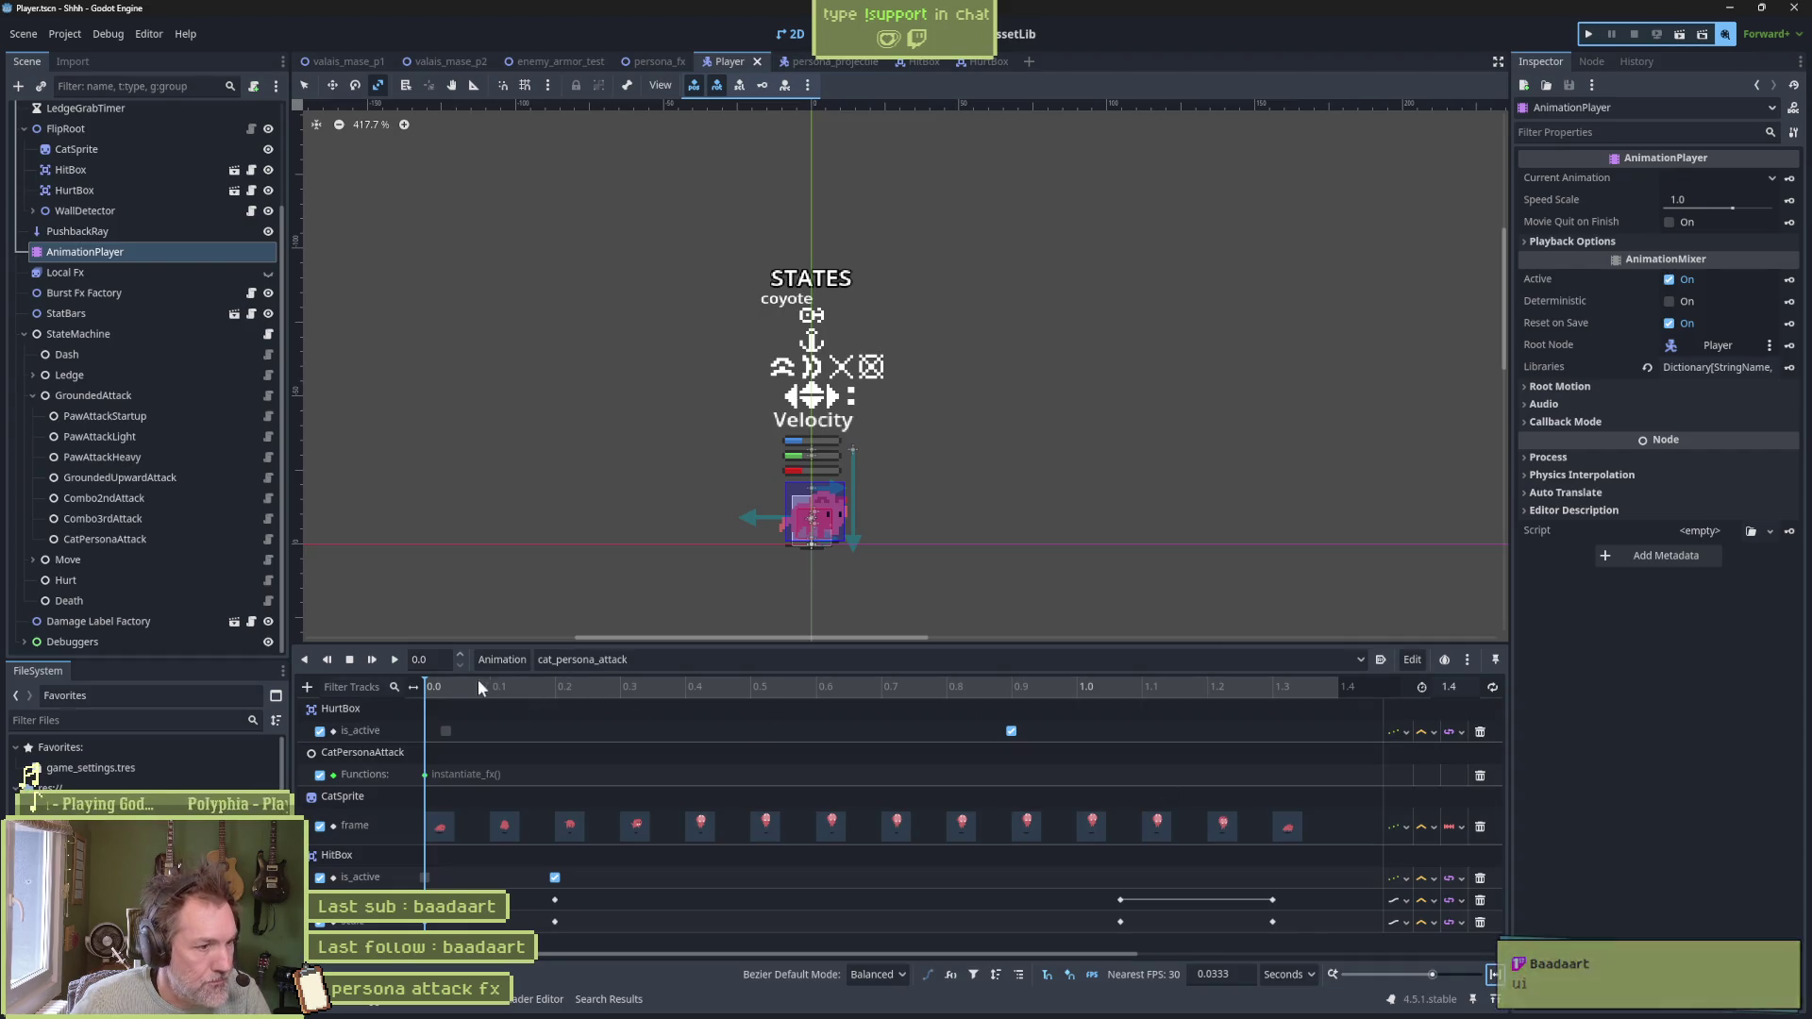
mouse_move(427, 687)
left_mouse_down()
mouse_move(545, 701)
mouse_move(421, 701)
left_mouse_up()
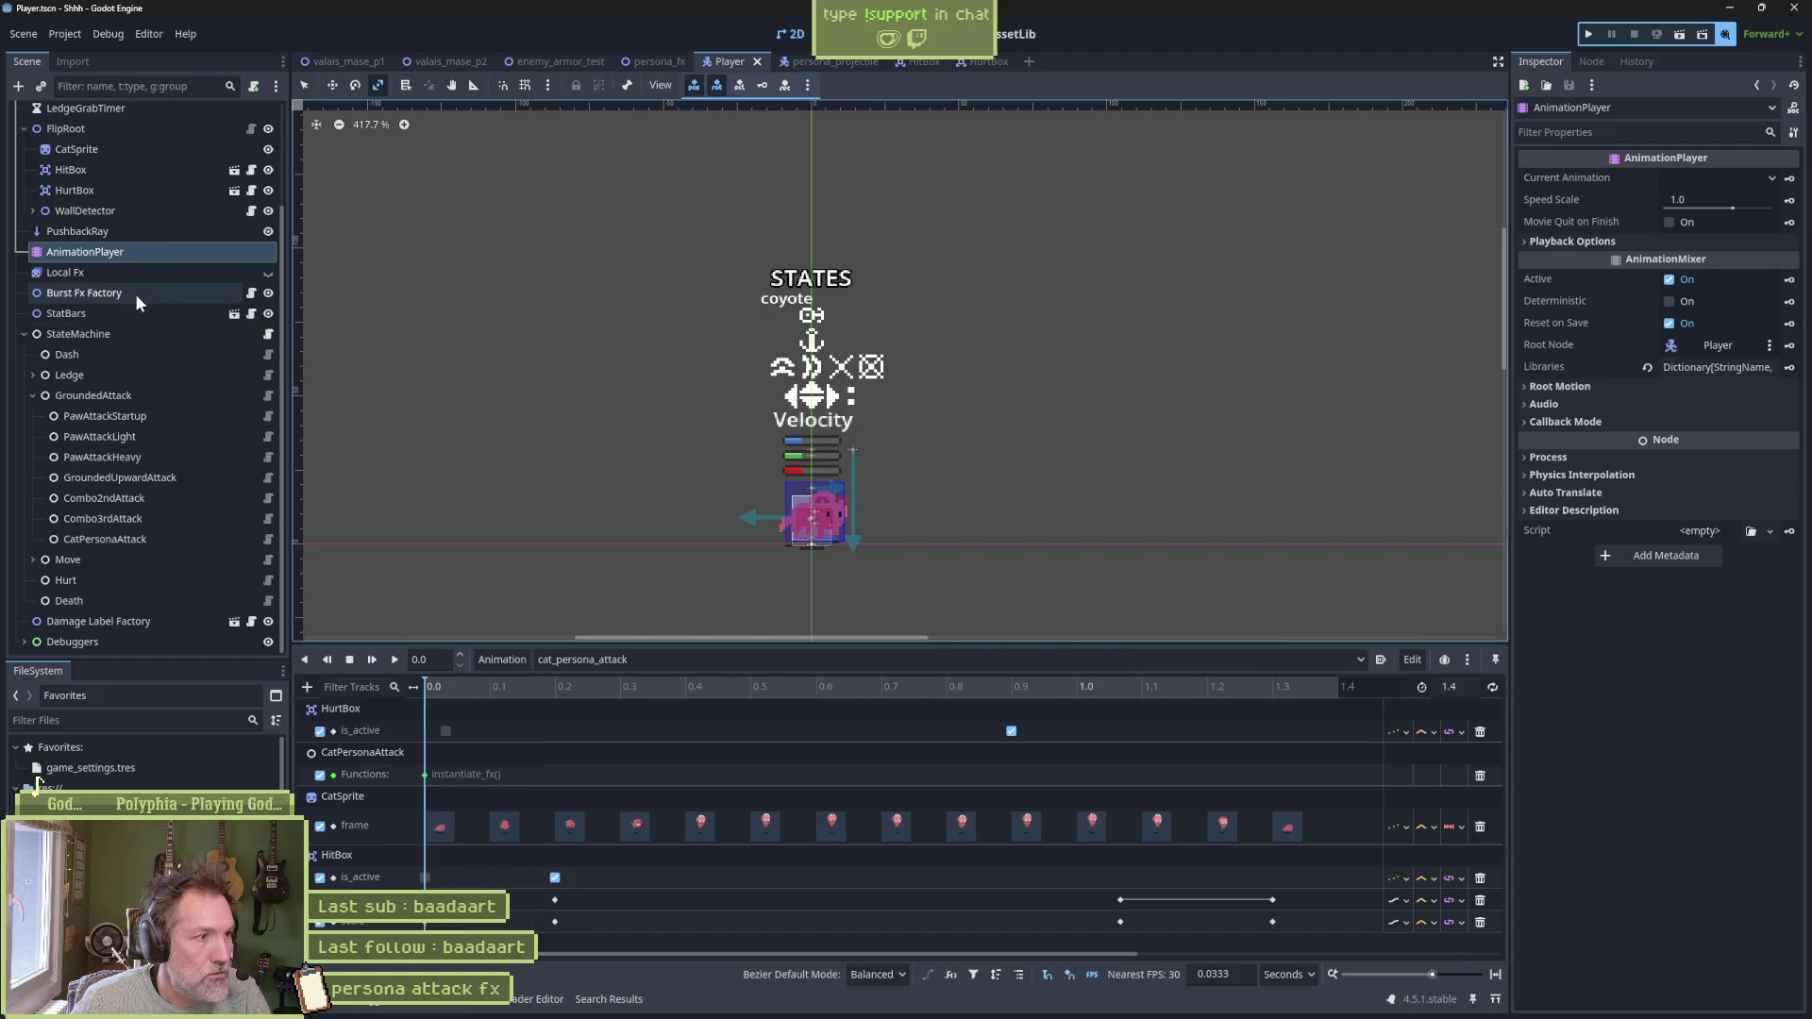
left_click(196, 174)
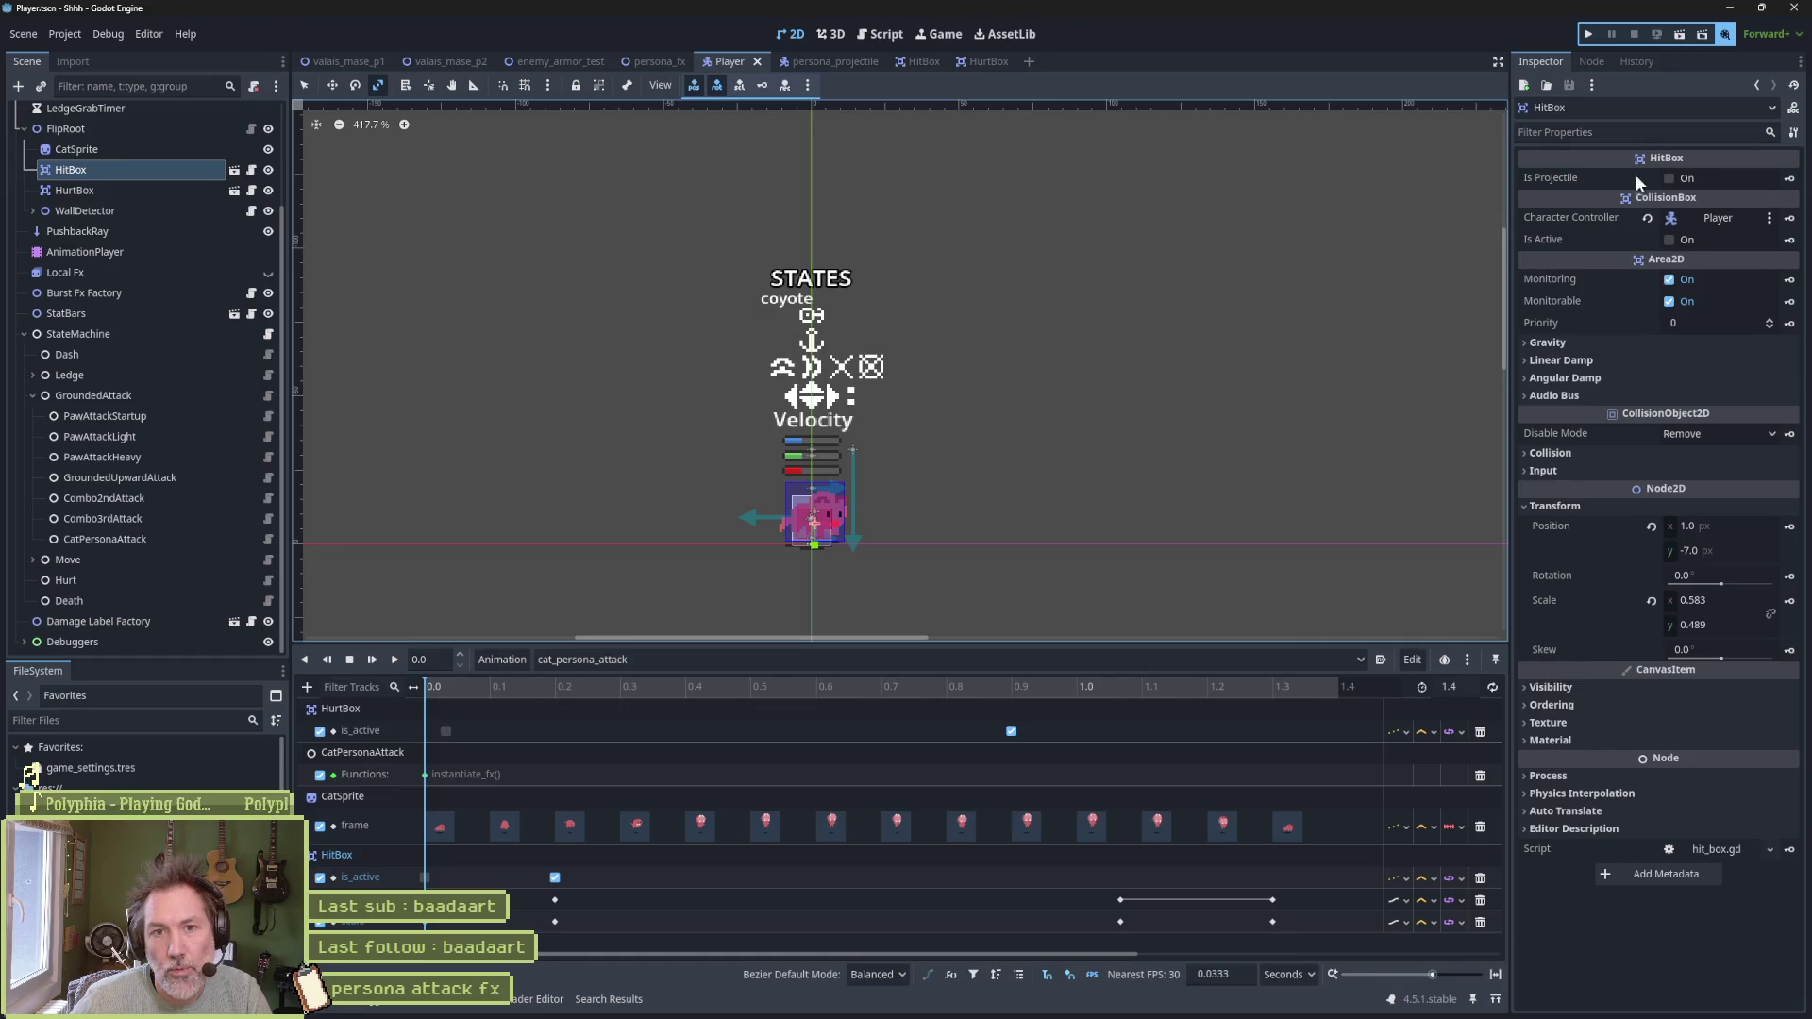
mouse_move(1663, 274)
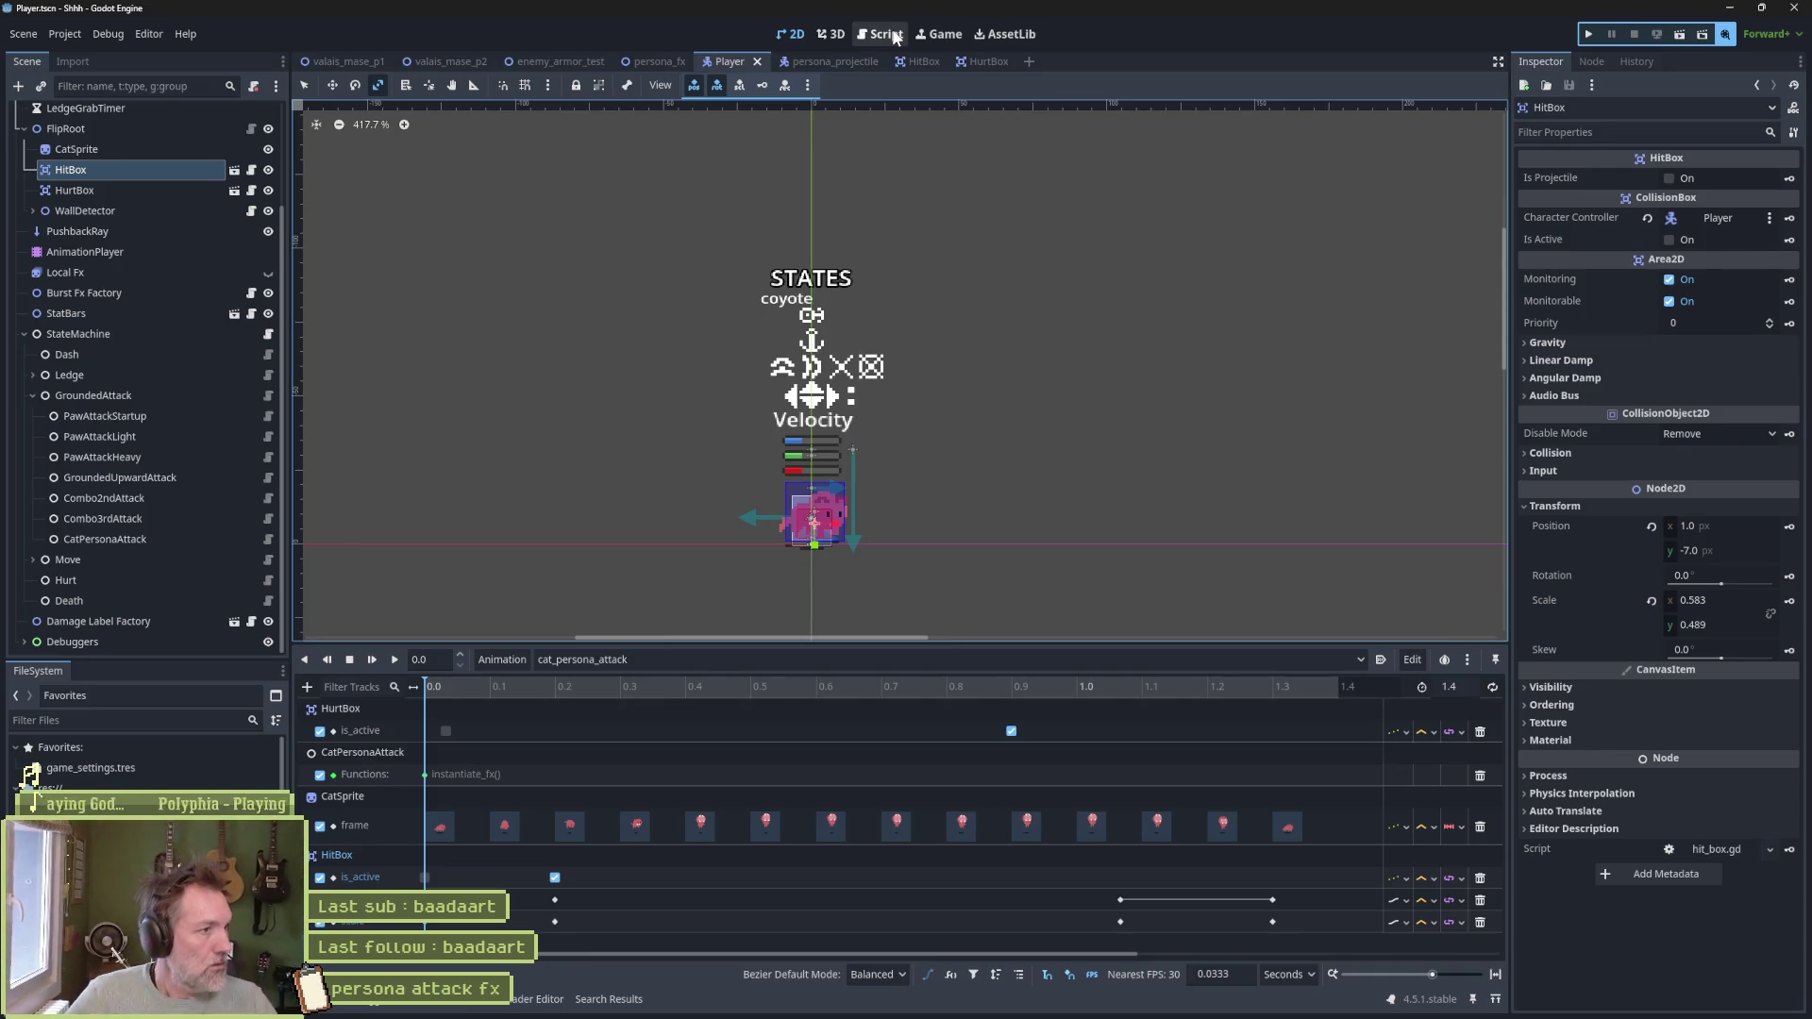
At 1.0667 s scale the HitBox to 8.989 × 8.28, then run enemy_armor_test
left_click(641, 686)
mouse_move(615, 688)
left_mouse_down()
mouse_move(447, 697)
mouse_move(1112, 699)
left_mouse_up()
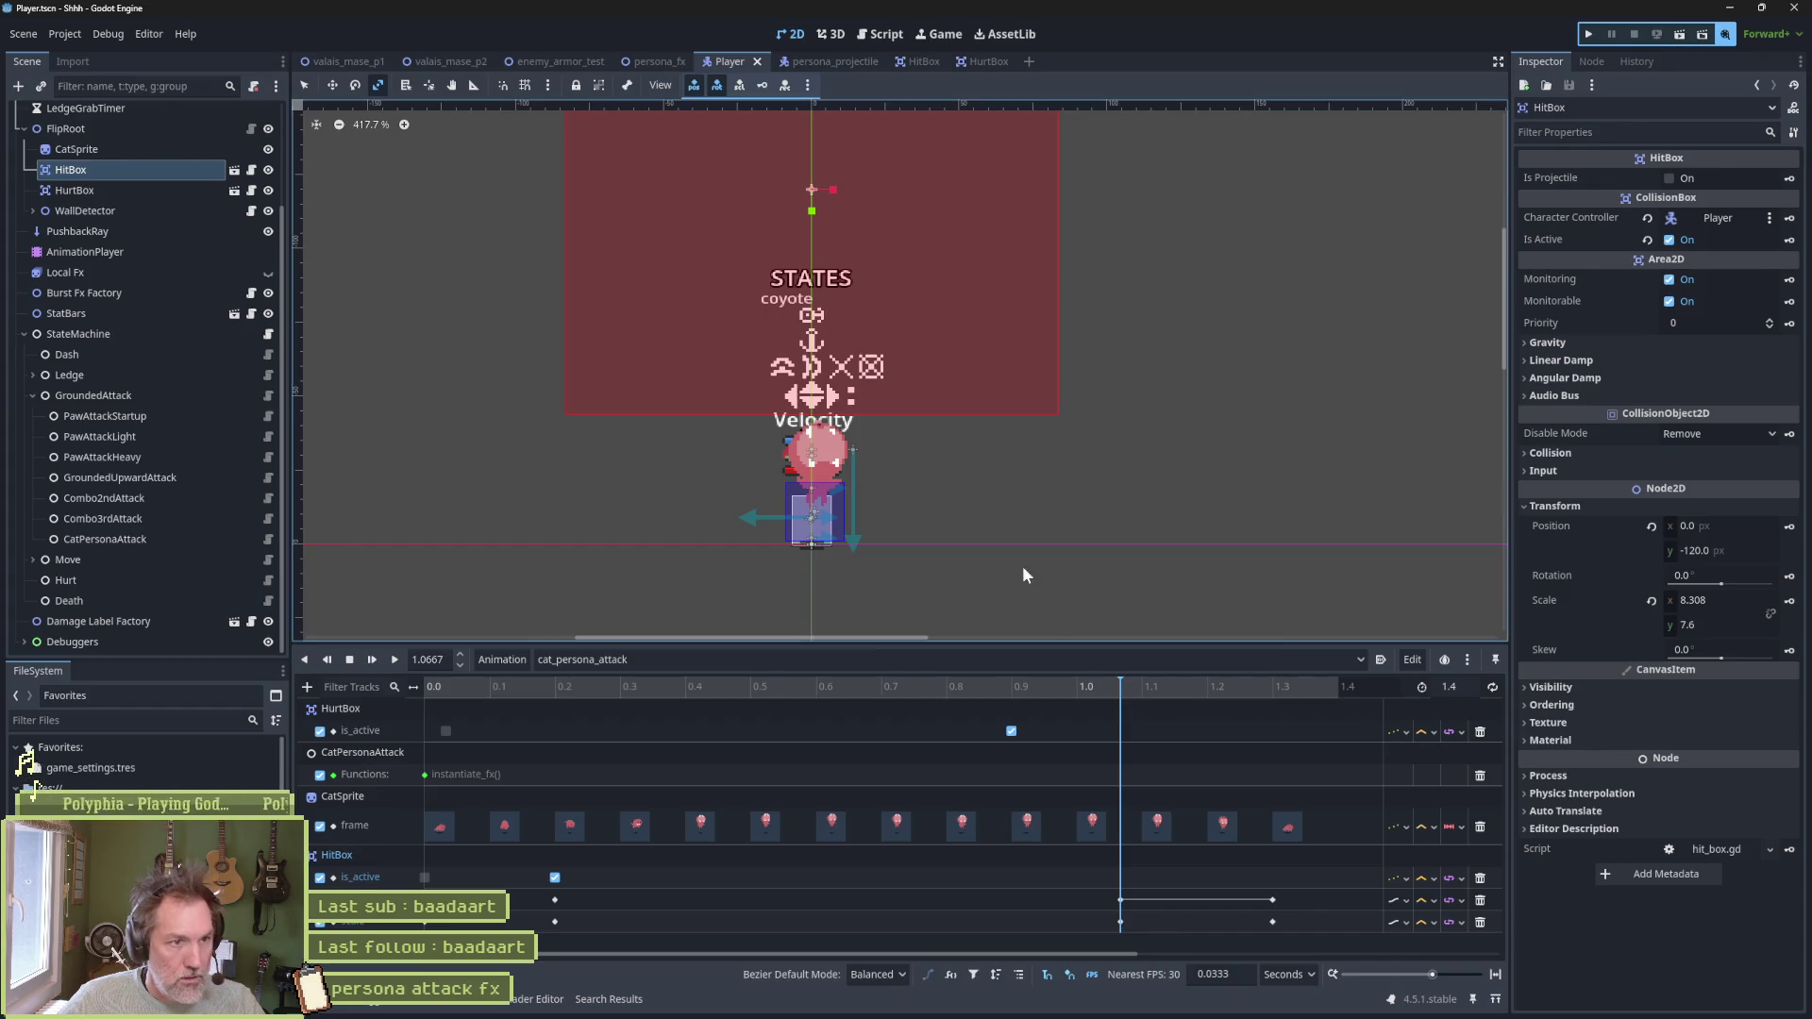
mouse_move(853, 210)
left_mouse_down()
mouse_move(878, 212)
mouse_move(883, 368)
left_mouse_up()
scroll(882, 368, "down", 1)
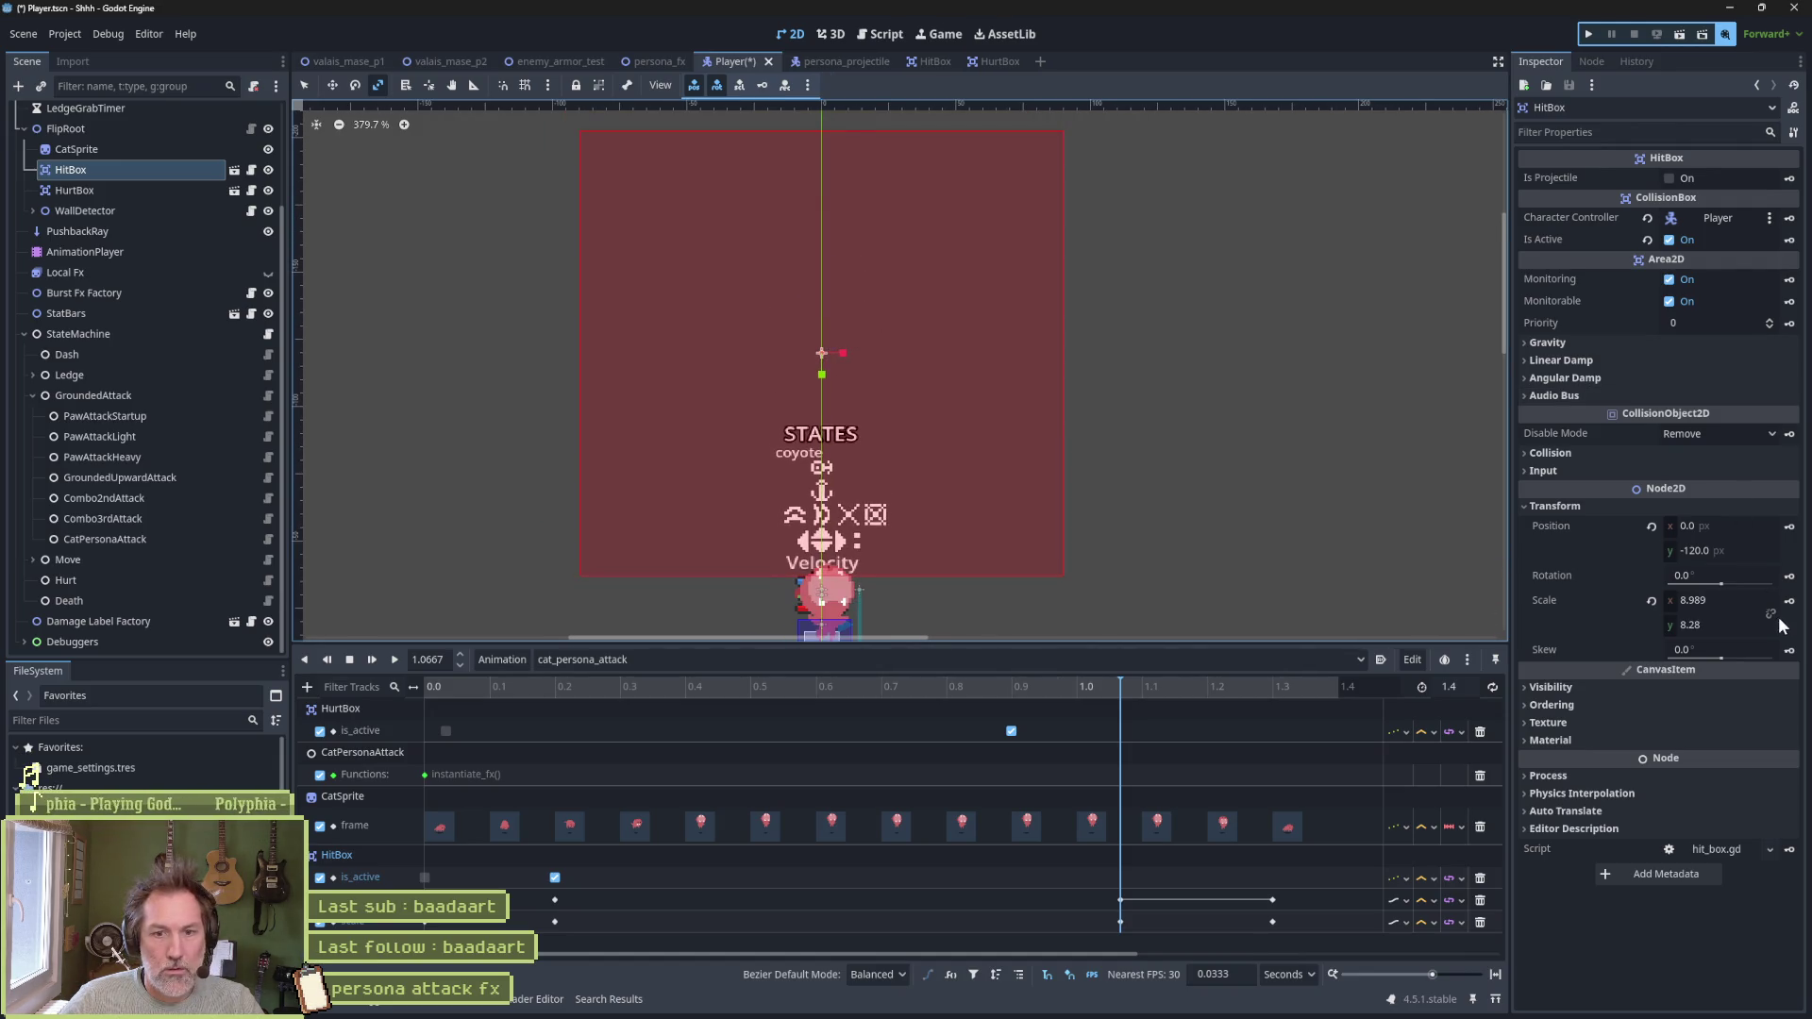
left_click(1585, 600)
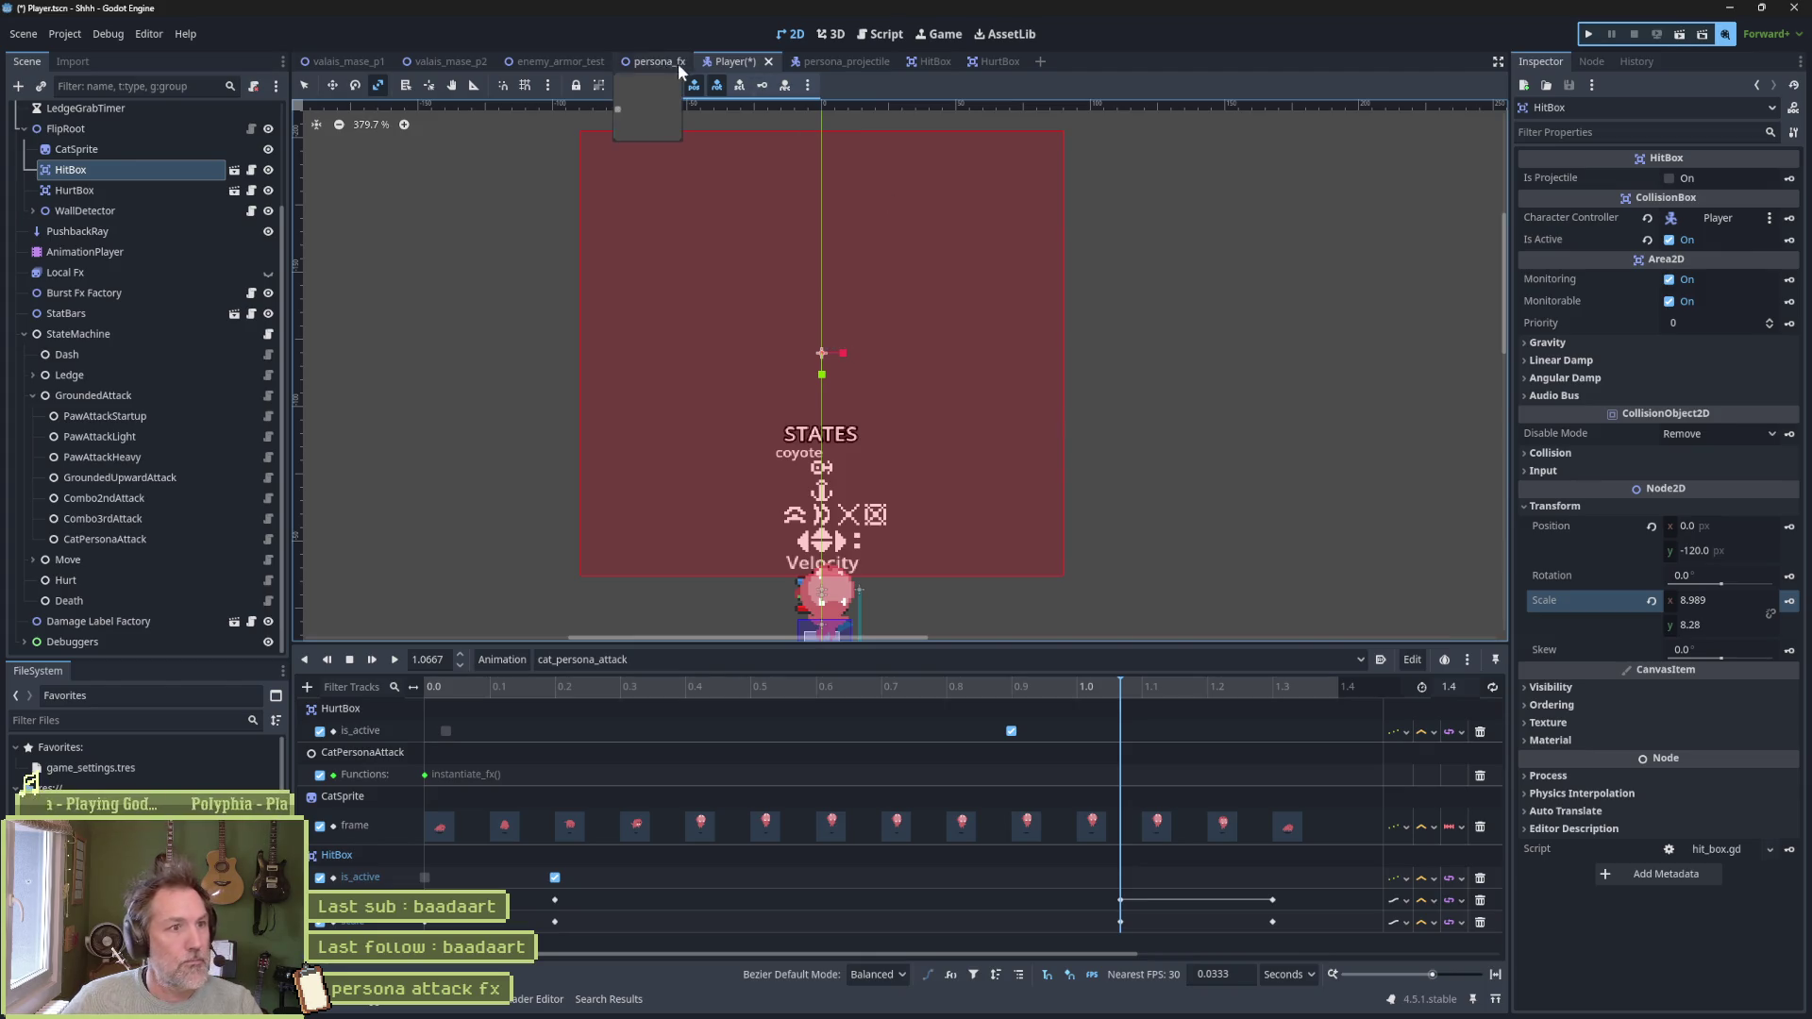
left_click(608, 60)
key("F6")
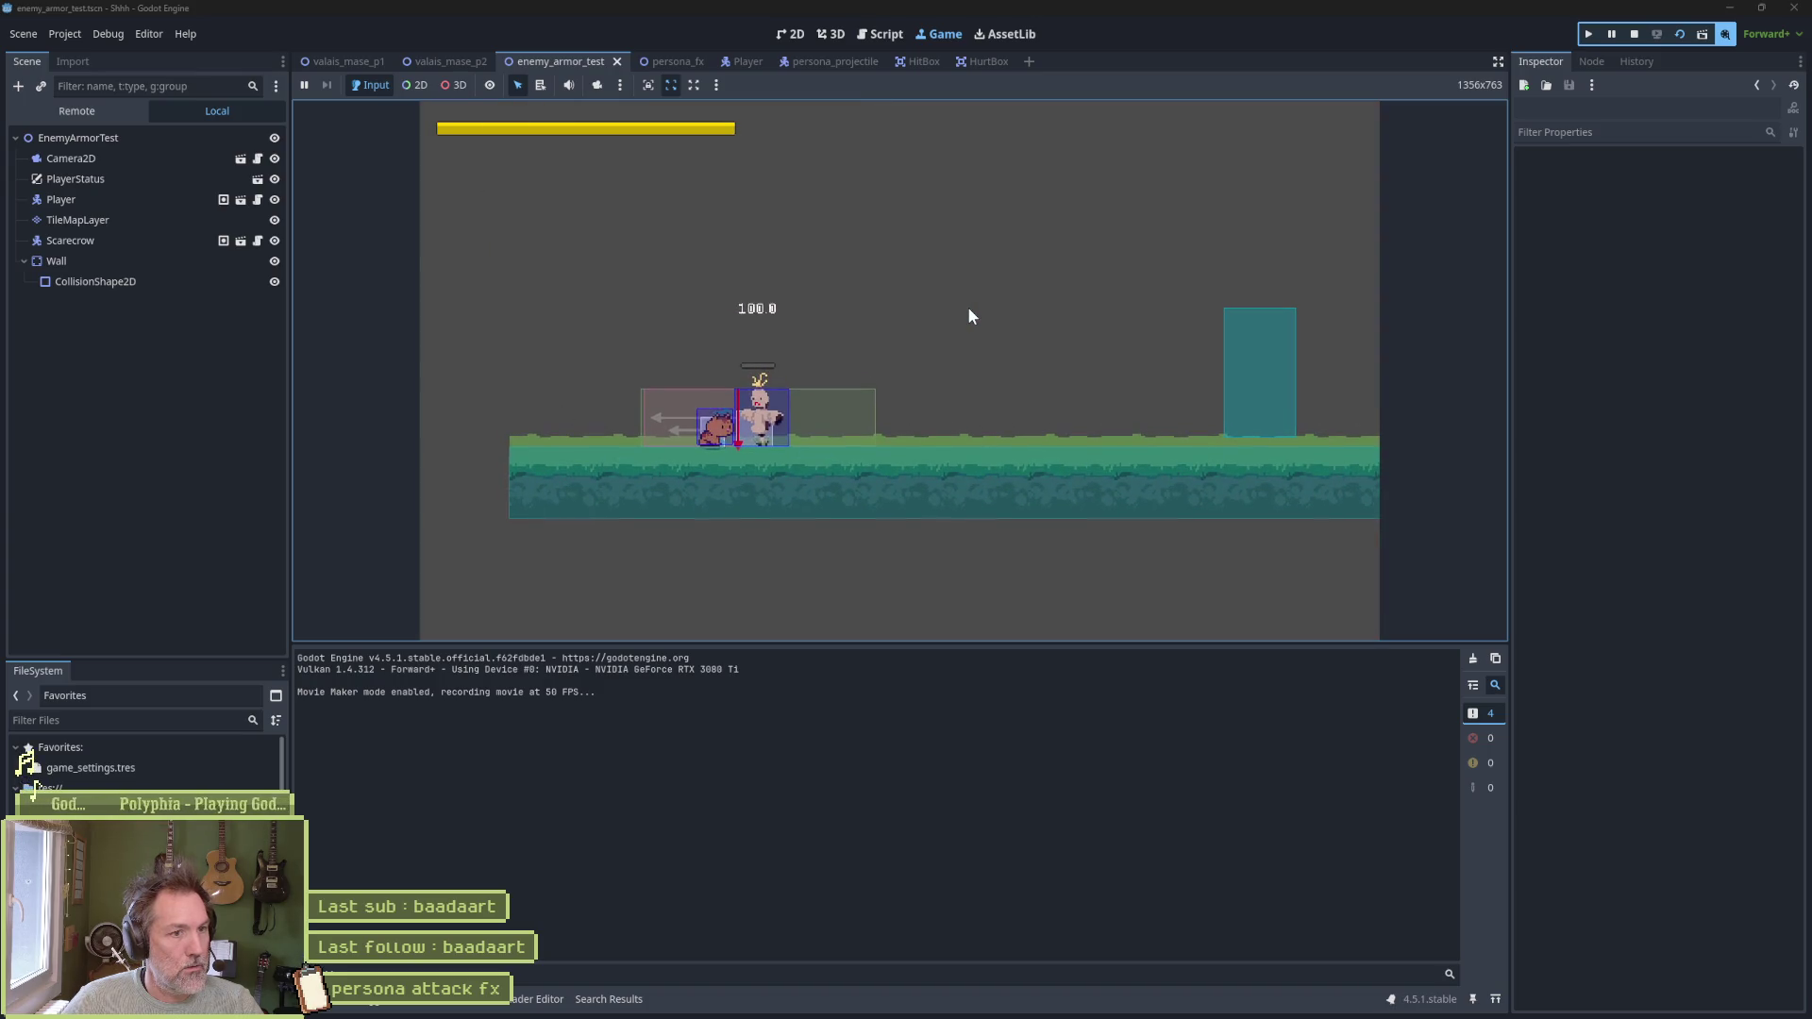
Stop the game and show the Player's AnimationPlayer timeline
key("F8")
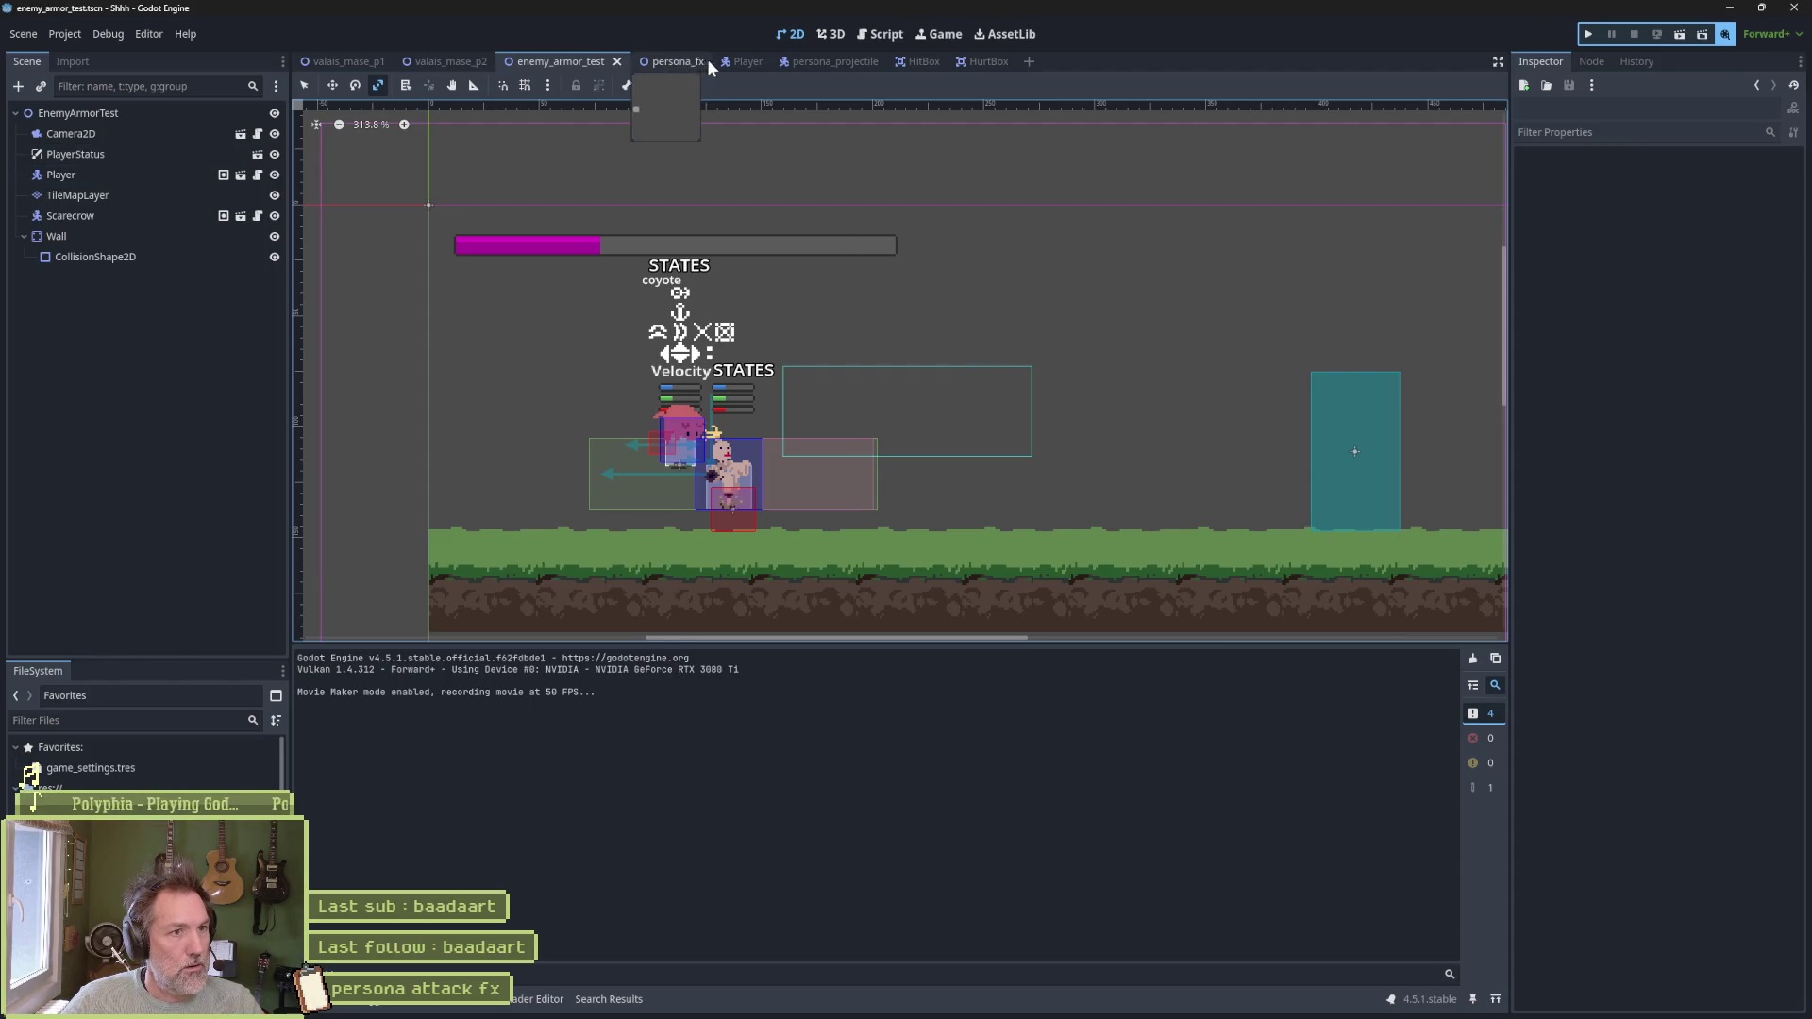
left_click(743, 61)
left_click(85, 251)
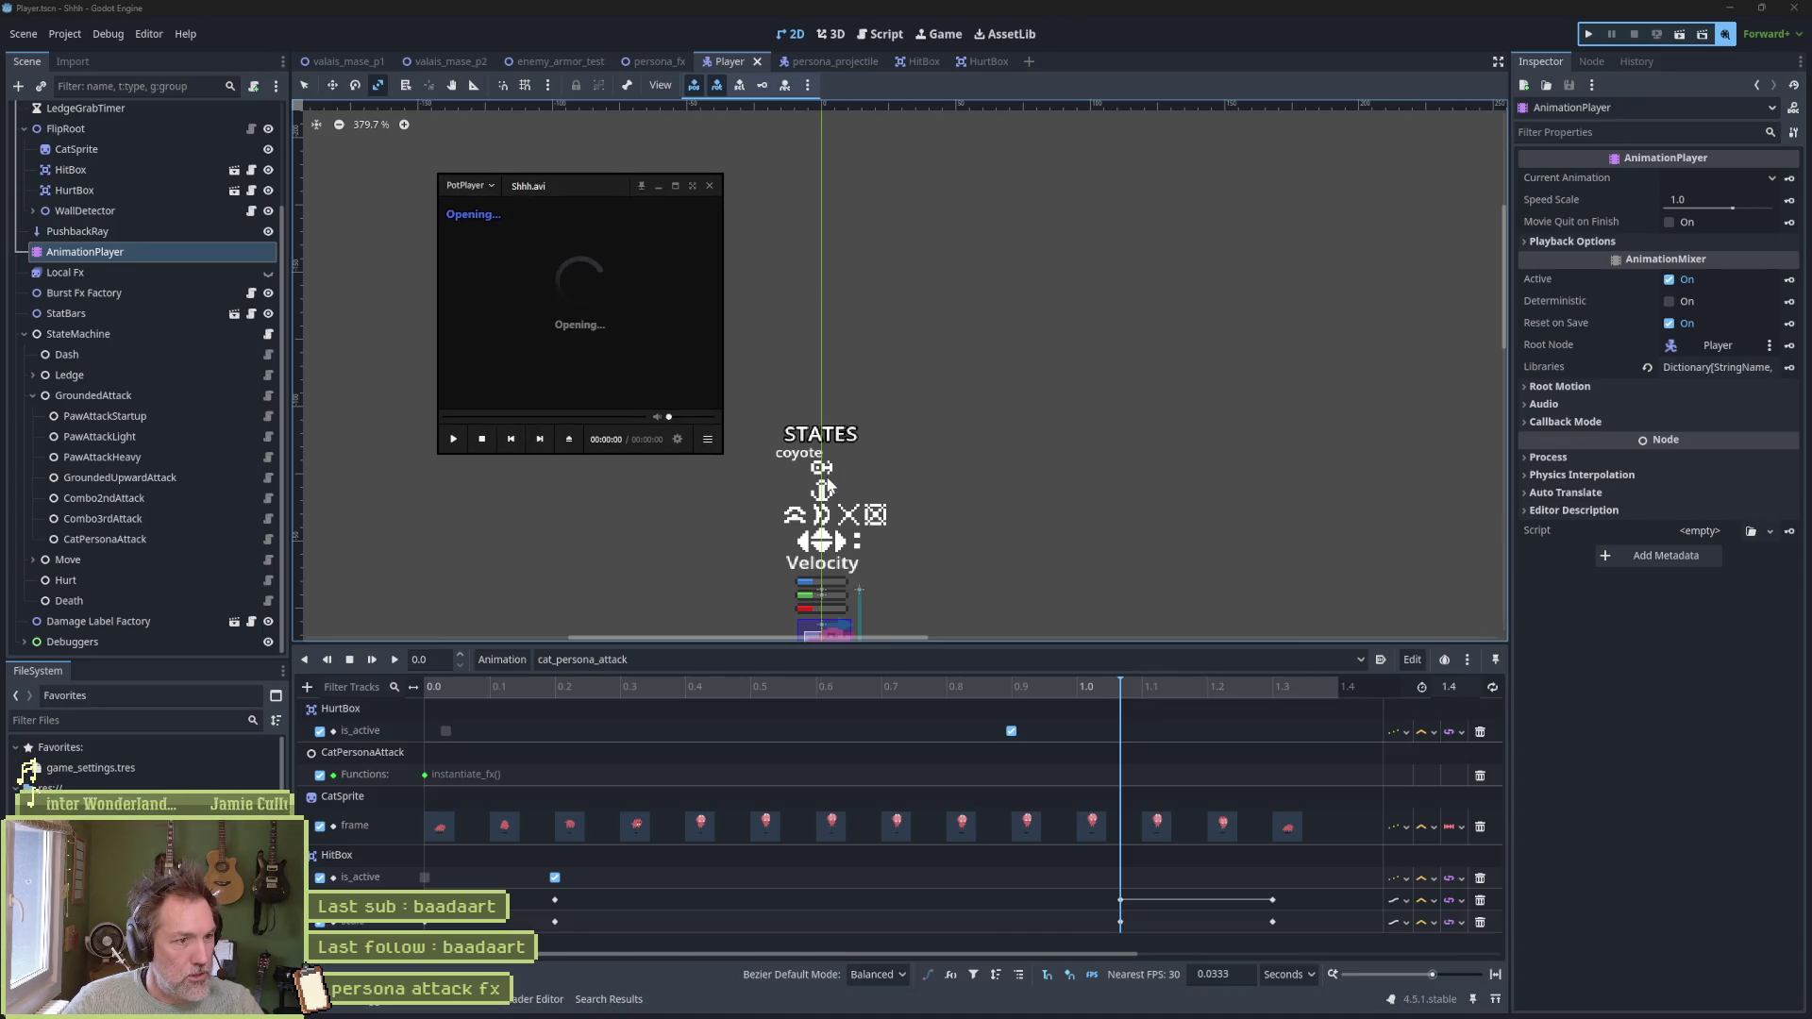
Review the recorded attack clip, then return to Godot with the playhead at 0.2
left_click(818, 682)
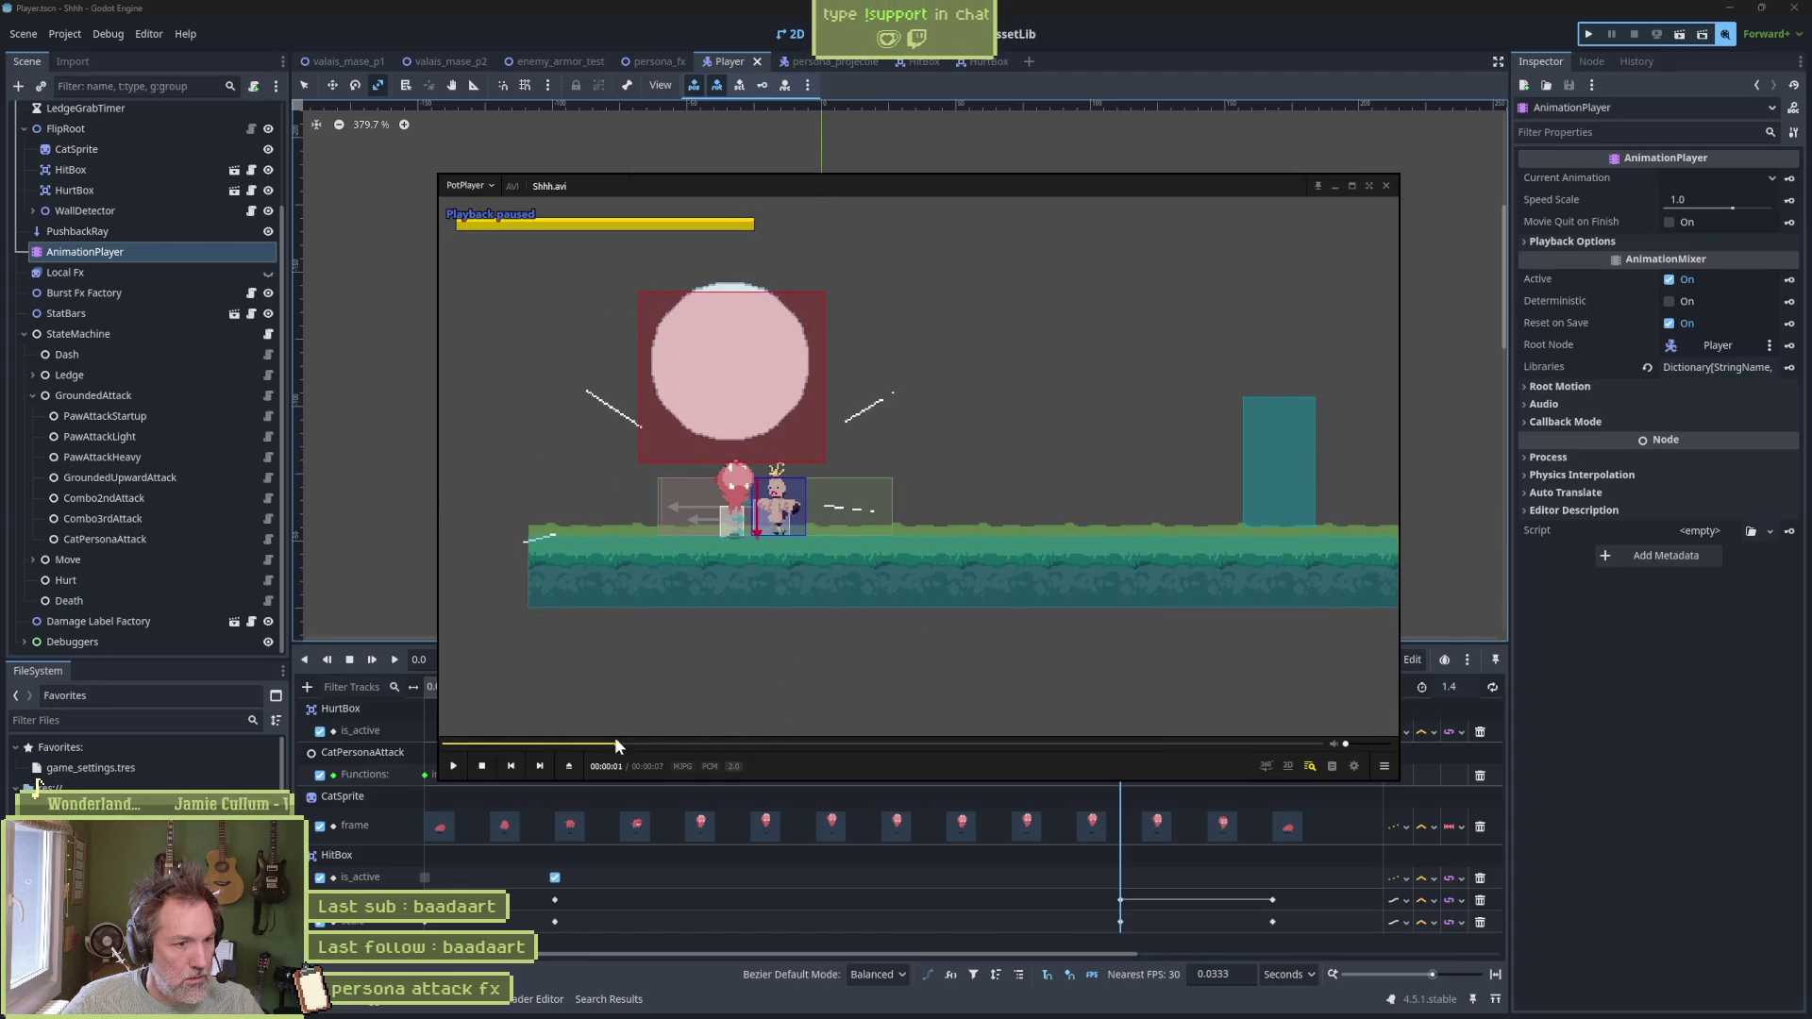
mouse_move(614, 743)
left_mouse_down()
mouse_move(680, 746)
mouse_move(596, 745)
mouse_move(670, 762)
mouse_move(583, 753)
mouse_move(677, 751)
mouse_move(643, 751)
left_mouse_up()
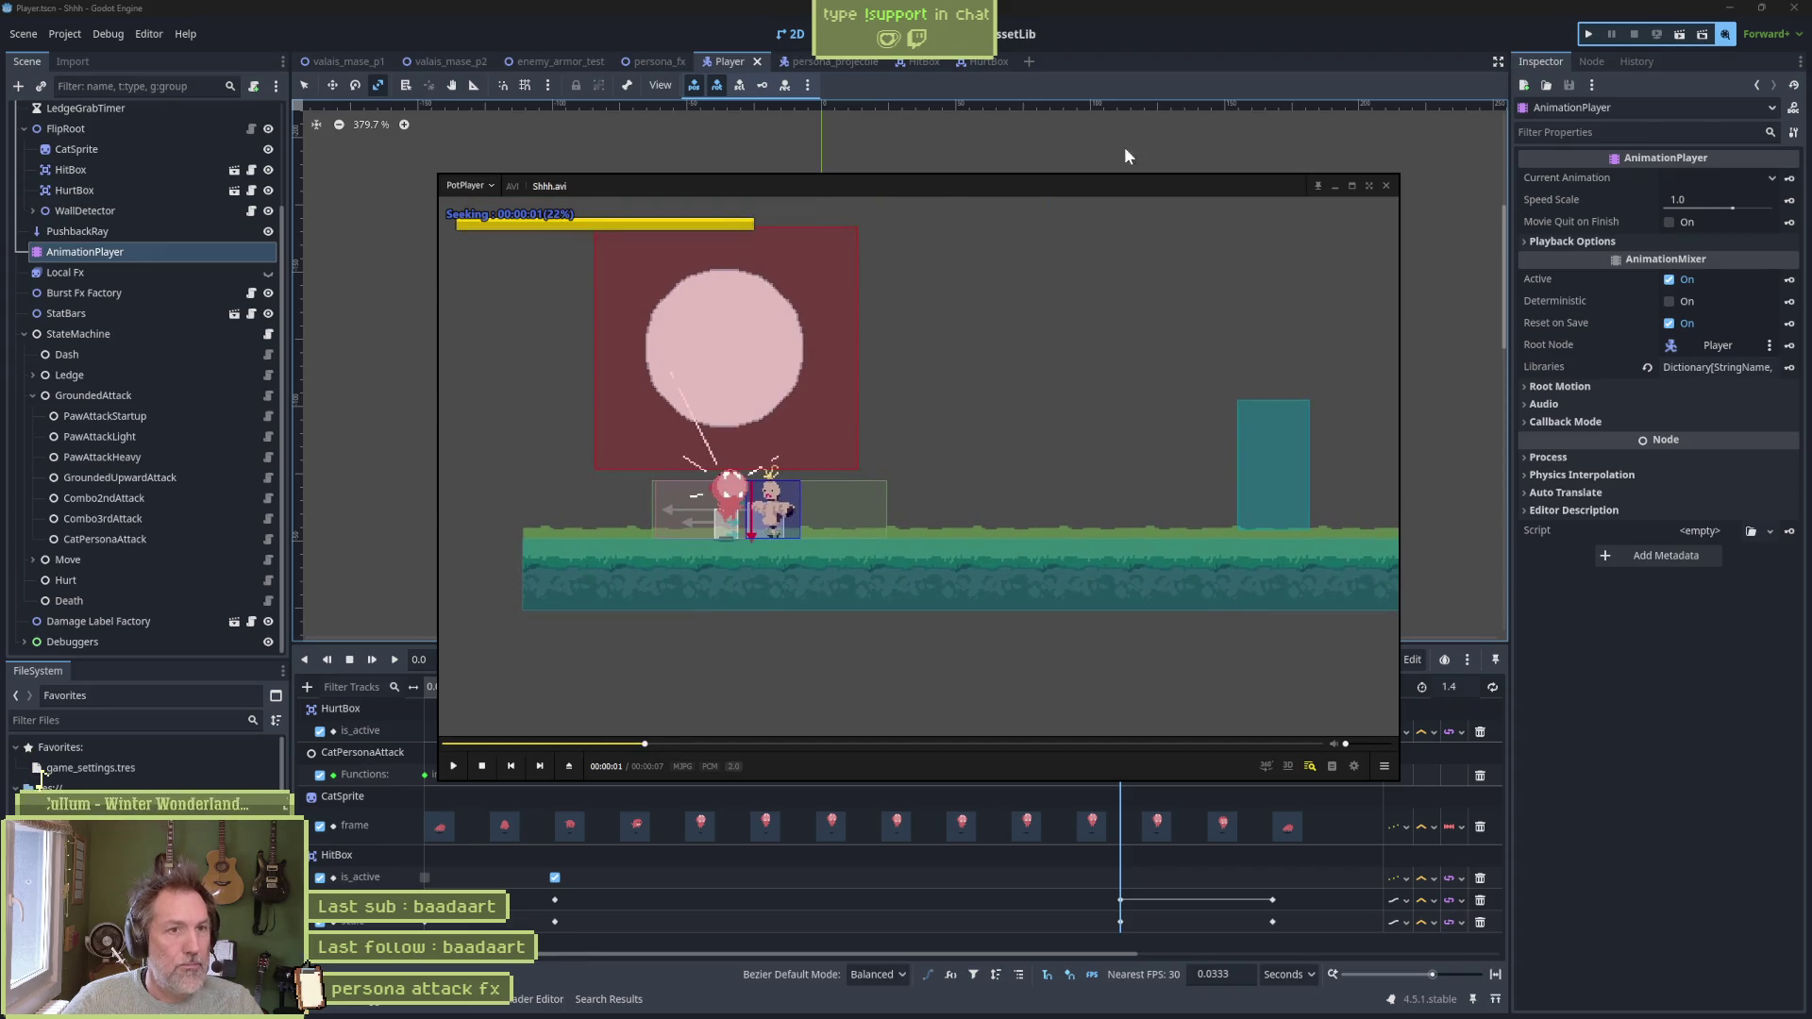
left_click(1163, 84)
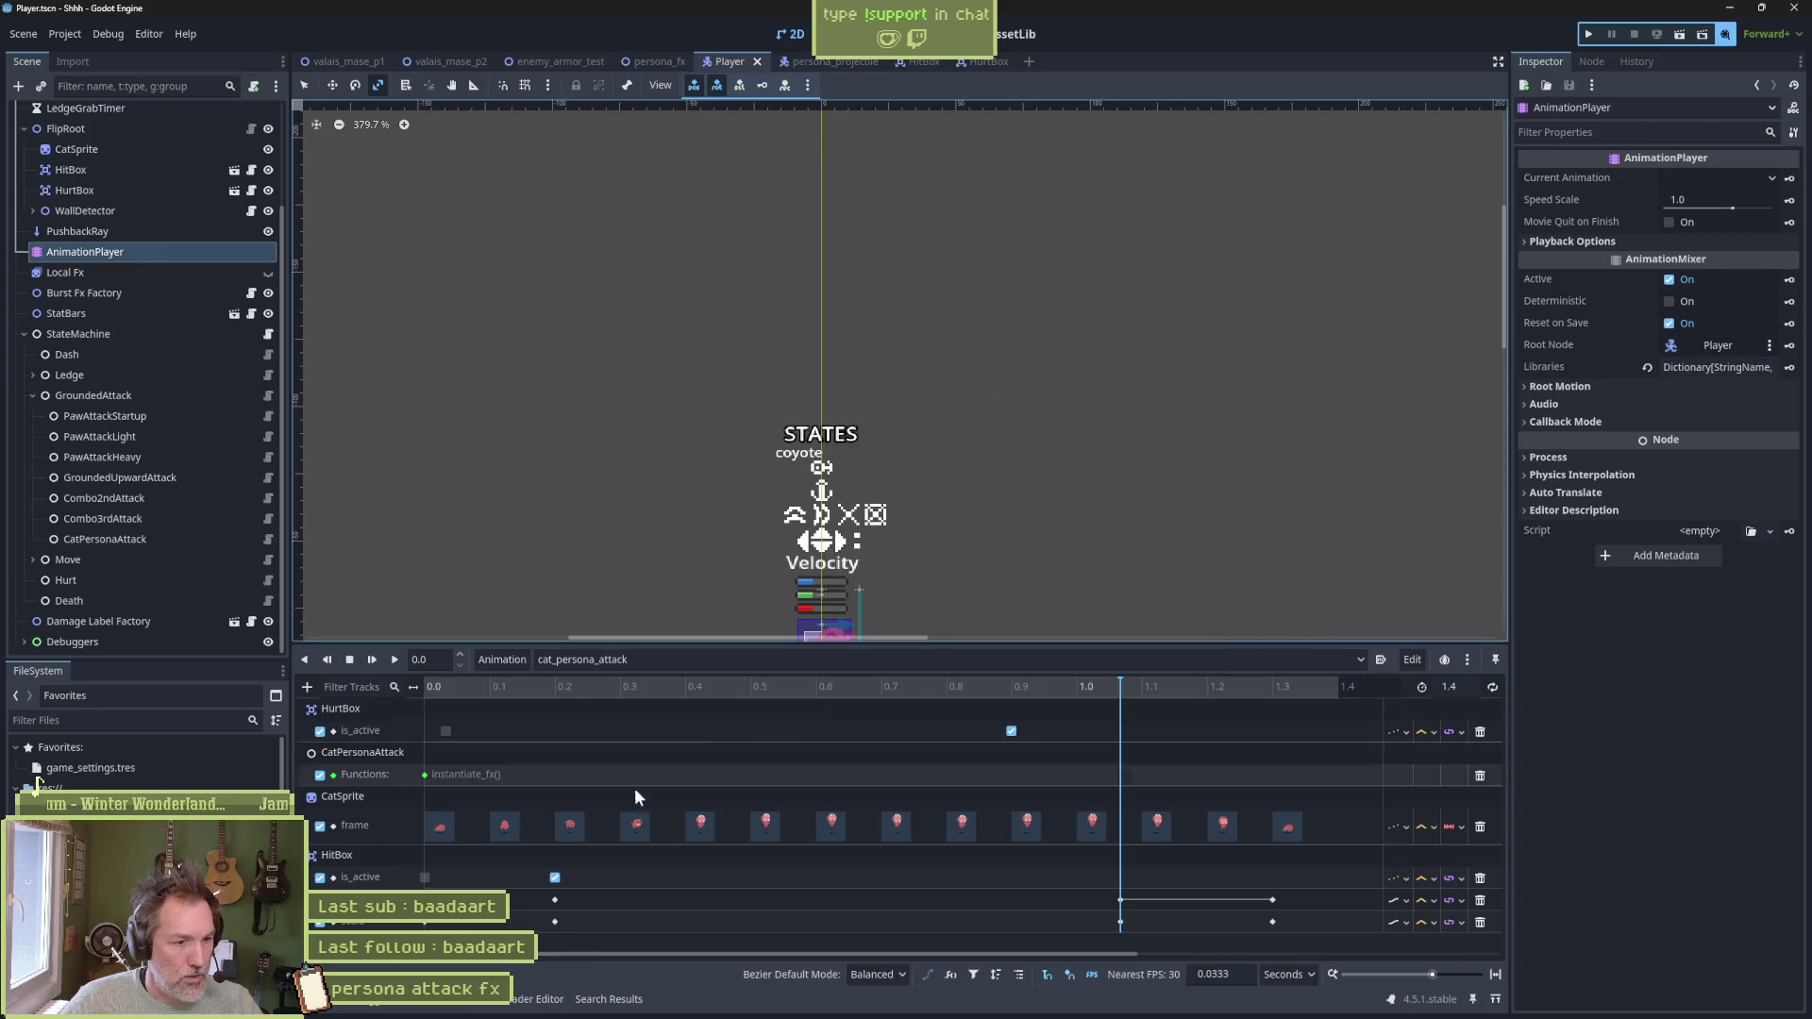
left_click(558, 690)
Key the HitBox position and scale at 0.6667 s
mouse_move(558, 693)
left_mouse_down()
mouse_move(960, 699)
mouse_move(865, 699)
left_mouse_up()
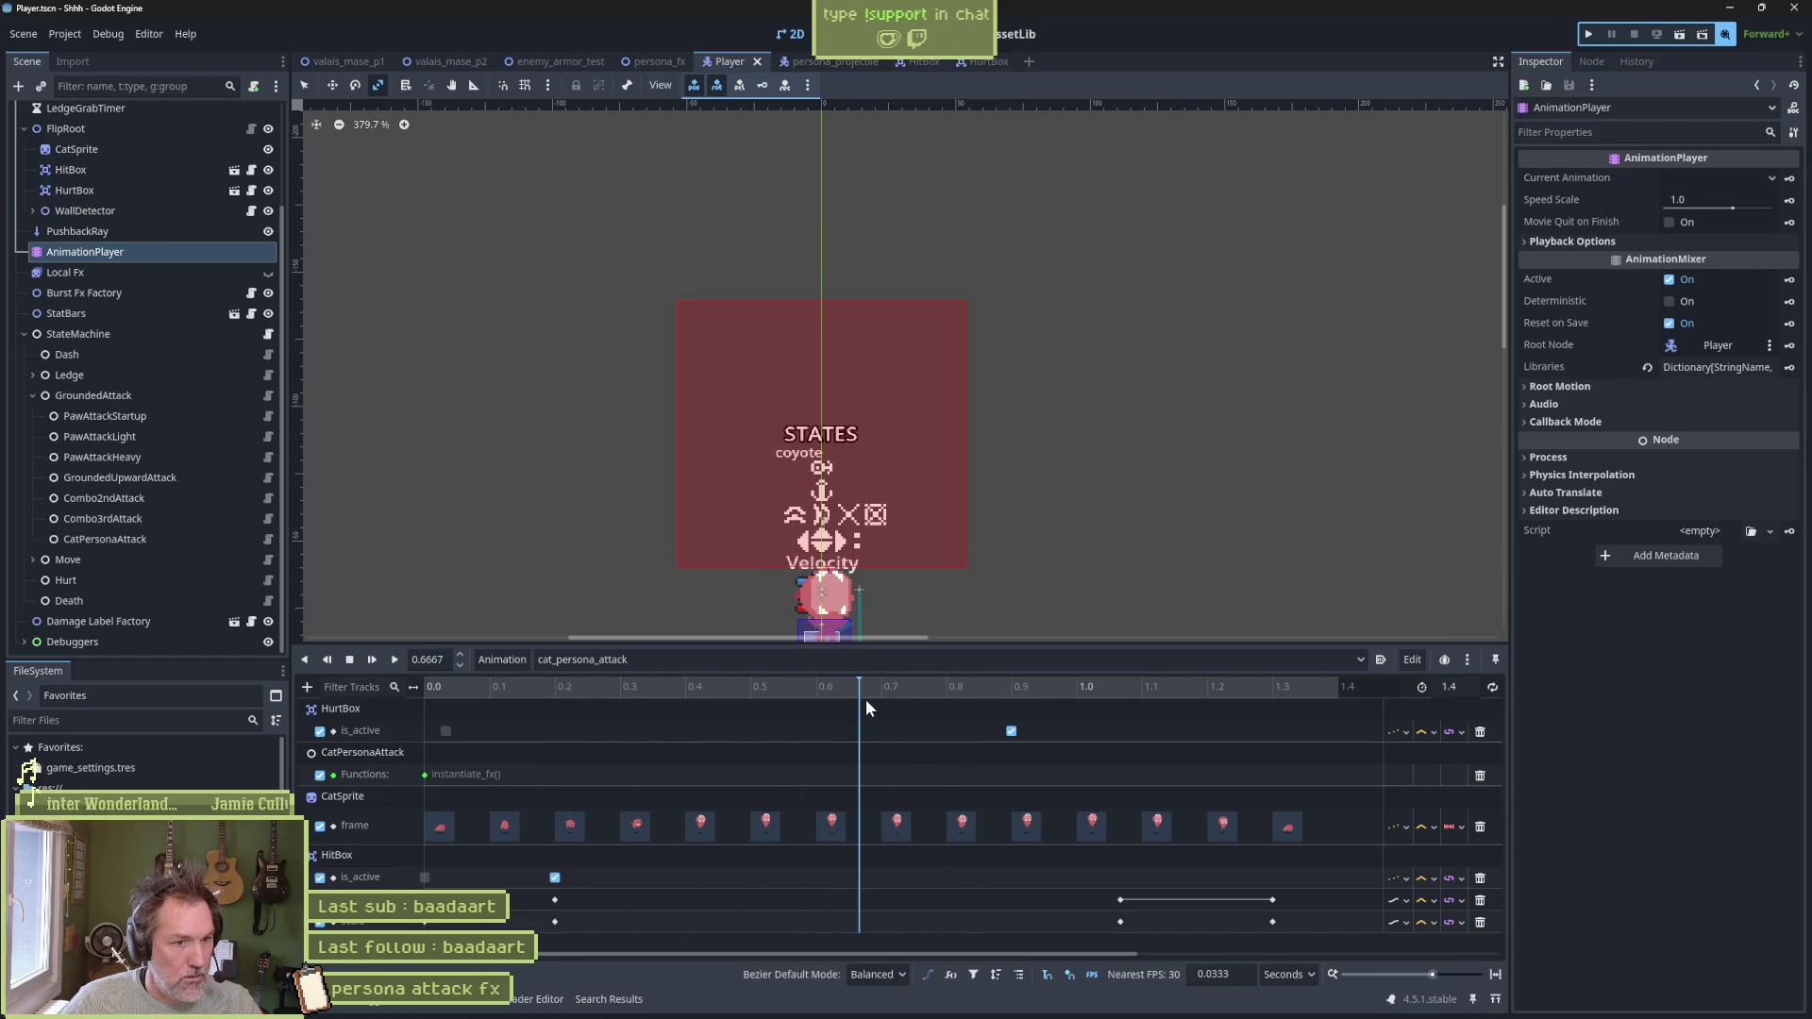
left_click(122, 170)
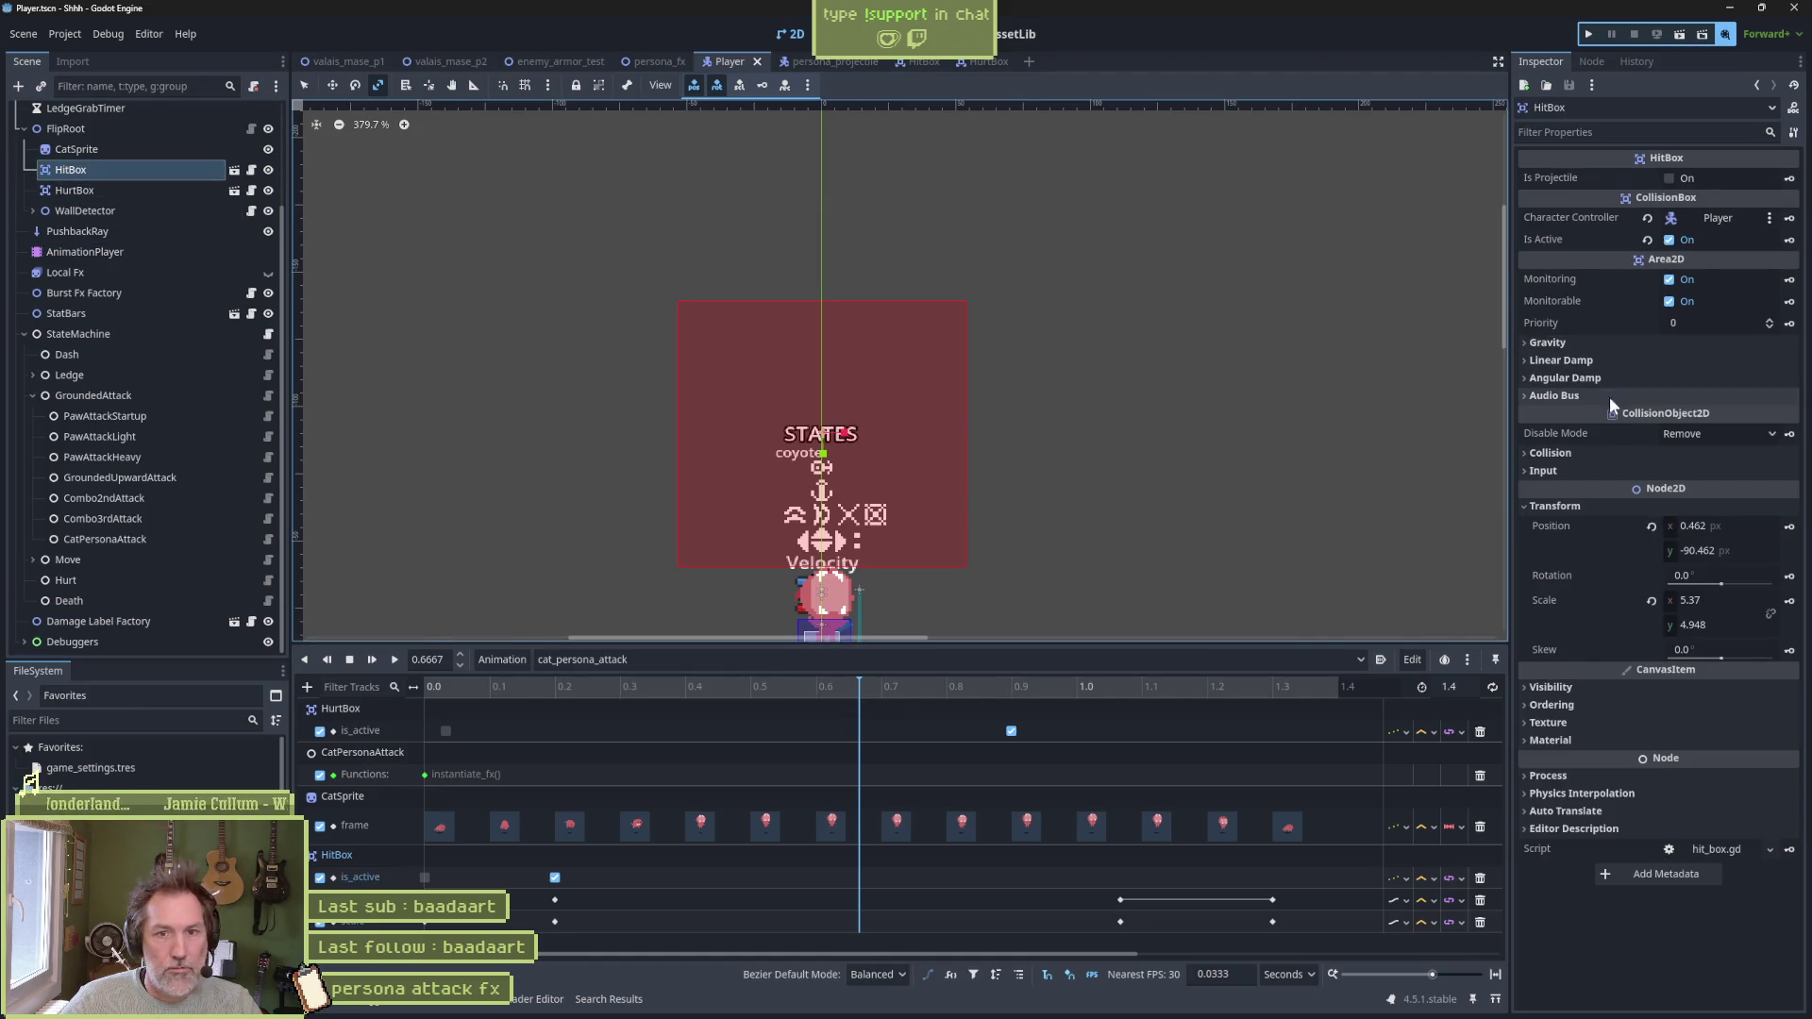
left_click(1788, 526)
left_click(1788, 600)
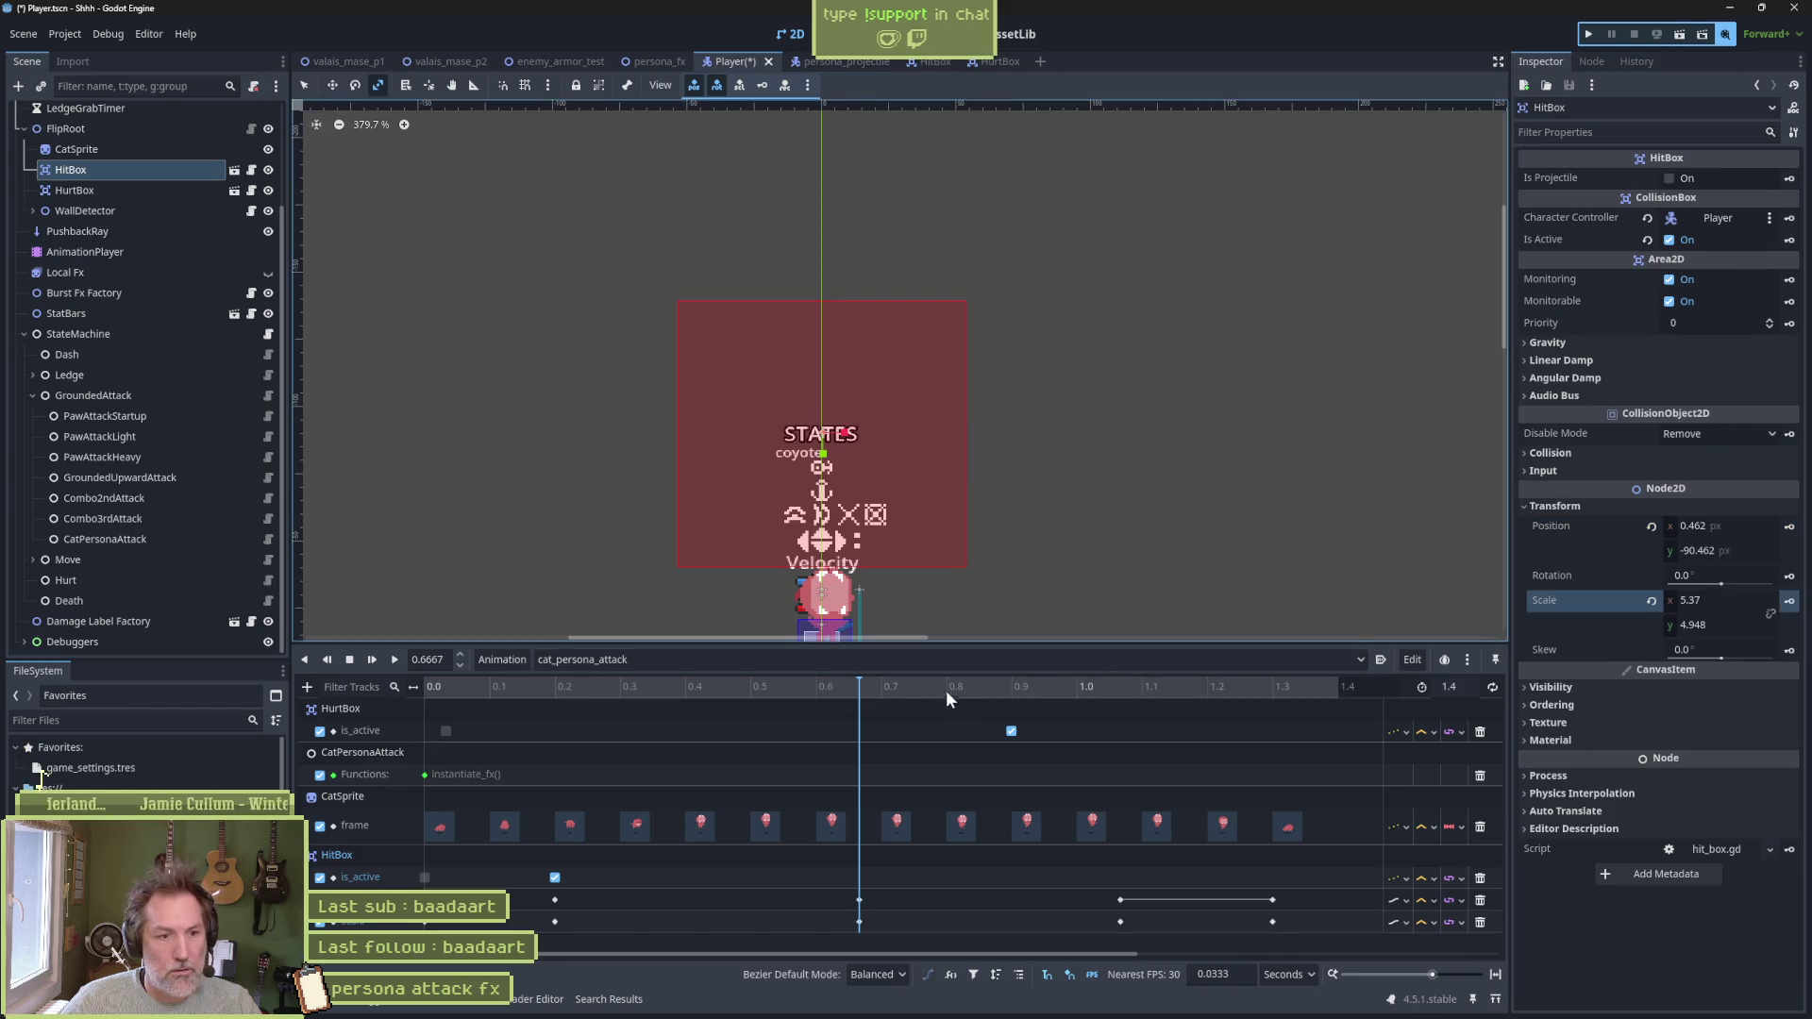
Duplicate both HitBox keys to 1.0 s and preview the attack animation
left_click_drag(870, 696, 1113, 705)
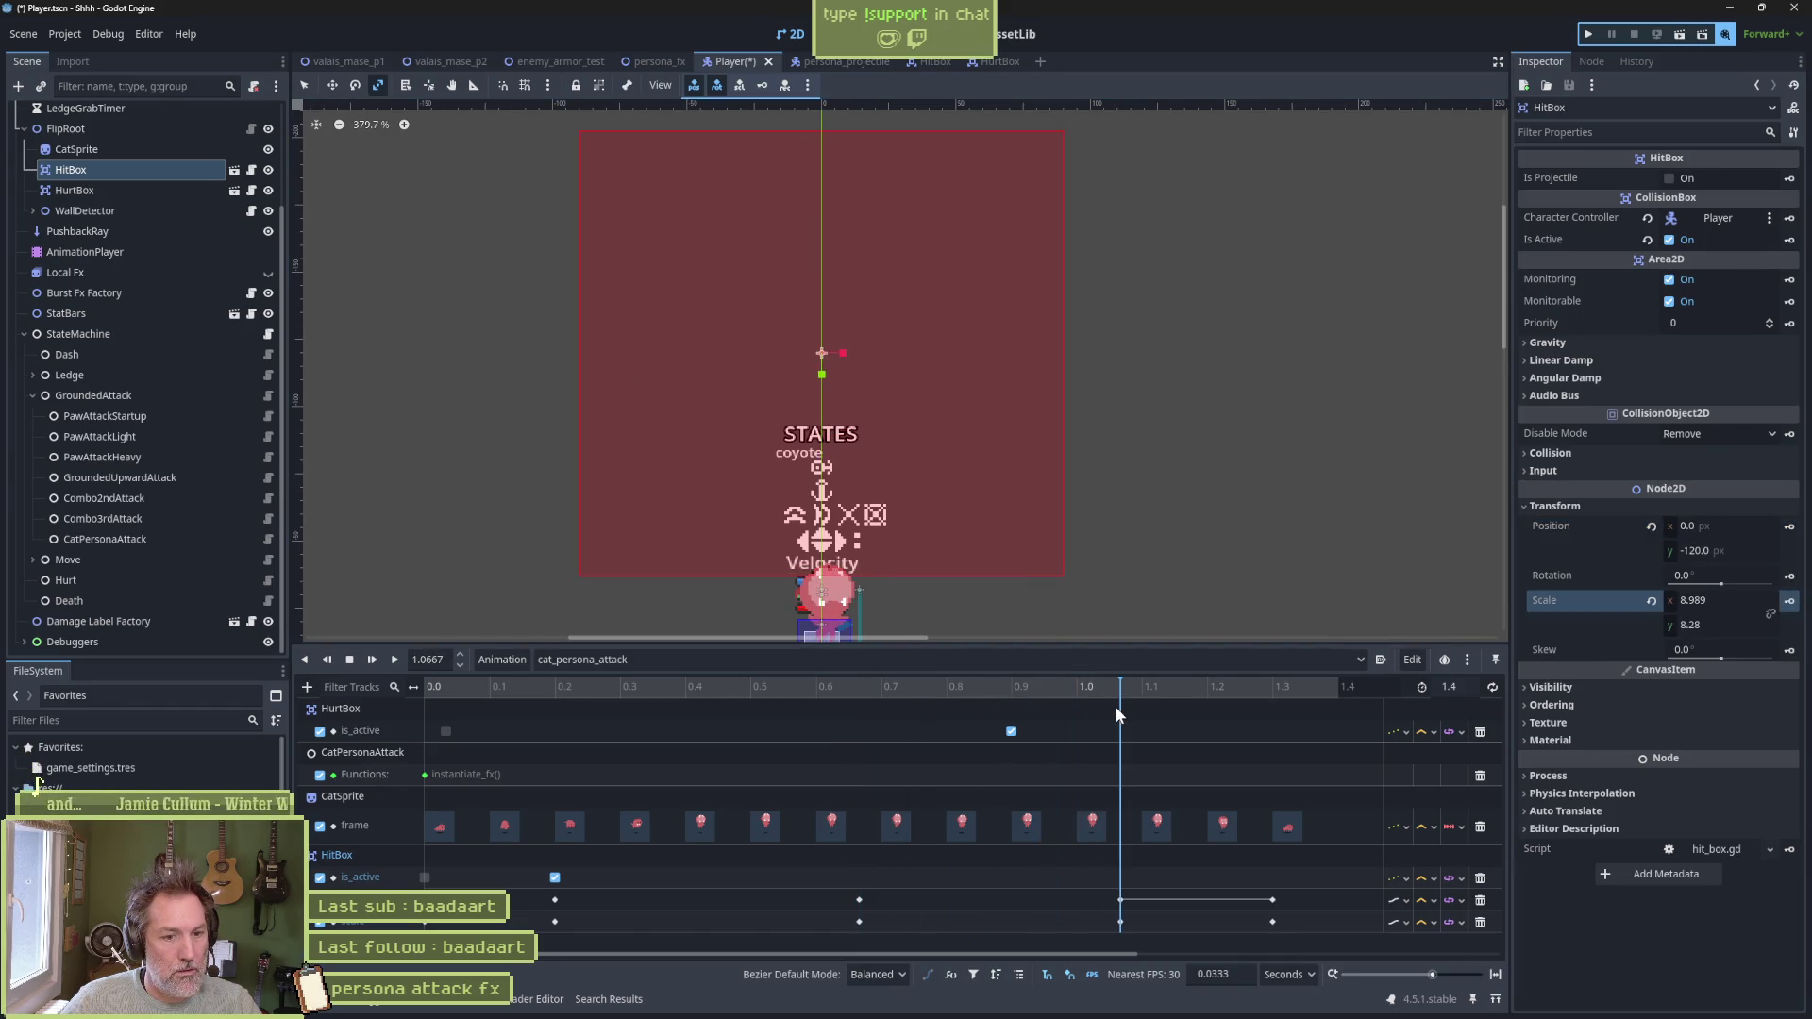
left_click_drag(845, 889, 896, 936)
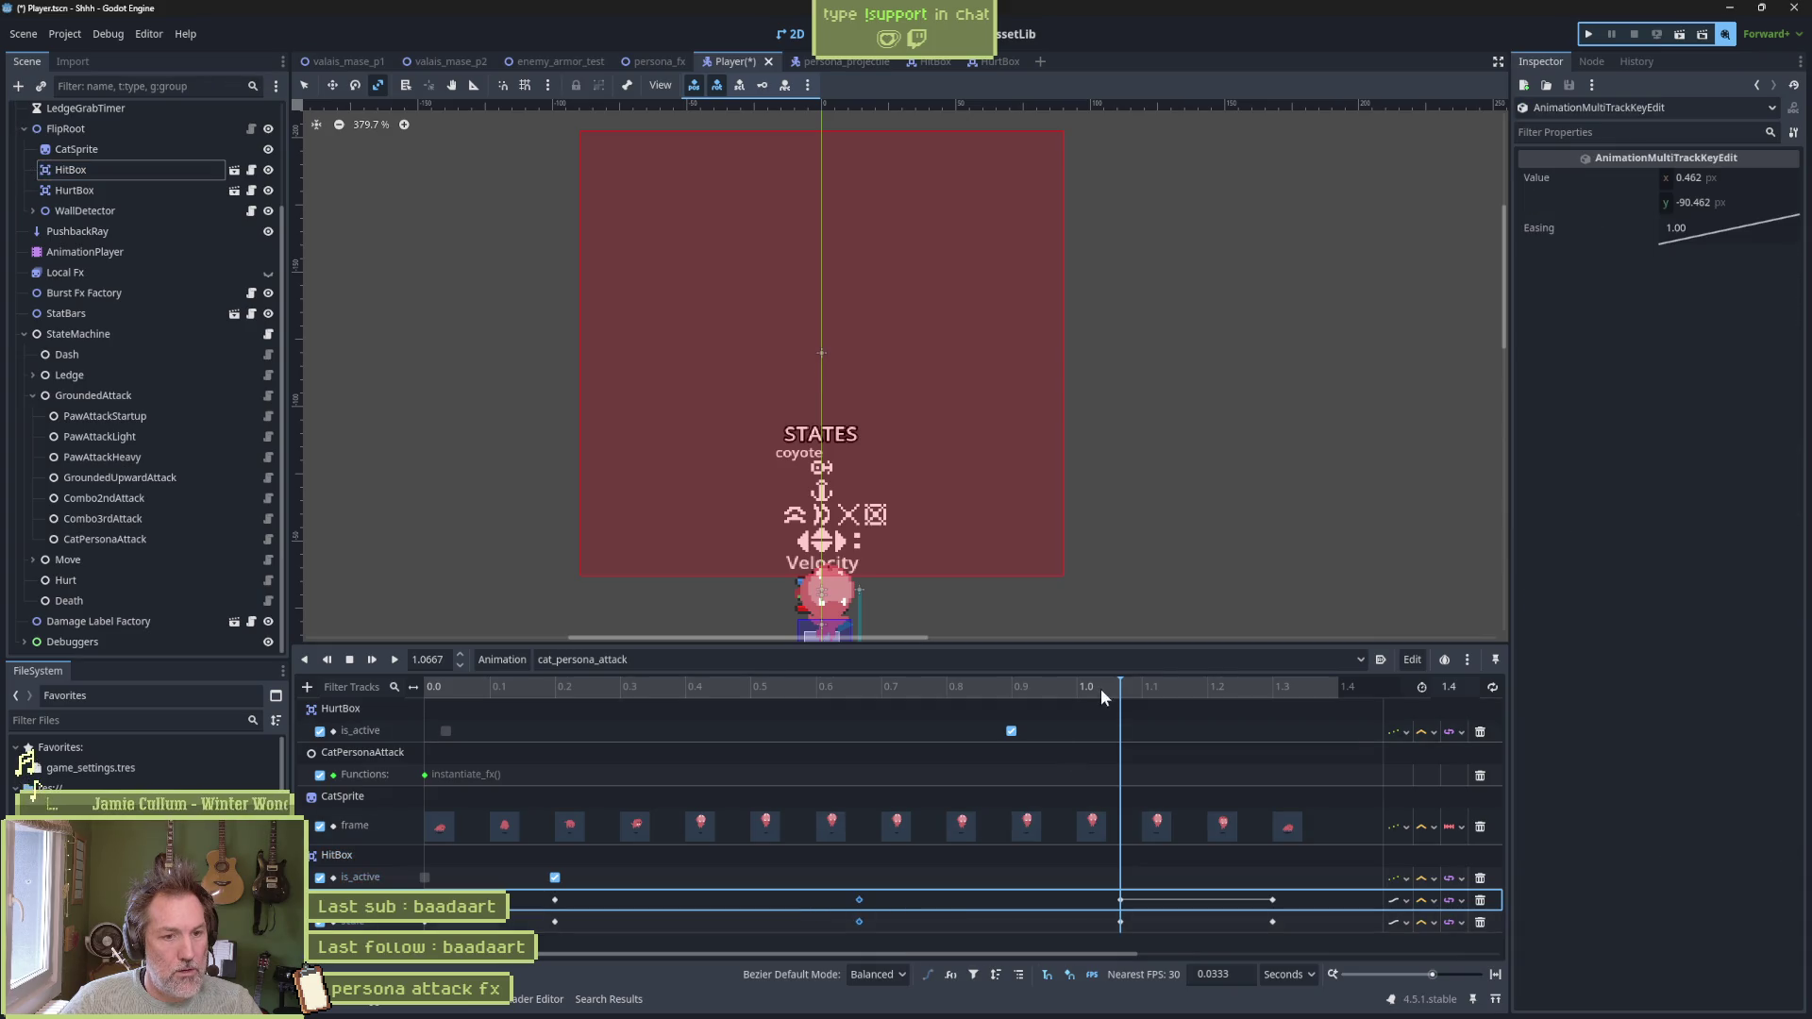
left_click_drag(1117, 689, 1081, 693)
key("ctrl+d")
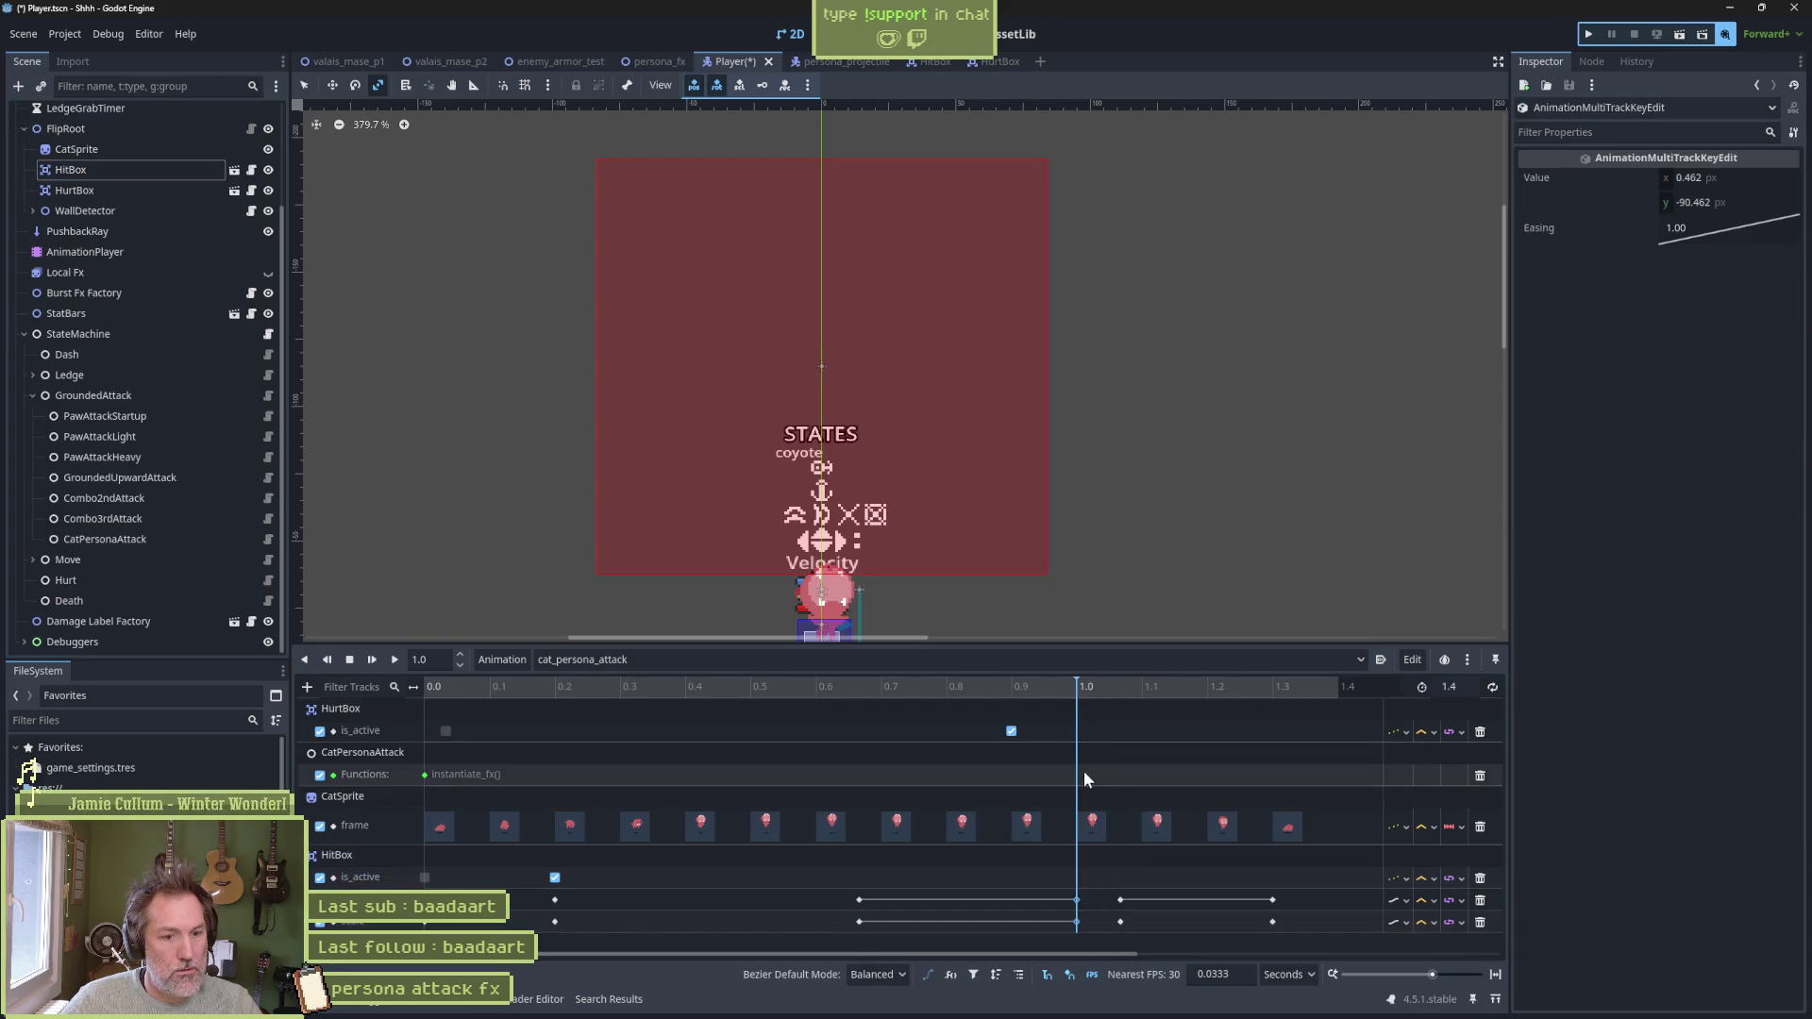
key("a")
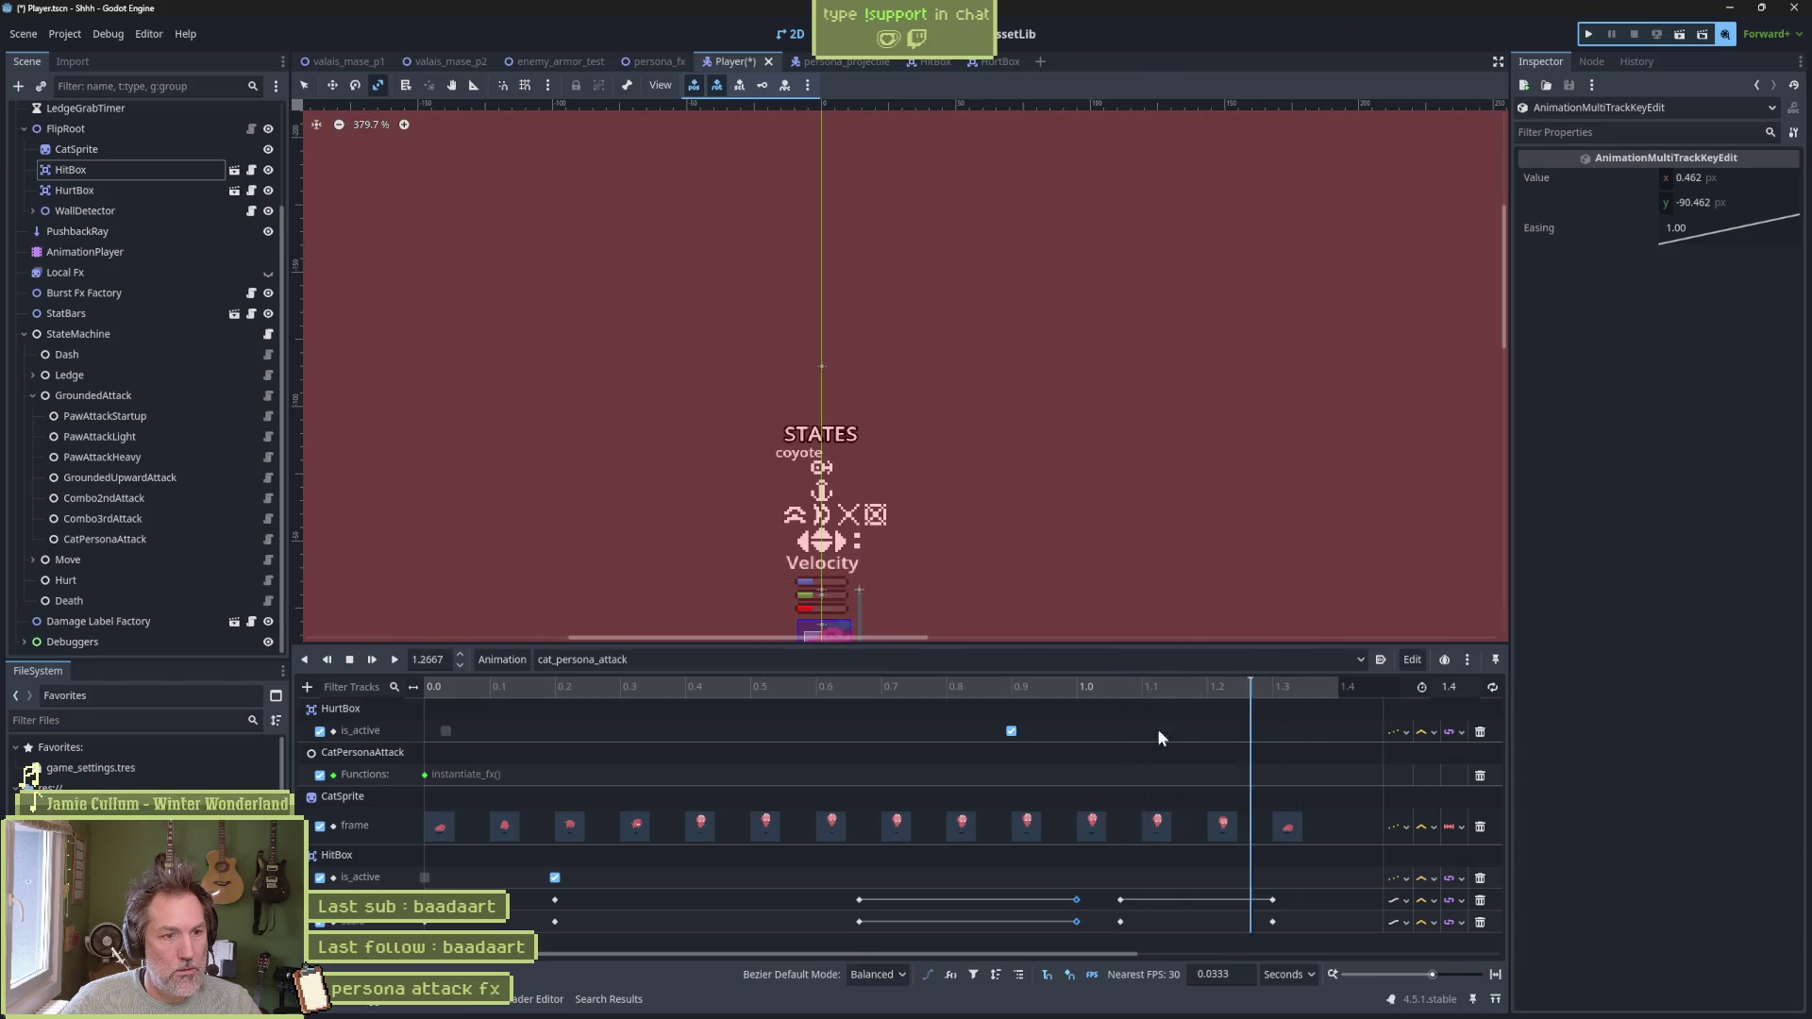
left_click(659, 62)
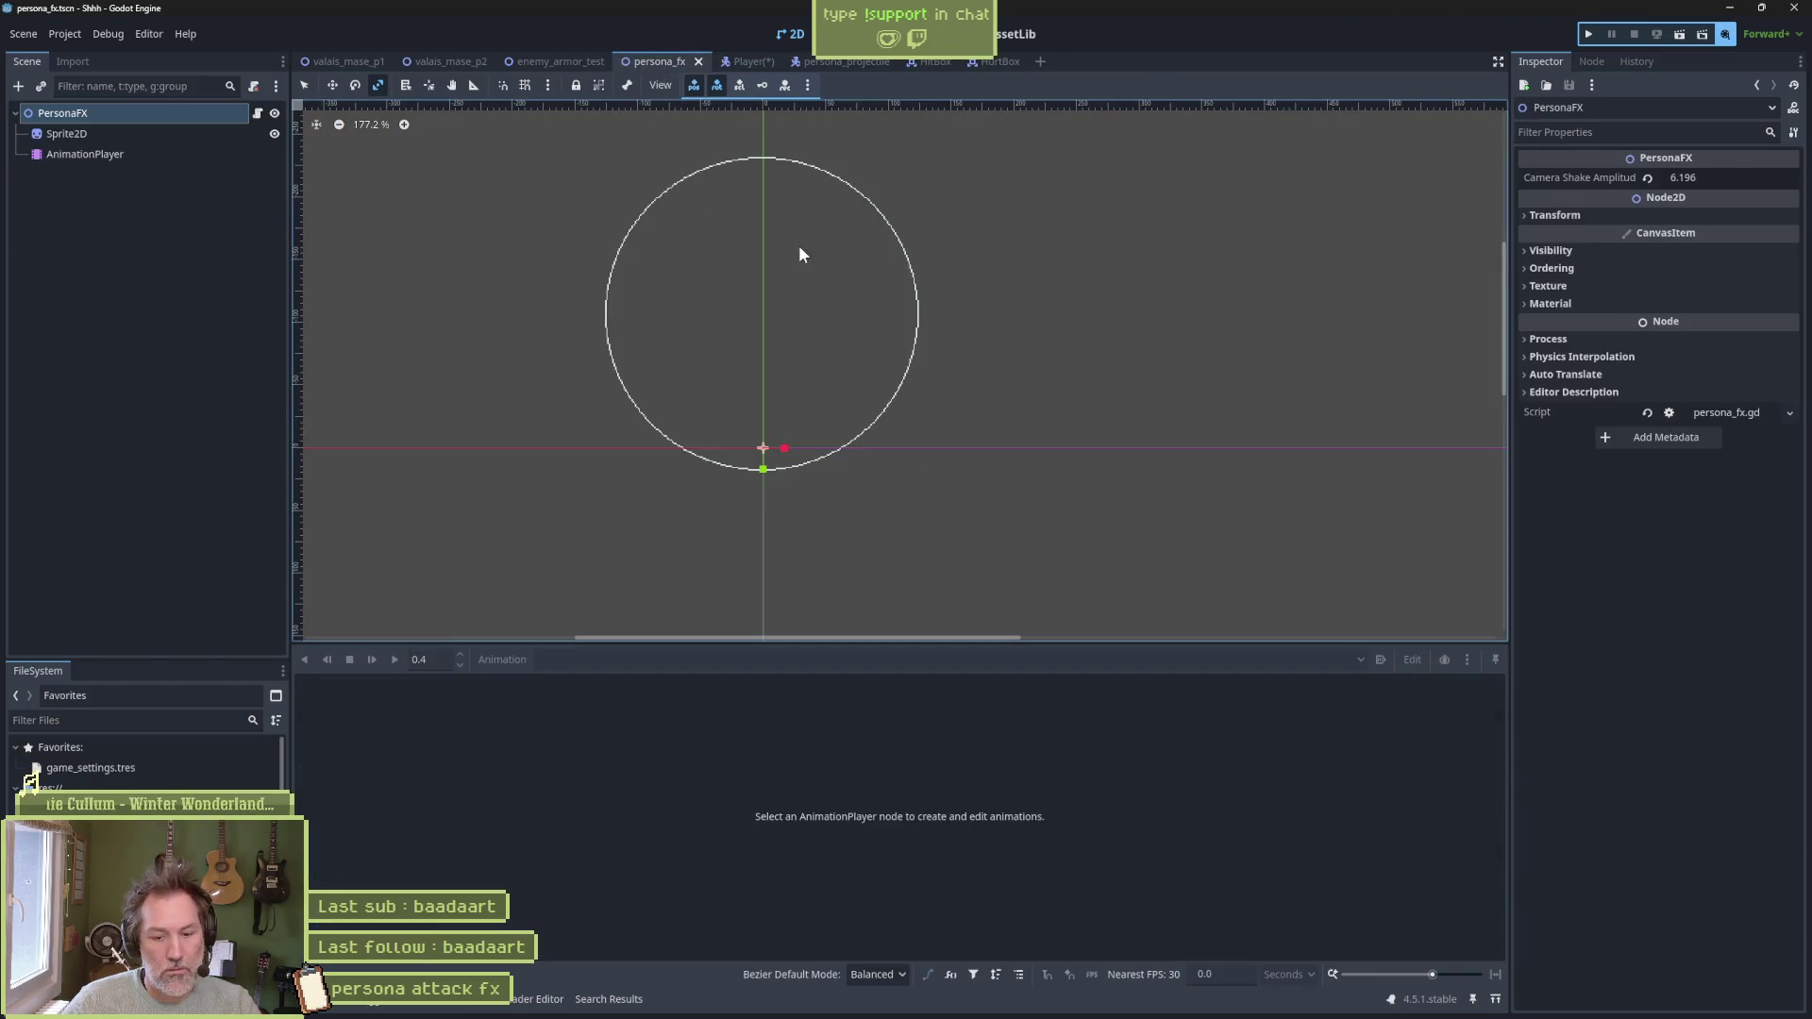
Rerun enemy_armor_test with F6 and fire the persona attack at the scarecrow
key("F6")
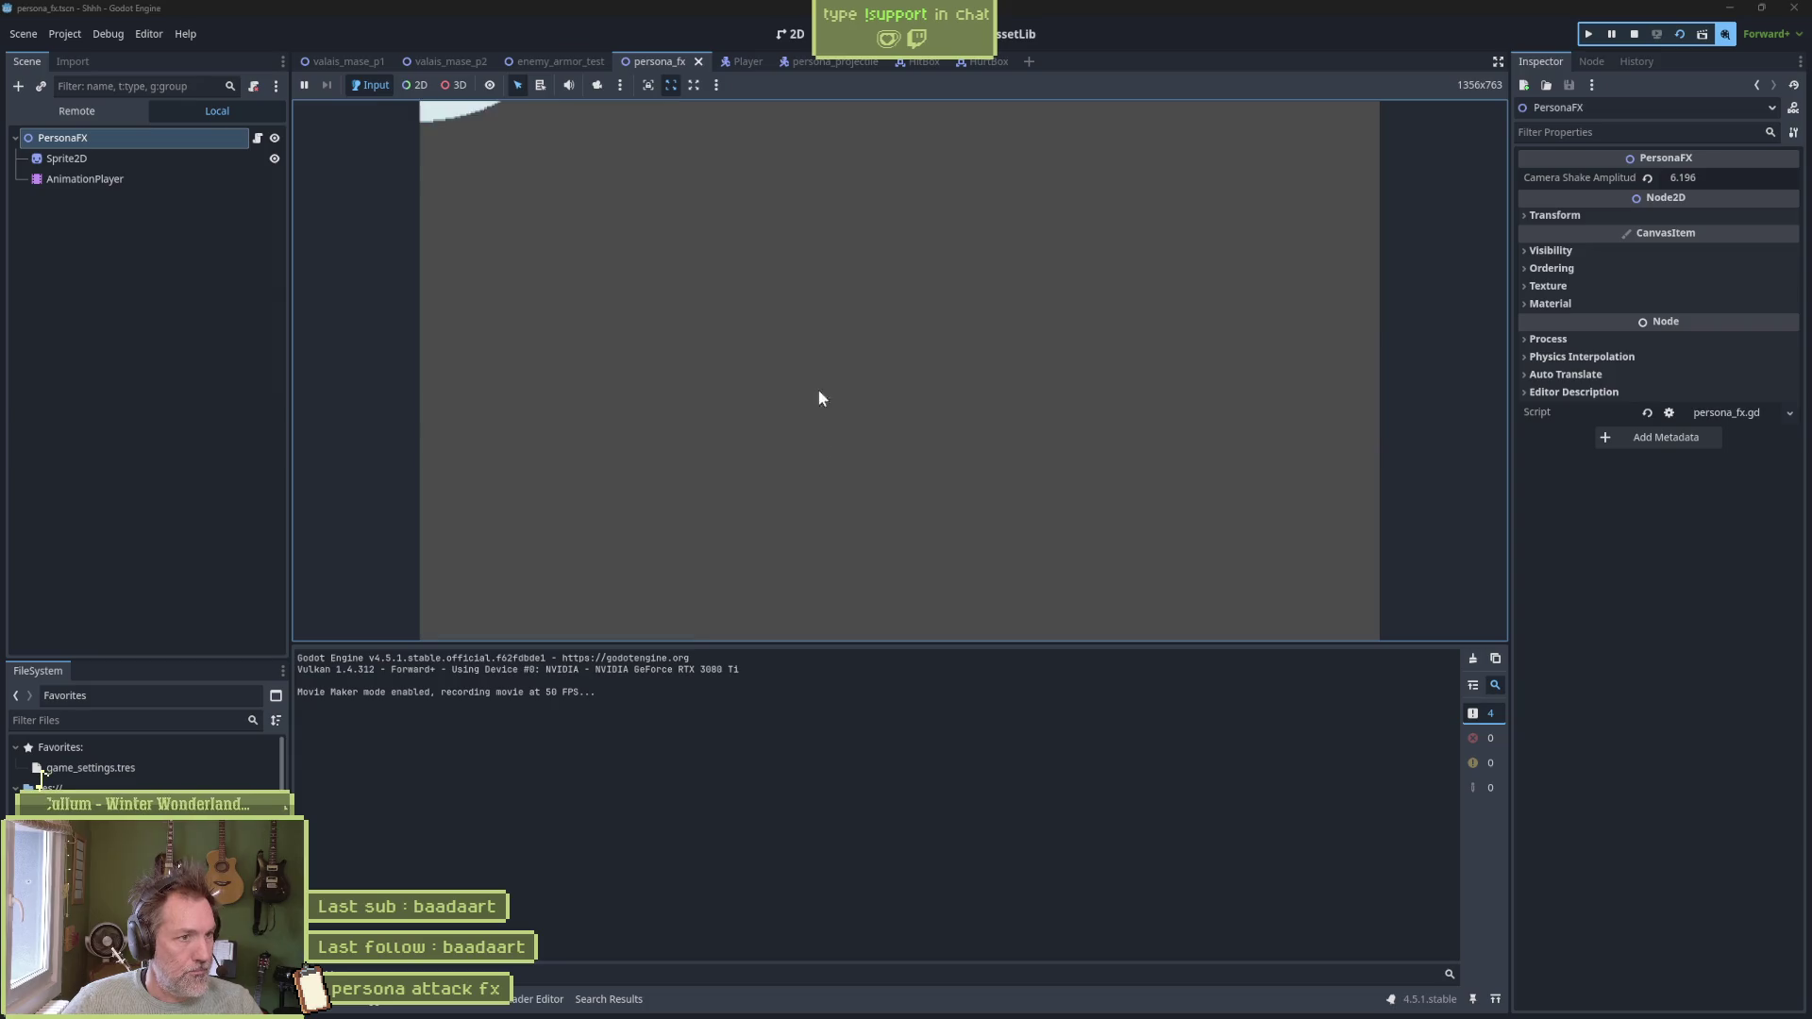
left_click(570, 58)
key("F6")
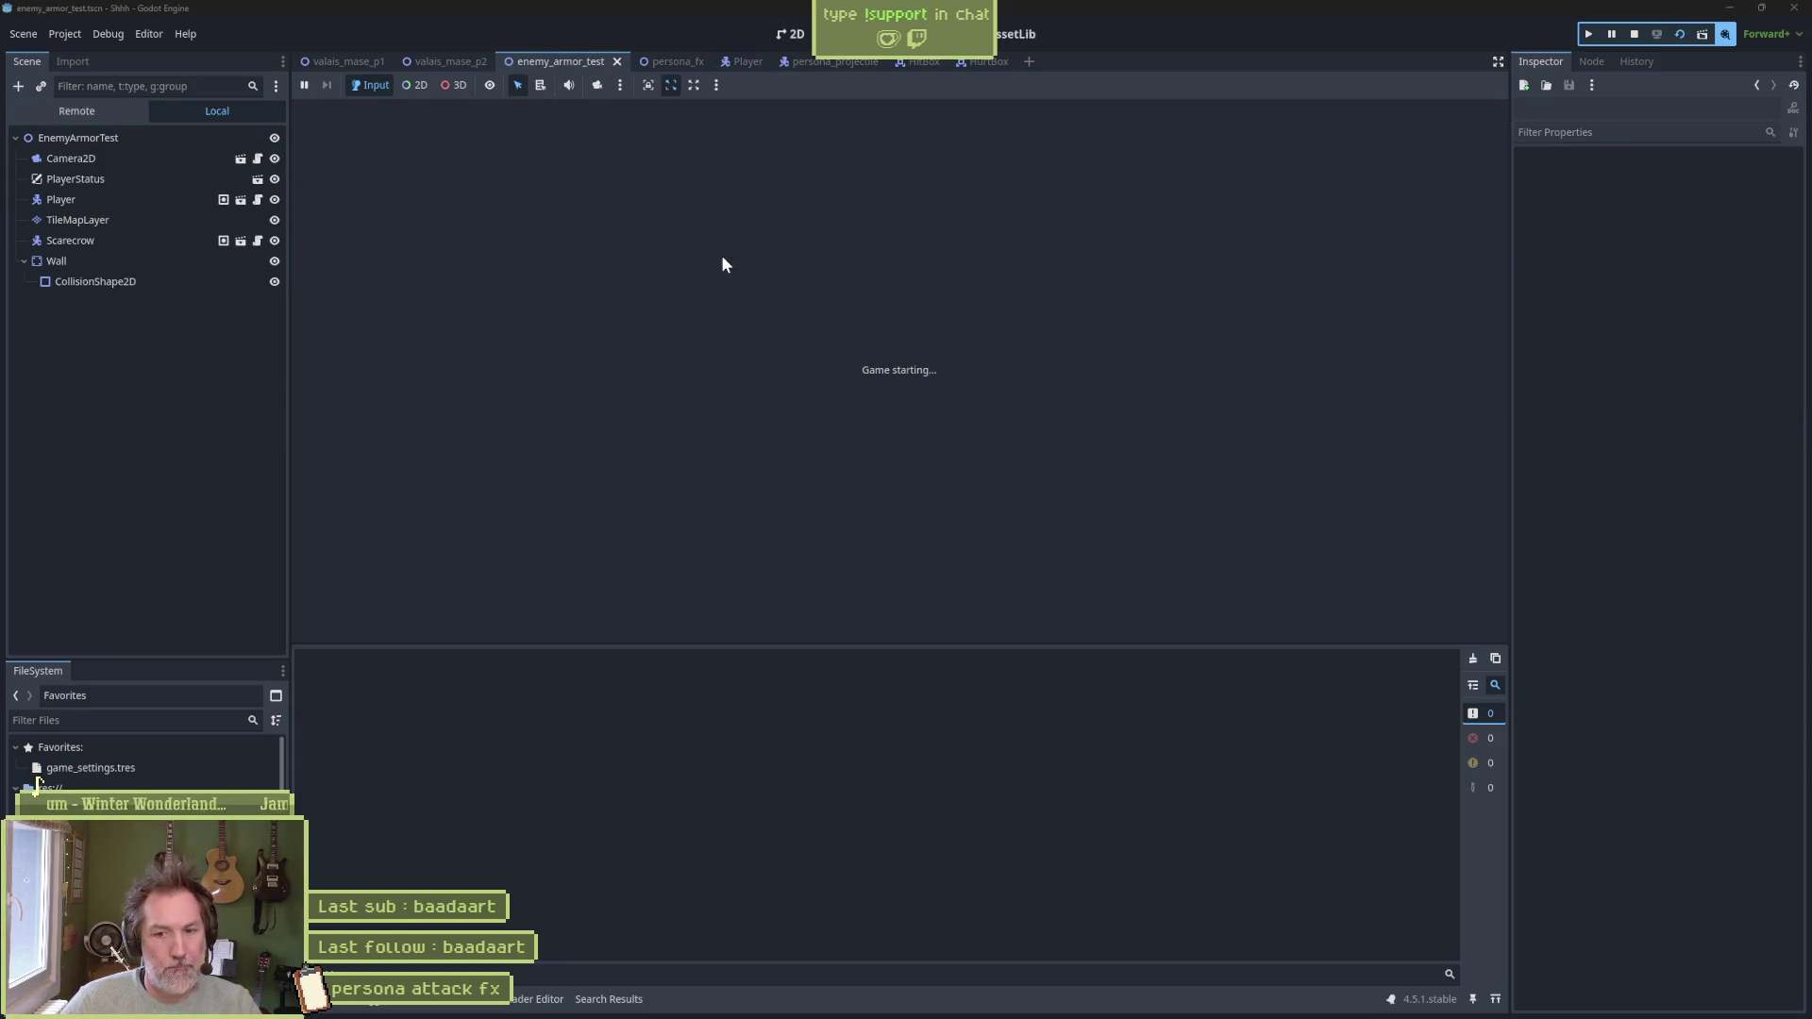
left_click(744, 319)
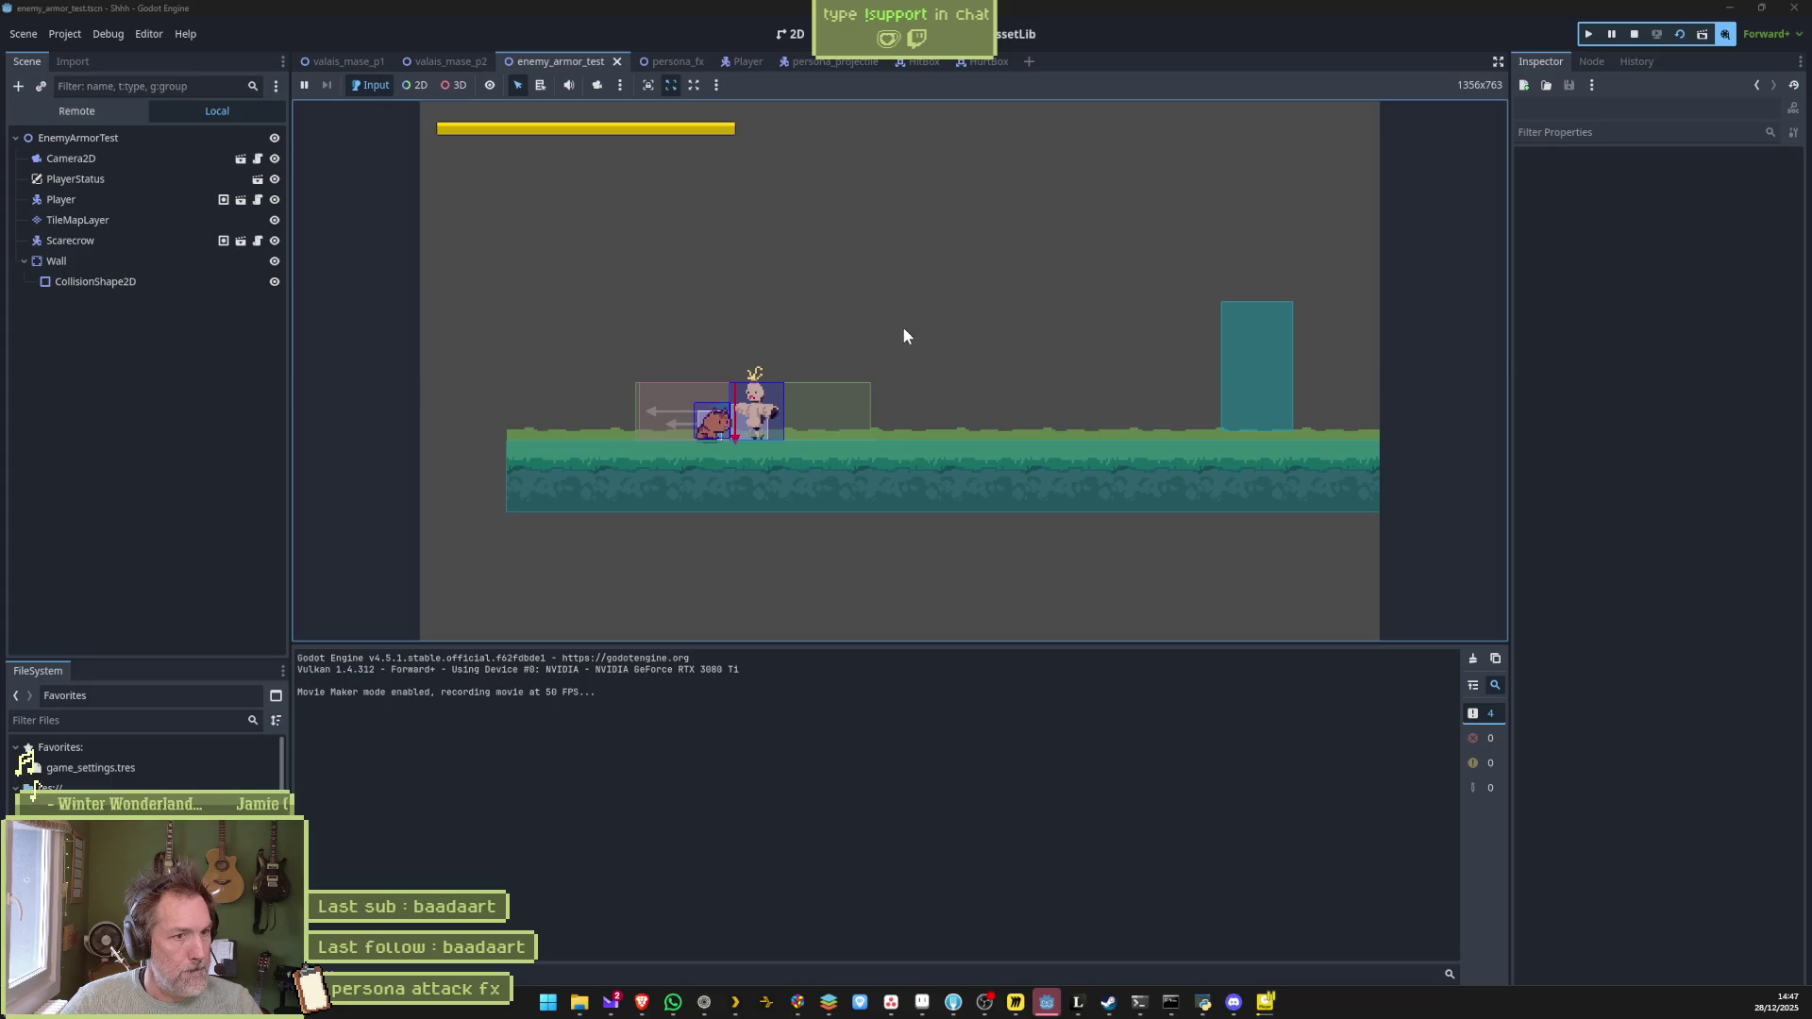